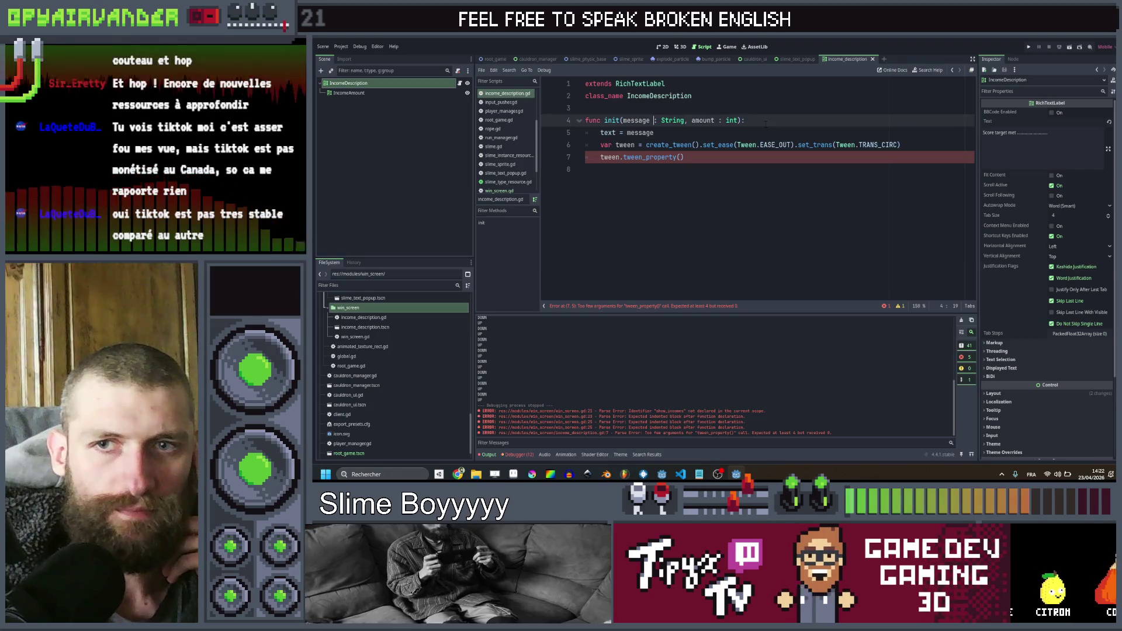
Step: Step through the tween lines to the end of the message line in the script
{"action": "key", "text": "Down"}
{"action": "key", "text": "Down"}
{"action": "key", "text": "Down"}
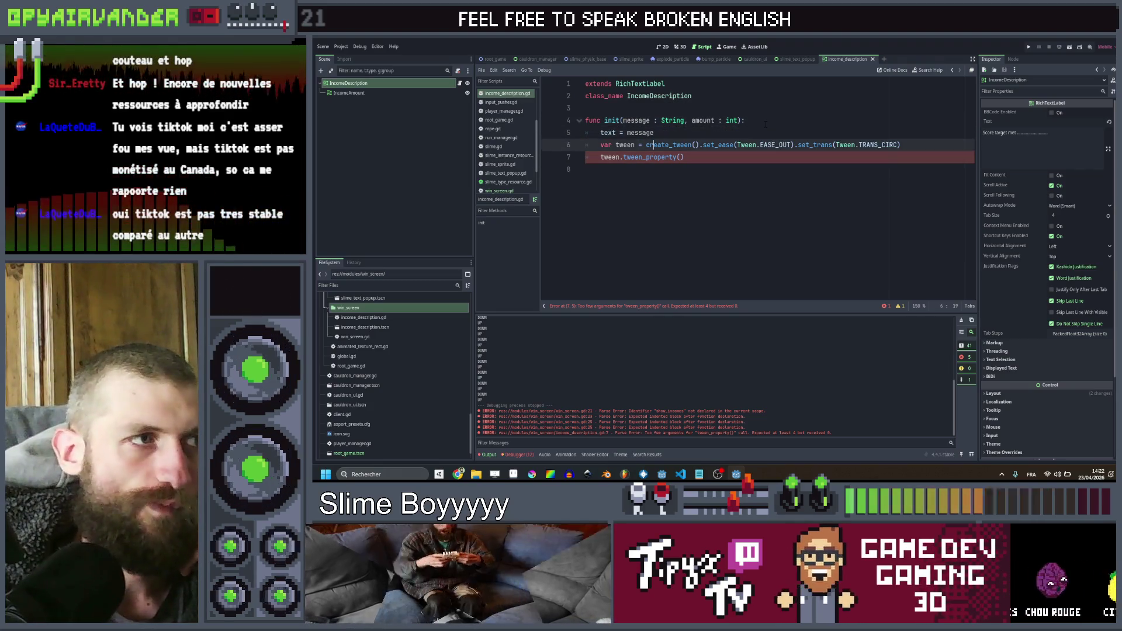
{"action": "key", "text": "Up"}
{"action": "key", "text": "Up"}
{"action": "key", "text": "Up"}
{"action": "key", "text": "Down"}
{"action": "key", "text": "Down"}
{"action": "key", "text": "Down"}
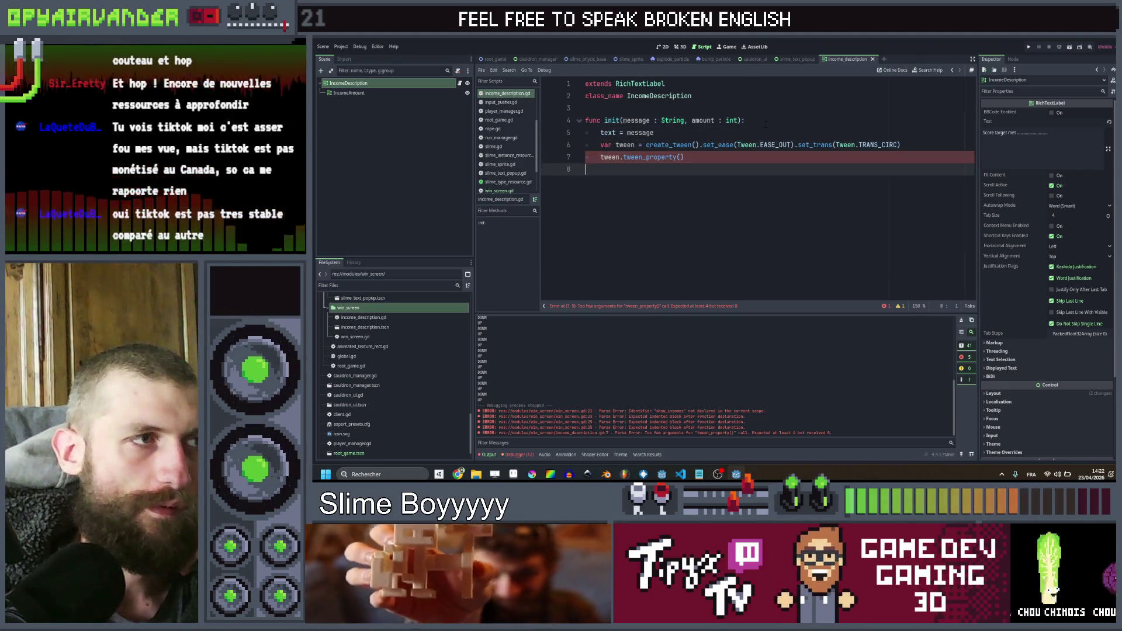
{"action": "key", "text": "Up"}
{"action": "key", "text": "Up"}
{"action": "key", "text": "Up"}
{"action": "key", "text": "Down"}
{"action": "key", "text": "Down"}
{"action": "key", "text": "Down"}
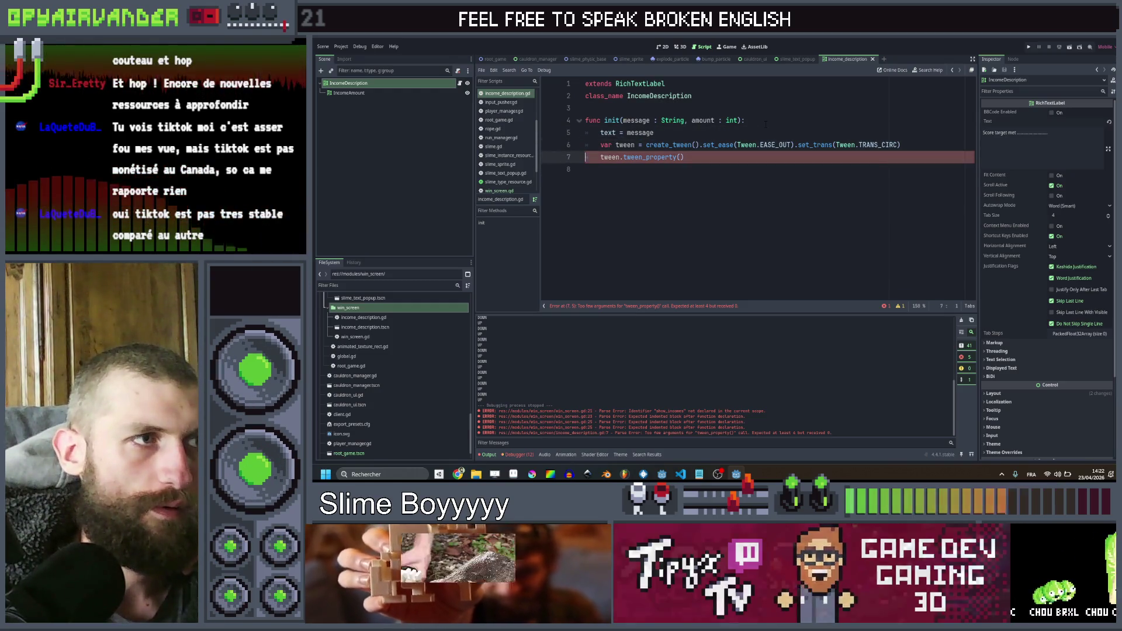
{"action": "key", "text": "Up"}
{"action": "key", "text": "Up"}
{"action": "key", "text": "Up"}
{"action": "key", "text": "End"}
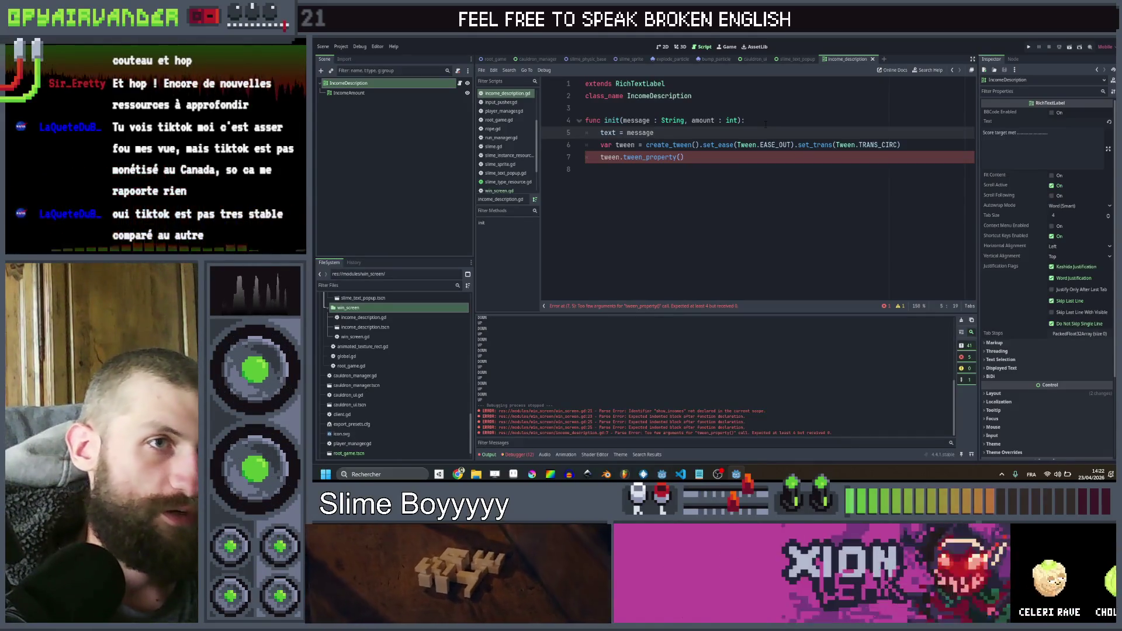
Step: Check the label's Text value and autowrap mode choices, leaving autowrap at Word (Smart)
{"action": "double_click", "coordinate": [1032, 133]}
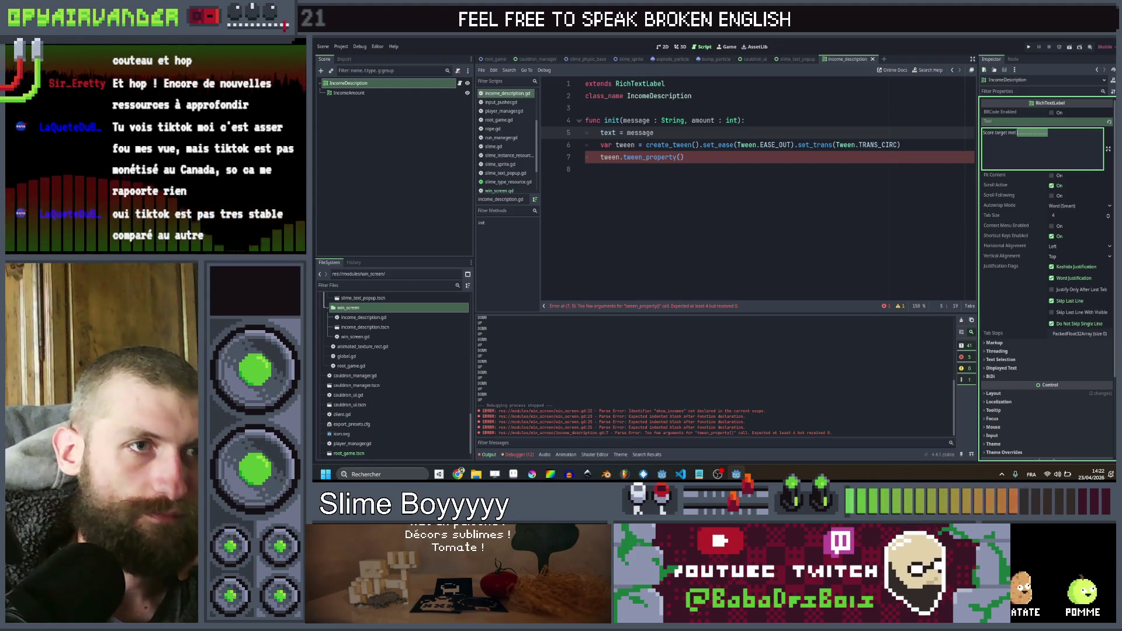
{"action": "left_click", "coordinate": [1063, 206]}
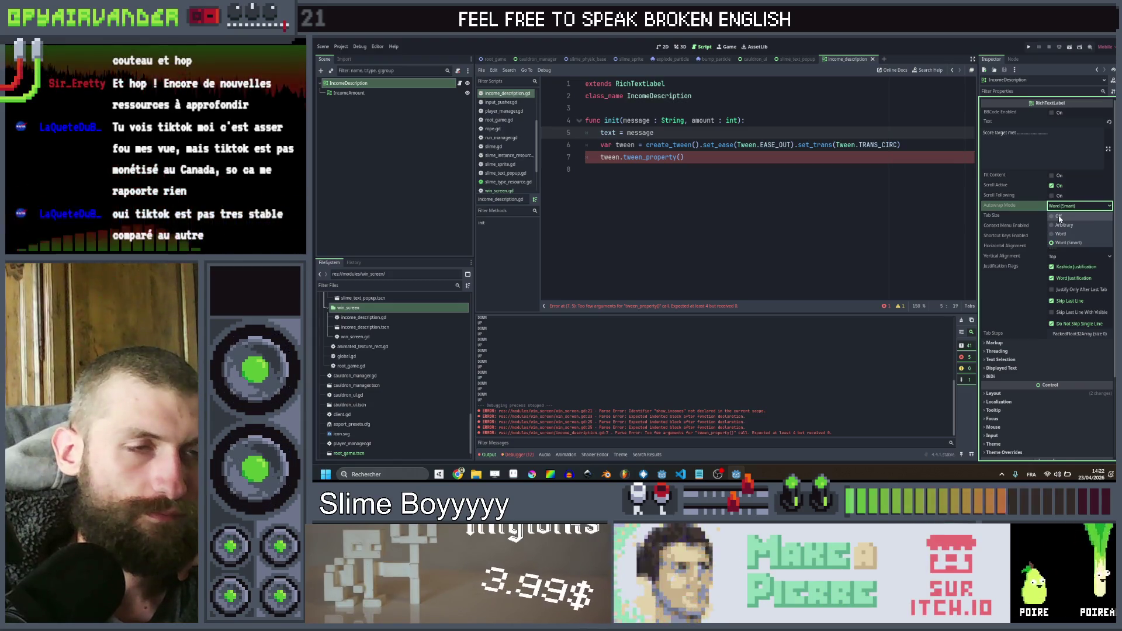
{"action": "left_click", "coordinate": [1062, 208]}
{"action": "left_click", "coordinate": [796, 131]}
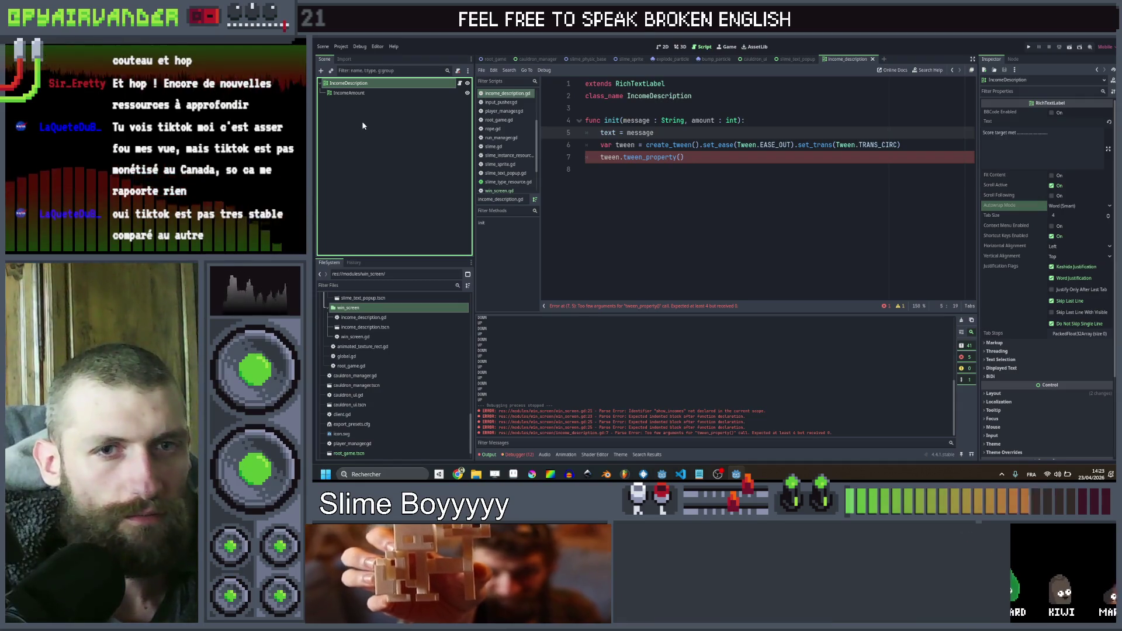
Step: Inspect the label and its node actions in the 2D view, then return to income_description.gd
{"action": "left_click", "coordinate": [663, 47]}
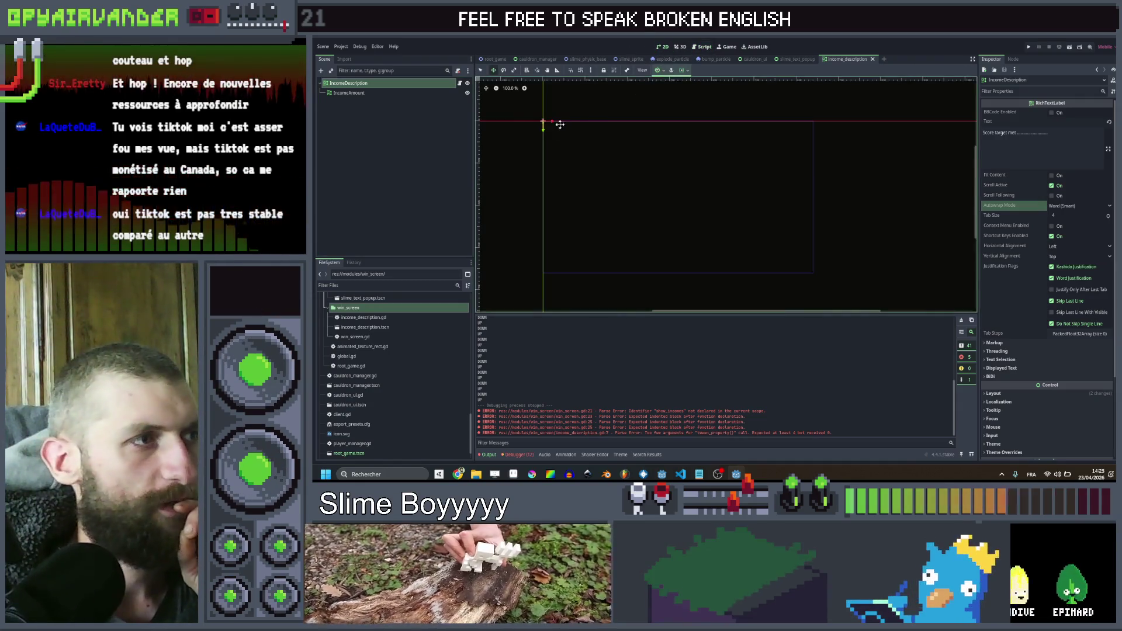
{"action": "scroll", "coordinate": [564, 122], "scroll_direction": "up", "scroll_amount": 5}
{"action": "left_click", "coordinate": [1017, 135]}
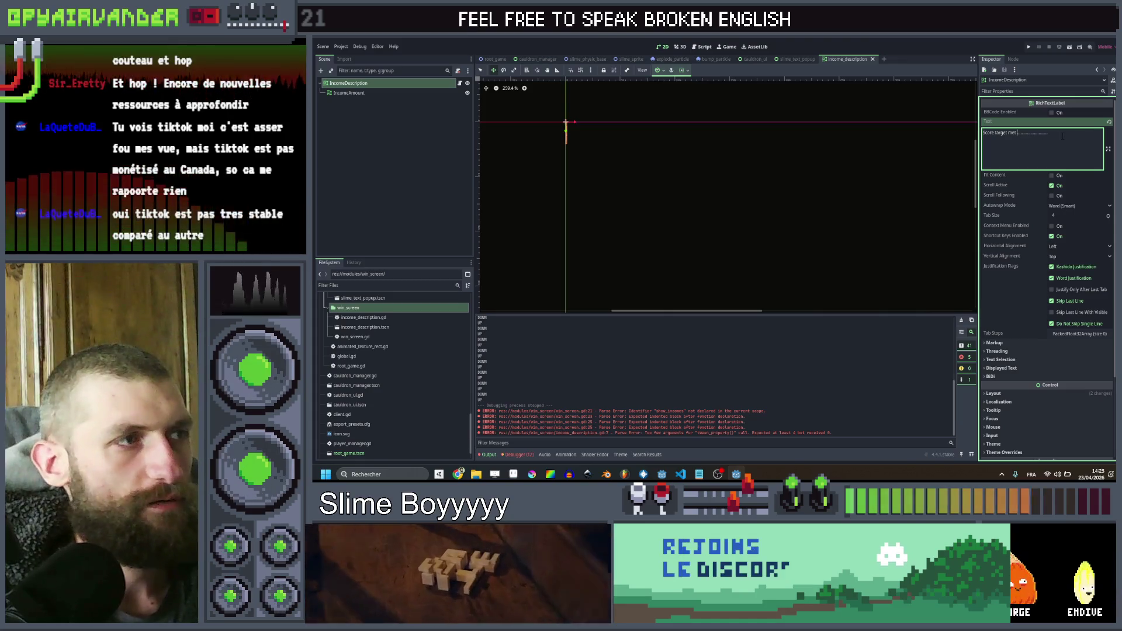
{"action": "right_click", "coordinate": [384, 86]}
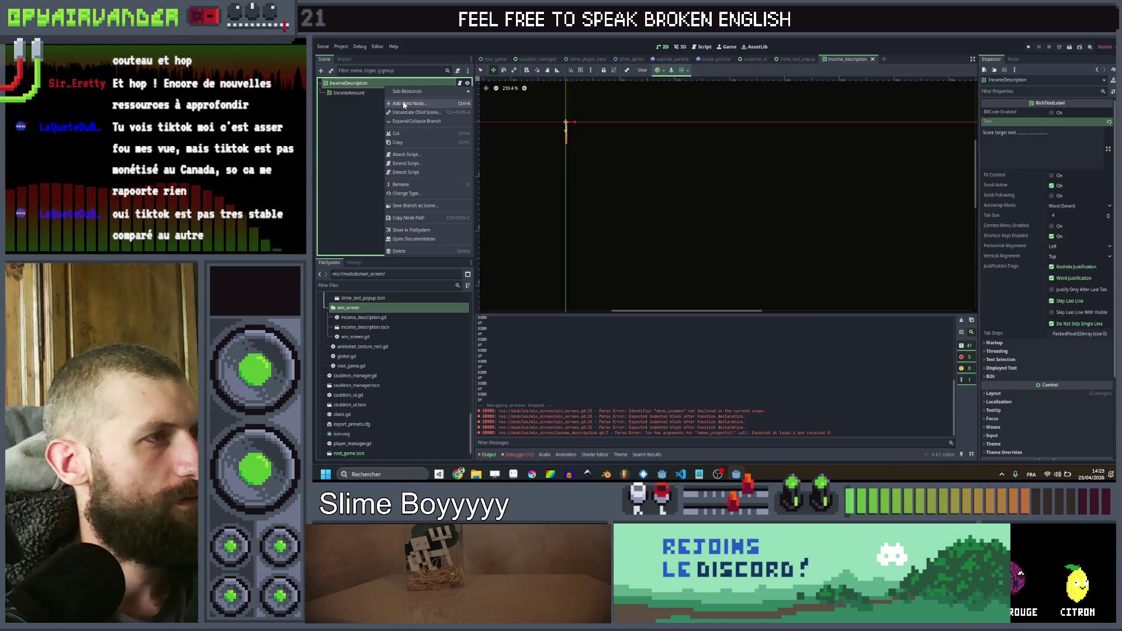
{"action": "left_click", "coordinate": [342, 118]}
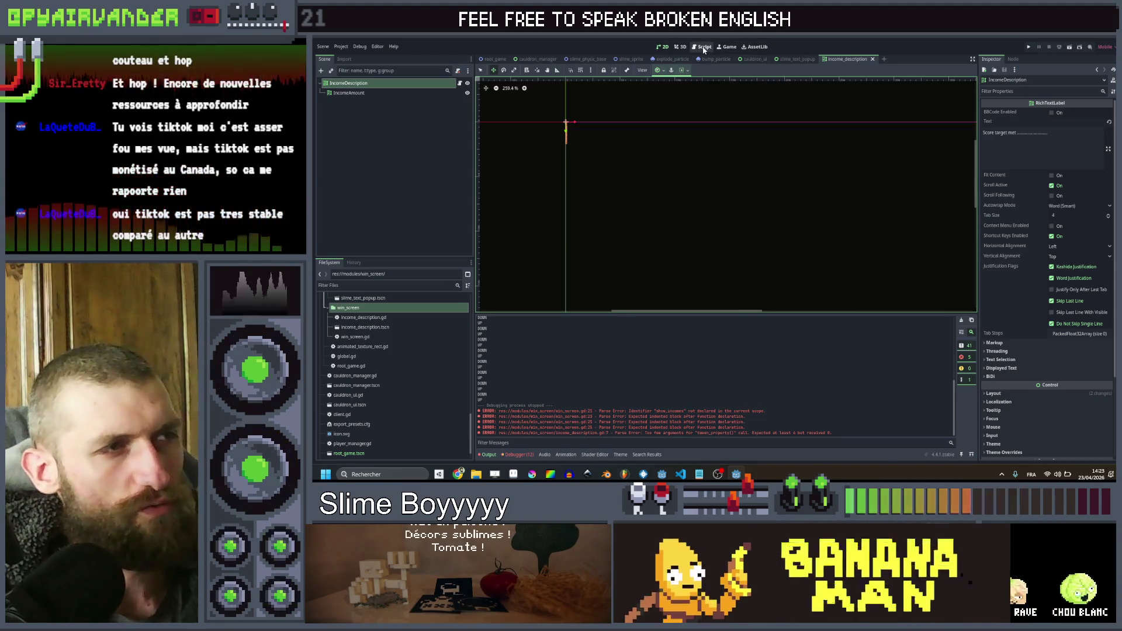
{"action": "left_click", "coordinate": [702, 46]}
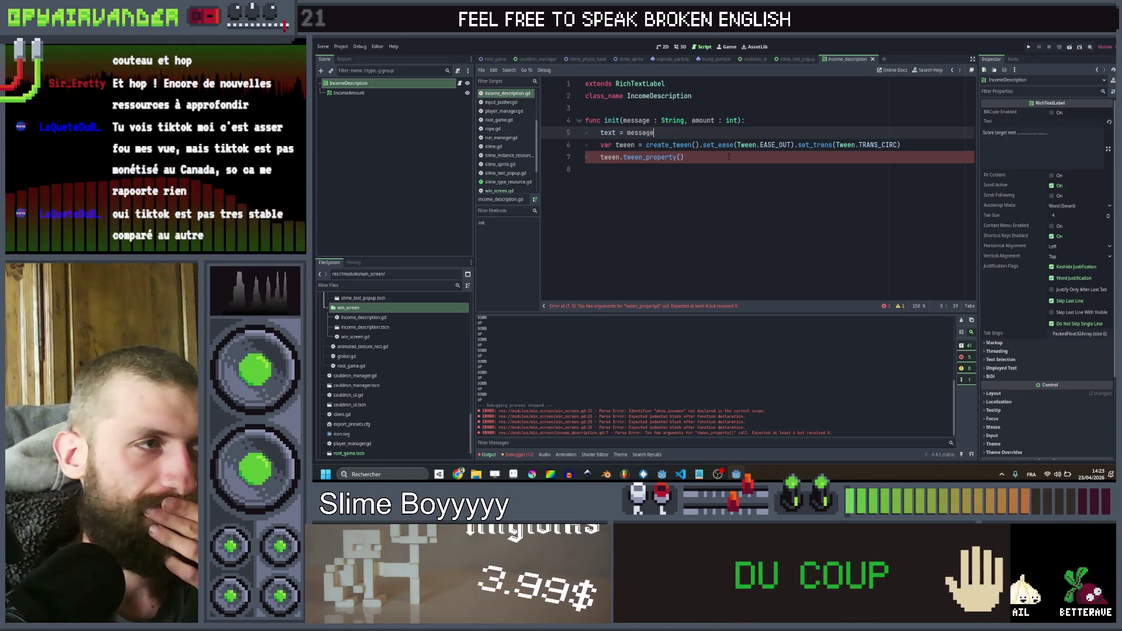
Step: Complete line 7 as tween.tween_property(self, "visible_ratio", 1, 0.5).from(0)
{"action": "left_click_drag", "start_coordinate": [684, 157], "coordinate": [639, 157]}
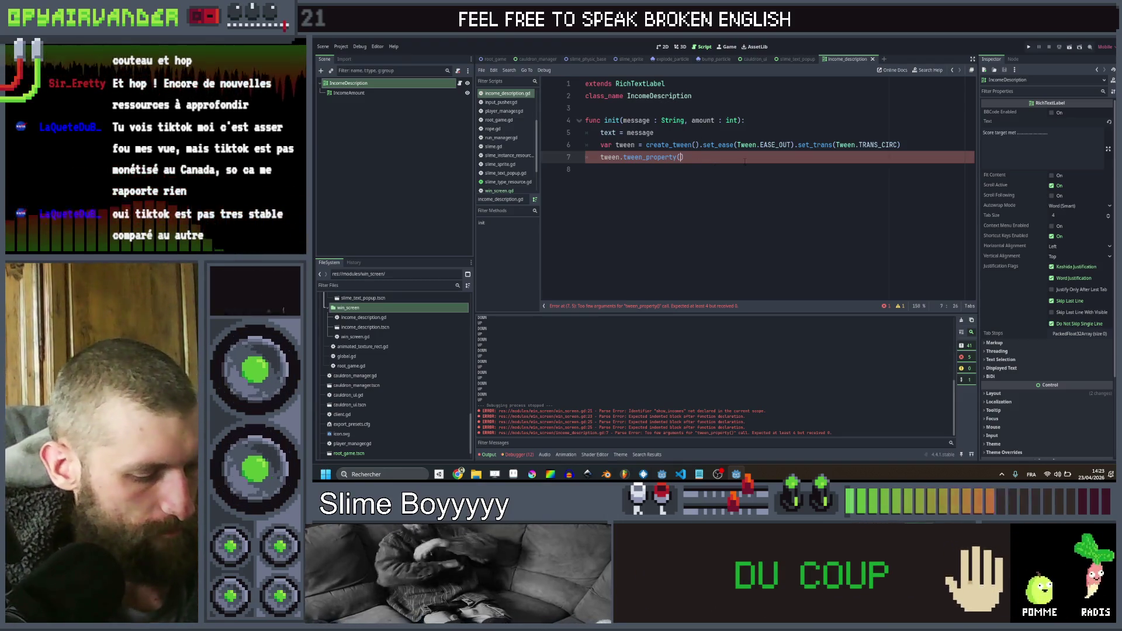
{"action": "type", "text": "elf, \""}
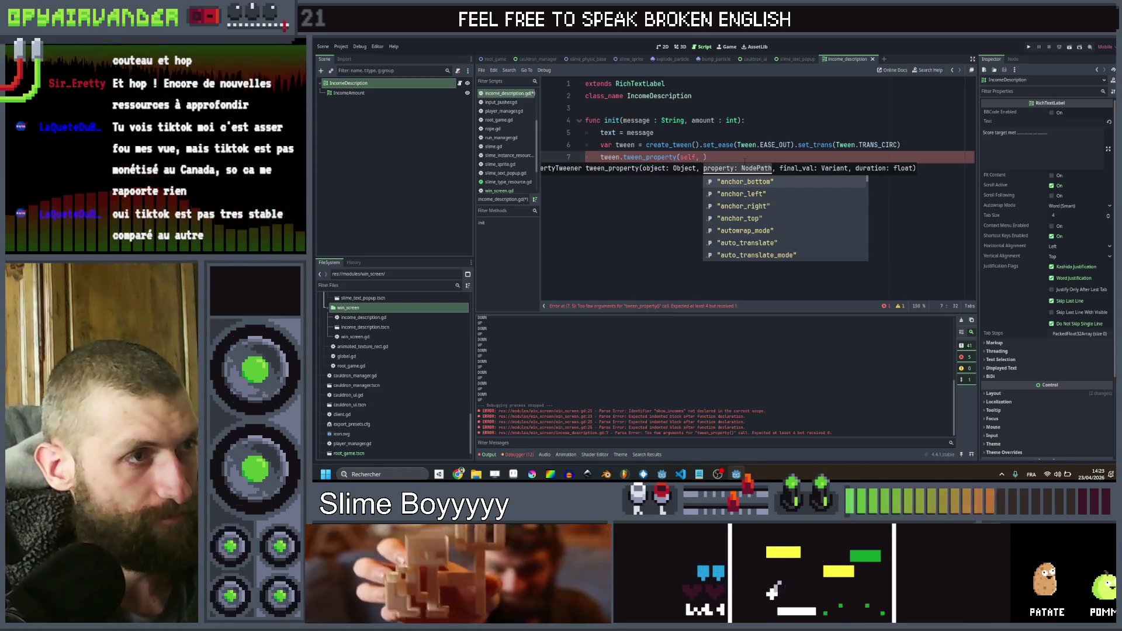
{"action": "type", "text": "visi"}
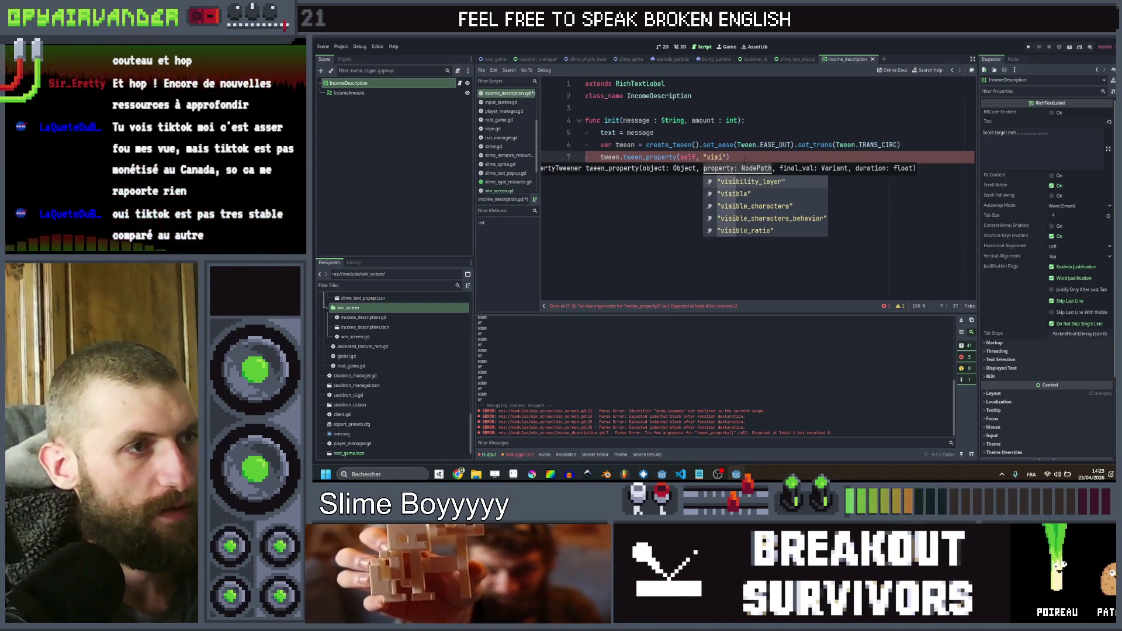
{"action": "key", "text": "Down"}
{"action": "key", "text": "Down"}
{"action": "key", "text": "Return"}
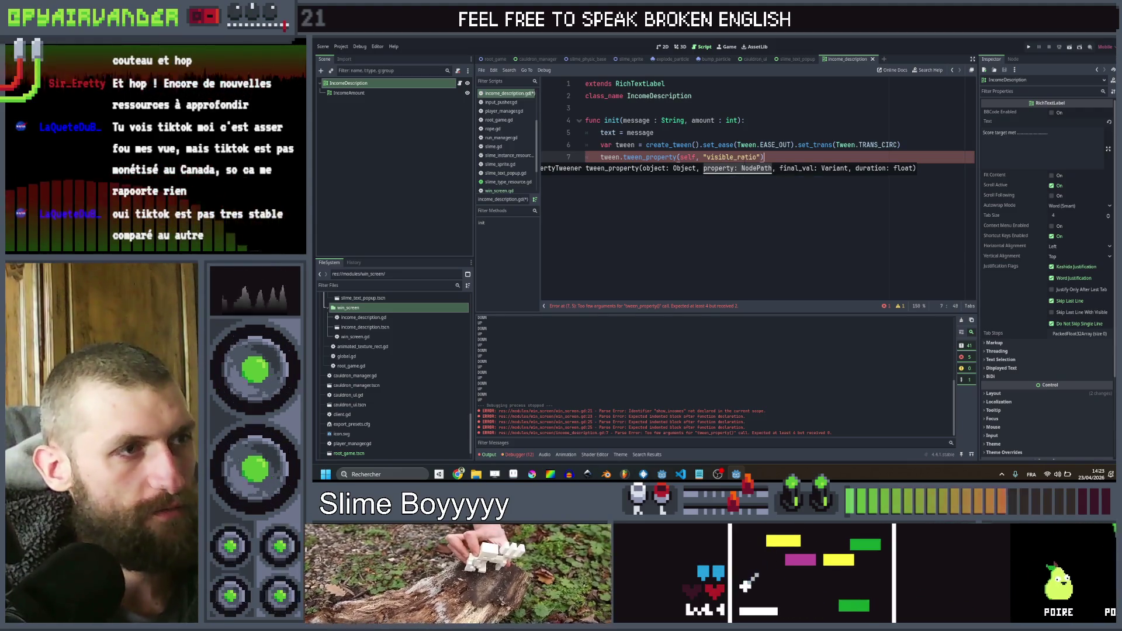
{"action": "type", "text": ", 0.5"}
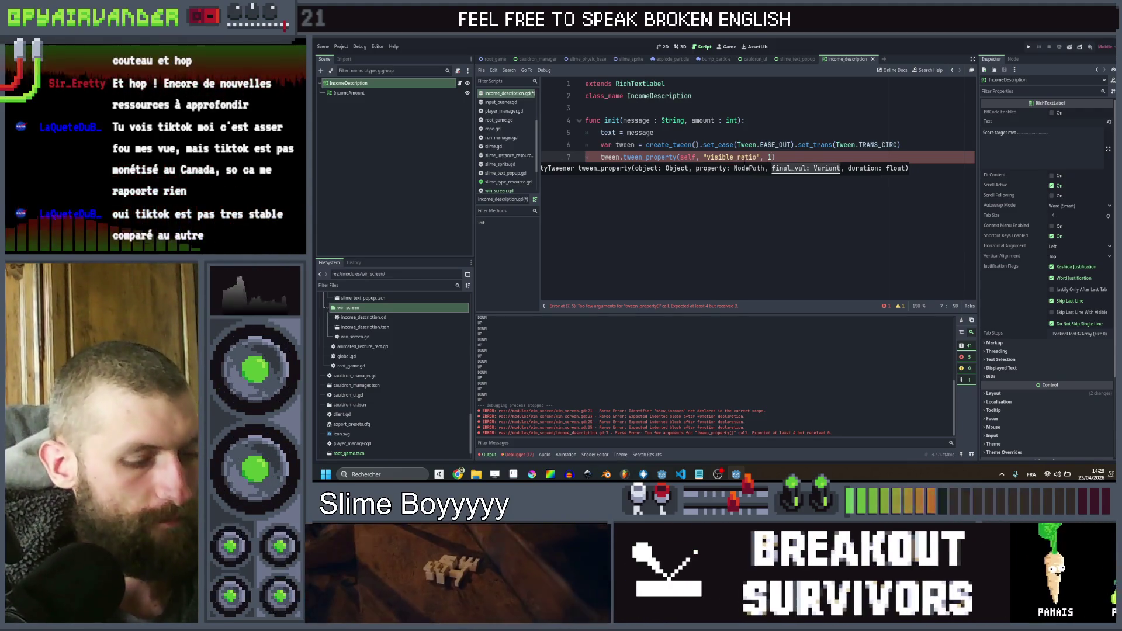
{"action": "type", "text": ").from"}
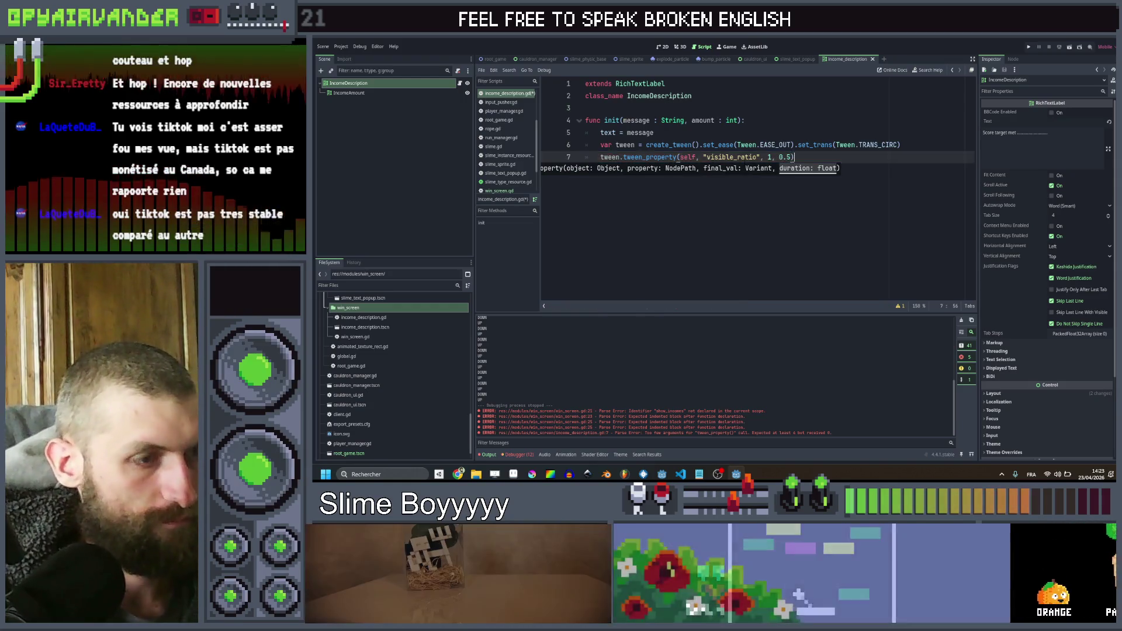
{"action": "type", "text": "(0)"}
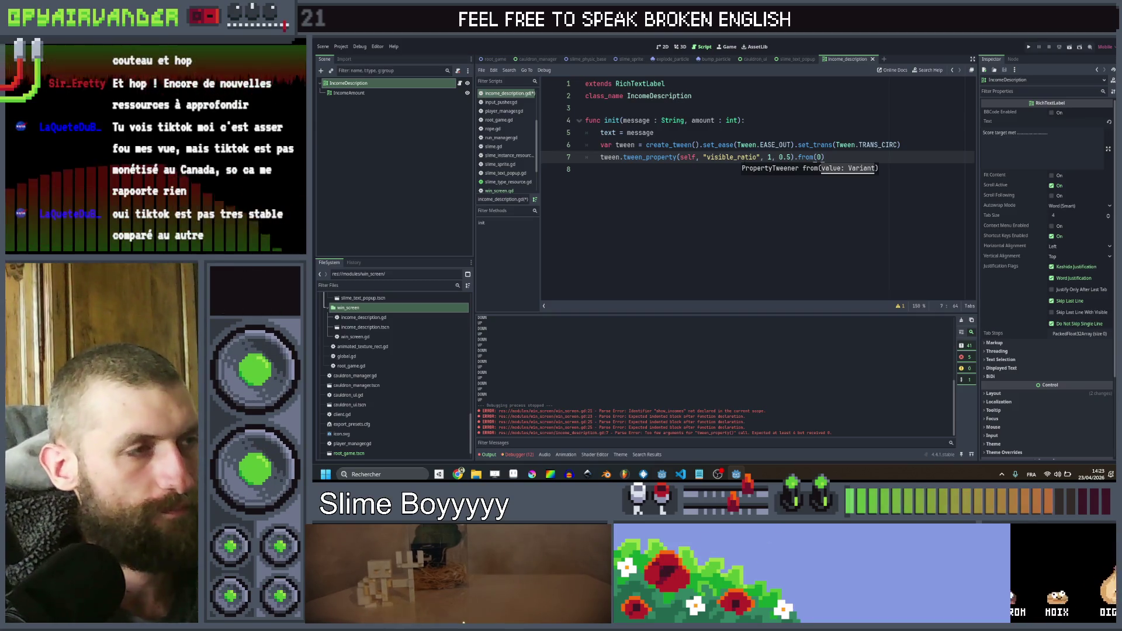
{"action": "key", "text": "Up"}
{"action": "key", "text": "Up"}
{"action": "key", "text": "Return"}
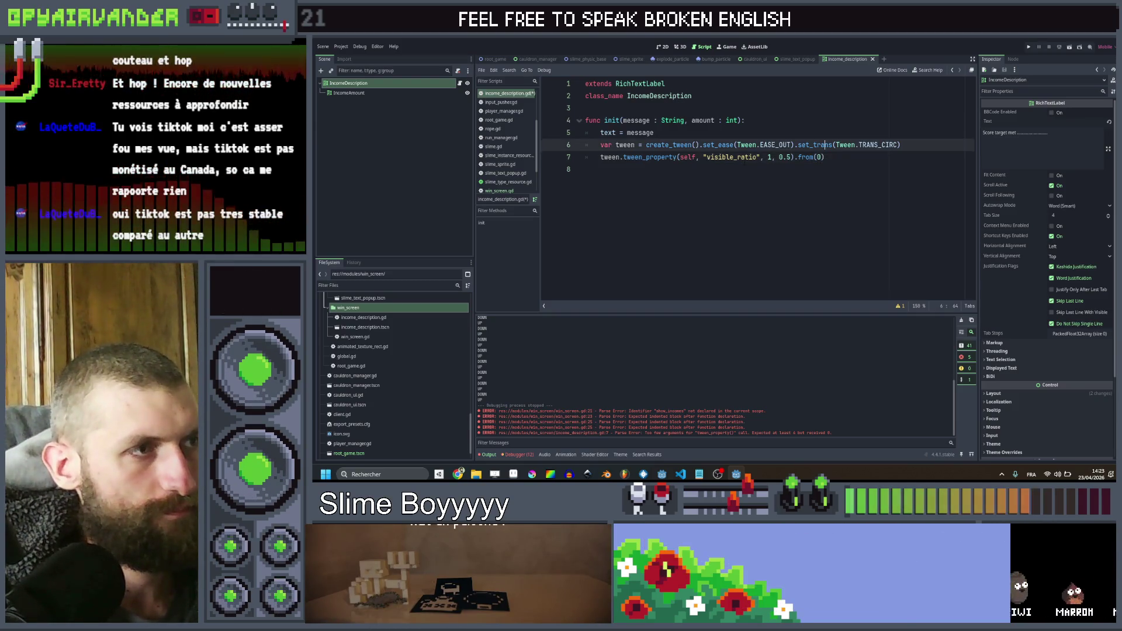
{"action": "type", "text": "text = message"}
{"action": "key", "text": "Home"}
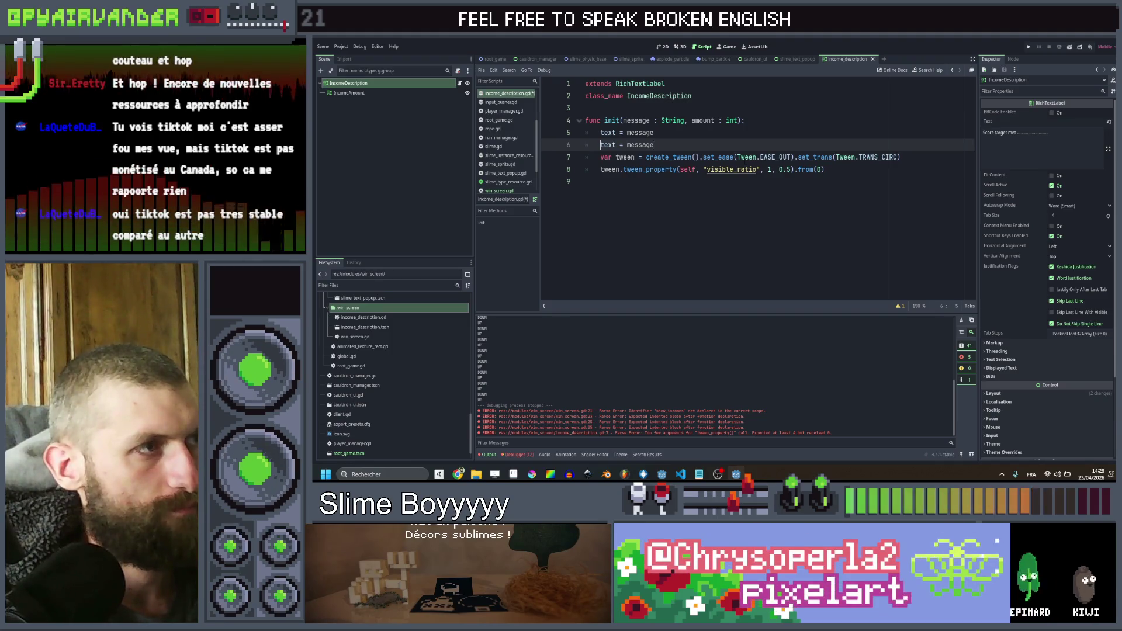
{"action": "left_click_drag", "start_coordinate": [351, 93], "coordinate": [590, 109]}
Step: Turn the duplicated line into income_amount.text assigned from str(amount)
{"action": "left_click", "coordinate": [604, 157]}
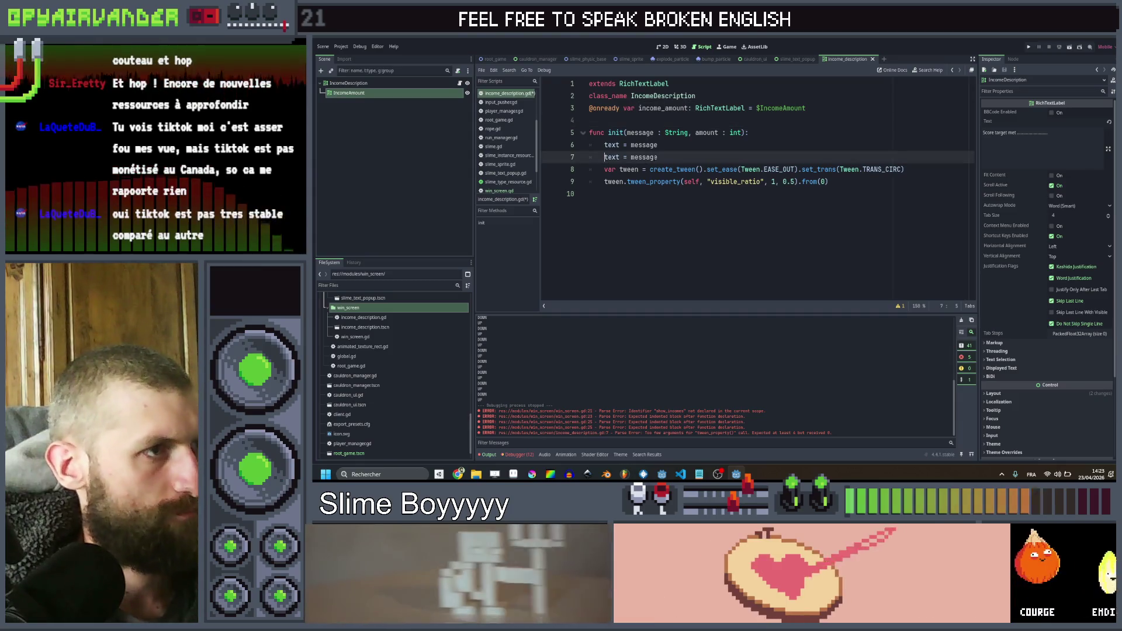
{"action": "type", "text": "inc"}
{"action": "type", "text": "ome_amou"}
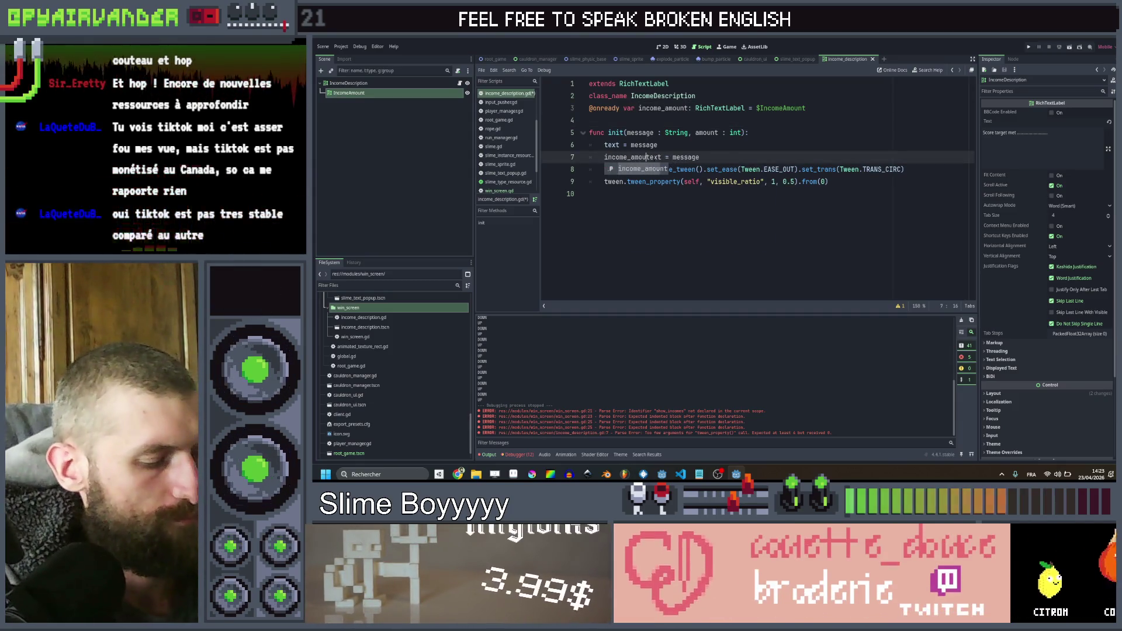
{"action": "key", "text": "Return"}
{"action": "key", "text": "BackSpace"}
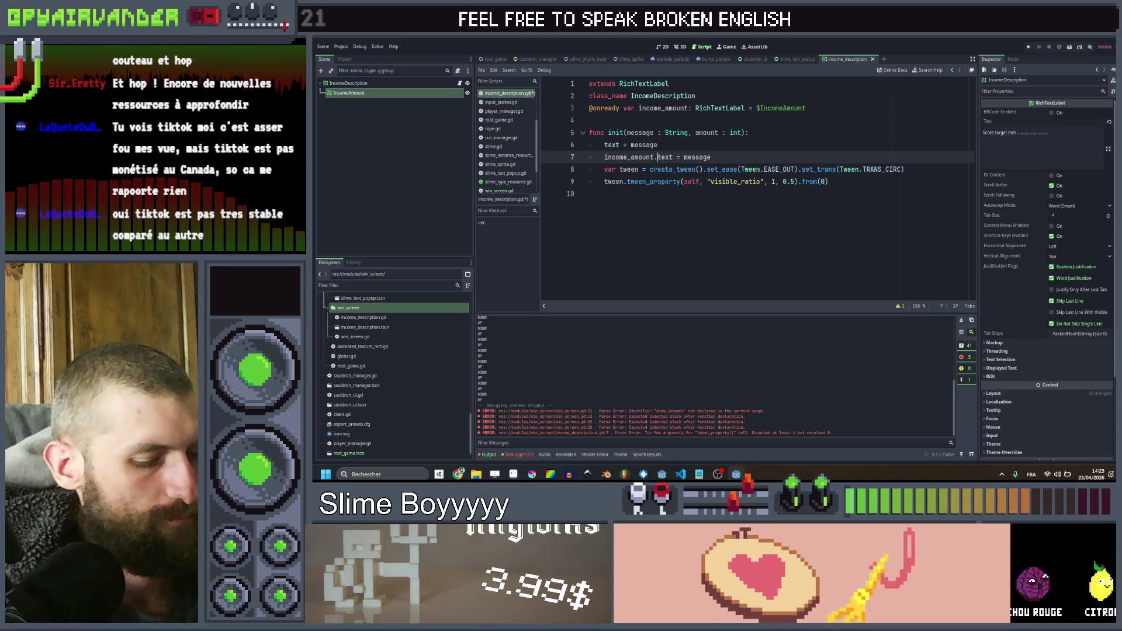
{"action": "type", "text": "."}
{"action": "key", "text": "End"}
{"action": "key", "text": "ctrl+BackSpace"}
{"action": "type", "text": "str("}
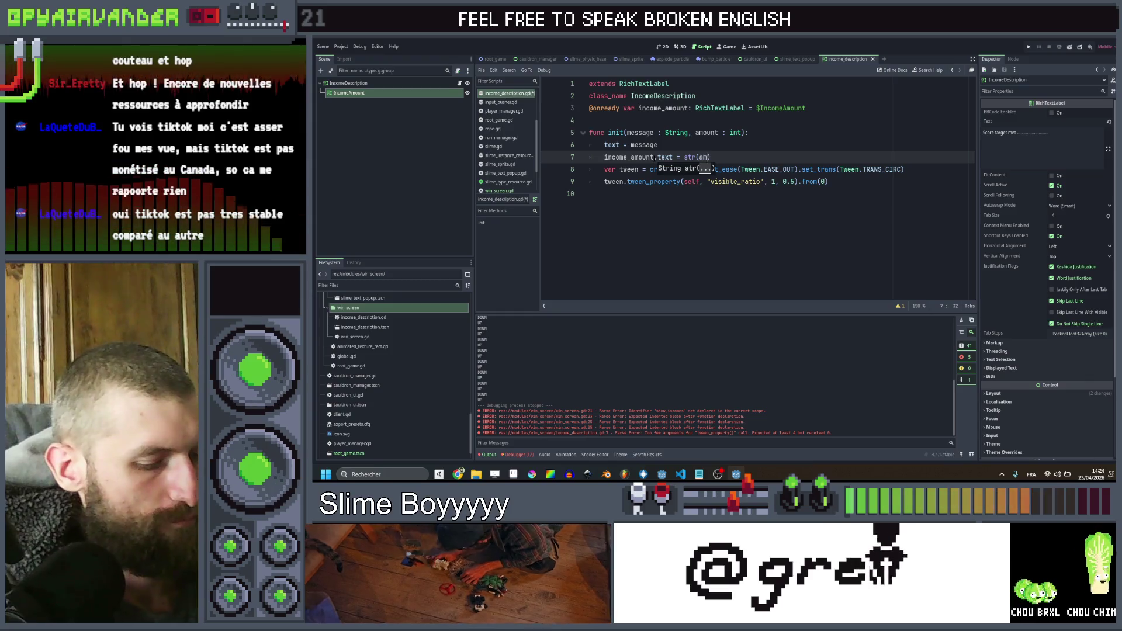
{"action": "type", "text": "amount"}
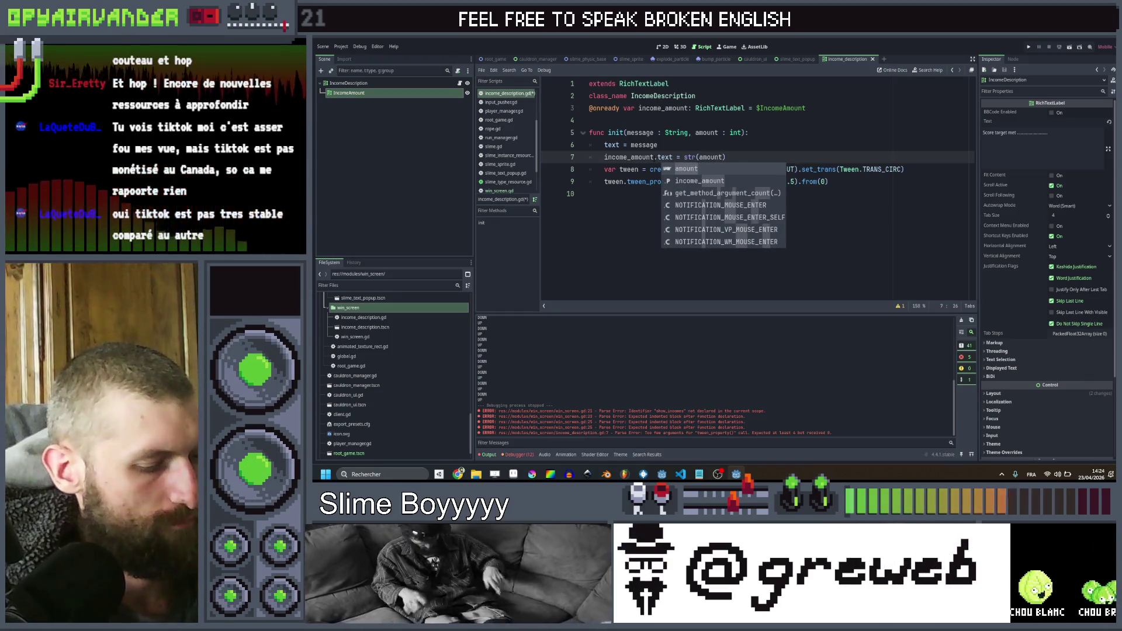
{"action": "type", "text": "\"+\""}
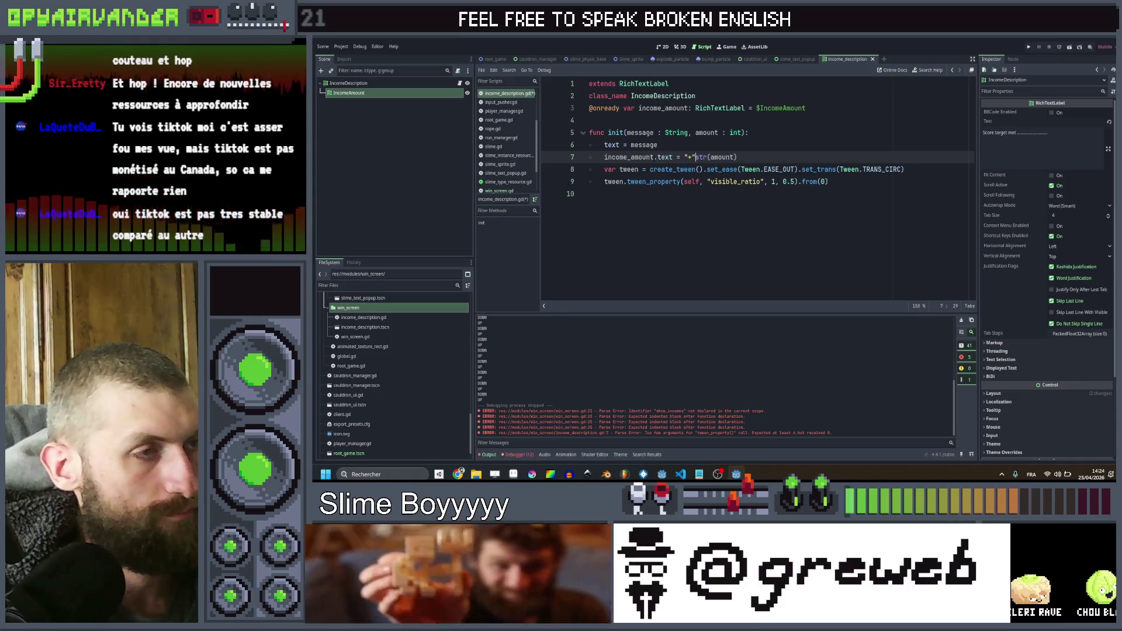
Step: Finish it as income_amount.text = "+" + str(amount) + "$" and save the script
{"action": "left_click", "coordinate": [658, 144]}
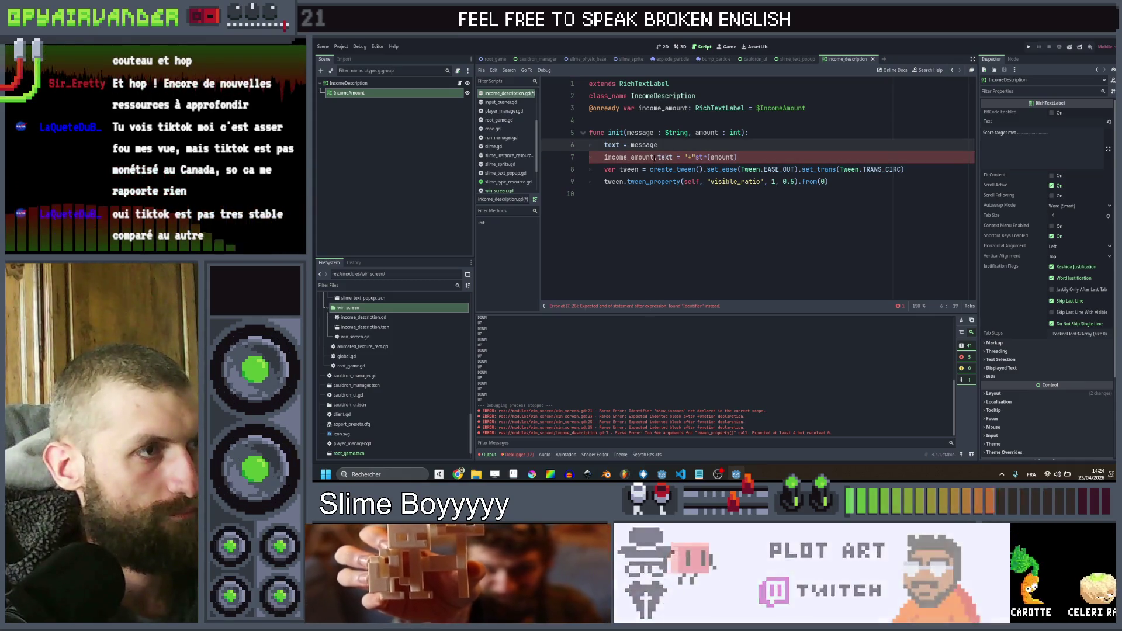
{"action": "left_click", "coordinate": [653, 156]}
{"action": "type", "text": "+"}
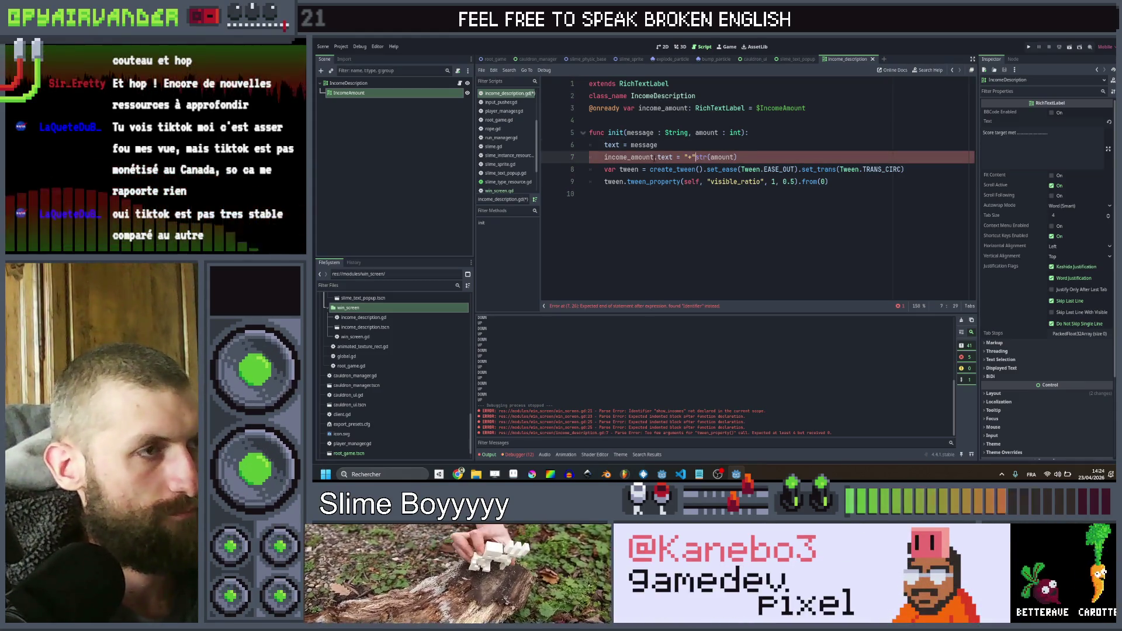
{"action": "left_click", "coordinate": [746, 157]}
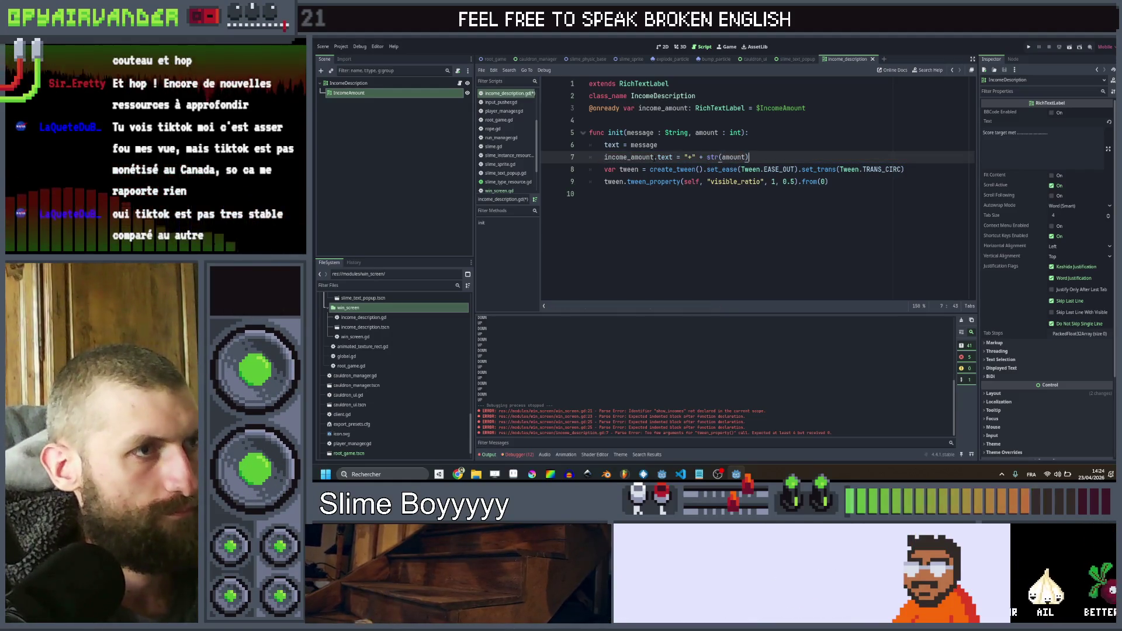
{"action": "type", "text": "+ \"$"}
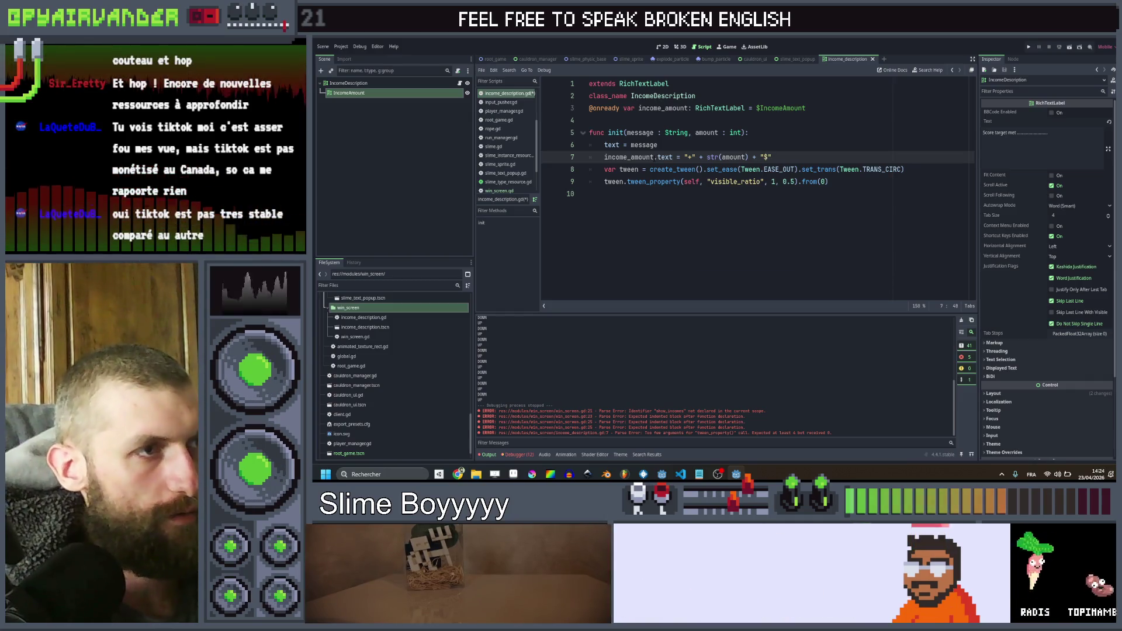
{"action": "key", "text": "ctrl+s"}
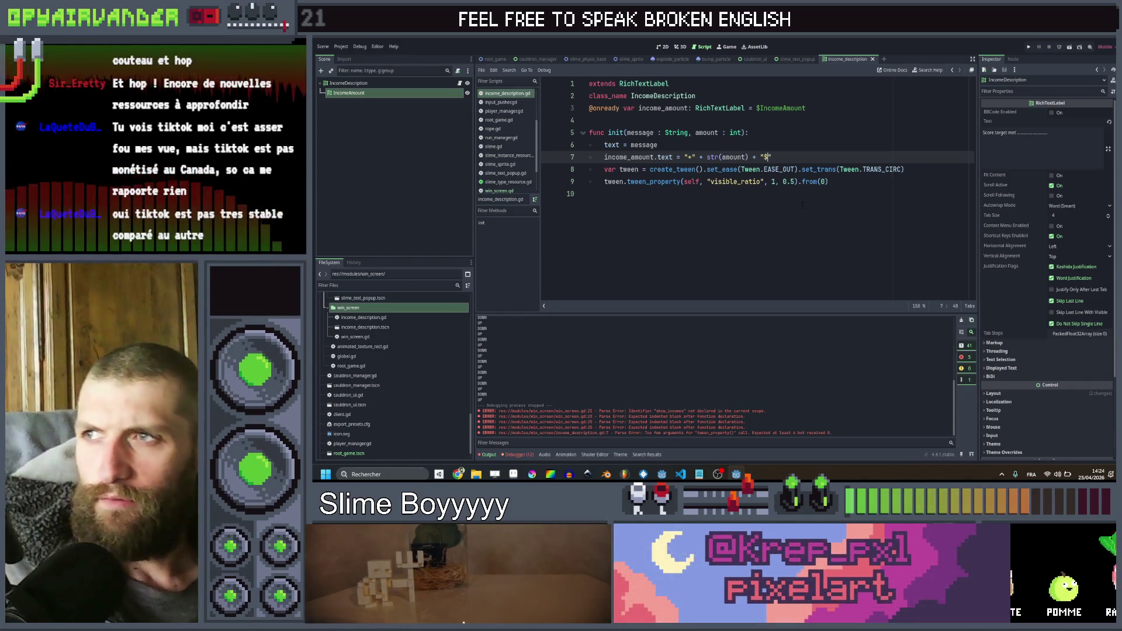
Step: Duplicate the visible_ratio tween_property line onto line 10
{"action": "left_click", "coordinate": [839, 181]}
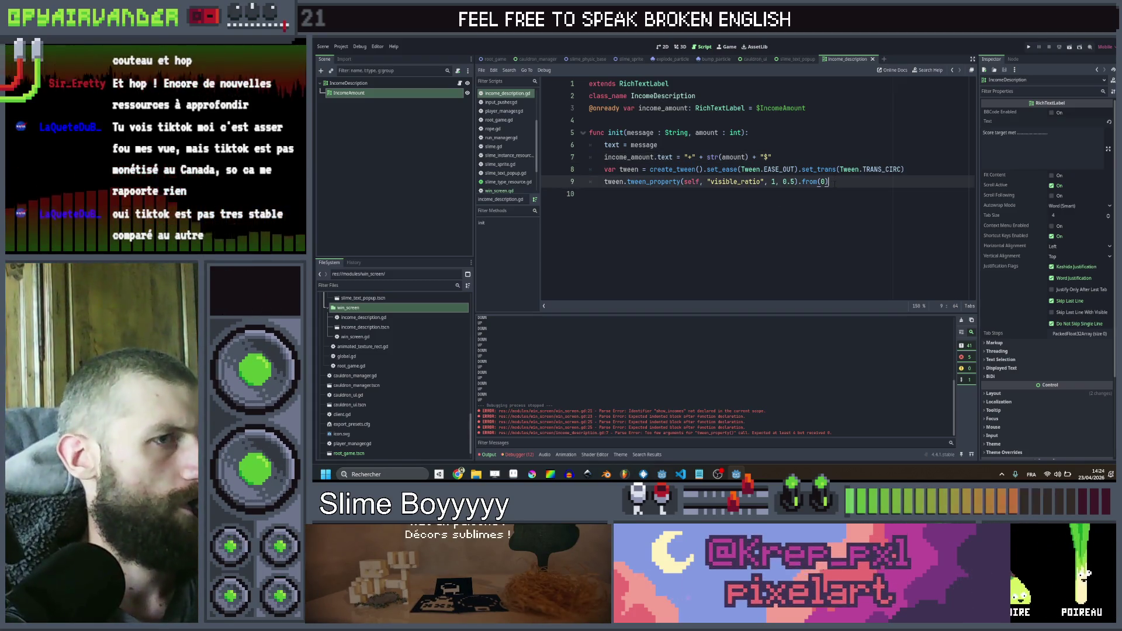
{"action": "left_click_drag", "start_coordinate": [834, 182], "coordinate": [604, 182]}
{"action": "key", "text": "ctrl+c"}
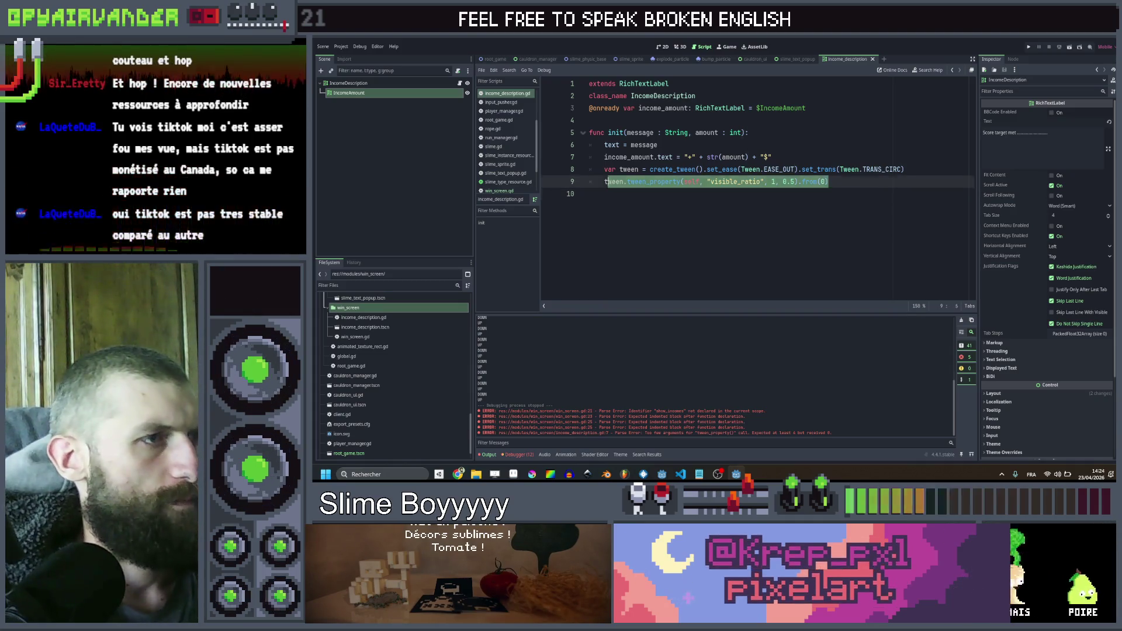
{"action": "left_click", "coordinate": [849, 182]}
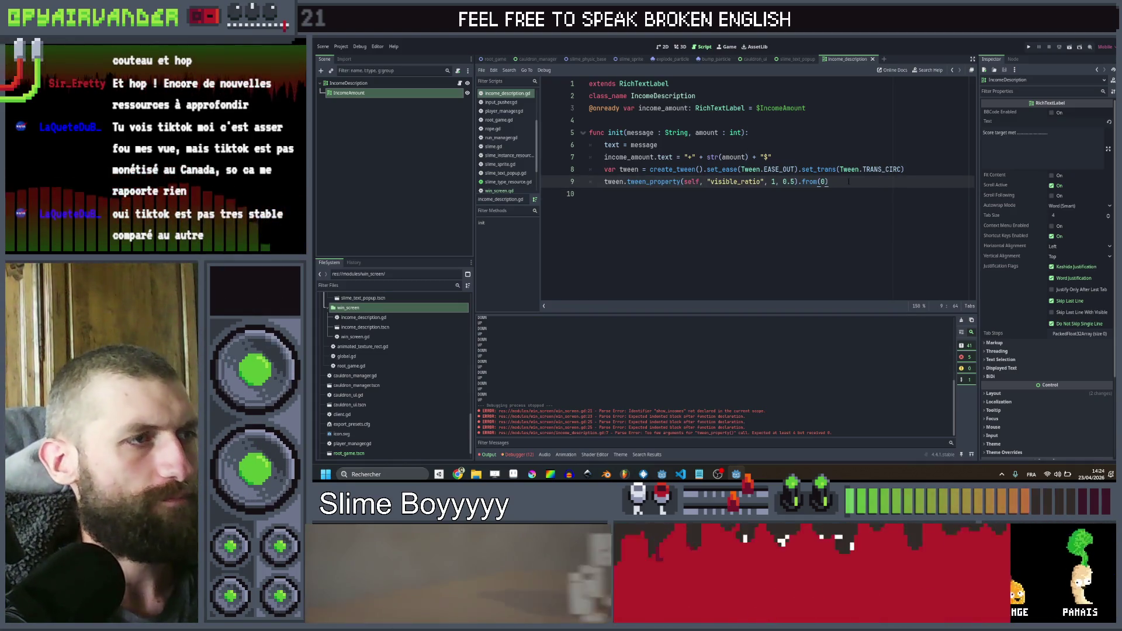
{"action": "key", "text": "Return"}
{"action": "key", "text": "ctrl+v"}
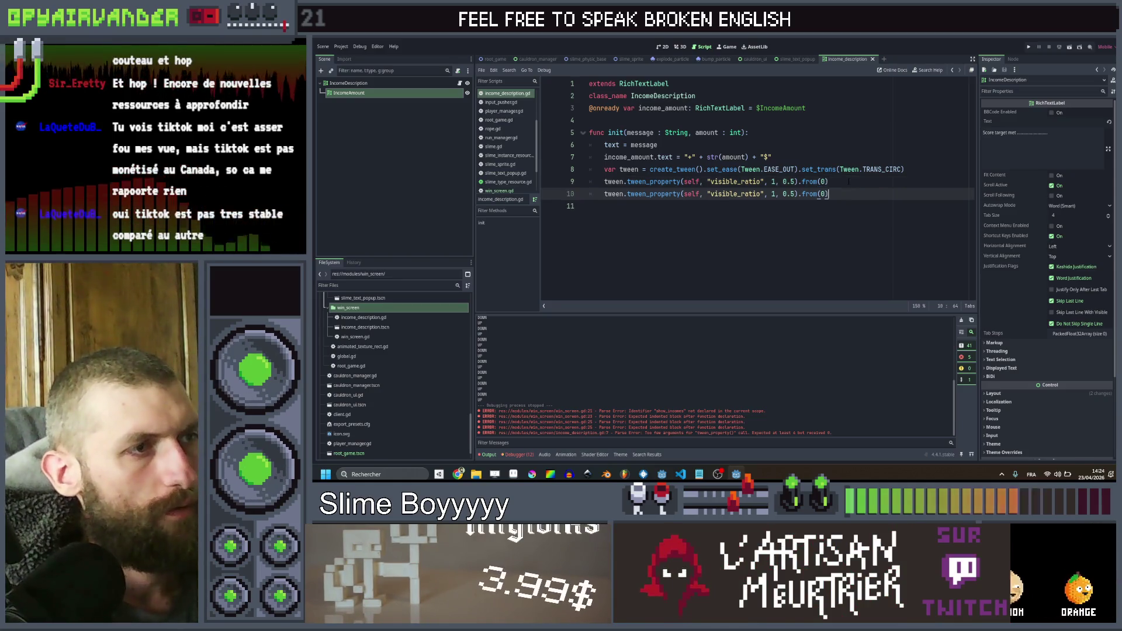
{"action": "key", "text": "Left"}
{"action": "key", "text": "Left"}
{"action": "key", "text": "Left"}
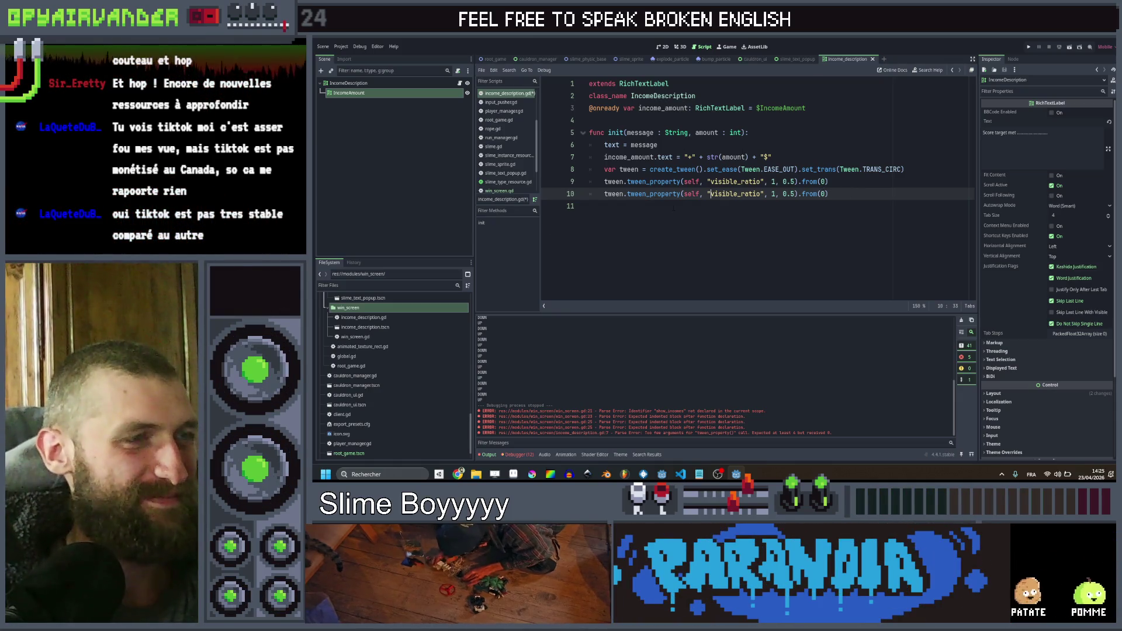
{"action": "double_click", "coordinate": [753, 194]}
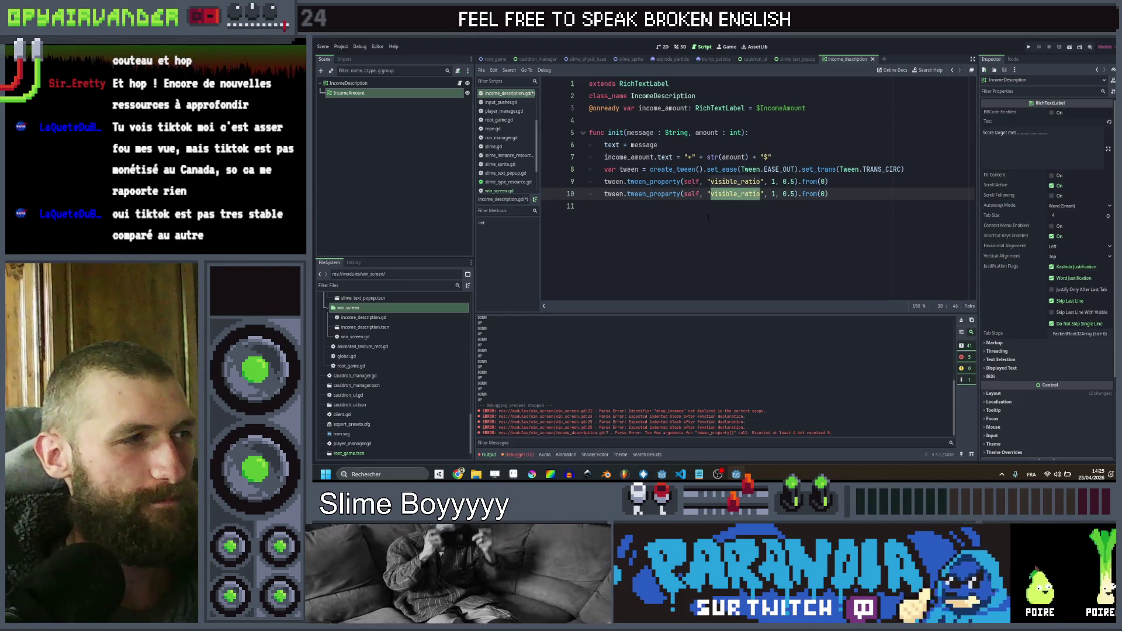
{"action": "left_click", "coordinate": [708, 217]}
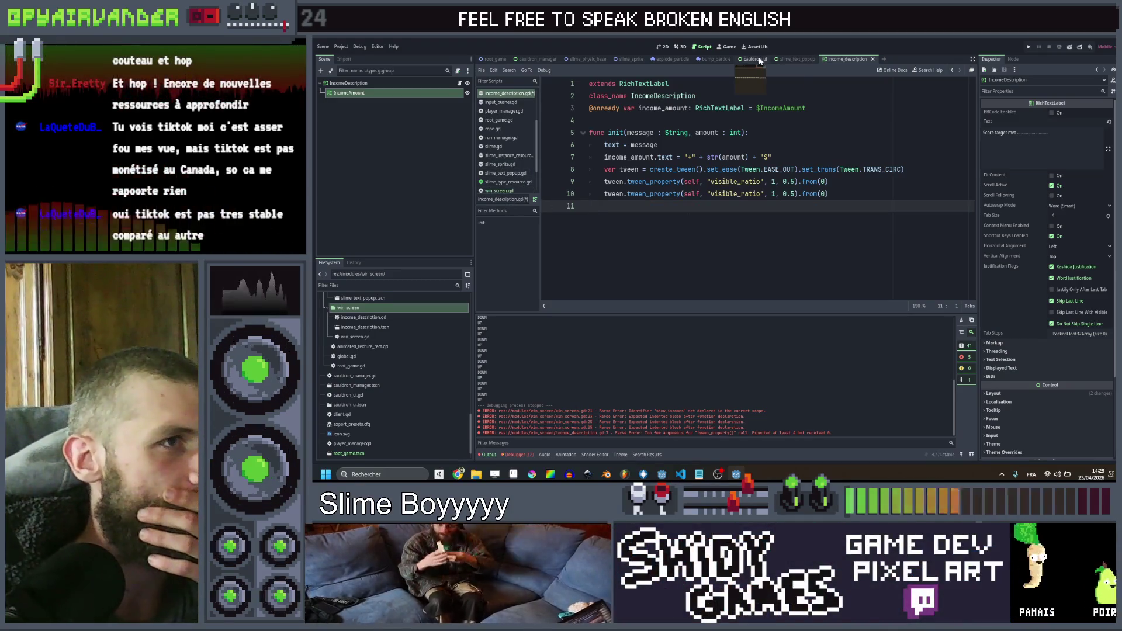
Step: Copy show_current_total_text from cauldron_ui.gd and paste it after the tweens in income_description.gd
{"action": "left_click", "coordinate": [753, 59]}
{"action": "scroll", "coordinate": [815, 185], "scroll_direction": "down", "scroll_amount": 20}
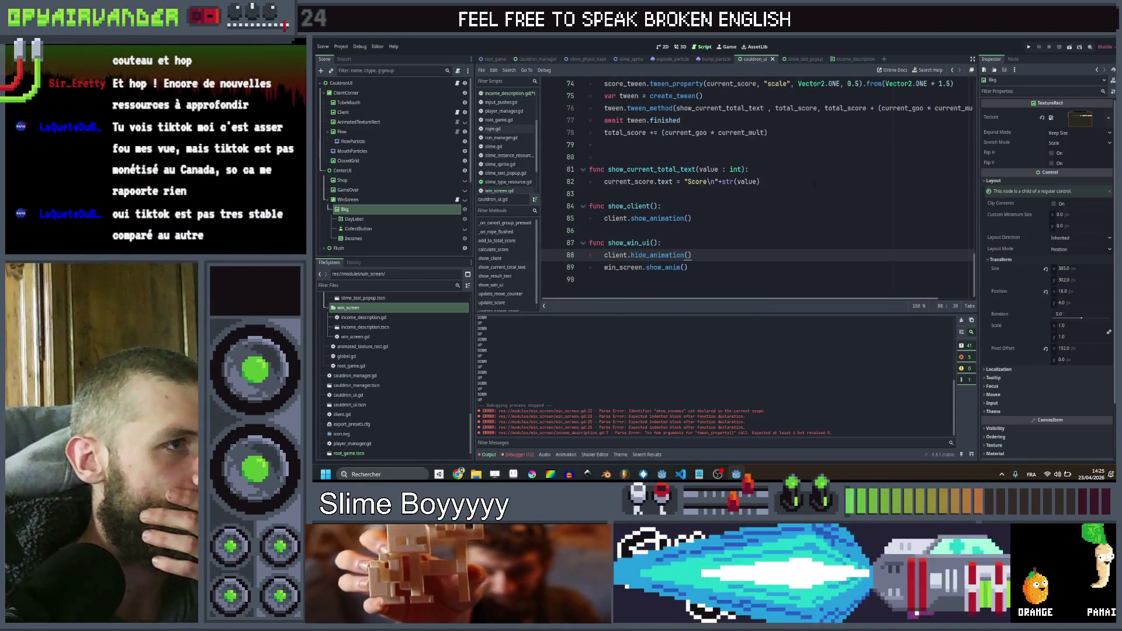
{"action": "left_click_drag", "start_coordinate": [815, 184], "coordinate": [589, 169]}
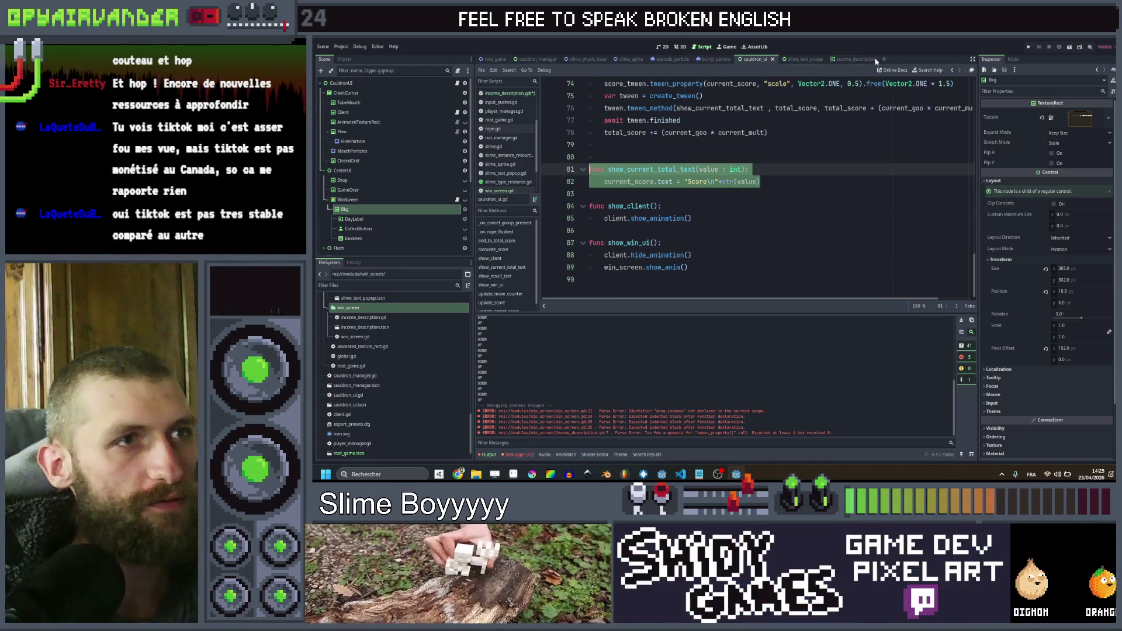
{"action": "left_click", "coordinate": [859, 59]}
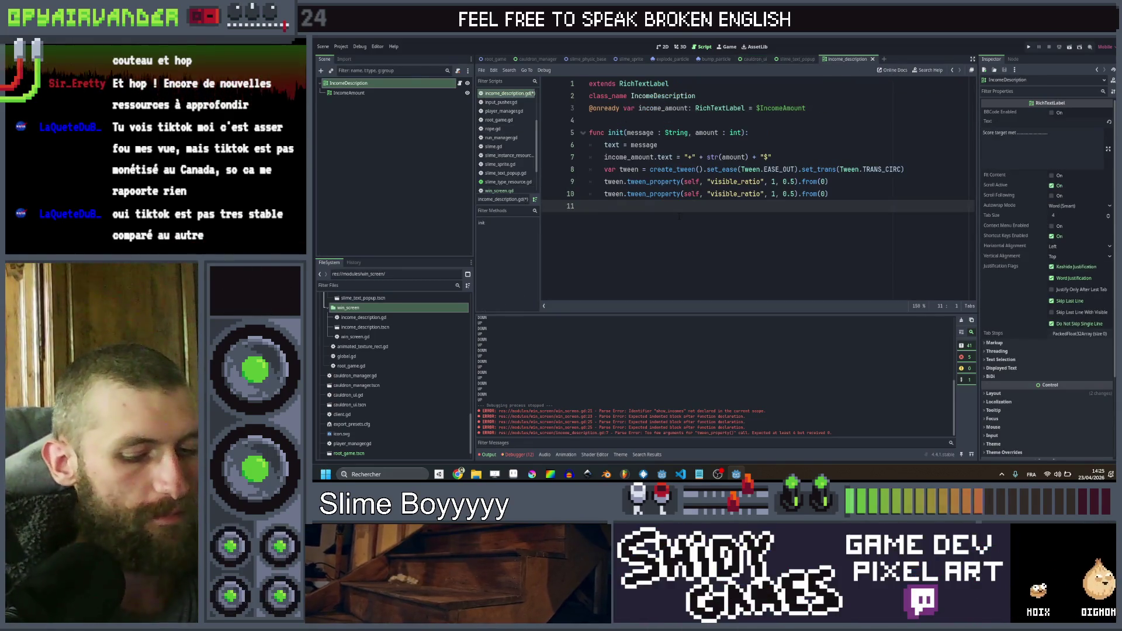
{"action": "key", "text": "Return"}
{"action": "type", "text": "func show_current_total_text(value : int): \tcurrent_score.text = \"Score\\n\"+str(value)"}
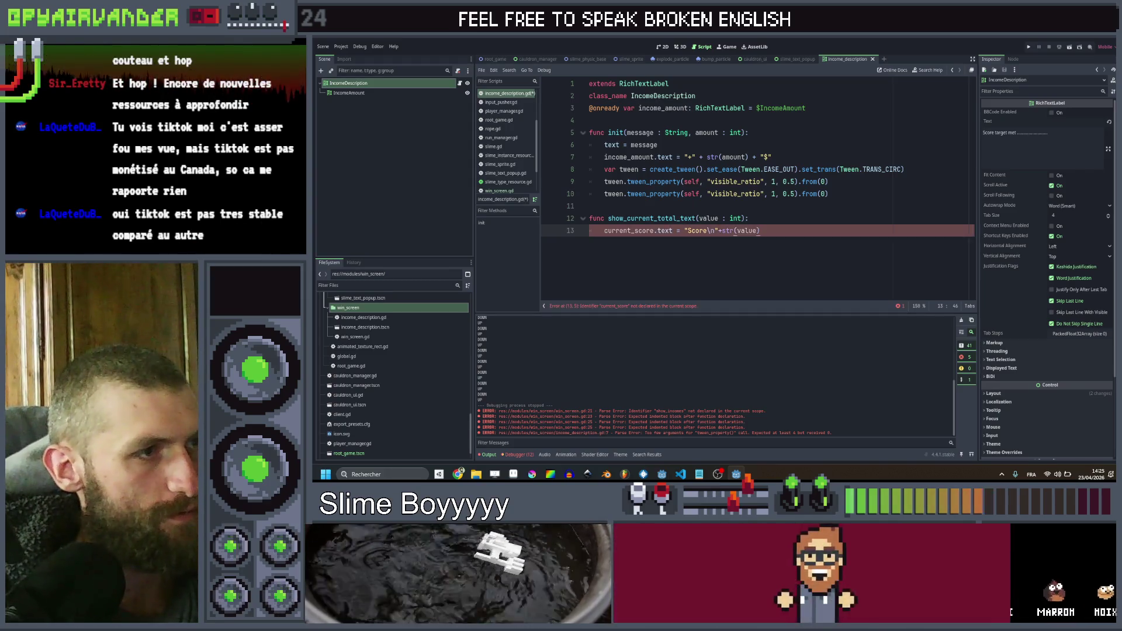
Step: Rename the pasted function to show_amount and paste the "+" + str(amount) + "$" expression over its Score text
{"action": "left_click_drag", "start_coordinate": [695, 218], "coordinate": [627, 218]}
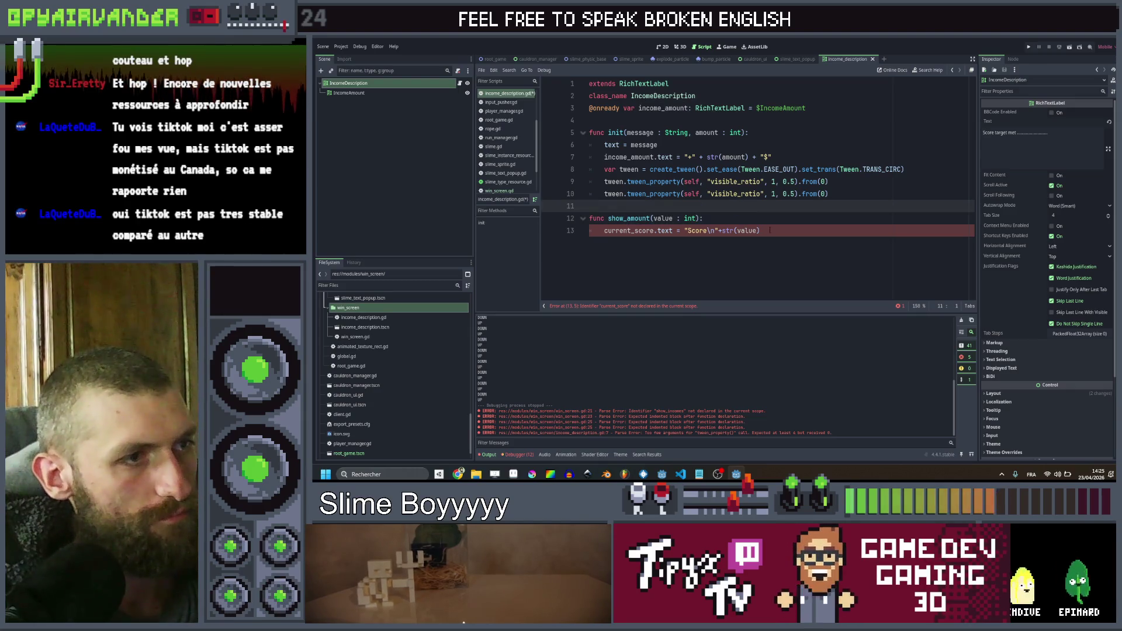
{"action": "left_click_drag", "start_coordinate": [772, 156], "coordinate": [686, 157]}
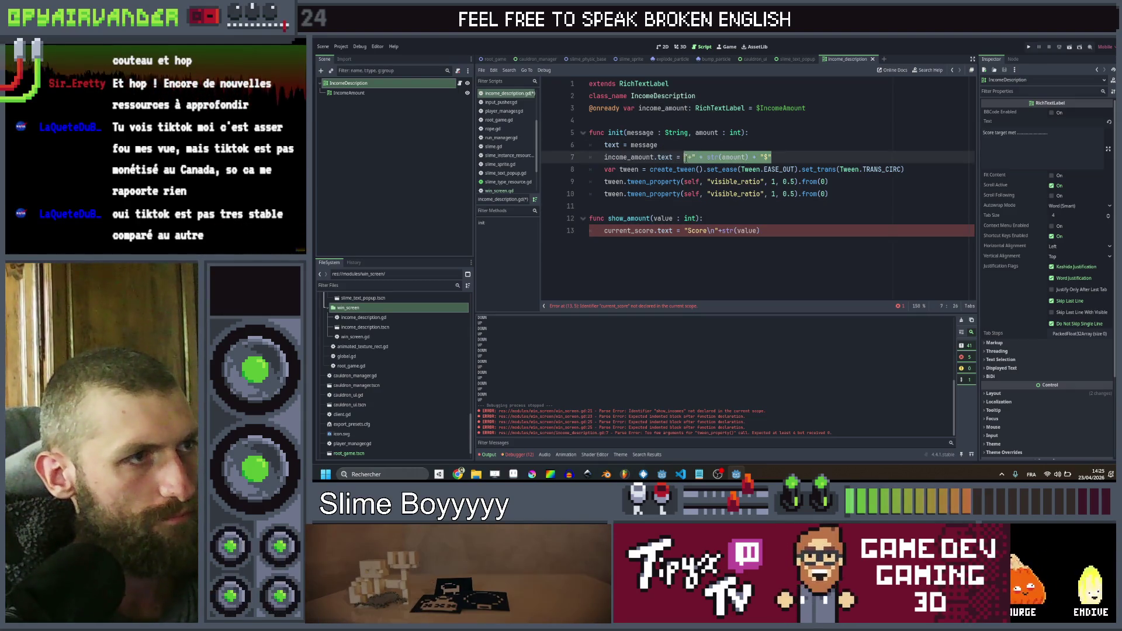
{"action": "key", "text": "ctrl+c"}
{"action": "left_click_drag", "start_coordinate": [769, 231], "coordinate": [685, 231]}
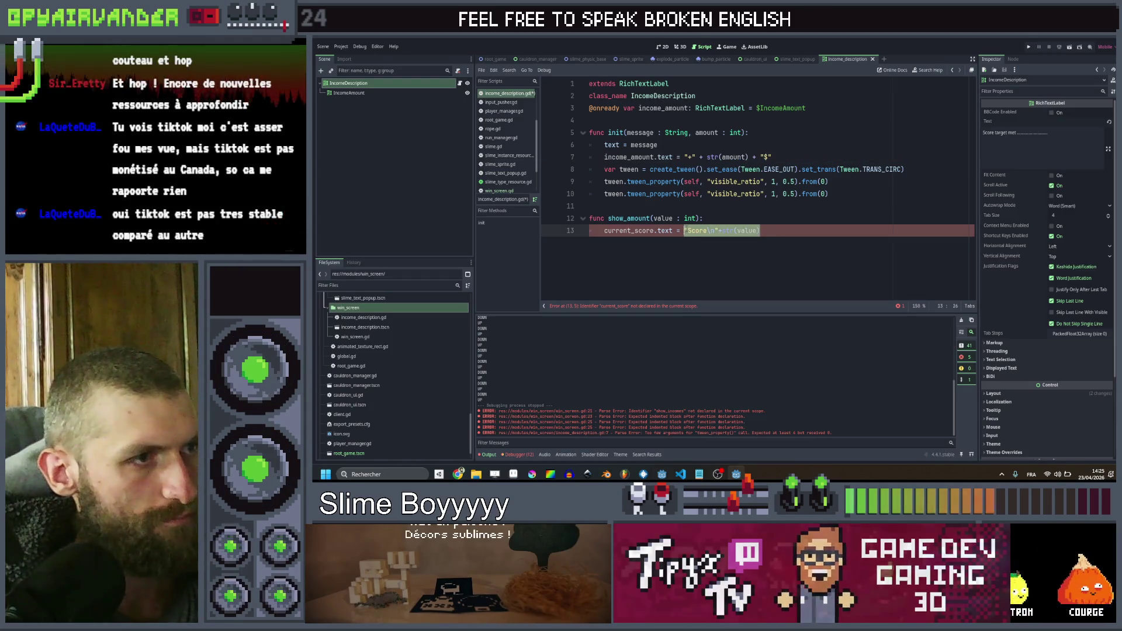
{"action": "key", "text": "ctrl+v"}
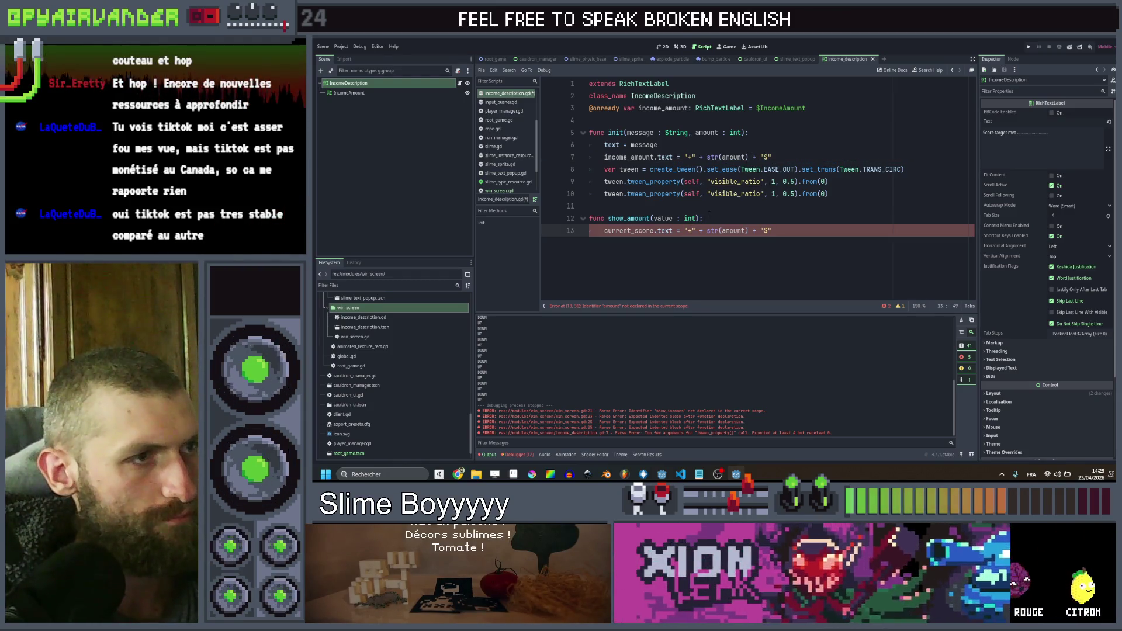
Step: Replace current_score with income_amount and amount with value in show_amount's text line
{"action": "double_click", "coordinate": [629, 156]}
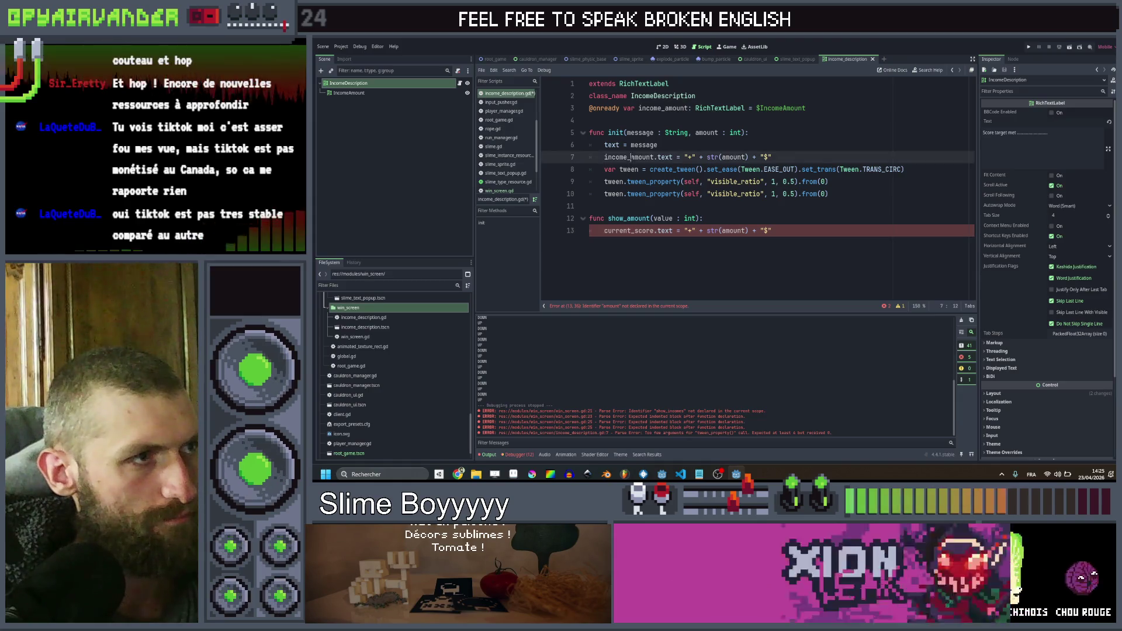
{"action": "key", "text": "ctrl+c"}
{"action": "double_click", "coordinate": [625, 231]}
{"action": "key", "text": "ctrl+v"}
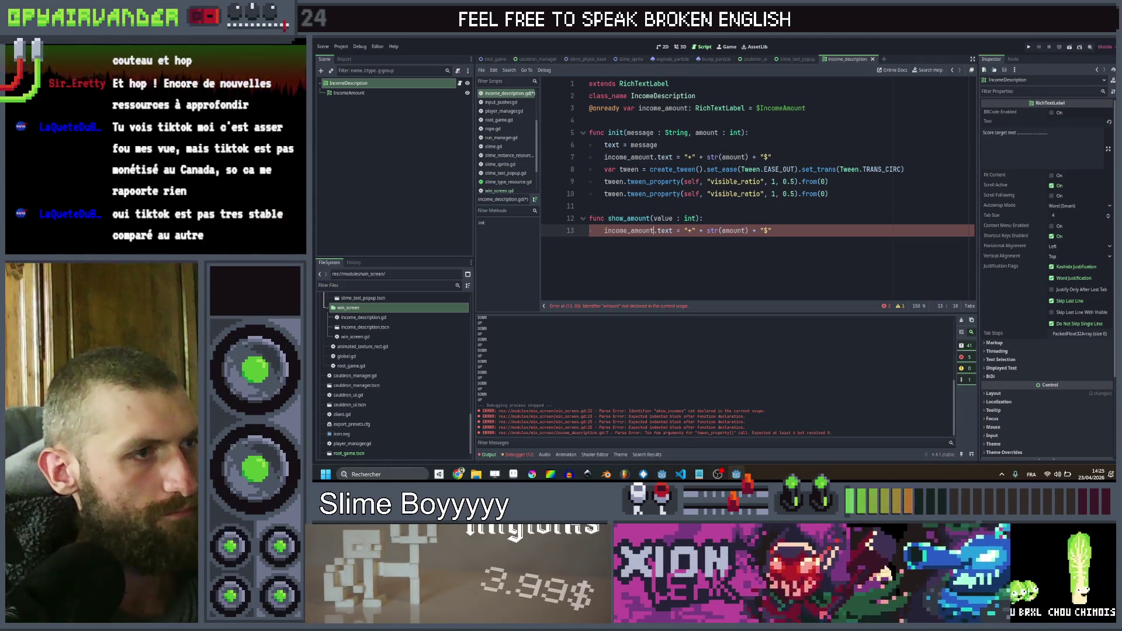
{"action": "left_click", "coordinate": [733, 230]}
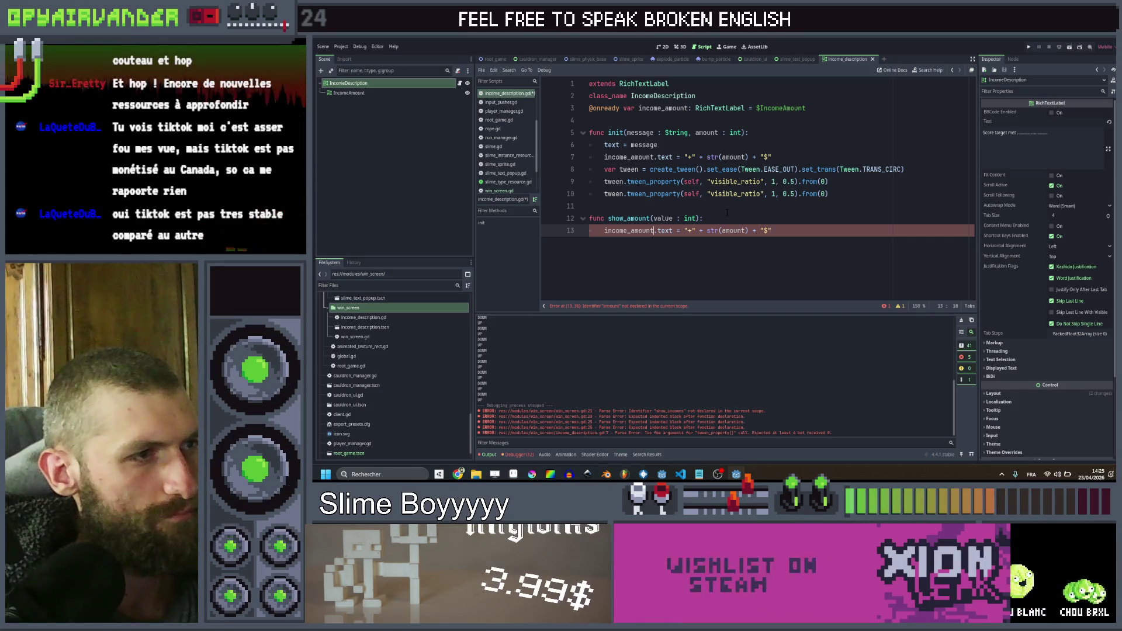
{"action": "double_click", "coordinate": [733, 230]}
{"action": "type", "text": "va"}
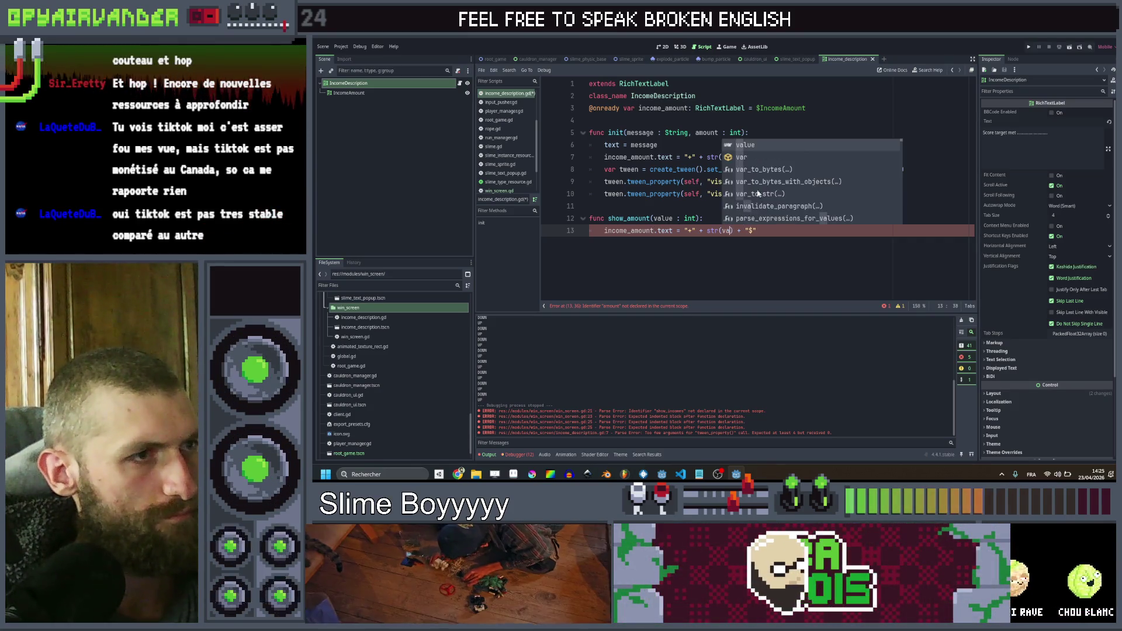
{"action": "left_click", "coordinate": [766, 145]}
Step: Blank line 7's initial income_amount.text to "" and save the script
{"action": "left_click", "coordinate": [791, 144]}
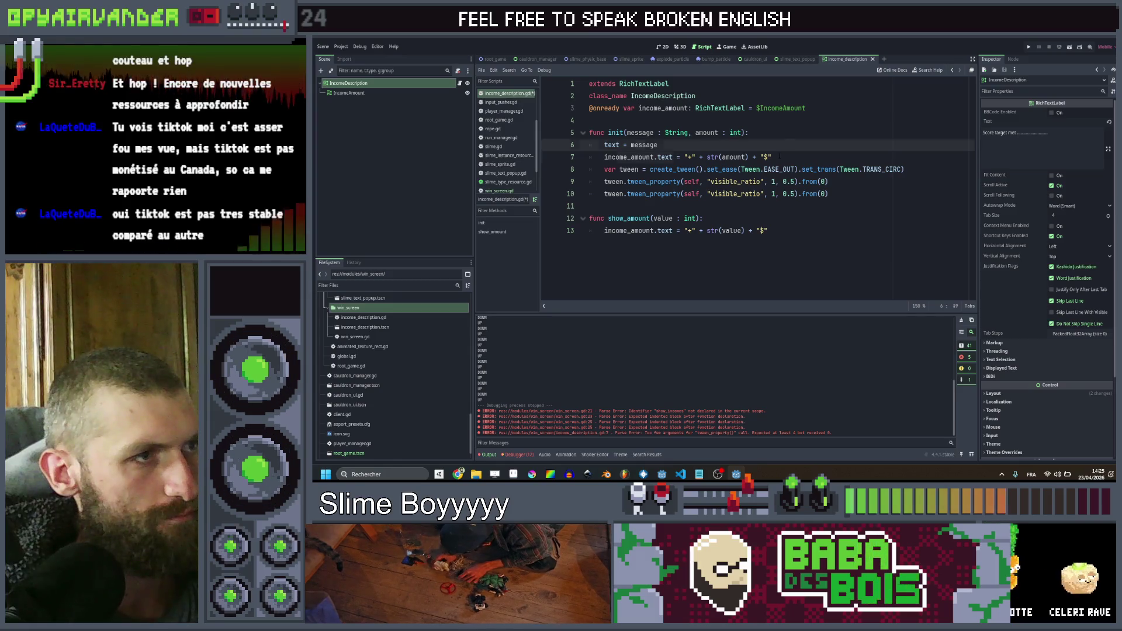
{"action": "left_click_drag", "start_coordinate": [779, 156], "coordinate": [673, 156]}
{"action": "type", "text": "\""}
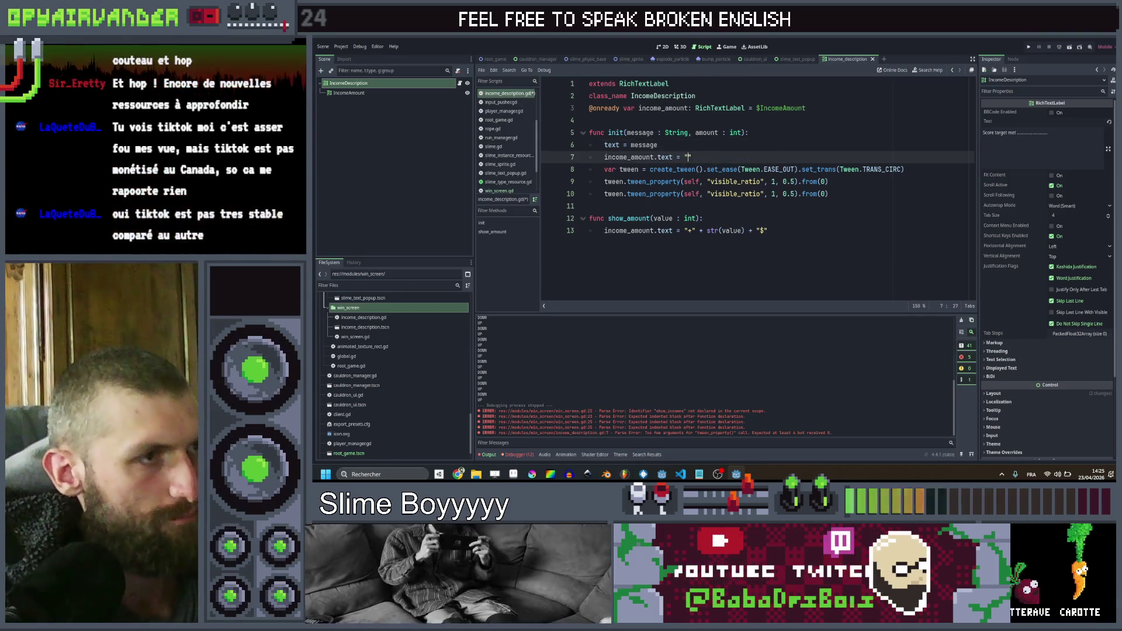
{"action": "left_click", "coordinate": [755, 146]}
{"action": "key", "text": "ctrl+s"}
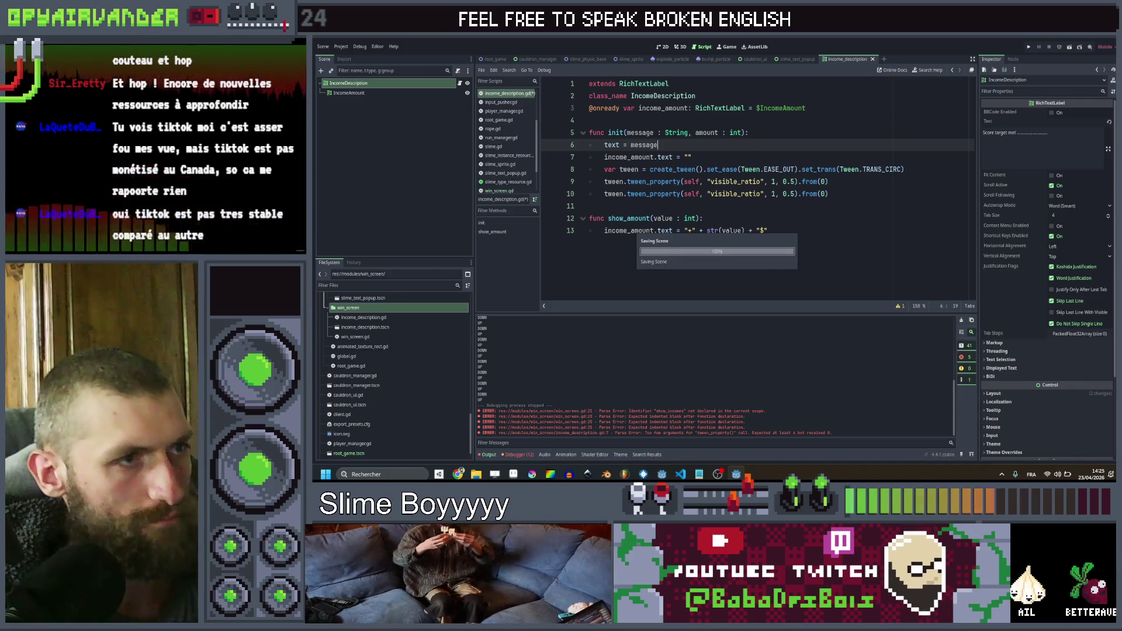
{"action": "double_click", "coordinate": [692, 194]}
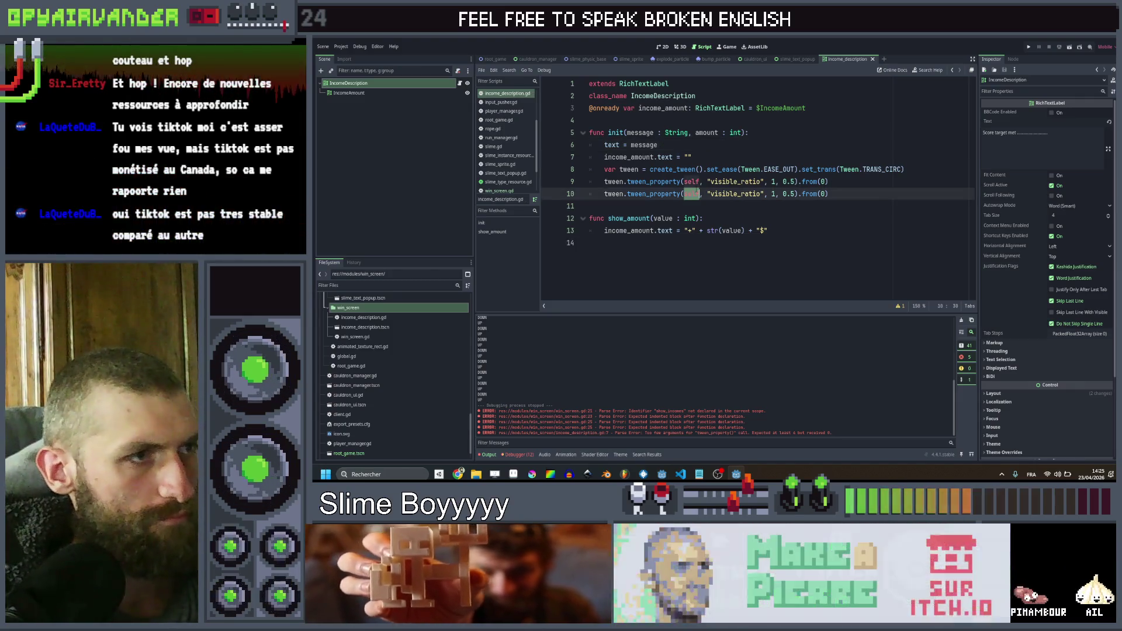
Step: Change line 10 to a tween_method call with show_amount as the method
{"action": "double_click", "coordinate": [635, 194]}
{"action": "type", "text": "twee"}
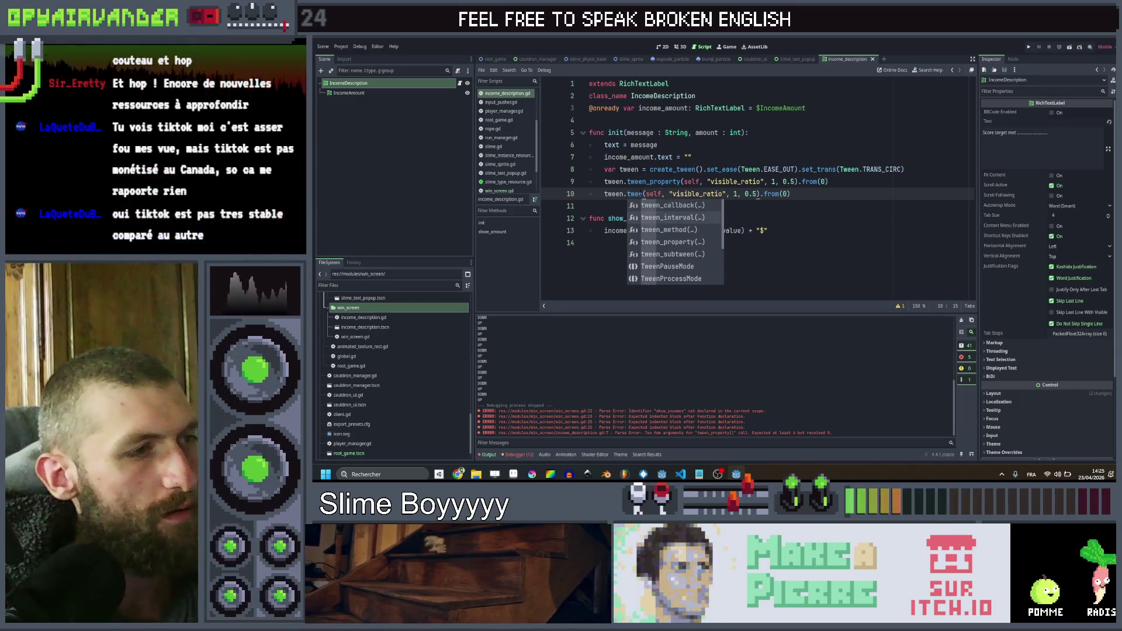
{"action": "type", "text": "n_m"}
{"action": "key", "text": "Return"}
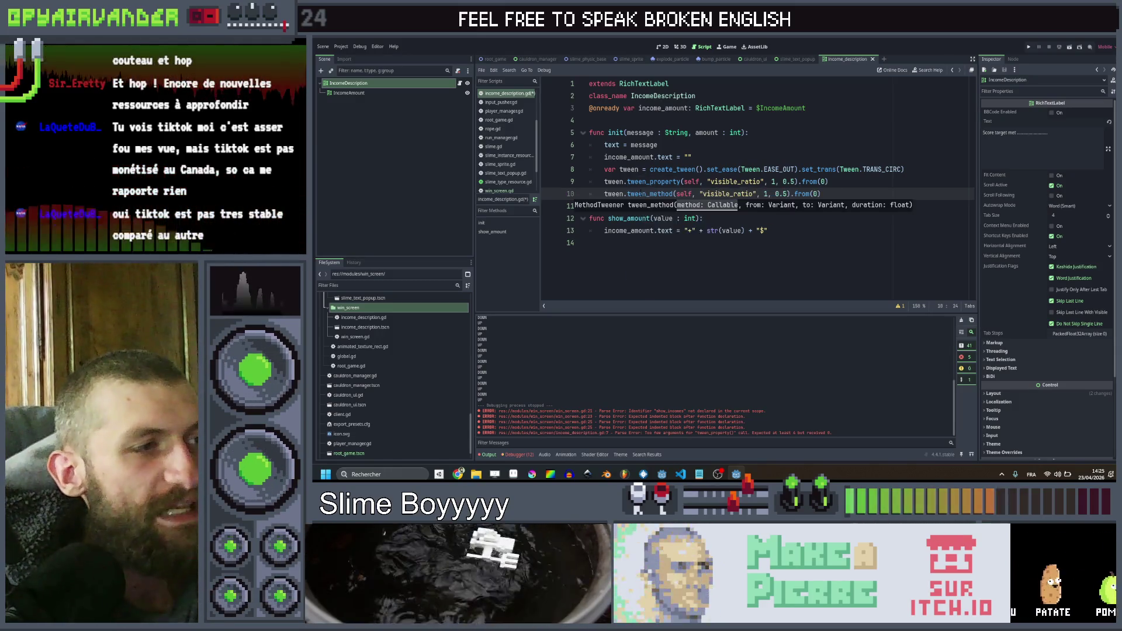
{"action": "key", "text": "ctrl+shift+Right"}
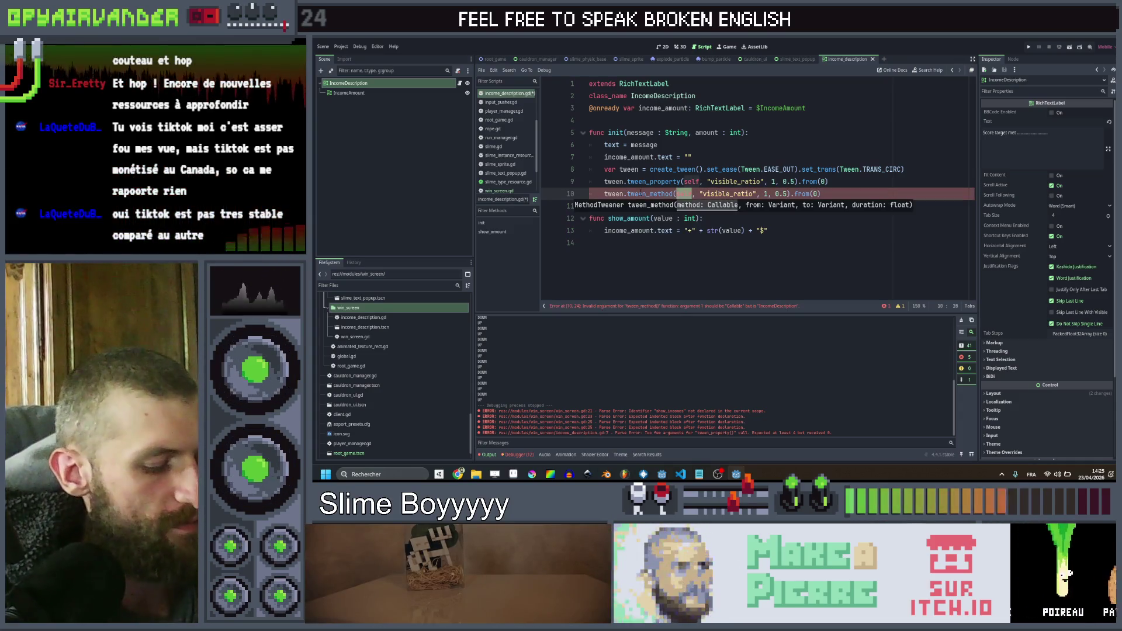
{"action": "type", "text": "sho"}
{"action": "key", "text": "Return"}
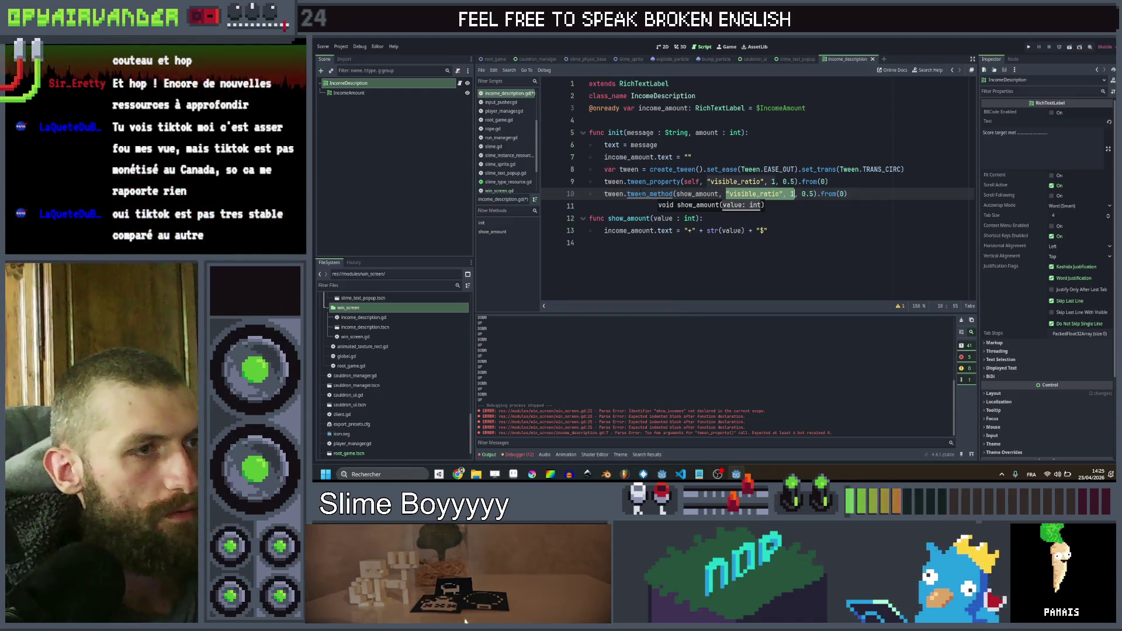
Step: Set its arguments to 0, amount, 0.5, remove the leftover .from(0), and save
{"action": "key", "text": "shift+Right"}
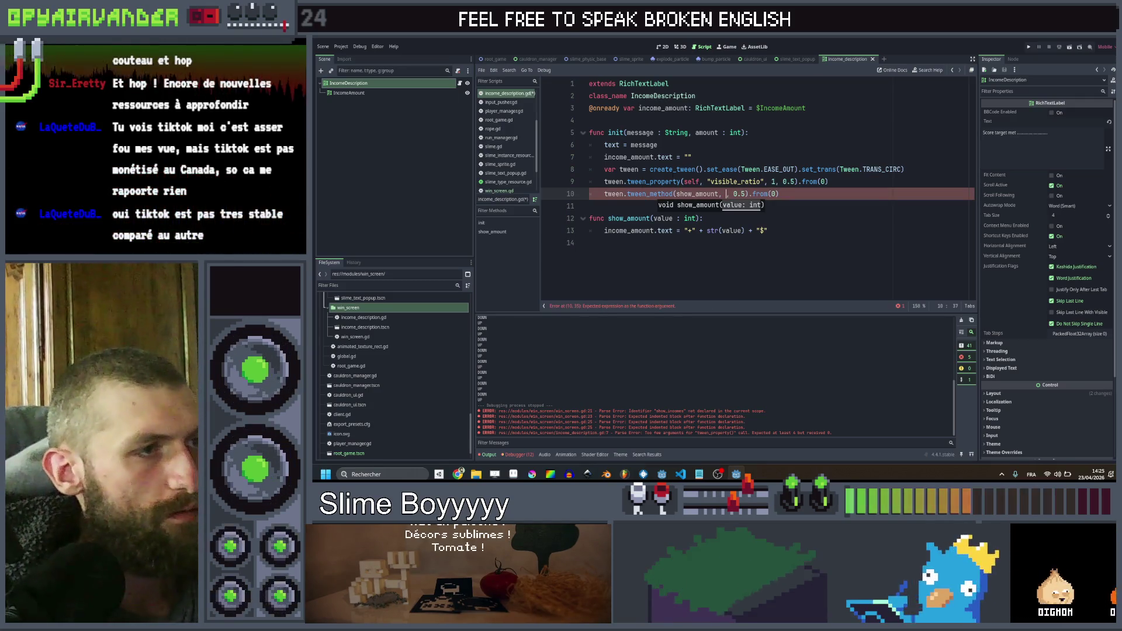
{"action": "mouse_move", "coordinate": [660, 194]}
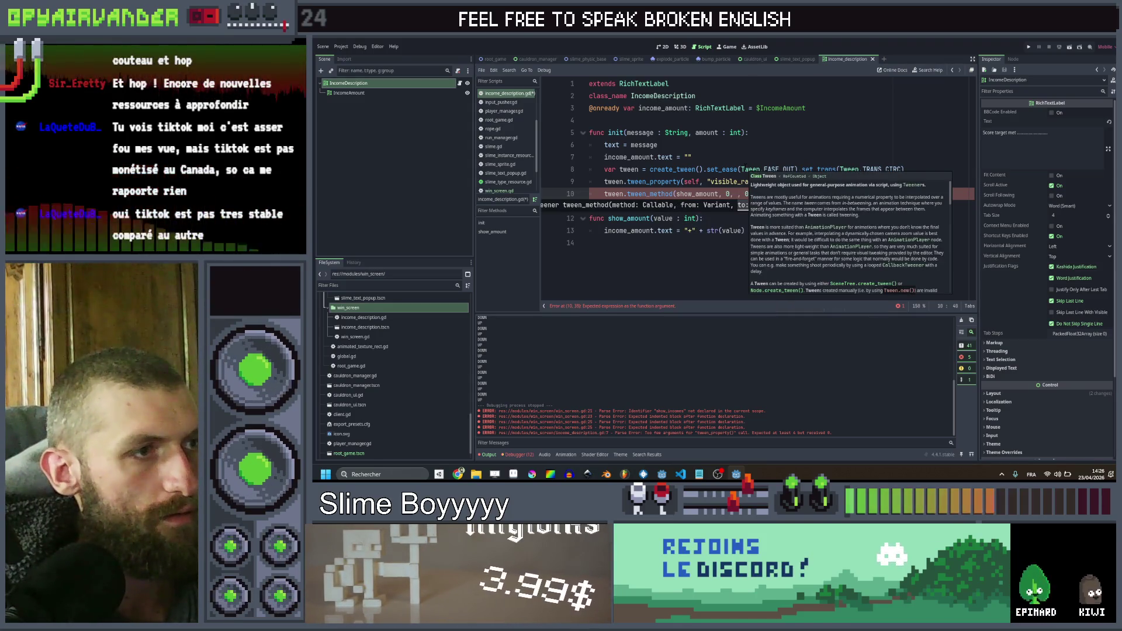
{"action": "type", "text": "amount"}
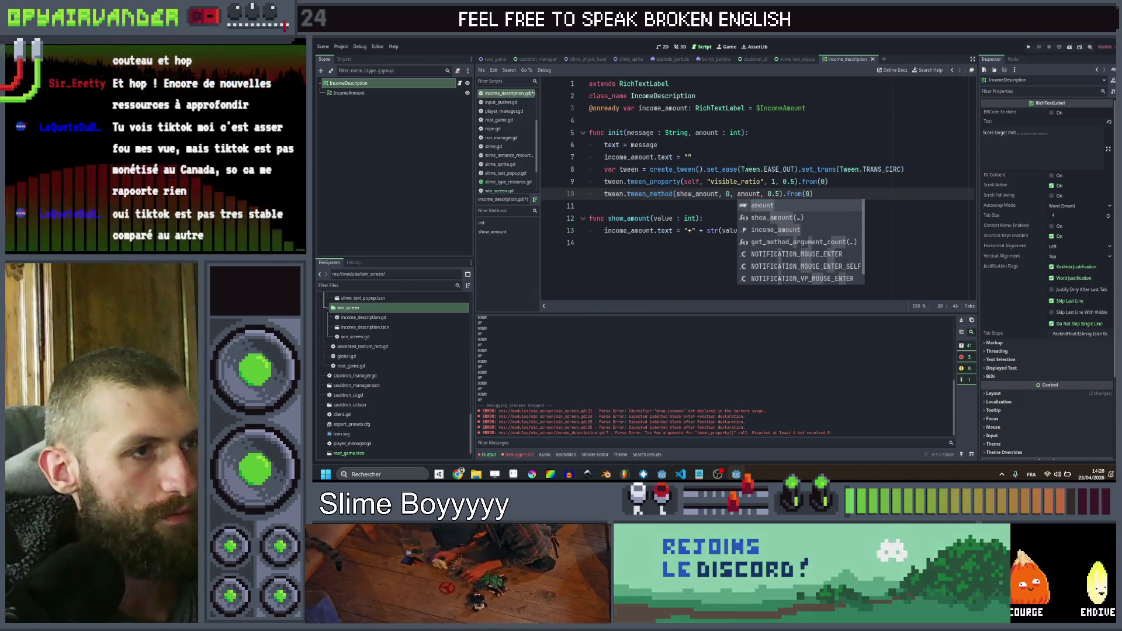
{"action": "left_click", "coordinate": [780, 193]}
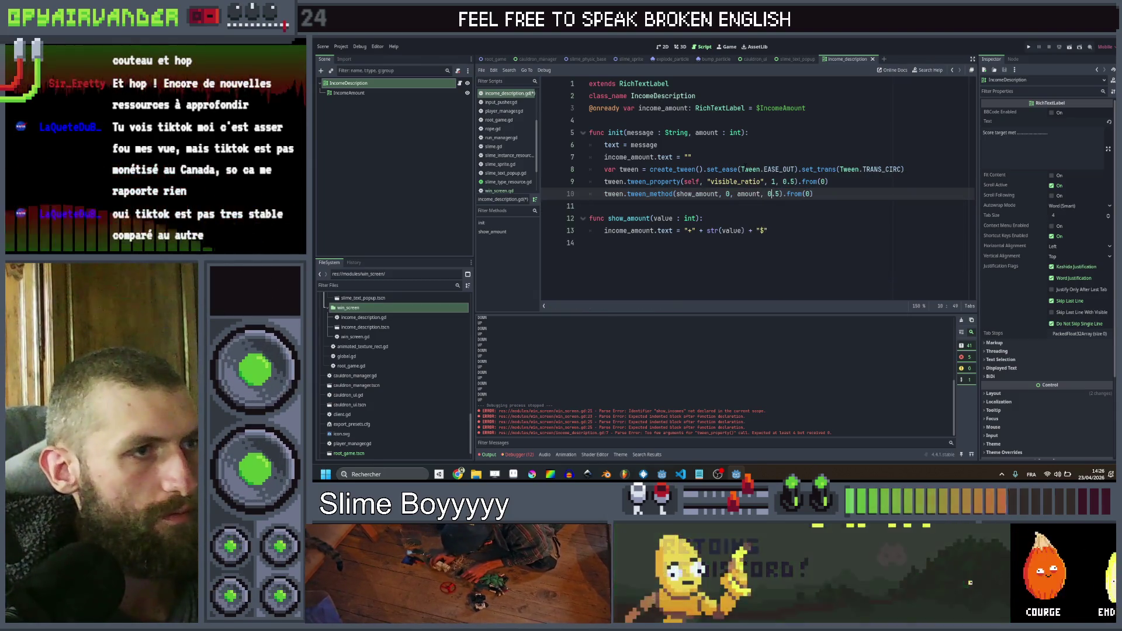
{"action": "left_click_drag", "start_coordinate": [802, 193], "coordinate": [810, 193]}
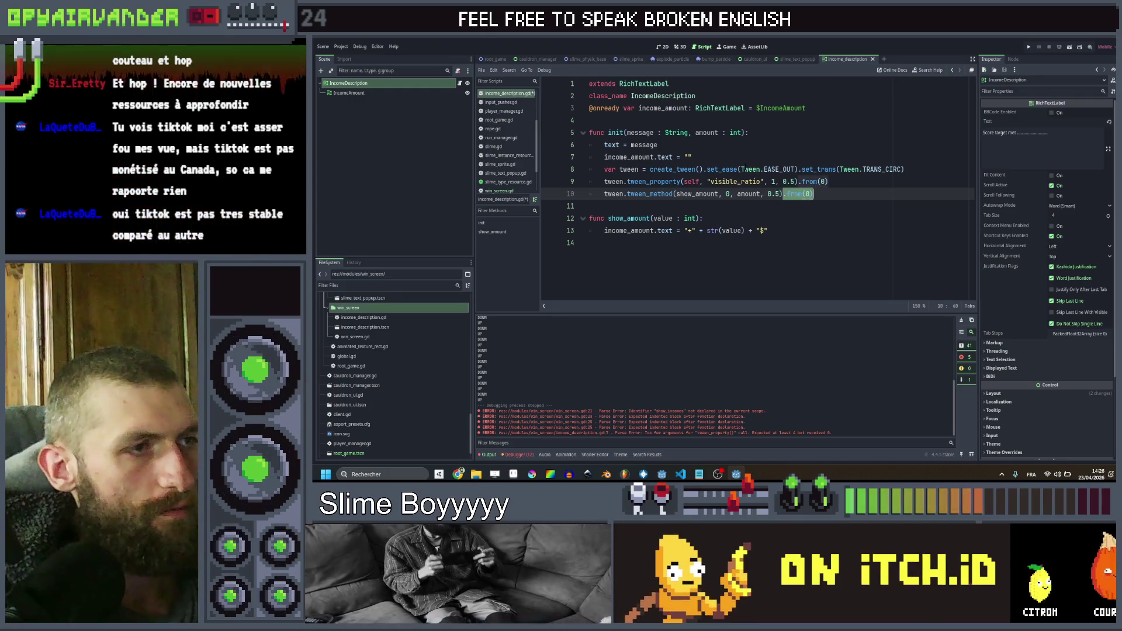
{"action": "key", "text": "ctrl+s"}
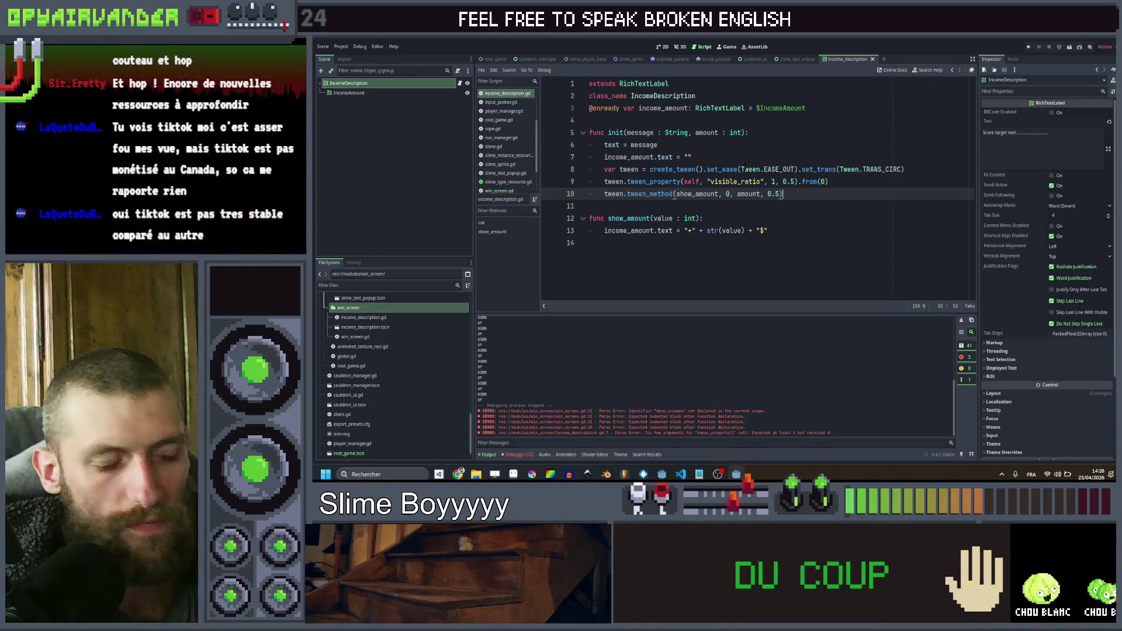
Step: Duplicate line 9's visible_ratio tween_property line as line 11
{"action": "key", "text": "ctrl+shift+d"}
{"action": "left_click", "coordinate": [679, 181]}
{"action": "key", "text": "ctrl+c"}
{"action": "key", "text": "Down"}
{"action": "key", "text": "Down"}
{"action": "key", "text": "ctrl+v"}
{"action": "key", "text": "ctrl+shift+k"}
{"action": "left_click", "coordinate": [678, 206]}
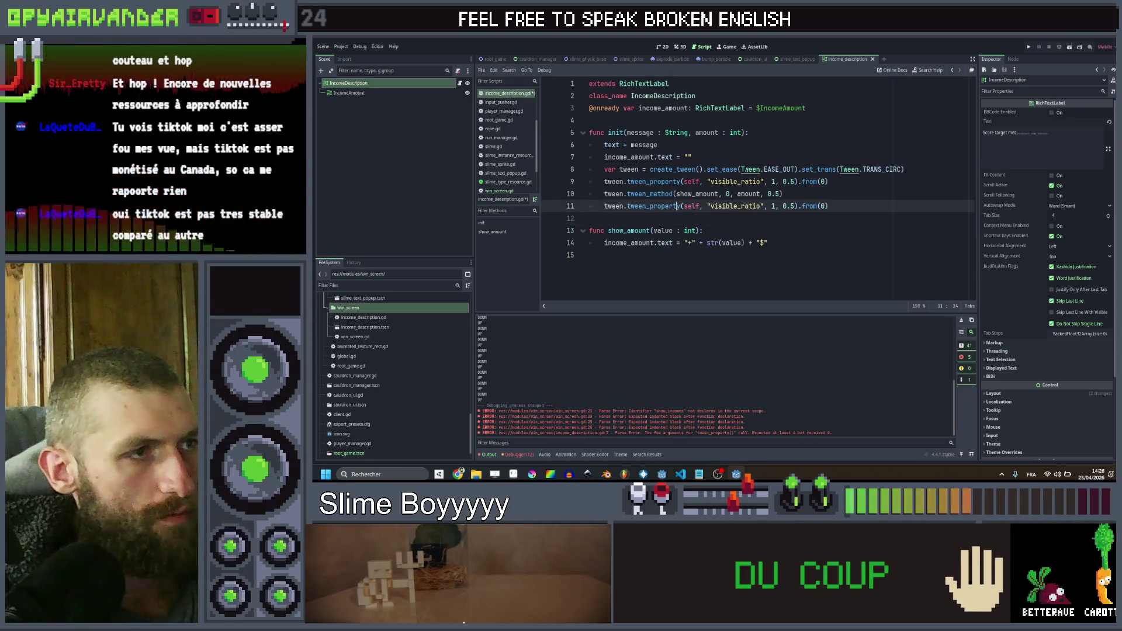
Step: On line 11, replace self with income_amount and "visible_ratio" with "position:y"
{"action": "key", "text": "ctrl+shift+Left"}
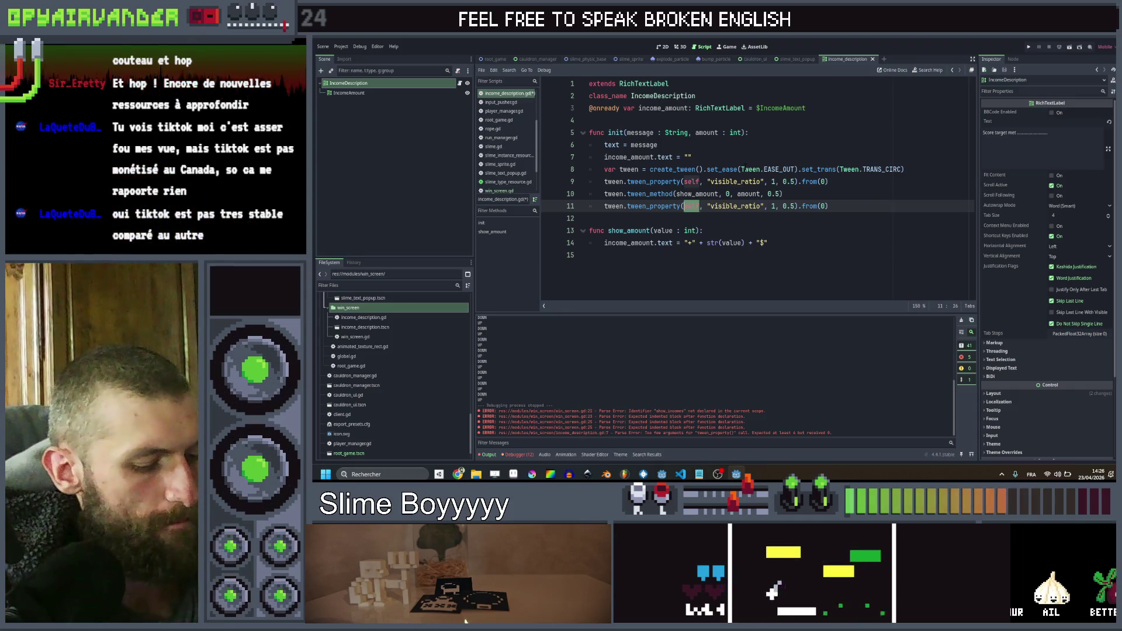
{"action": "type", "text": "in"}
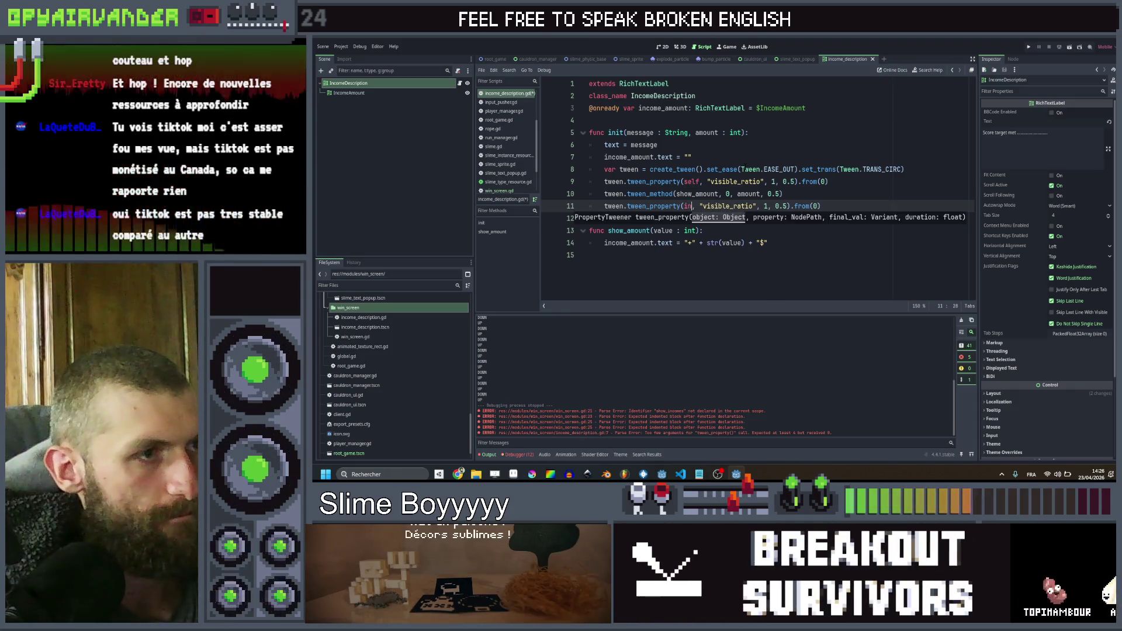
{"action": "type", "text": "com"}
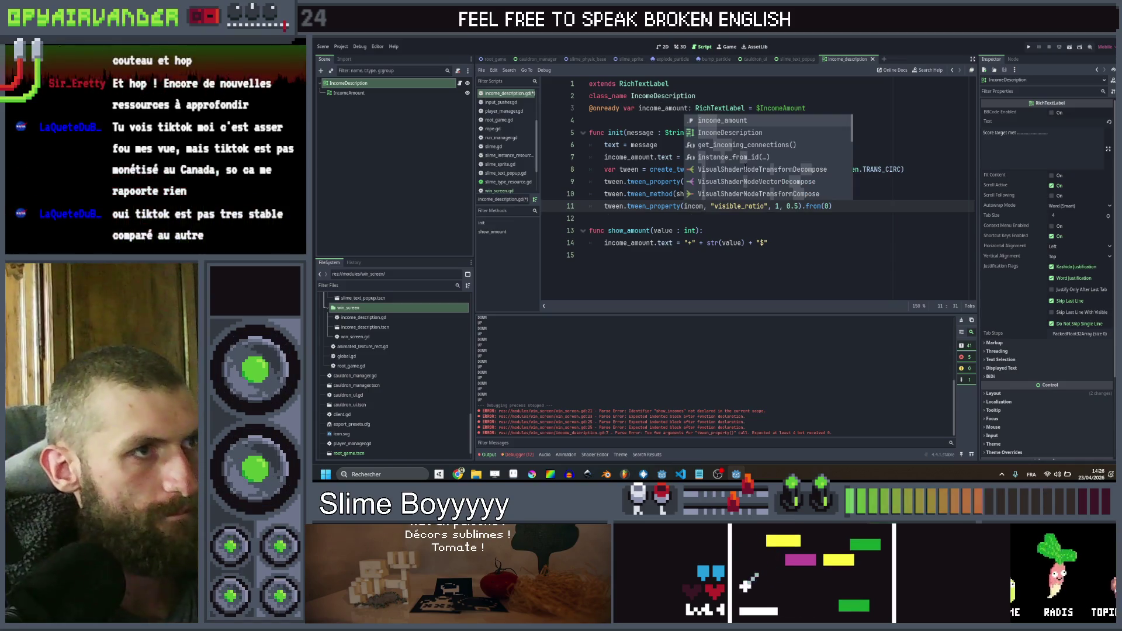
{"action": "key", "text": "Return"}
{"action": "key", "text": "ctrl+shift+Left"}
{"action": "type", "text": "posi"}
{"action": "key", "text": "Return"}
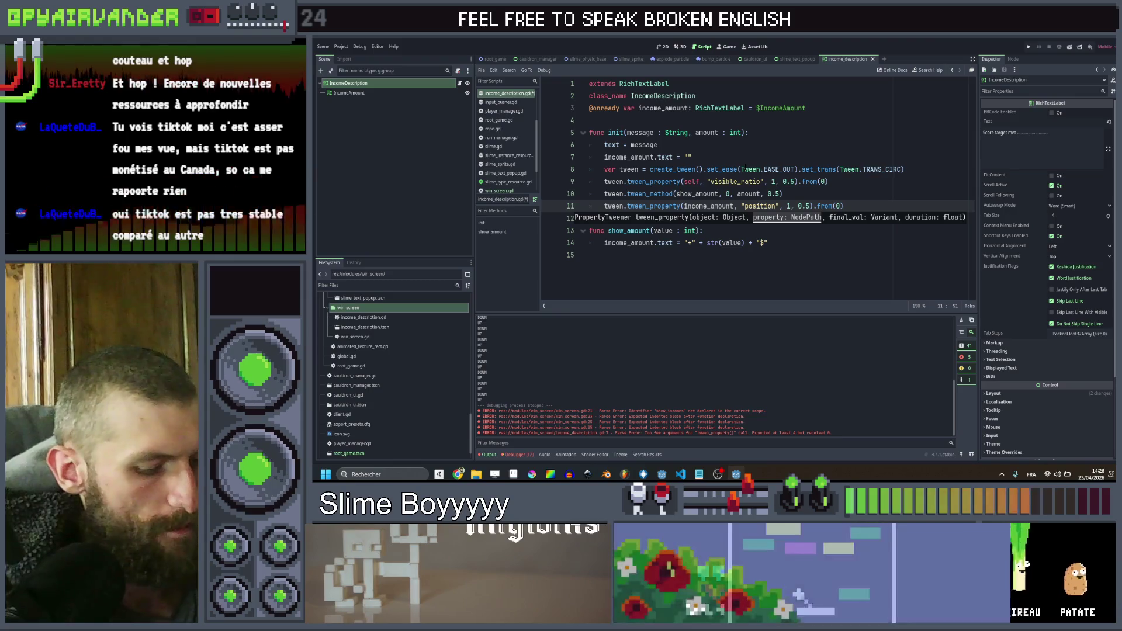
{"action": "type", "text": ":y"}
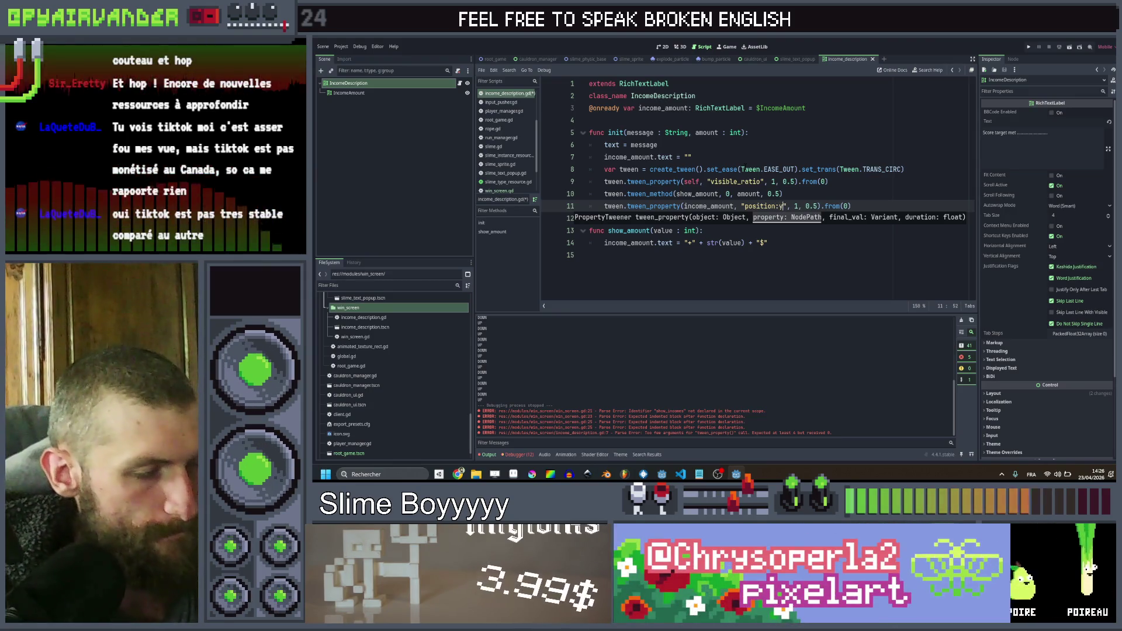
Step: Change the tween's final value from 1 to -5 and save the script
{"action": "left_click", "coordinate": [794, 205]}
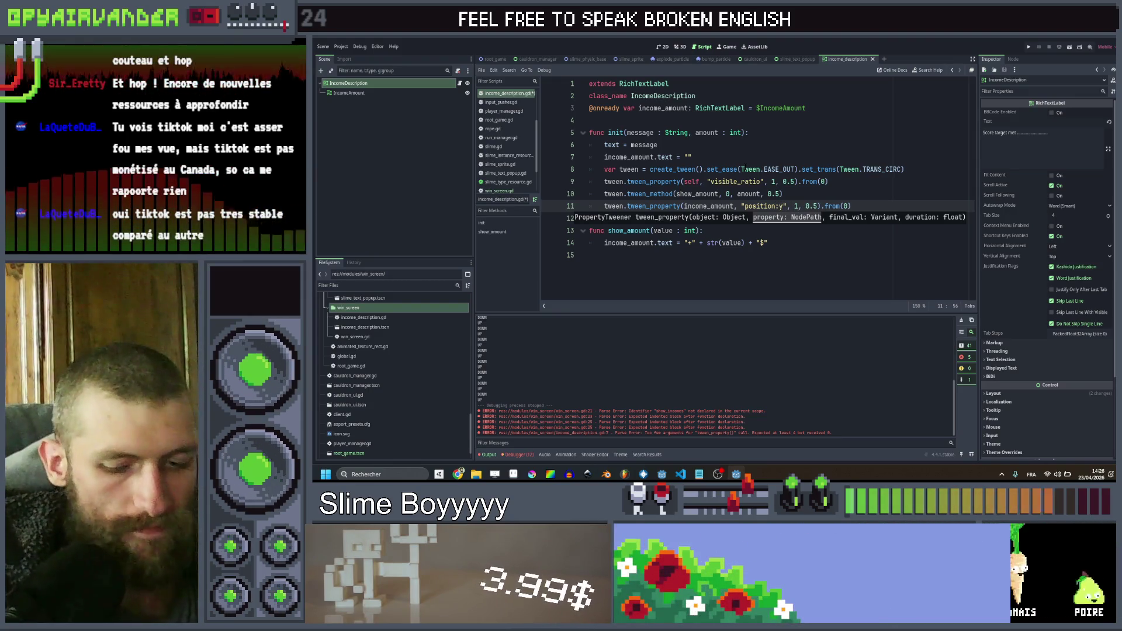
{"action": "key", "text": "Delete"}
{"action": "type", "text": "-5"}
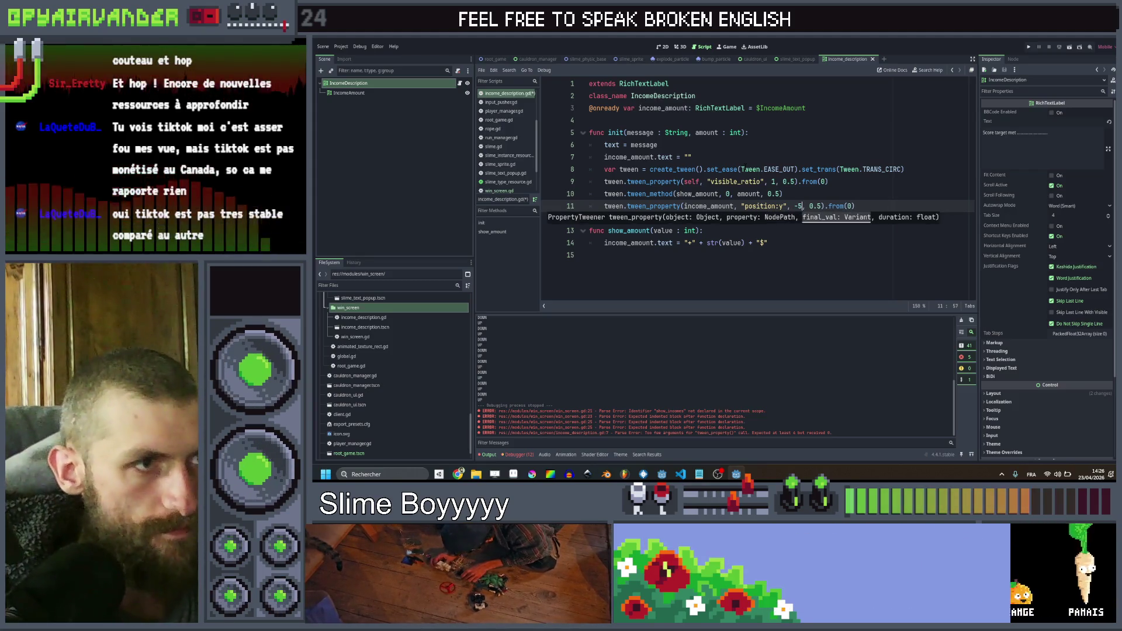
{"action": "left_click", "coordinate": [827, 206]}
{"action": "key", "text": "ctrl+s"}
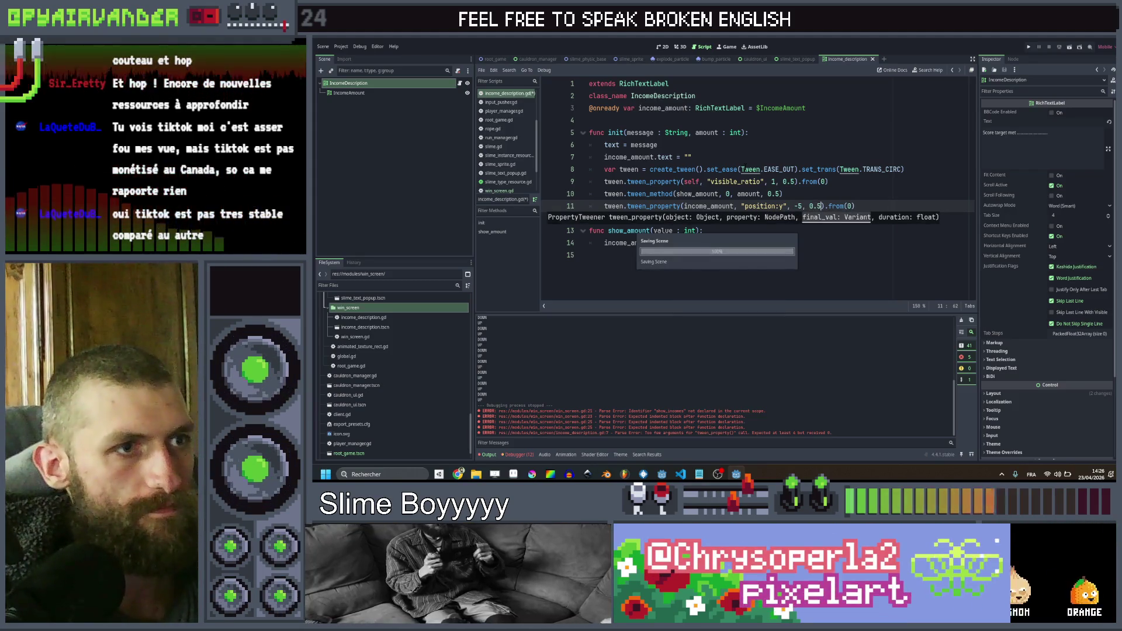
{"action": "left_click", "coordinate": [757, 218]}
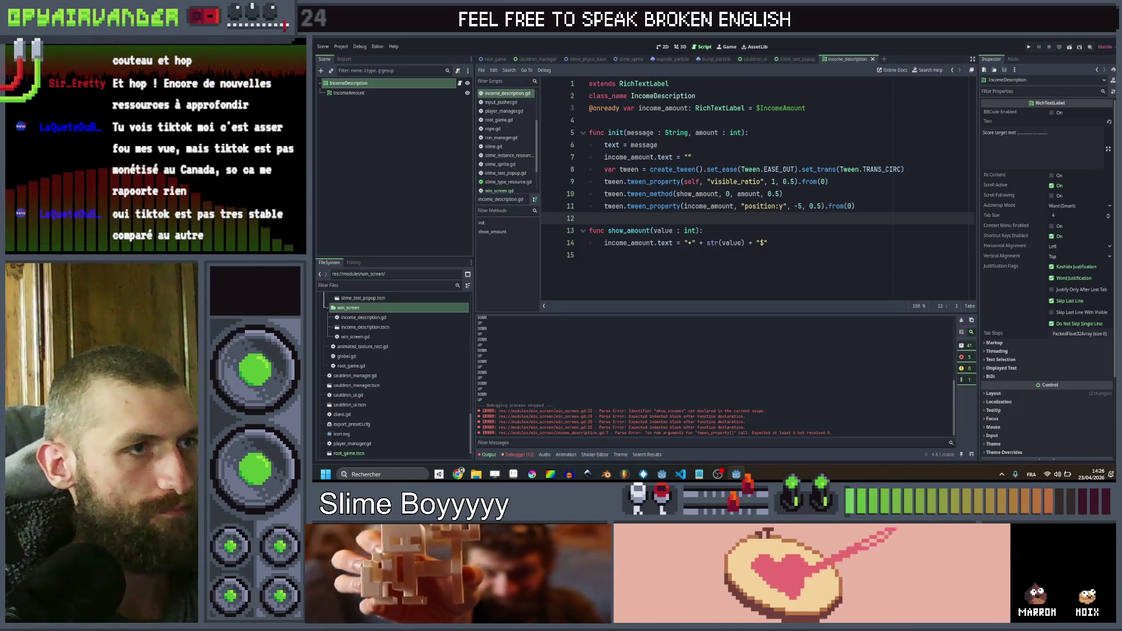
{"action": "left_click", "coordinate": [776, 193]}
Step: Change line 10's count-up duration to 0.05 * amount
{"action": "left_click", "coordinate": [780, 193]}
{"action": "key", "text": "BackSpace"}
{"action": "type", "text": "4"}
{"action": "left_click", "coordinate": [827, 193]}
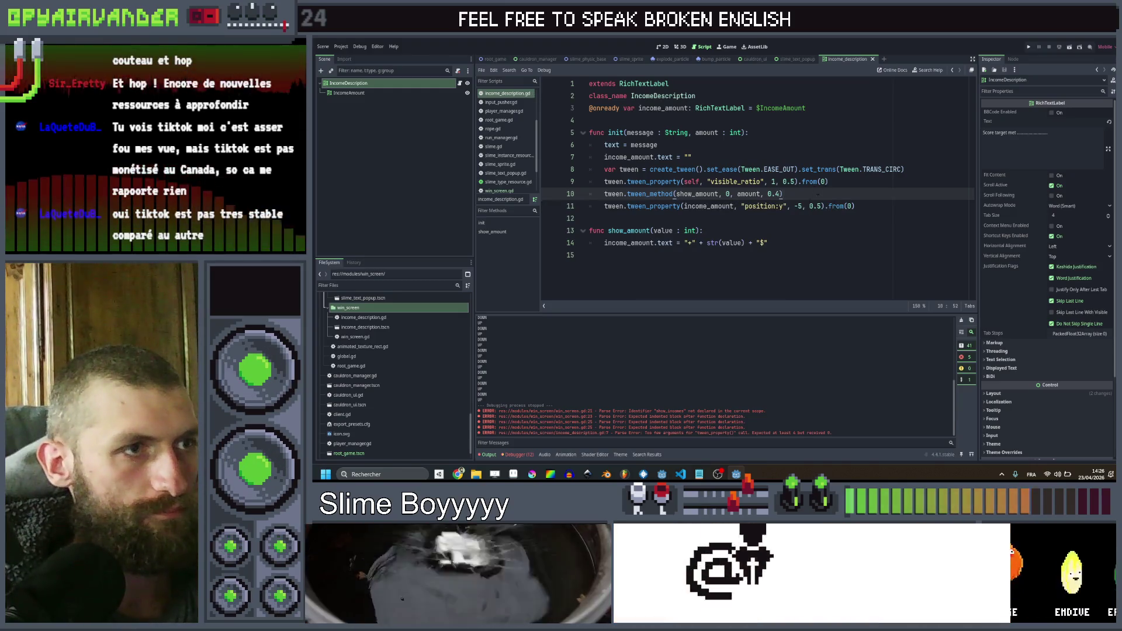
{"action": "key", "text": "Down"}
{"action": "key", "text": "Down"}
{"action": "key", "text": "Down"}
{"action": "left_click", "coordinate": [775, 193]}
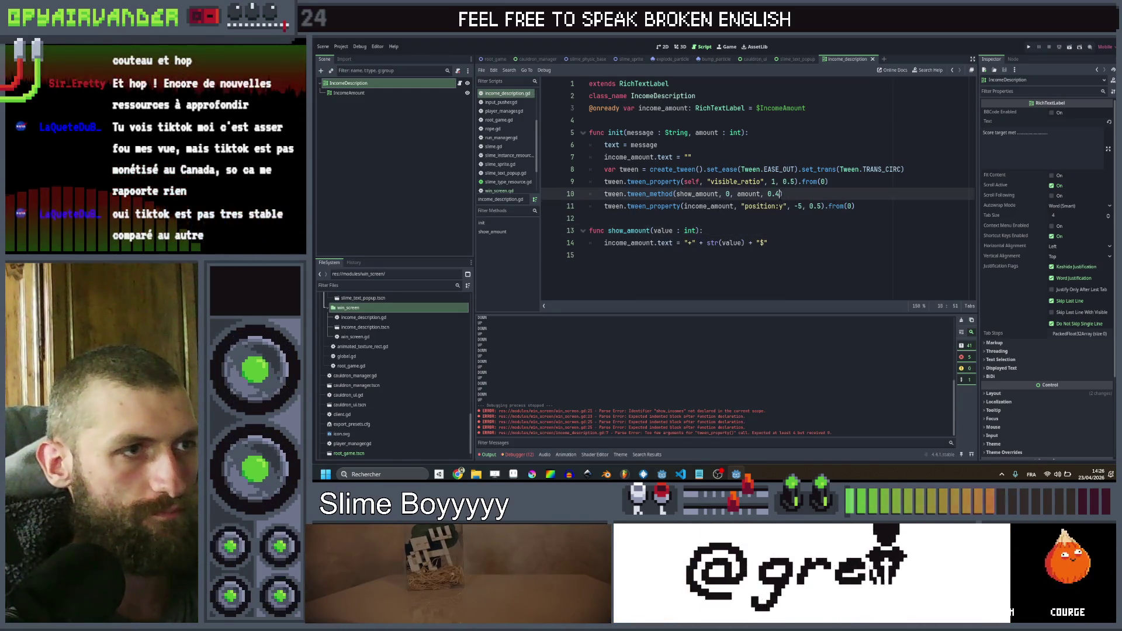
{"action": "type", "text": "* amount"}
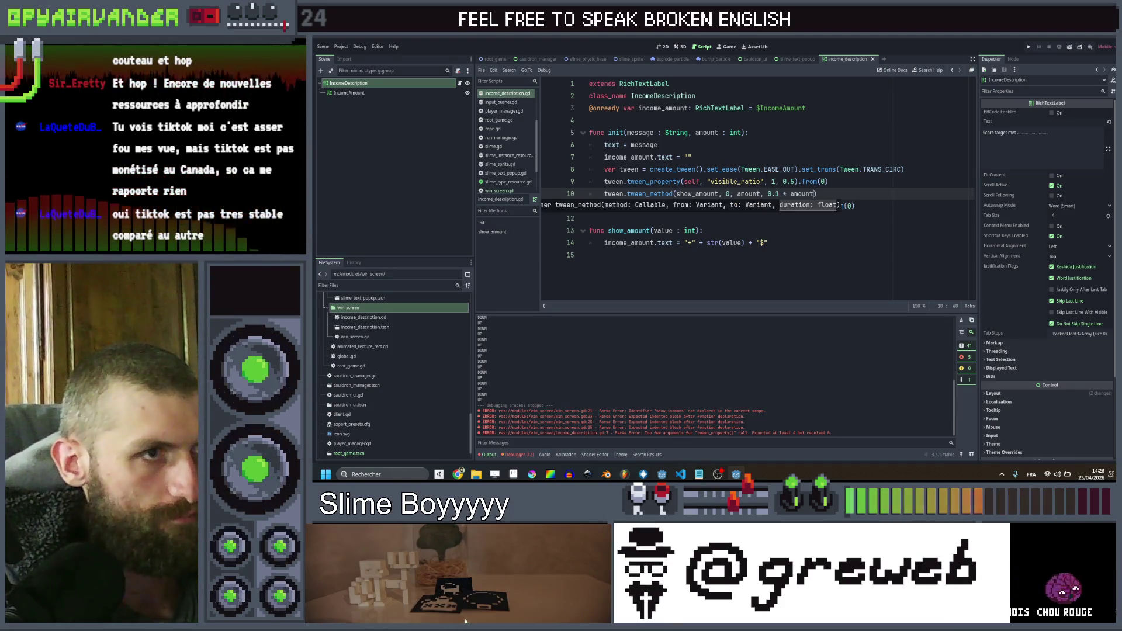
{"action": "key", "text": "Escape"}
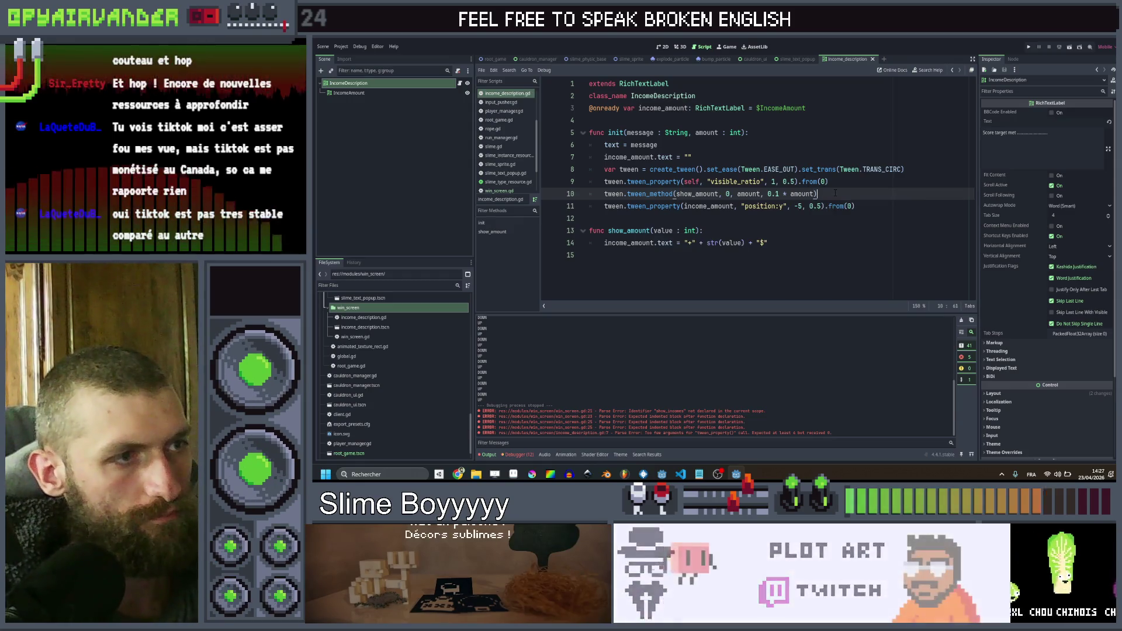
{"action": "left_click", "coordinate": [822, 217]}
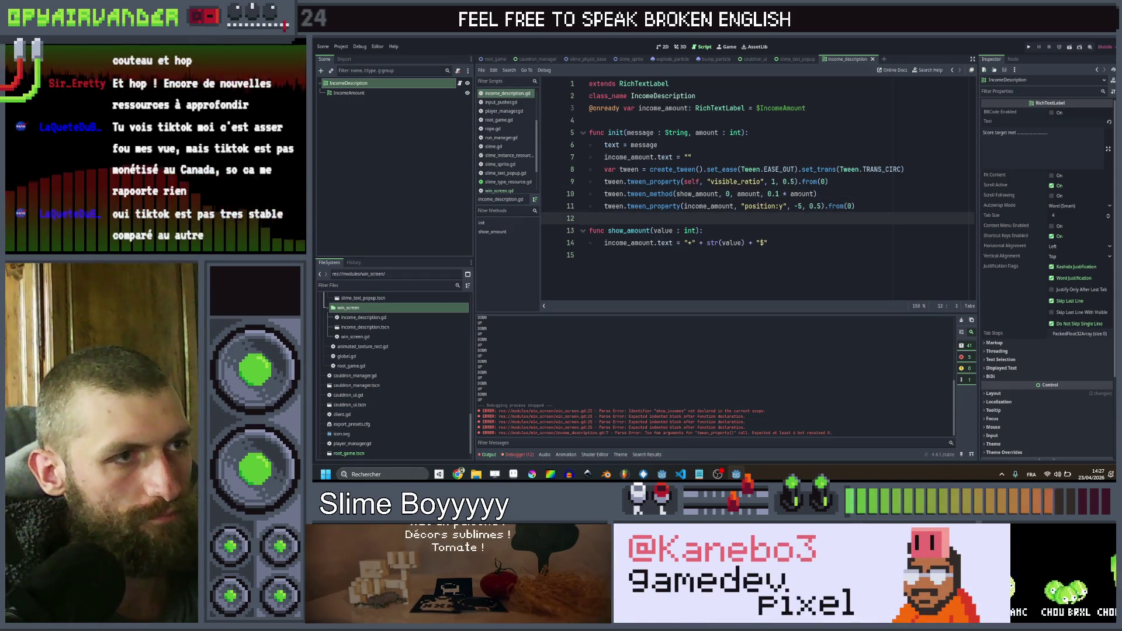
{"action": "left_click", "coordinate": [777, 193]}
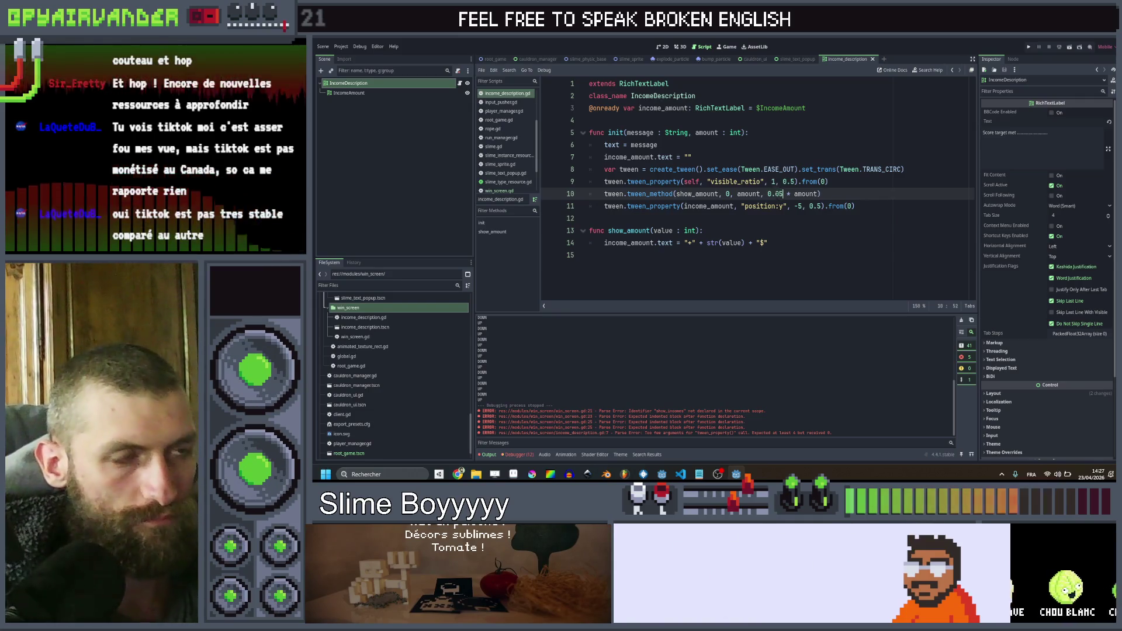
{"action": "key", "text": "Escape"}
{"action": "left_click", "coordinate": [760, 220]}
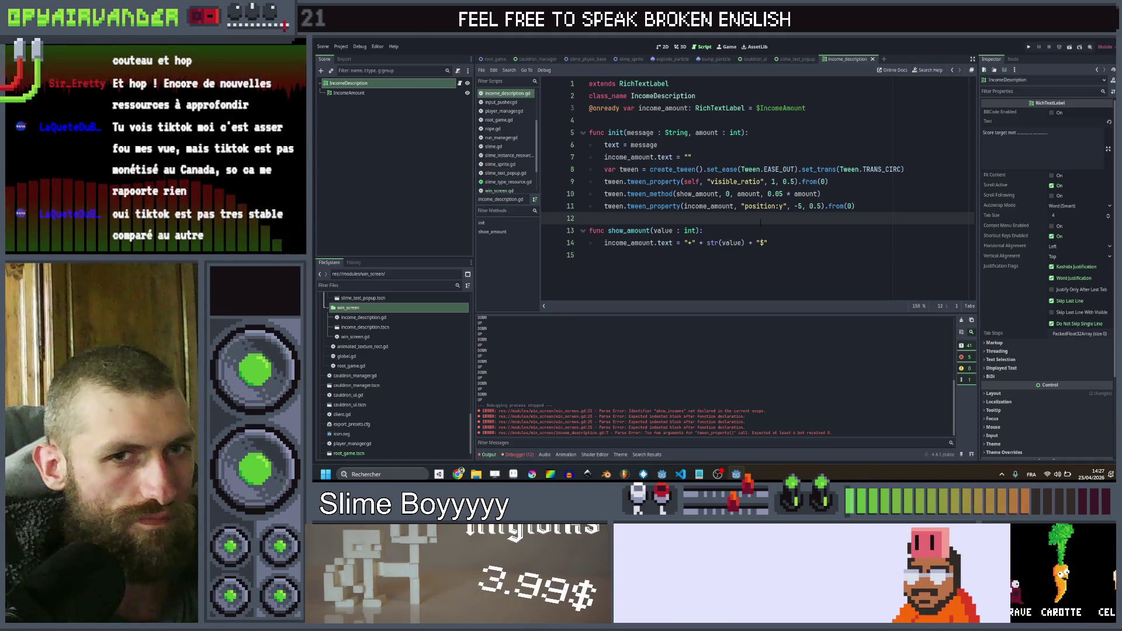
Step: Add an await tween.finished line after the position tween
{"action": "left_click", "coordinate": [879, 210]}
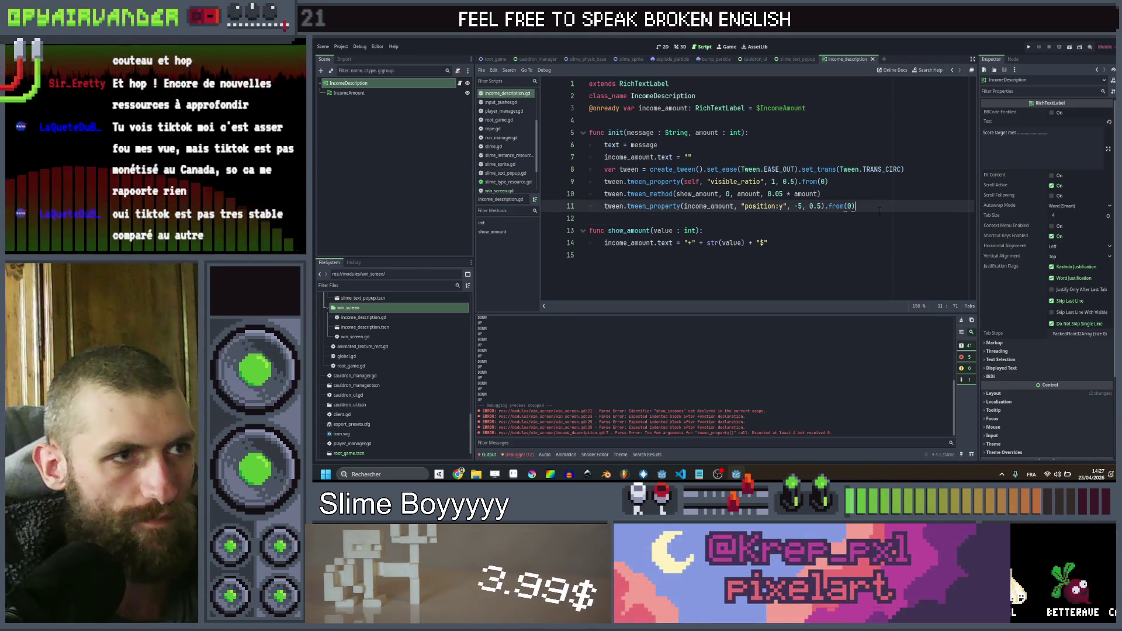
{"action": "key", "text": "Return"}
{"action": "type", "text": "awa"}
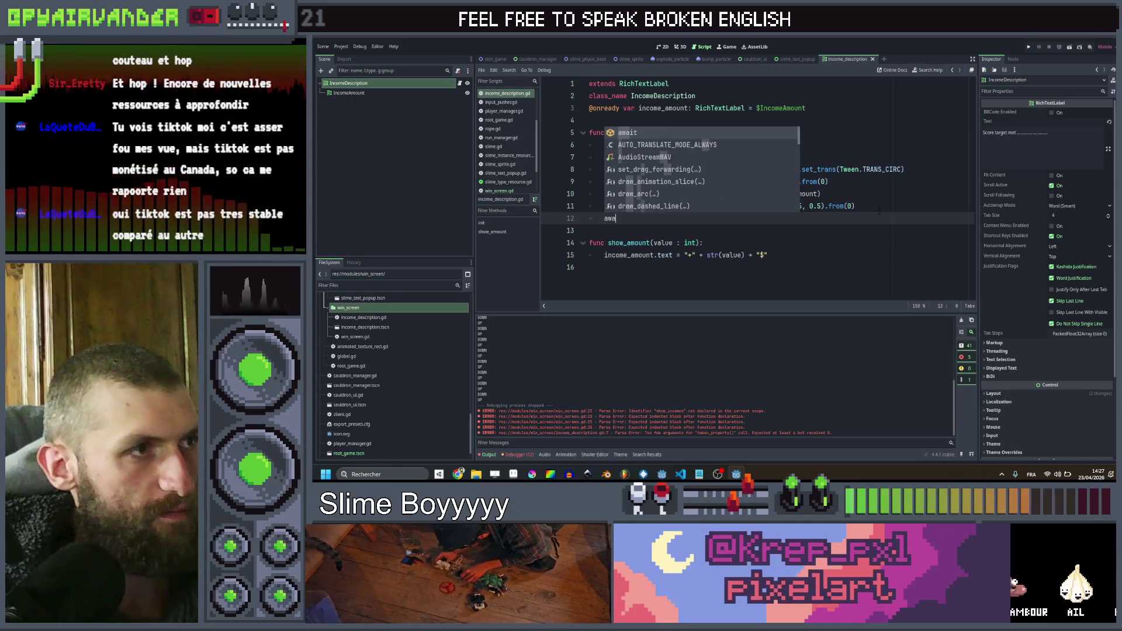
{"action": "type", "text": "it "}
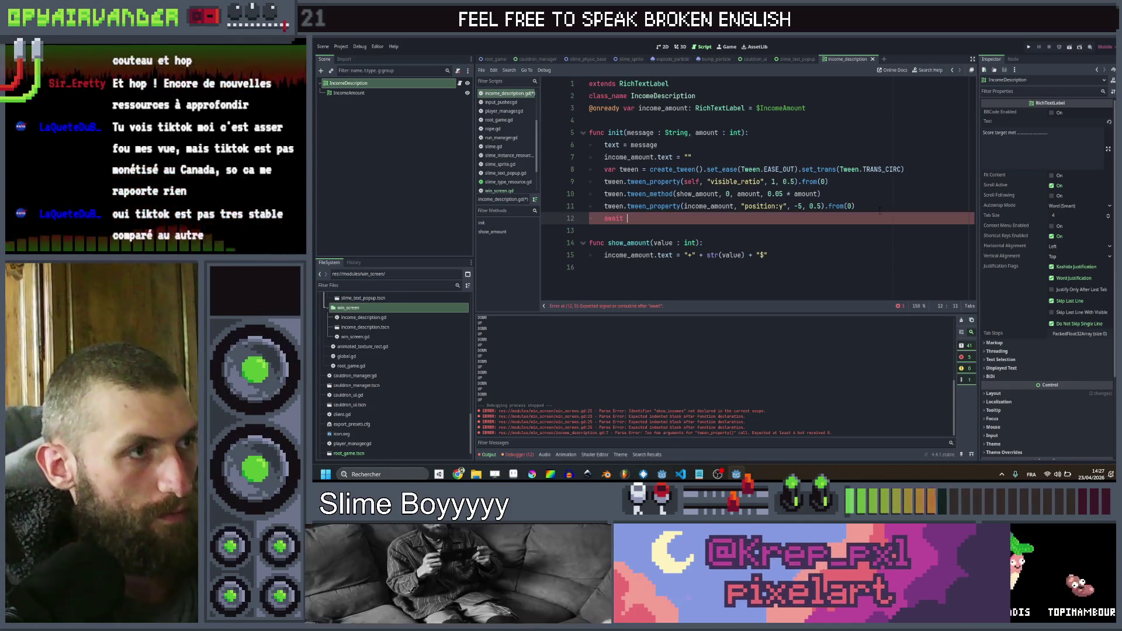
{"action": "type", "text": "tween."}
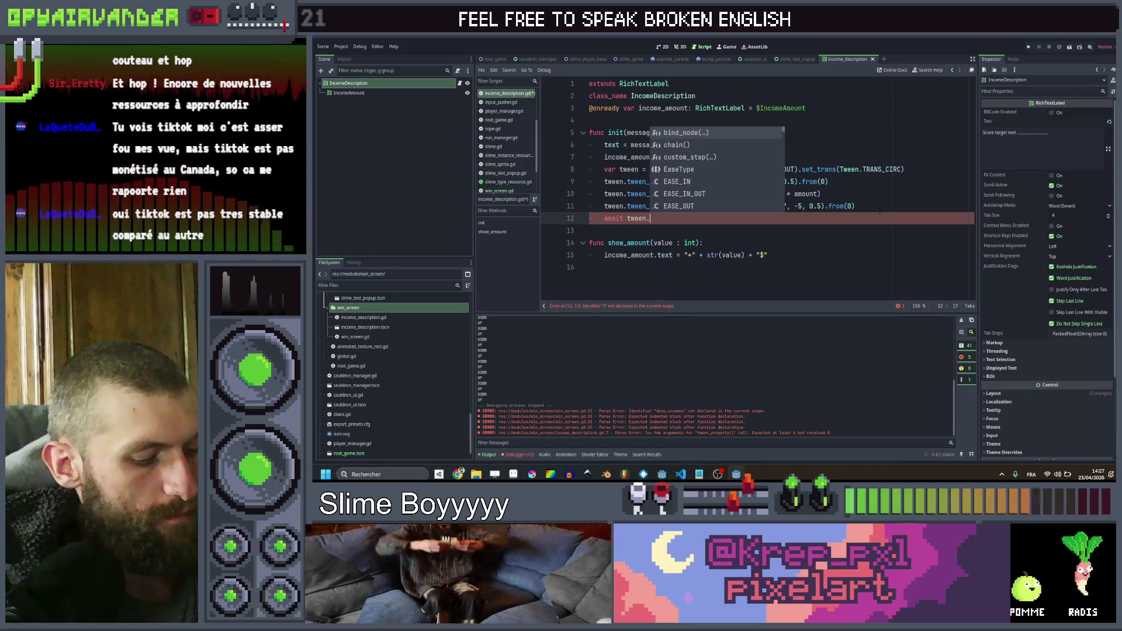
{"action": "type", "text": "finished"}
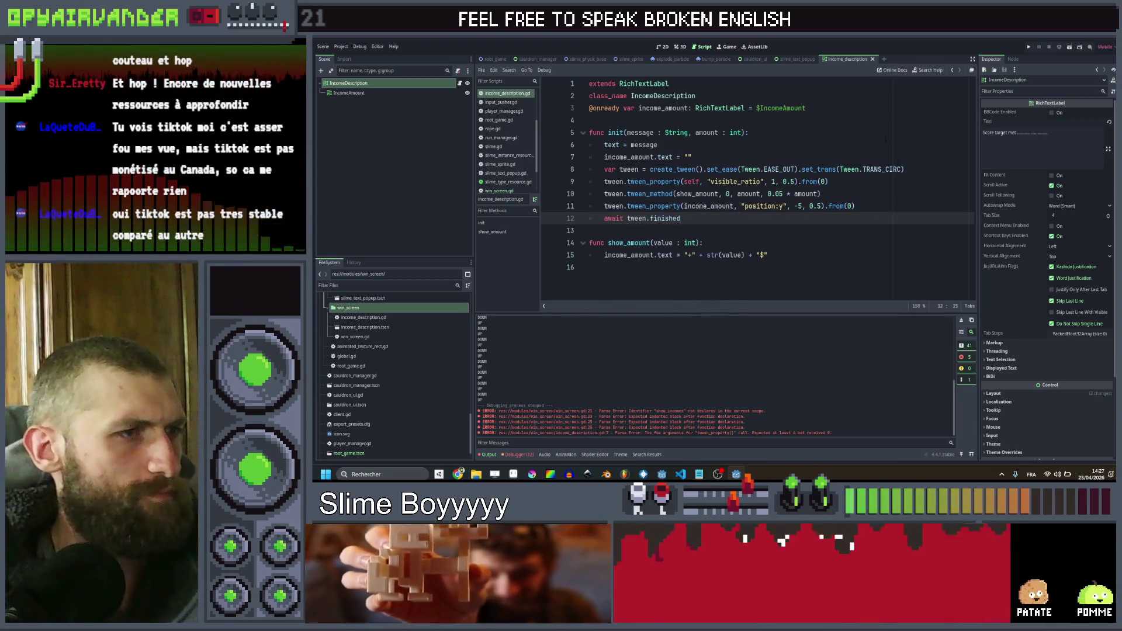
{"action": "left_click", "coordinate": [1029, 48]}
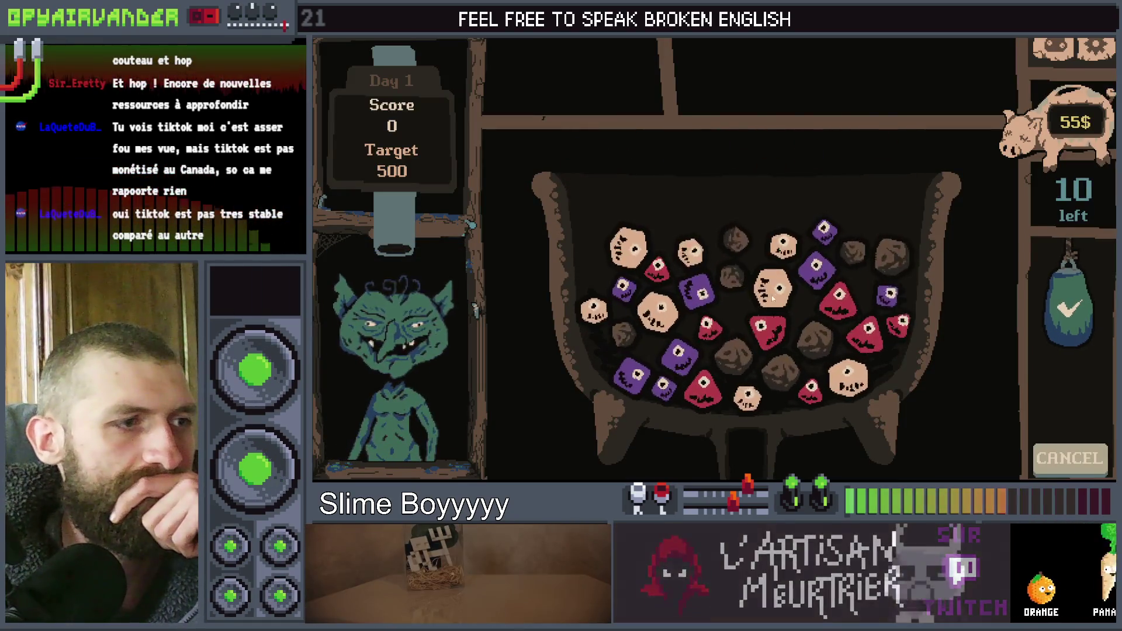
Step: Pop and score purple, other and red dice clusters until the shift ends at 555, then close the game
{"action": "left_click", "coordinate": [635, 378]}
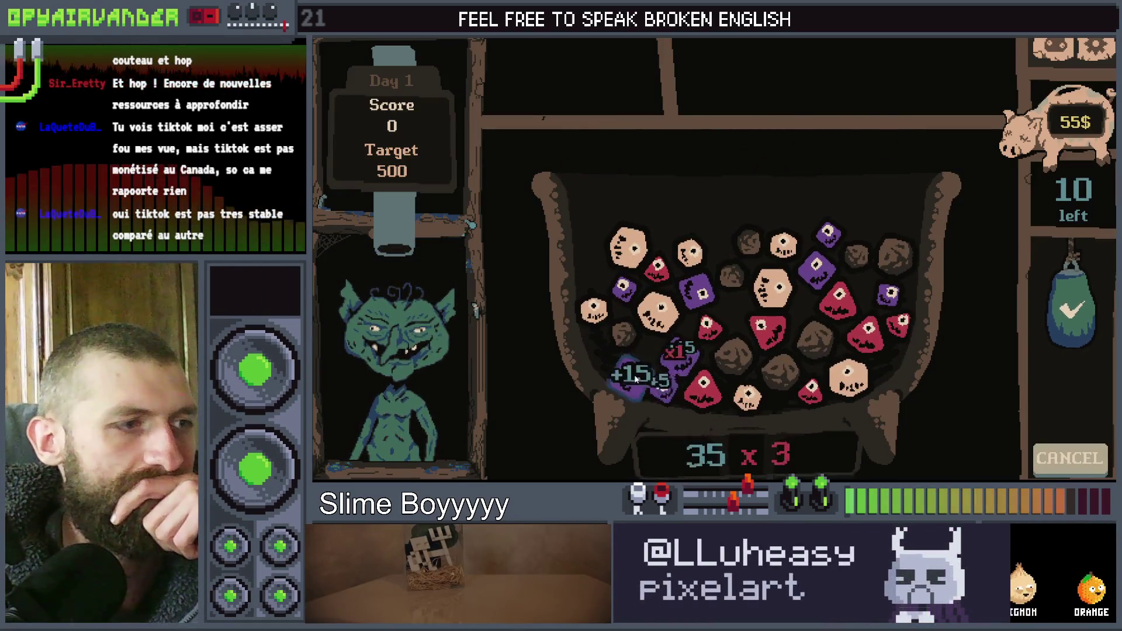
{"action": "left_click", "coordinate": [1062, 292]}
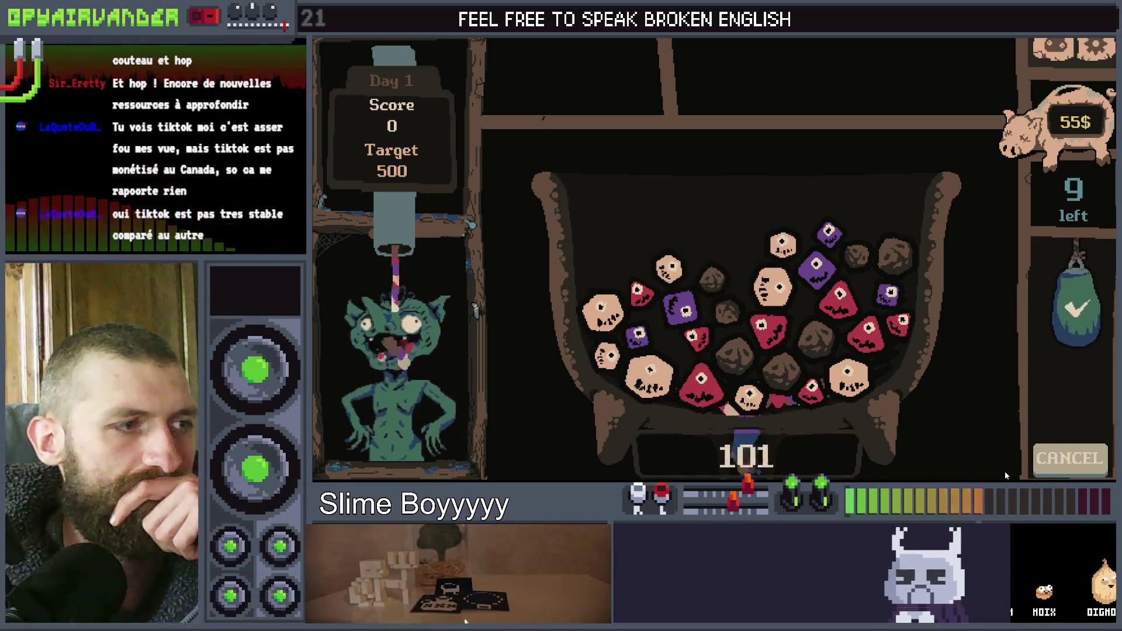
{"action": "left_click", "coordinate": [608, 310]}
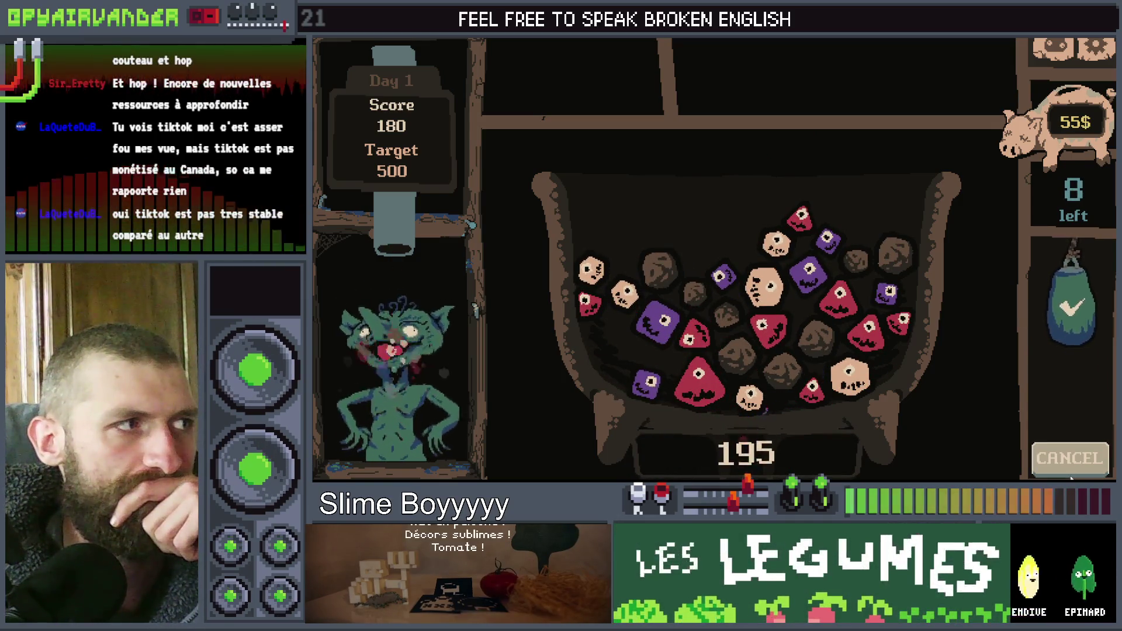
{"action": "left_click", "coordinate": [923, 322]}
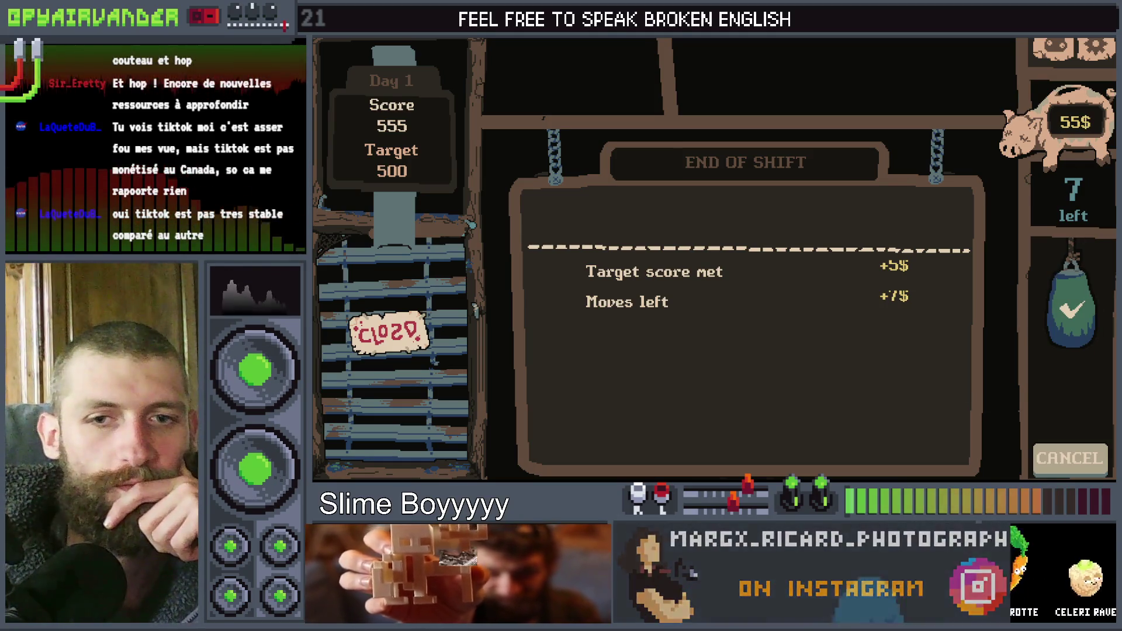
{"action": "key", "text": "alt+F4"}
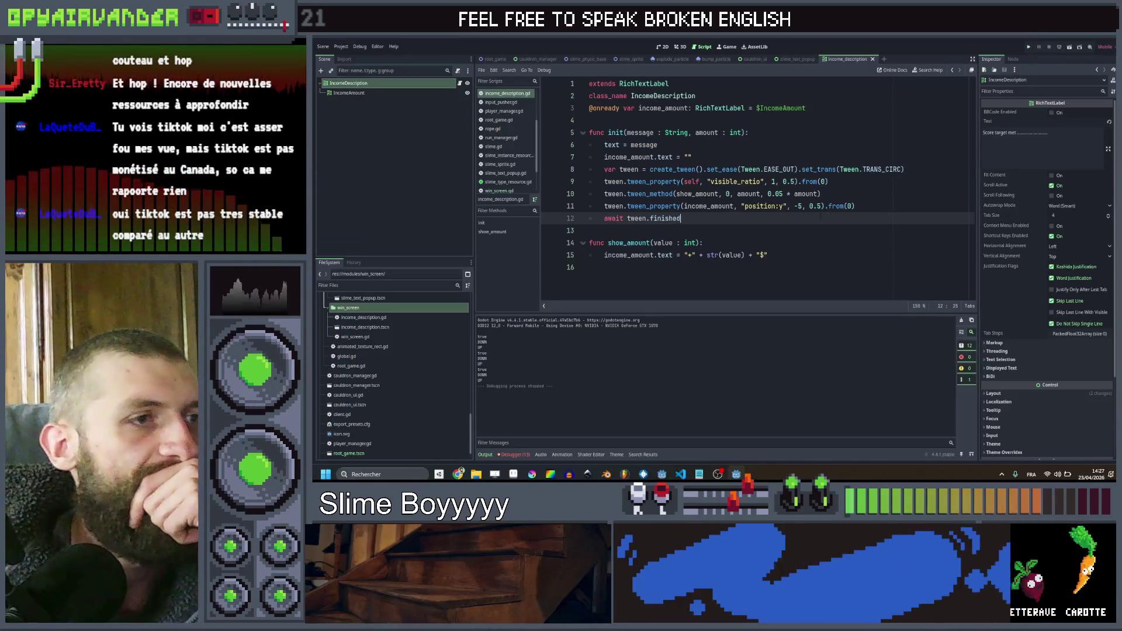
Step: Set line 11's position:y tween to end at 0 starting from(-5), and save income_description.gd
{"action": "left_click", "coordinate": [803, 206]}
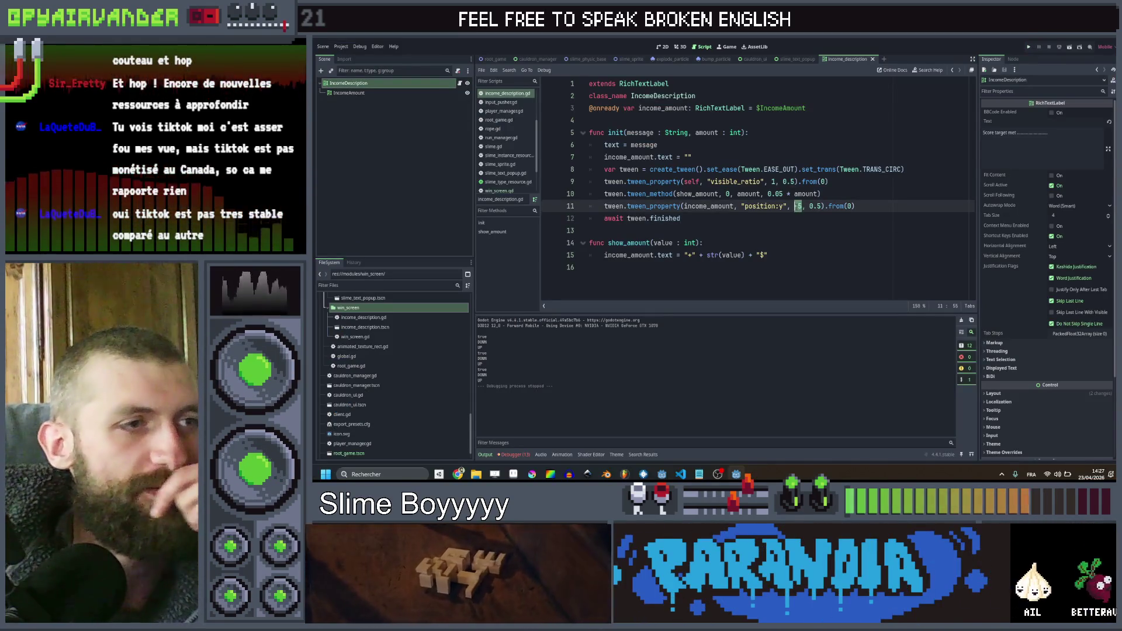
{"action": "type", "text": "00"}
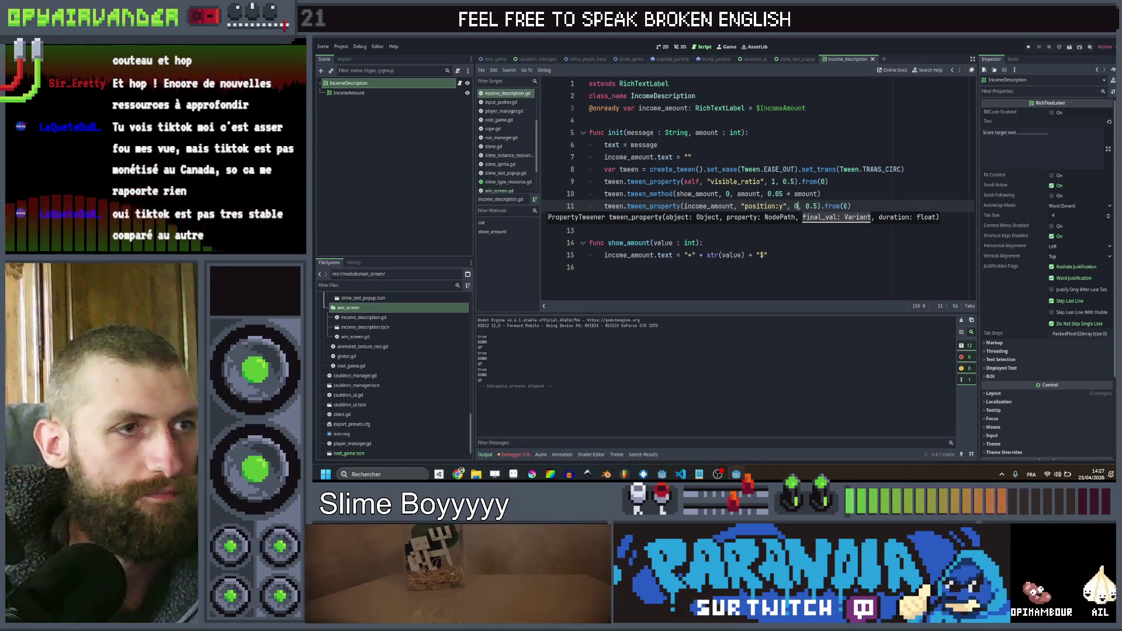
{"action": "left_click", "coordinate": [843, 206]}
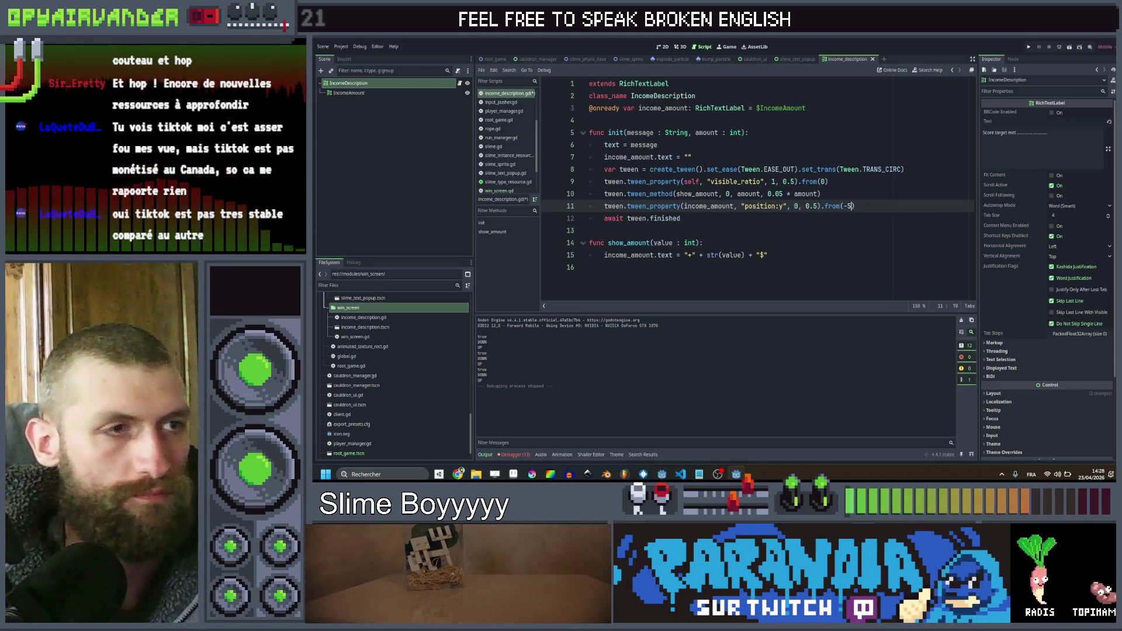
{"action": "key", "text": "Right"}
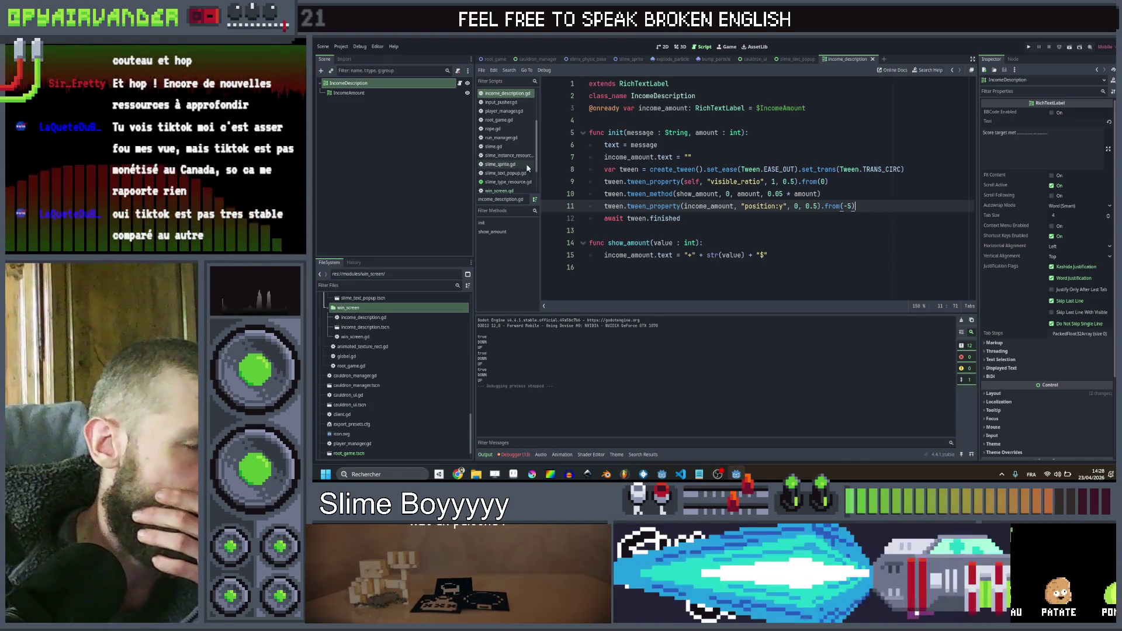
{"action": "left_click", "coordinate": [838, 216]}
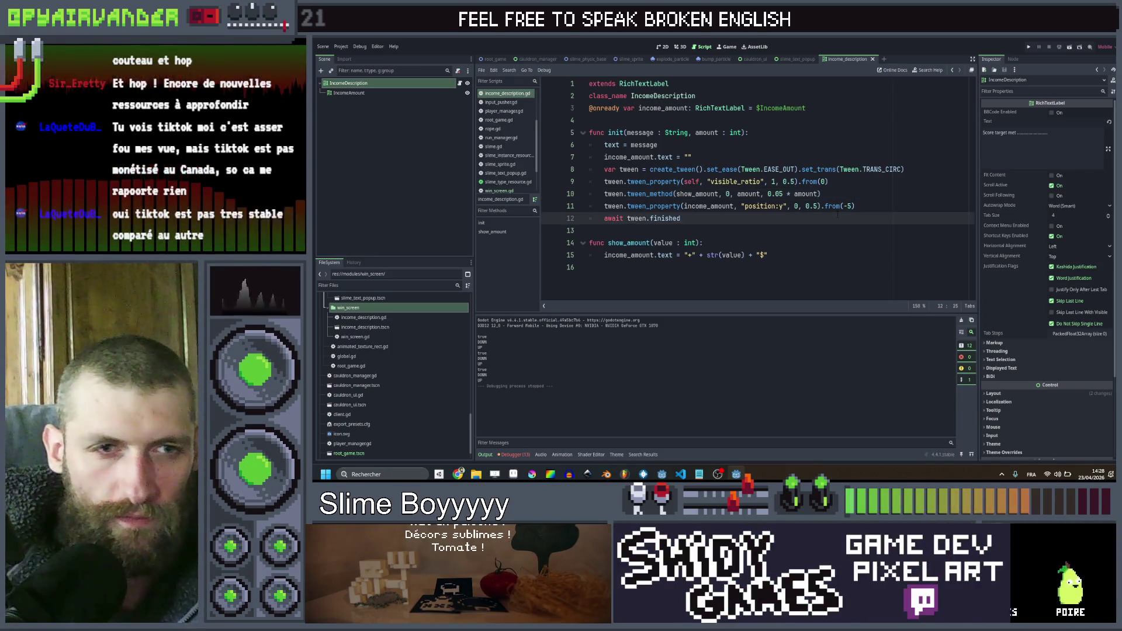
{"action": "scroll", "coordinate": [1020, 233], "scroll_direction": "down", "scroll_amount": 4}
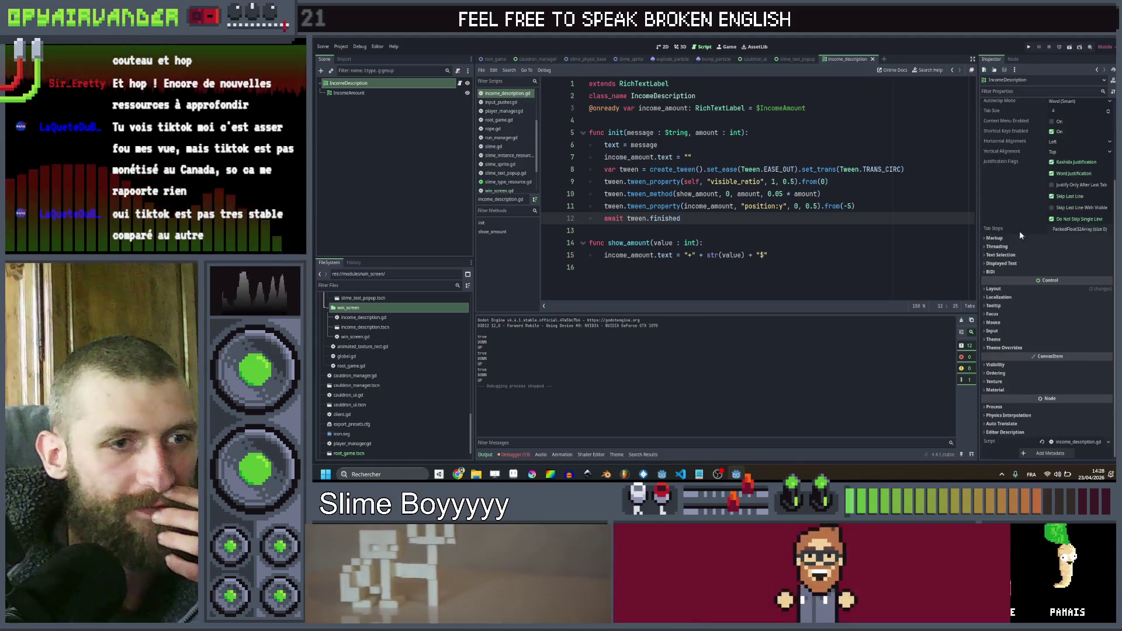
{"action": "left_click", "coordinate": [994, 289]}
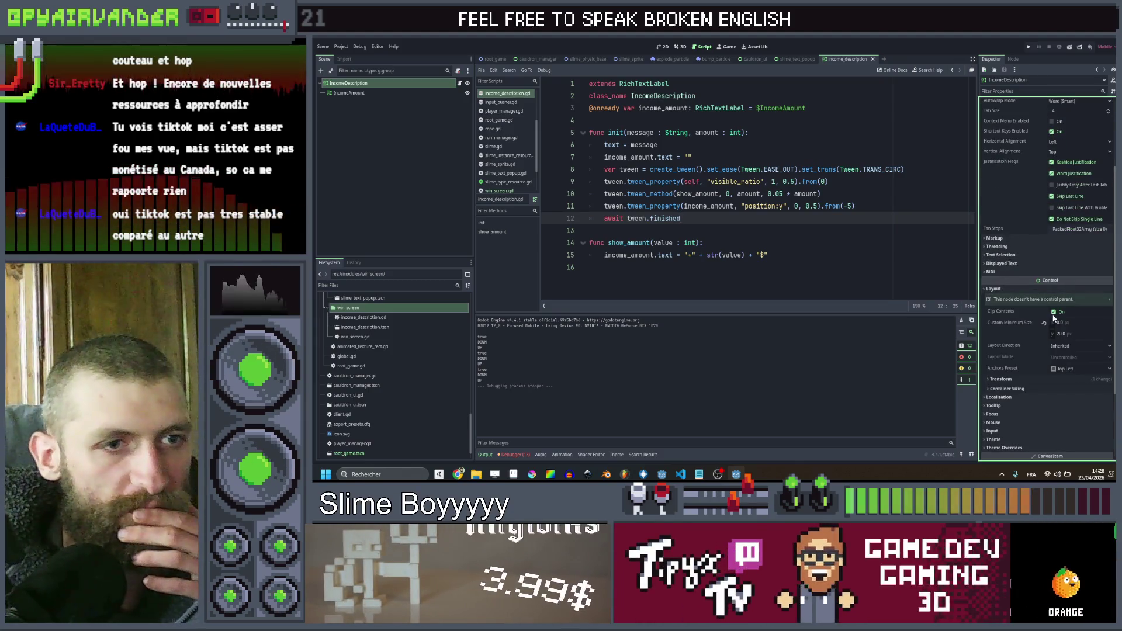
{"action": "key", "text": "ctrl+s"}
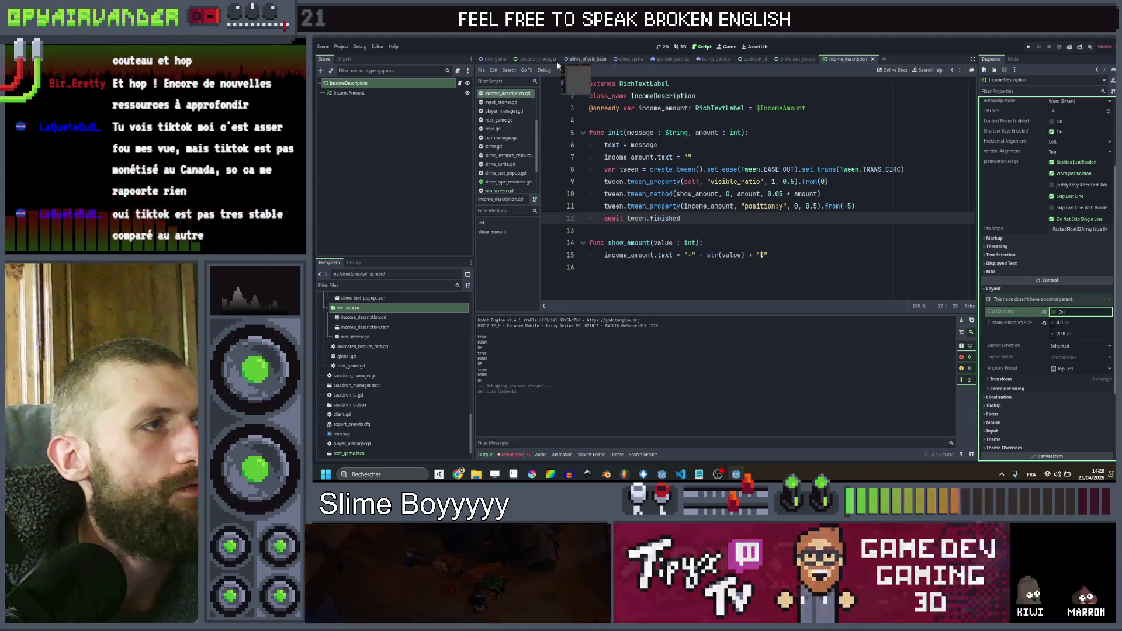
{"action": "scroll", "coordinate": [505, 163], "scroll_direction": "down", "scroll_amount": 1}
Step: In win_screen.gd's show_incomes, prefix both create_income calls with await
{"action": "left_click", "coordinate": [502, 166]}
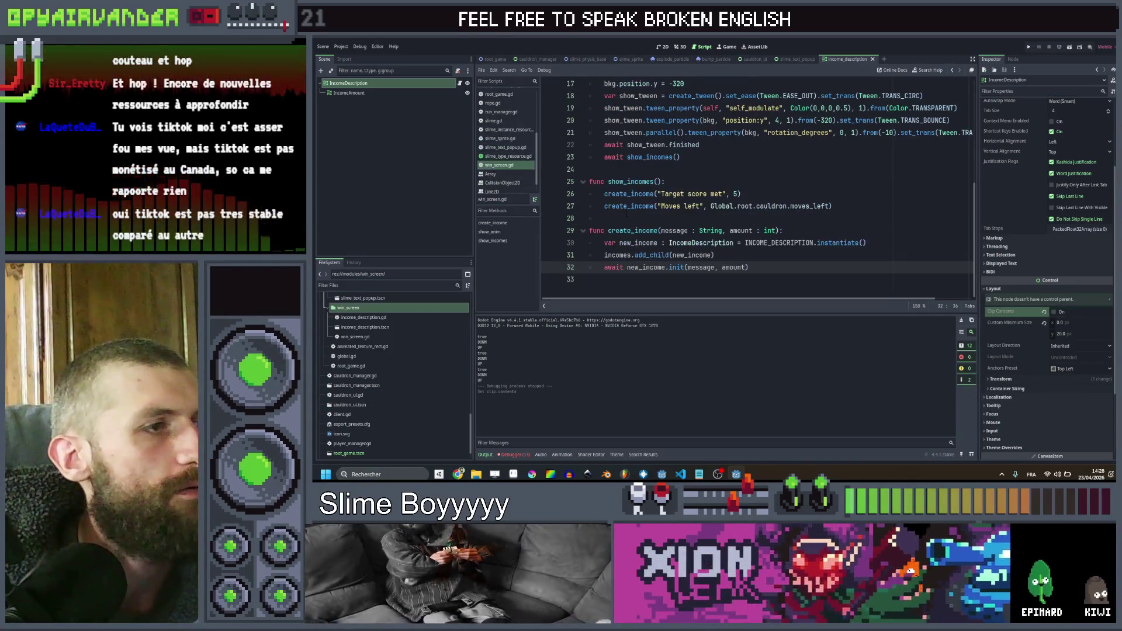
{"action": "left_click", "coordinate": [605, 193]}
{"action": "type", "text": "await"}
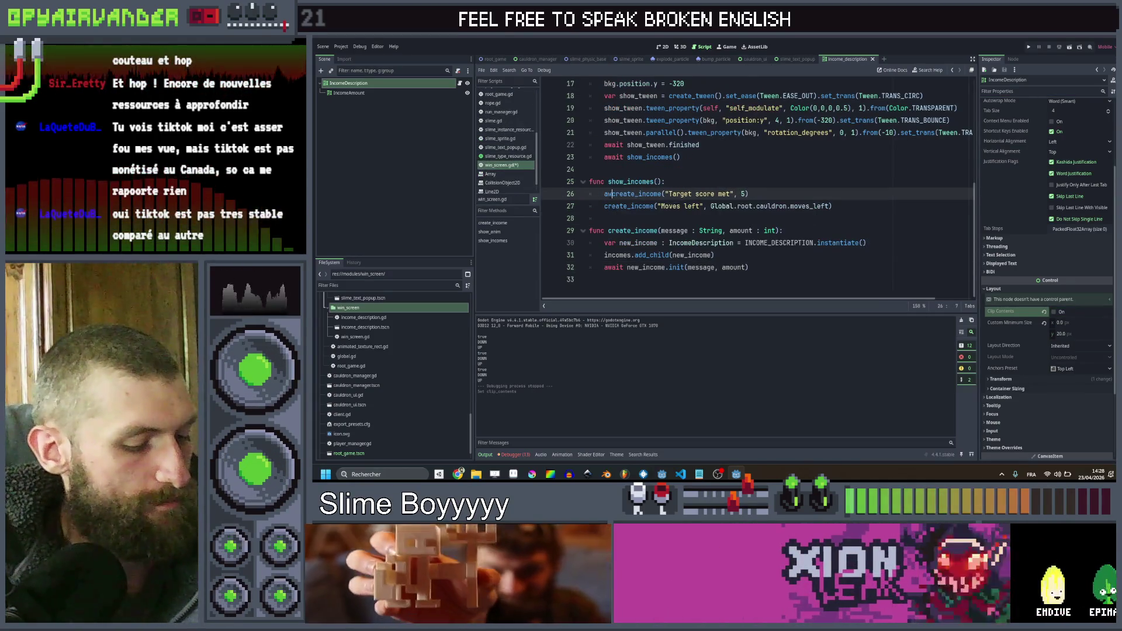
{"action": "key", "text": "Down"}
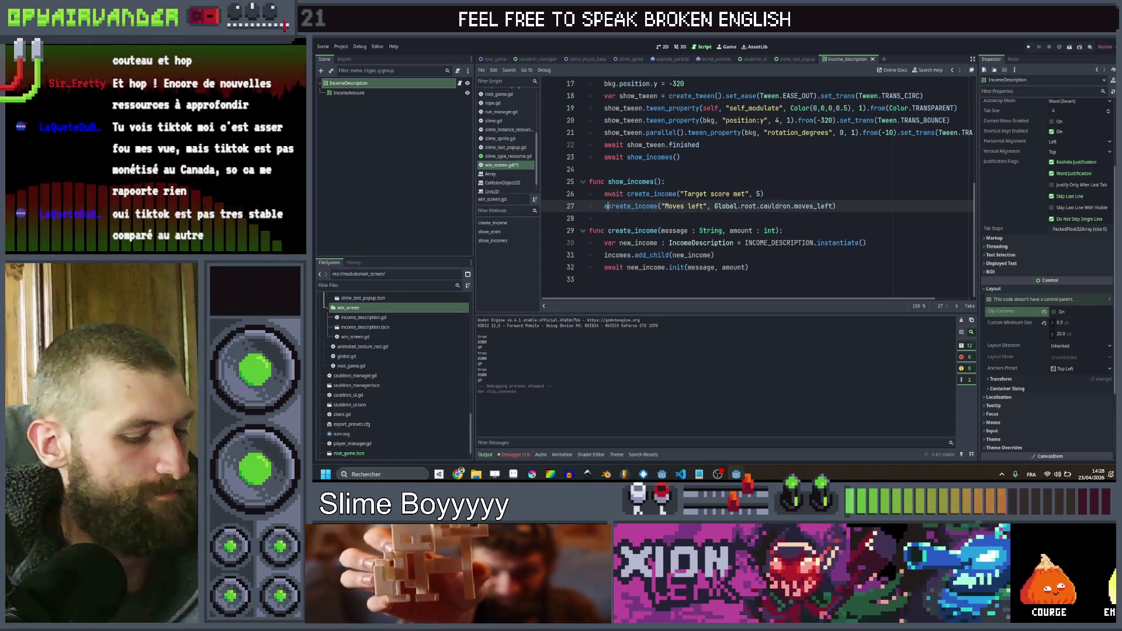
{"action": "type", "text": "await"}
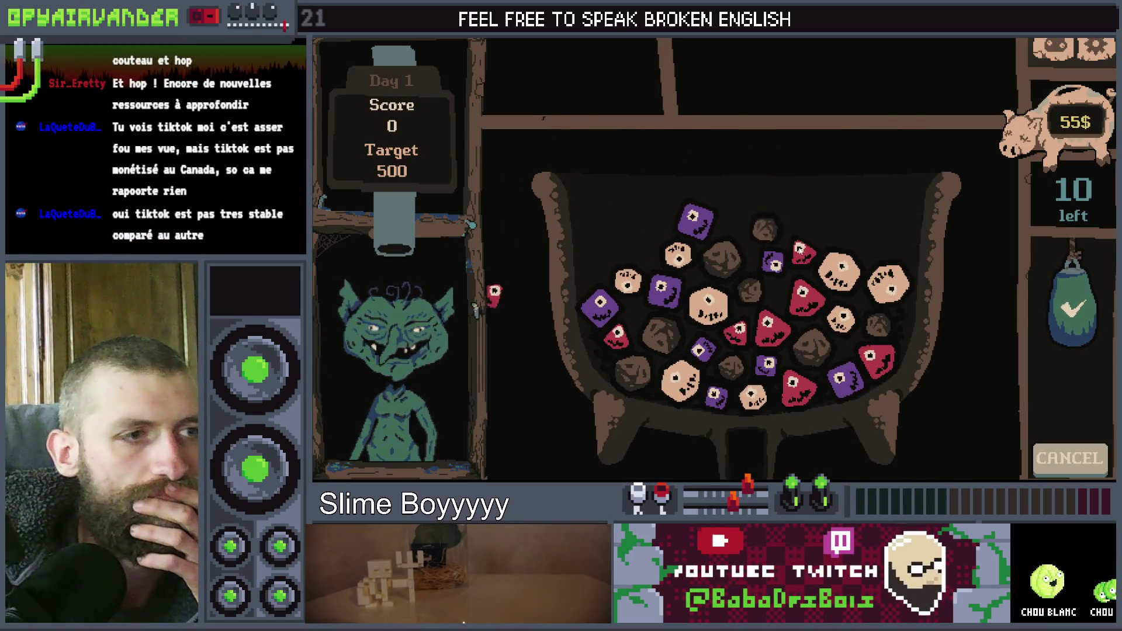
Step: Score the red die, linked purple dice and beige chain until the +5$/+7$ incomes show, then stop
{"action": "left_click", "coordinate": [799, 250]}
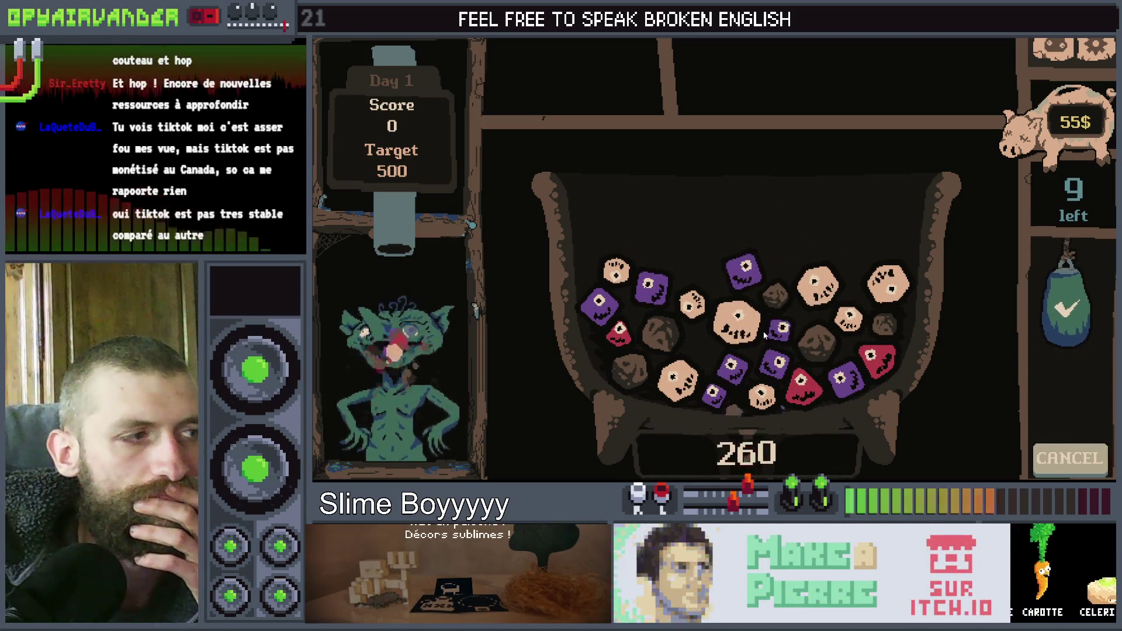
{"action": "left_click", "coordinate": [783, 333]}
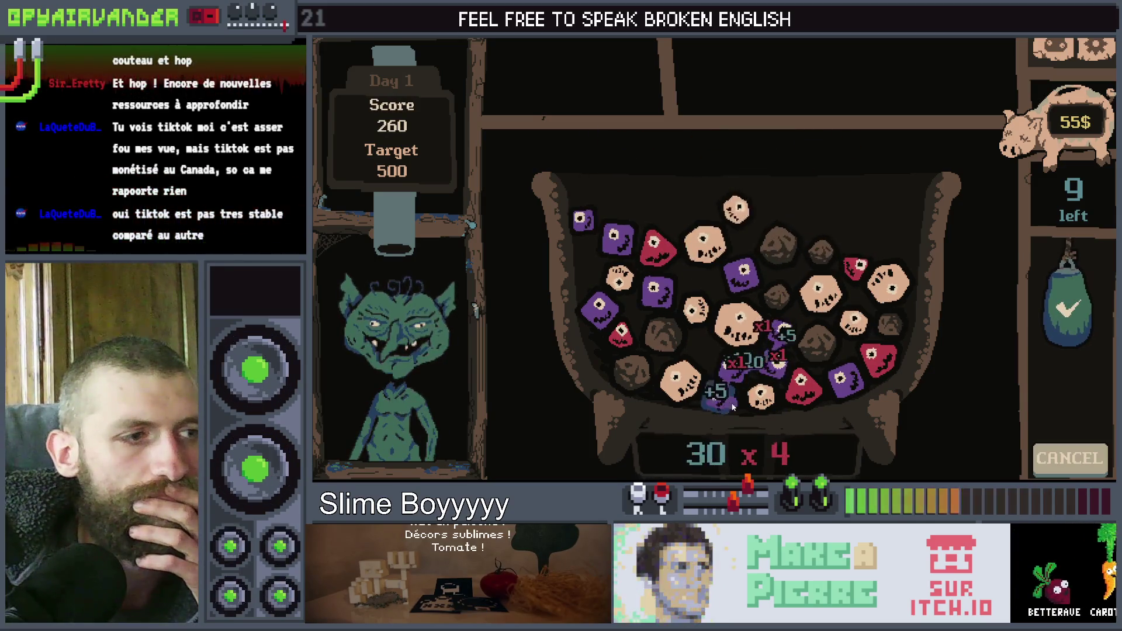
{"action": "left_click", "coordinate": [1088, 314]}
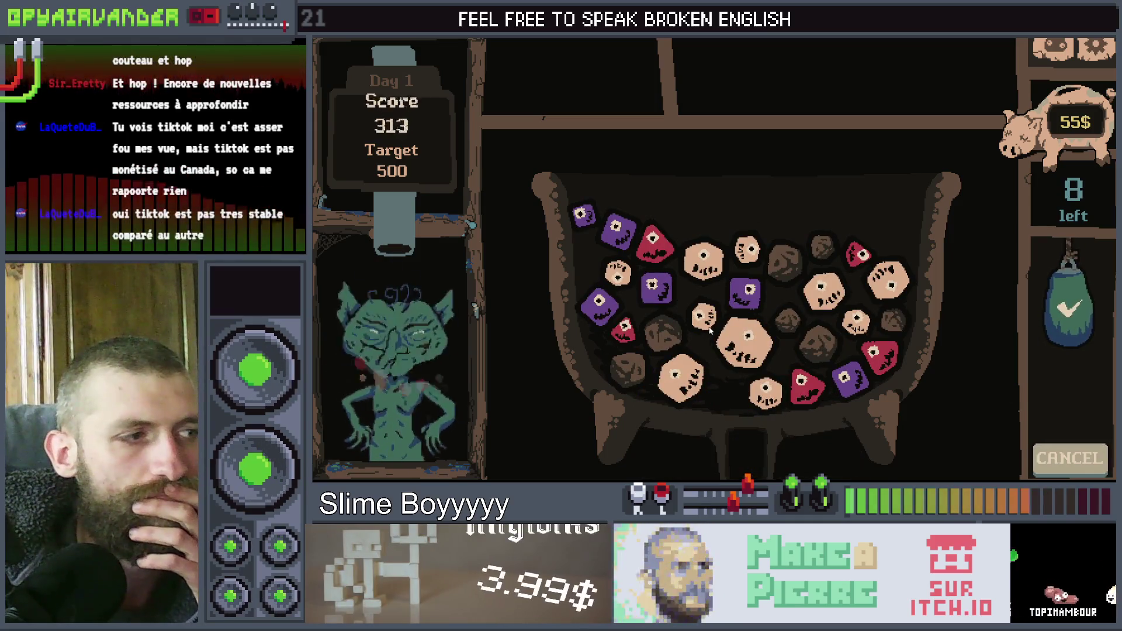
{"action": "mouse_move", "coordinate": [762, 386]}
{"action": "left_mouse_down"}
{"action": "mouse_move", "coordinate": [710, 315]}
{"action": "mouse_move", "coordinate": [704, 272]}
{"action": "mouse_move", "coordinate": [760, 234]}
{"action": "mouse_move", "coordinate": [782, 183]}
{"action": "mouse_move", "coordinate": [770, 221]}
{"action": "left_mouse_up"}
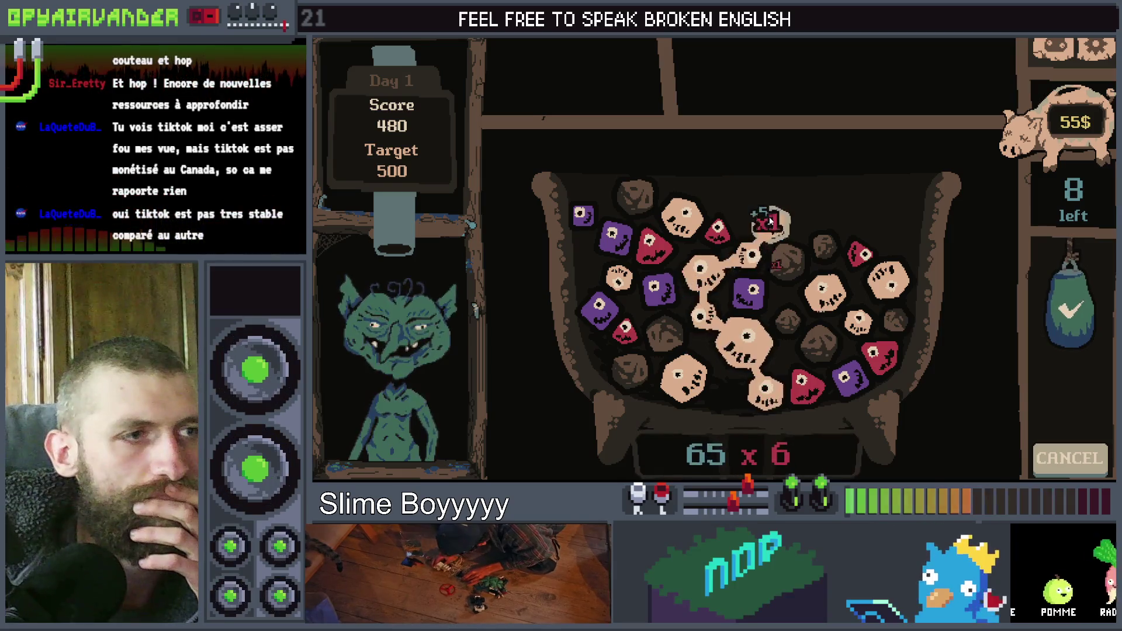
{"action": "left_click", "coordinate": [1087, 313]}
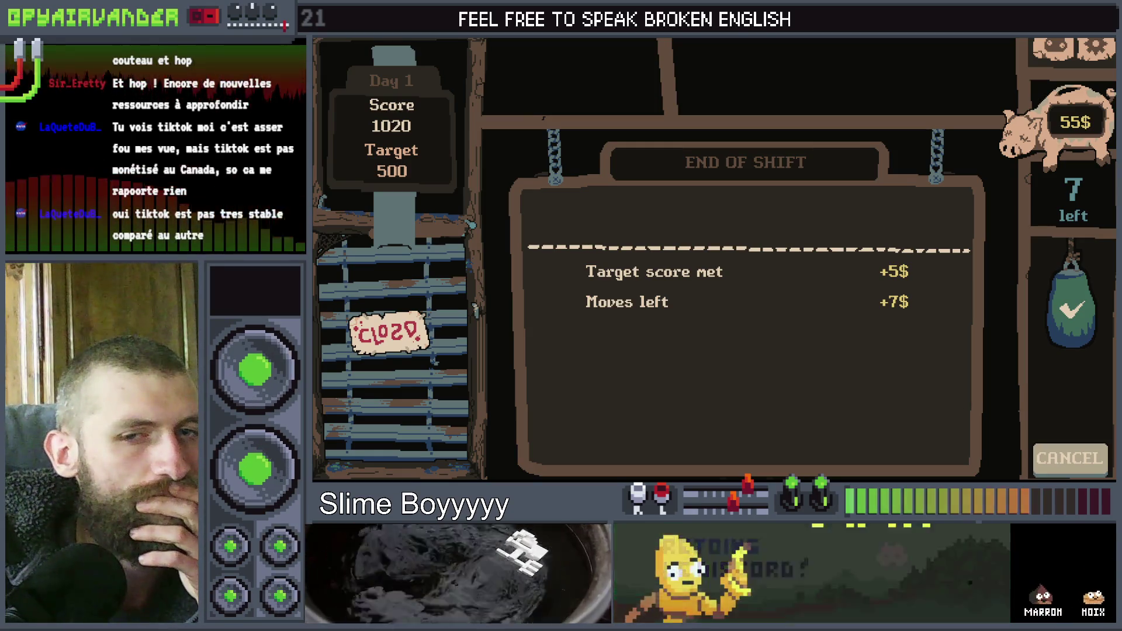
{"action": "key", "text": "F8"}
{"action": "scroll", "coordinate": [911, 175], "scroll_direction": "up", "scroll_amount": 3}
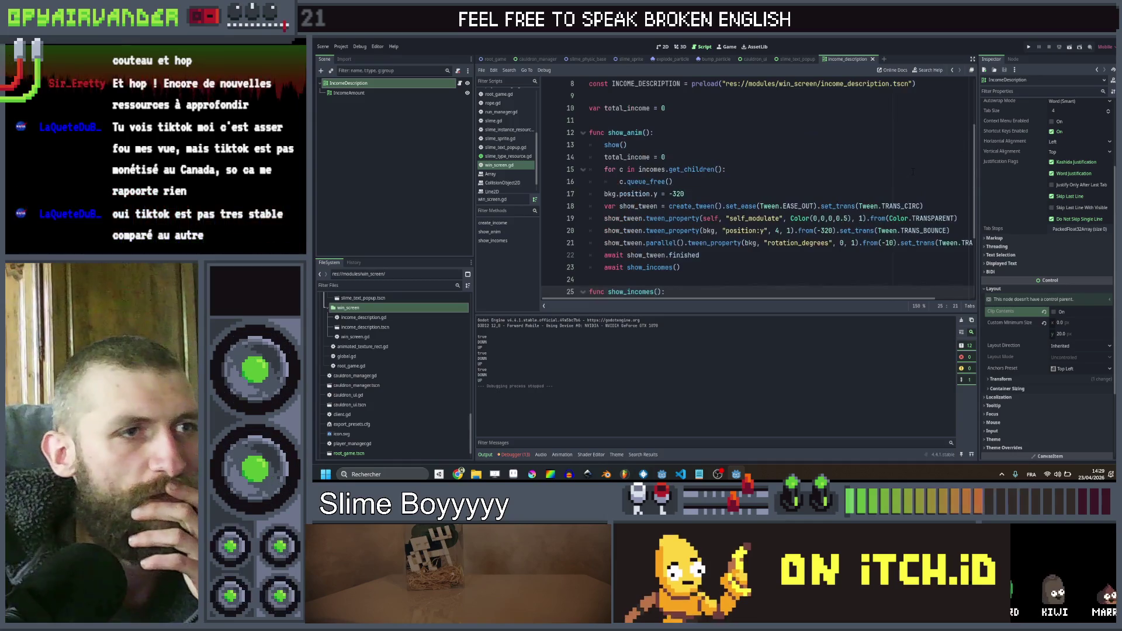
Step: Delete the set_ease/set_trans calls from the show_anim tween on line 18
{"action": "double_click", "coordinate": [798, 206]}
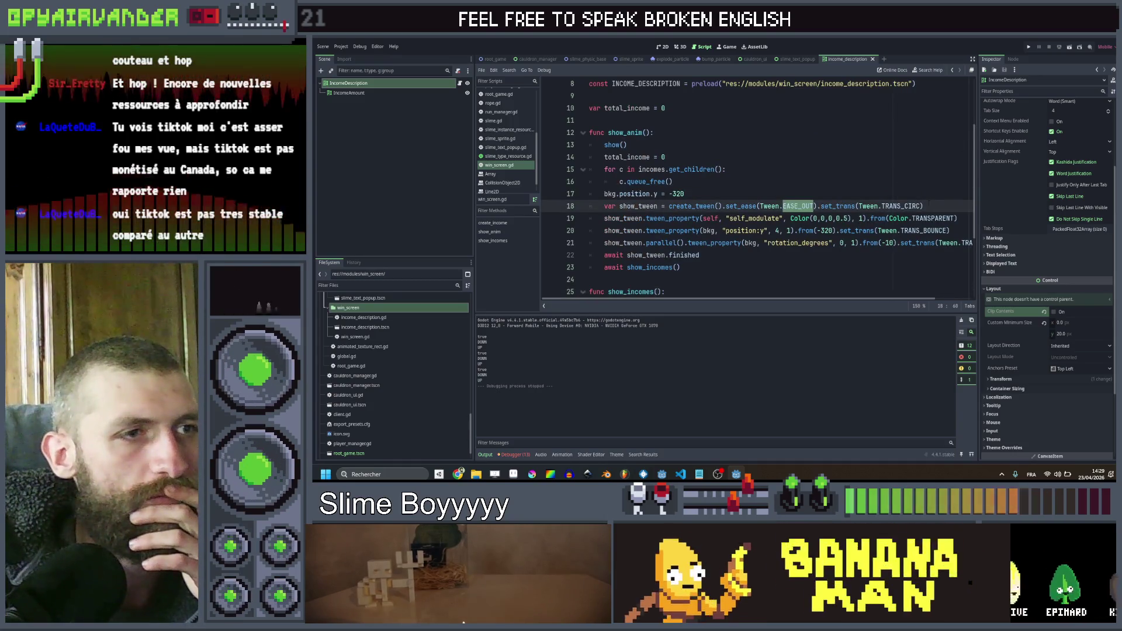
{"action": "left_click_drag", "start_coordinate": [780, 206], "coordinate": [723, 206]}
{"action": "key", "text": "BackSpace"}
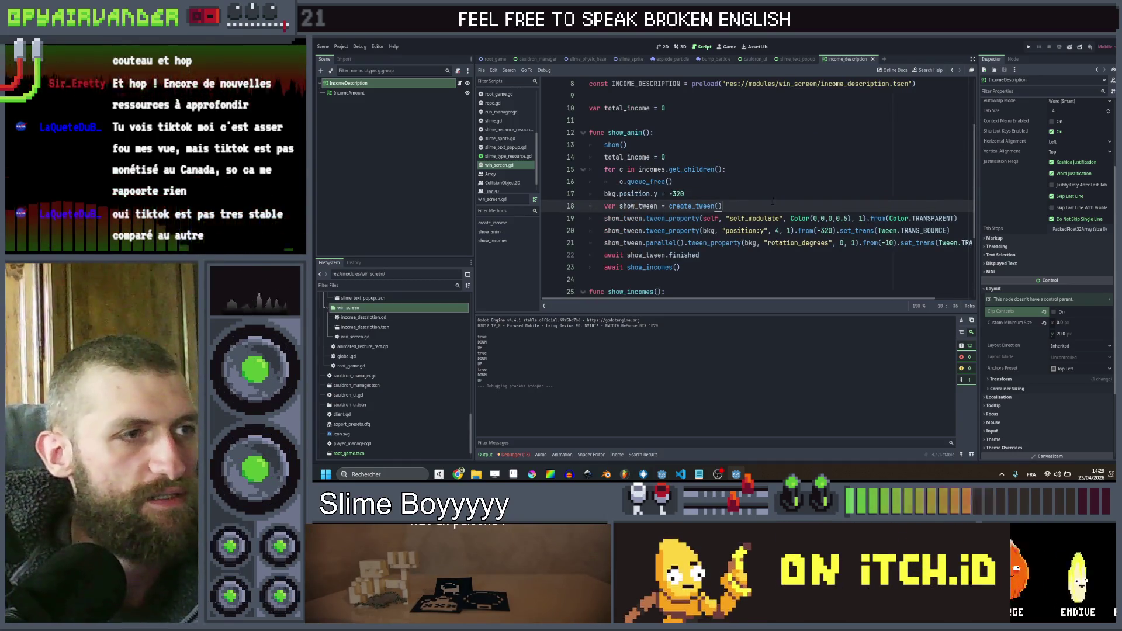
{"action": "left_click", "coordinate": [786, 193]}
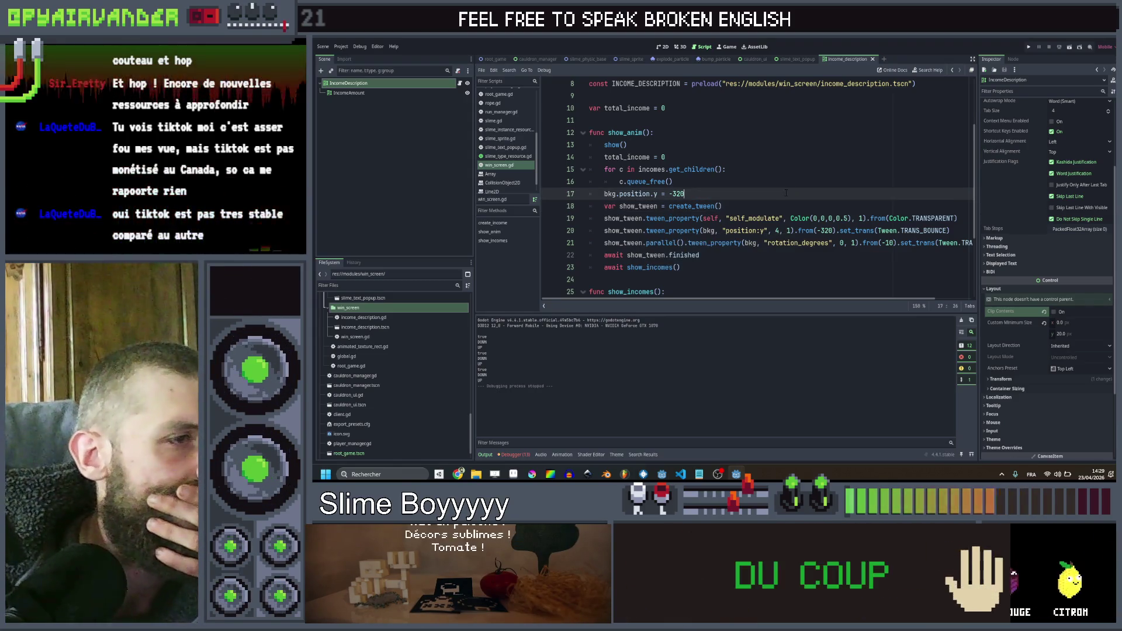
Step: Restore the EASE_OUT/TRANS_CIRC easing on line 18 and jump to income_description.gd via init()
{"action": "scroll", "coordinate": [786, 195], "scroll_direction": "up", "scroll_amount": 1}
{"action": "scroll", "coordinate": [787, 192], "scroll_direction": "down", "scroll_amount": 1}
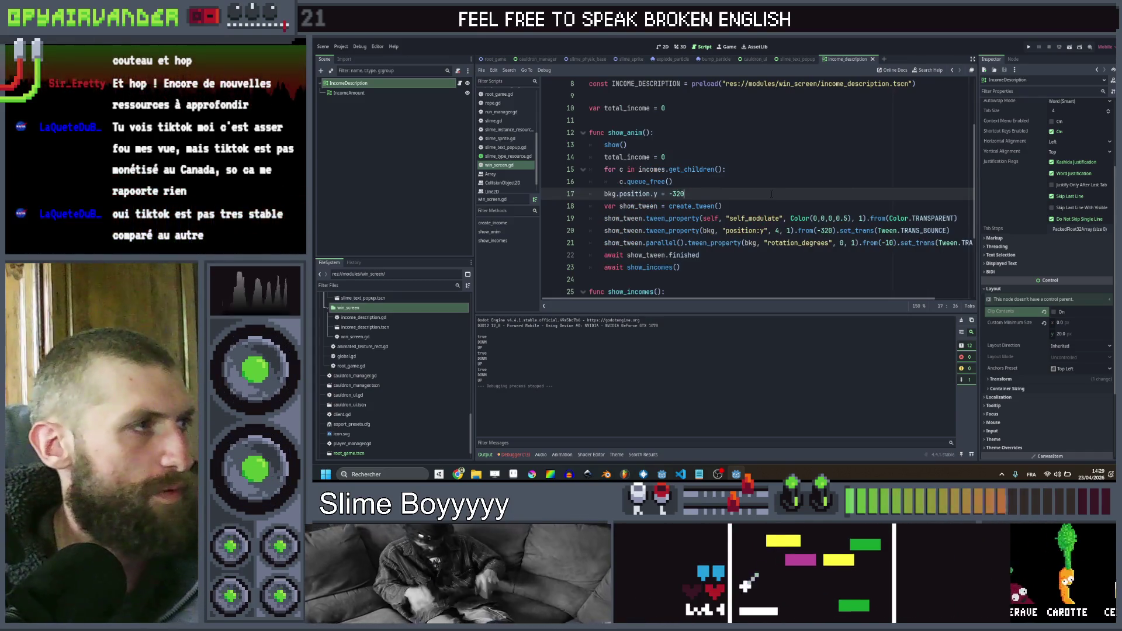
{"action": "scroll", "coordinate": [776, 193], "scroll_direction": "up", "scroll_amount": 2}
{"action": "scroll", "coordinate": [771, 194], "scroll_direction": "down", "scroll_amount": 2}
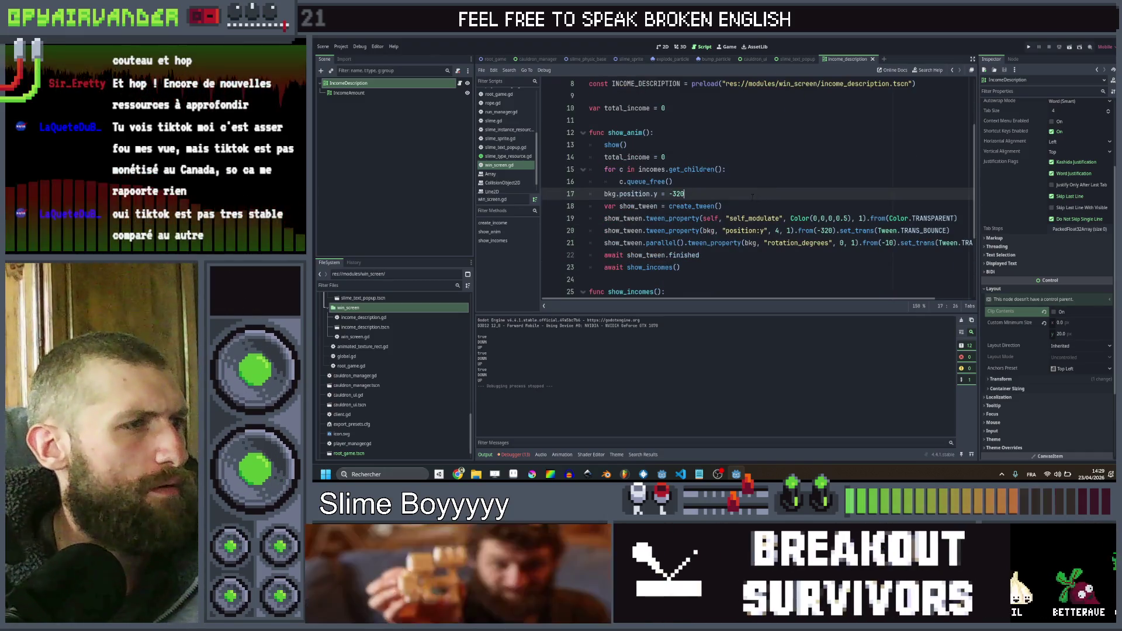
{"action": "key", "text": "ctrl+z"}
{"action": "key", "text": "ctrl+z"}
{"action": "key", "text": "ctrl+z"}
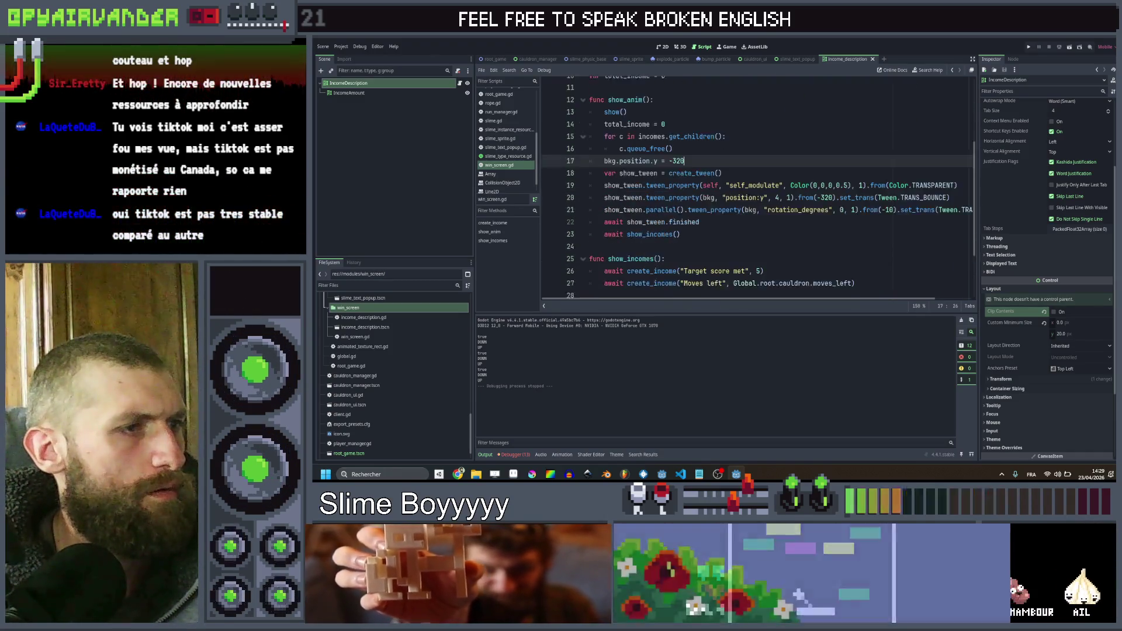
{"action": "scroll", "coordinate": [748, 197], "scroll_direction": "down", "scroll_amount": 3}
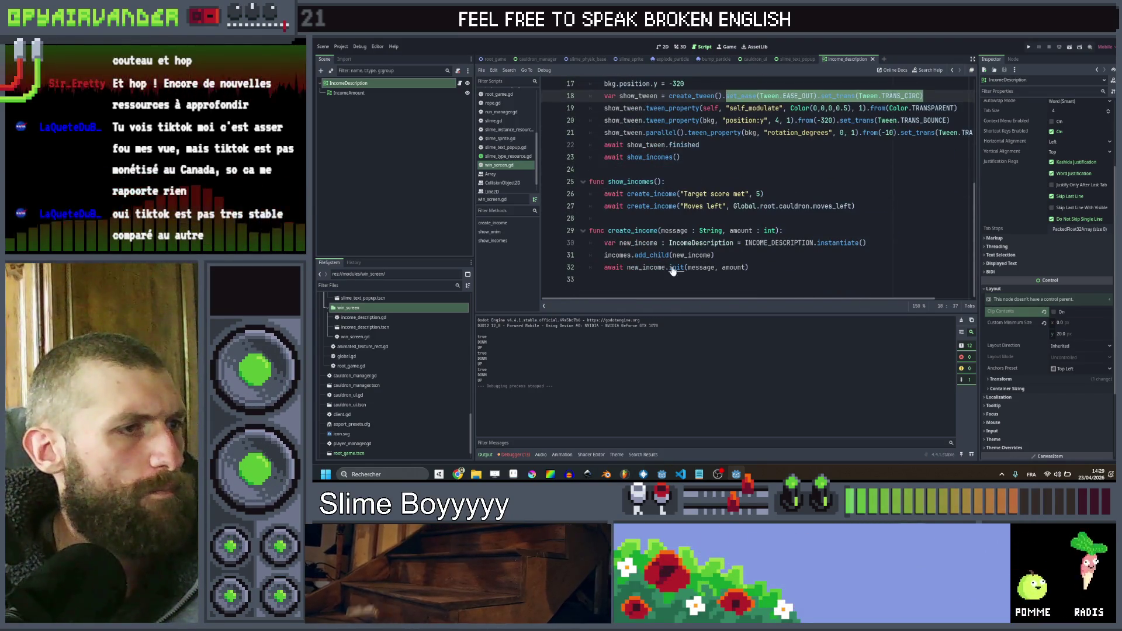
{"action": "left_click", "coordinate": [673, 270], "text": "ctrl"}
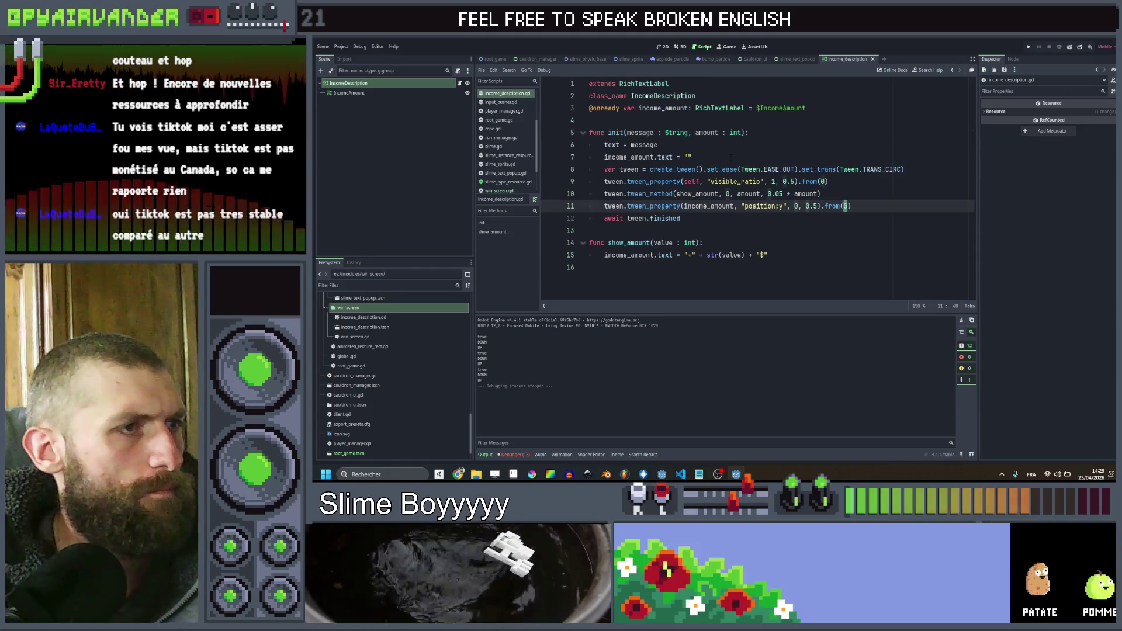
Step: Enter -5 as the from offset, remove the easing calls from line 8, and save
{"action": "type", "text": "-5"}
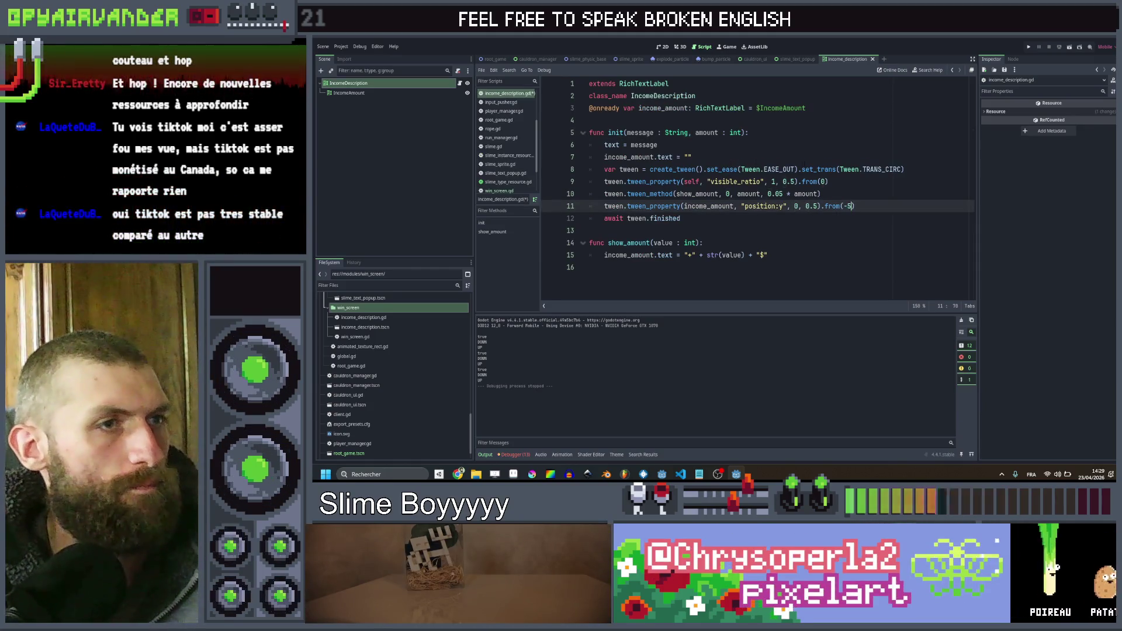
{"action": "left_click", "coordinate": [730, 157]}
{"action": "left_click_drag", "start_coordinate": [926, 170], "coordinate": [703, 169]}
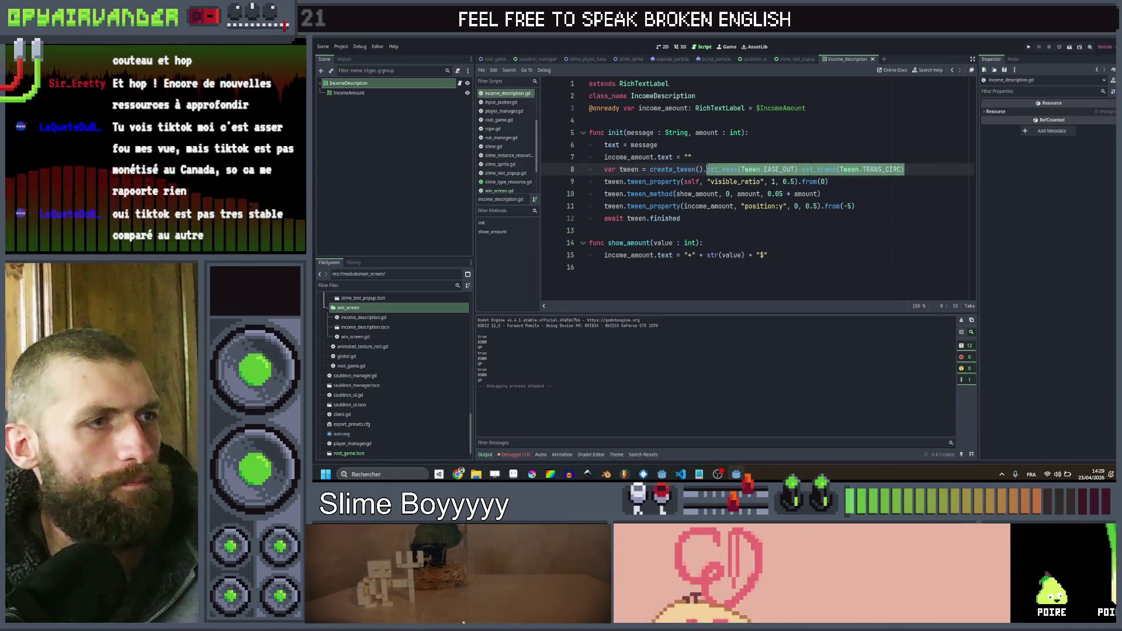
{"action": "key", "text": "Delete"}
{"action": "key", "text": "ctrl+s"}
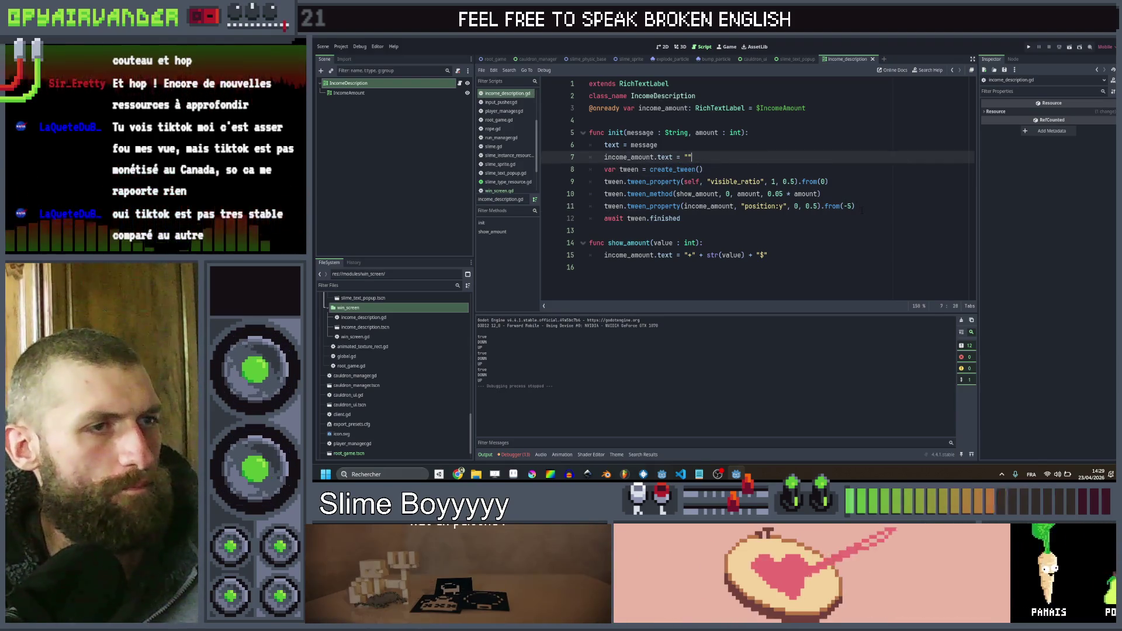
Step: Chain .set_trans(Tween.TRANS_CUBIC) and .set_ease(Tween.EASE_OUT) onto the line 11 position tween, saving
{"action": "left_click", "coordinate": [881, 206]}
{"action": "type", "text": ".set_t"}
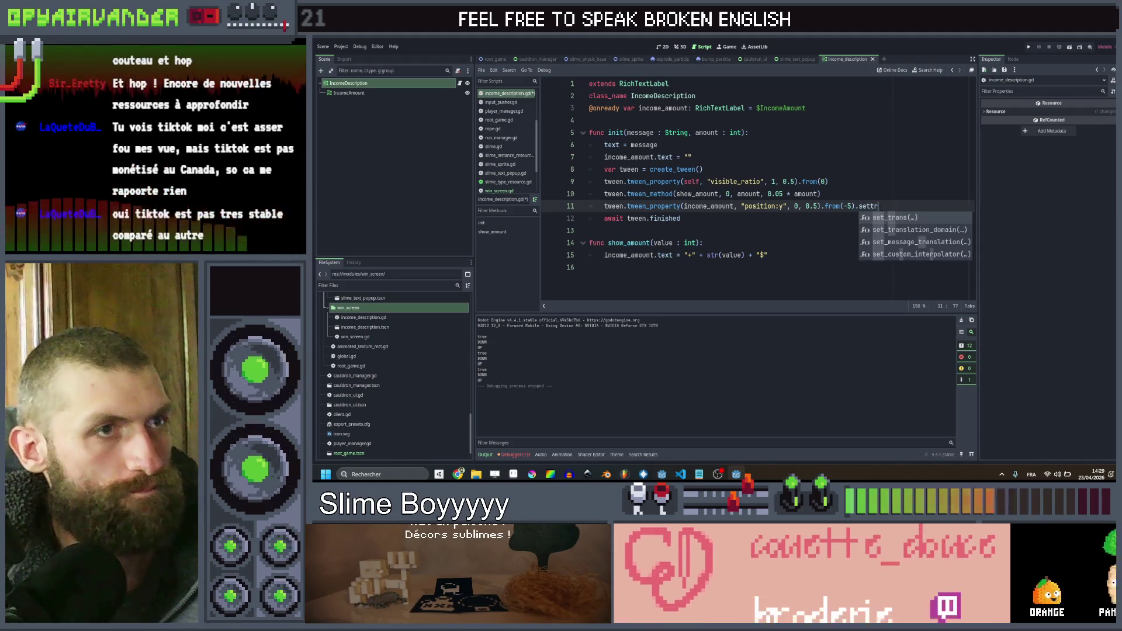
{"action": "key", "text": "Return"}
{"action": "key", "text": "Down"}
{"action": "key", "text": "Down"}
{"action": "key", "text": "Down"}
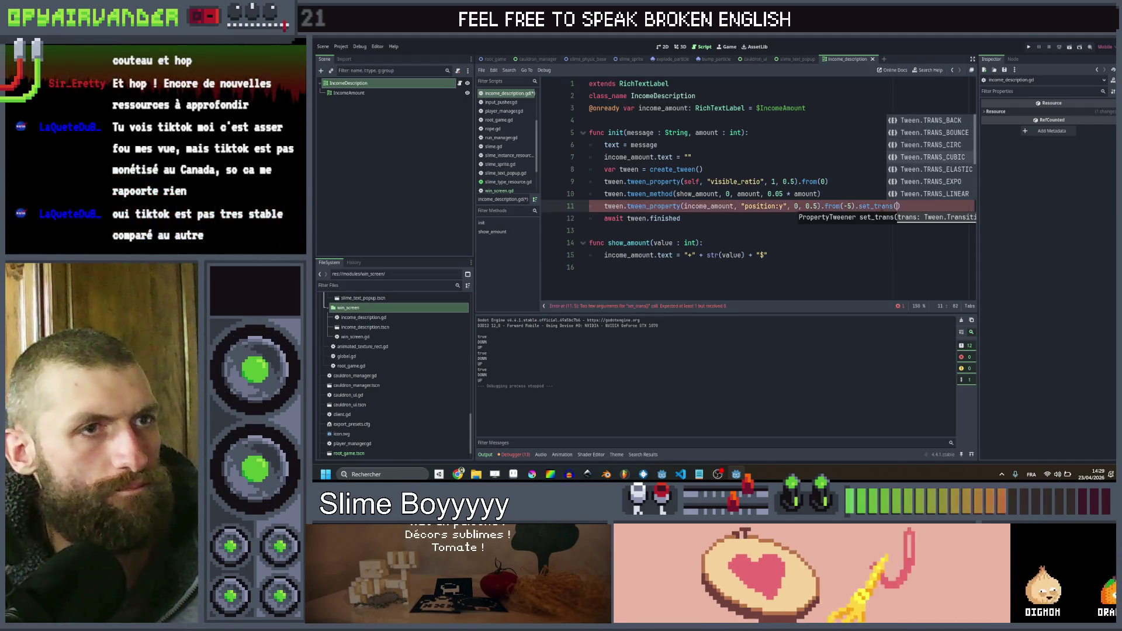
{"action": "key", "text": "Return"}
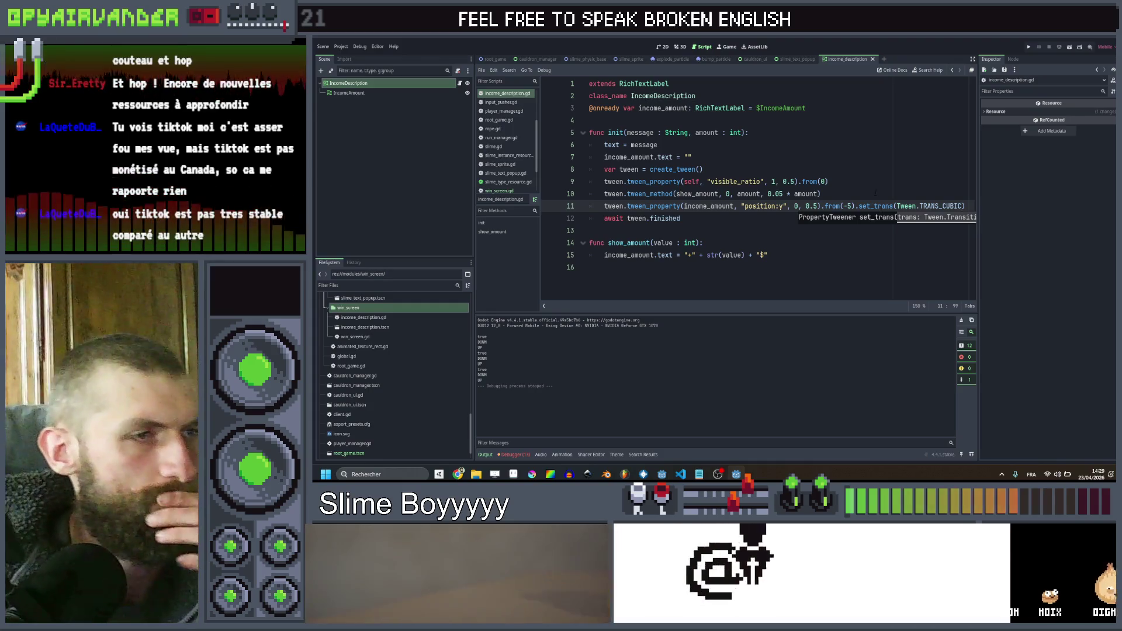
{"action": "key", "text": "ctrl+s"}
{"action": "key", "text": "Up"}
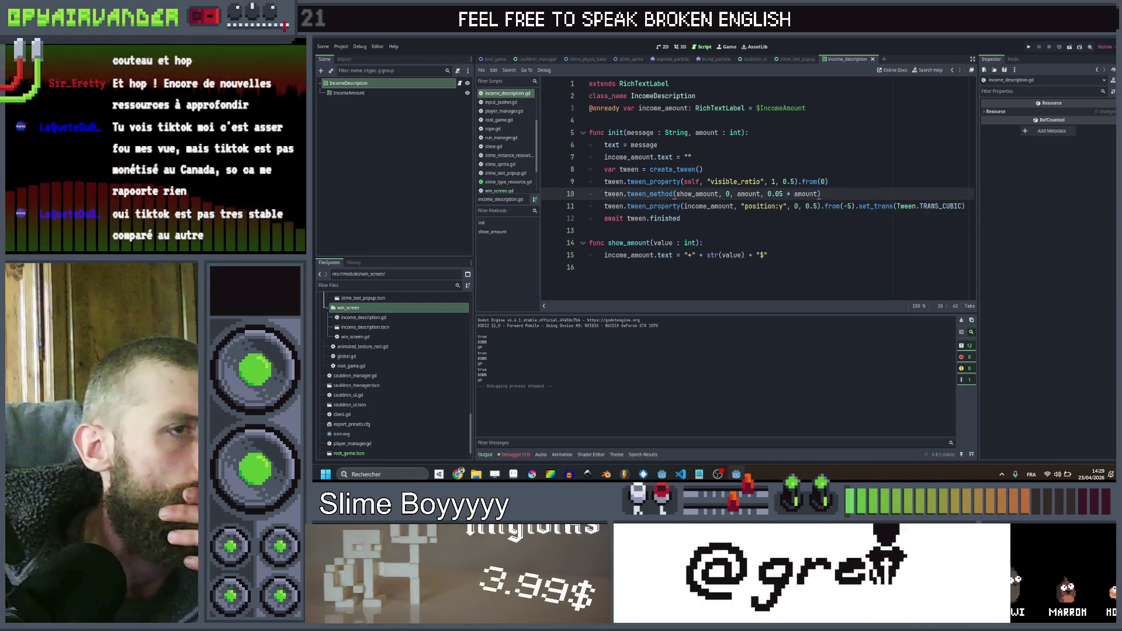
{"action": "left_click", "coordinate": [855, 206]}
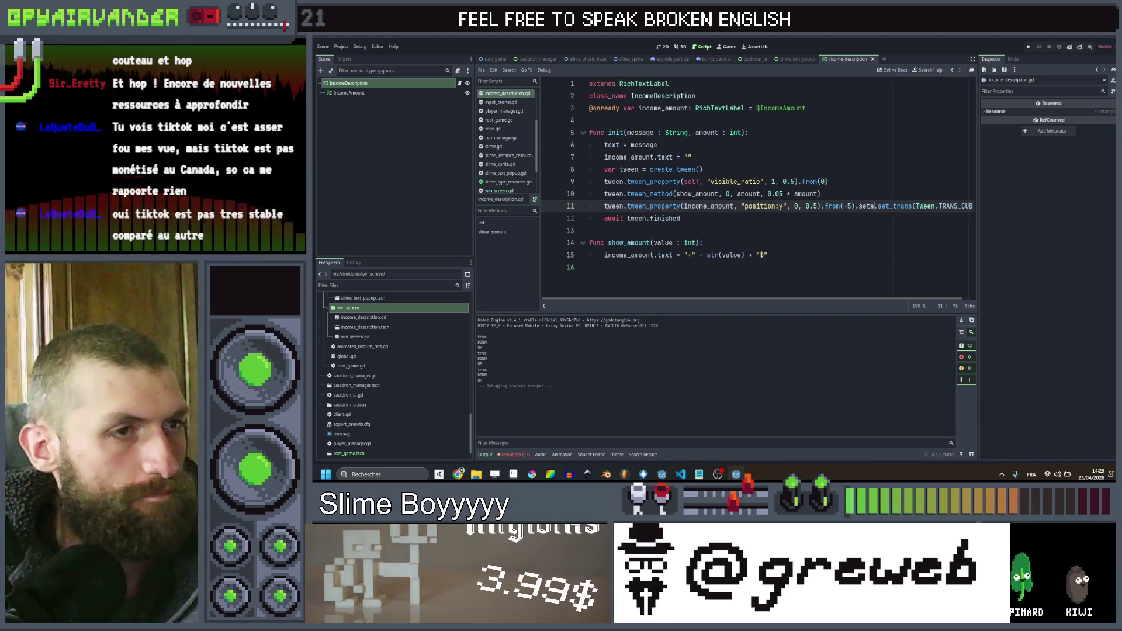
{"action": "type", "text": "ease("}
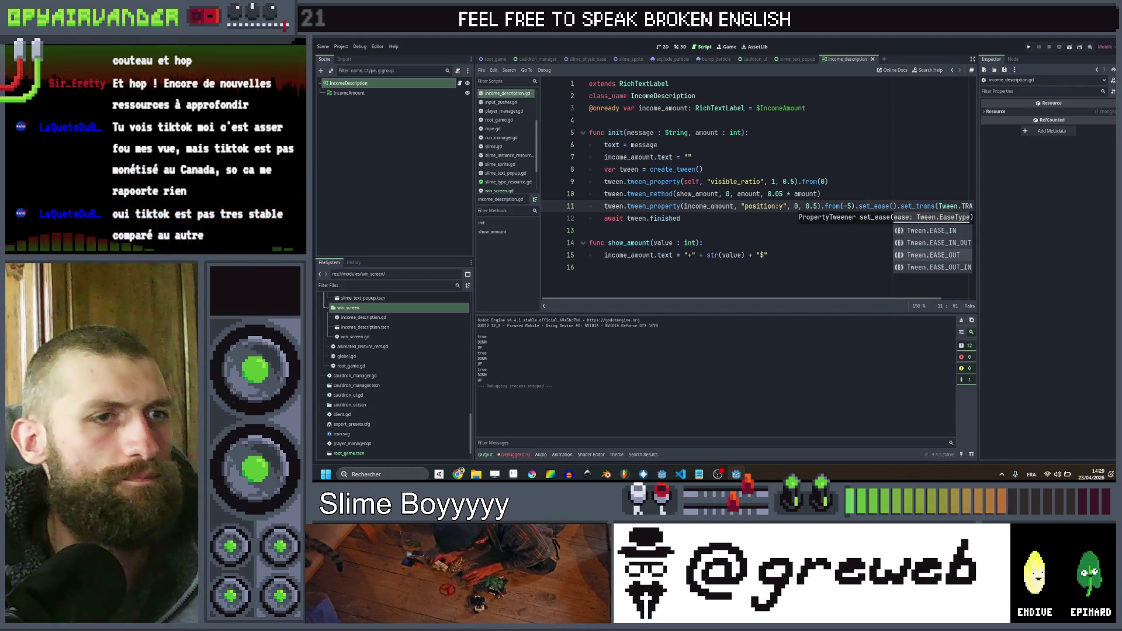
{"action": "key", "text": "Return"}
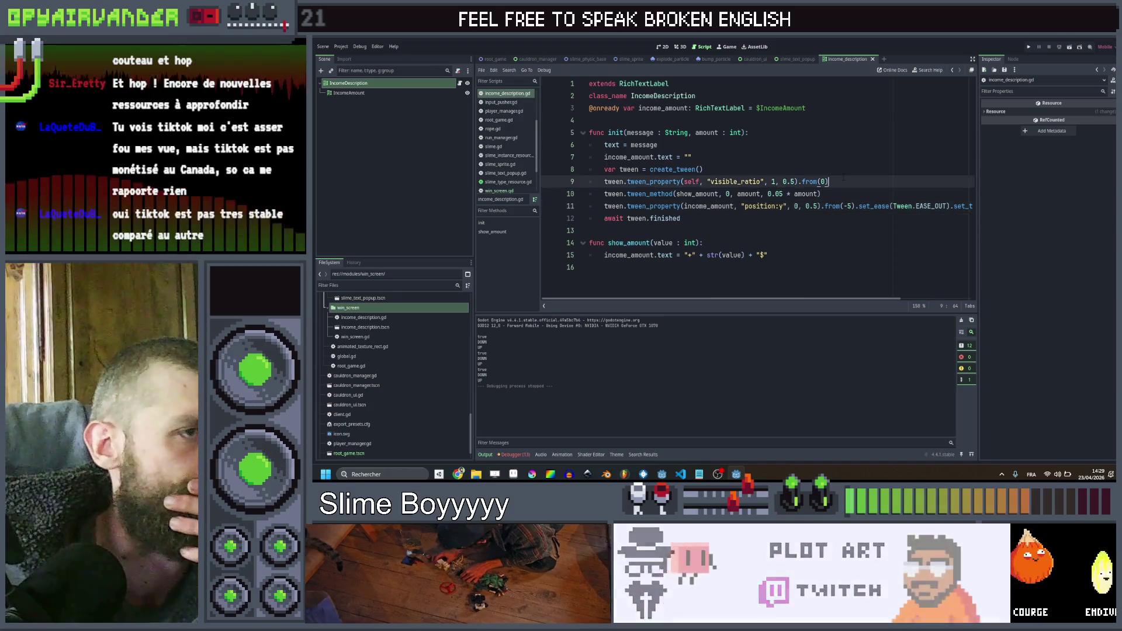
Step: Inspect the IncomeDescription and IncomeAmount nodes' properties, then run the game
{"action": "left_click", "coordinate": [704, 169]}
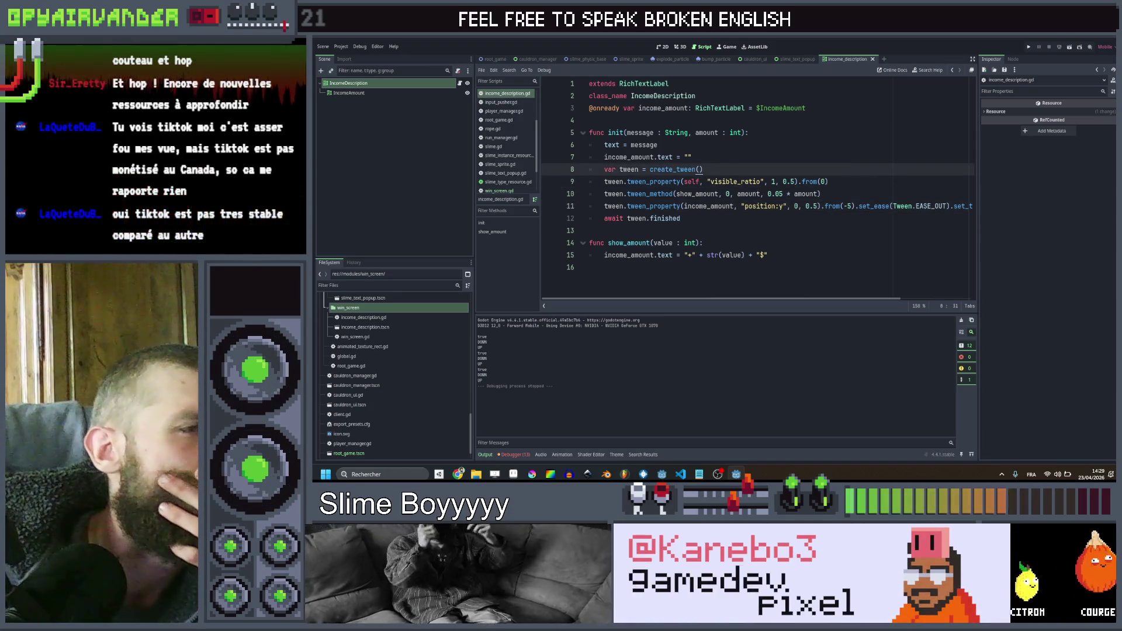
{"action": "left_click", "coordinate": [737, 157]}
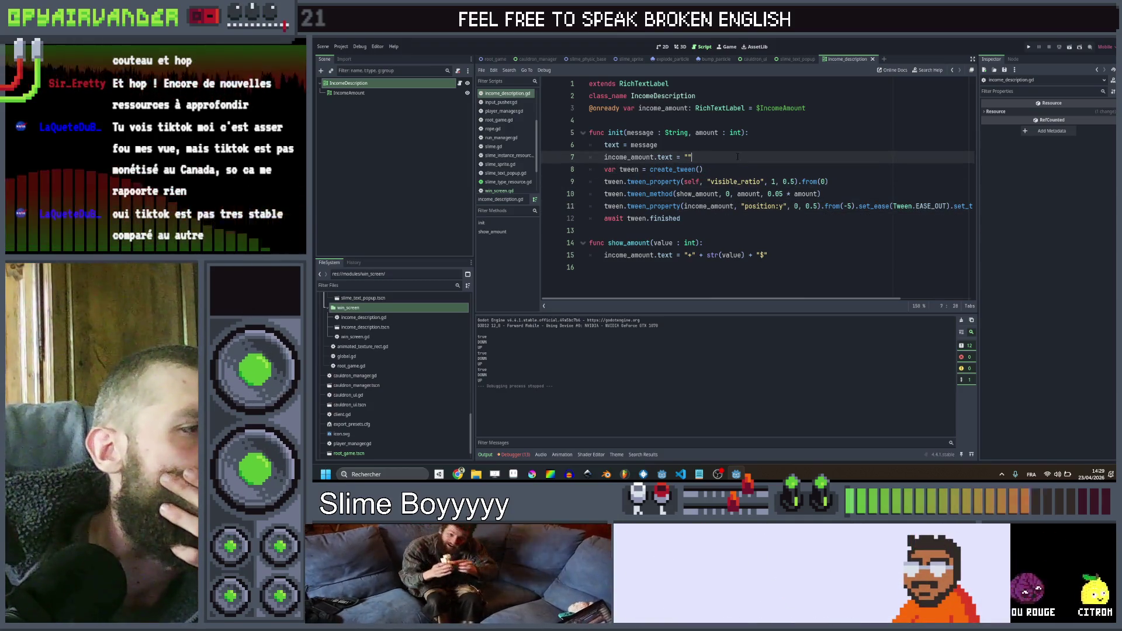
{"action": "left_click", "coordinate": [737, 170]}
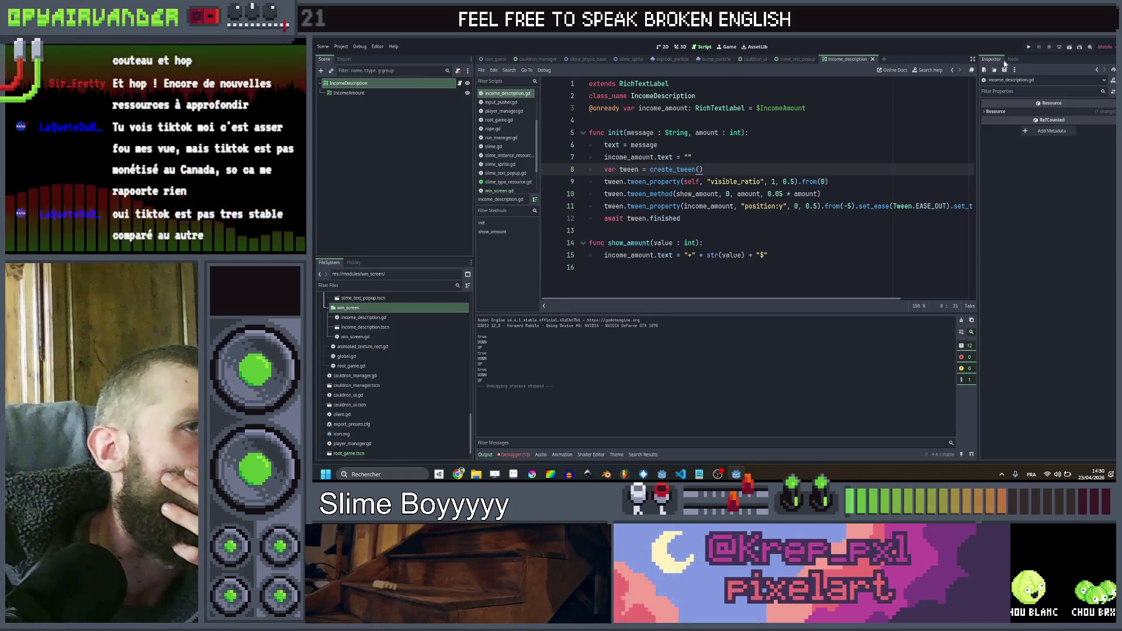
{"action": "left_click", "coordinate": [351, 83]}
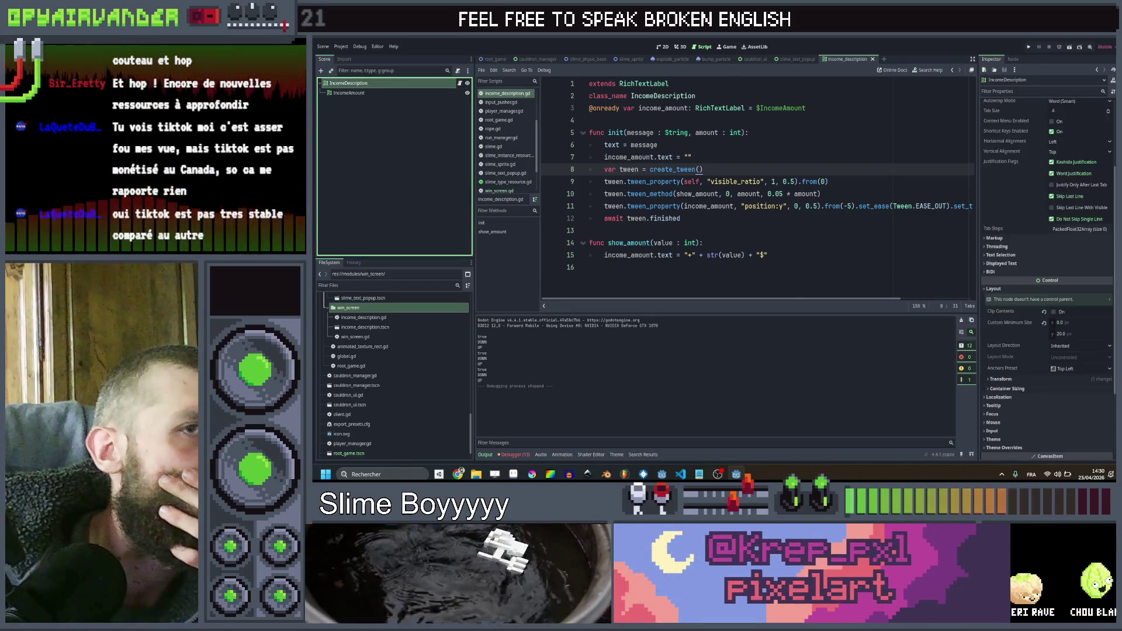
{"action": "scroll", "coordinate": [1046, 234], "scroll_direction": "up", "scroll_amount": 3}
{"action": "left_click", "coordinate": [1042, 149]}
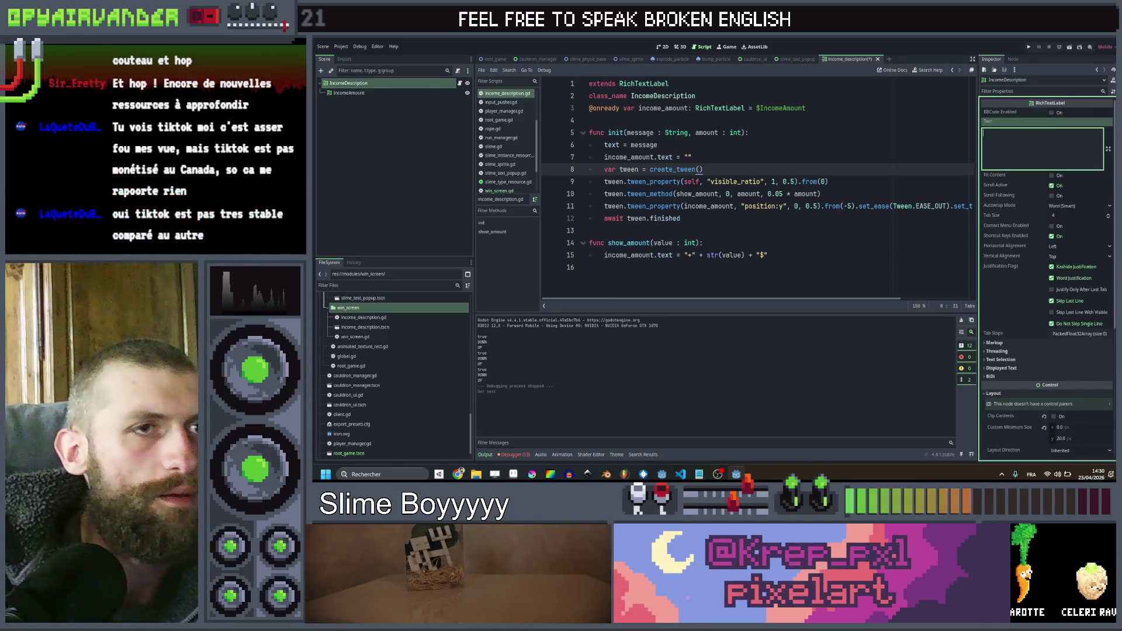
{"action": "left_click", "coordinate": [370, 92]}
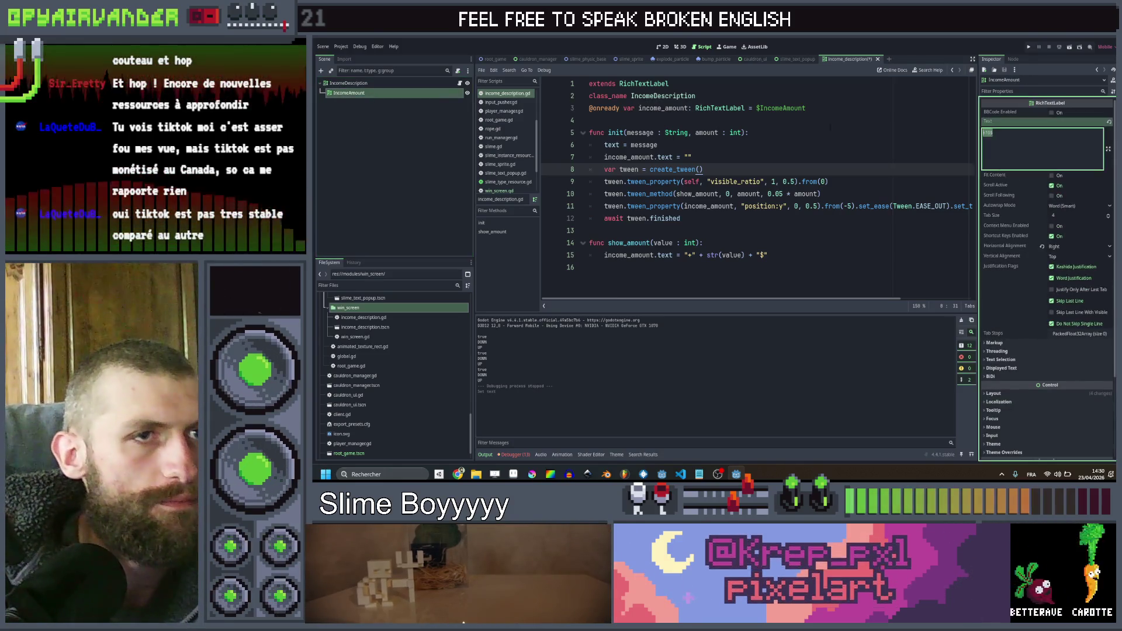
{"action": "left_click", "coordinate": [335, 180]}
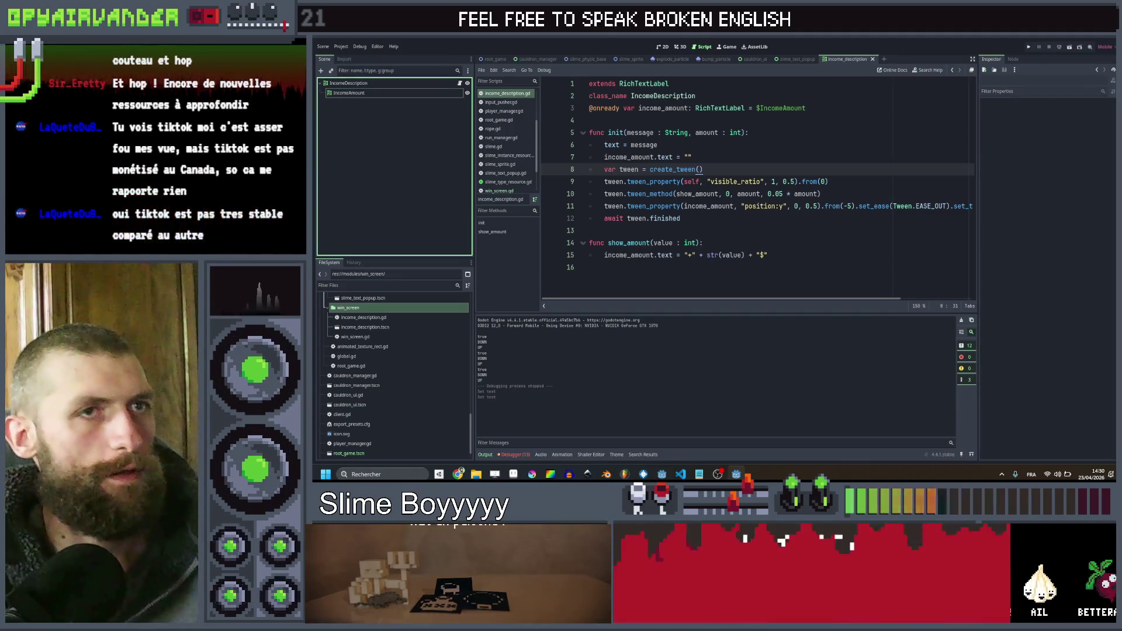
{"action": "left_click", "coordinate": [1027, 46]}
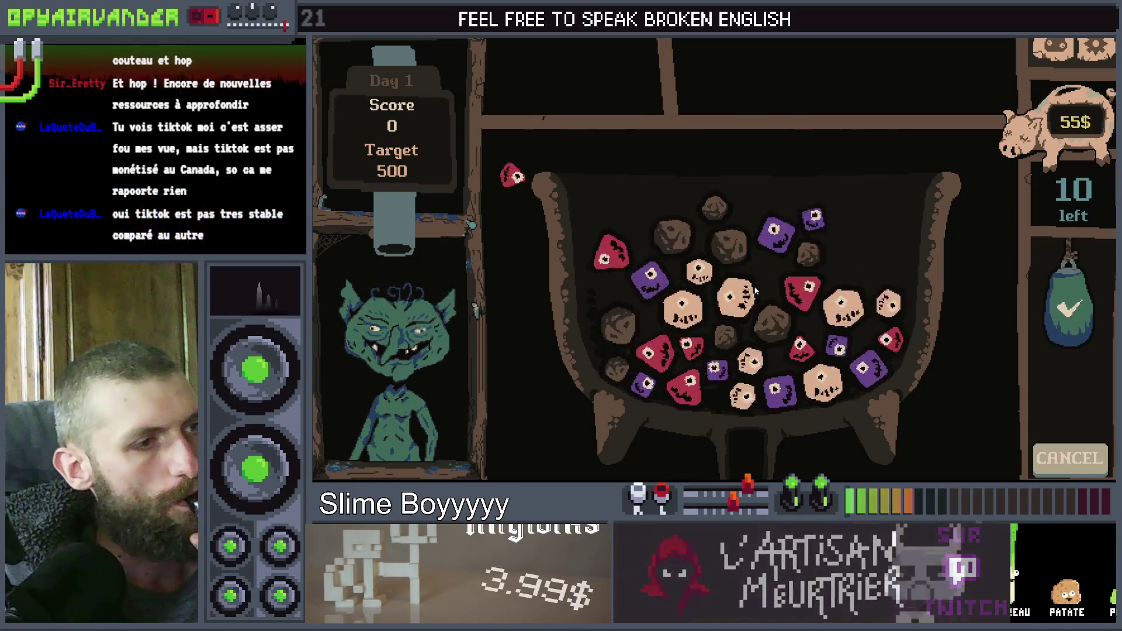
{"action": "left_click", "coordinate": [659, 357]}
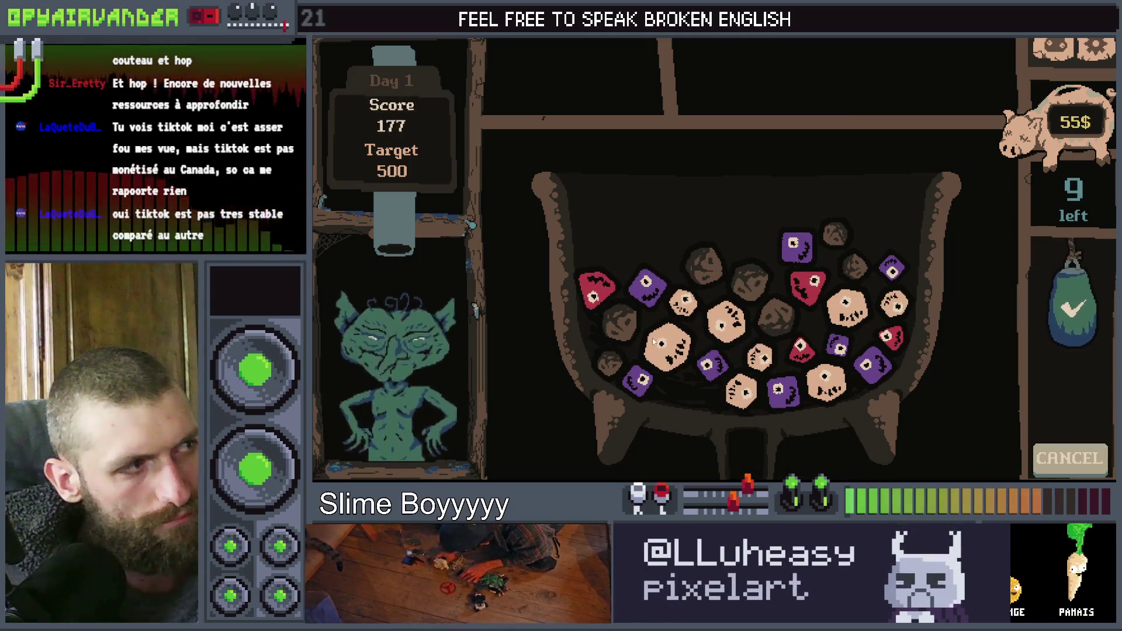
{"action": "left_click", "coordinate": [646, 344]}
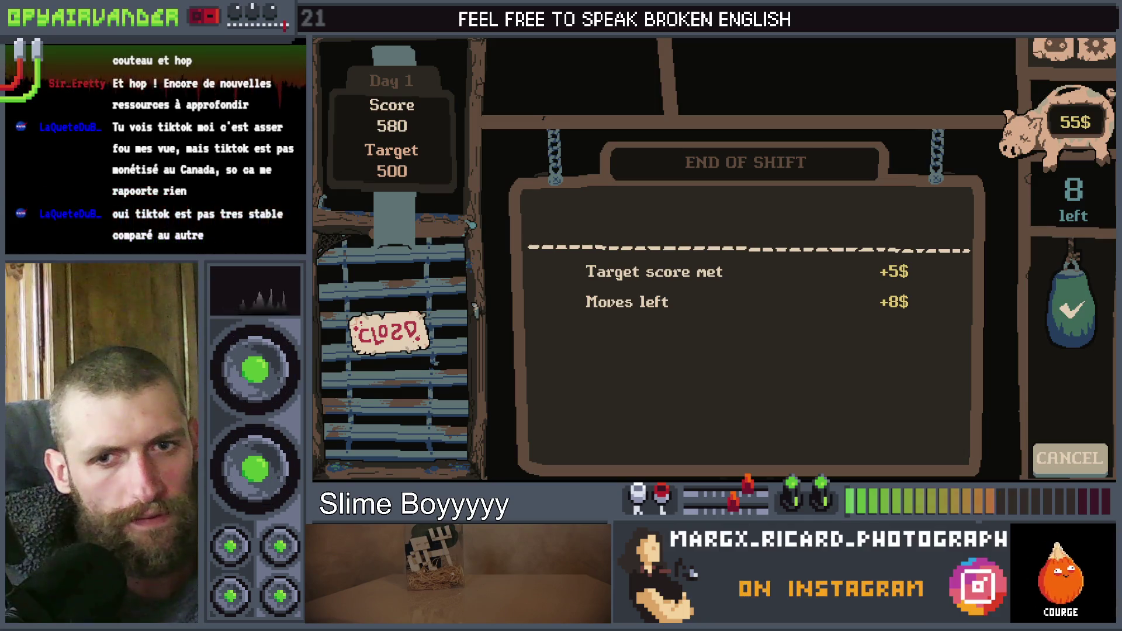
{"action": "key", "text": "F8"}
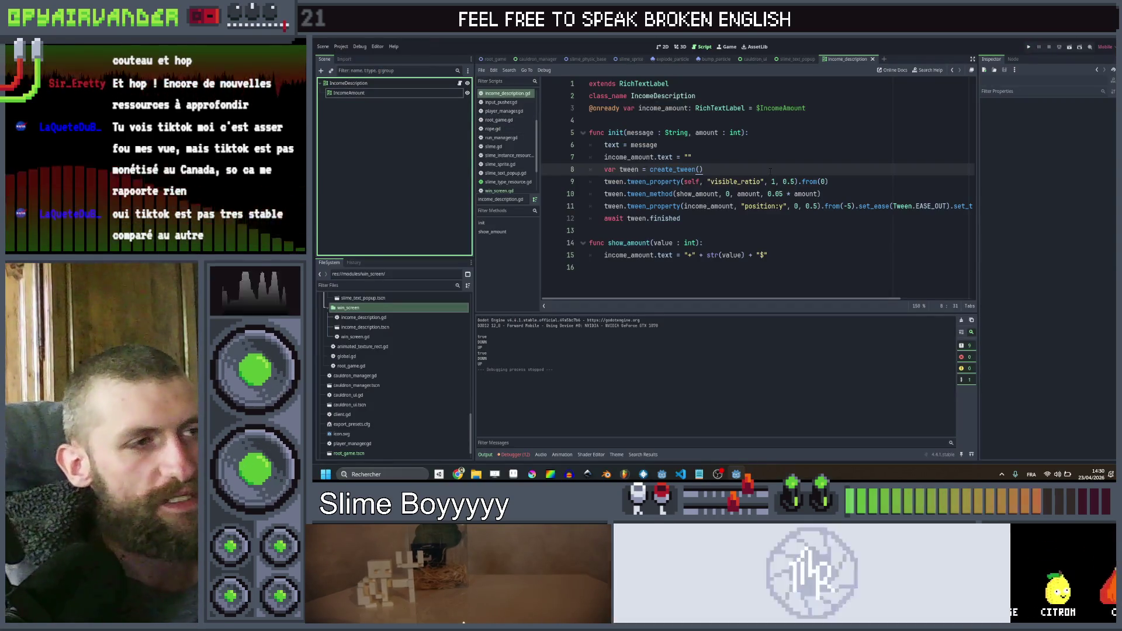
Step: Add visible_ratio = 0 on a new line after line 7, then run the project with F5
{"action": "left_click", "coordinate": [730, 157]}
{"action": "key", "text": "Return"}
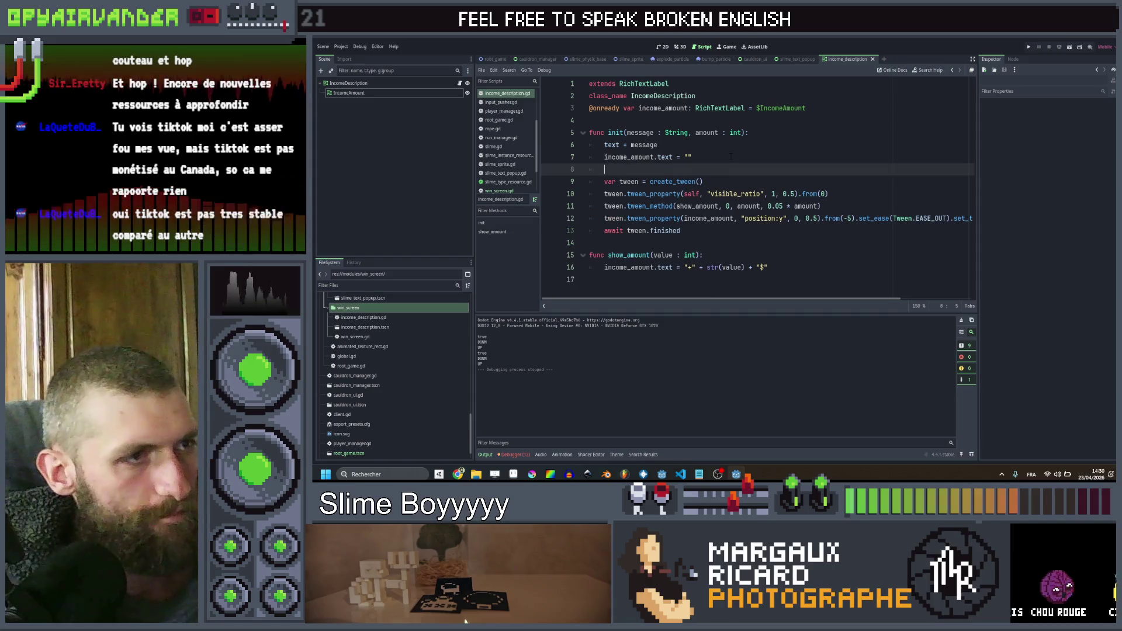
{"action": "type", "text": "isi"}
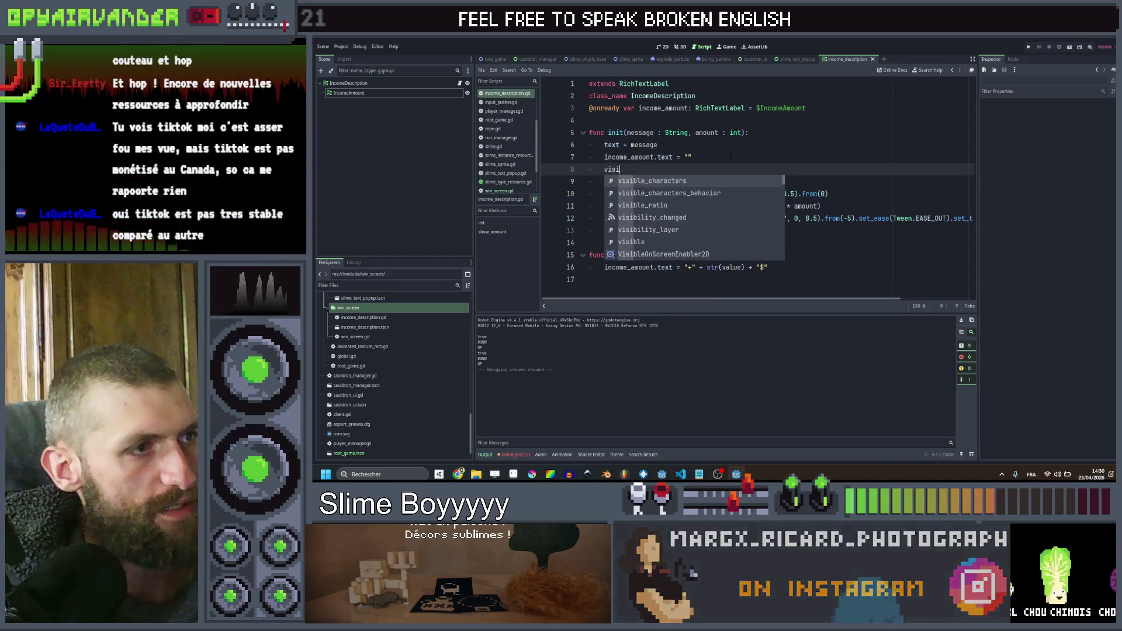
{"action": "key", "text": "Return"}
{"action": "type", "text": "= 0"}
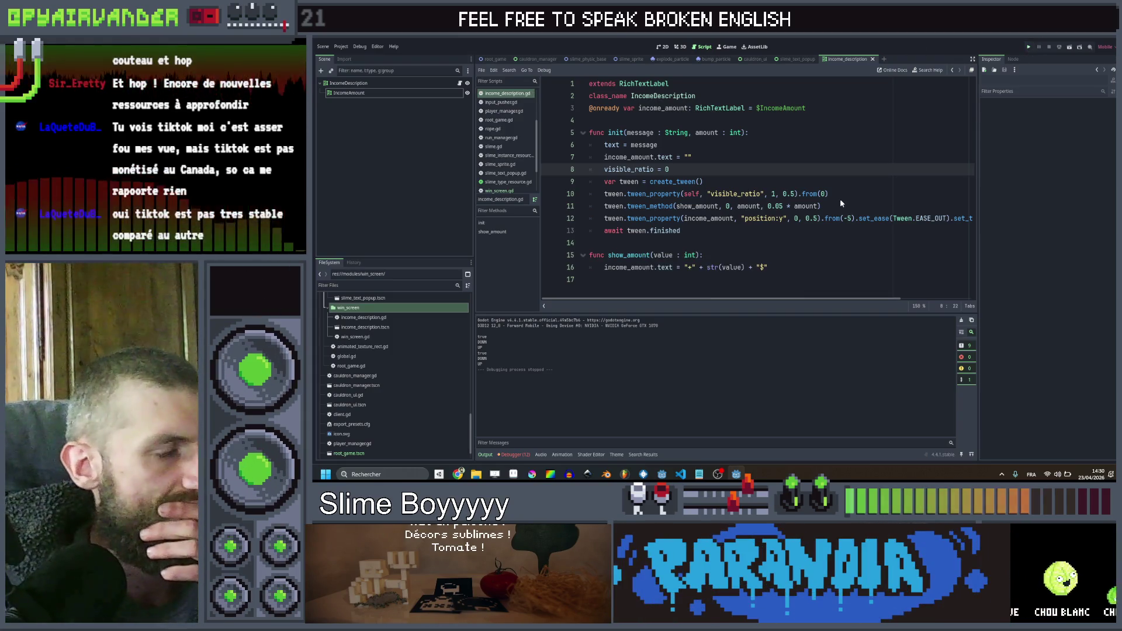
{"action": "key", "text": "F5"}
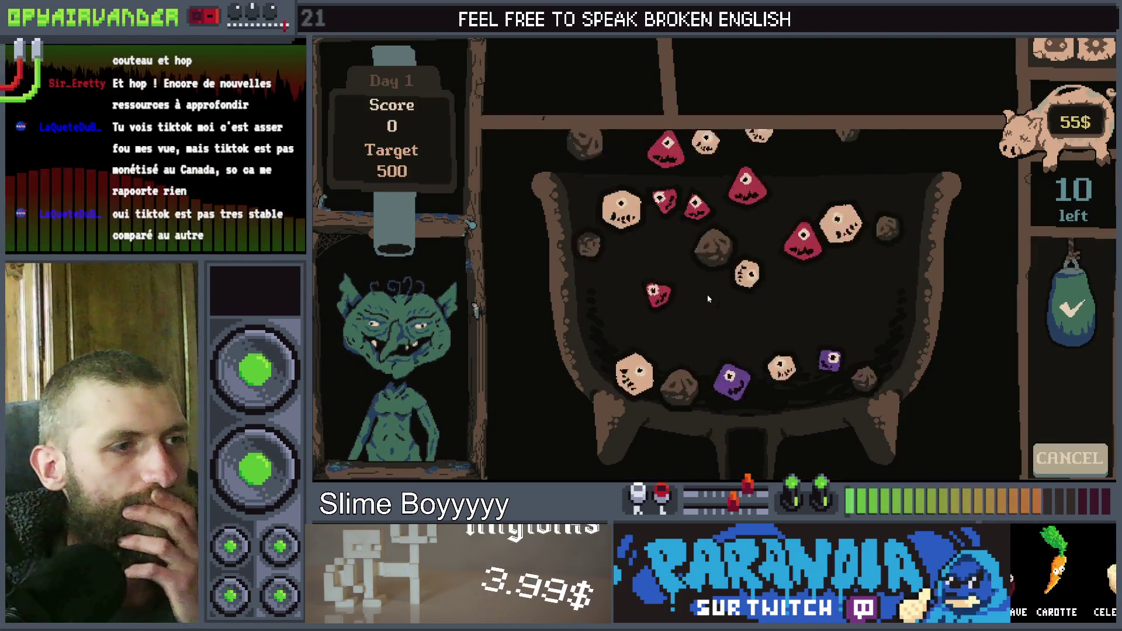
Step: Chain the red ingredients to reach End of Shift (+5$, +9$), then stop the game with F8
{"action": "mouse_move", "coordinate": [683, 342]}
{"action": "left_mouse_down"}
{"action": "mouse_move", "coordinate": [727, 314]}
{"action": "mouse_move", "coordinate": [771, 319]}
{"action": "mouse_move", "coordinate": [811, 386]}
{"action": "left_mouse_up"}
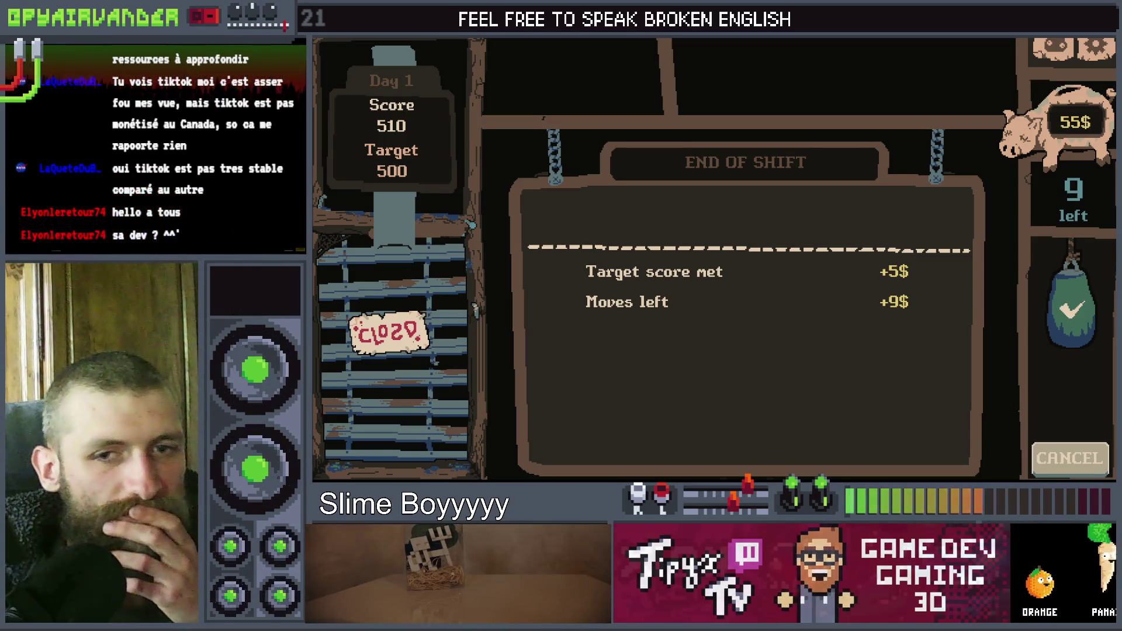
{"action": "key", "text": "F8"}
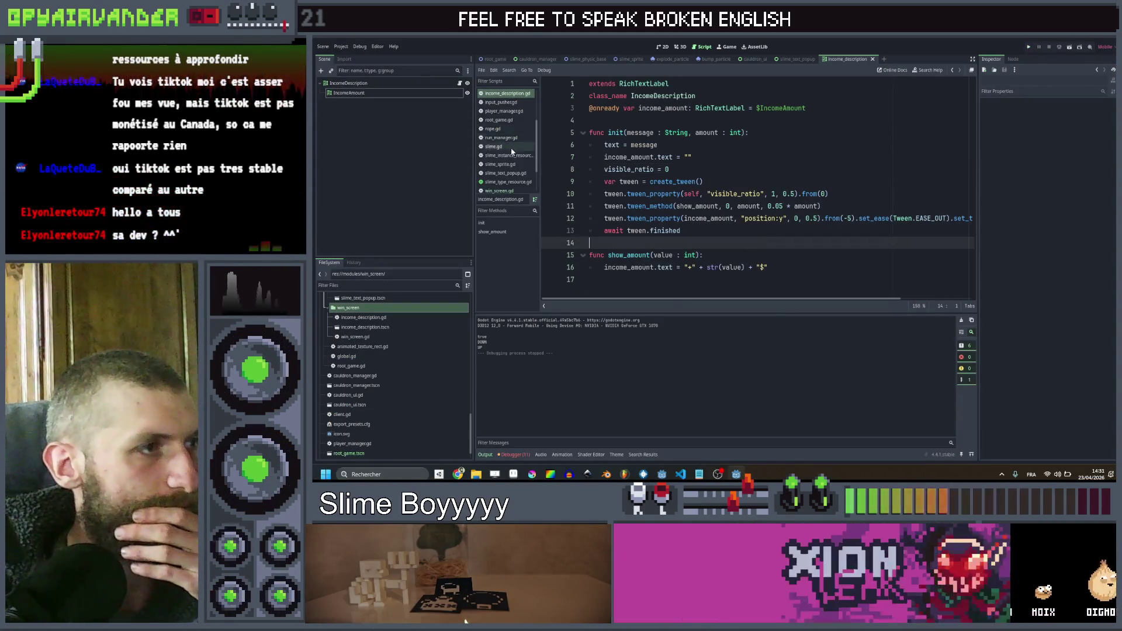
Step: In win_screen.gd, add collect_button.show() after the show_incomes call
{"action": "left_click", "coordinate": [500, 190]}
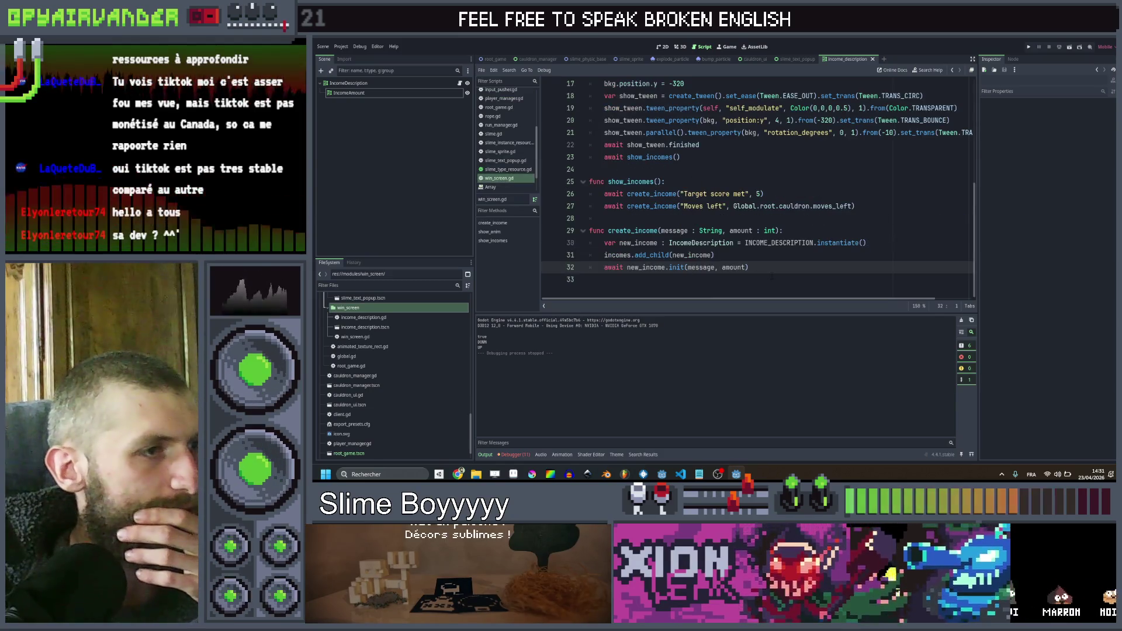
{"action": "left_click", "coordinate": [772, 270]}
{"action": "scroll", "coordinate": [684, 267], "scroll_direction": "up", "scroll_amount": 3}
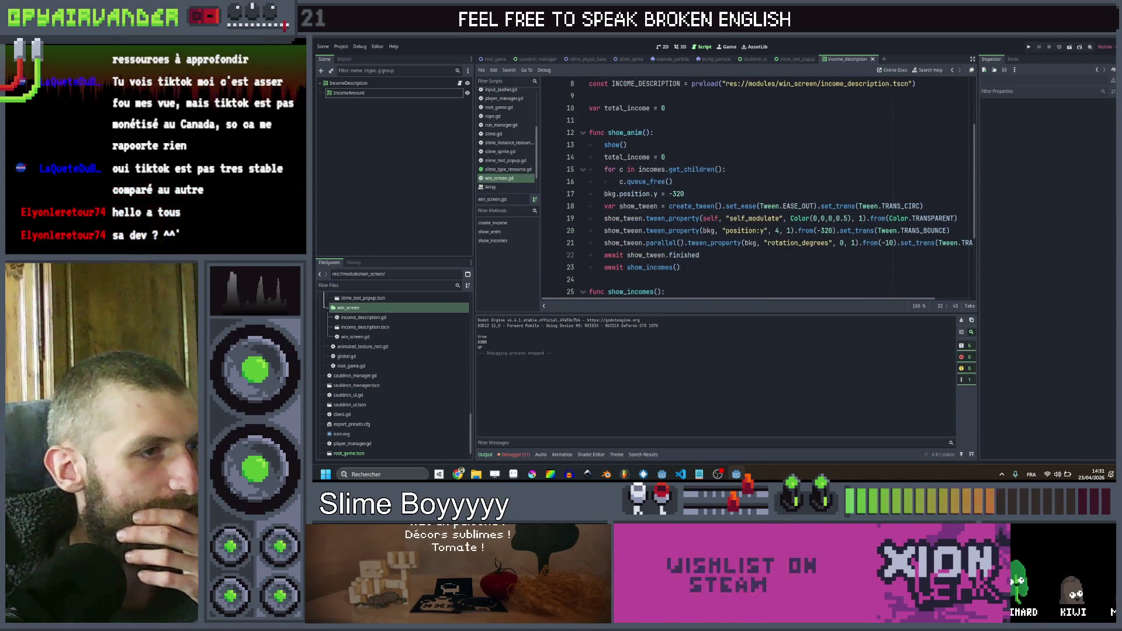
{"action": "left_click", "coordinate": [683, 267]}
{"action": "key", "text": "Return"}
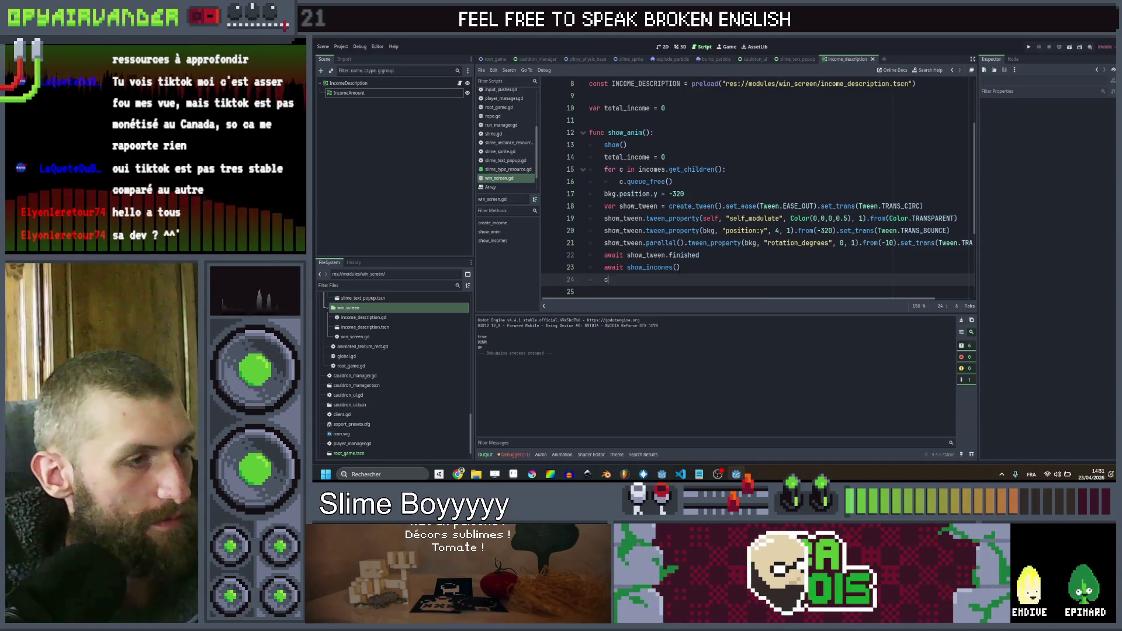
{"action": "type", "text": "u"}
{"action": "key", "text": "BackSpace"}
{"action": "key", "text": "BackSpace"}
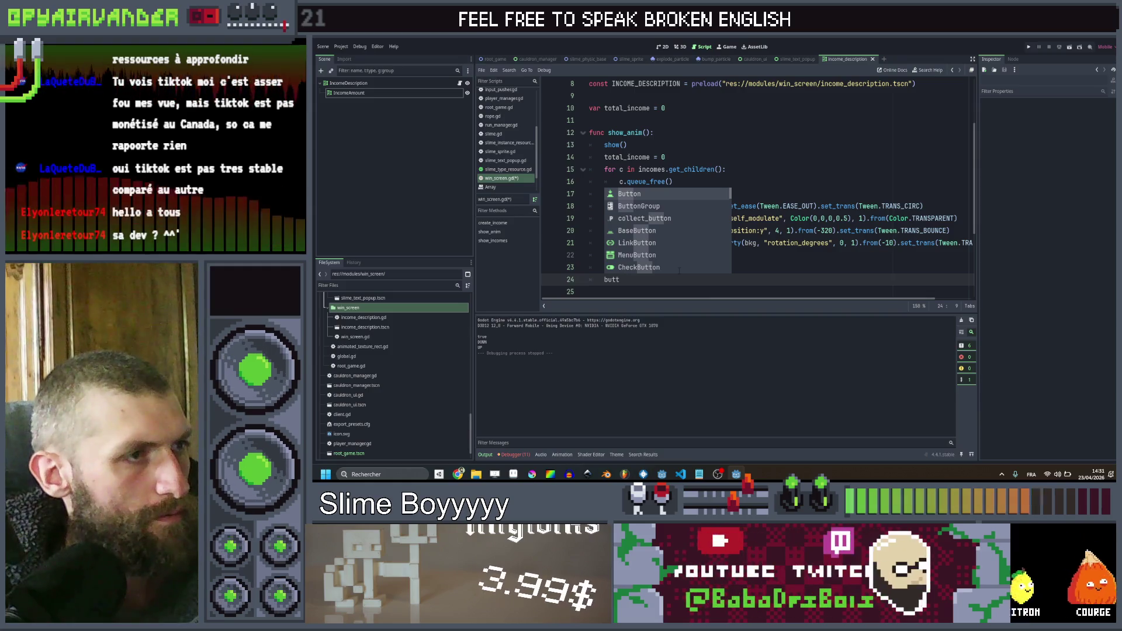
{"action": "key", "text": "Down"}
{"action": "key", "text": "Return"}
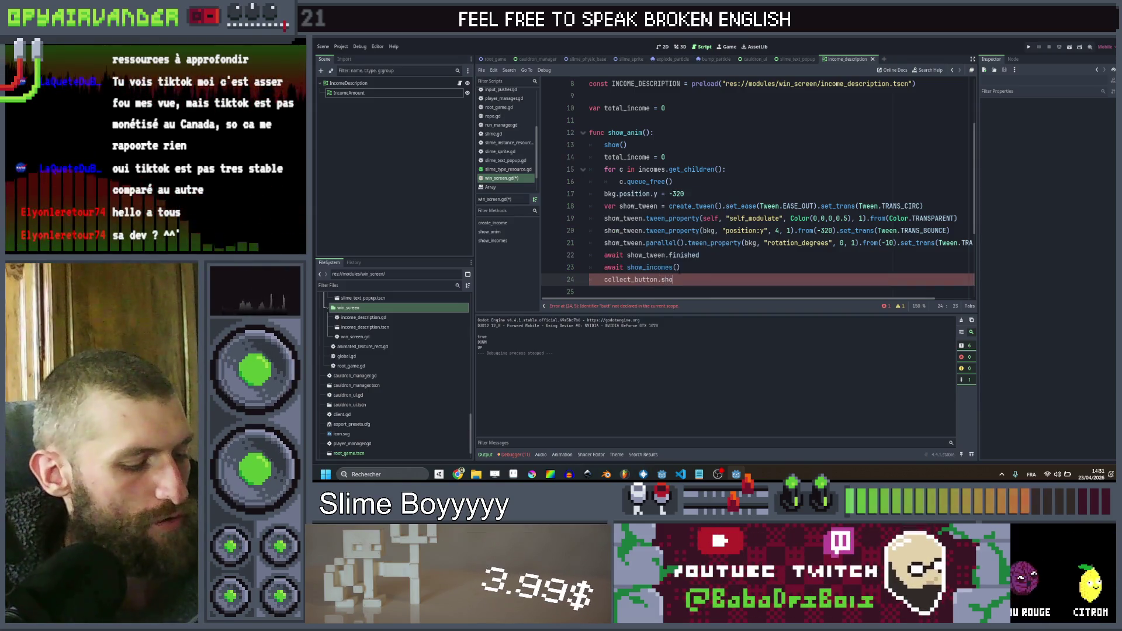
{"action": "type", "text": "w"}
{"action": "key", "text": "Return"}
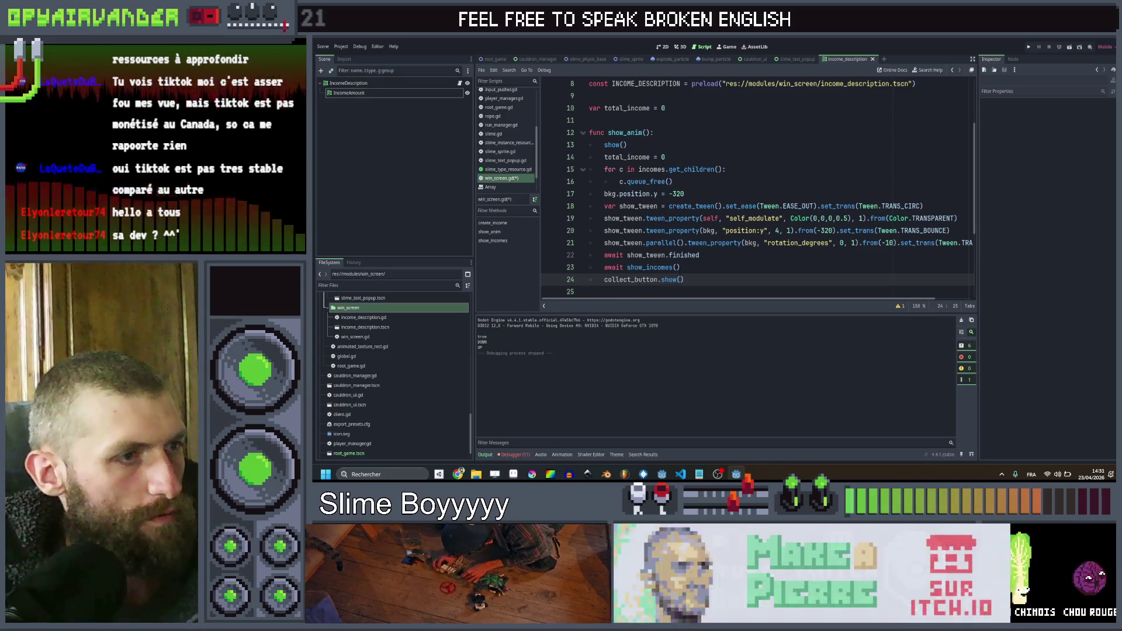
Step: Start a collect_button.text line above the collect_button.show() call
{"action": "key", "text": "ctrl+shift+Return"}
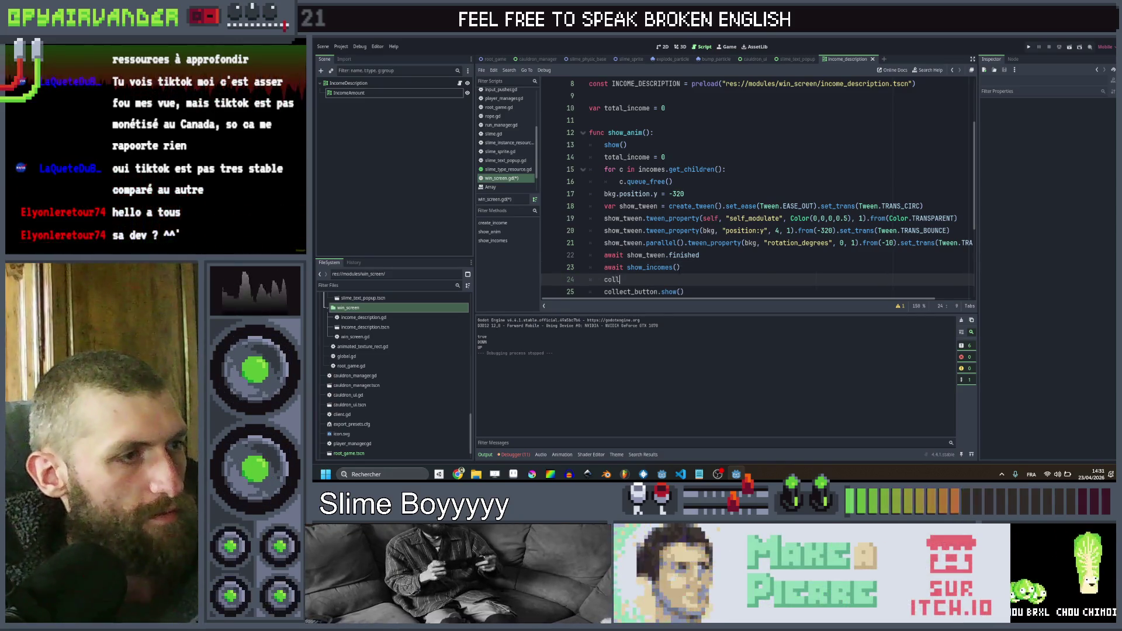
{"action": "key", "text": "Return"}
{"action": "type", "text": "x"}
{"action": "key", "text": "Return"}
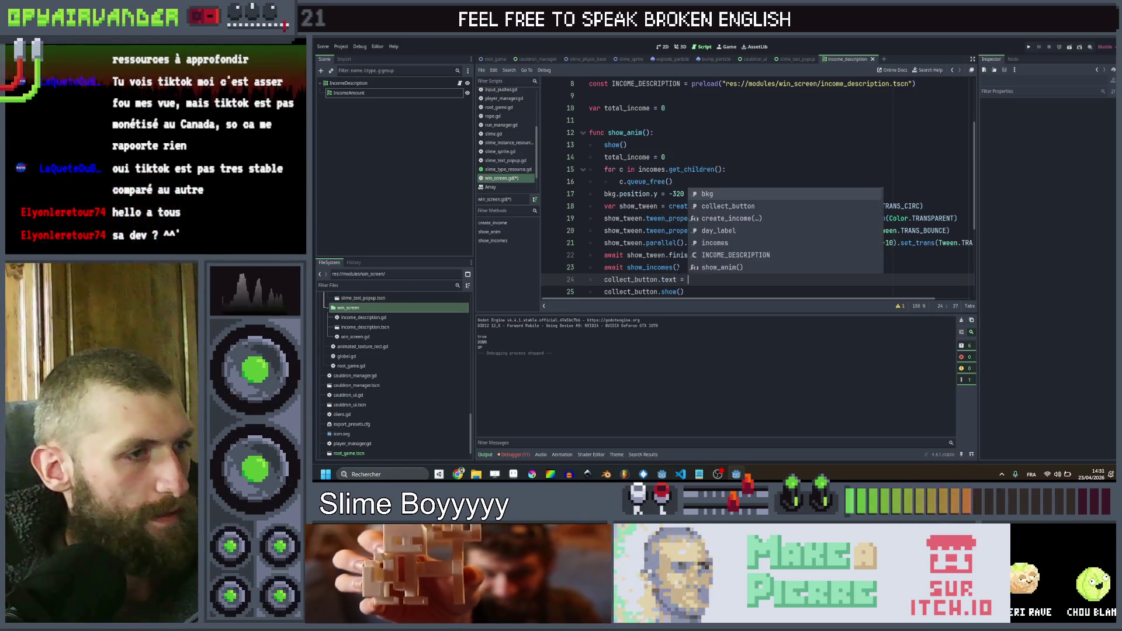
{"action": "scroll", "coordinate": [754, 187], "scroll_direction": "down", "scroll_amount": 4}
{"action": "left_click", "coordinate": [673, 132]}
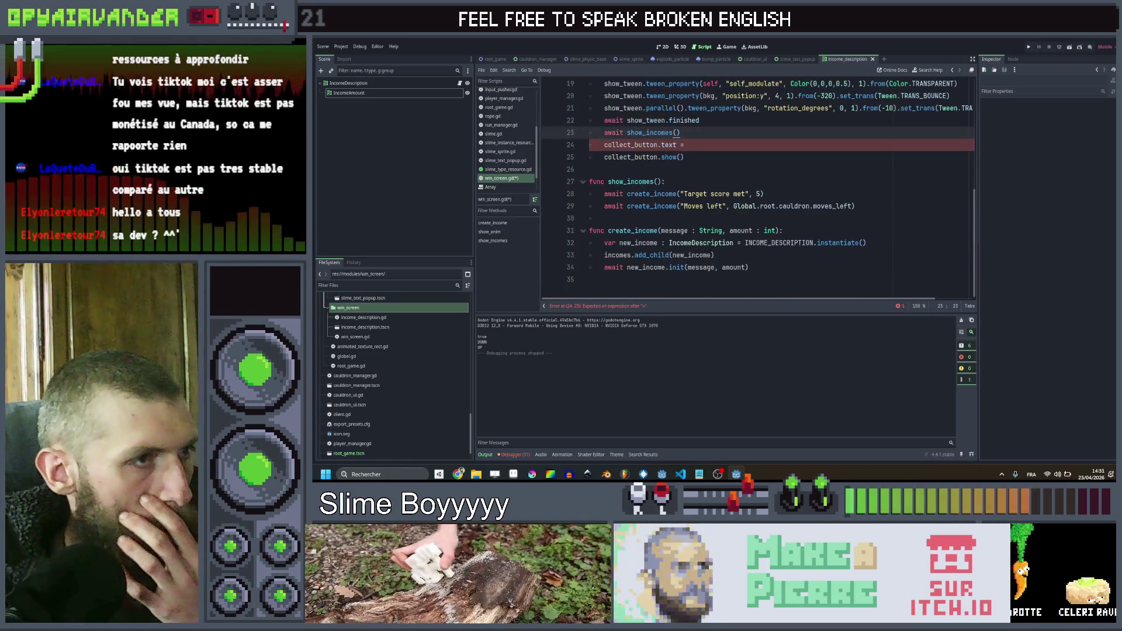
Step: Add total_income += amount as the first line of create_income
{"action": "left_click", "coordinate": [844, 193]}
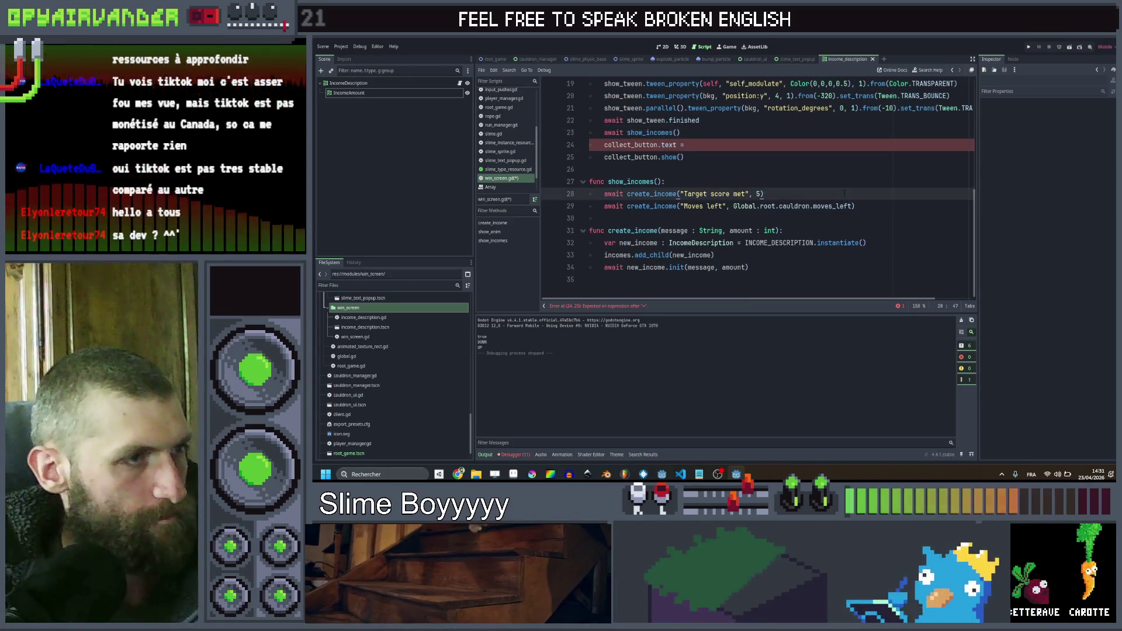
{"action": "key", "text": "Up"}
{"action": "key", "text": "Down"}
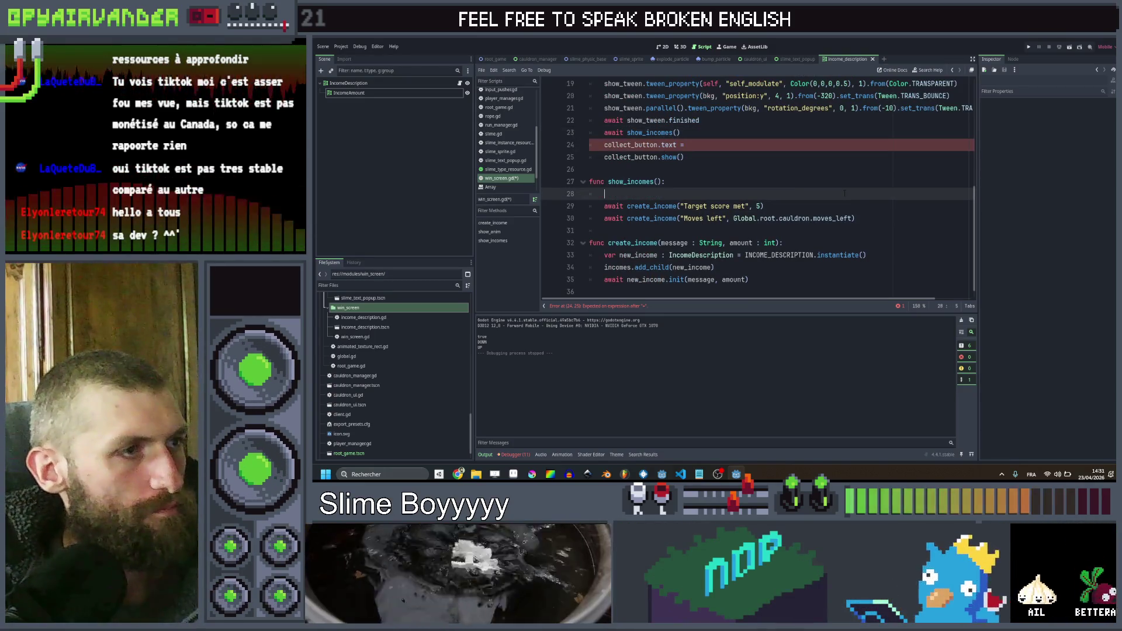
{"action": "key", "text": "Return"}
{"action": "key", "text": "BackSpace"}
{"action": "key", "text": "BackSpace"}
{"action": "key", "text": "Down"}
{"action": "key", "text": "Down"}
{"action": "key", "text": "Down"}
{"action": "key", "text": "Return"}
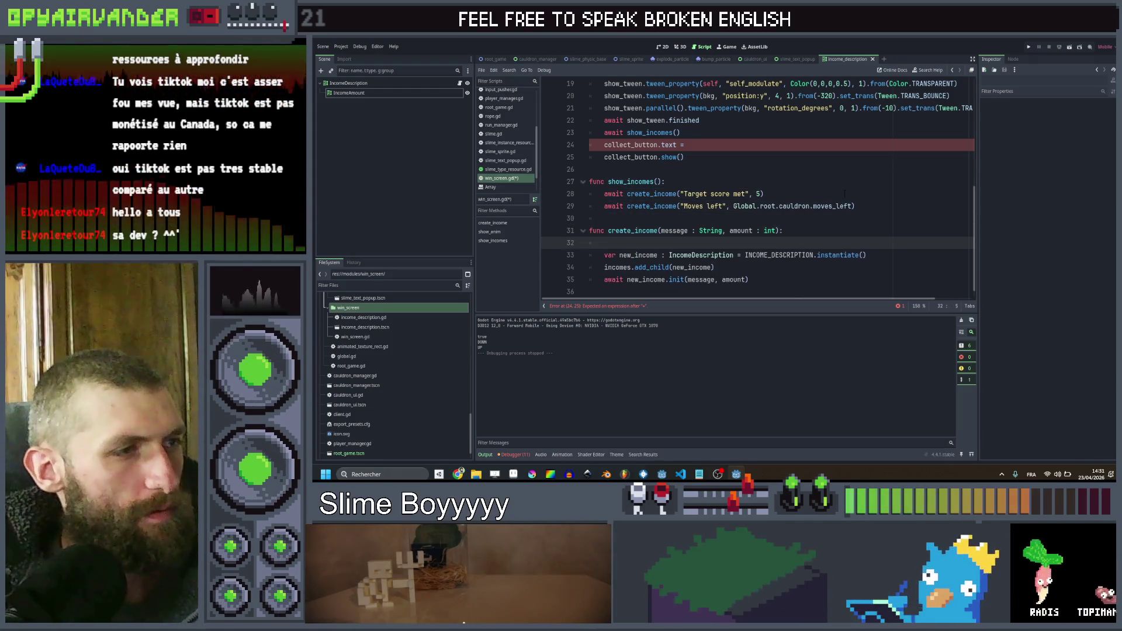
{"action": "type", "text": "total_income "}
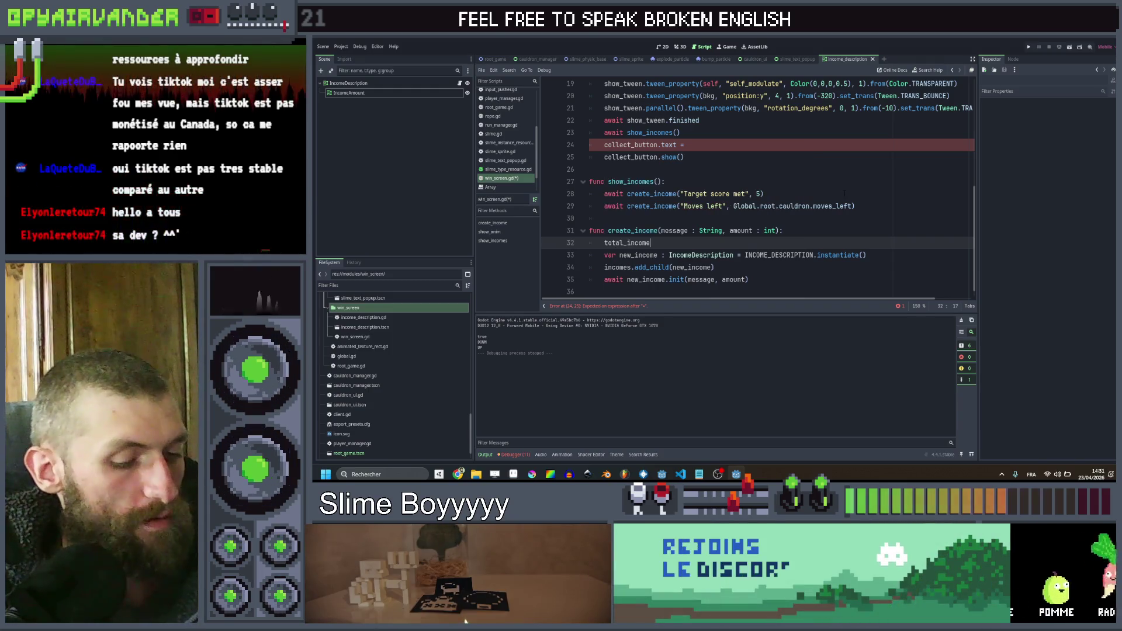
{"action": "type", "text": "+= amount"}
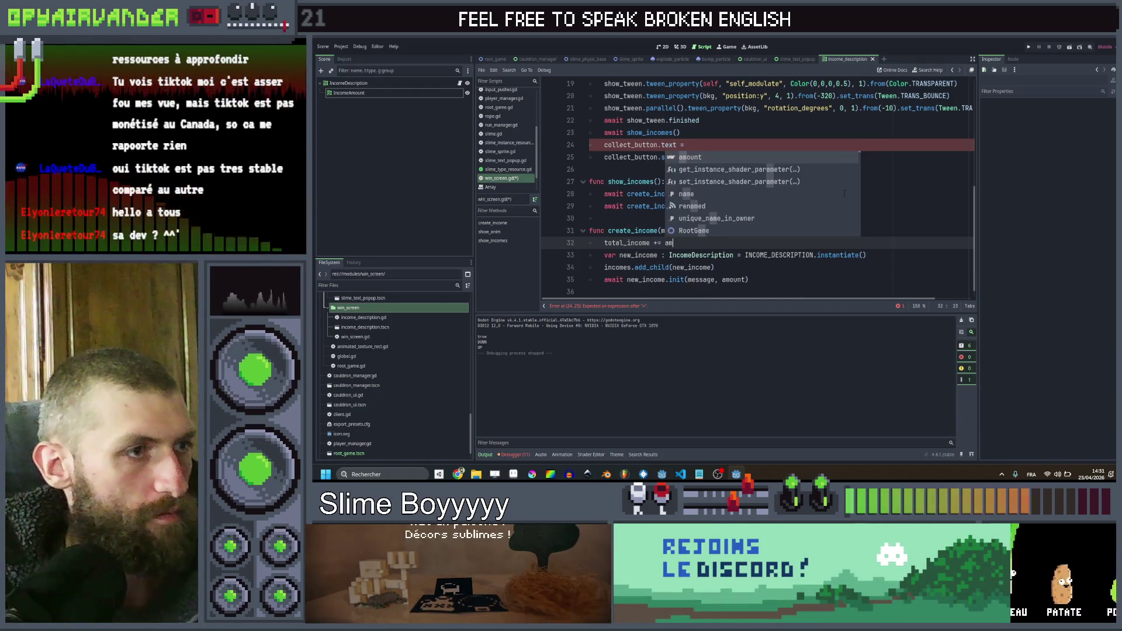
Step: Finish the label as collect_button.text = "COLLECT +" + str(total_income) + "$"
{"action": "key", "text": "Up"}
{"action": "key", "text": "Up"}
{"action": "key", "text": "Up"}
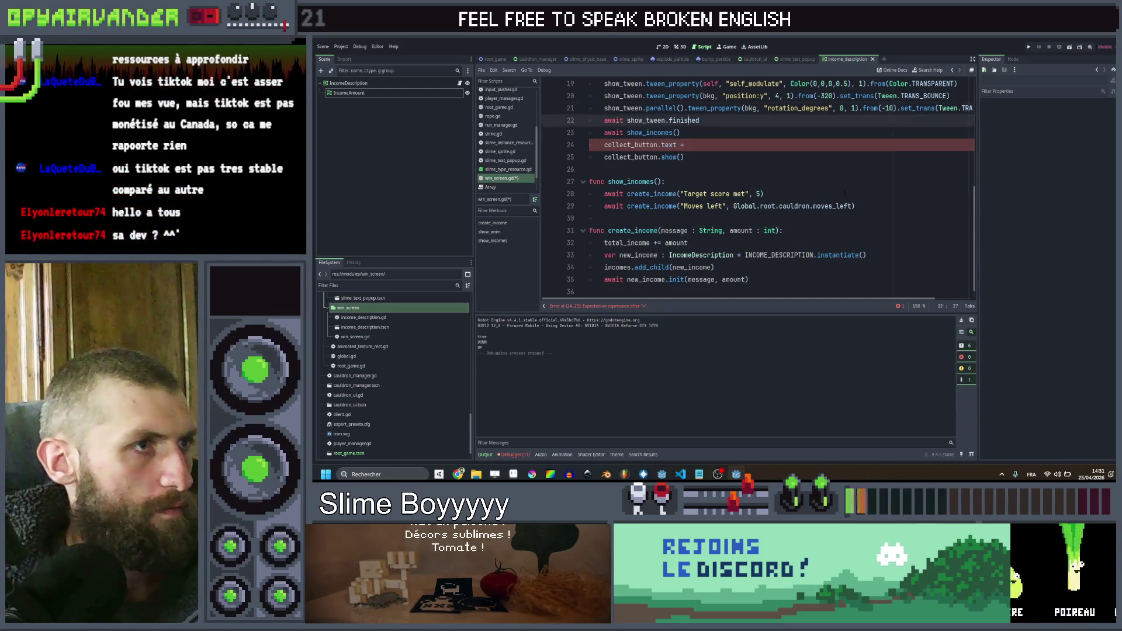
{"action": "key", "text": "Down"}
{"action": "key", "text": "Down"}
{"action": "key", "text": "Down"}
{"action": "key", "text": "Up"}
{"action": "key", "text": "Up"}
{"action": "key", "text": "End"}
{"action": "type", "text": "\"C"}
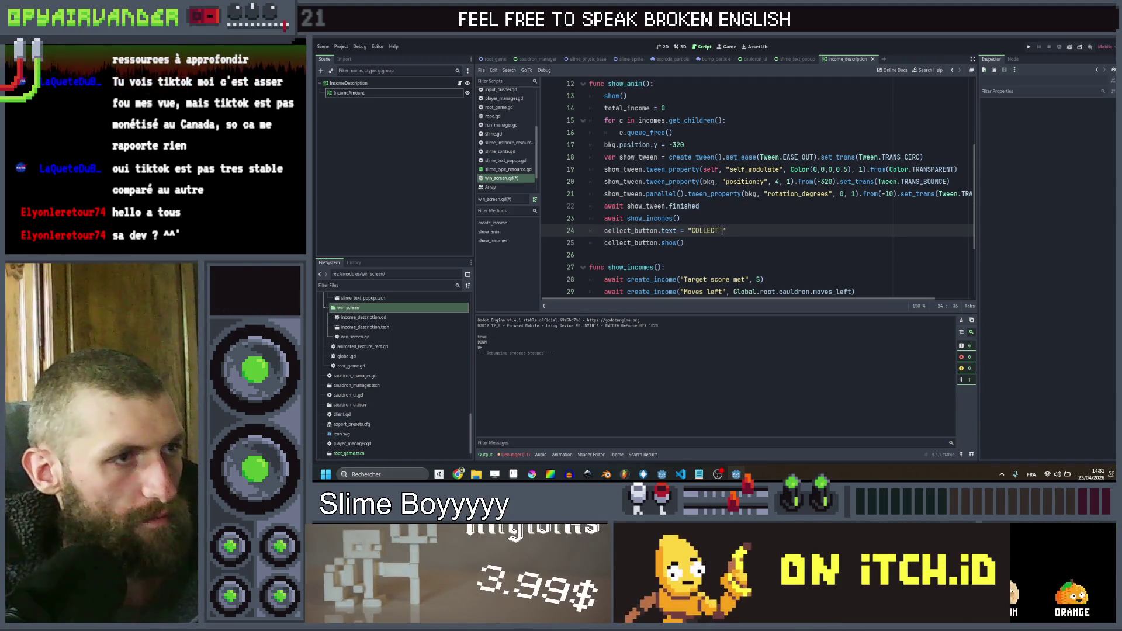
{"action": "key", "text": "Right"}
{"action": "type", "text": "tr(total_income"}
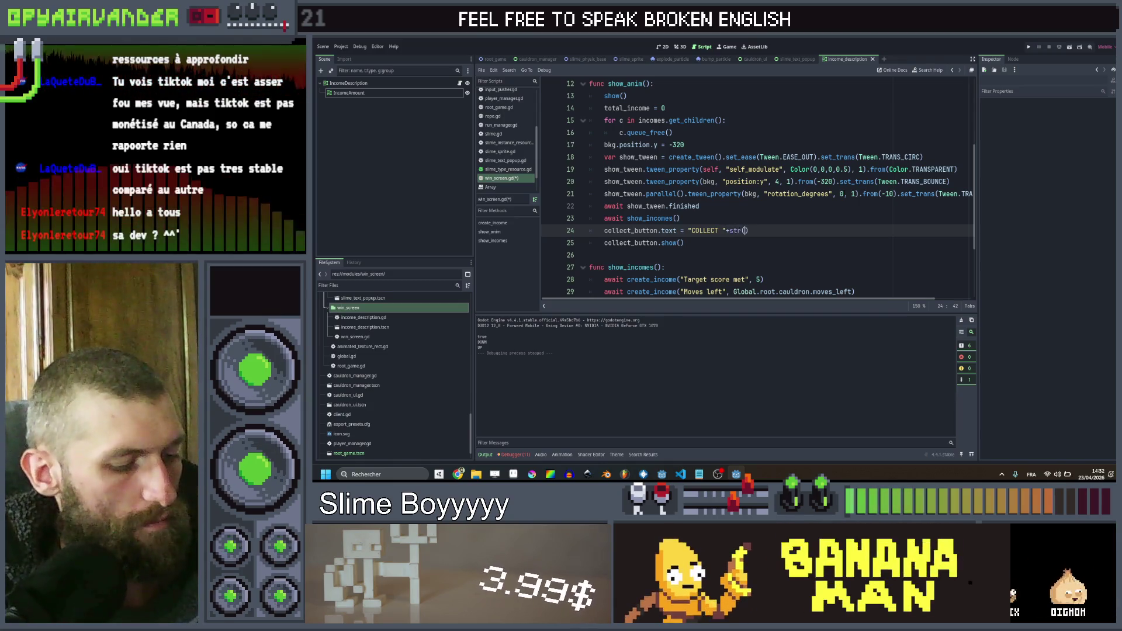
{"action": "type", "text": ")+\""}
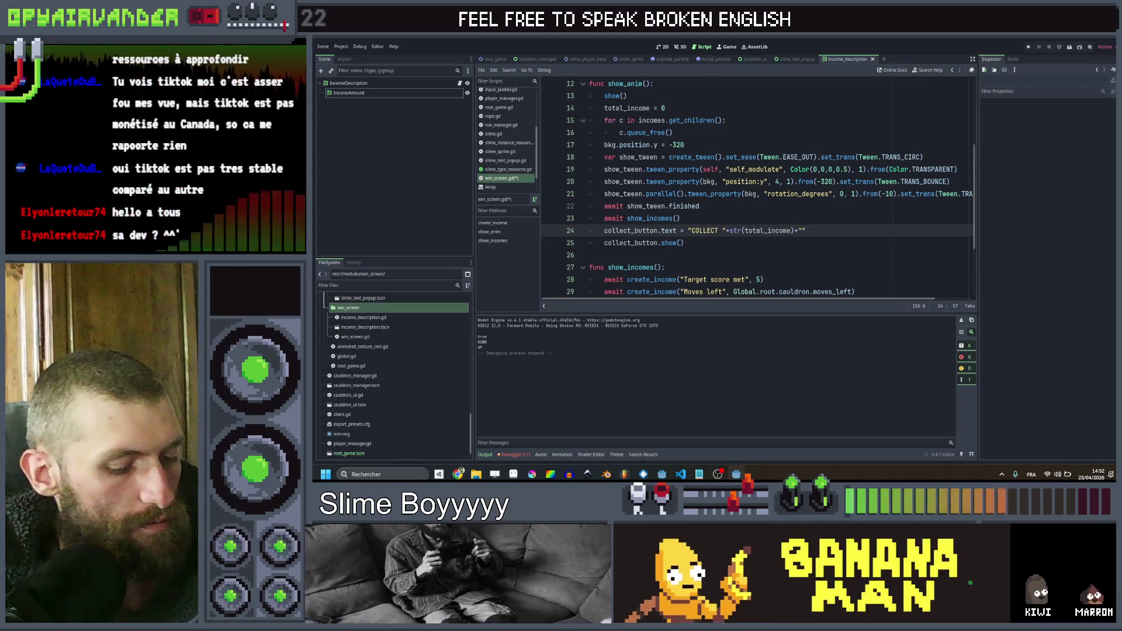
{"action": "type", "text": "$"}
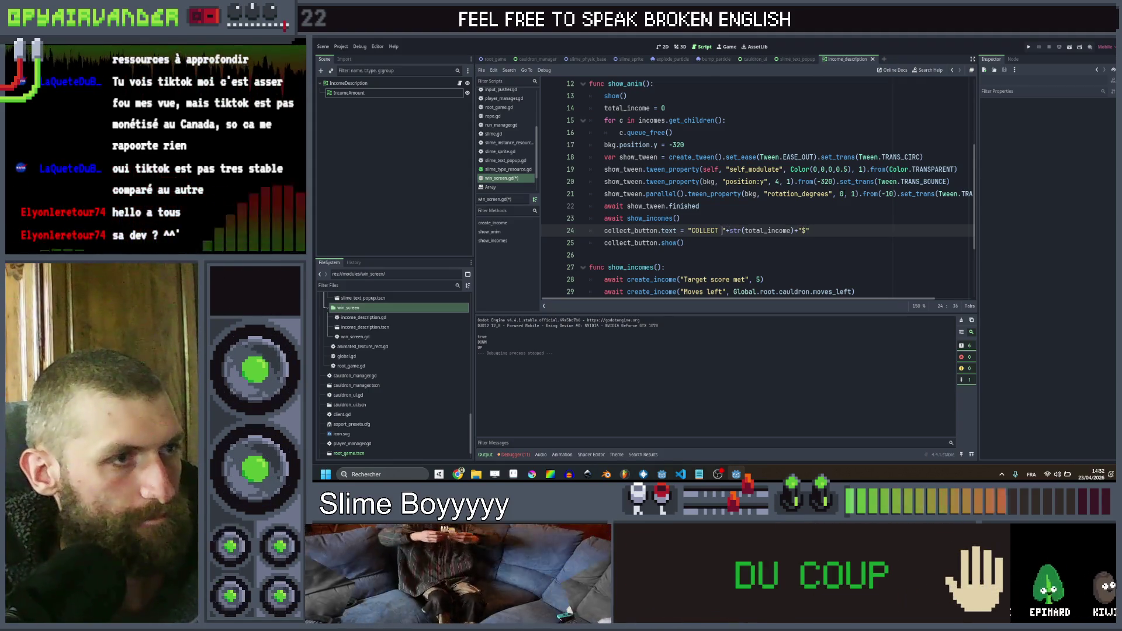
{"action": "key", "text": "Left"}
{"action": "key", "text": "Left"}
{"action": "type", "text": "+"}
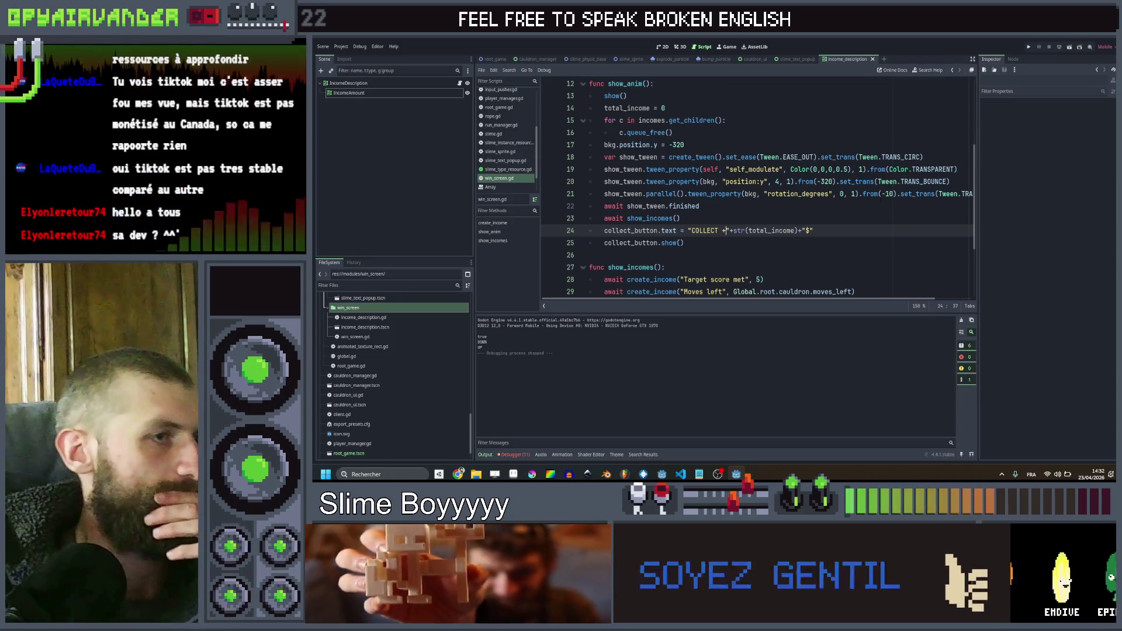
{"action": "key", "text": "Up"}
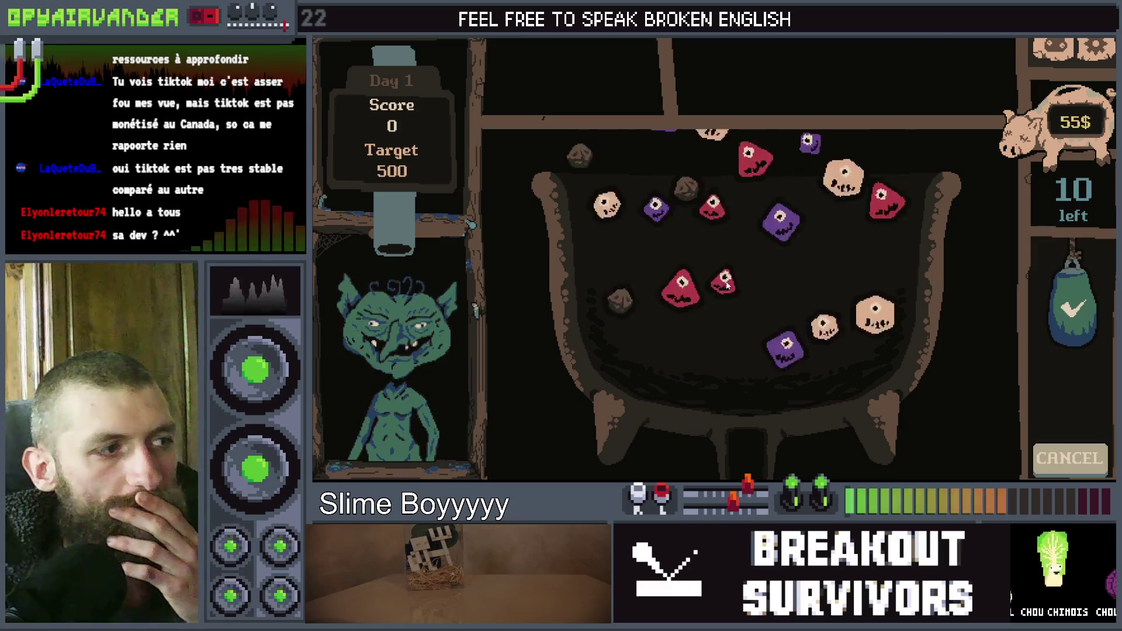
{"action": "left_click_drag", "start_coordinate": [732, 345], "coordinate": [719, 380]}
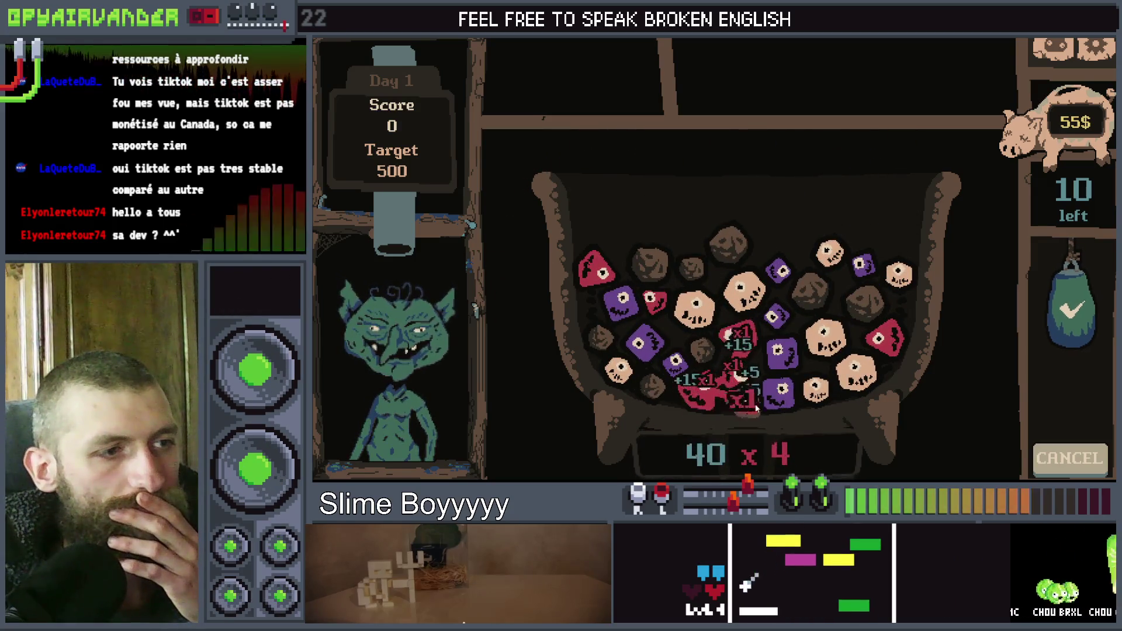
{"action": "left_click", "coordinate": [1071, 310]}
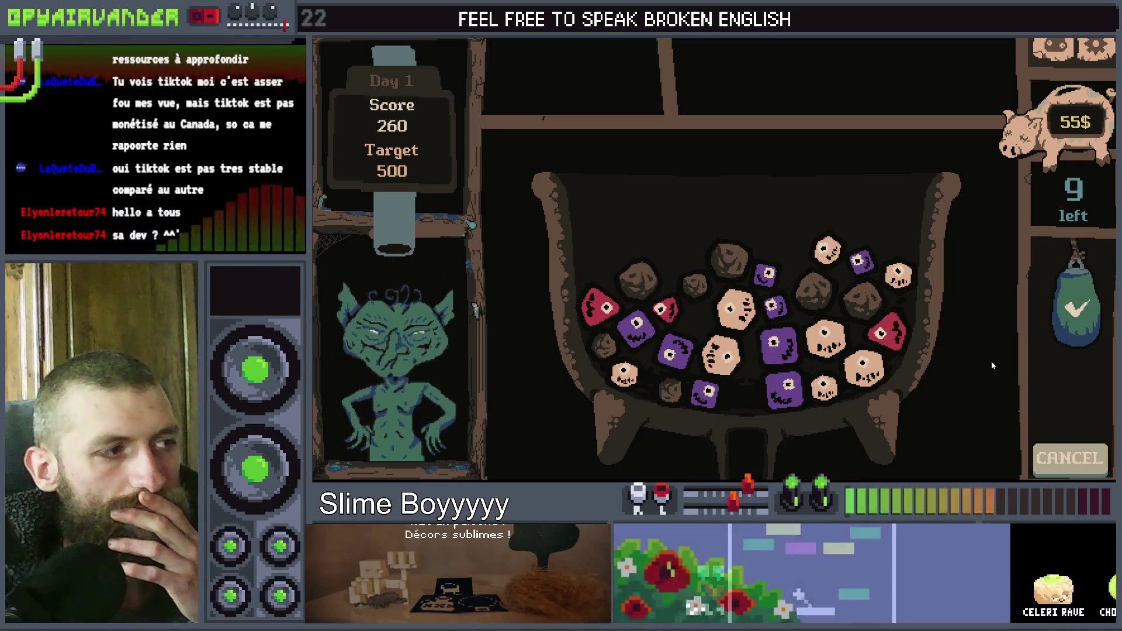
{"action": "left_click", "coordinate": [796, 240]}
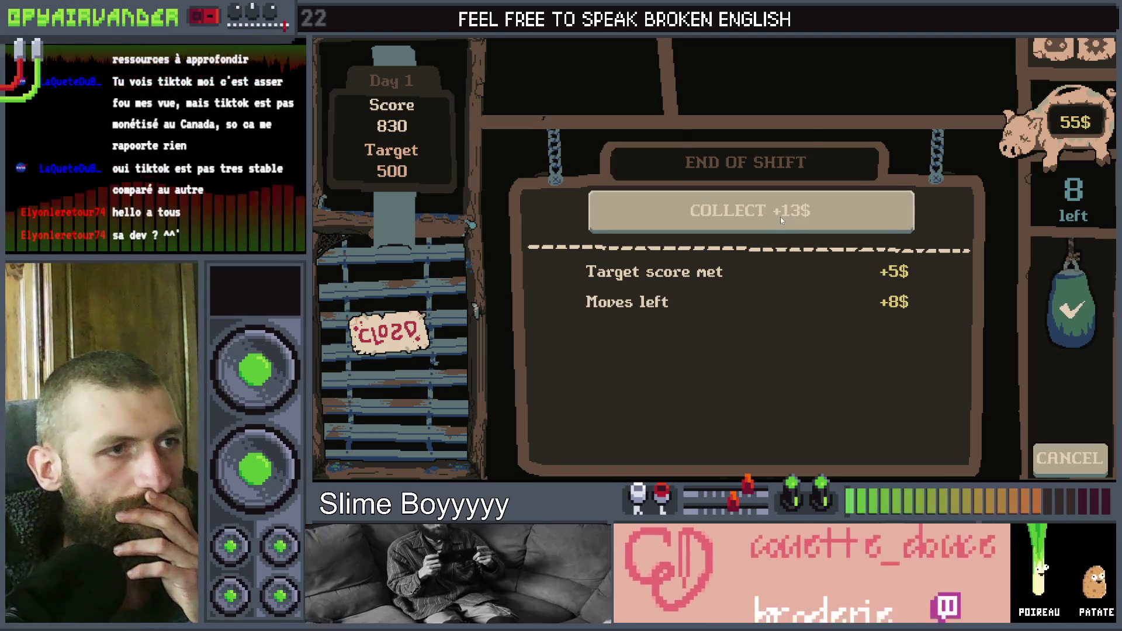
{"action": "left_click", "coordinate": [789, 224]}
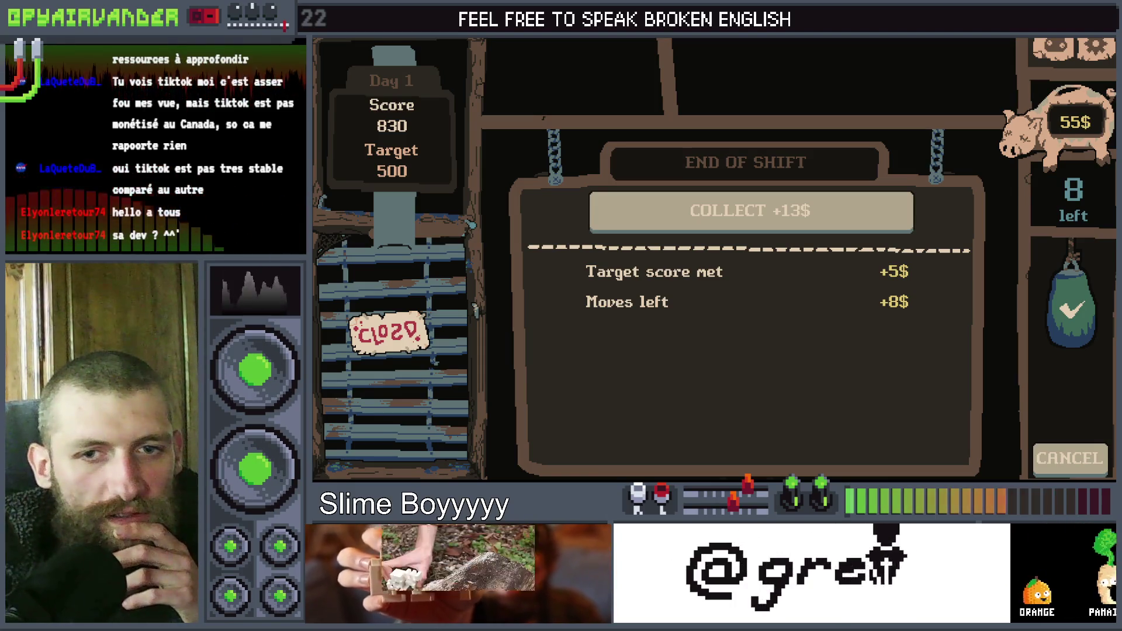
{"action": "key", "text": "F8"}
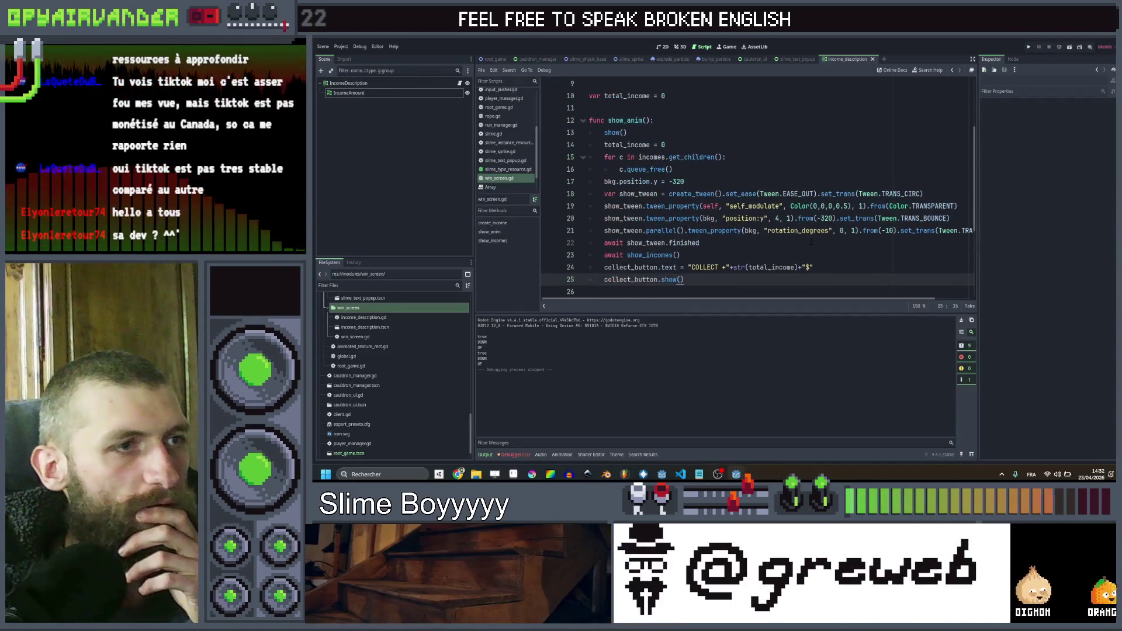
Step: Copy the three score_tween animation lines from cauldron_ui.gd's add_to_total_score code
{"action": "scroll", "coordinate": [757, 187], "scroll_direction": "down", "scroll_amount": 1}
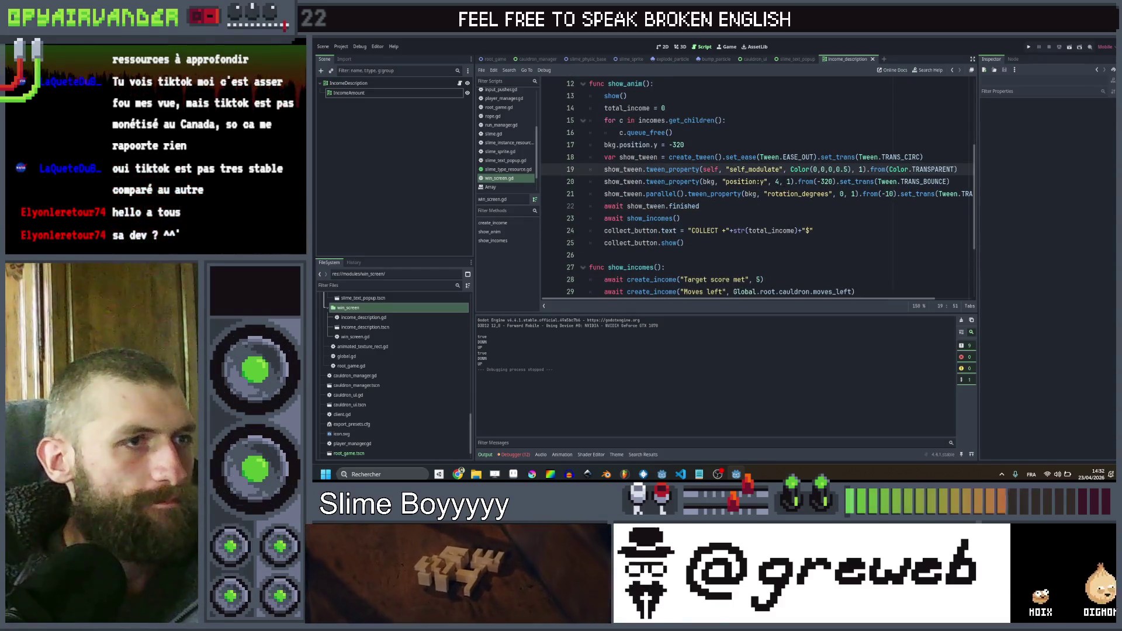
{"action": "left_click", "coordinate": [783, 182]}
{"action": "left_click", "coordinate": [786, 218]}
{"action": "scroll", "coordinate": [786, 218], "scroll_direction": "down", "scroll_amount": 1}
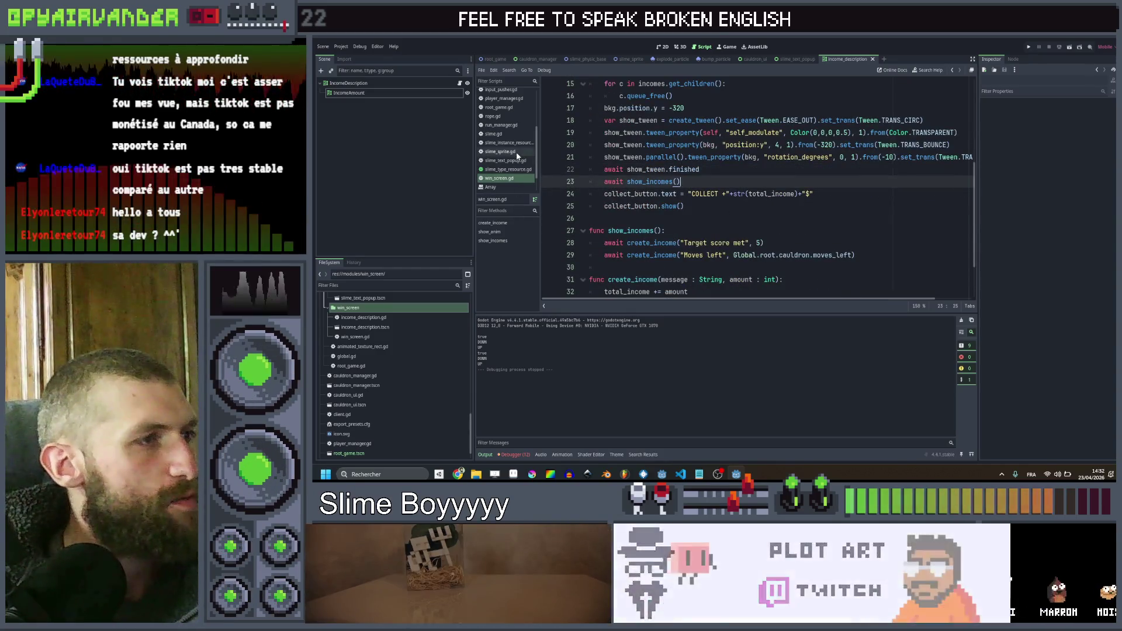
{"action": "scroll", "coordinate": [510, 137], "scroll_direction": "up", "scroll_amount": 2}
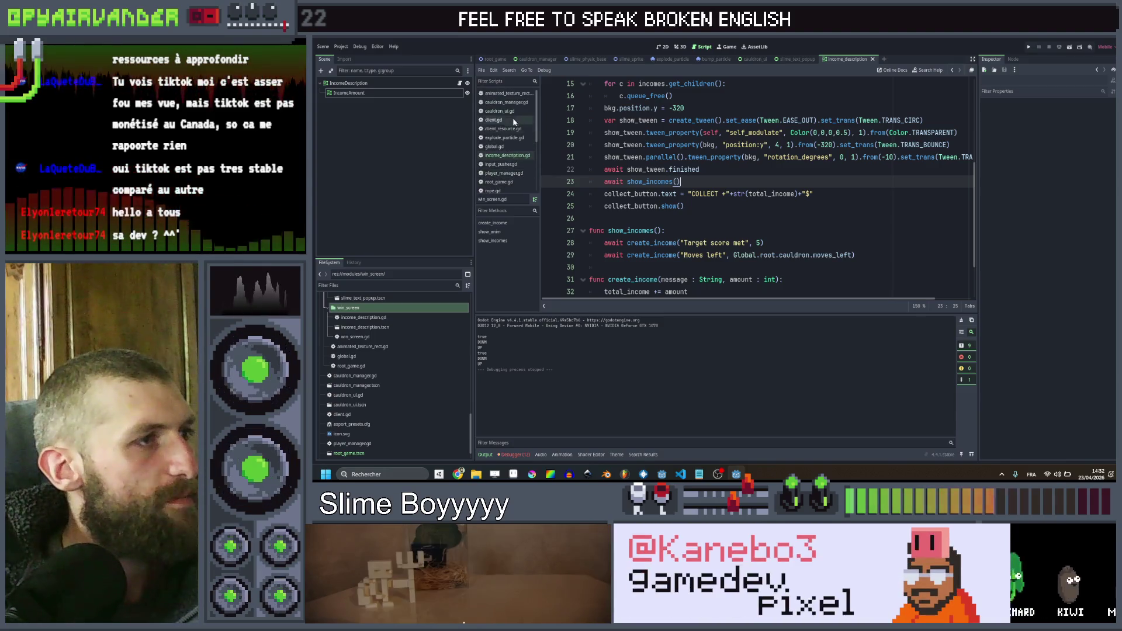
{"action": "left_click", "coordinate": [513, 111]}
{"action": "scroll", "coordinate": [757, 192], "scroll_direction": "down", "scroll_amount": 2}
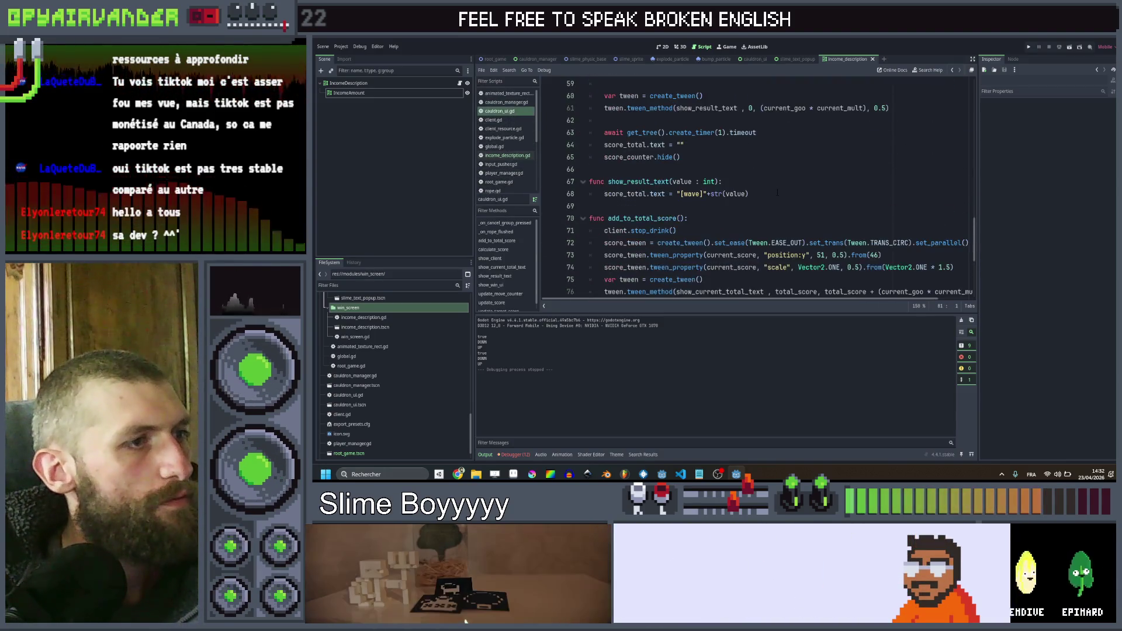
{"action": "left_click", "coordinate": [777, 193]}
{"action": "scroll", "coordinate": [778, 193], "scroll_direction": "up", "scroll_amount": 10}
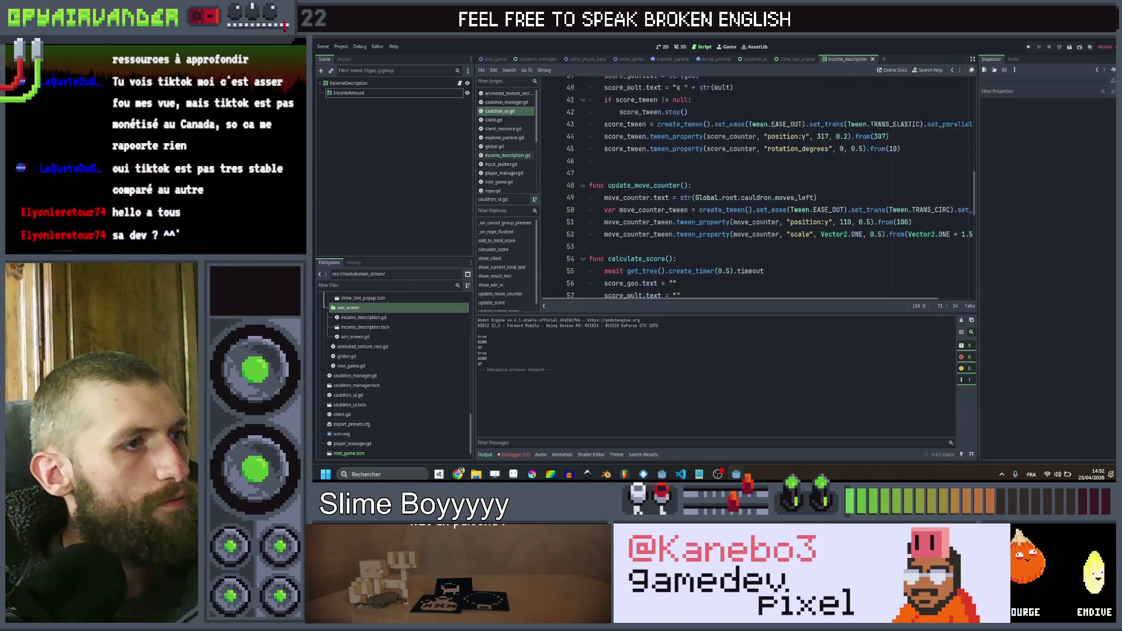
{"action": "scroll", "coordinate": [777, 192], "scroll_direction": "up", "scroll_amount": 1}
{"action": "left_click_drag", "start_coordinate": [914, 281], "coordinate": [605, 255]}
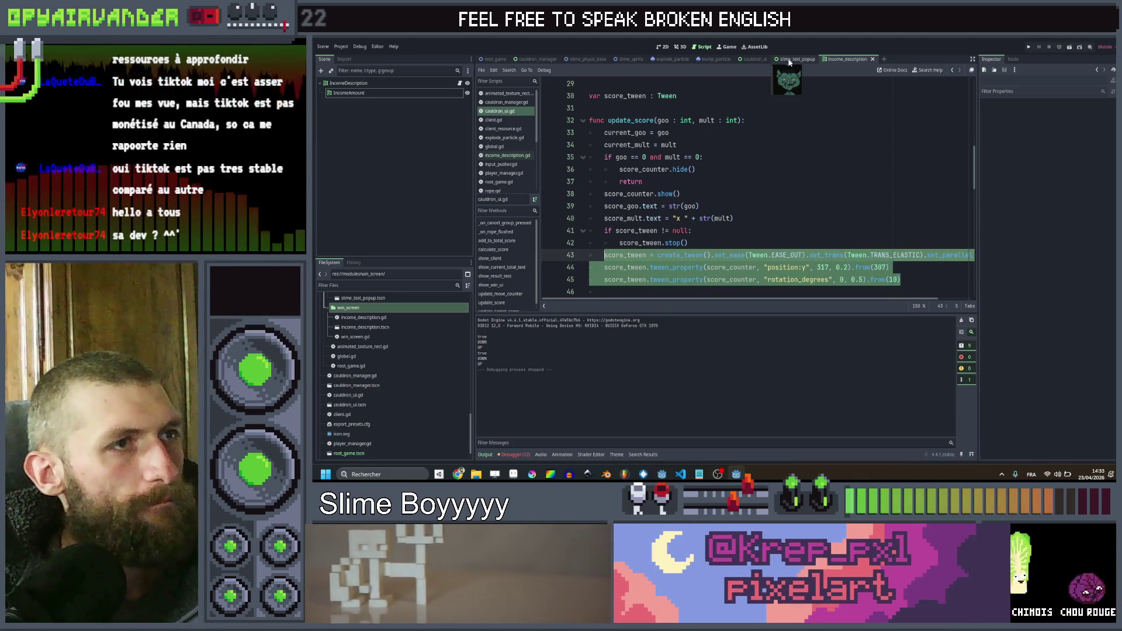
Step: Paste them after collect_button.show() in win_screen.gd, renaming to show_tween and collect_button
{"action": "left_click", "coordinate": [753, 59]}
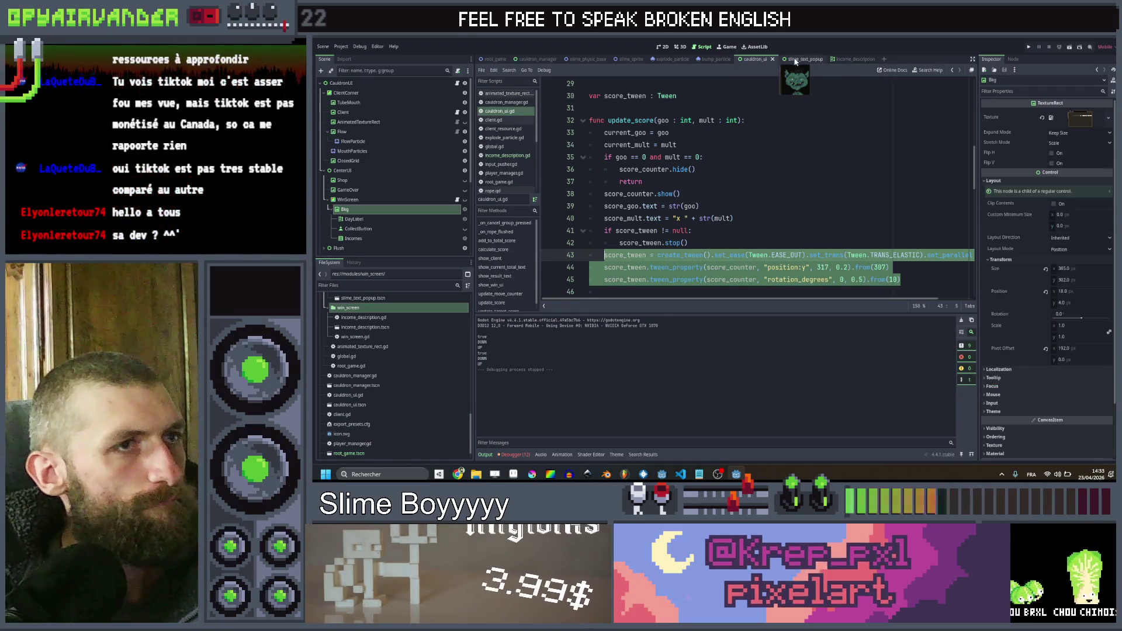
{"action": "scroll", "coordinate": [506, 148], "scroll_direction": "down", "scroll_amount": 4}
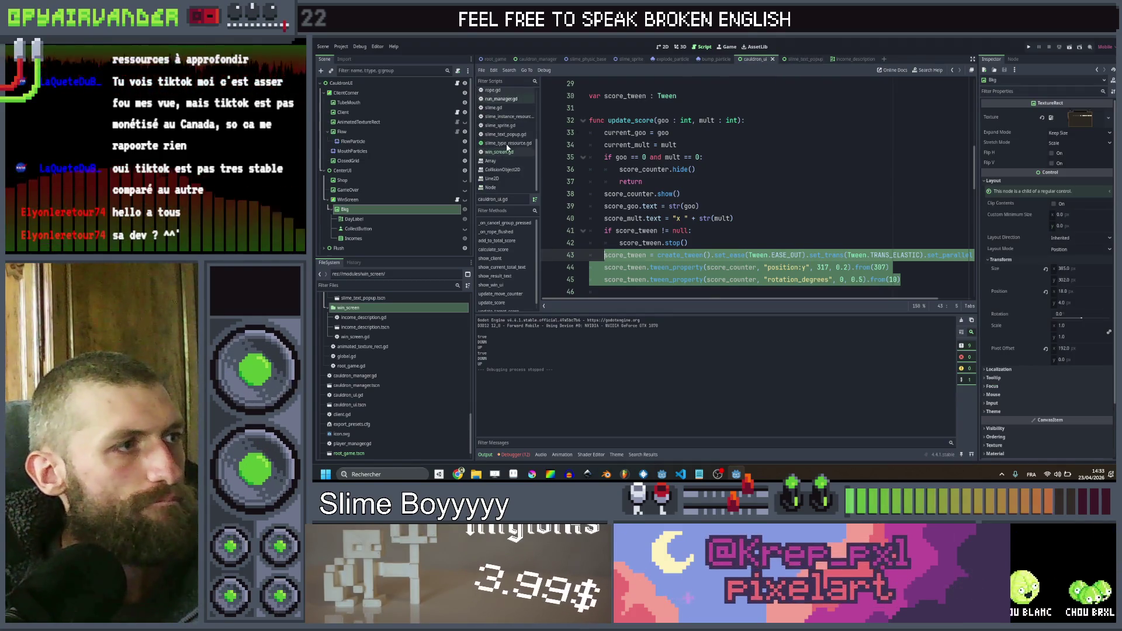
{"action": "left_click", "coordinate": [506, 151]}
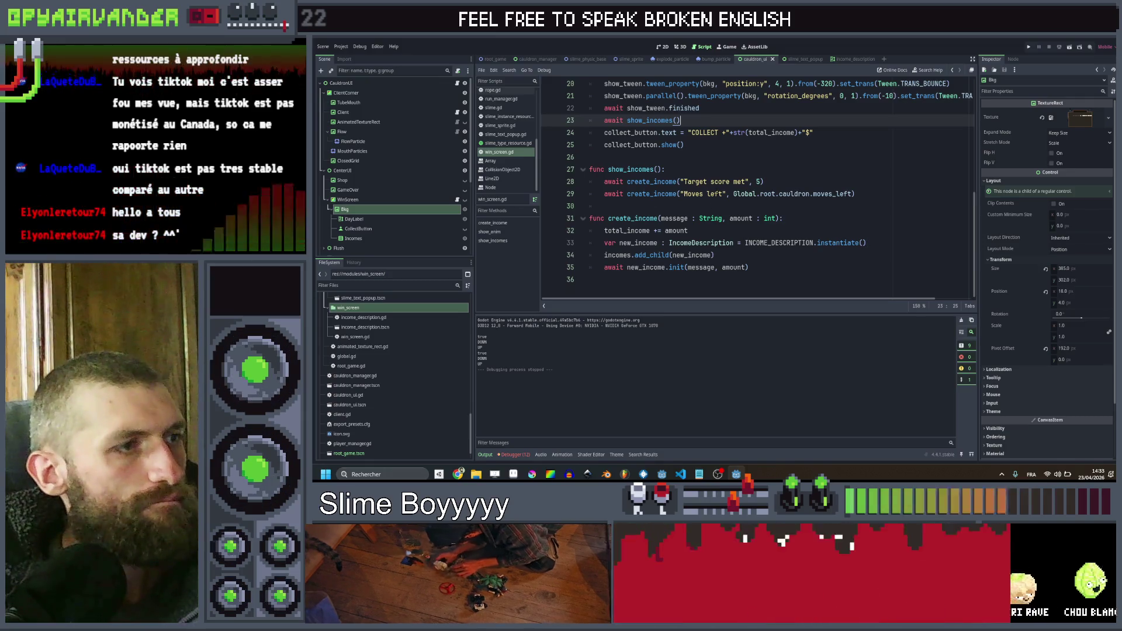
{"action": "left_click", "coordinate": [708, 181]}
{"action": "key", "text": "ctrl+v"}
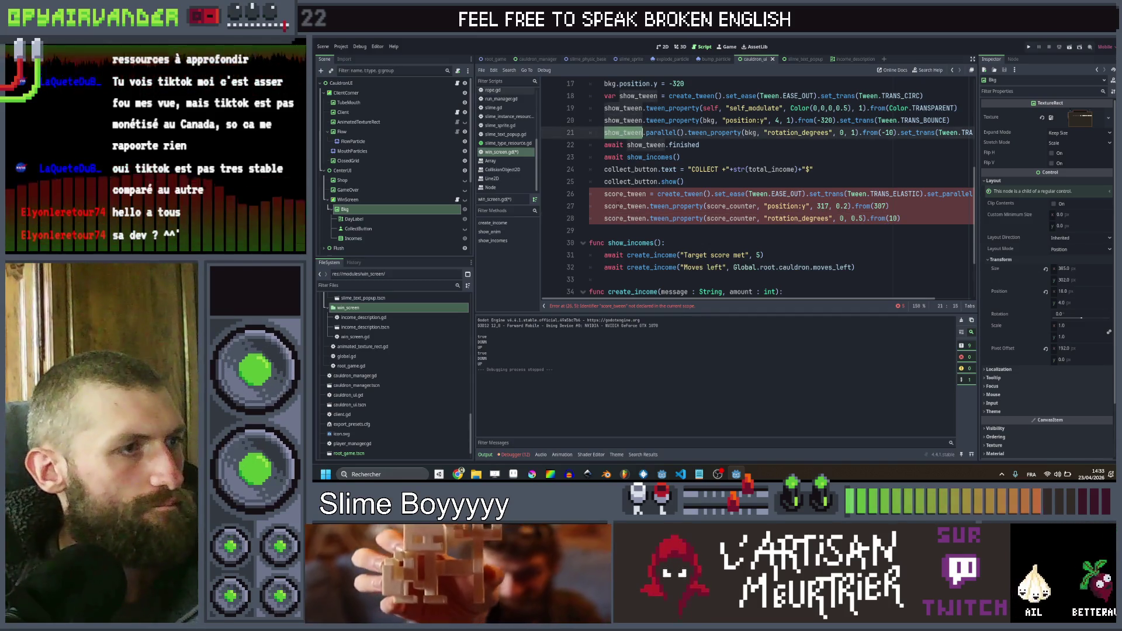
{"action": "double_click", "coordinate": [625, 194]}
{"action": "double_click", "coordinate": [623, 206]}
{"action": "type", "text": "show_tween"}
{"action": "double_click", "coordinate": [623, 218]}
{"action": "type", "text": "show_tween"}
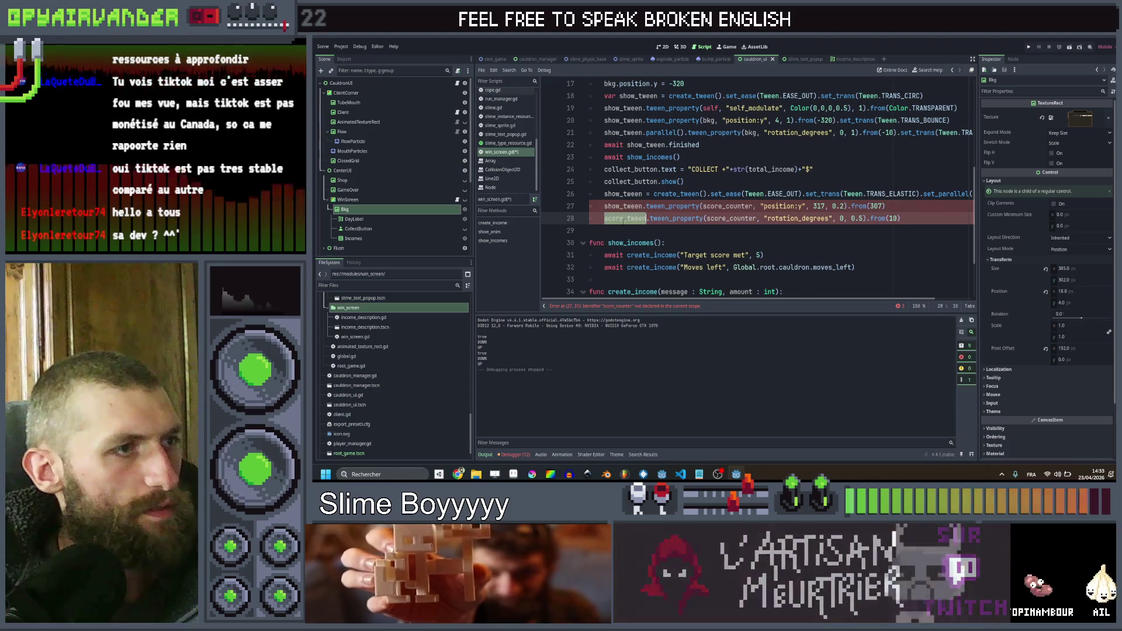
{"action": "double_click", "coordinate": [631, 169]}
{"action": "double_click", "coordinate": [724, 206]}
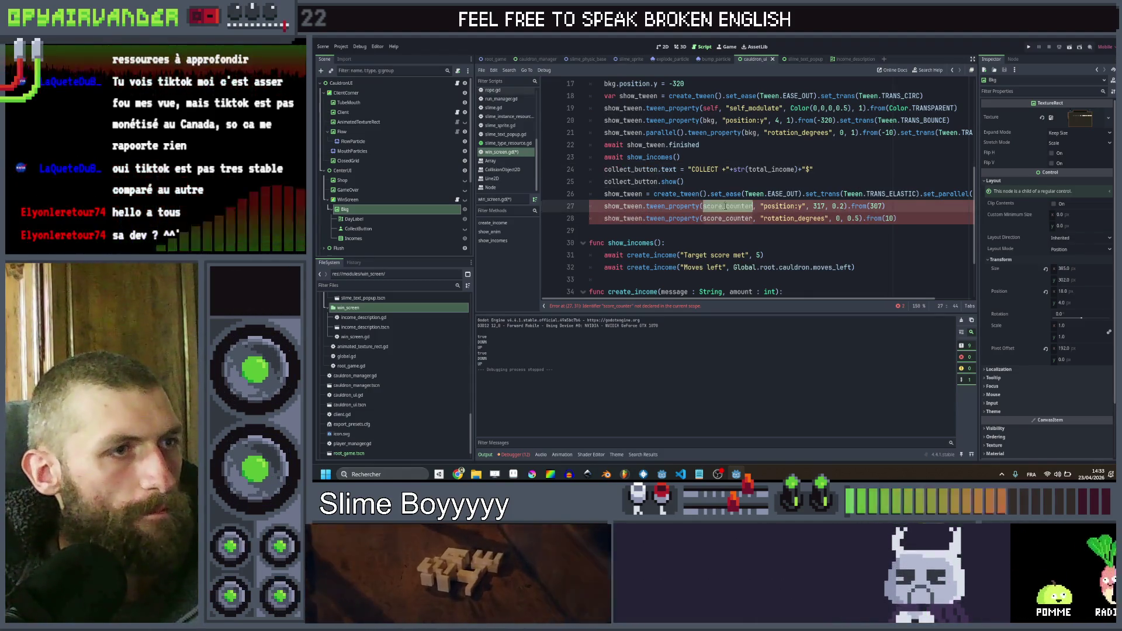
{"action": "left_click", "coordinate": [723, 218]}
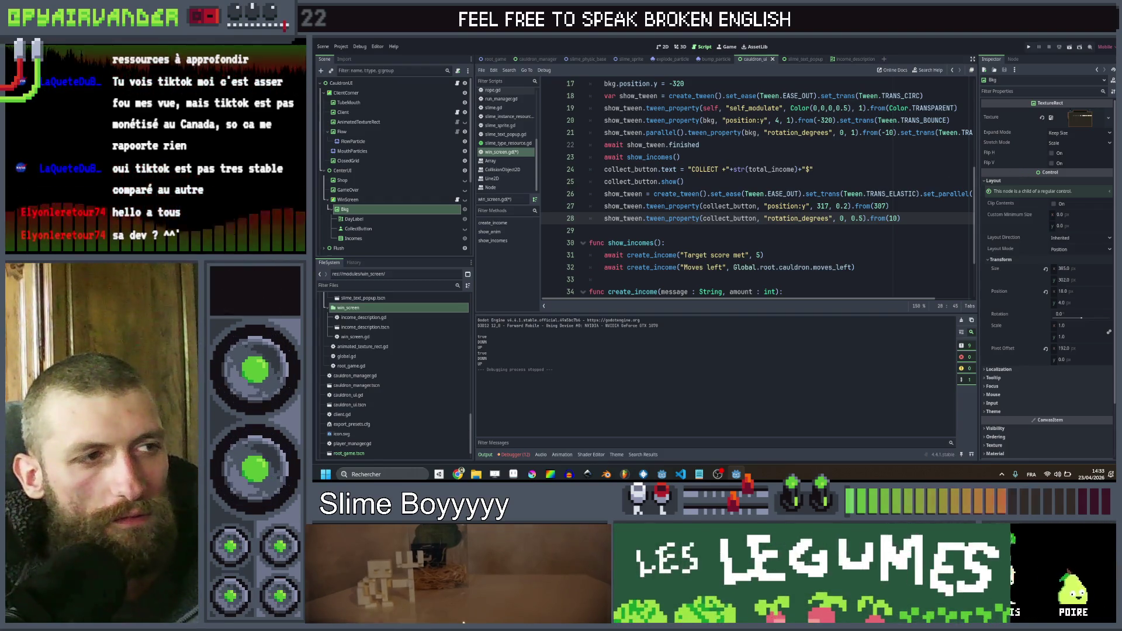
Step: Check CollectButton's transform, then make the line 27 tween go to position:y 35 from 25
{"action": "left_click", "coordinate": [358, 229]}
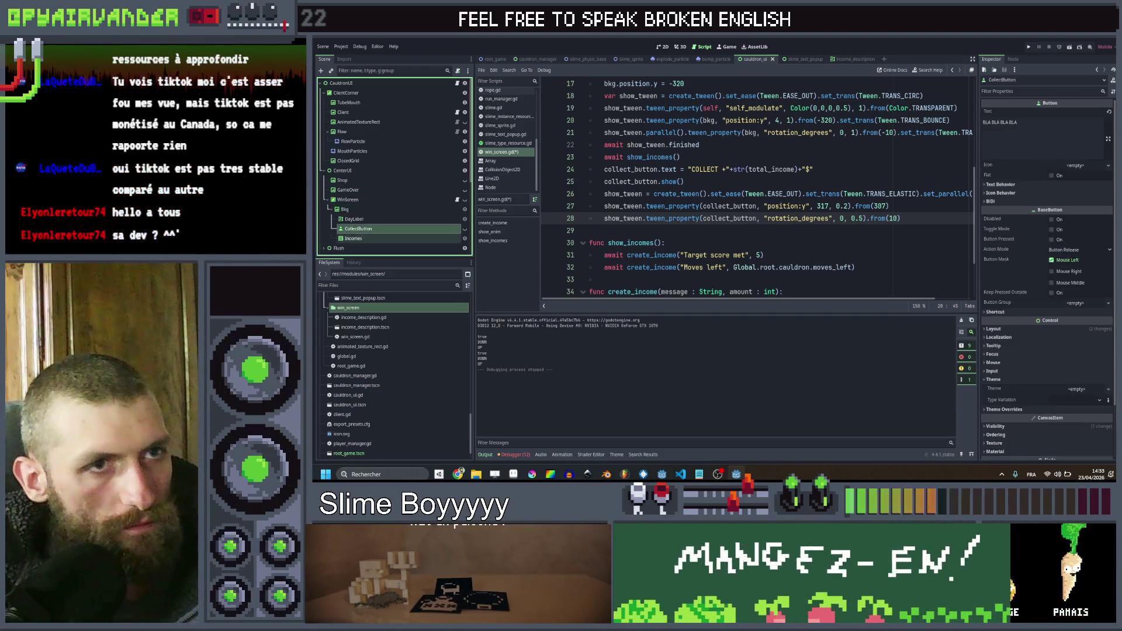
{"action": "scroll", "coordinate": [1050, 299], "scroll_direction": "down", "scroll_amount": 3}
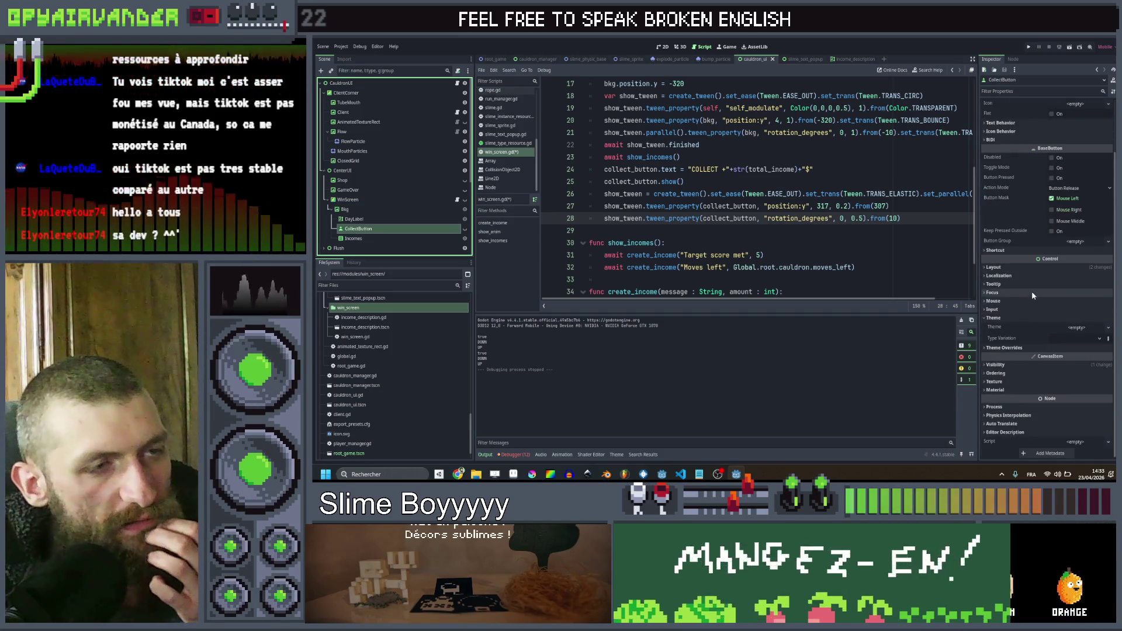
{"action": "left_click", "coordinate": [1005, 268]}
{"action": "left_click", "coordinate": [1015, 349]}
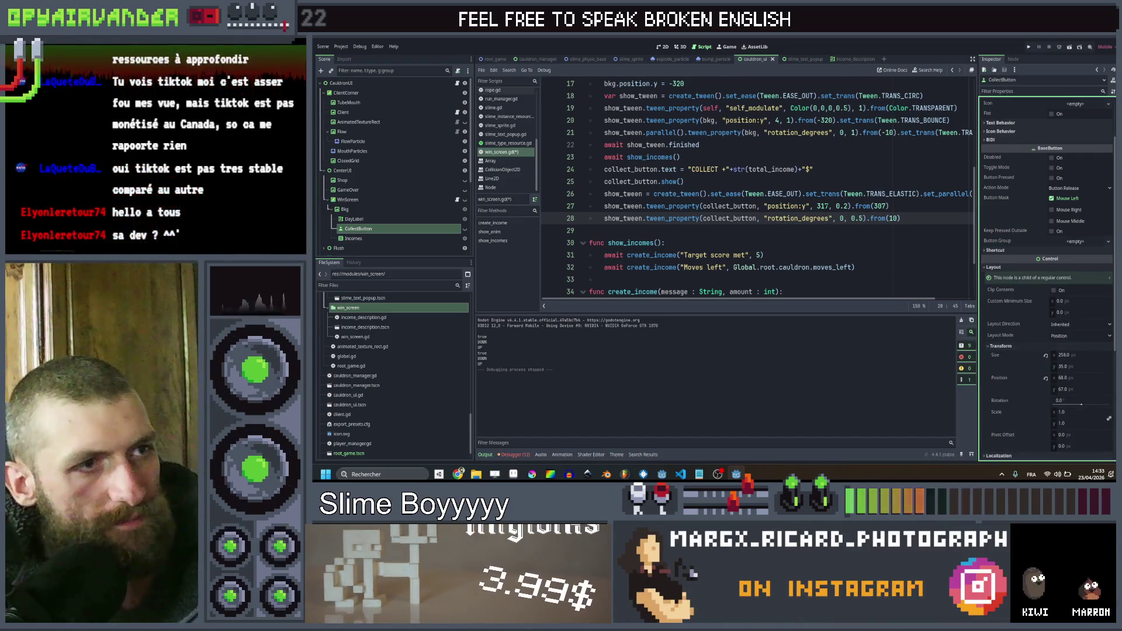
{"action": "left_click", "coordinate": [826, 206]}
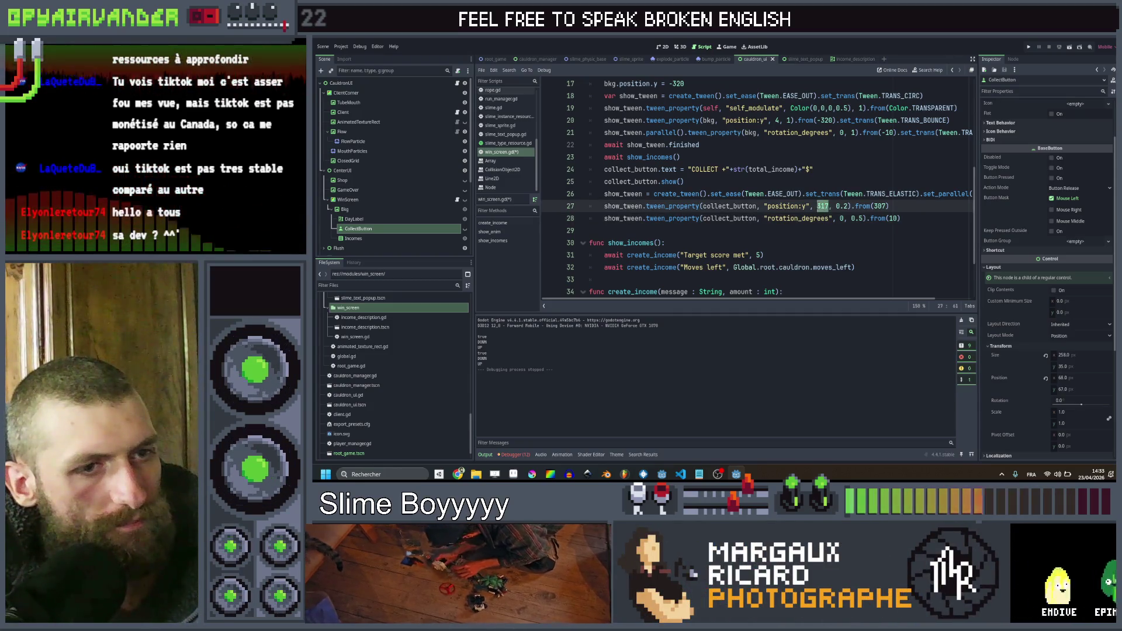
{"action": "type", "text": "35"}
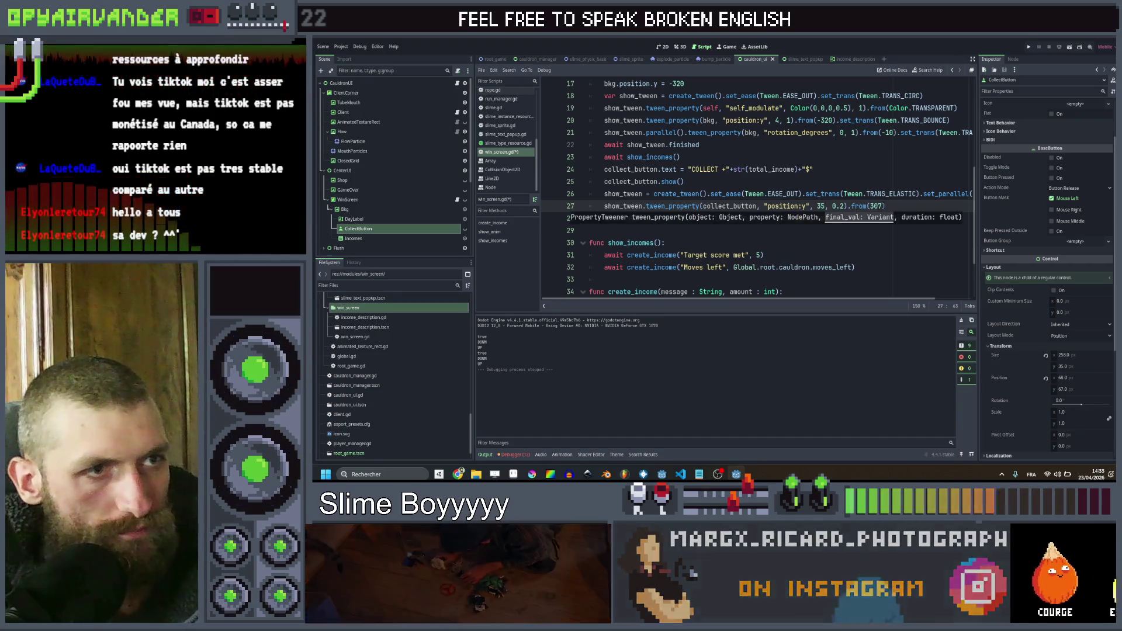
{"action": "double_click", "coordinate": [877, 206]}
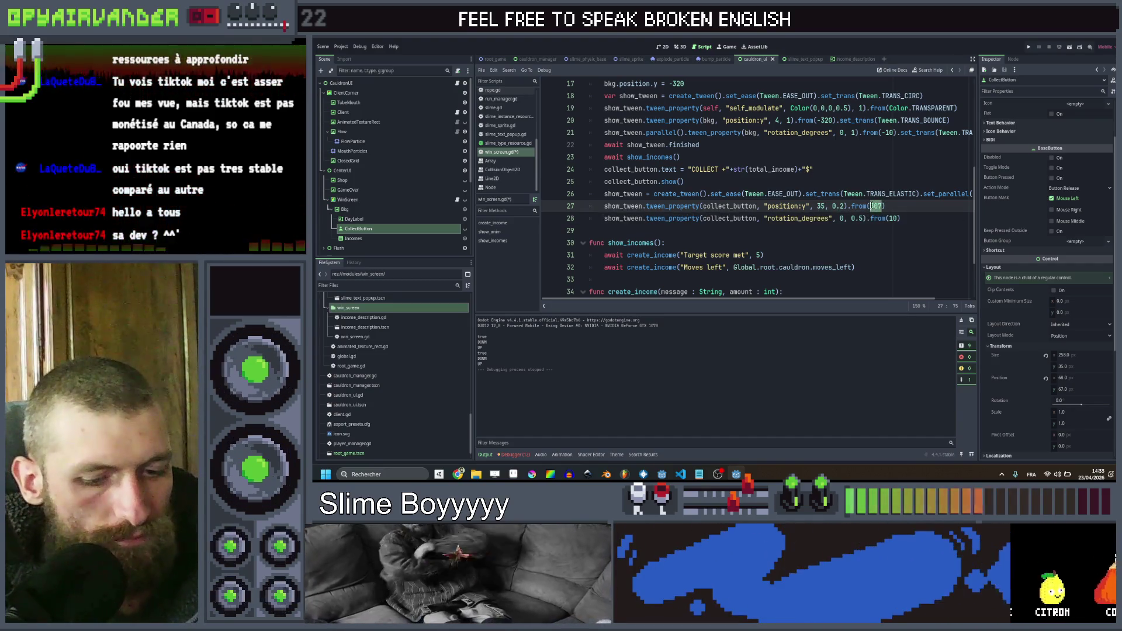
{"action": "type", "text": ")"}
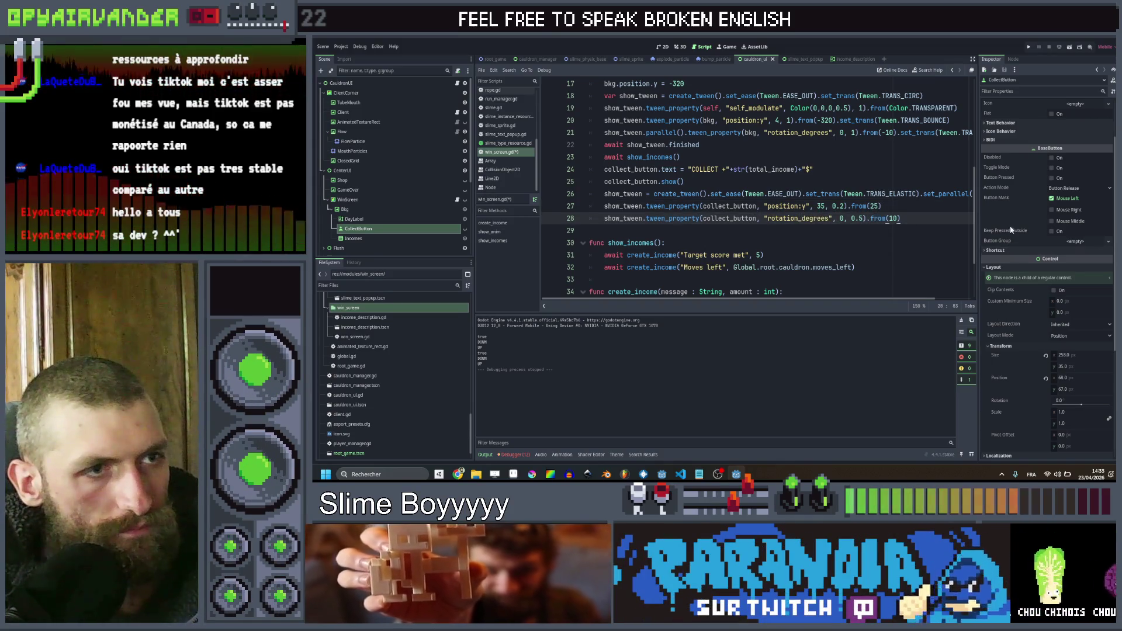
Step: Set CollectButton's Pivot Offset to 258/2, 35/2 (129, 17) and save
{"action": "left_click", "coordinate": [1082, 434]}
{"action": "left_click", "coordinate": [1079, 447]}
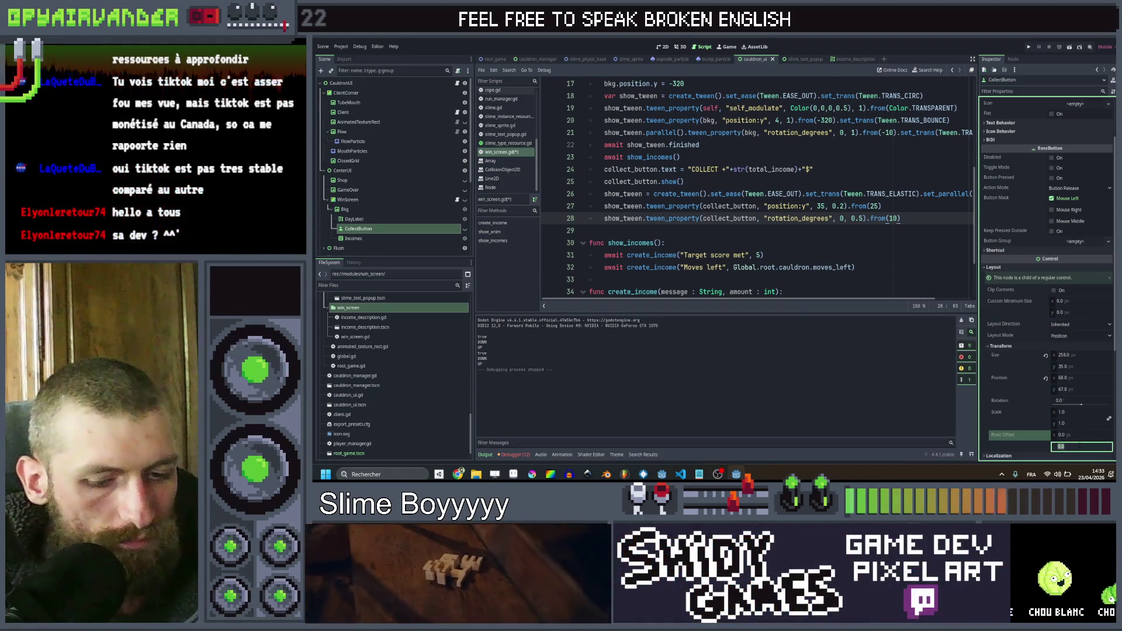
{"action": "type", "text": "35/2"}
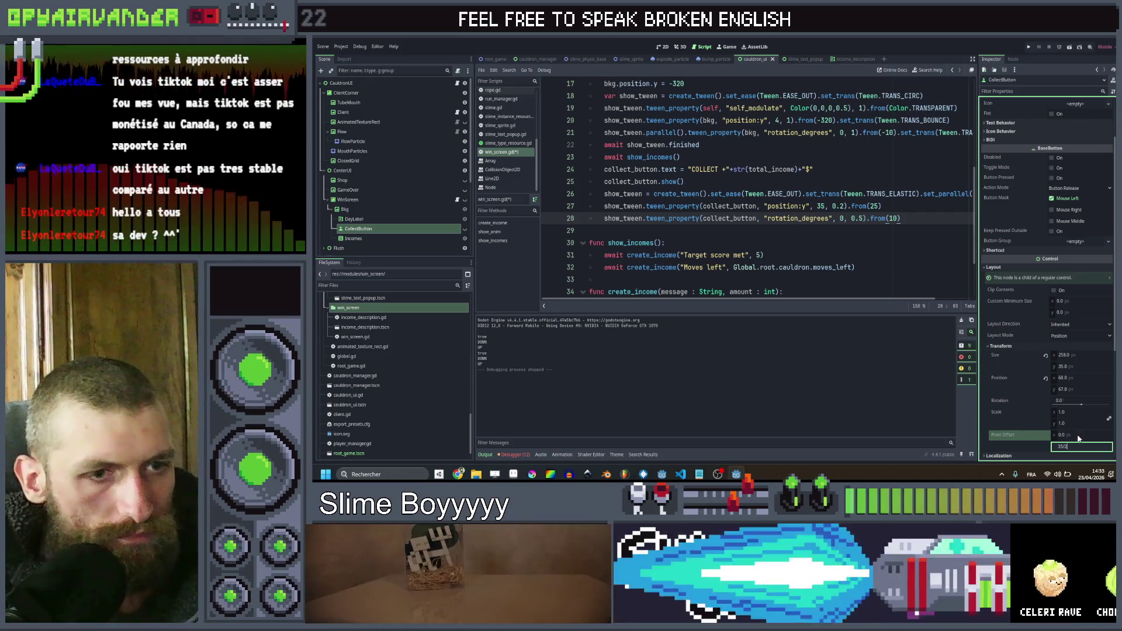
{"action": "left_click", "coordinate": [1079, 437]}
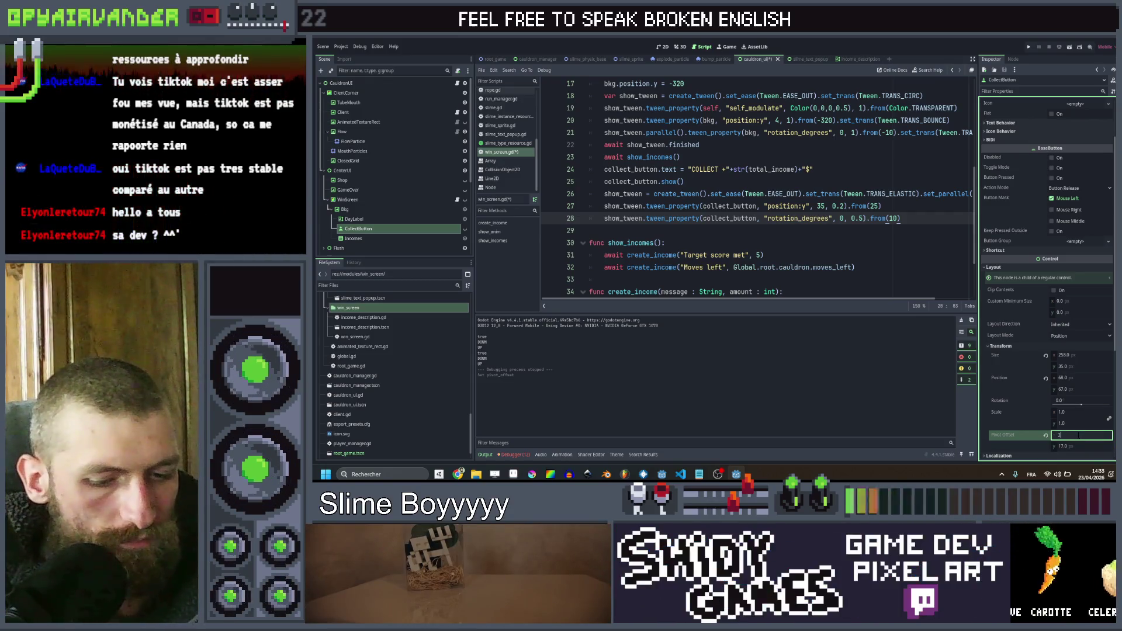
{"action": "type", "text": "2"}
{"action": "key", "text": "Return"}
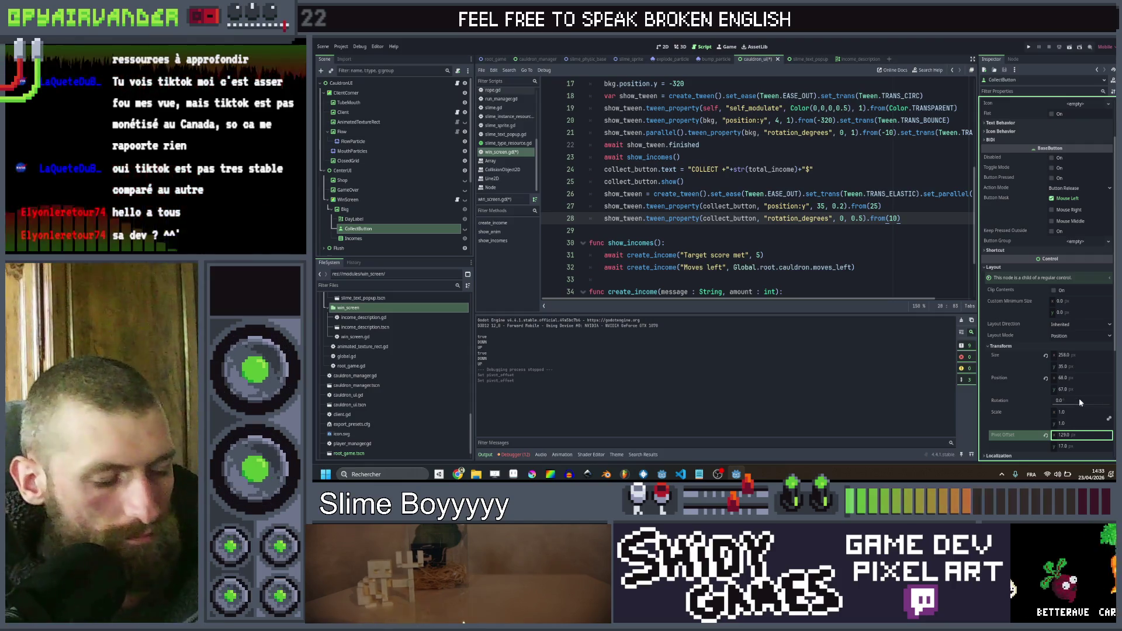
{"action": "key", "text": "ctrl+s"}
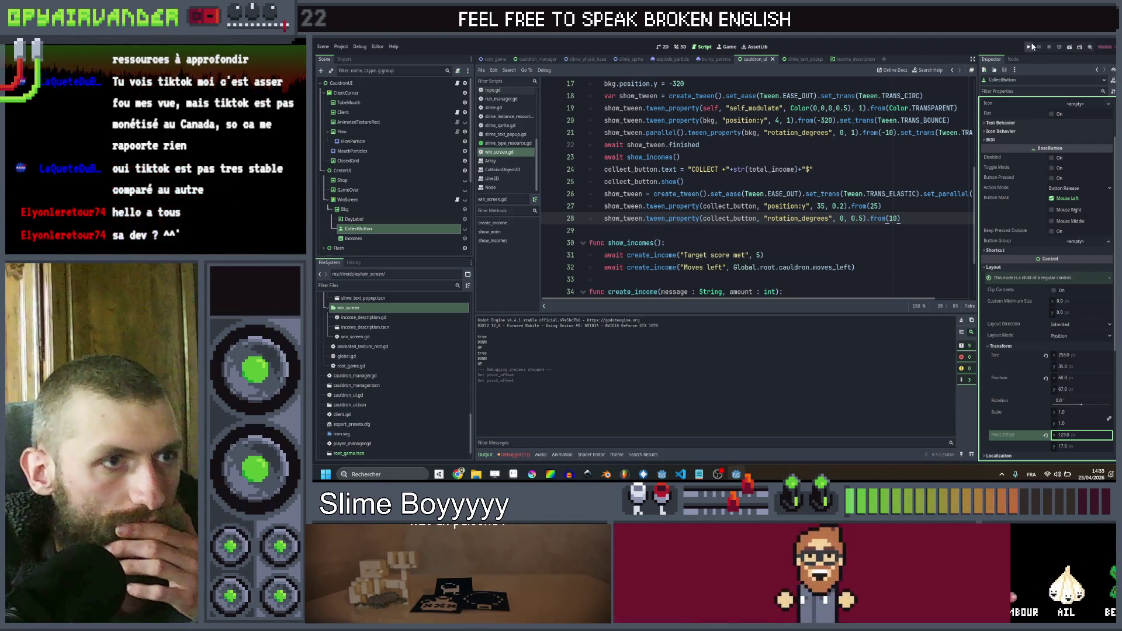
{"action": "left_click", "coordinate": [1030, 47]}
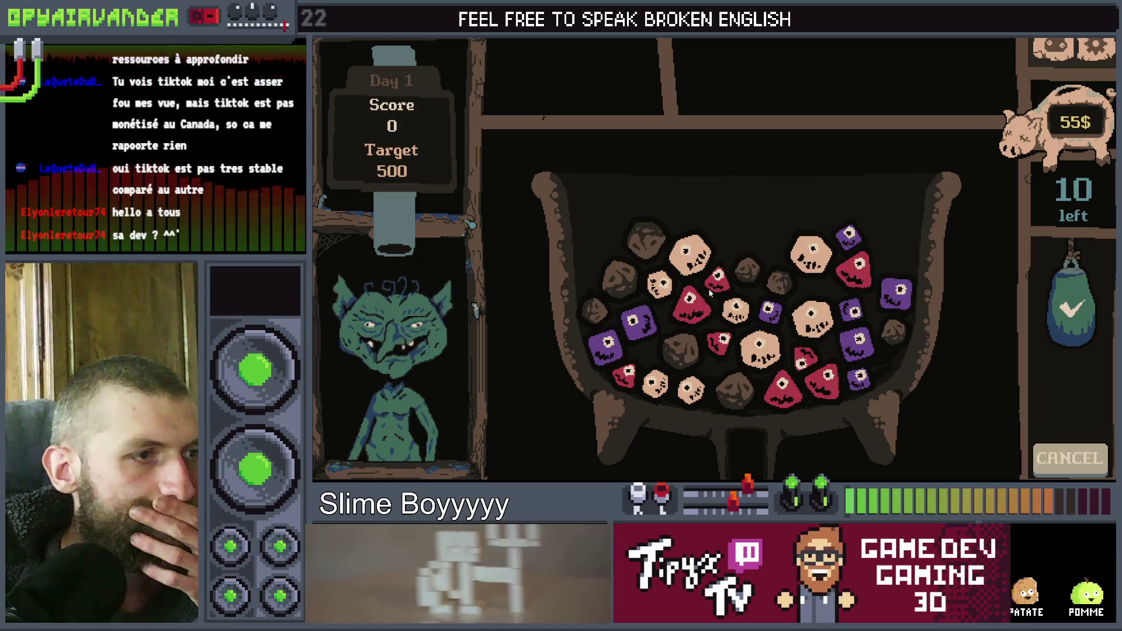
{"action": "left_click_drag", "start_coordinate": [688, 317], "coordinate": [1078, 345]}
{"action": "left_click_drag", "start_coordinate": [725, 345], "coordinate": [726, 344]}
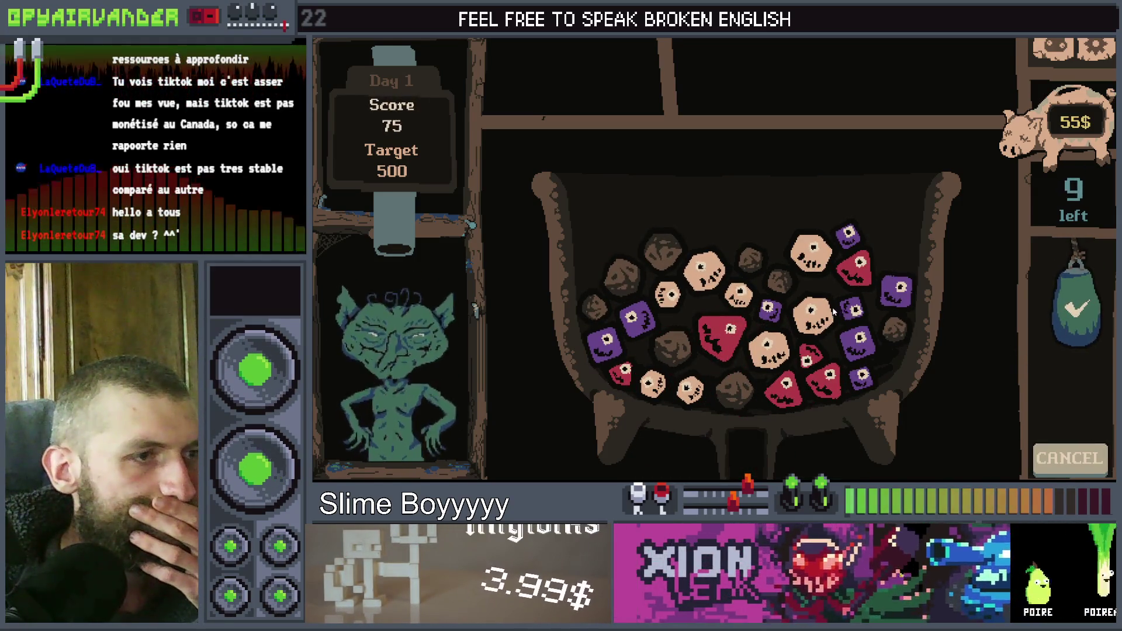
{"action": "left_click_drag", "start_coordinate": [710, 237], "coordinate": [708, 246]}
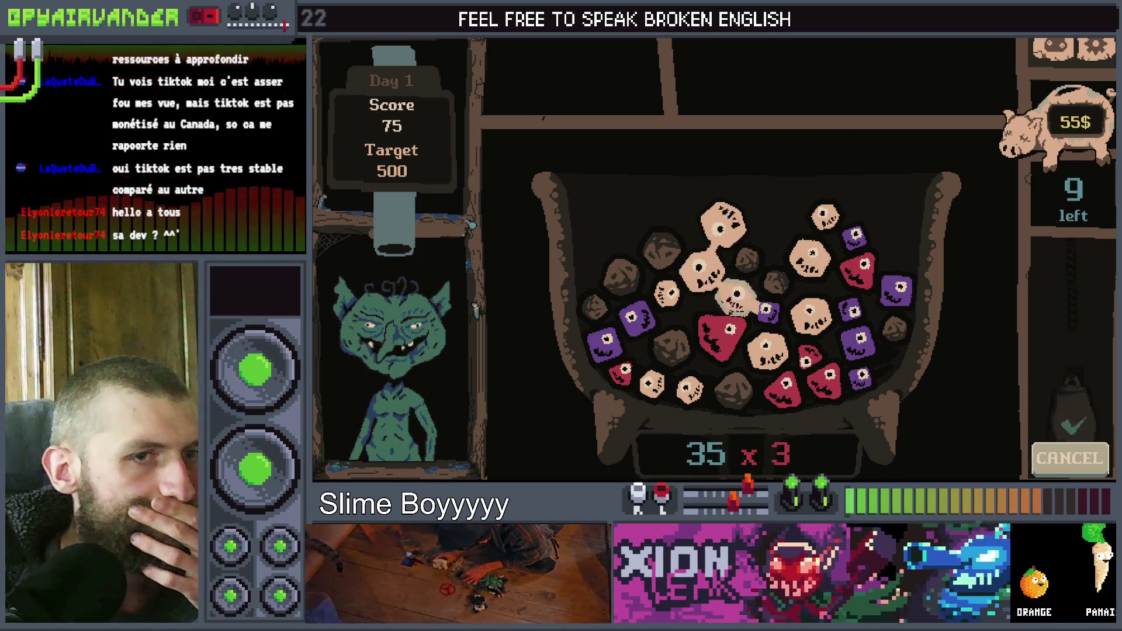
{"action": "left_click", "coordinate": [1070, 309]}
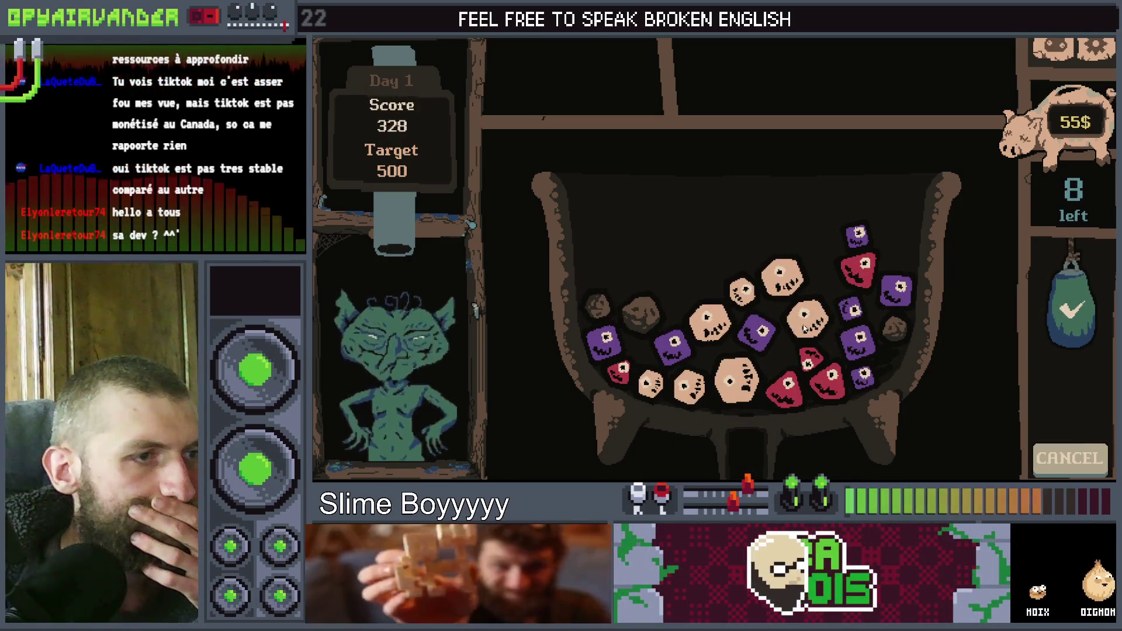
{"action": "mouse_move", "coordinate": [723, 301]}
{"action": "left_mouse_down"}
{"action": "mouse_move", "coordinate": [713, 333]}
{"action": "mouse_move", "coordinate": [654, 390]}
{"action": "left_mouse_up"}
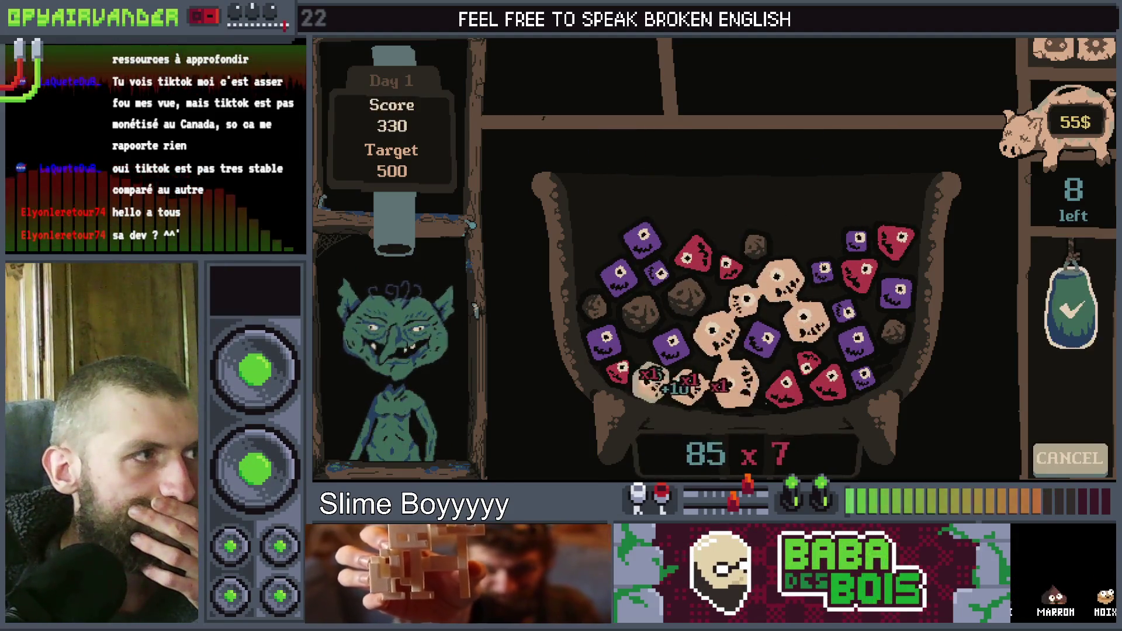
{"action": "left_click", "coordinate": [1097, 298]}
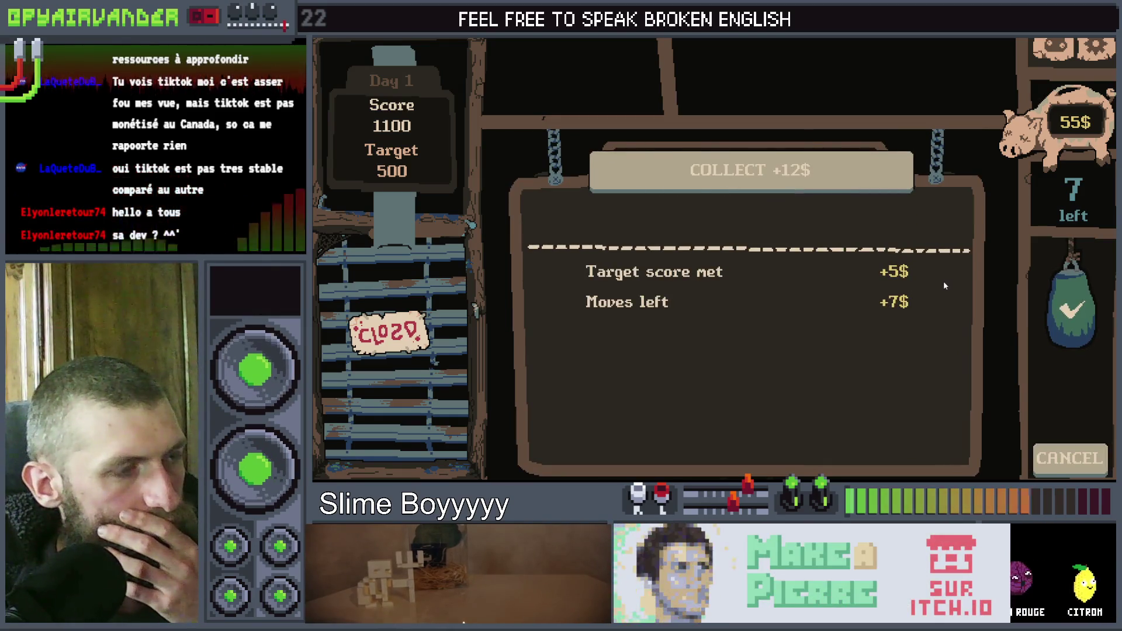
{"action": "left_click", "coordinate": [812, 174]}
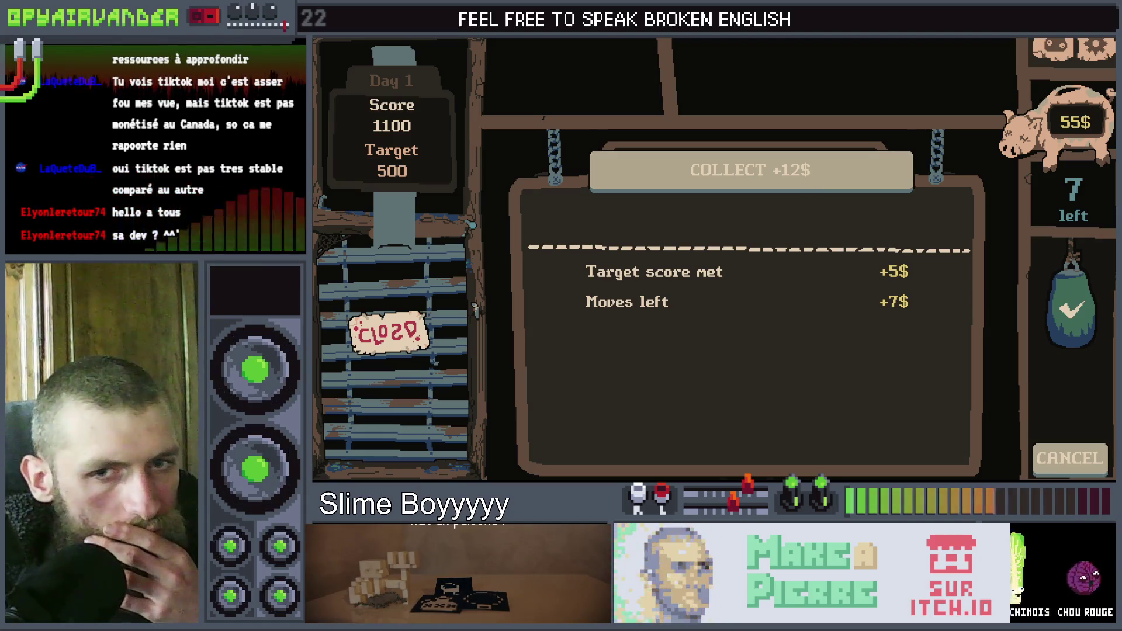
{"action": "key", "text": "alt+F4"}
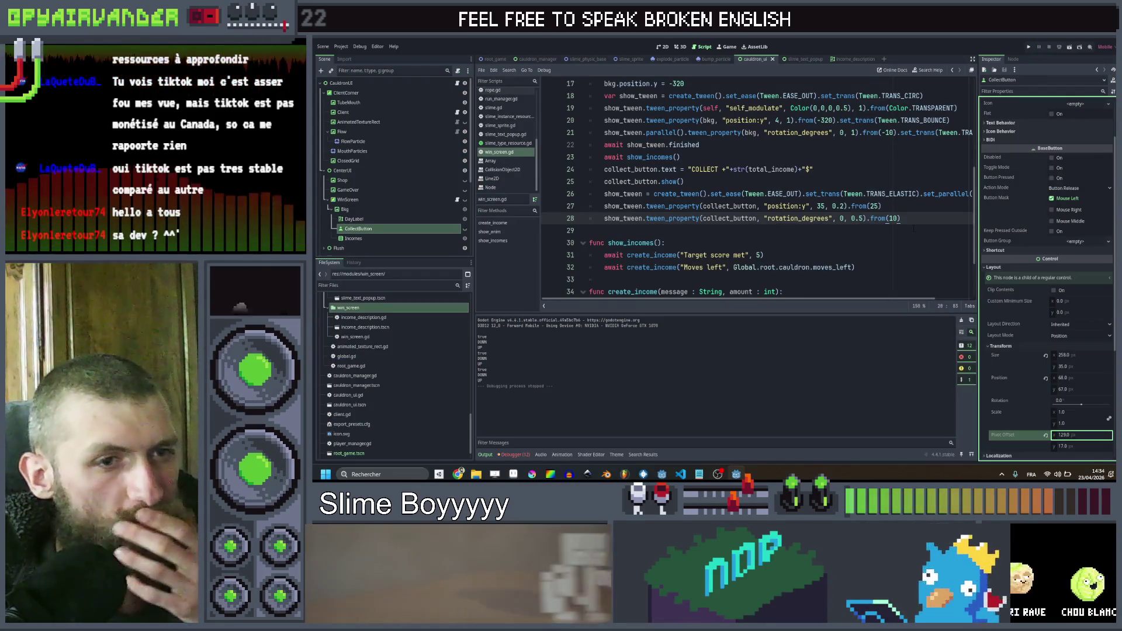
Step: Change the line 27 tween to position:y 67 with .from(57) and save the script
{"action": "double_click", "coordinate": [821, 206]}
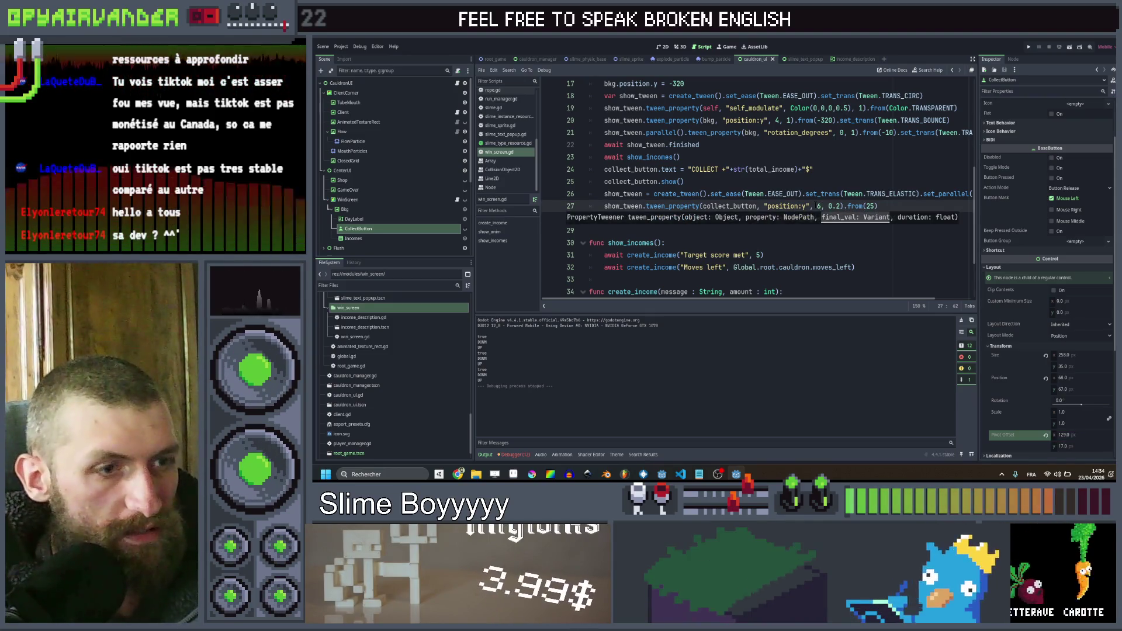
{"action": "type", "text": "7"}
{"action": "double_click", "coordinate": [873, 205]}
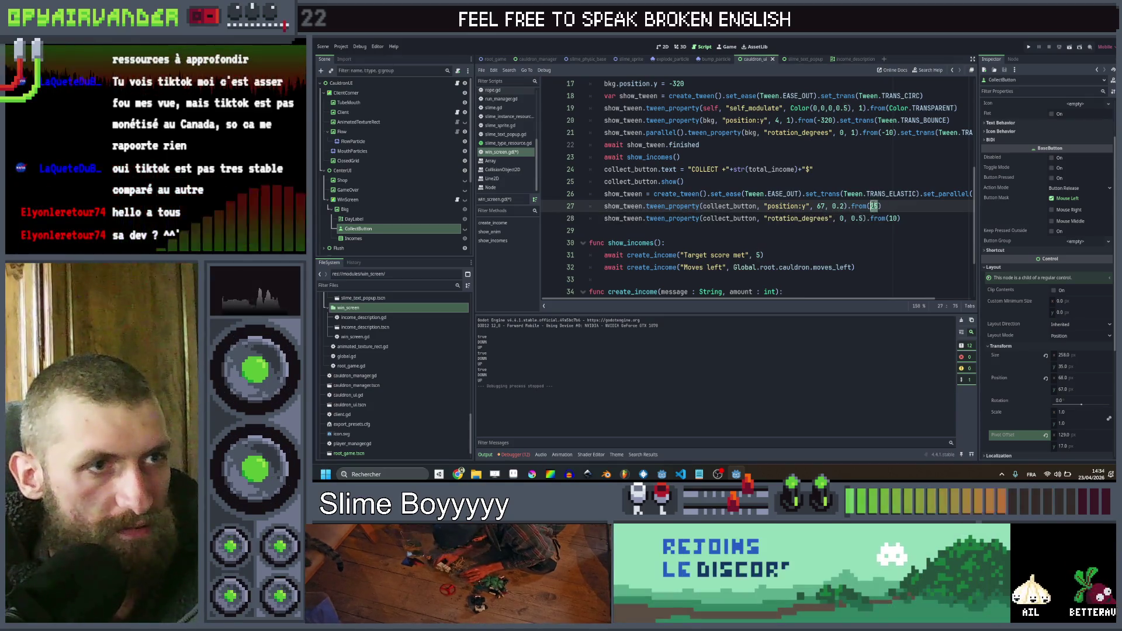
{"action": "type", "text": "7)"}
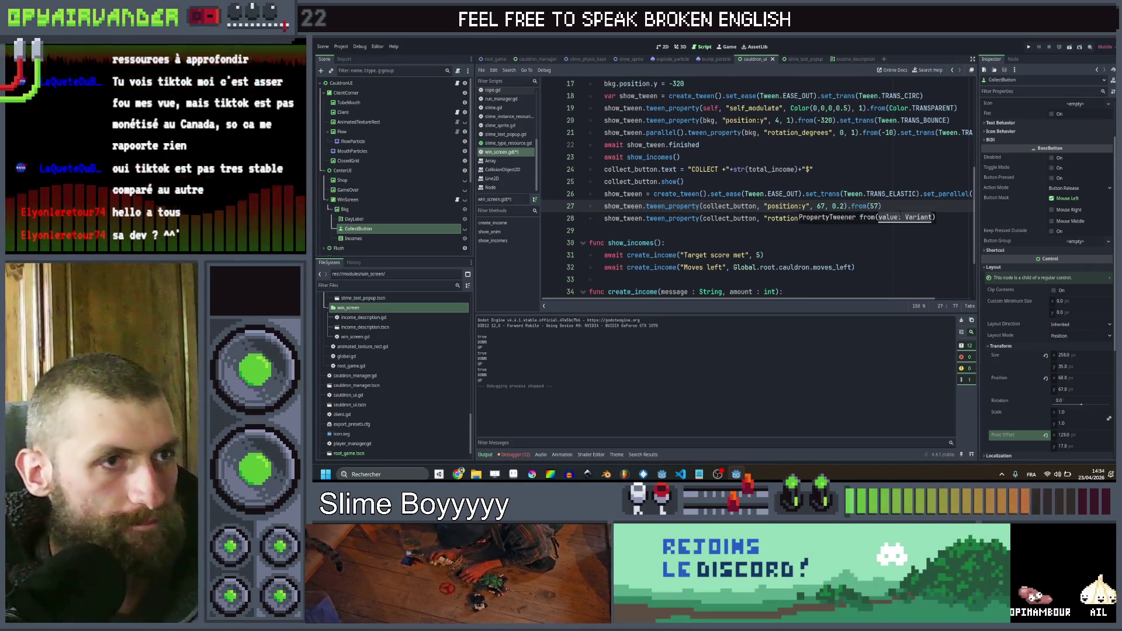
{"action": "key", "text": "ctrl+s"}
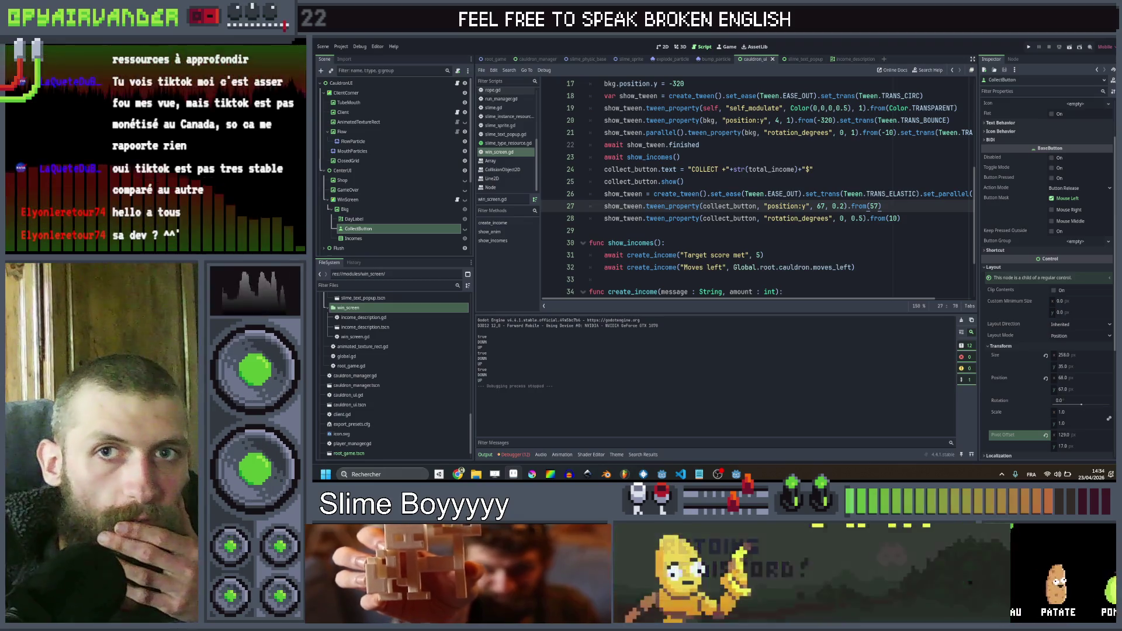
{"action": "key", "text": "alt+Tab"}
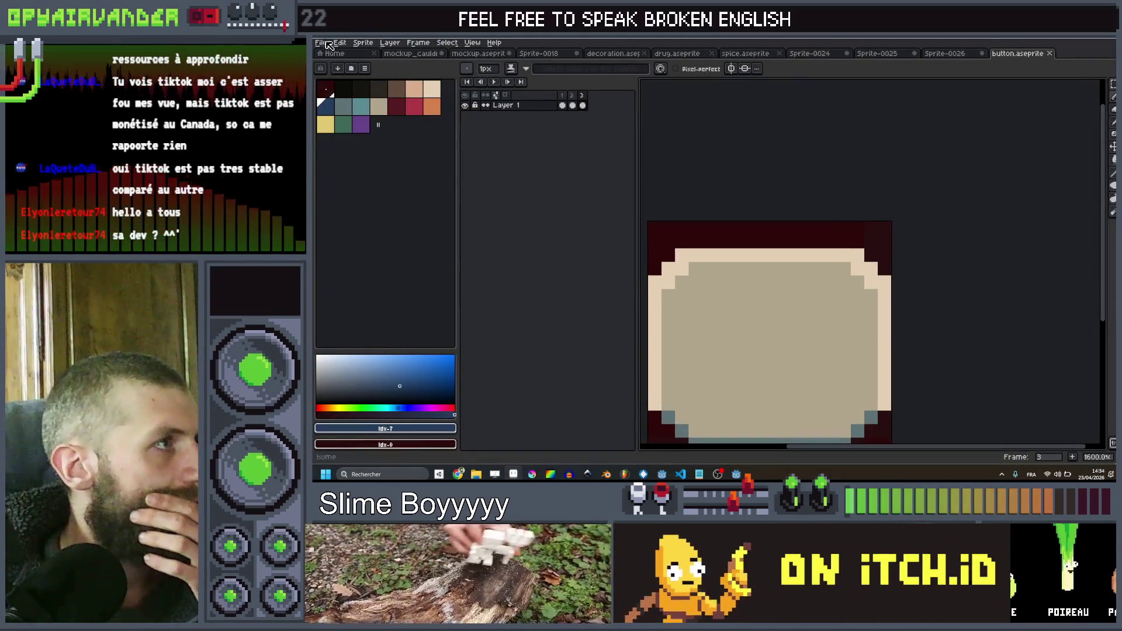
Step: Save a copy of the sprite as button_yellow.aseprite
{"action": "left_click", "coordinate": [327, 45]}
{"action": "left_click", "coordinate": [342, 126]}
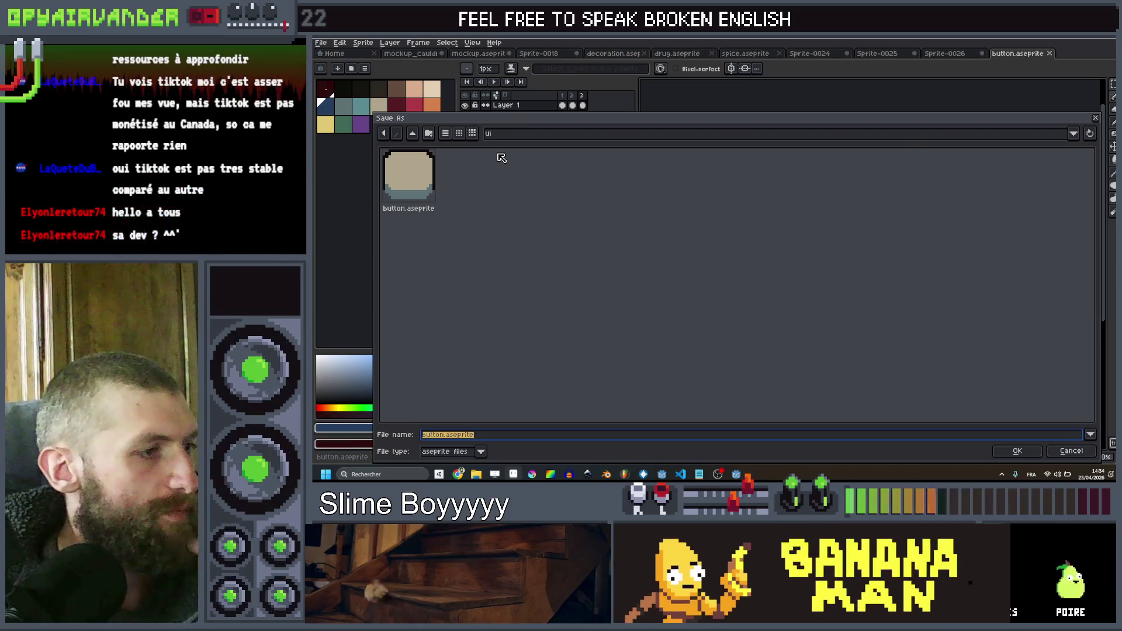
{"action": "key", "text": "End"}
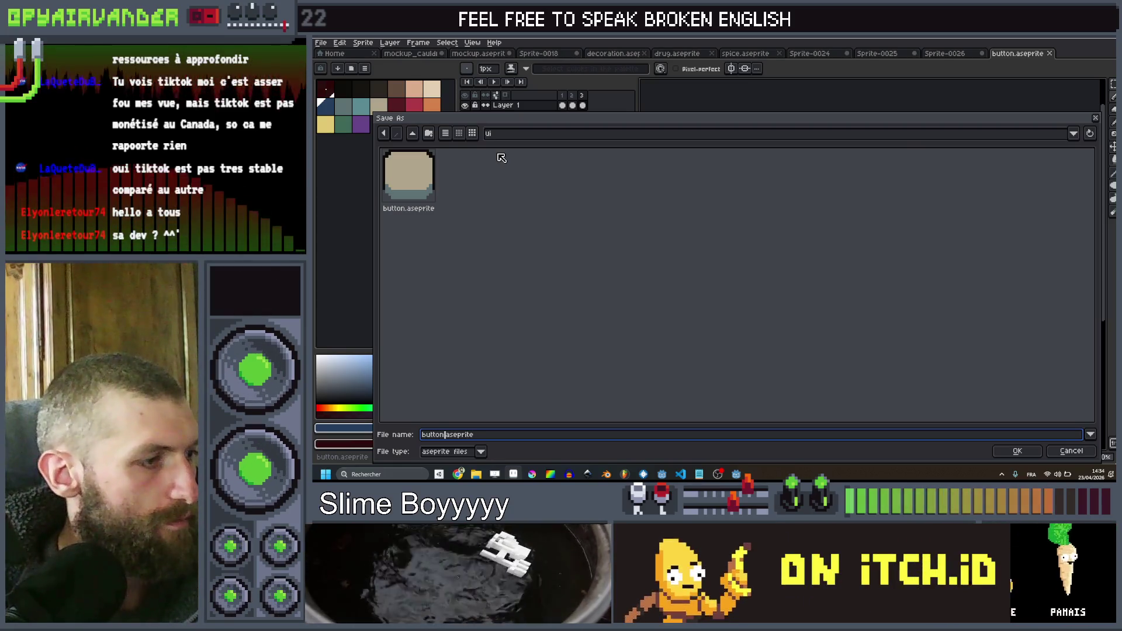
{"action": "type", "text": "yello"}
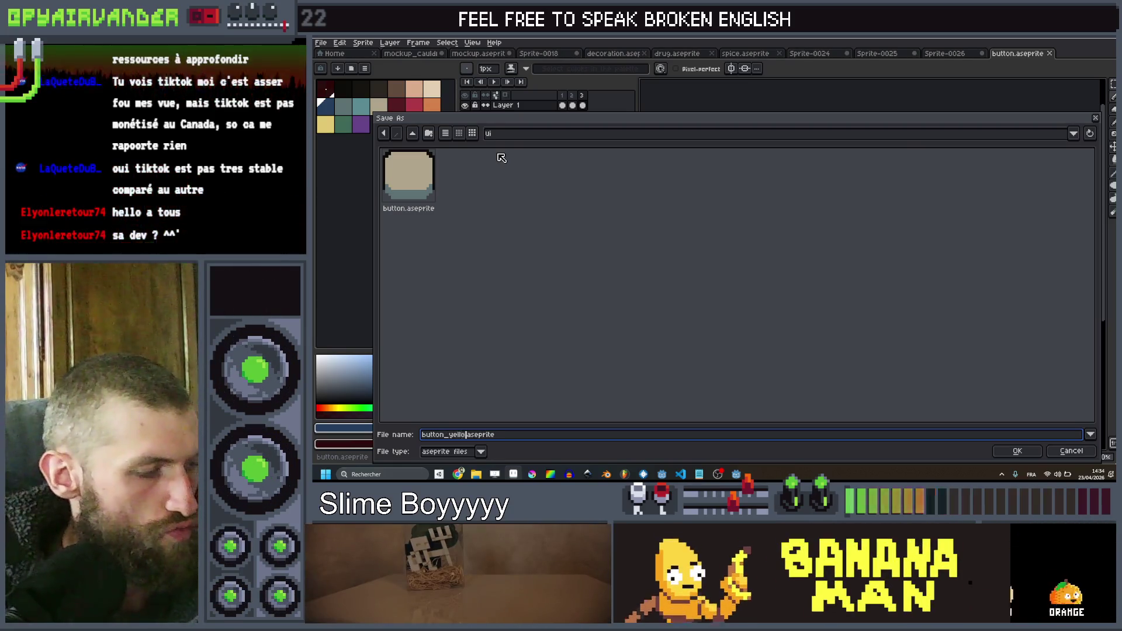
{"action": "type", "text": "w"}
{"action": "key", "text": "Return"}
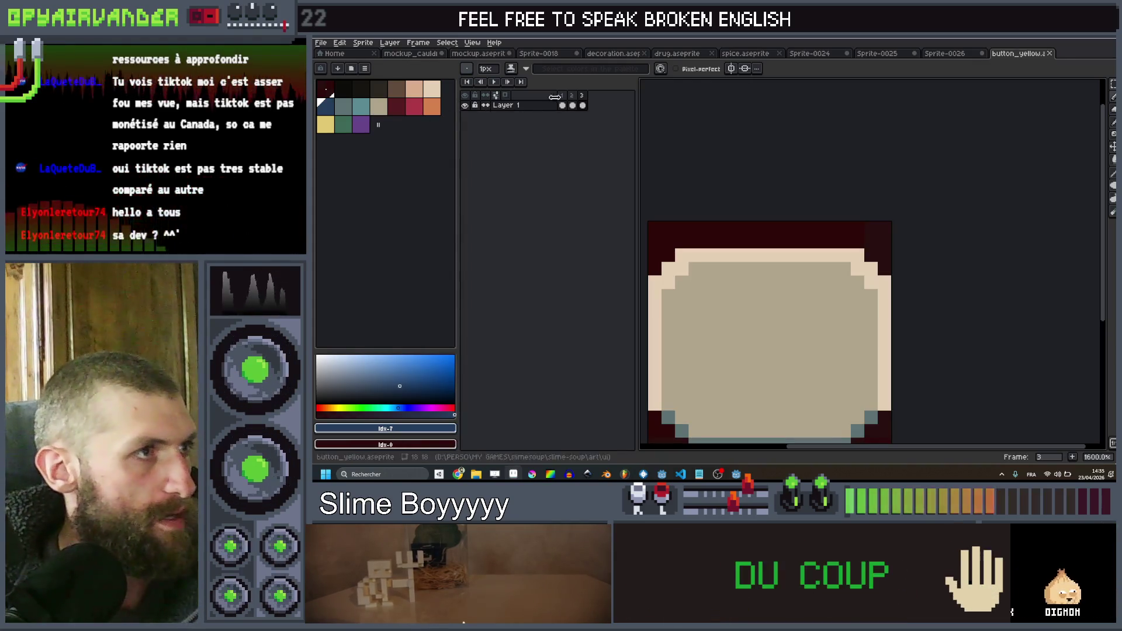
Step: Bucket-fill the first frame's beige interior yellow and its grey-blue bottom band orange
{"action": "key", "text": "comma"}
{"action": "key", "text": "comma"}
{"action": "left_click", "coordinate": [431, 106]}
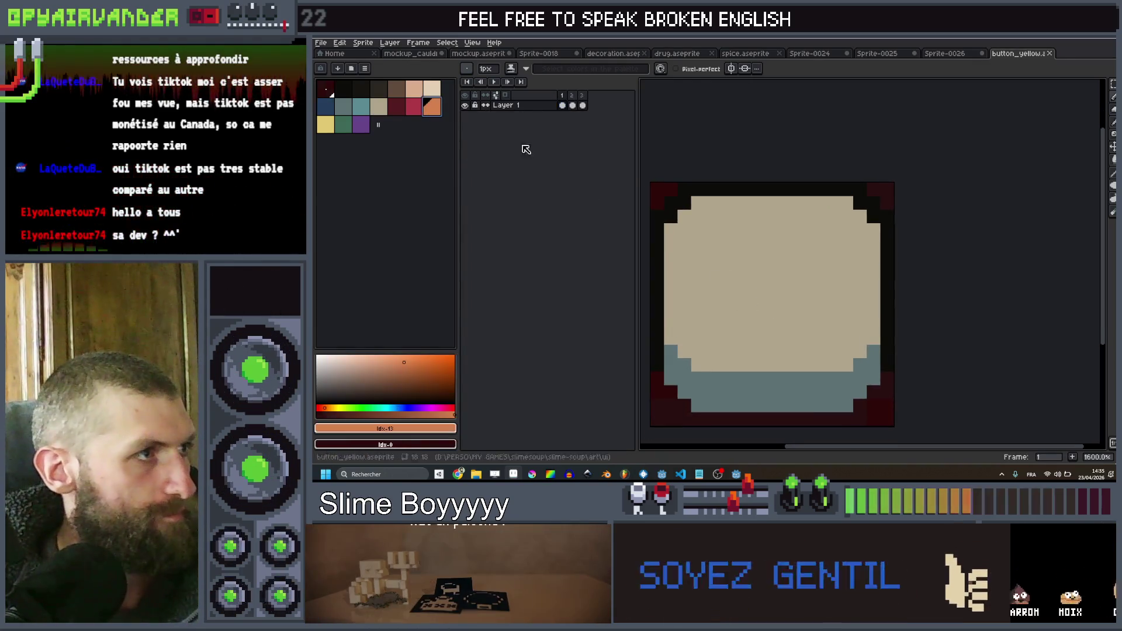
{"action": "left_click", "coordinate": [326, 124]}
{"action": "key", "text": "g"}
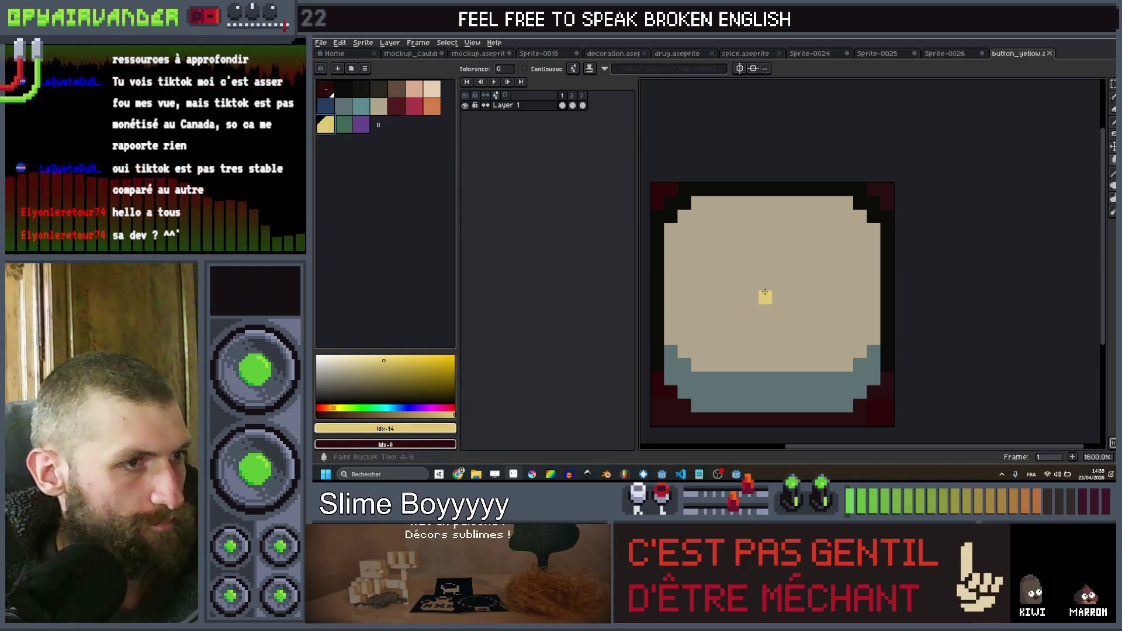
{"action": "left_click", "coordinate": [764, 296]}
{"action": "left_click", "coordinate": [431, 106]}
{"action": "left_click", "coordinate": [751, 380]}
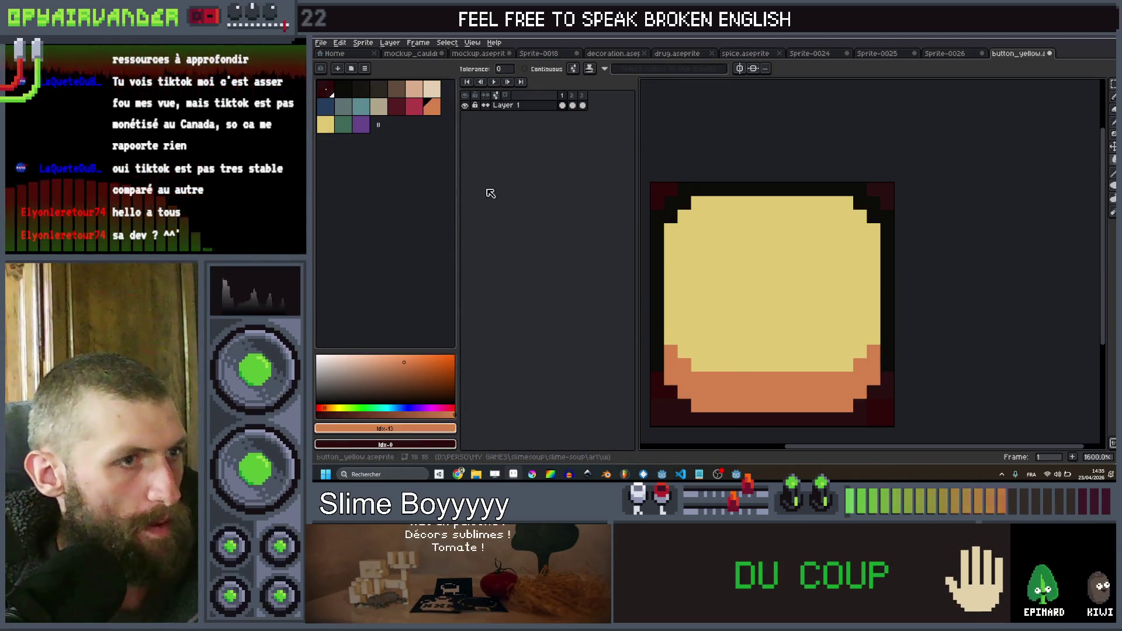
Step: Fill frame 2's beige interior yellow and its grey bottom band orange
{"action": "left_click", "coordinate": [572, 105]}
{"action": "left_click", "coordinate": [326, 124]}
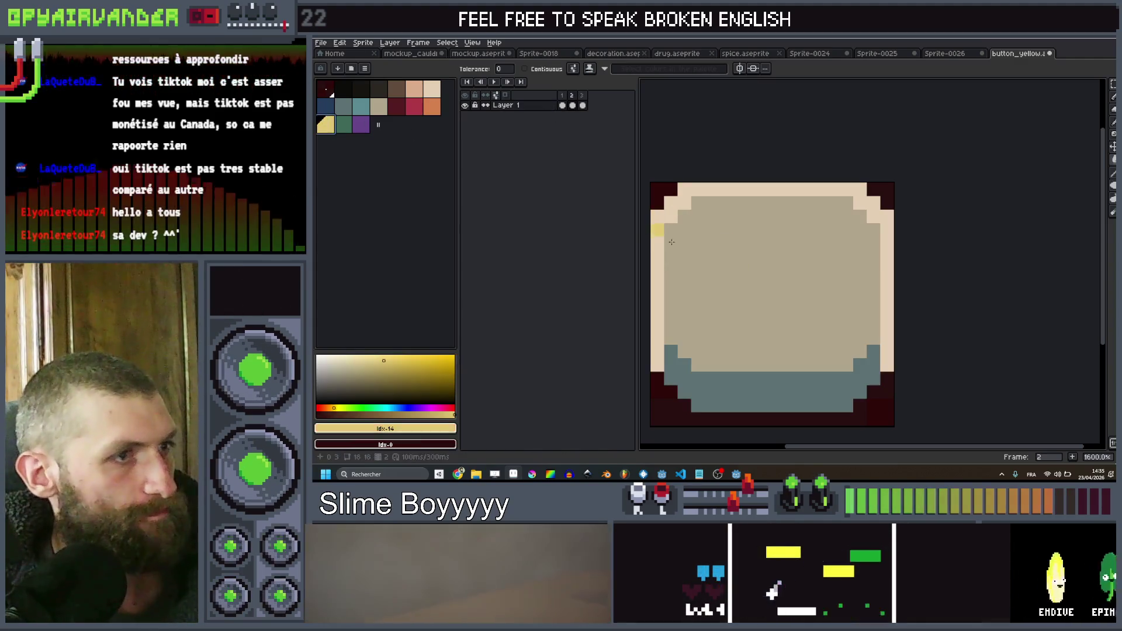
{"action": "left_click", "coordinate": [689, 245]}
{"action": "left_click", "coordinate": [431, 106]}
{"action": "left_click", "coordinate": [750, 376]}
Step: Fill frame 3's bottom band orange and its beige interior yellow
{"action": "key", "text": "Right"}
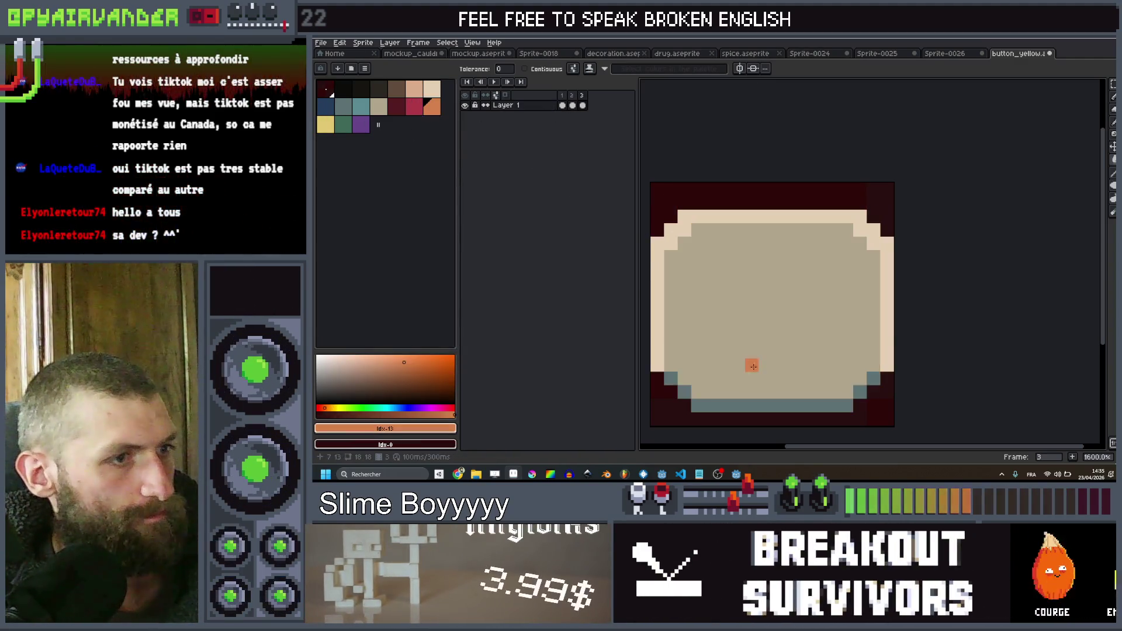
{"action": "left_click", "coordinate": [701, 403]}
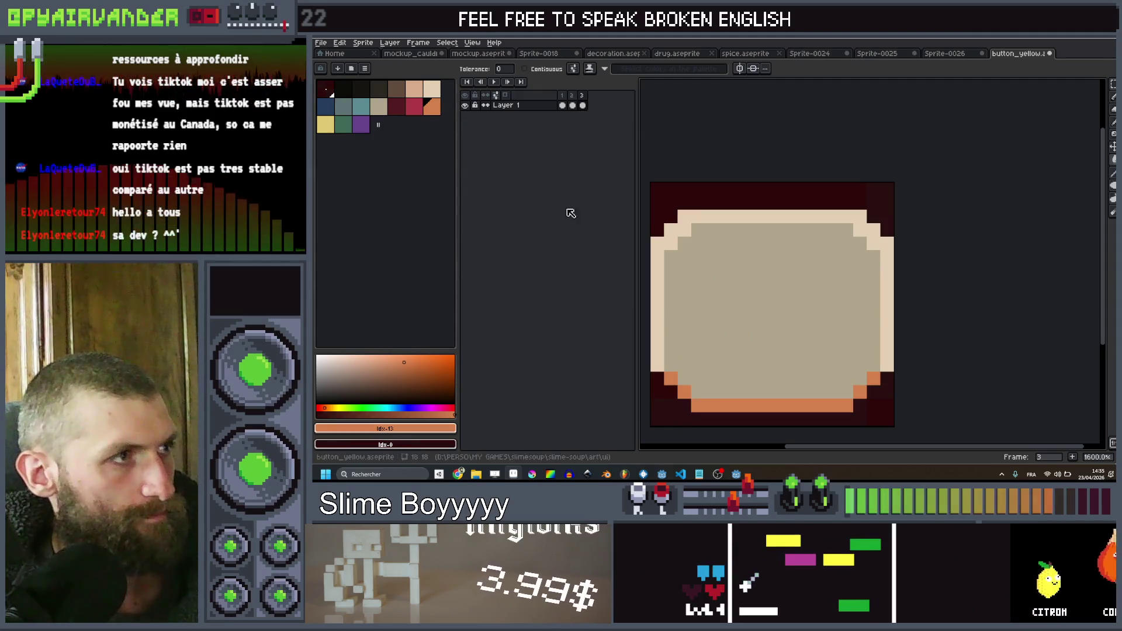
{"action": "left_click", "coordinate": [326, 124]}
{"action": "left_click", "coordinate": [818, 336]}
{"action": "scroll", "coordinate": [807, 330], "scroll_direction": "down", "scroll_amount": 5}
{"action": "scroll", "coordinate": [793, 326], "scroll_direction": "up", "scroll_amount": 3}
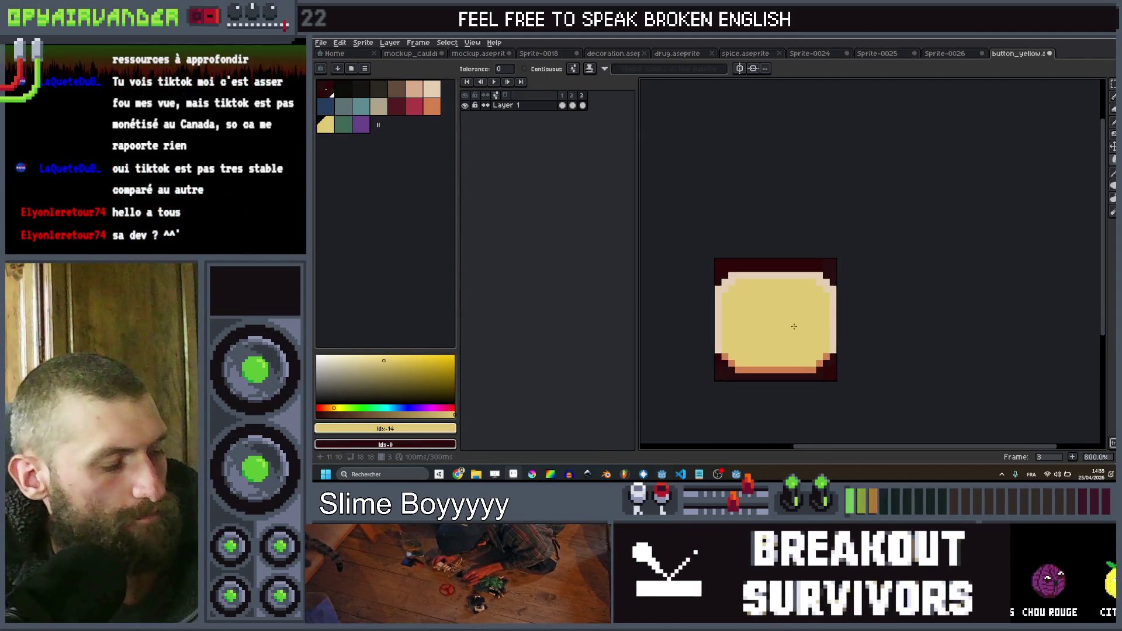
{"action": "key", "text": "v"}
{"action": "key", "text": "g"}
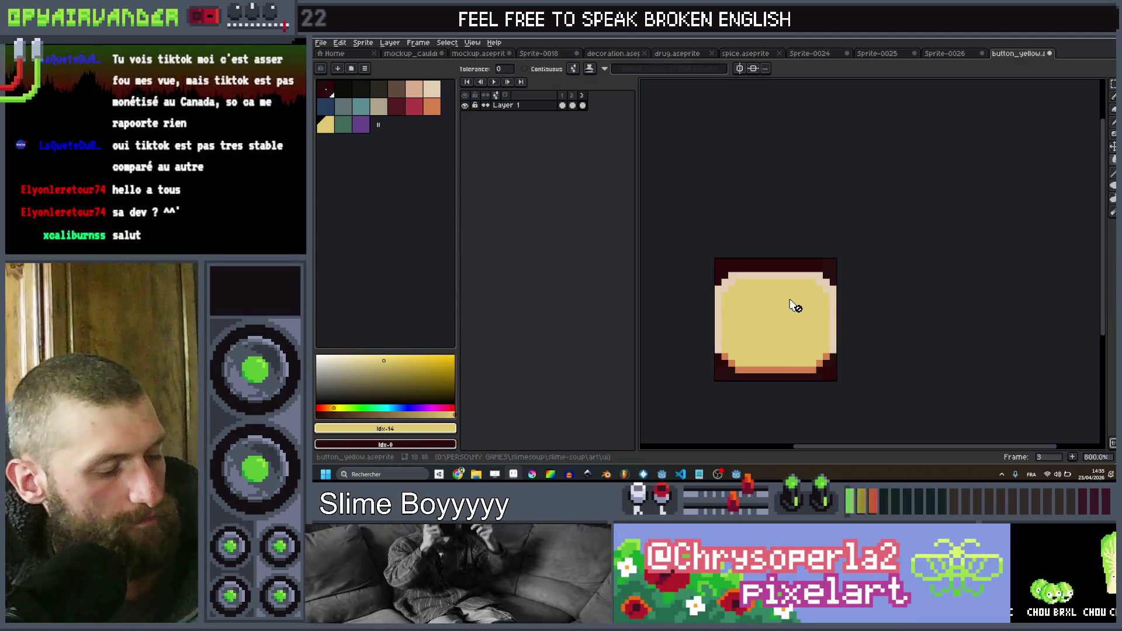
Step: Export the yellow button sprite with an edited file extension, then return to Godot's win_screen.gd script
{"action": "key", "text": "ctrl+shift+e"}
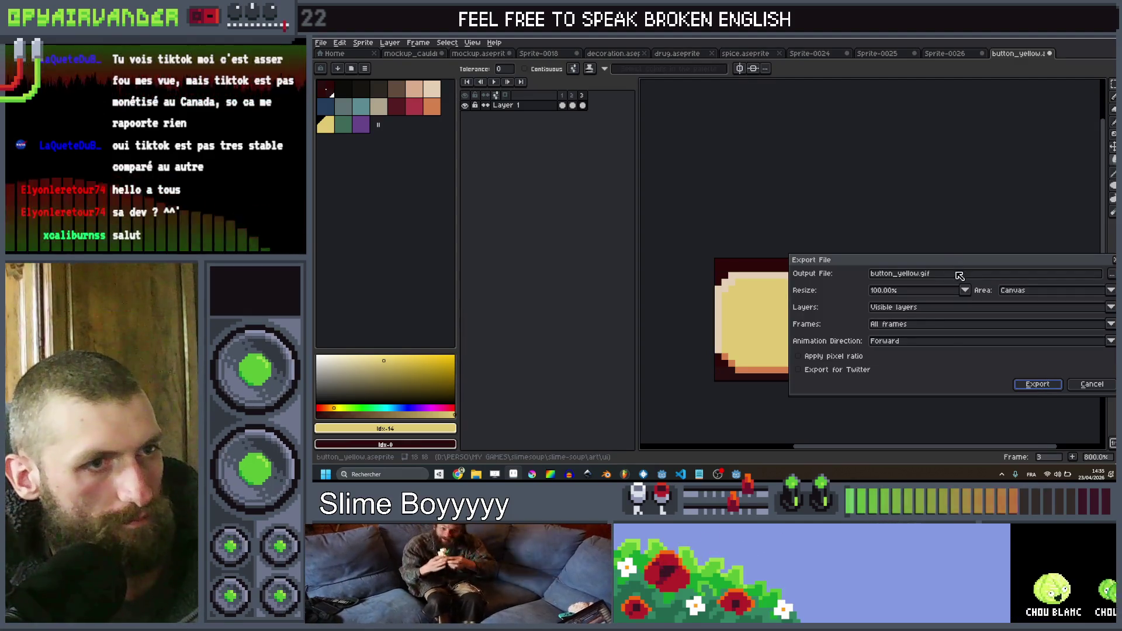
{"action": "double_click", "coordinate": [924, 275]}
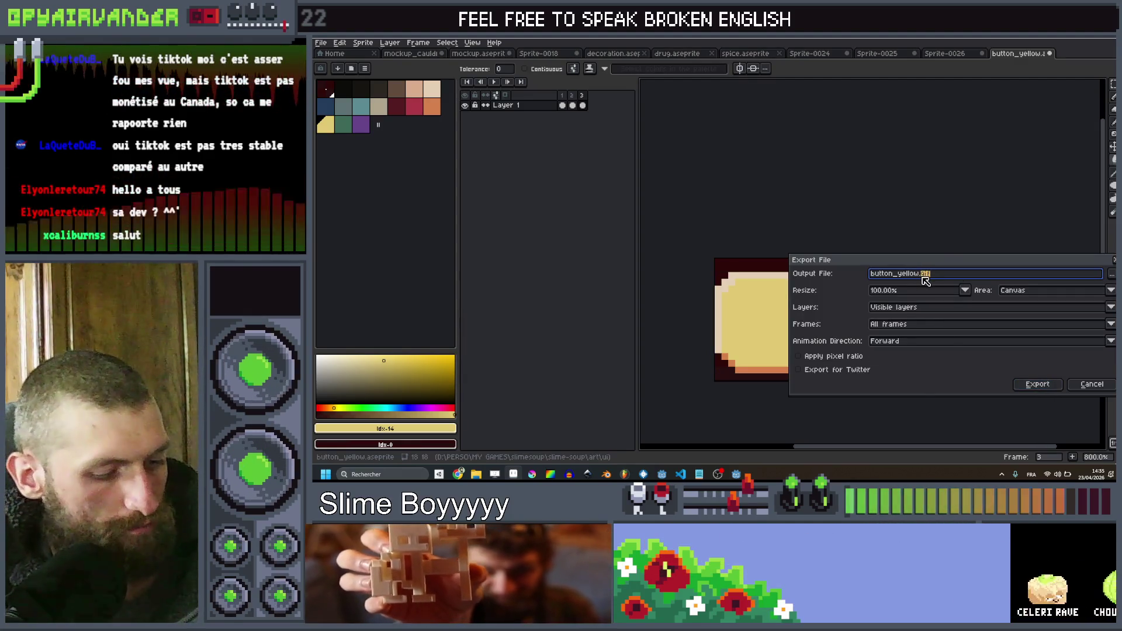
{"action": "key", "text": "Return"}
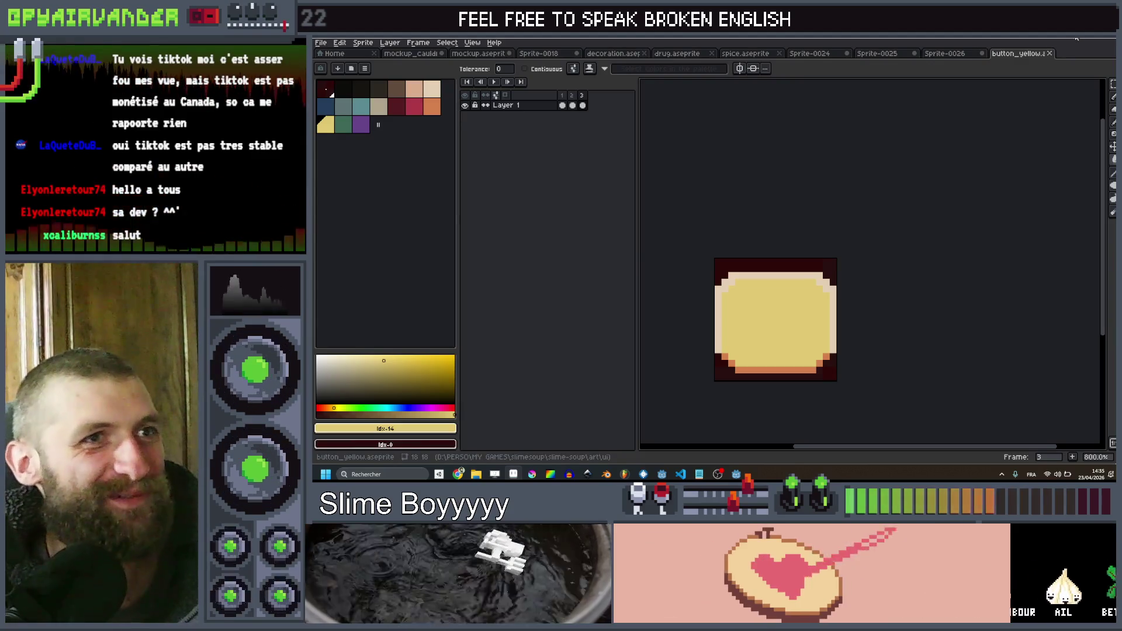
{"action": "key", "text": "alt+Tab"}
{"action": "left_click", "coordinate": [900, 230]}
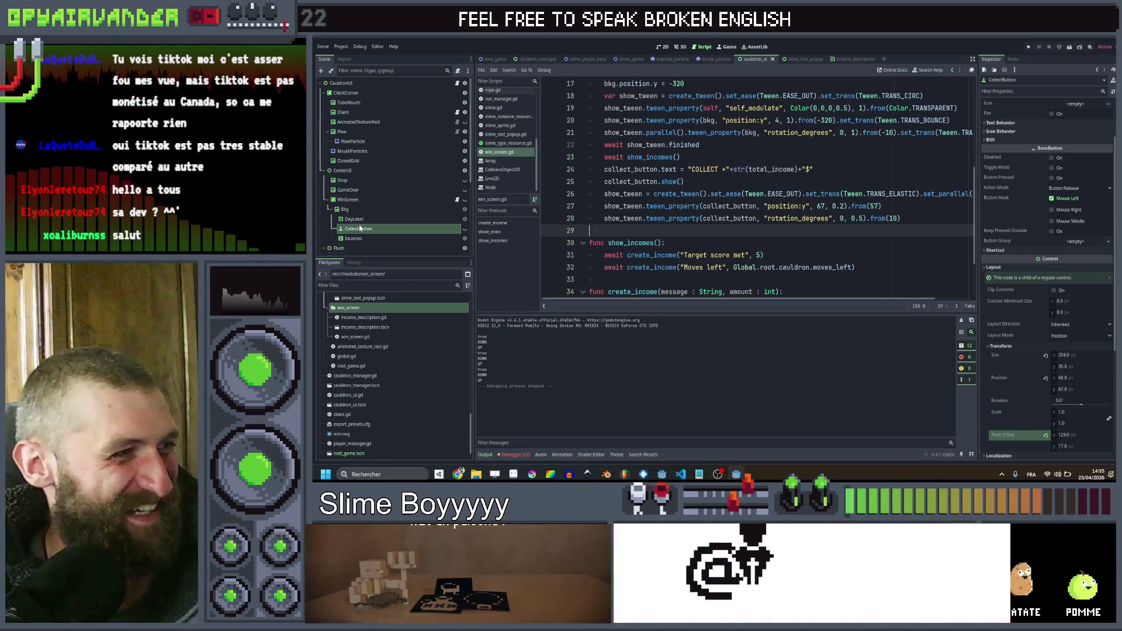
Step: Add a new YellowButton type to game_theme.tres
{"action": "scroll", "coordinate": [1026, 274], "scroll_direction": "down", "scroll_amount": 3}
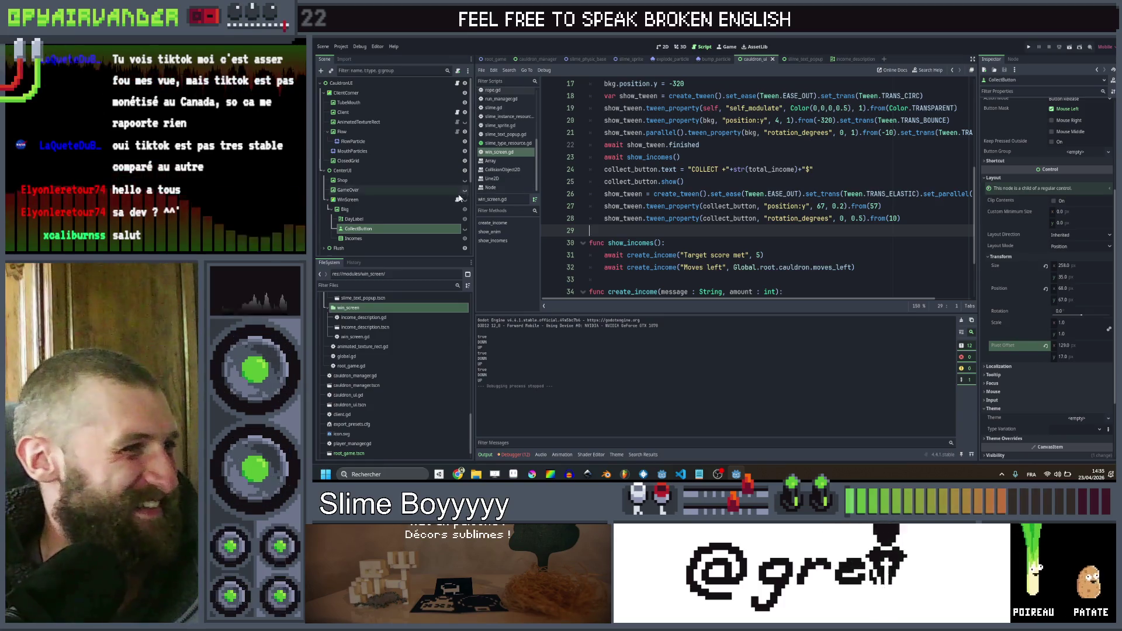
{"action": "scroll", "coordinate": [1032, 199], "scroll_direction": "down", "scroll_amount": 3}
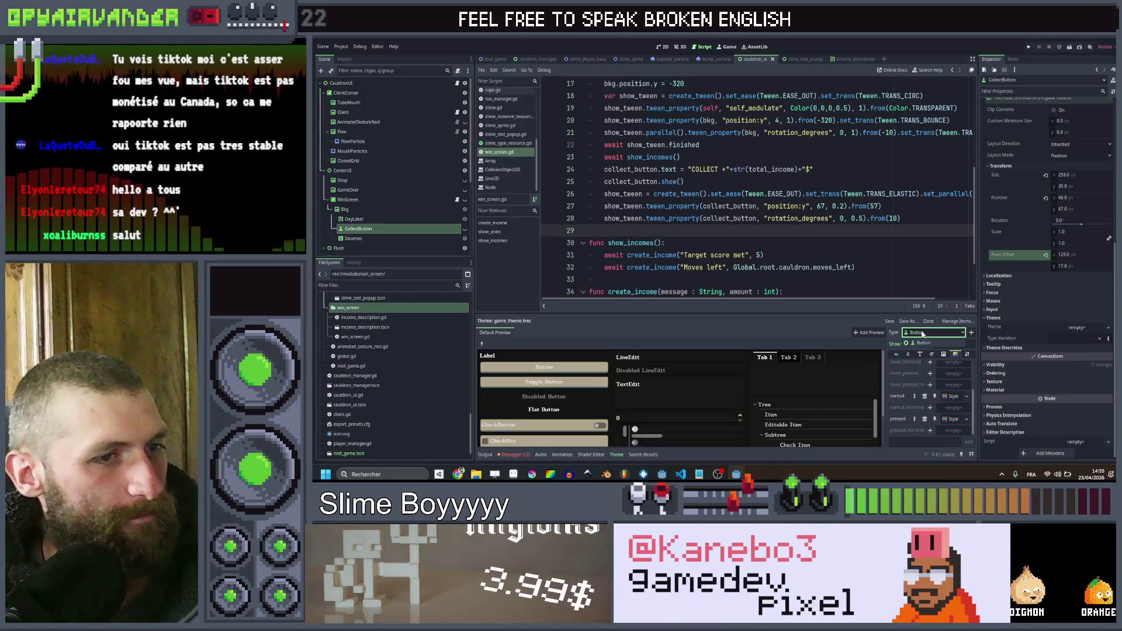
{"action": "left_click", "coordinate": [970, 332]}
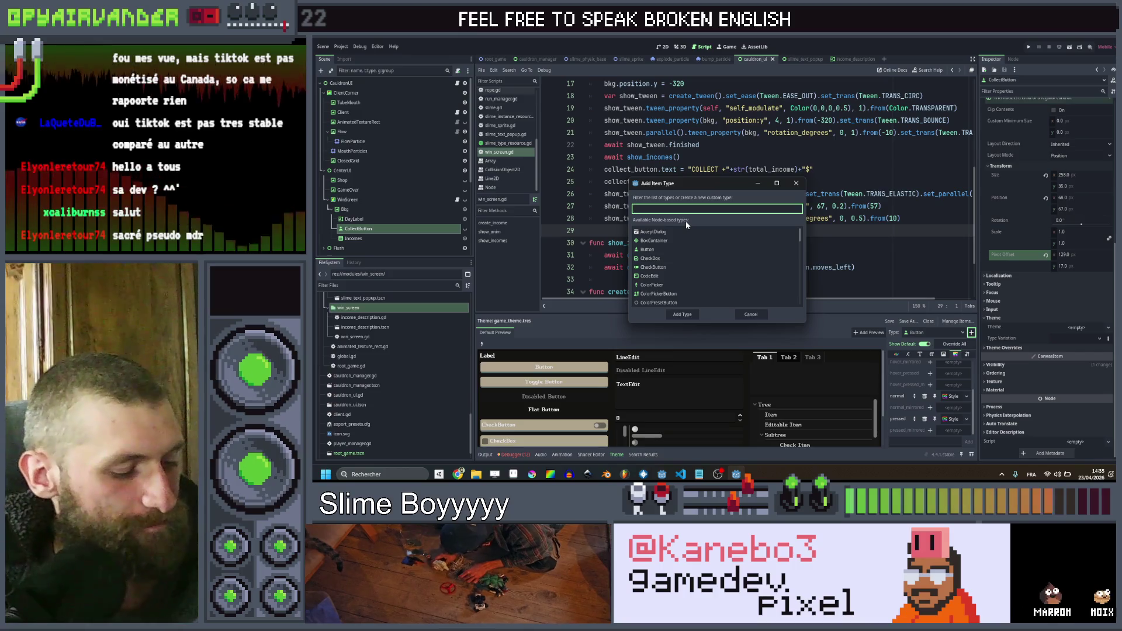
{"action": "type", "text": "YellowButt"}
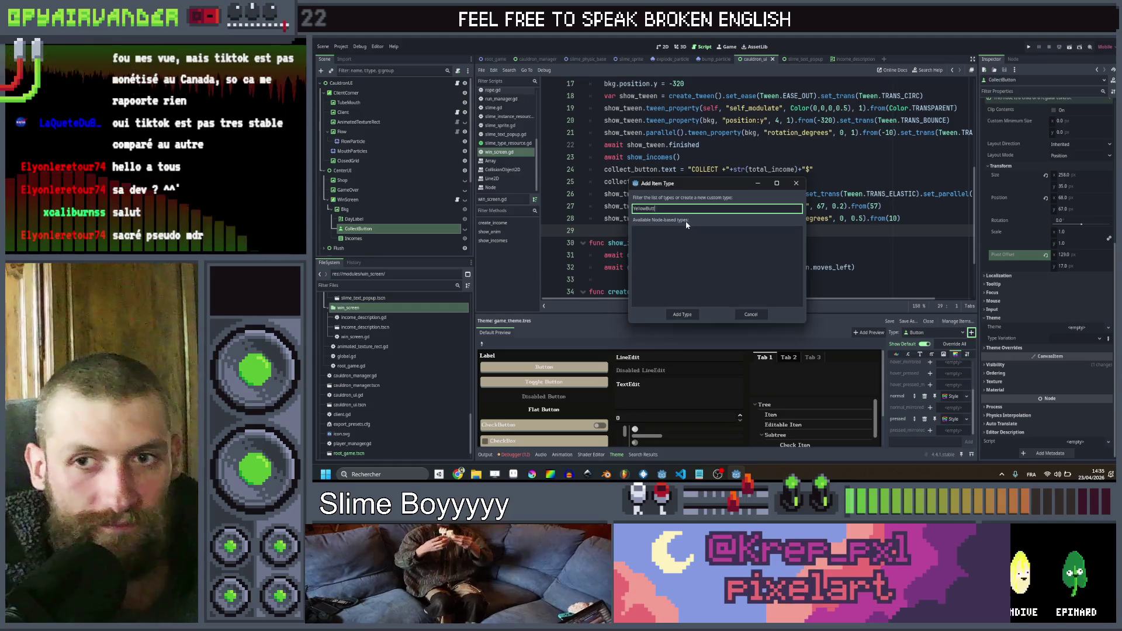
{"action": "type", "text": "on"}
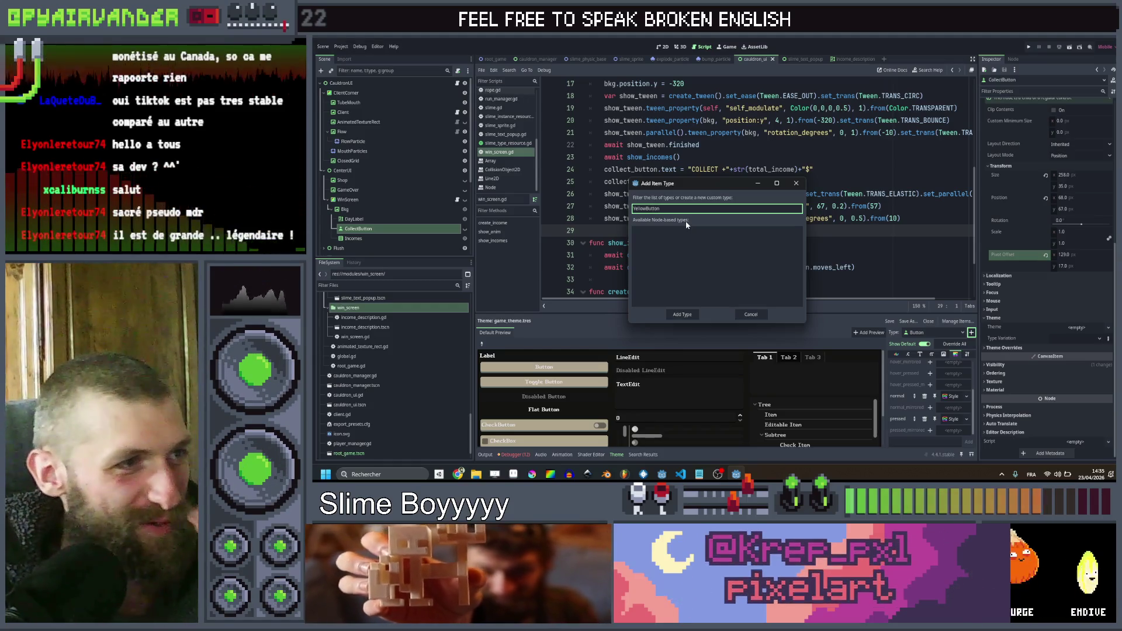
{"action": "key", "text": "Return"}
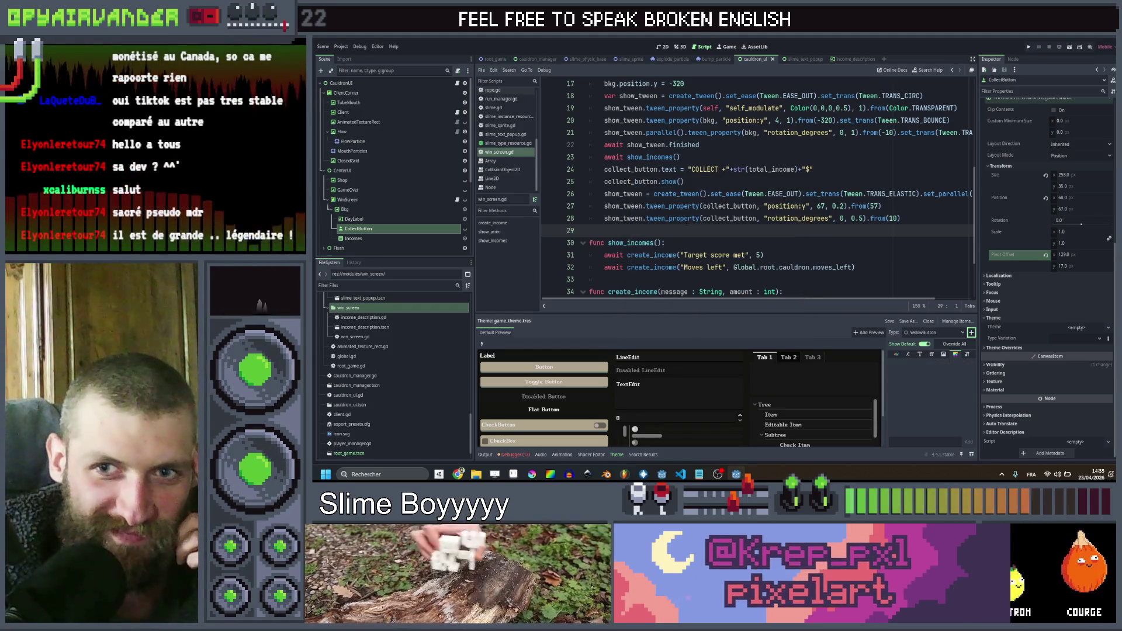
Step: Set YellowButton's base type to Button so it is a Button variation
{"action": "mouse_move", "coordinate": [685, 221]}
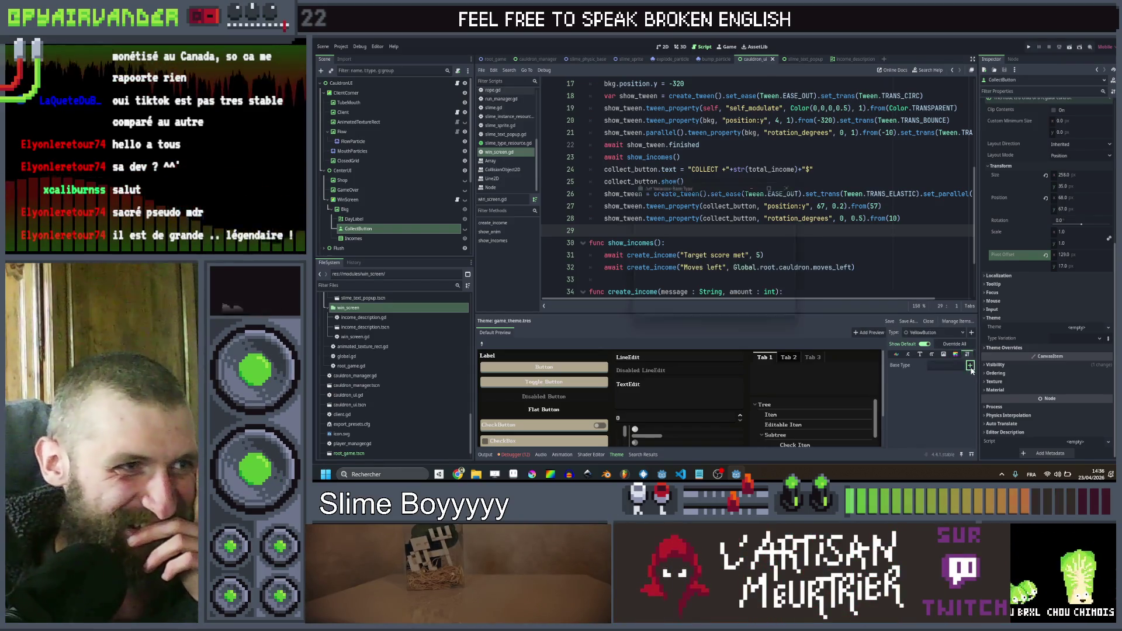
{"action": "left_click", "coordinate": [970, 366]}
{"action": "double_click", "coordinate": [686, 250]}
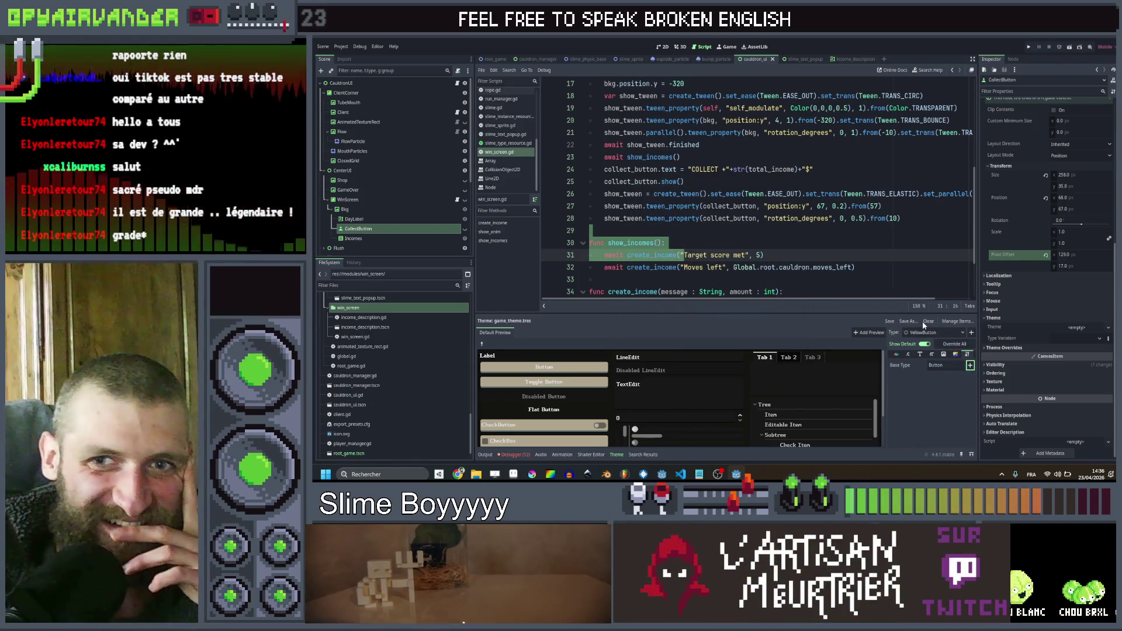
{"action": "left_click", "coordinate": [954, 355]}
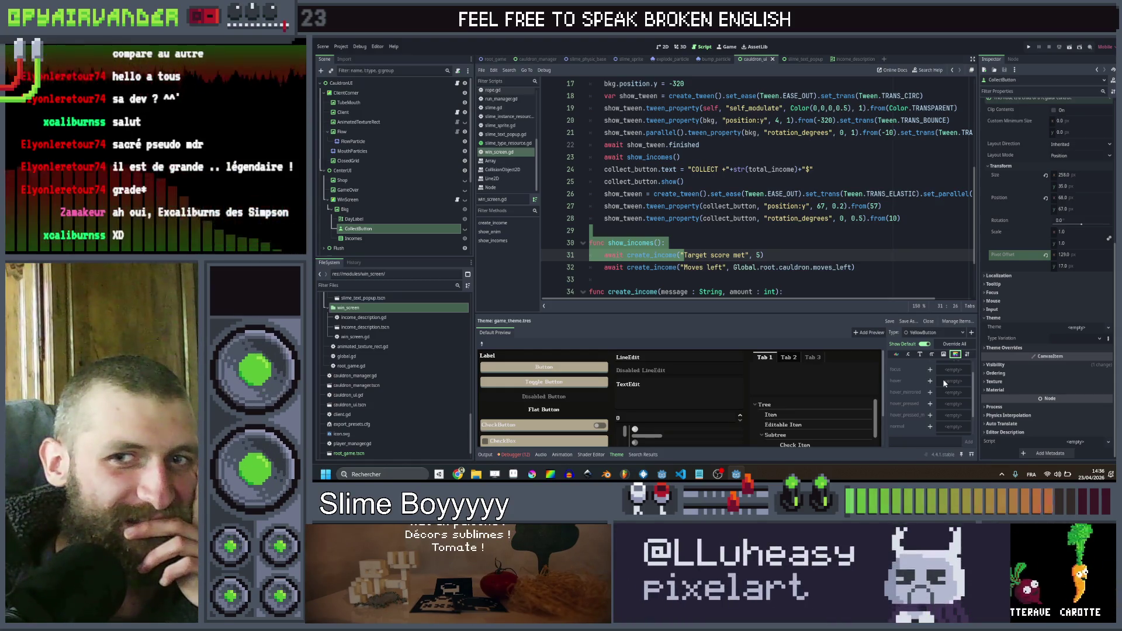
{"action": "scroll", "coordinate": [944, 383], "scroll_direction": "up", "scroll_amount": 1}
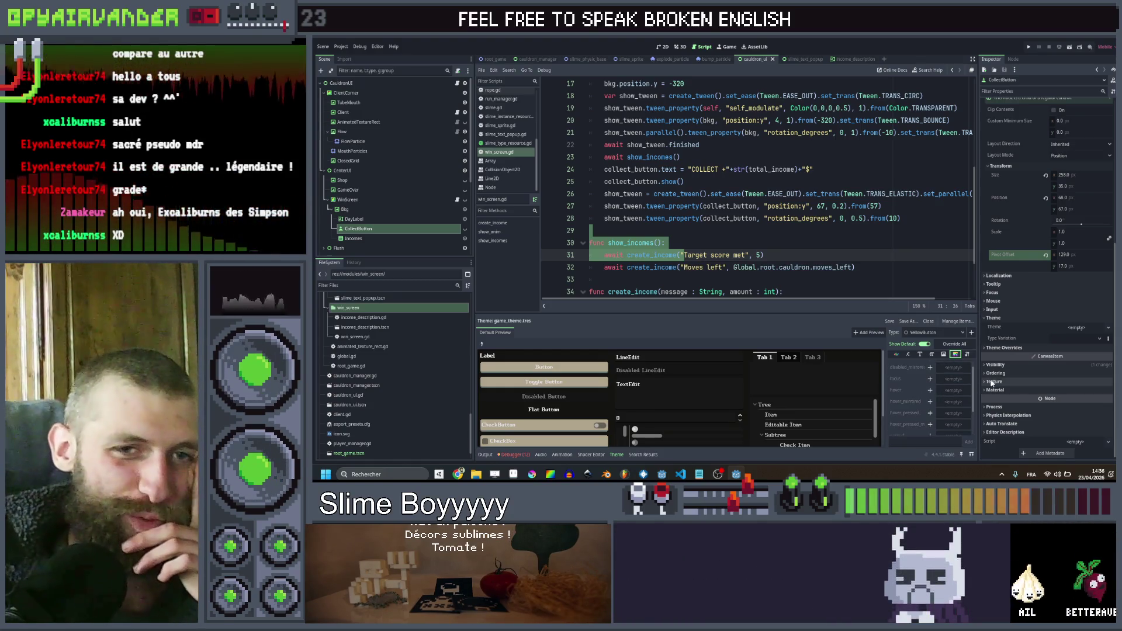
{"action": "scroll", "coordinate": [943, 379], "scroll_direction": "up", "scroll_amount": 1}
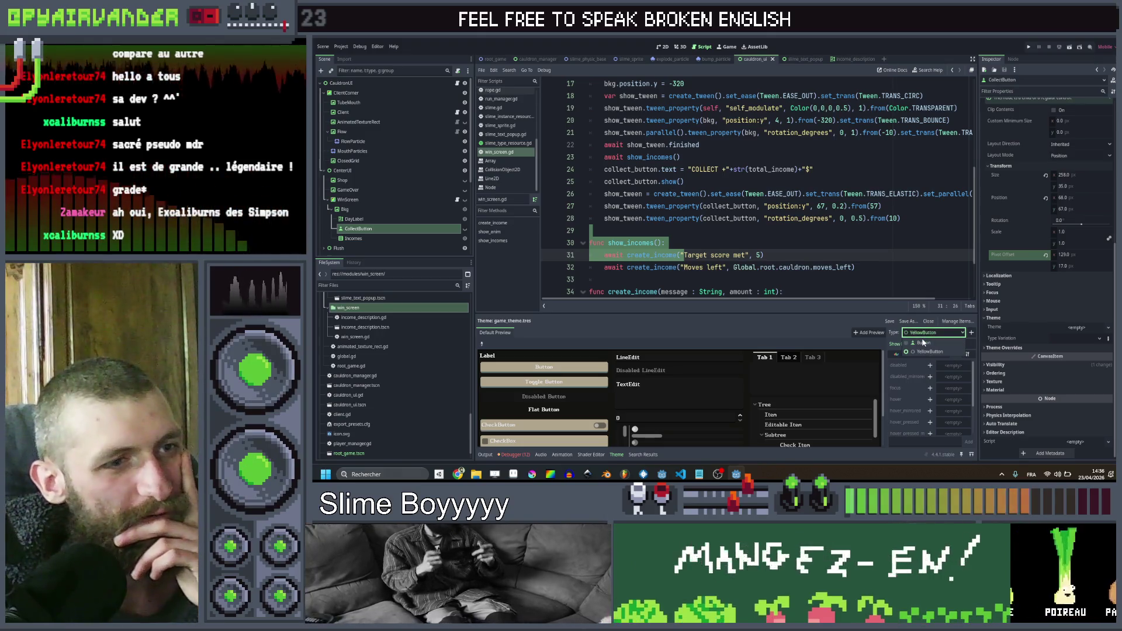
Step: Switch to the Button type and override its font_color with black (000000)
{"action": "left_click", "coordinate": [924, 342]}
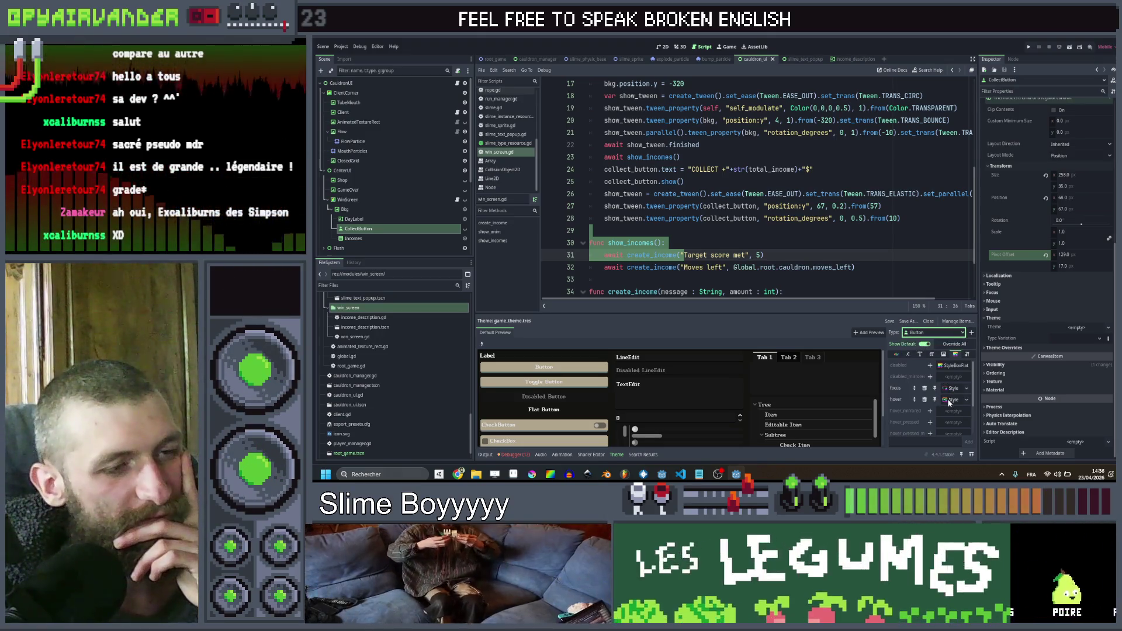
{"action": "left_click", "coordinate": [949, 401]}
{"action": "left_click", "coordinate": [963, 448]}
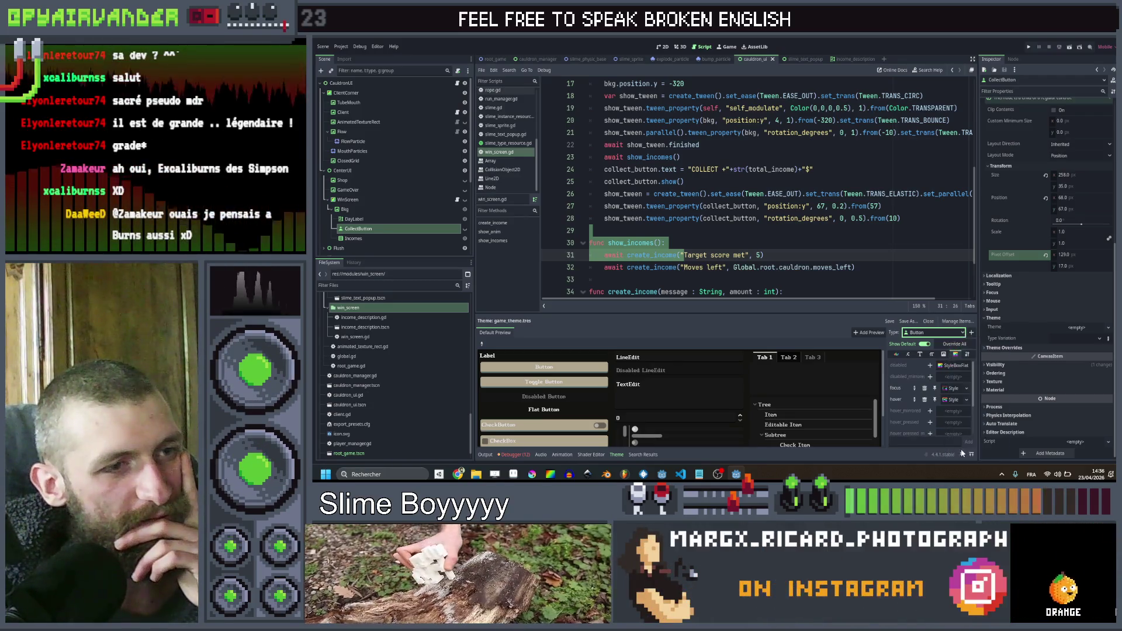
{"action": "left_click", "coordinate": [919, 354]}
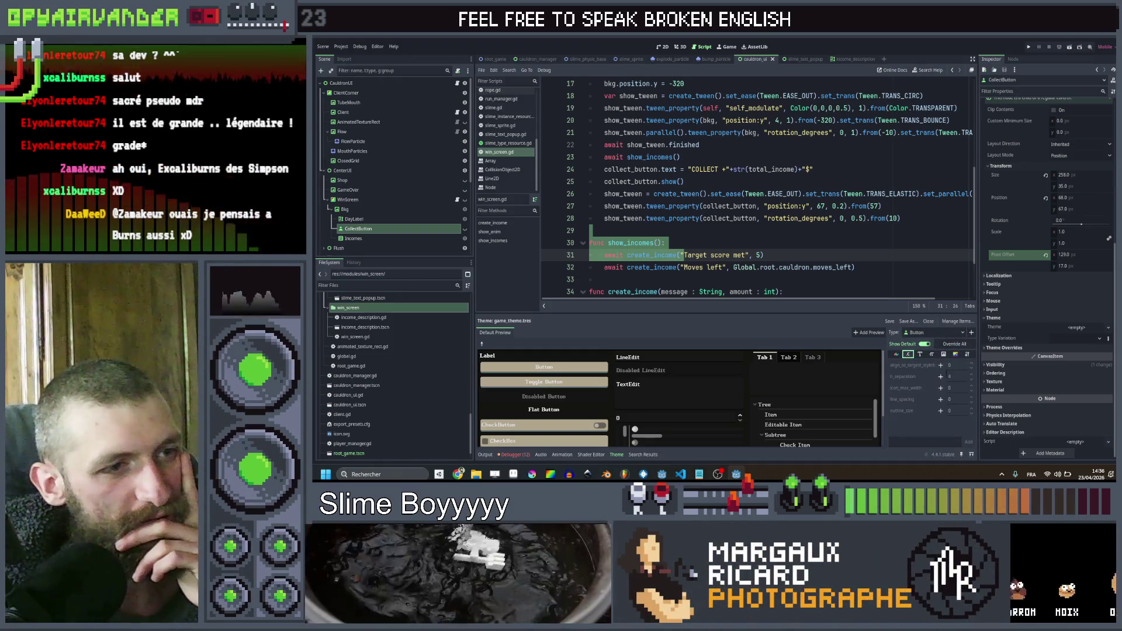
{"action": "left_click", "coordinate": [896, 354]}
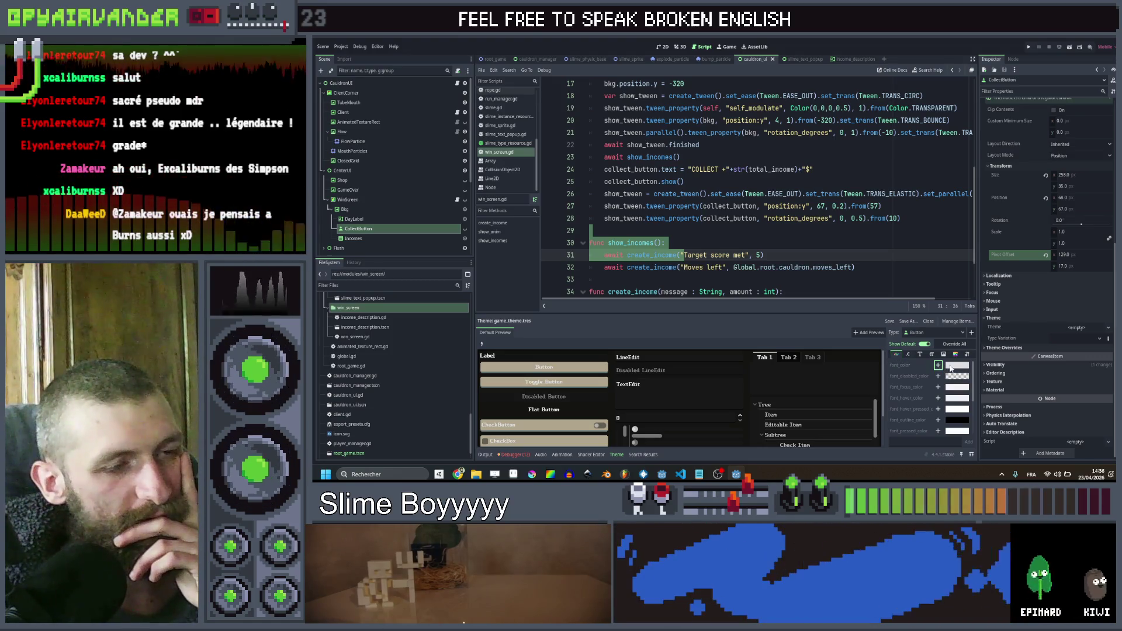
{"action": "left_click", "coordinate": [938, 365]}
{"action": "left_click", "coordinate": [956, 365]}
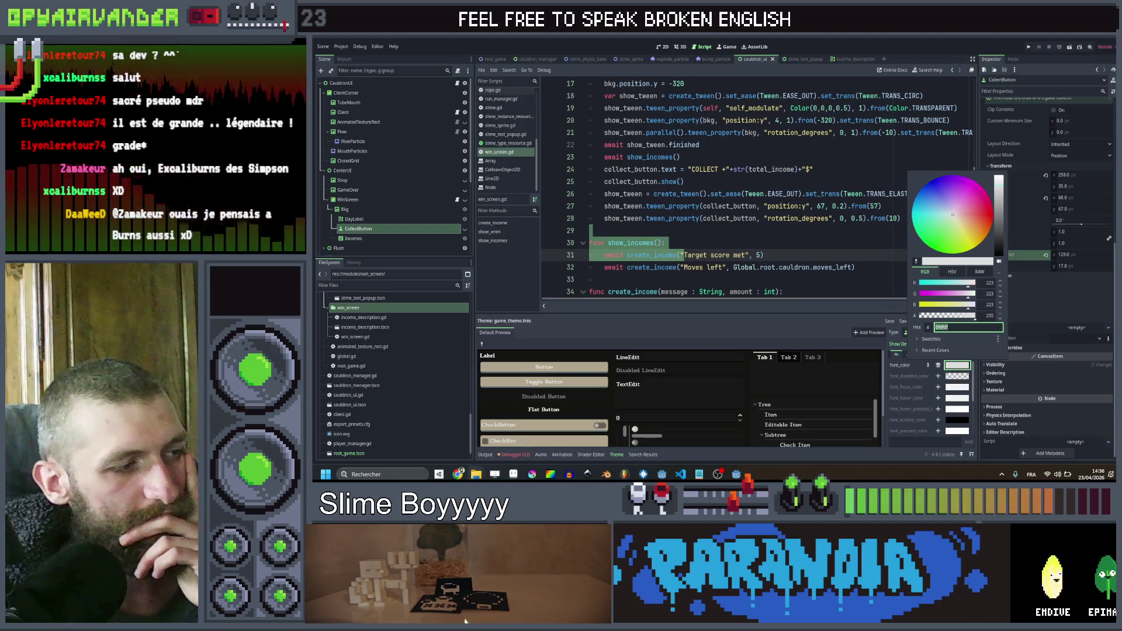
{"action": "key", "text": "alt+Tab"}
{"action": "key", "text": "alt+Tab"}
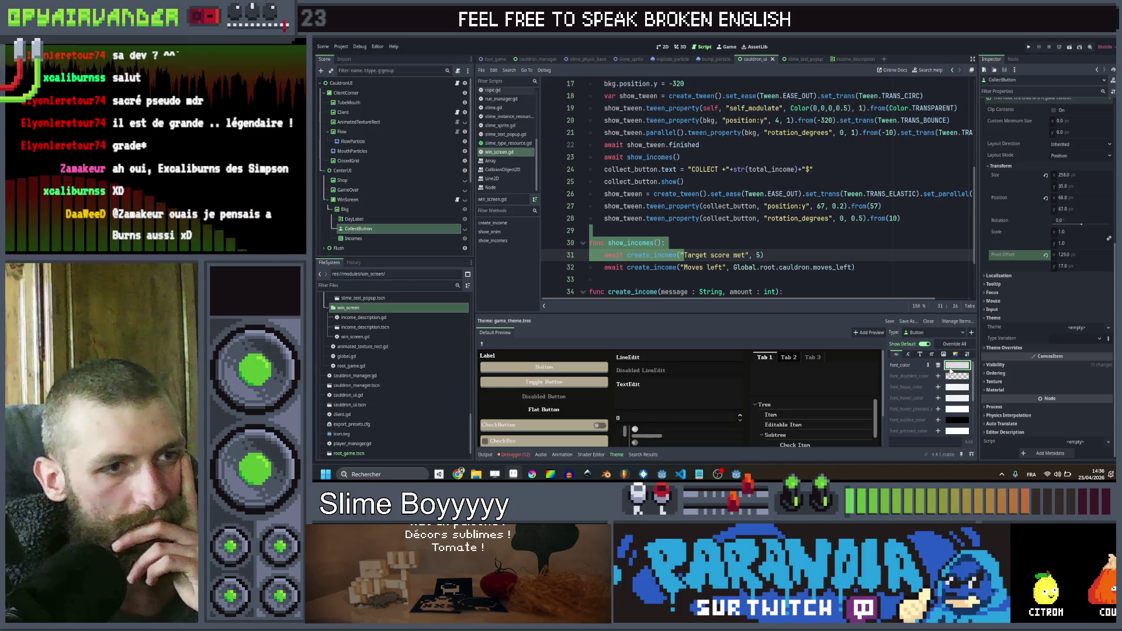
{"action": "left_click", "coordinate": [951, 367]}
{"action": "left_click_drag", "start_coordinate": [948, 209], "coordinate": [952, 214]}
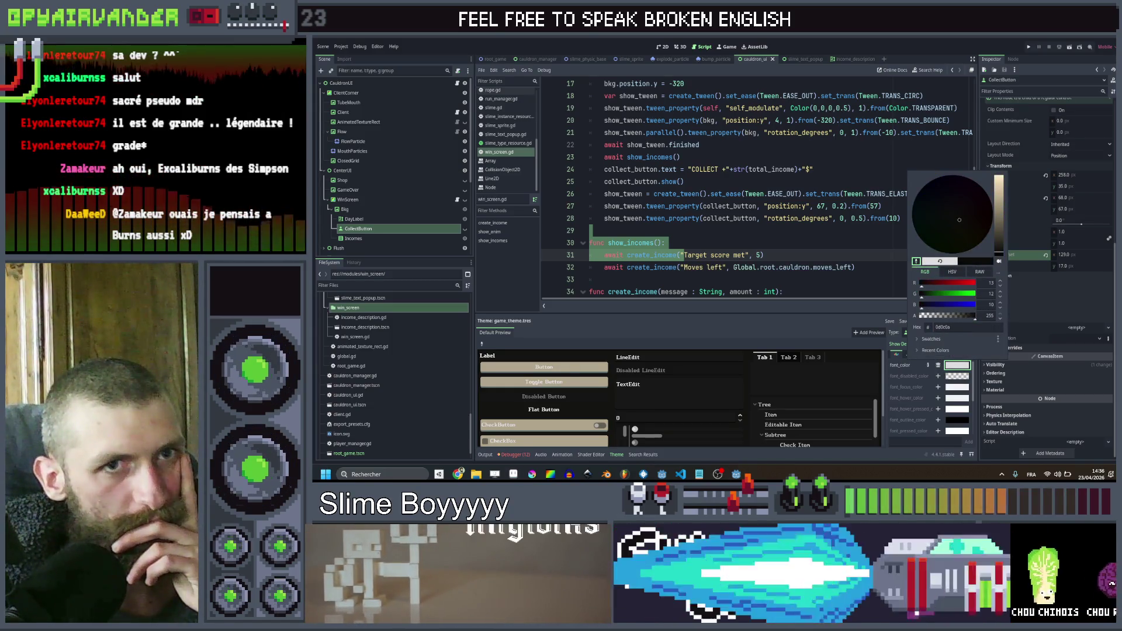
{"action": "left_click", "coordinate": [977, 354]}
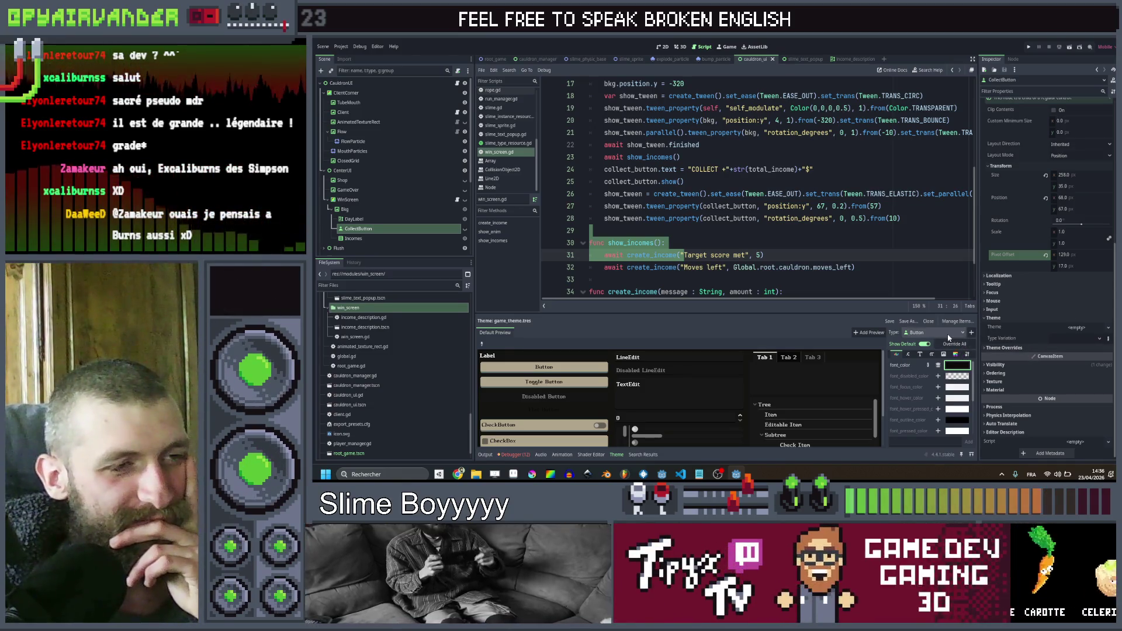
Step: Review the Button type's stylebox entries and open the pressed style's options
{"action": "left_click", "coordinate": [947, 333]}
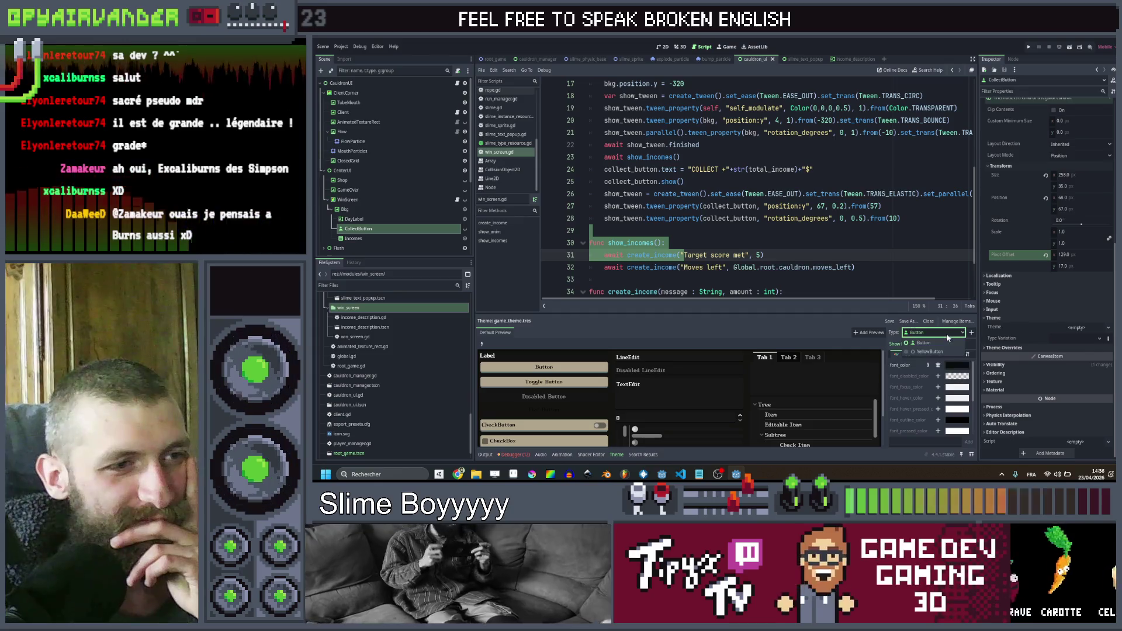
{"action": "left_click", "coordinate": [921, 358]}
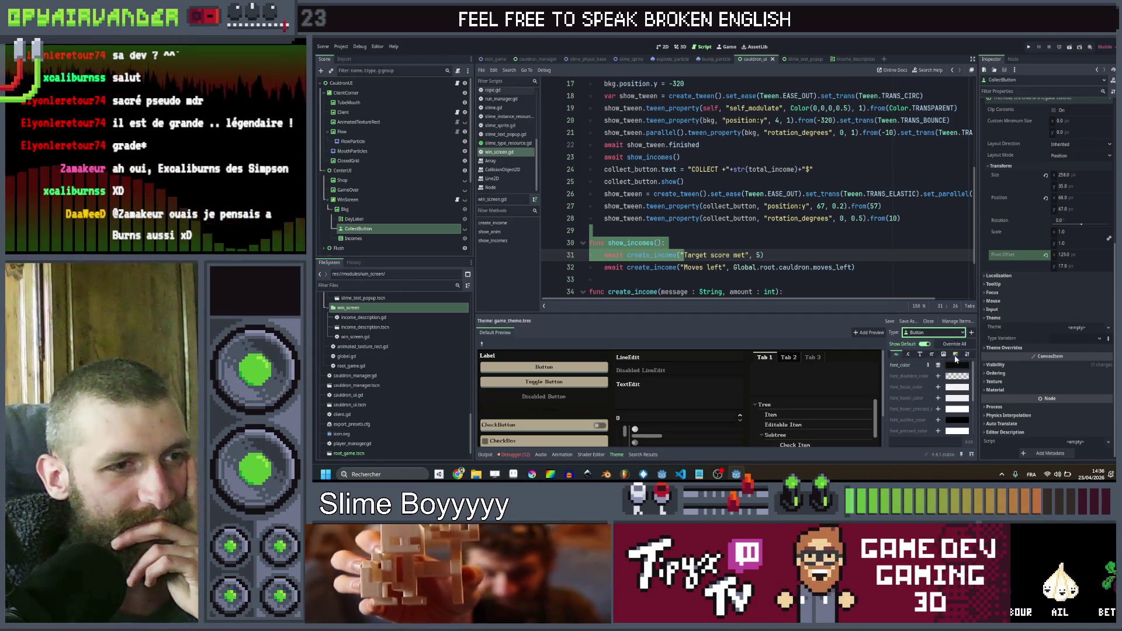
{"action": "left_click", "coordinate": [956, 356]}
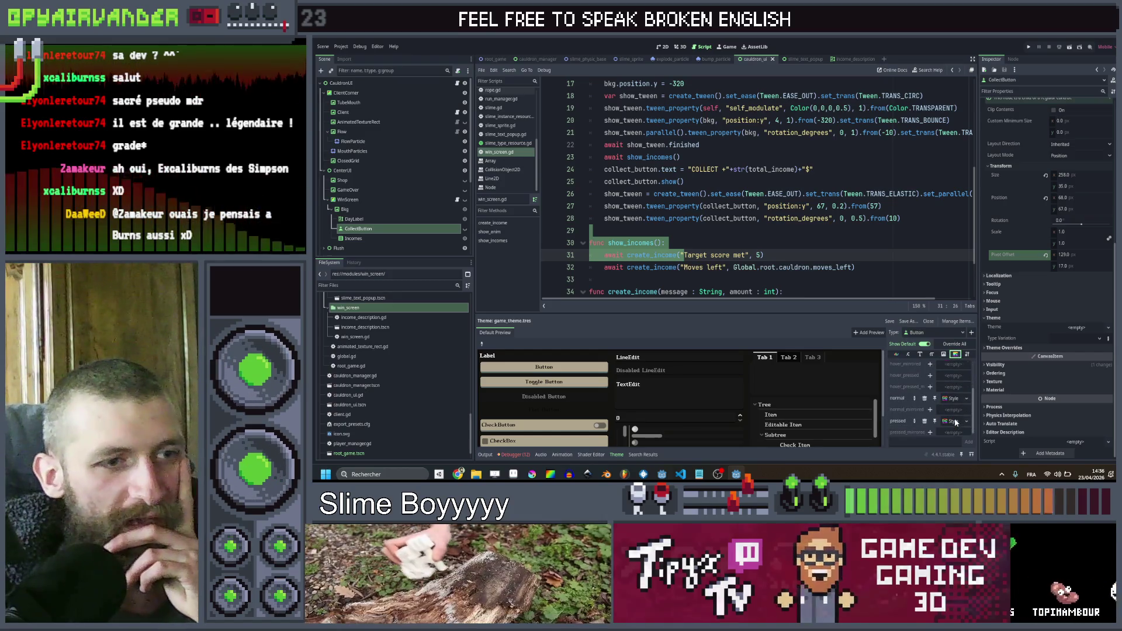
{"action": "left_click", "coordinate": [953, 430]}
Step: Switch to the YellowButton type and add a StyleBox to its pressed state
{"action": "right_click", "coordinate": [956, 425]}
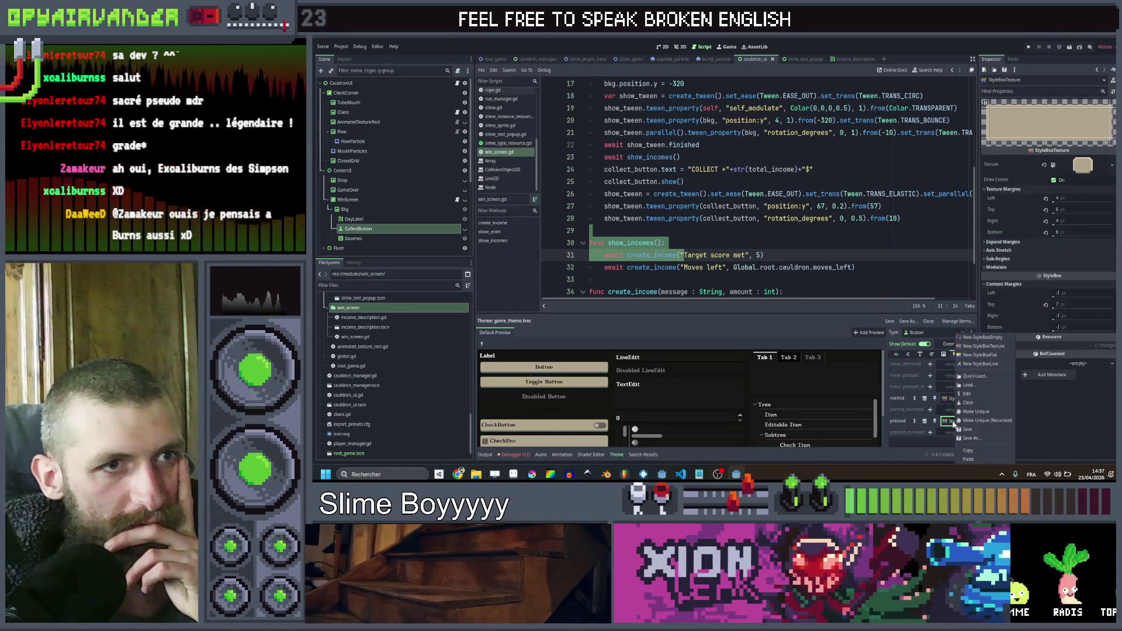
{"action": "key", "text": "Escape"}
{"action": "left_click", "coordinate": [960, 333]}
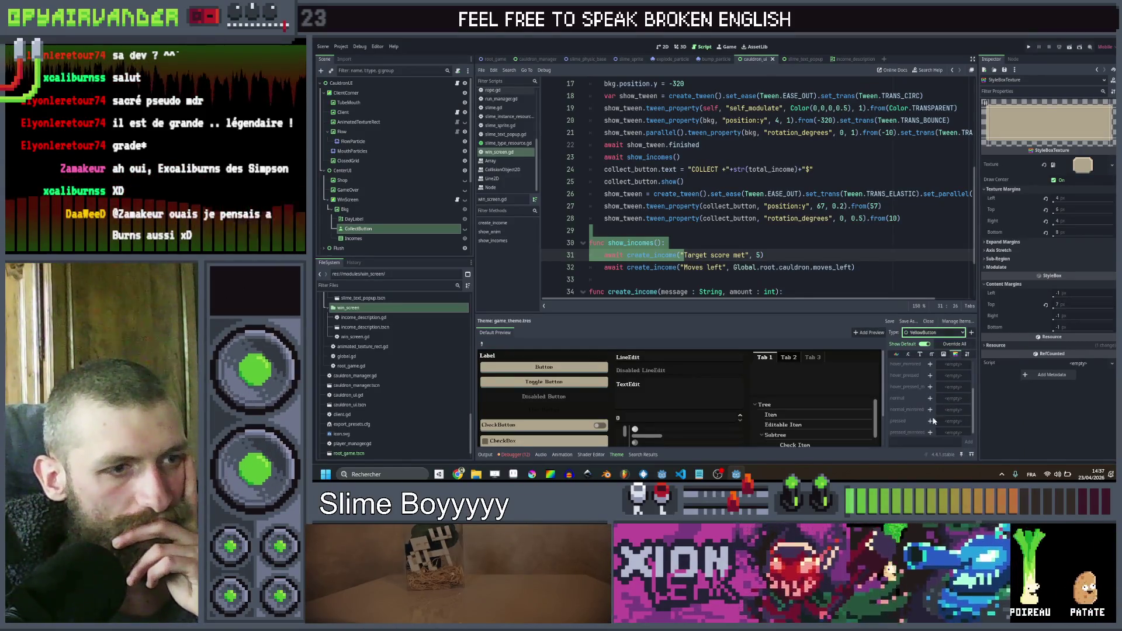
{"action": "left_click", "coordinate": [930, 420]}
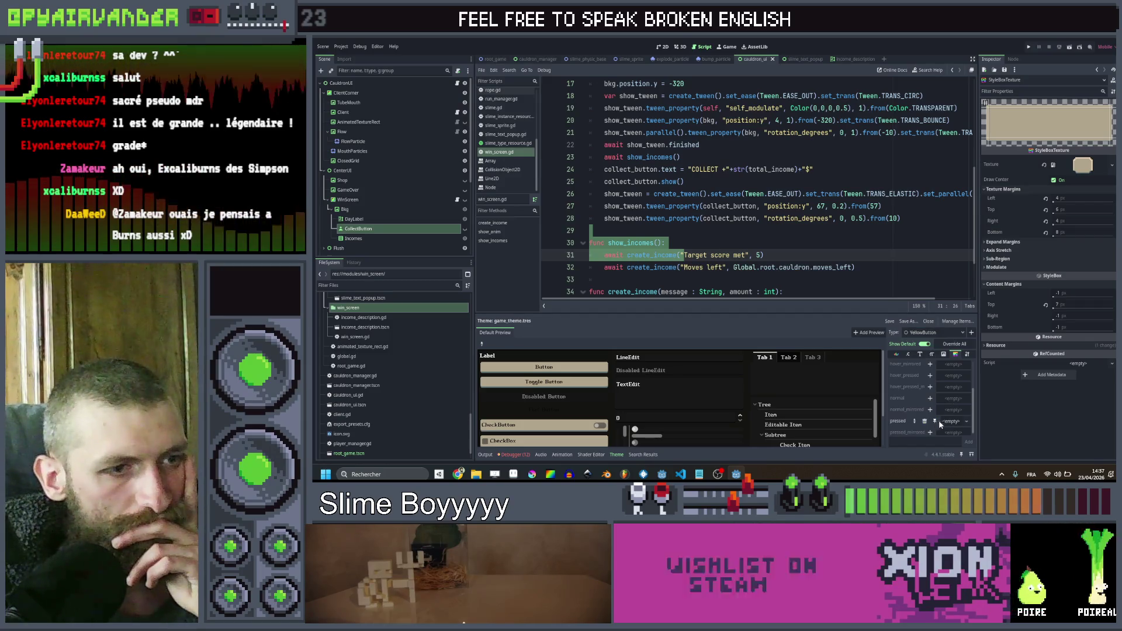
{"action": "left_click", "coordinate": [952, 421]}
{"action": "left_click", "coordinate": [958, 437]}
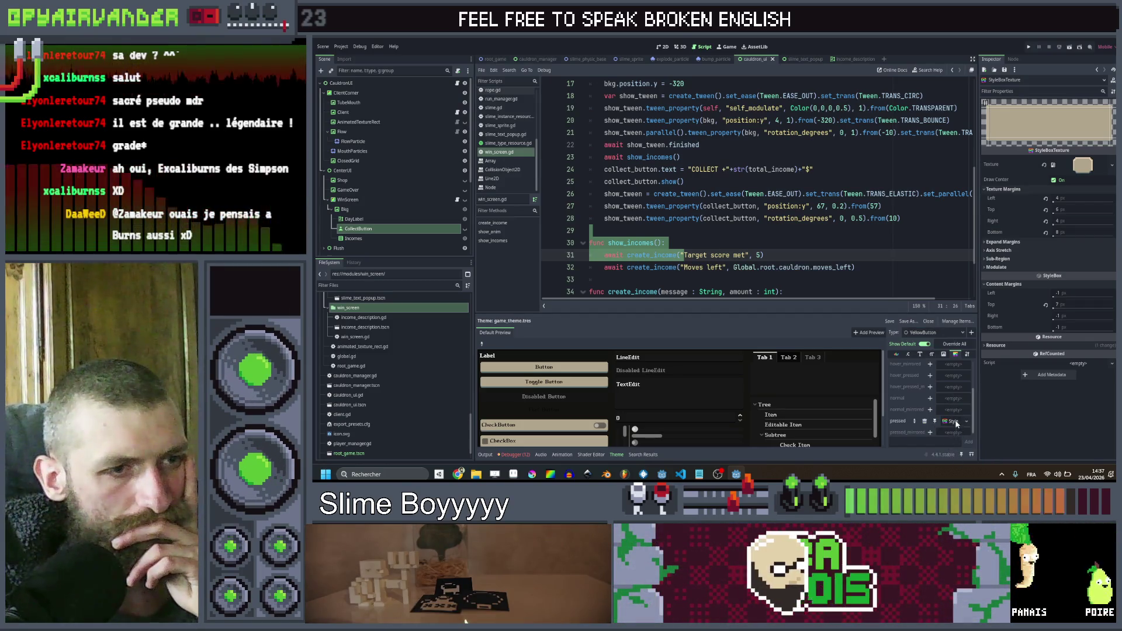
{"action": "left_click", "coordinate": [957, 422]}
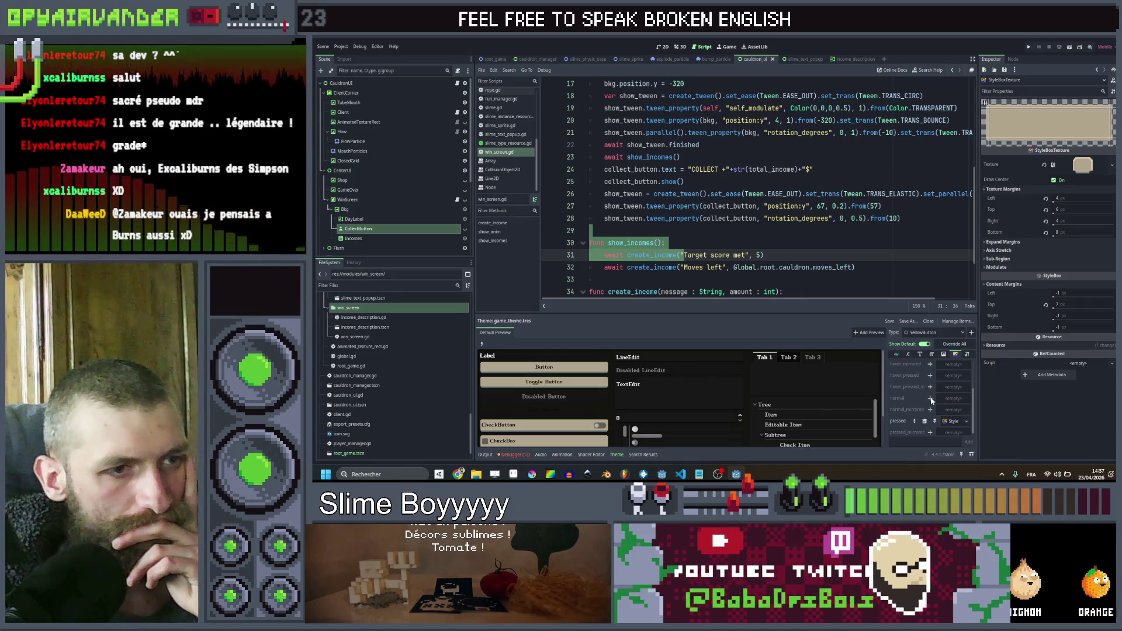
Step: Give the normal and hover states styles and make each unique
{"action": "left_click", "coordinate": [961, 407]}
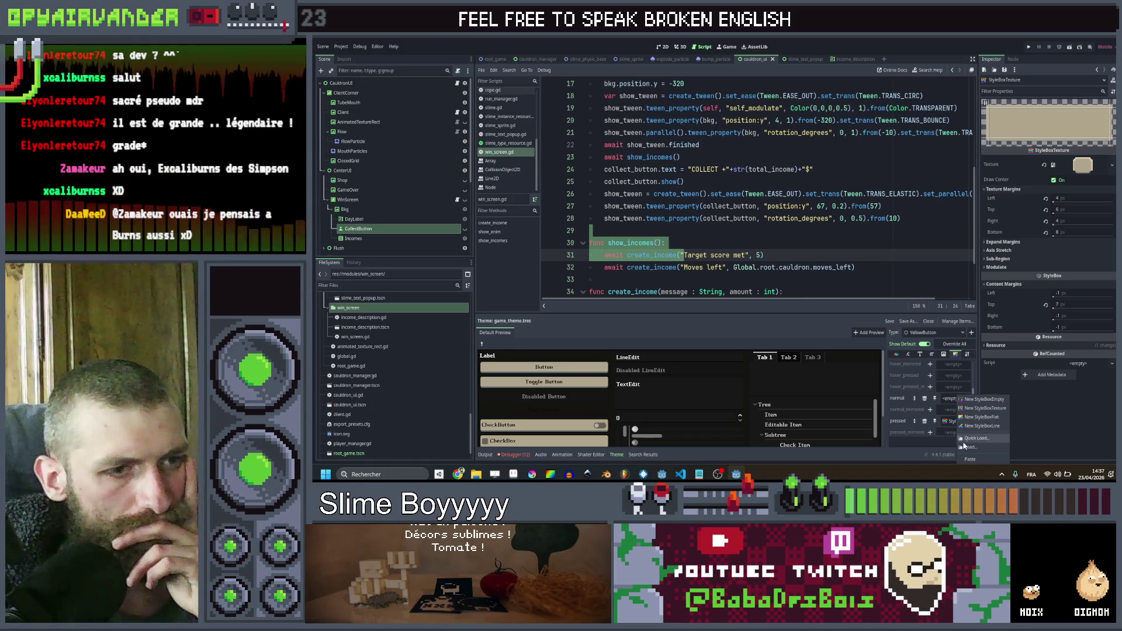
{"action": "left_click", "coordinate": [948, 401]}
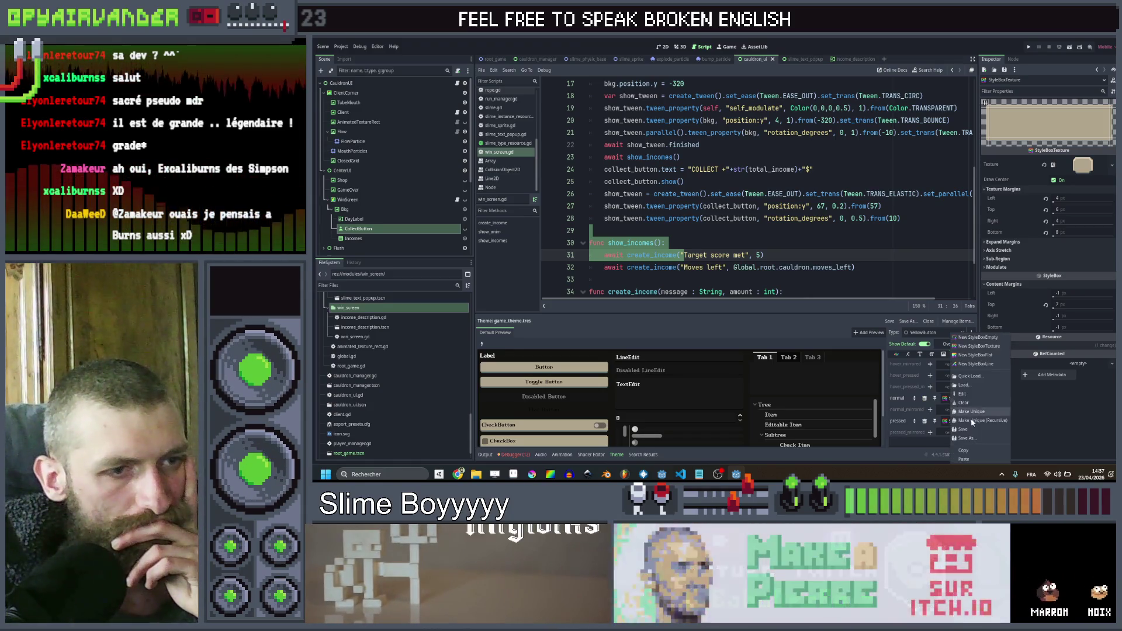
{"action": "left_click", "coordinate": [980, 415]}
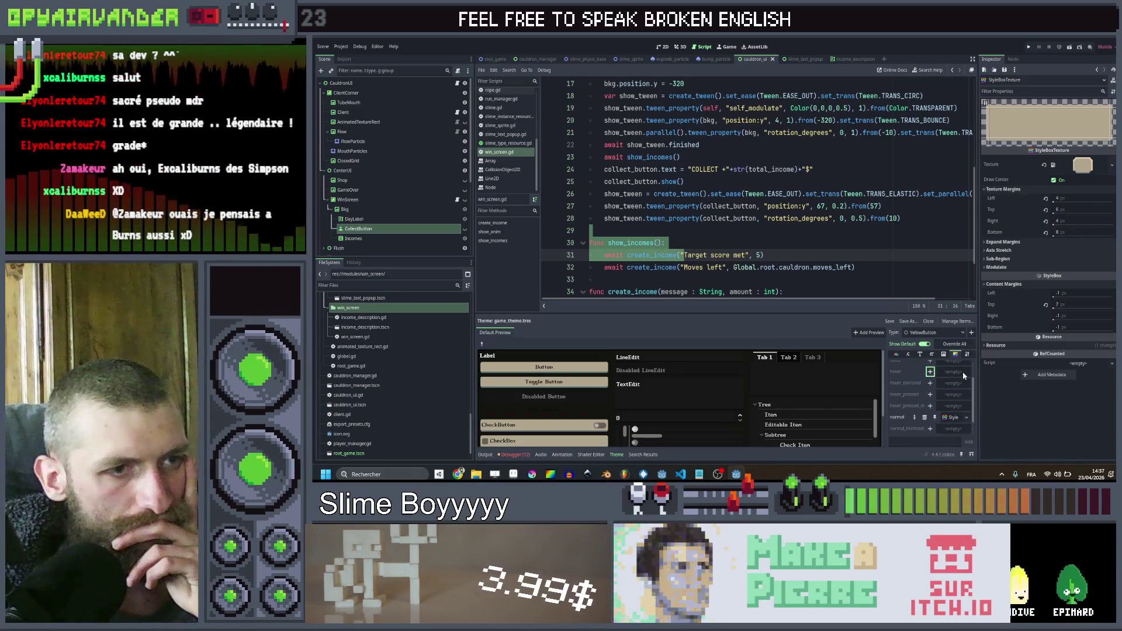
{"action": "left_click", "coordinate": [963, 372]}
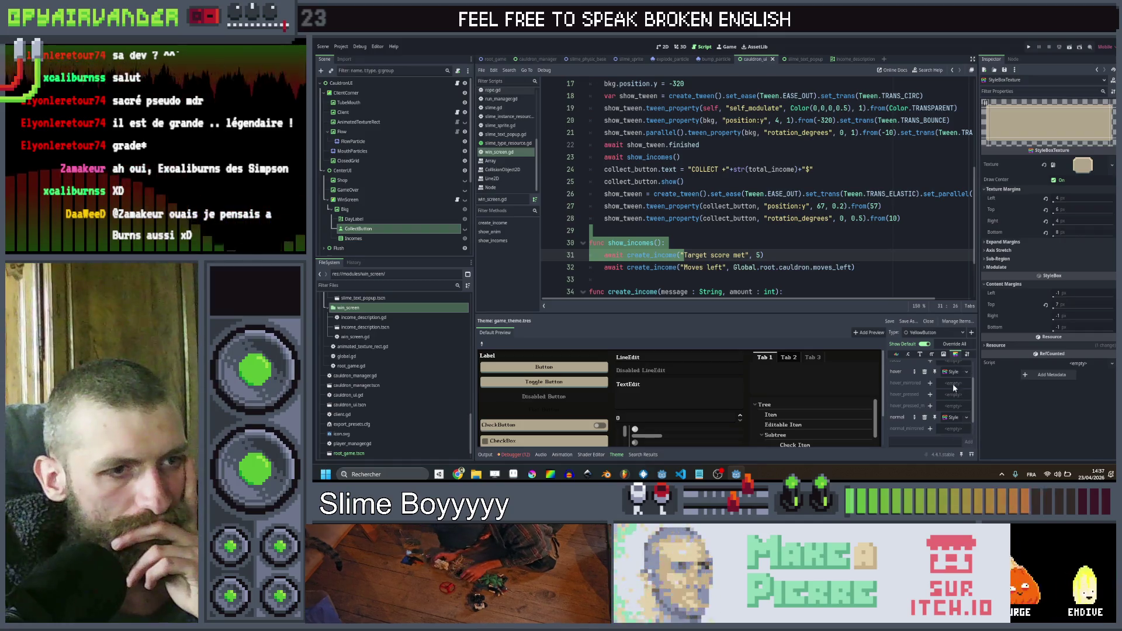
{"action": "left_click", "coordinate": [957, 376]}
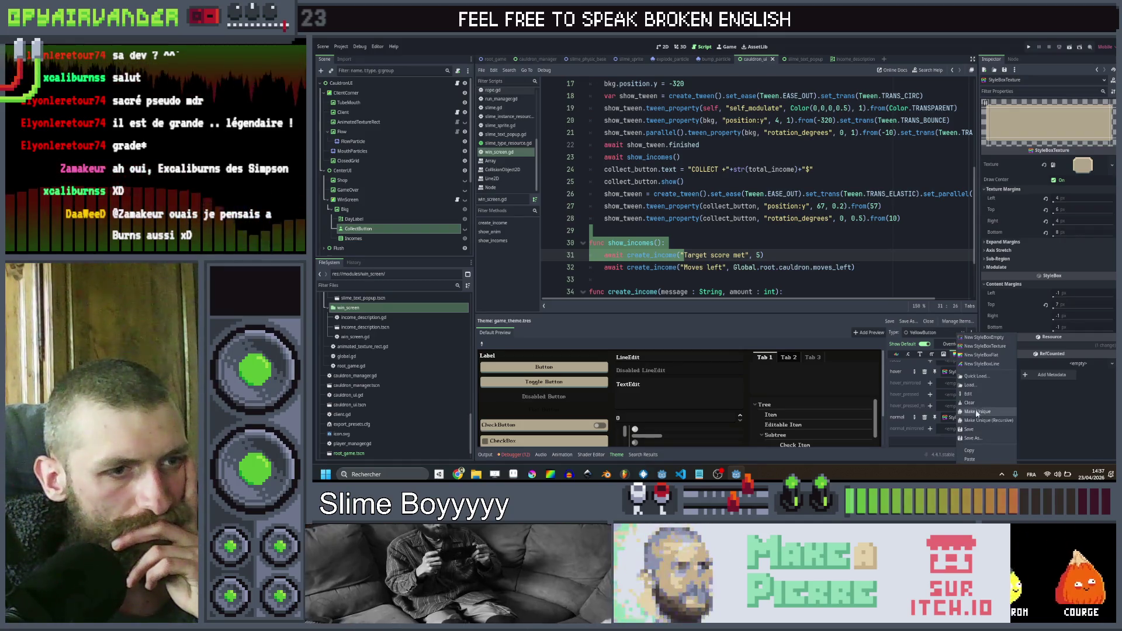
{"action": "left_click", "coordinate": [980, 412]}
{"action": "left_click", "coordinate": [955, 375]}
{"action": "left_click", "coordinate": [1078, 164]}
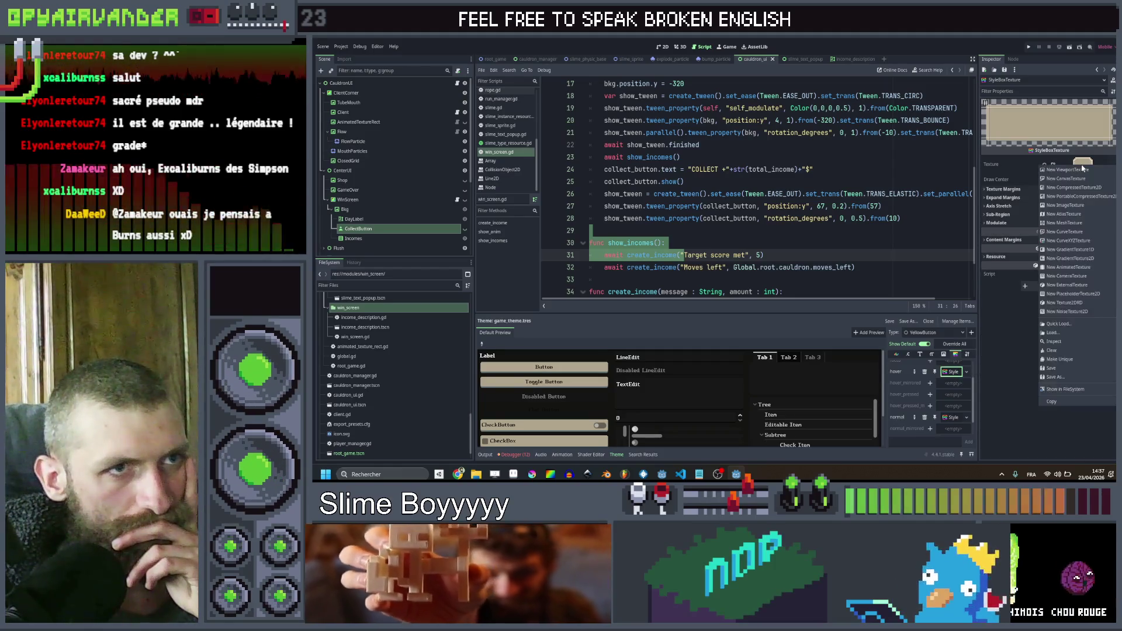
Step: Load the yellow button sprite as the hover style's texture and adjust its top margins
{"action": "left_click", "coordinate": [1065, 325]}
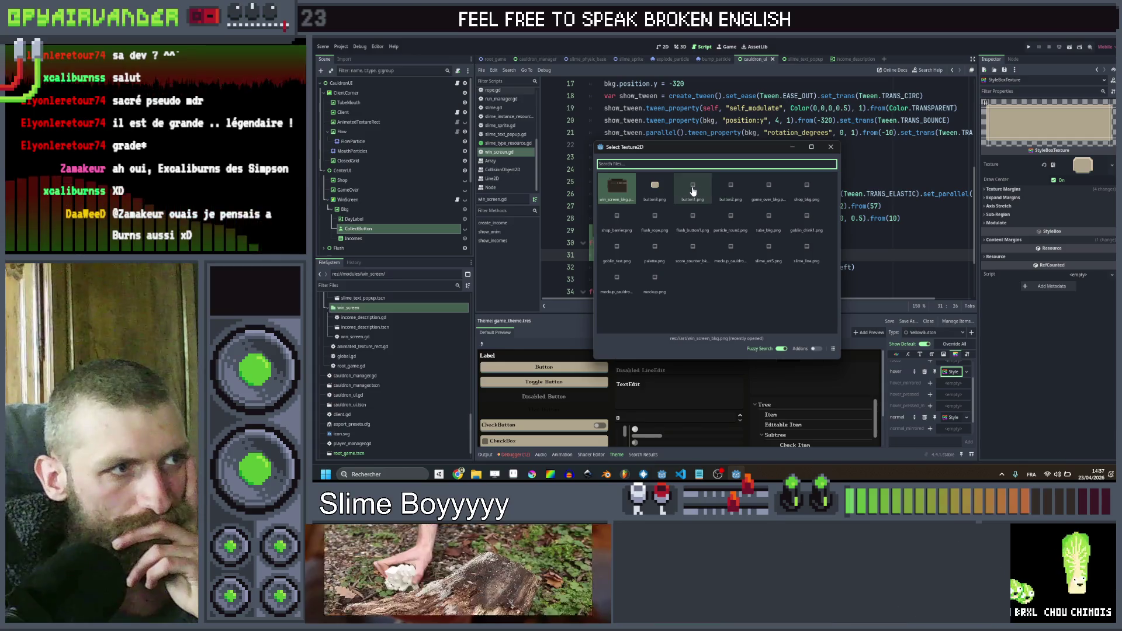
{"action": "type", "text": "buu"}
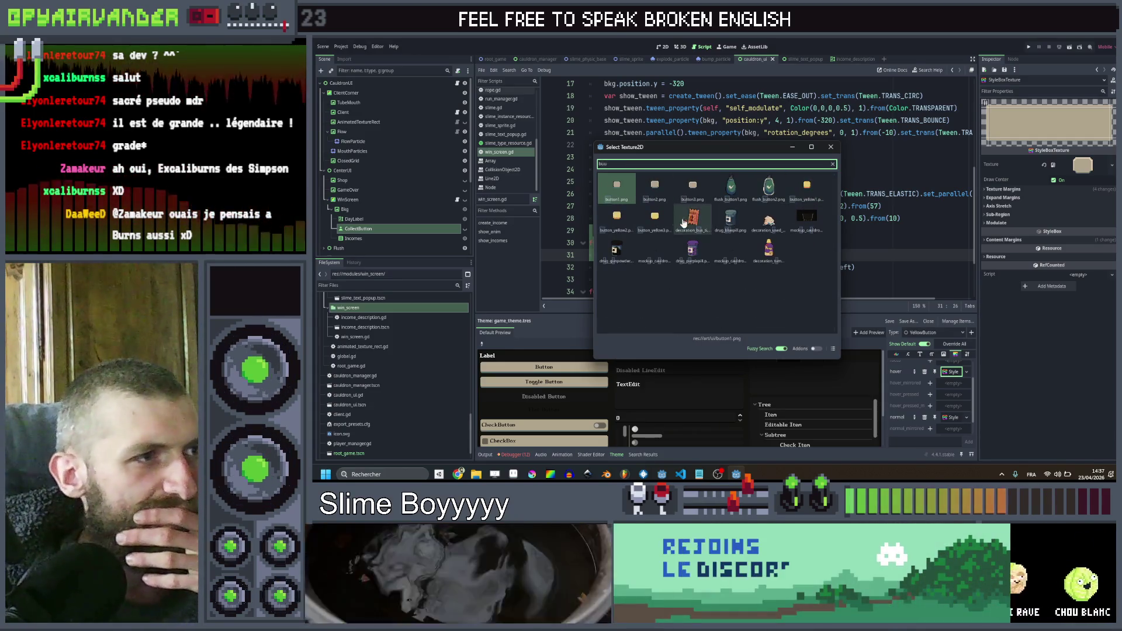
{"action": "double_click", "coordinate": [616, 216]}
{"action": "left_click", "coordinate": [1005, 189]}
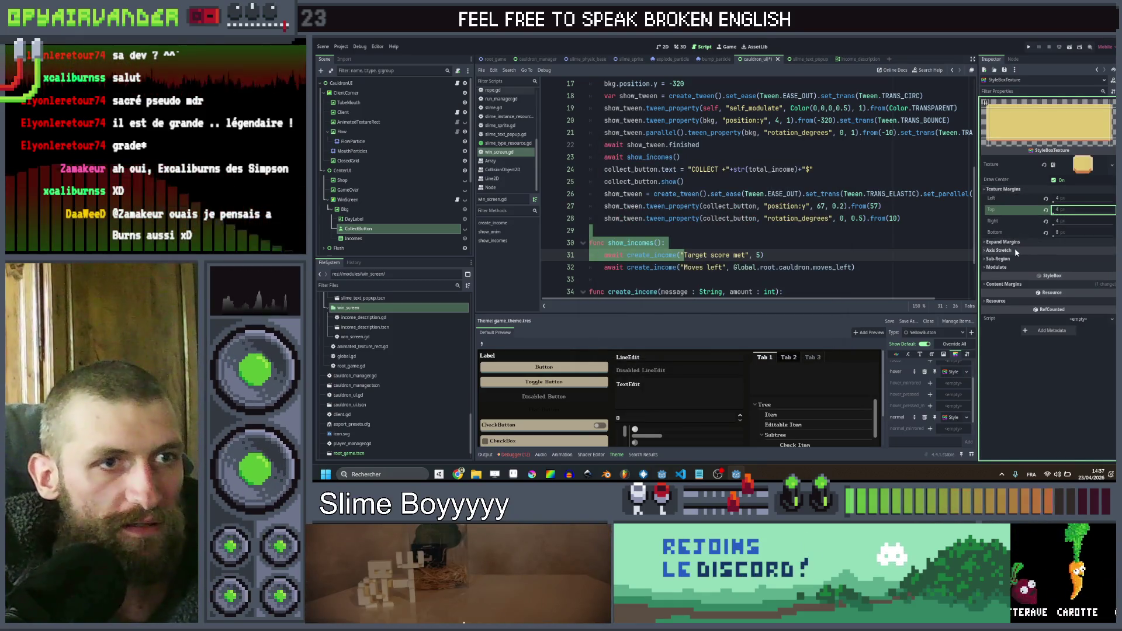
{"action": "left_click", "coordinate": [1003, 284]}
{"action": "left_click", "coordinate": [1067, 305]}
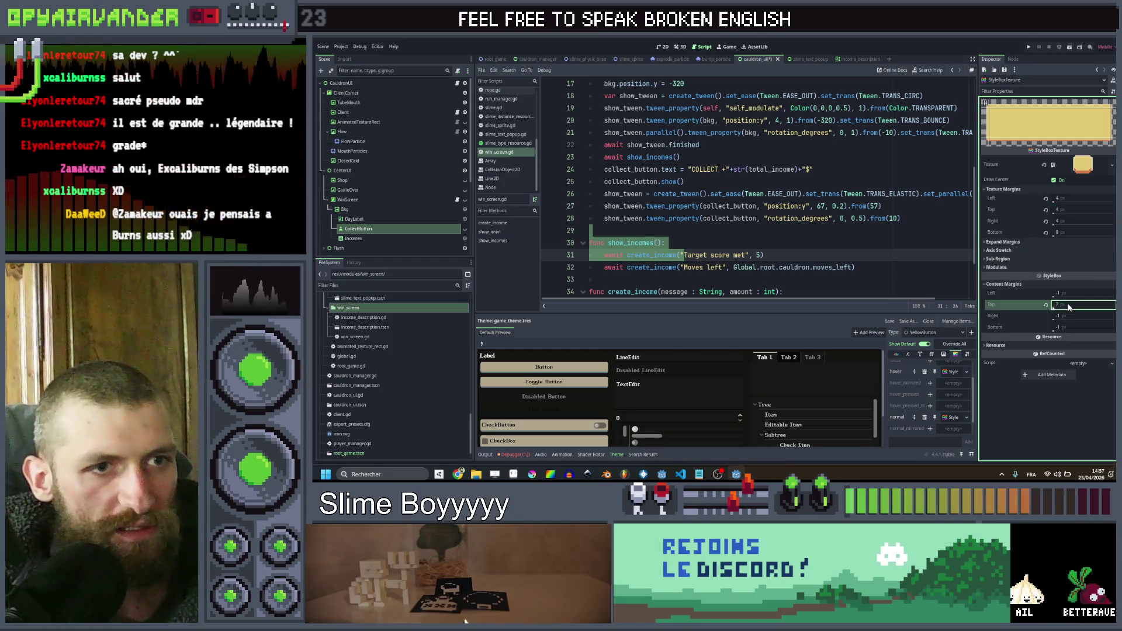
{"action": "key", "text": "Return"}
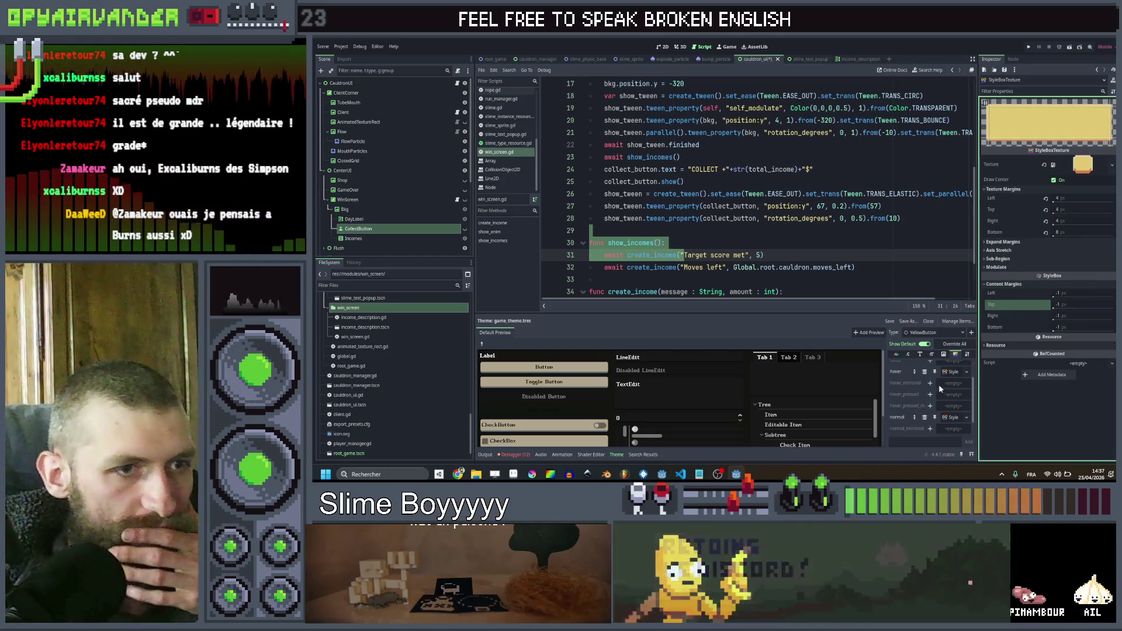
Step: Use the yellow button sprite for the normal style with Texture Margin Top 4
{"action": "left_click", "coordinate": [954, 418]}
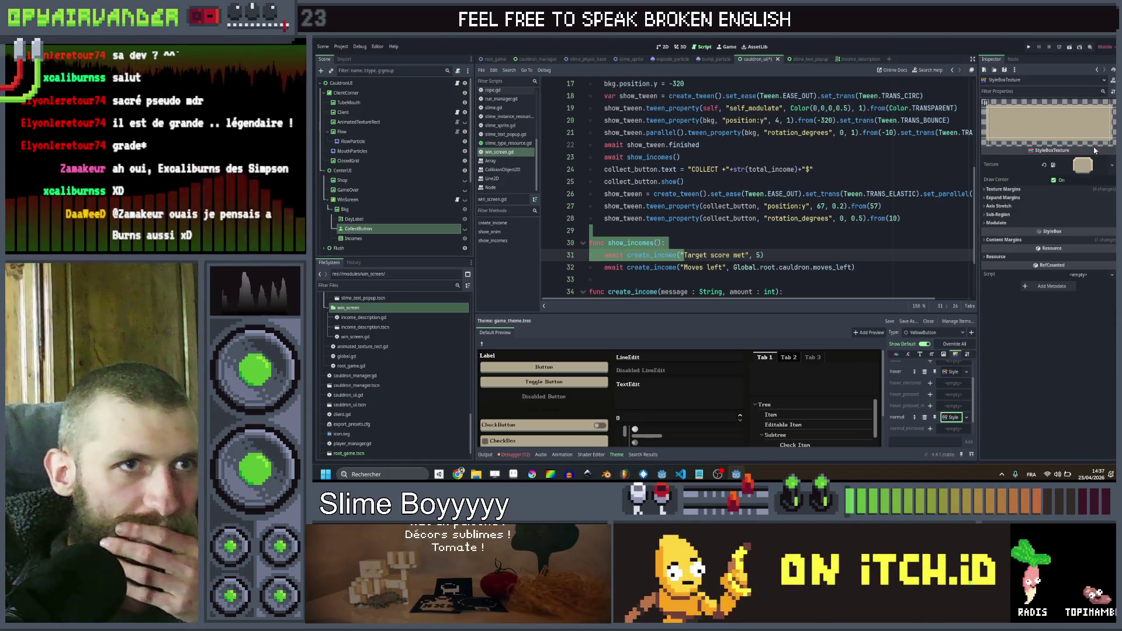
{"action": "left_click", "coordinate": [1112, 165]}
{"action": "left_click", "coordinate": [1074, 319]}
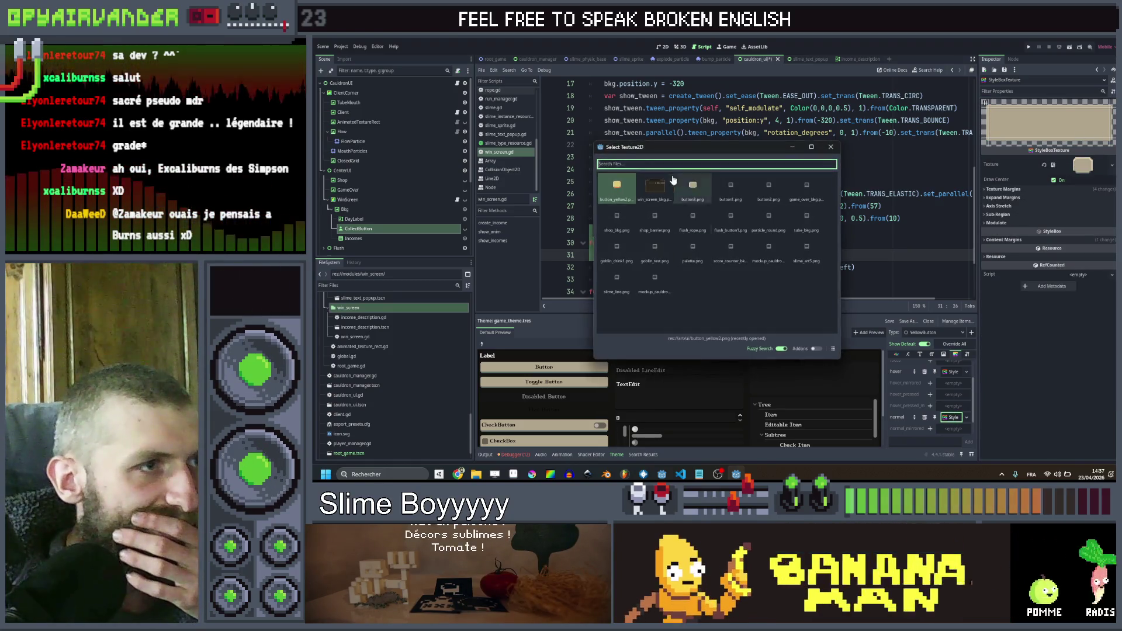
{"action": "type", "text": "bu"}
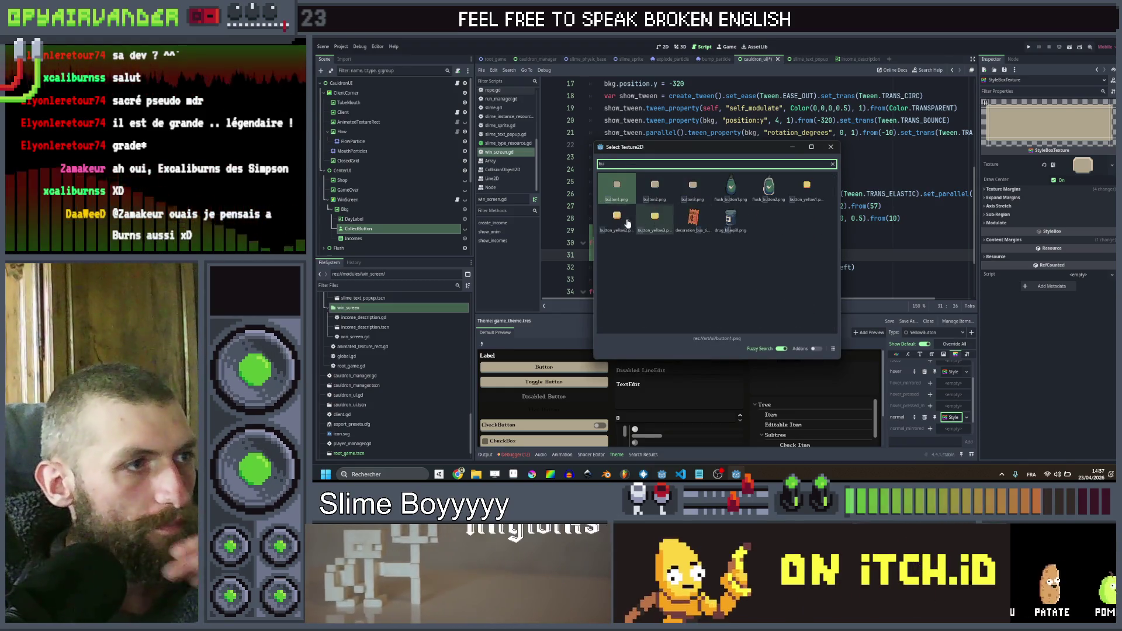
{"action": "double_click", "coordinate": [640, 224]}
{"action": "left_click", "coordinate": [1022, 191]}
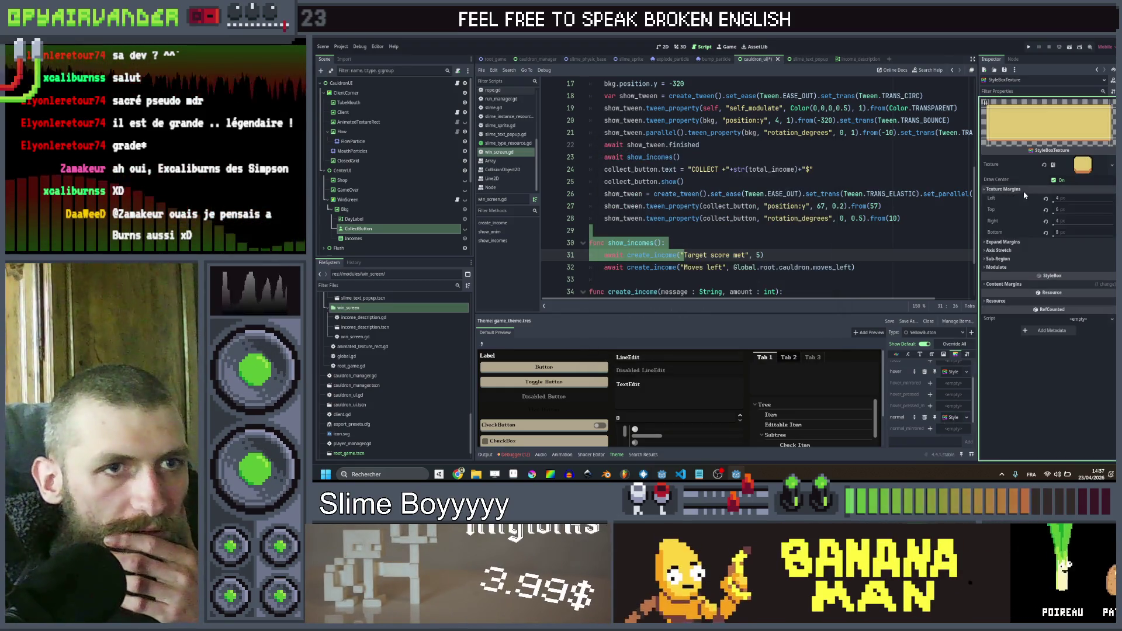
{"action": "left_click", "coordinate": [1067, 209]}
{"action": "type", "text": "4"}
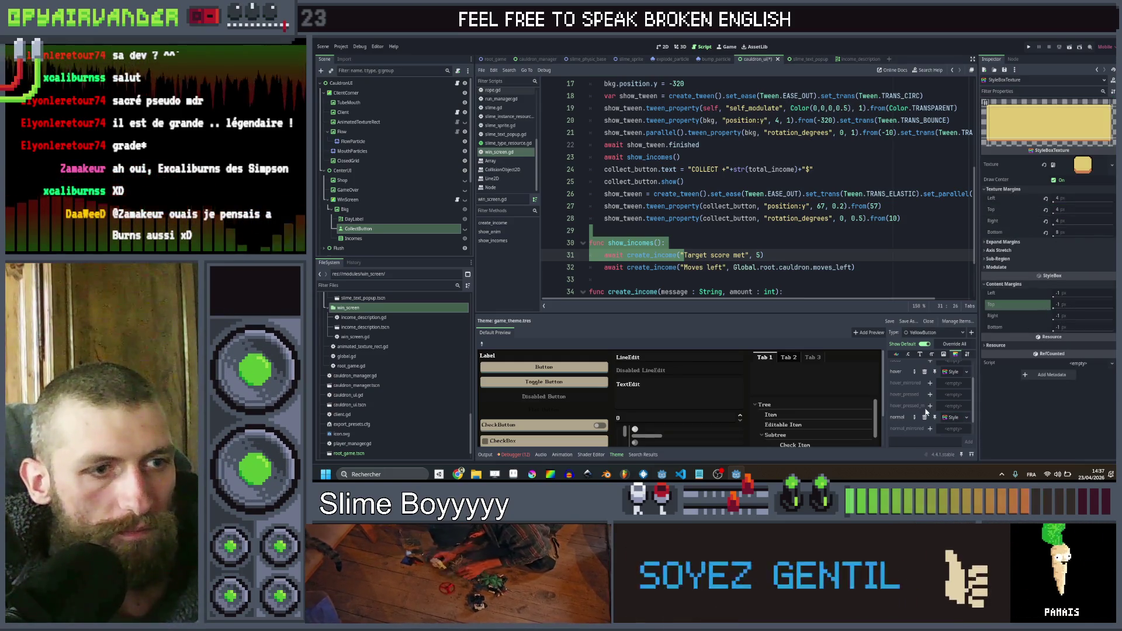
{"action": "scroll", "coordinate": [944, 404], "scroll_direction": "down", "scroll_amount": 1}
Step: Apply the yellow button sprite to the pressed style and save the theme
{"action": "left_click", "coordinate": [953, 421]}
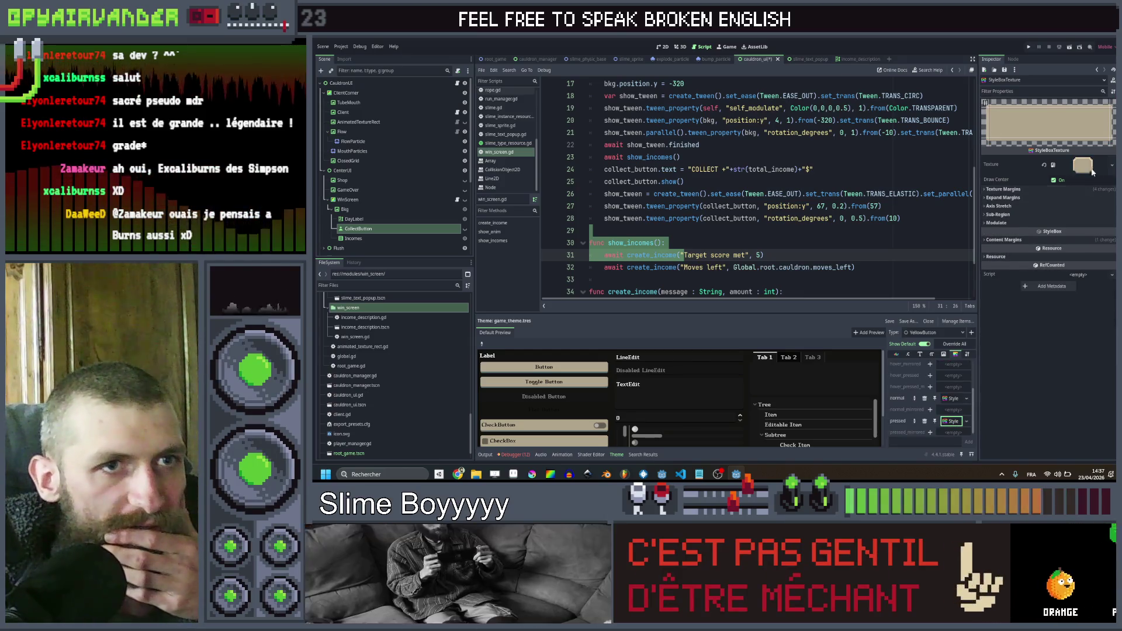
{"action": "left_click", "coordinate": [1112, 165]}
{"action": "left_click", "coordinate": [1069, 374]}
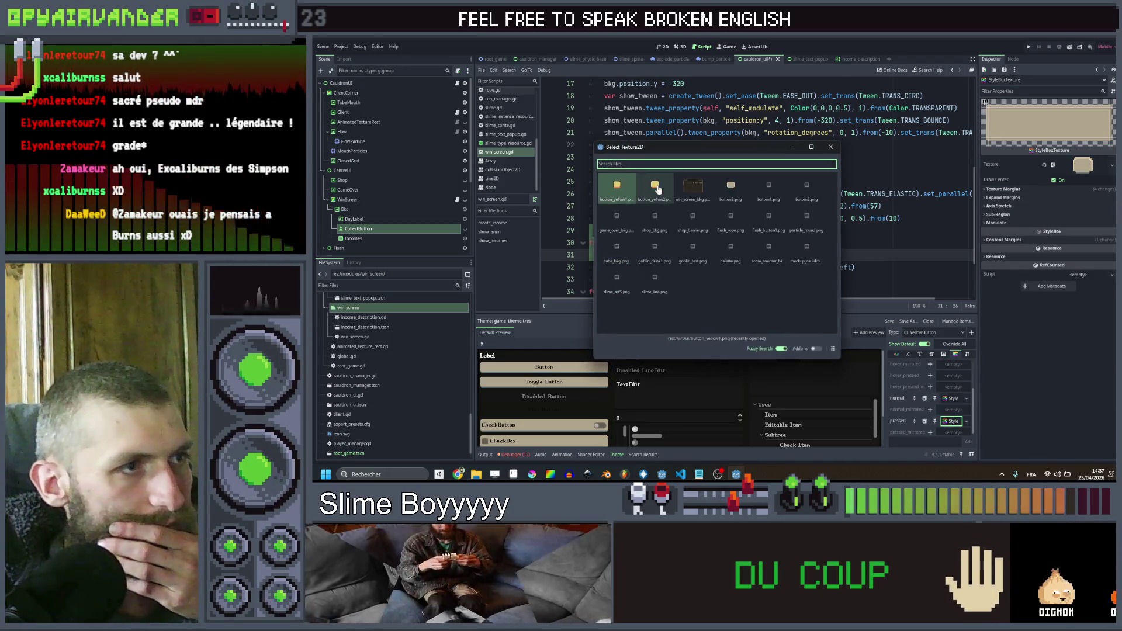
{"action": "type", "text": "bu"}
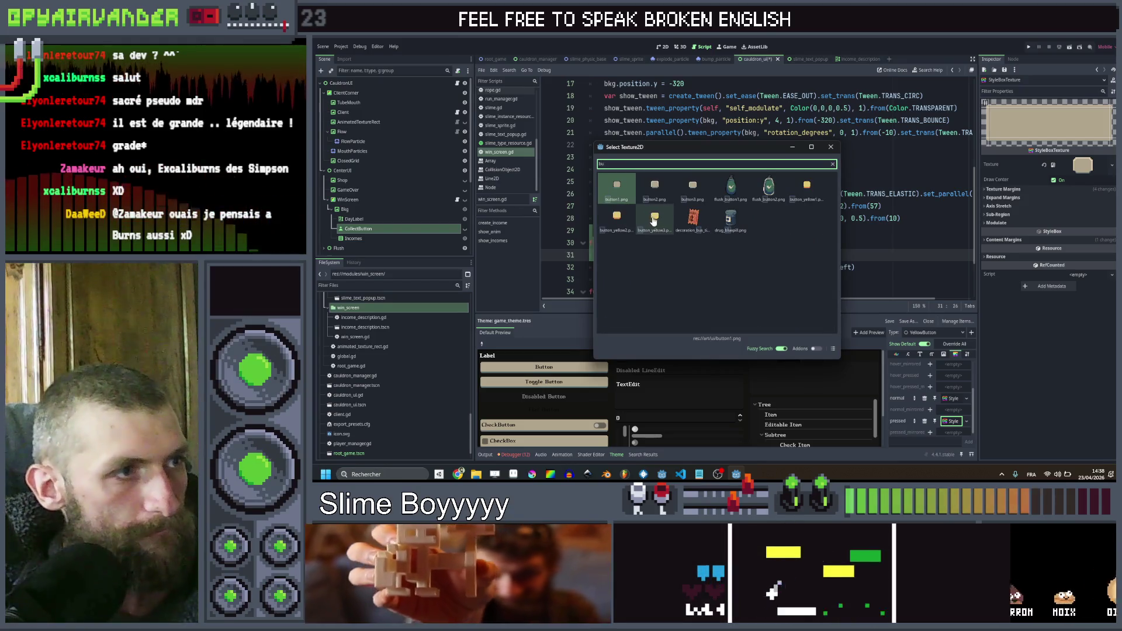
{"action": "double_click", "coordinate": [653, 220]}
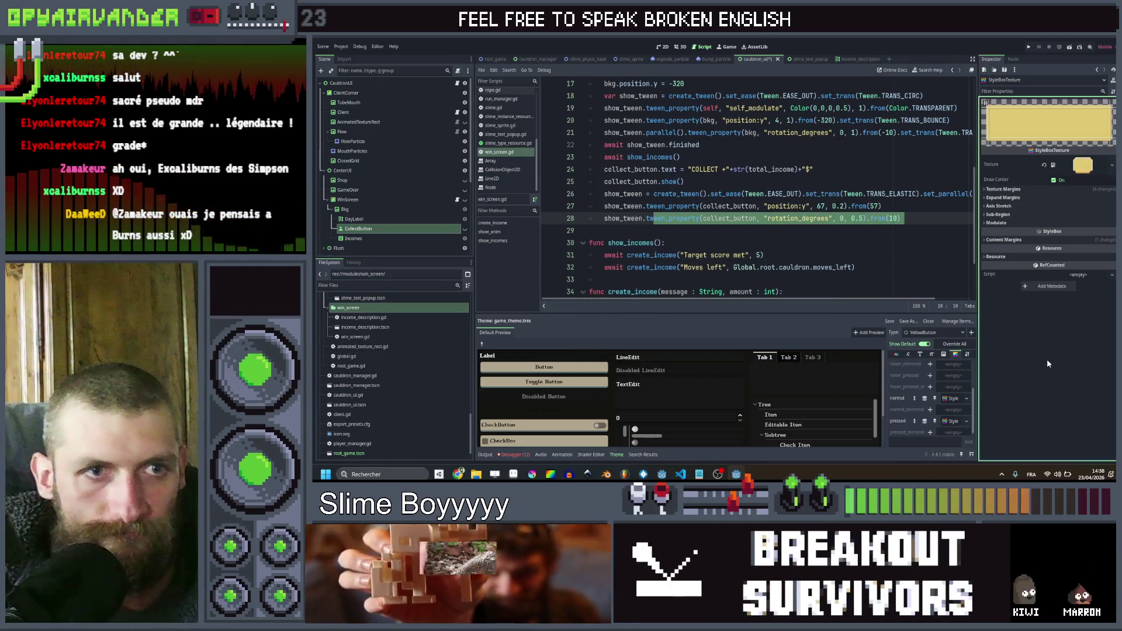
{"action": "key", "text": "ctrl+s"}
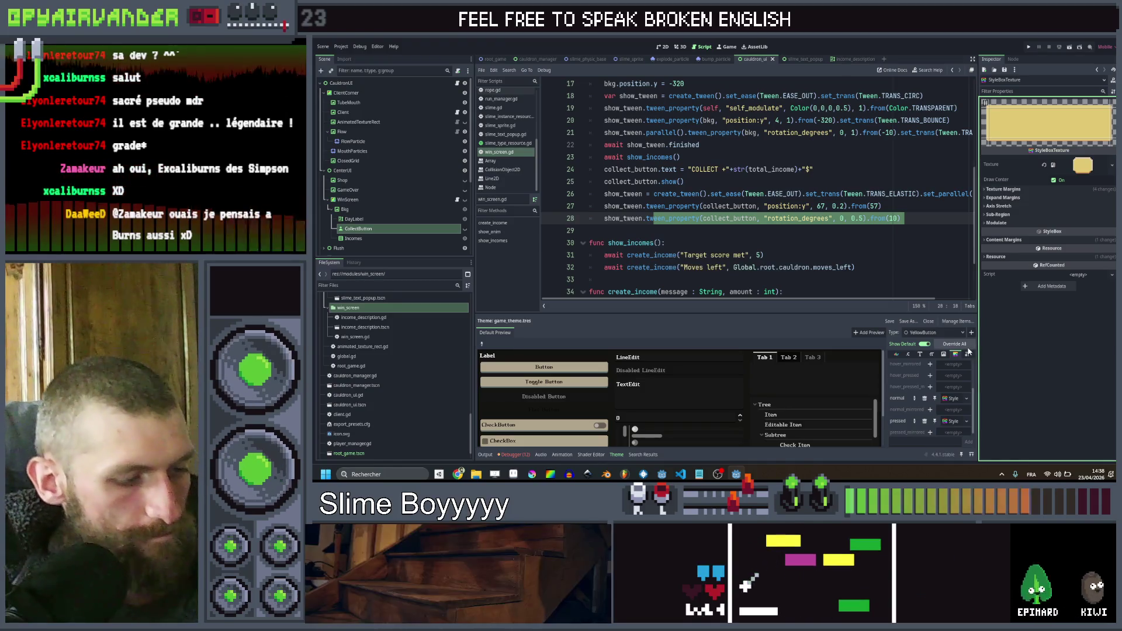
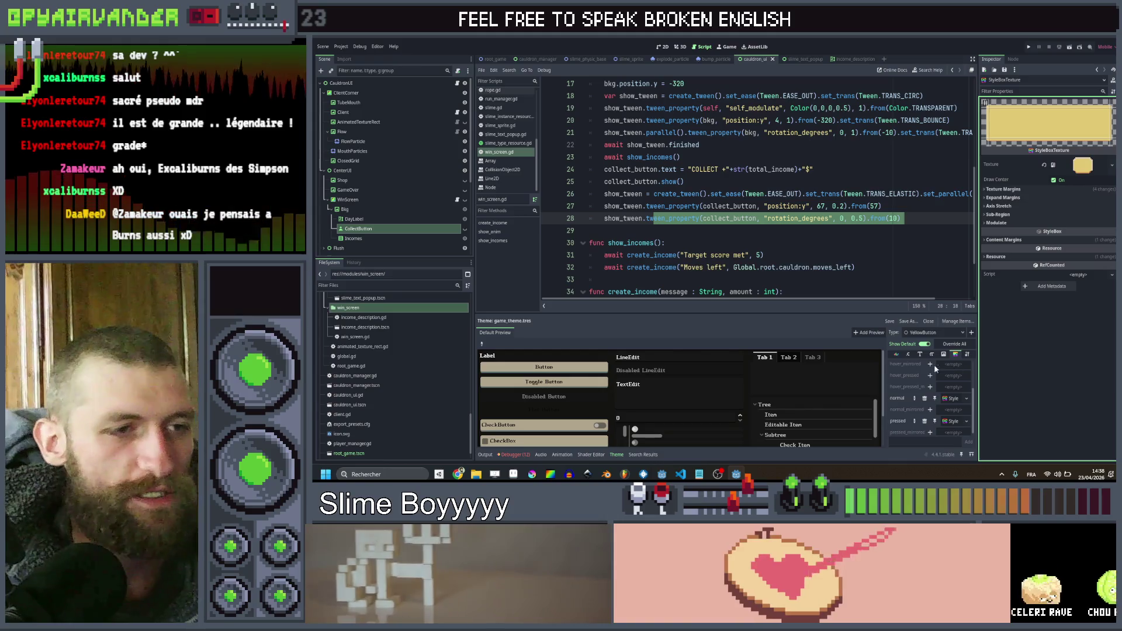
Step: Give the CollectButton node the YellowButton Type Variation in the Inspector's Theme section
{"action": "left_click", "coordinate": [920, 354]}
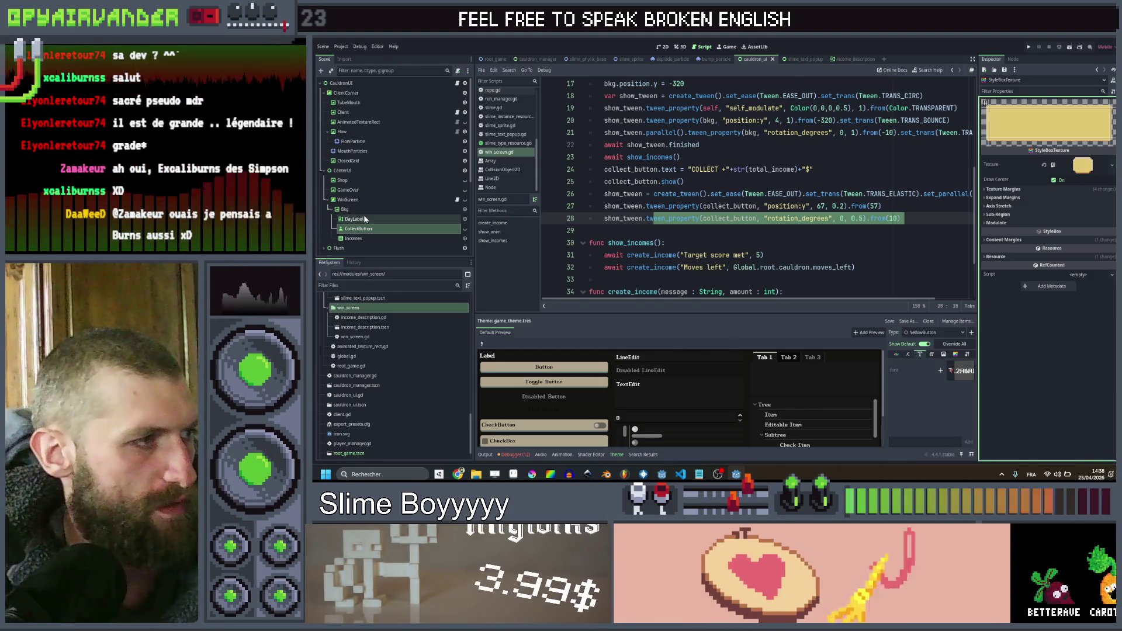
{"action": "left_click", "coordinate": [362, 229]}
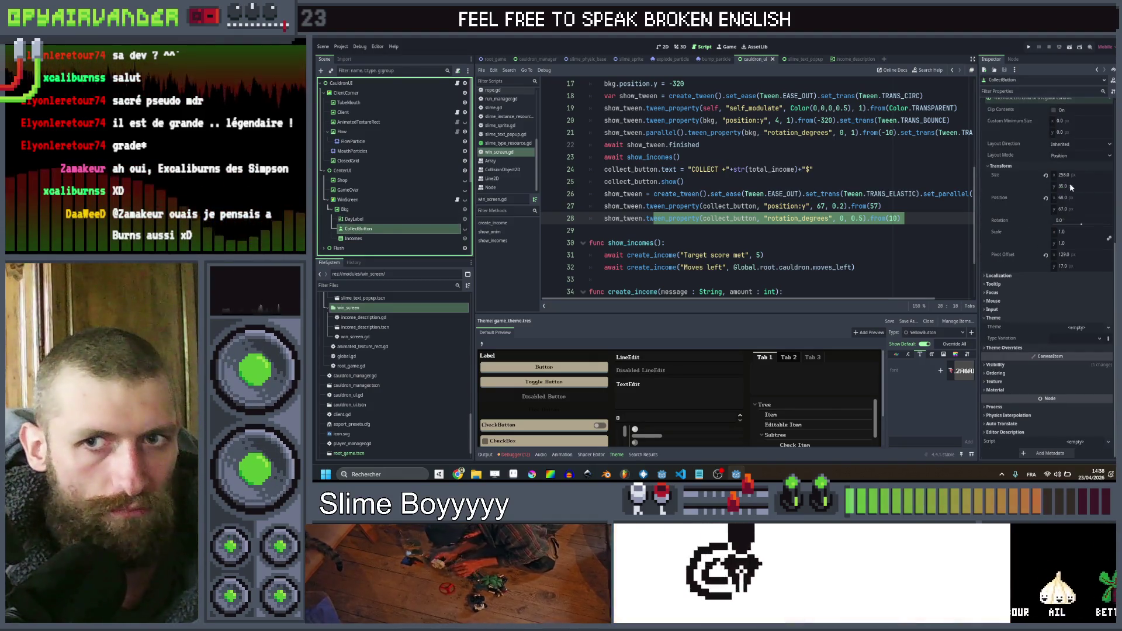
{"action": "scroll", "coordinate": [1068, 184], "scroll_direction": "up", "scroll_amount": 3}
{"action": "scroll", "coordinate": [1067, 184], "scroll_direction": "down", "scroll_amount": 3}
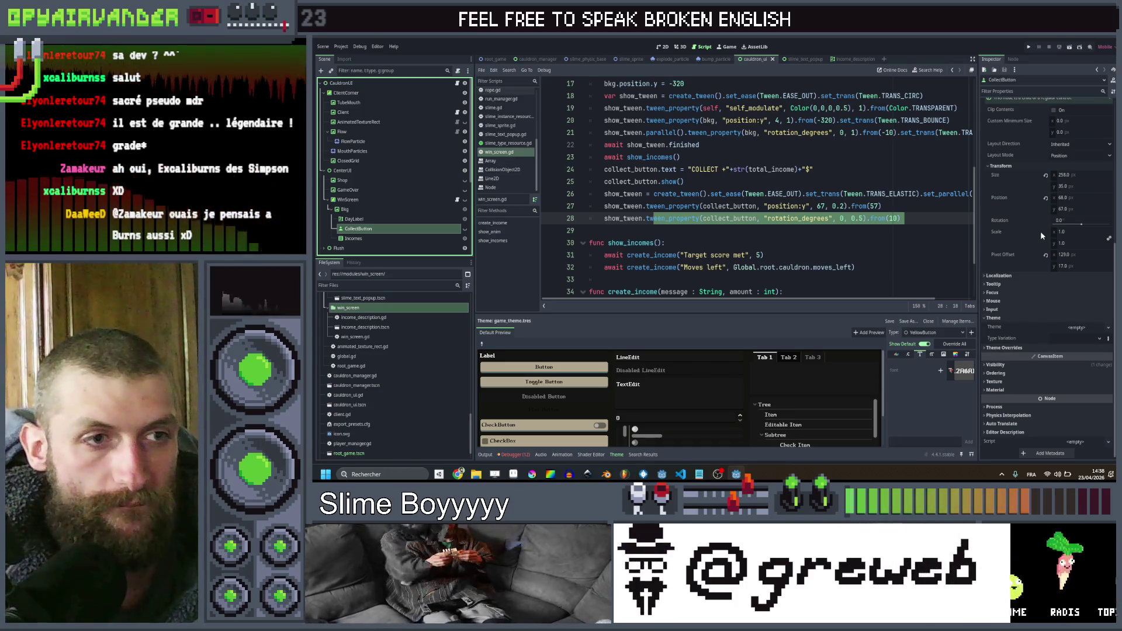
{"action": "left_click", "coordinate": [1064, 341]}
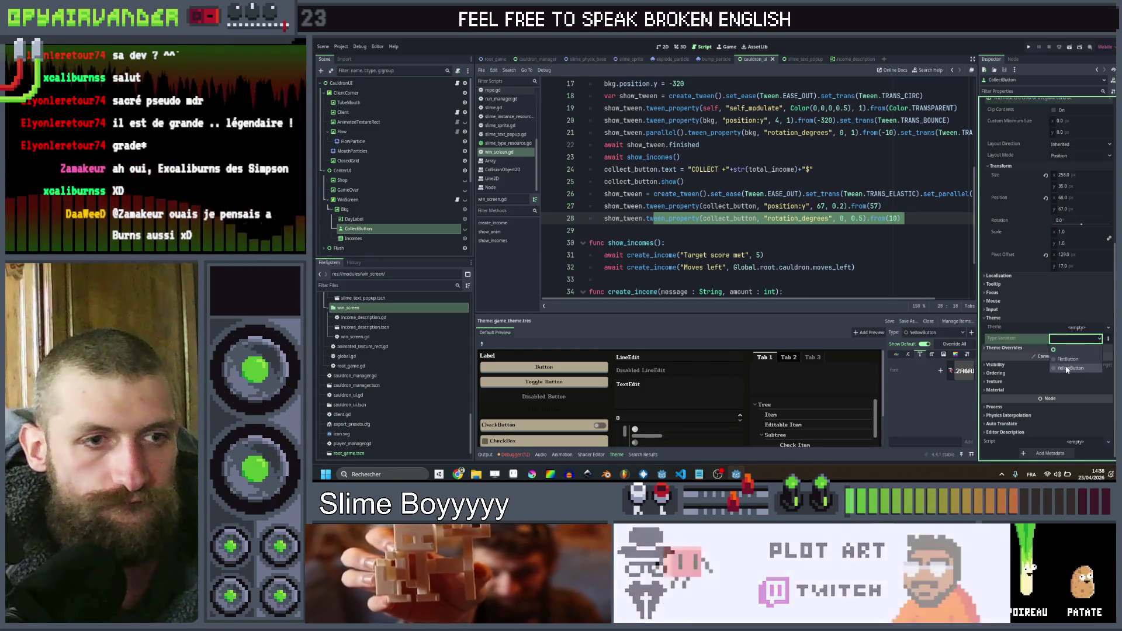
{"action": "left_click", "coordinate": [1065, 367]}
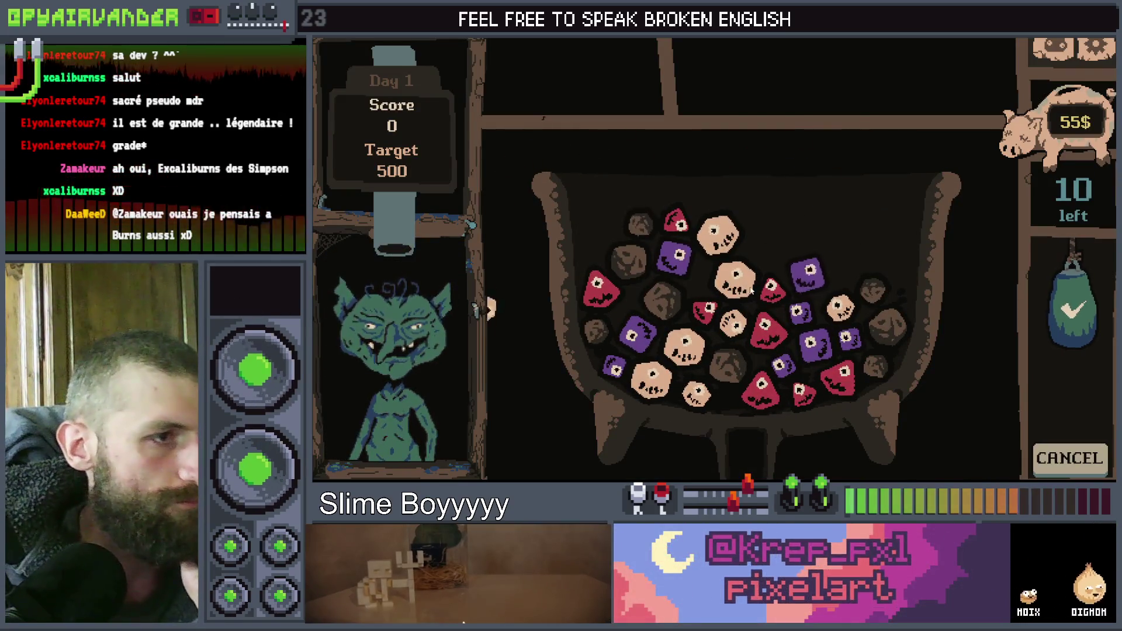
Step: Play a shift by merging a skull chip chain, collect the +14$ reward, then stop the game
{"action": "left_click", "coordinate": [742, 280]}
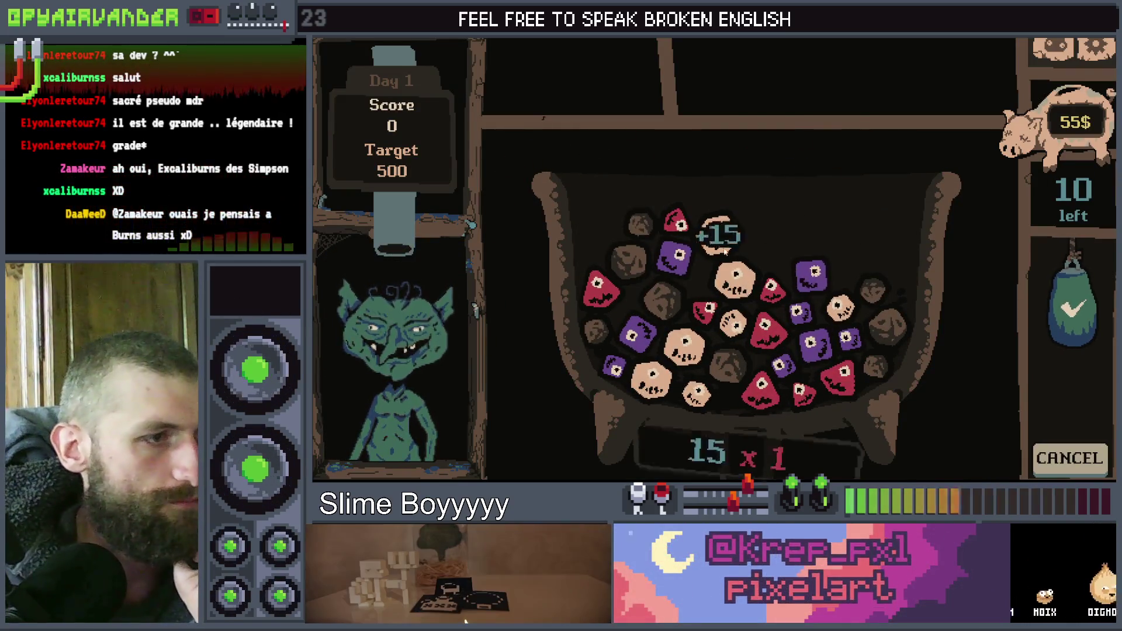
{"action": "left_click", "coordinate": [1046, 315]}
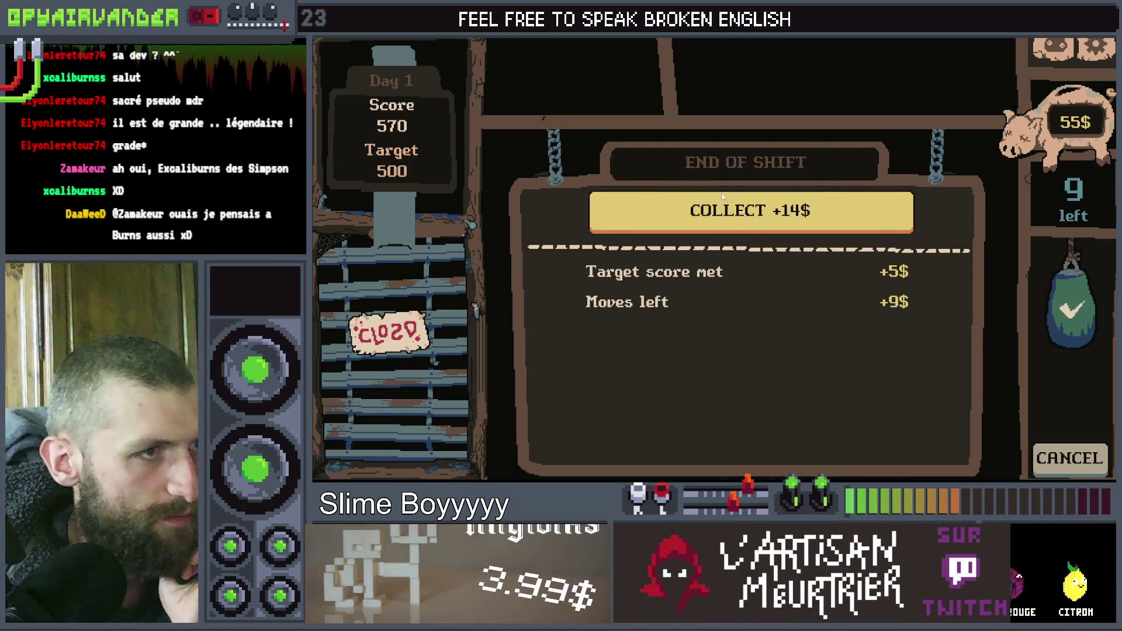
{"action": "left_click", "coordinate": [723, 199]}
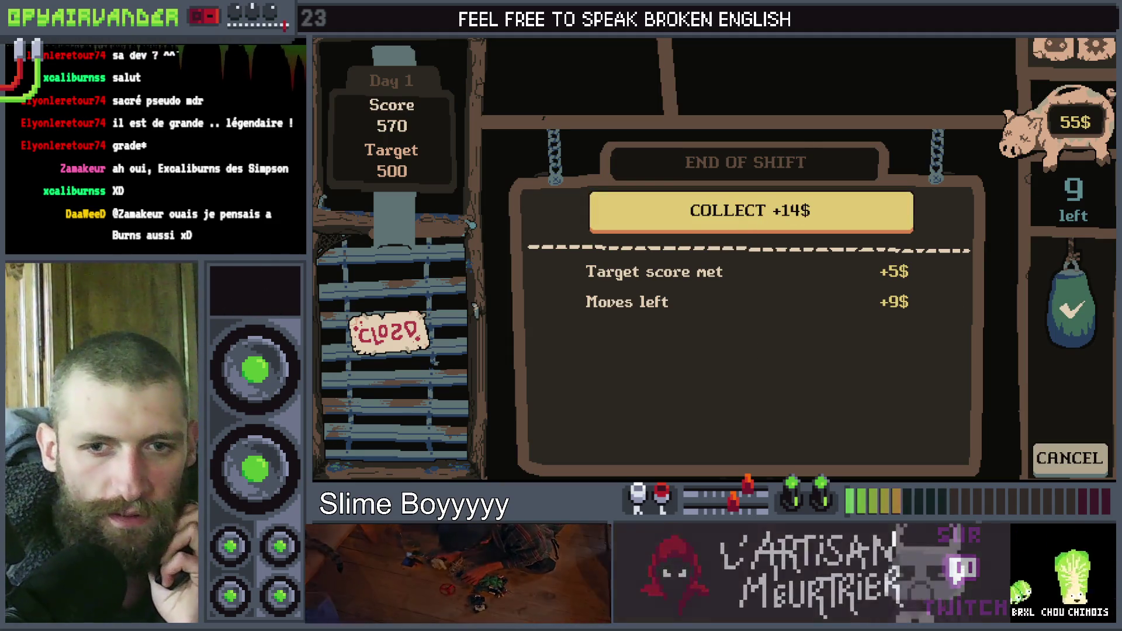
{"action": "key", "text": "F8"}
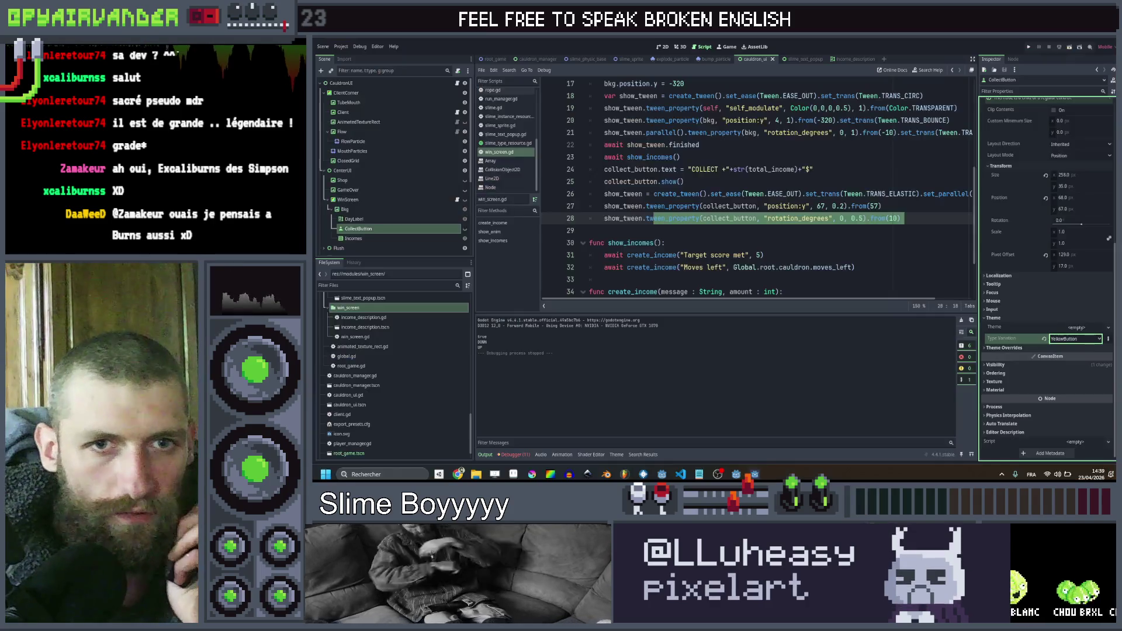
Step: Show the Button theme type's colour properties in the Theme editor
{"action": "left_click", "coordinate": [616, 455]}
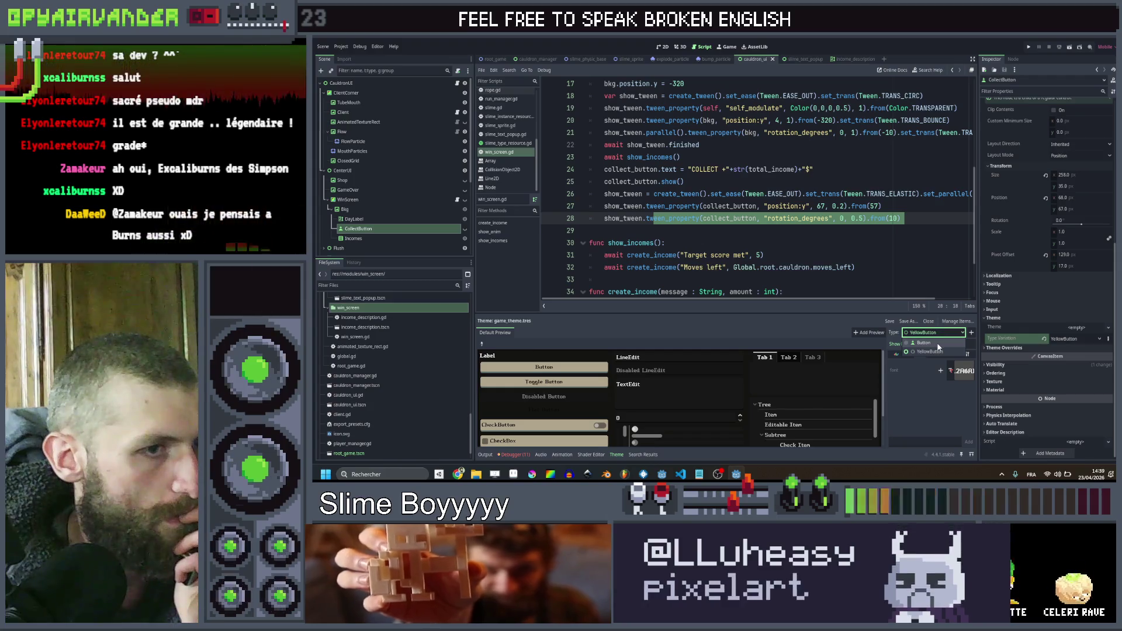
{"action": "left_click", "coordinate": [935, 343]}
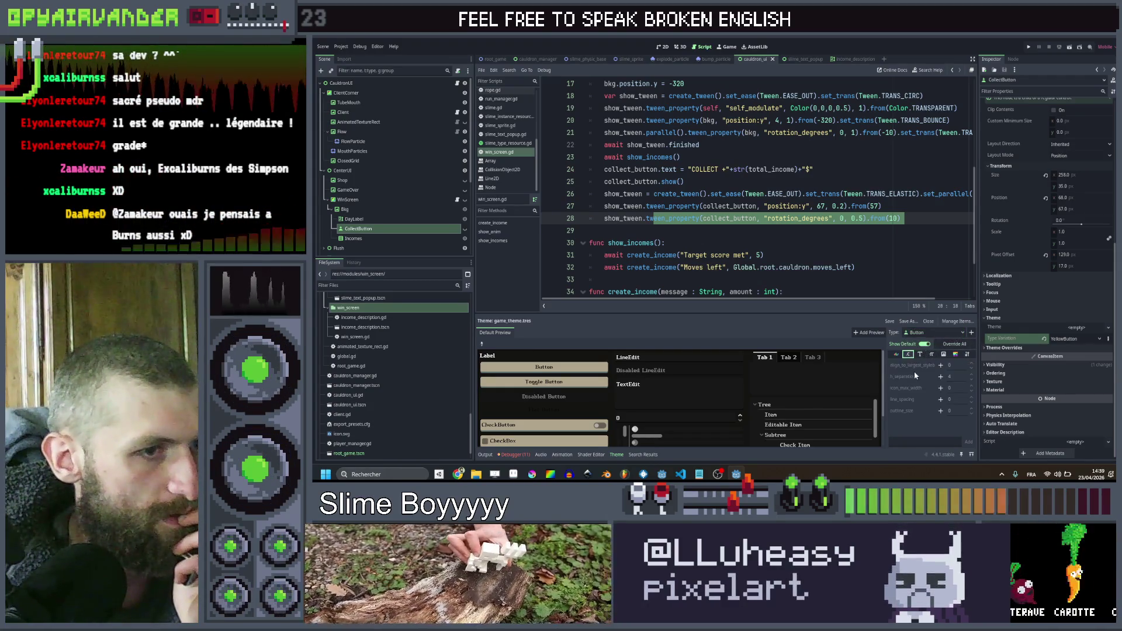
{"action": "left_click", "coordinate": [896, 354]}
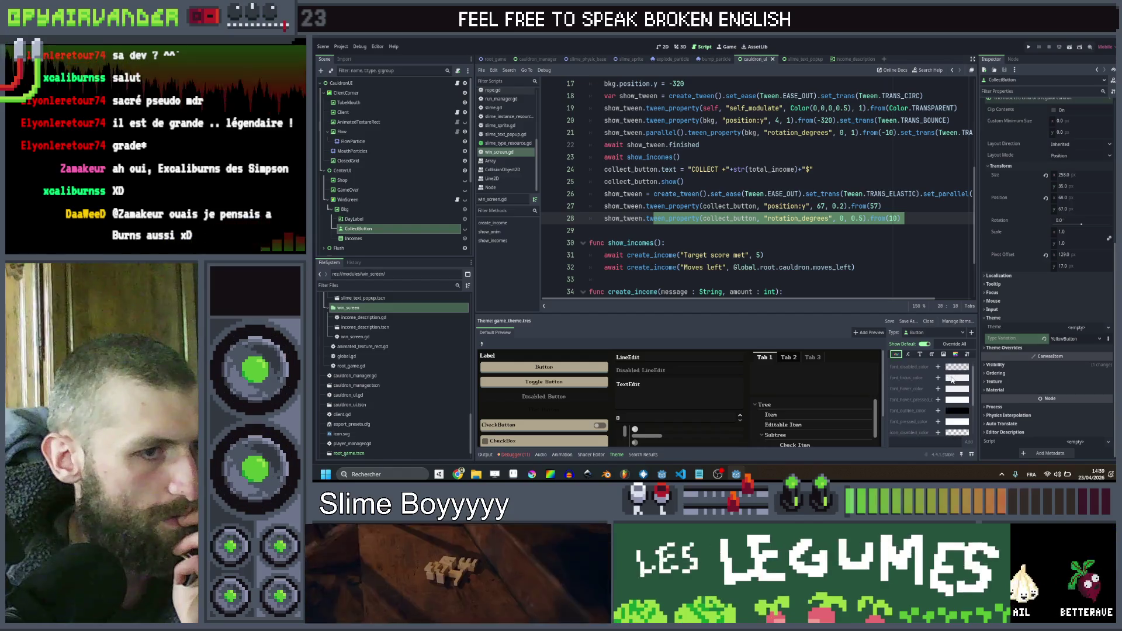
{"action": "scroll", "coordinate": [951, 409], "scroll_direction": "down", "scroll_amount": 1}
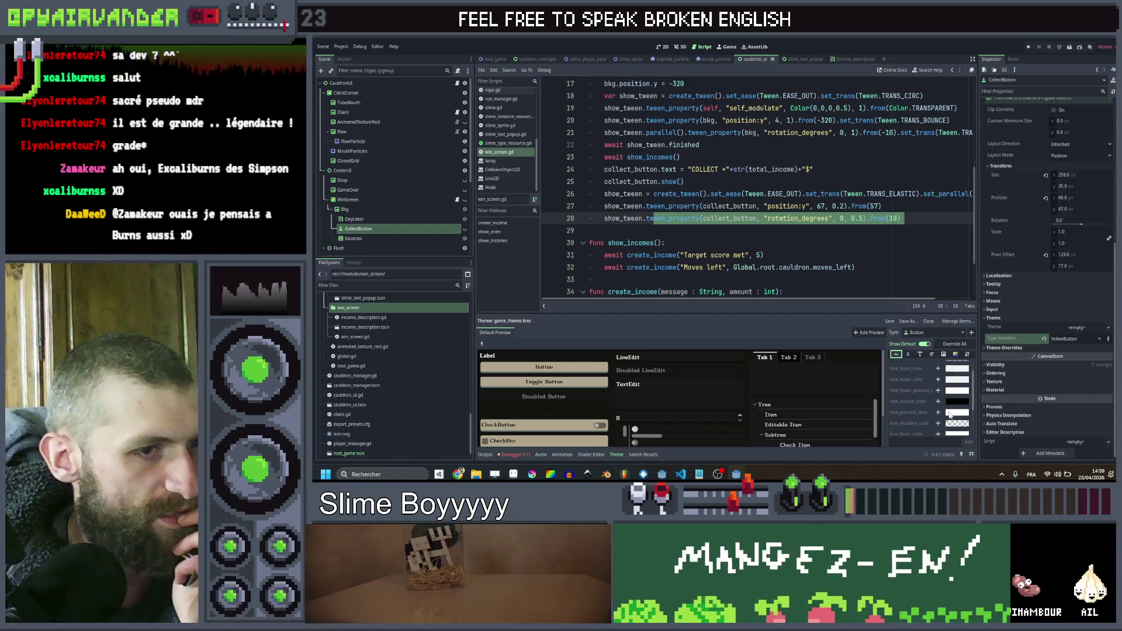
Step: Override font_pressed_color and set it to the dark colour 161511
{"action": "left_click", "coordinate": [938, 412]}
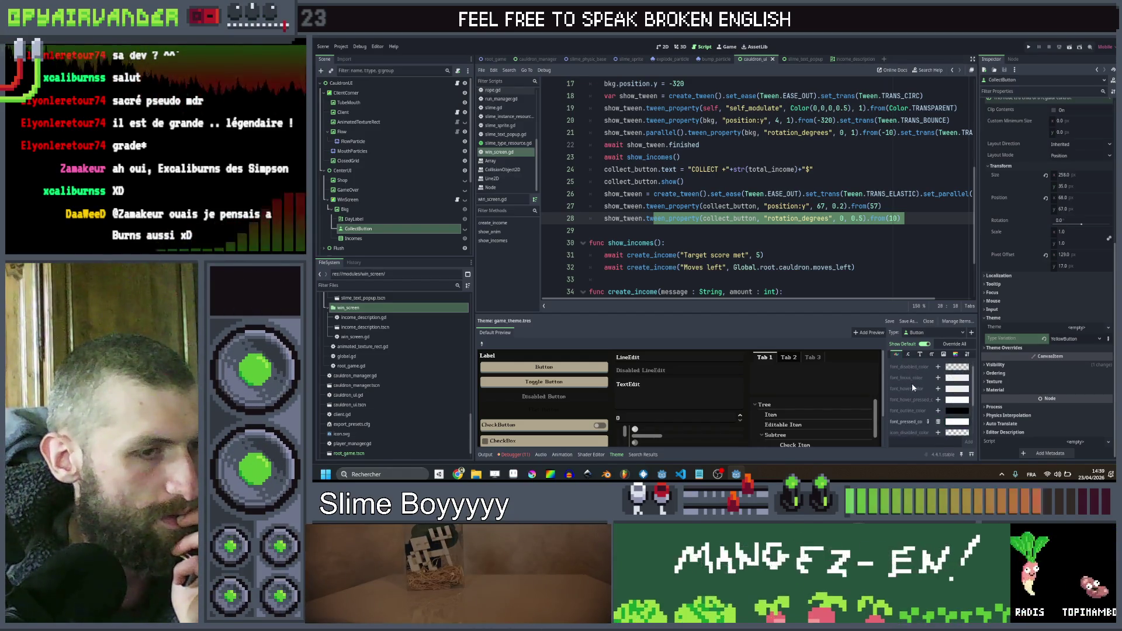
{"action": "left_click", "coordinate": [956, 431]}
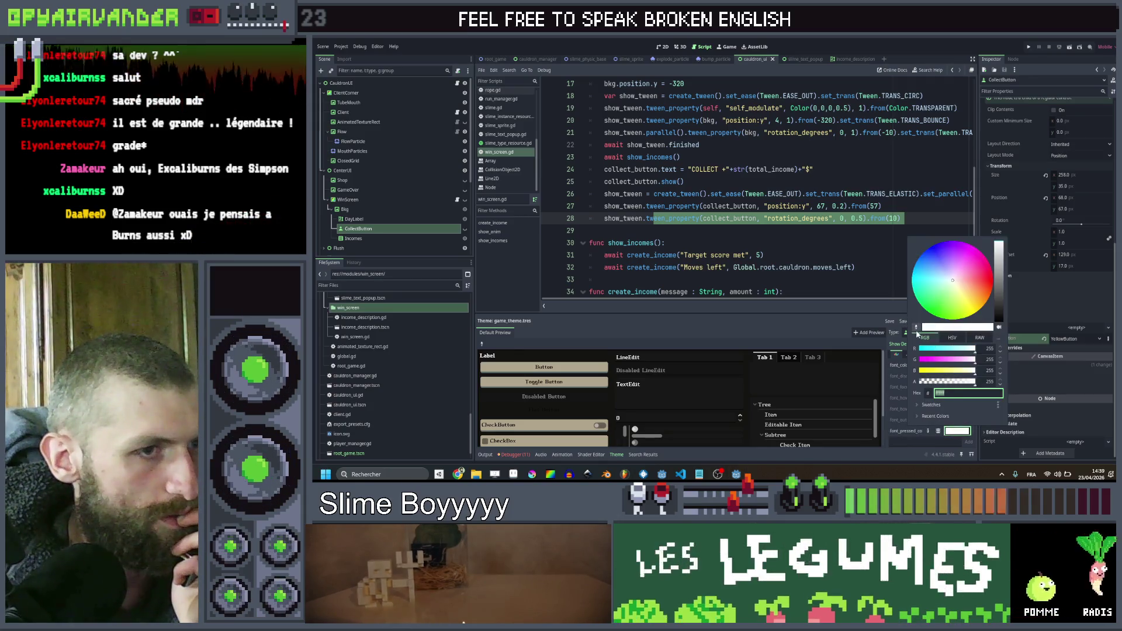
{"action": "left_click", "coordinate": [1025, 281]}
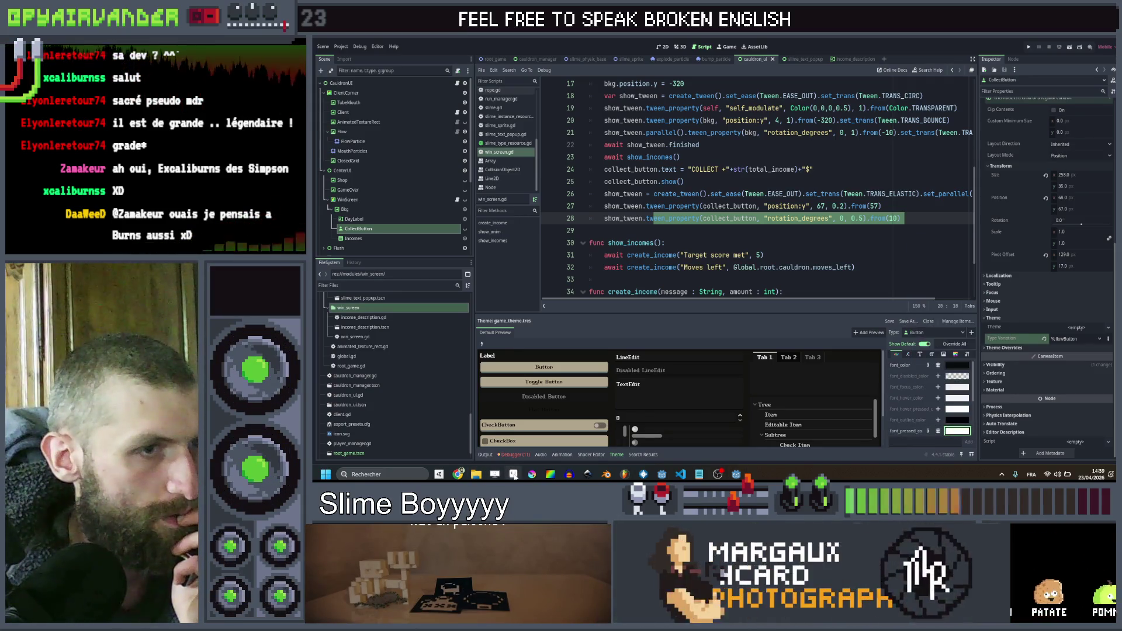
{"action": "left_click", "coordinate": [956, 432]}
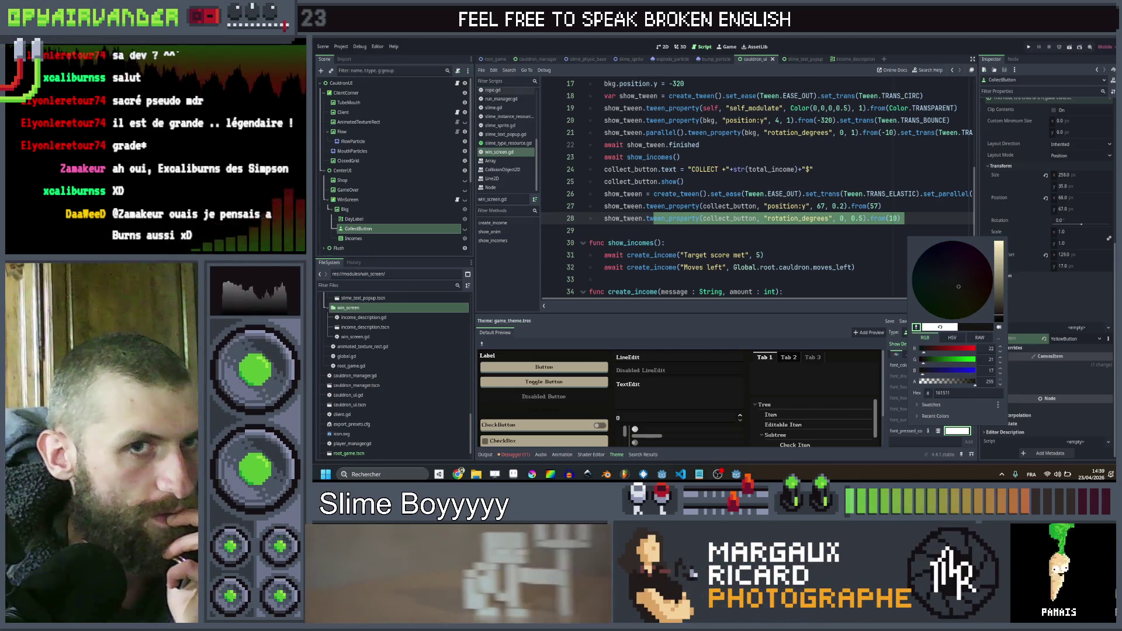
{"action": "left_click", "coordinate": [893, 415]}
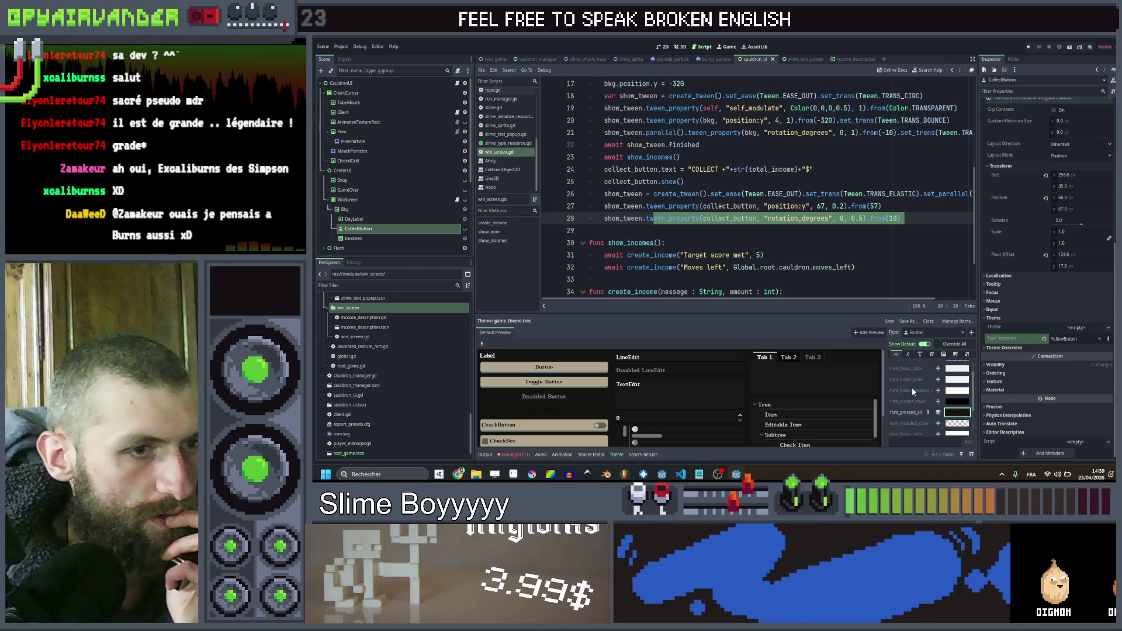
{"action": "left_click", "coordinate": [955, 381]}
{"action": "left_click", "coordinate": [957, 413]}
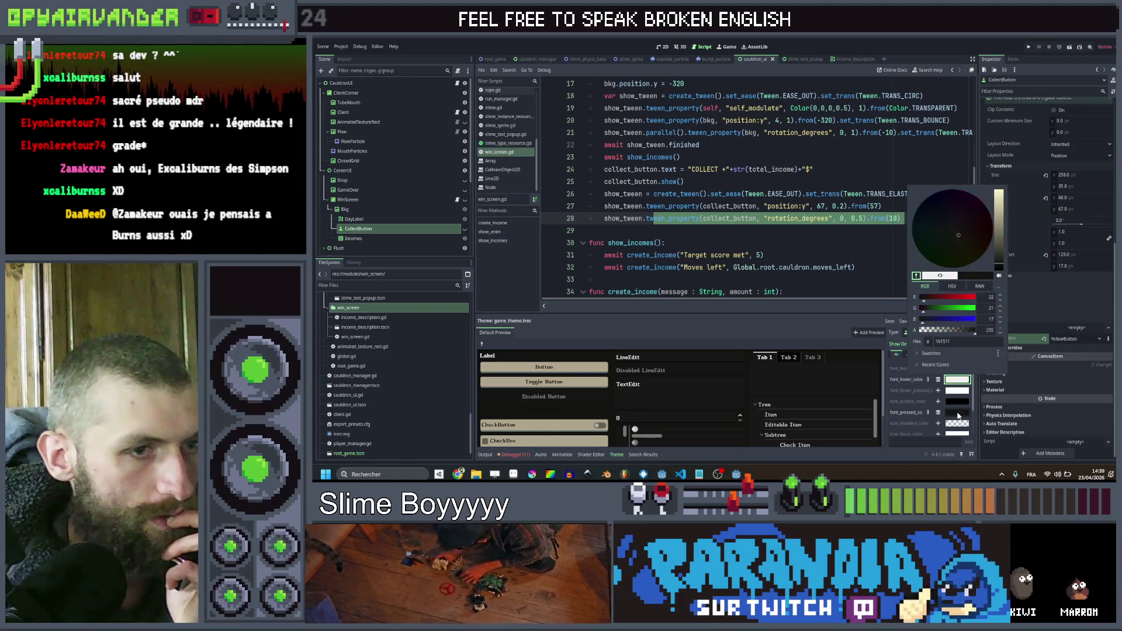
{"action": "left_click", "coordinate": [903, 392]}
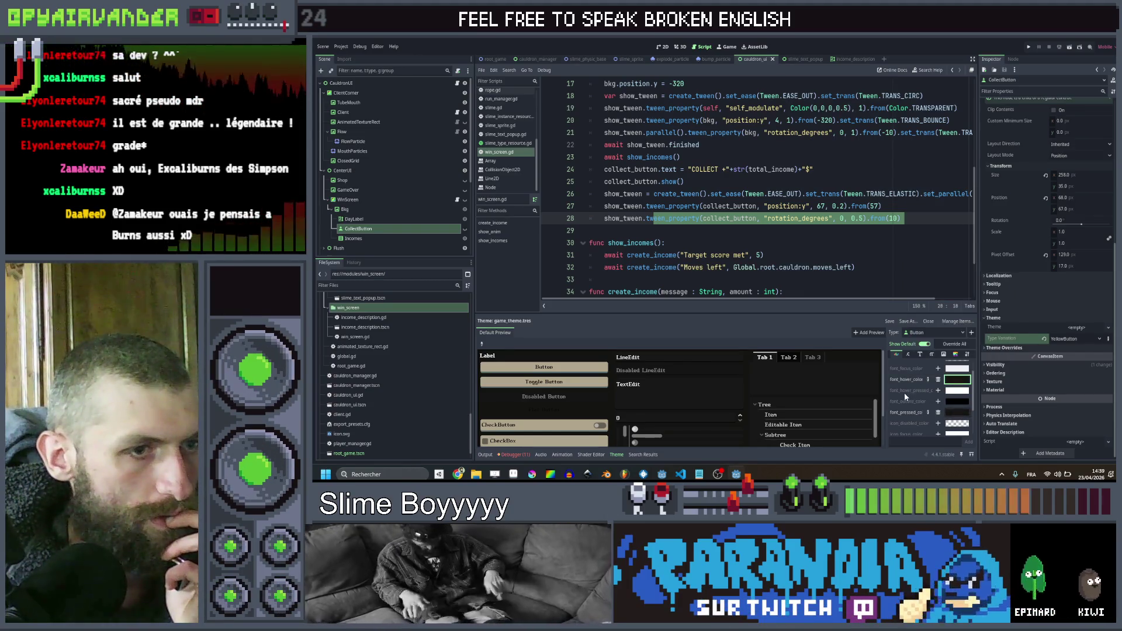
{"action": "scroll", "coordinate": [900, 383], "scroll_direction": "up", "scroll_amount": 1}
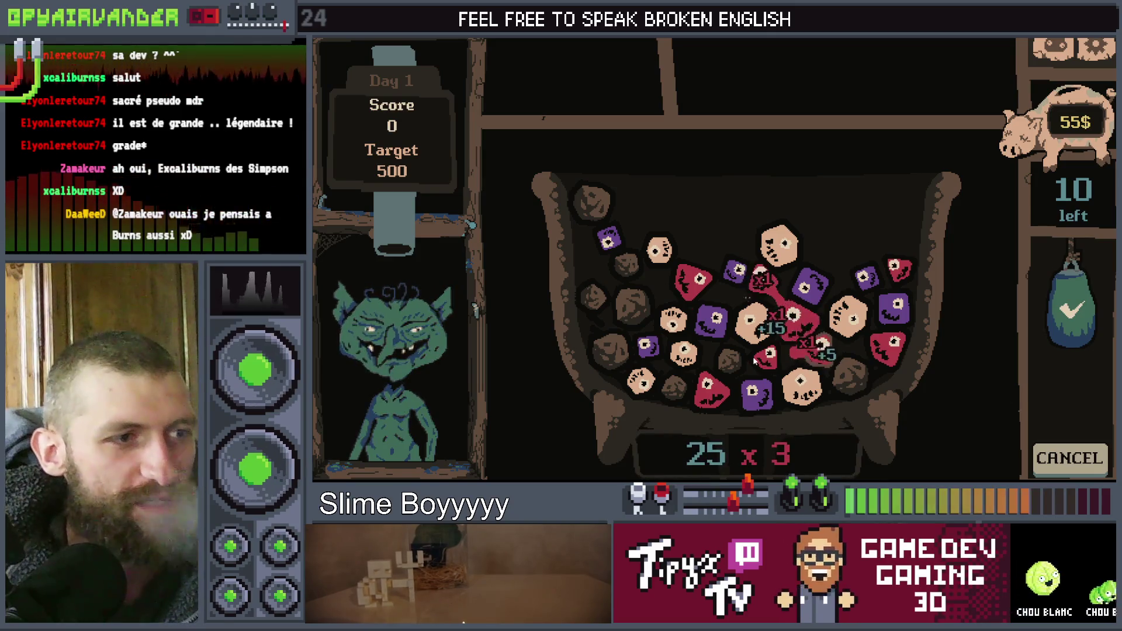
Step: Play chip chains (35 x 3, 95 x 5) to 930 points, collect +11$, and close the game
{"action": "left_click", "coordinate": [1072, 310]}
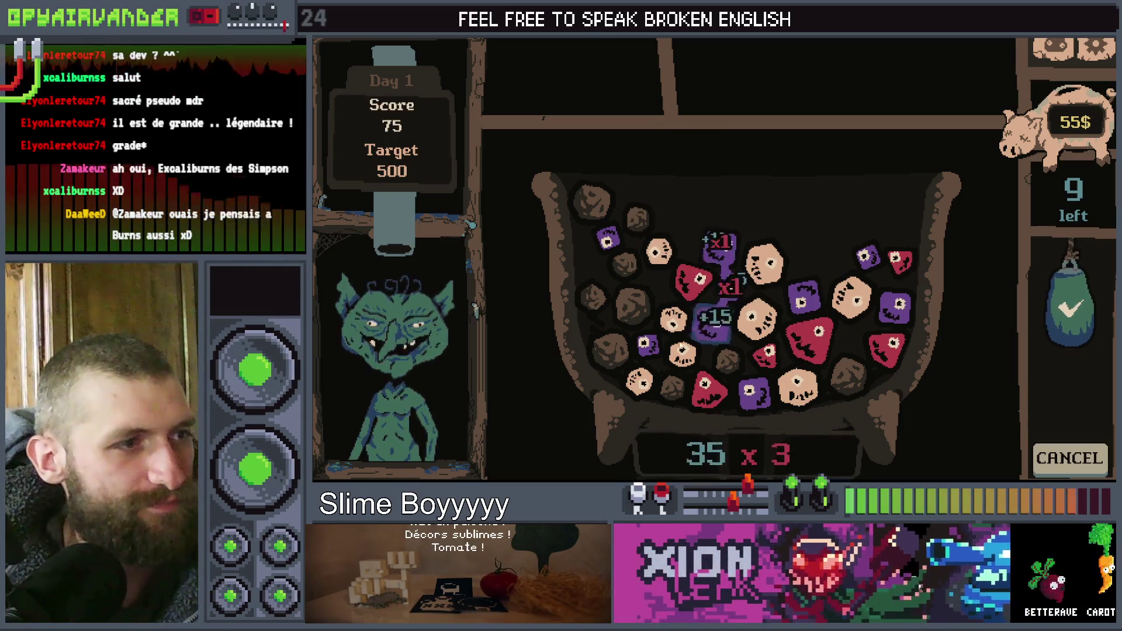
{"action": "left_click", "coordinate": [1074, 307]}
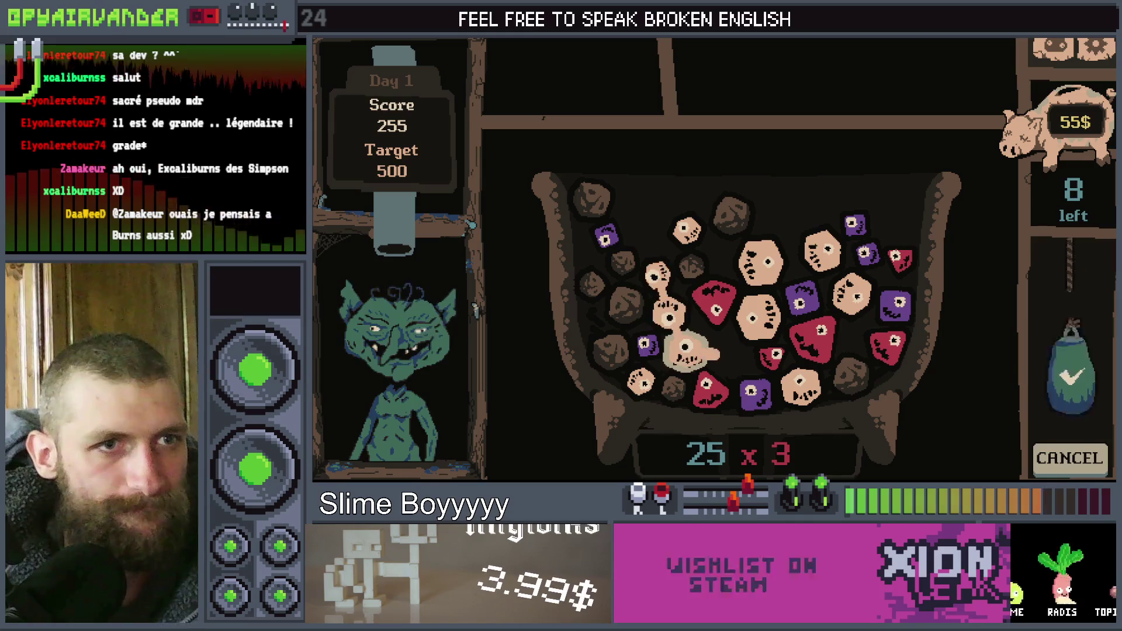
{"action": "left_click", "coordinate": [1071, 336]}
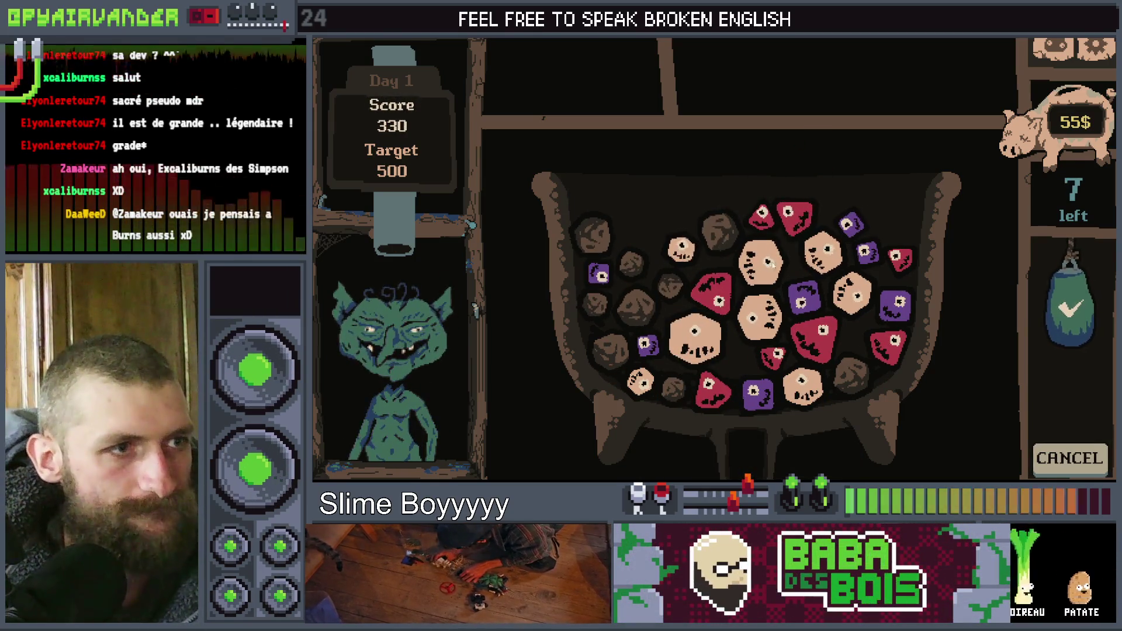
{"action": "left_click", "coordinate": [1063, 327]}
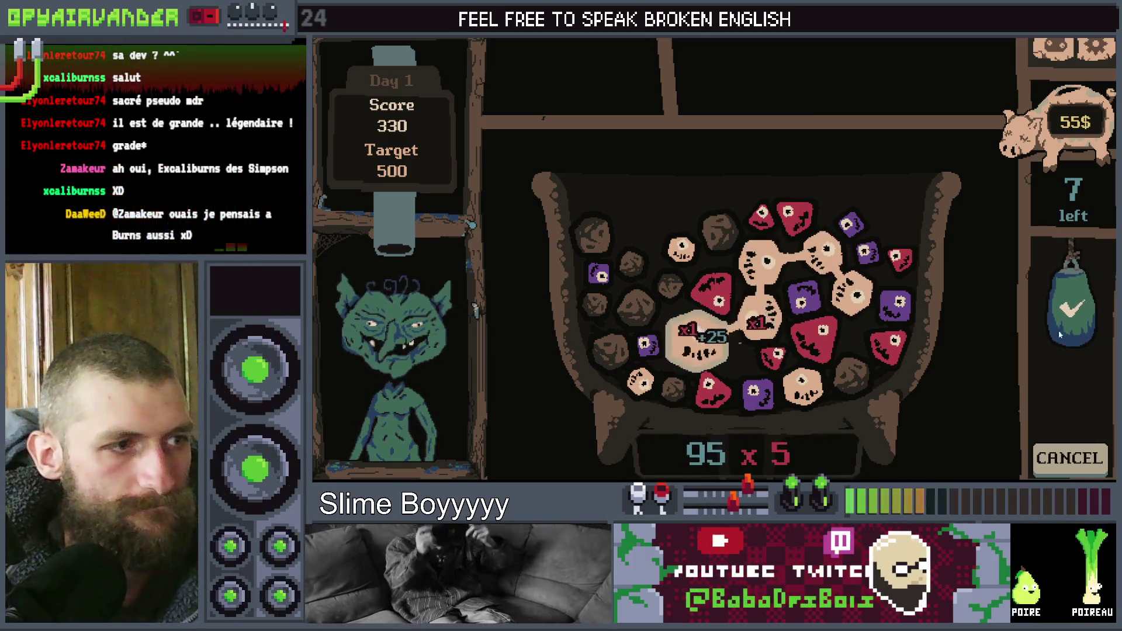
{"action": "left_click", "coordinate": [1059, 342]}
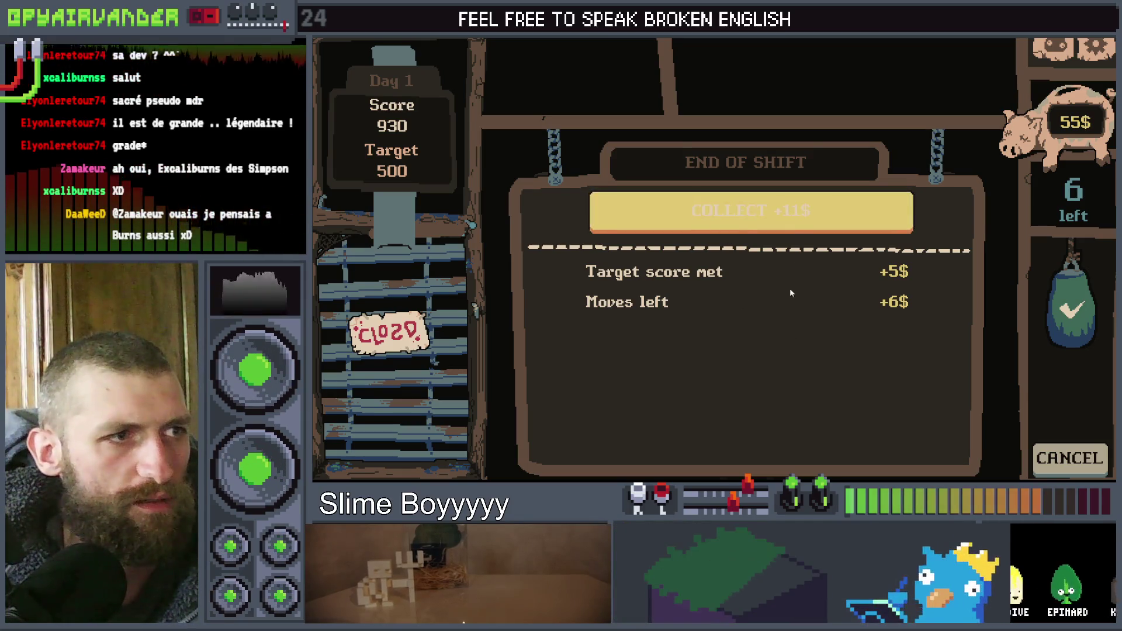
{"action": "left_click", "coordinate": [794, 223]}
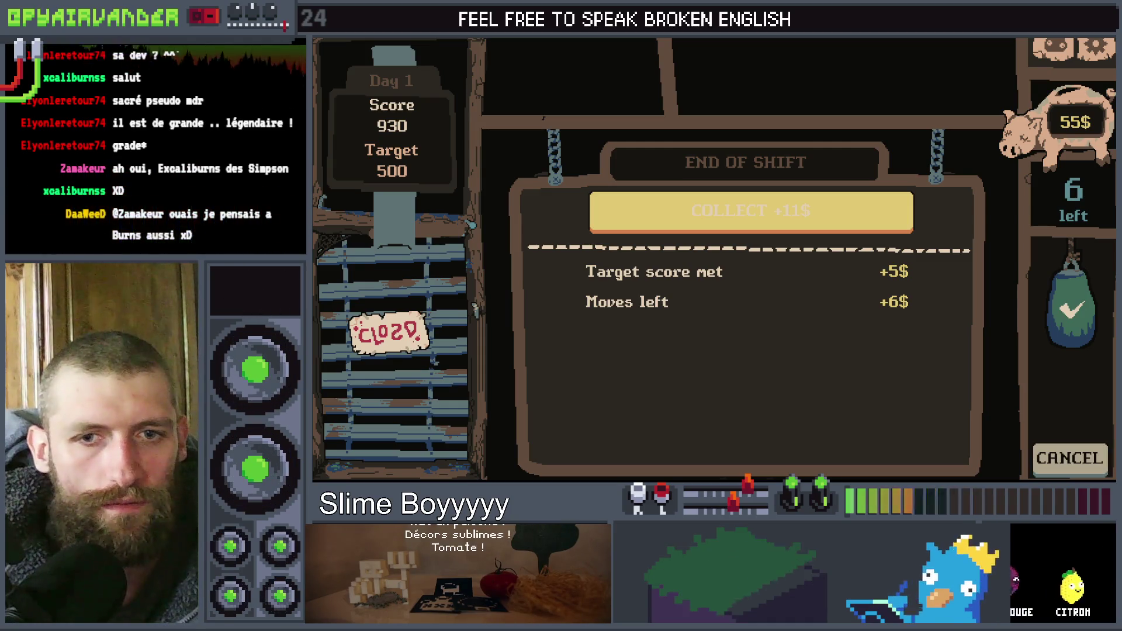
{"action": "key", "text": "alt+F4"}
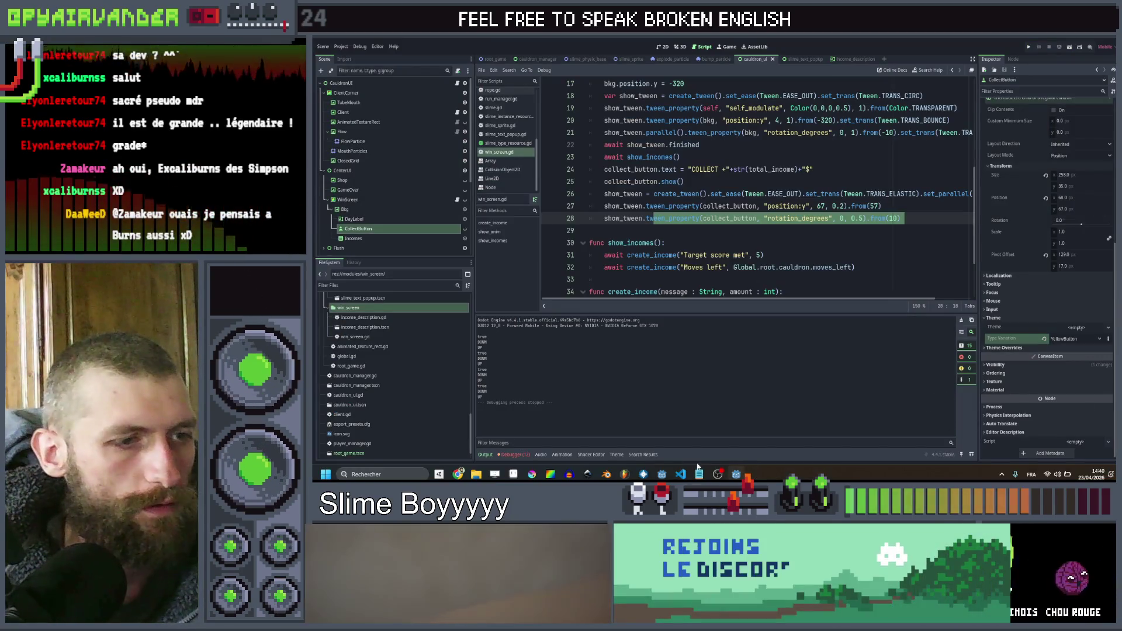
Step: Sample a dark colour with the eyedropper for the Button's font_focus_color
{"action": "left_click", "coordinate": [617, 455]}
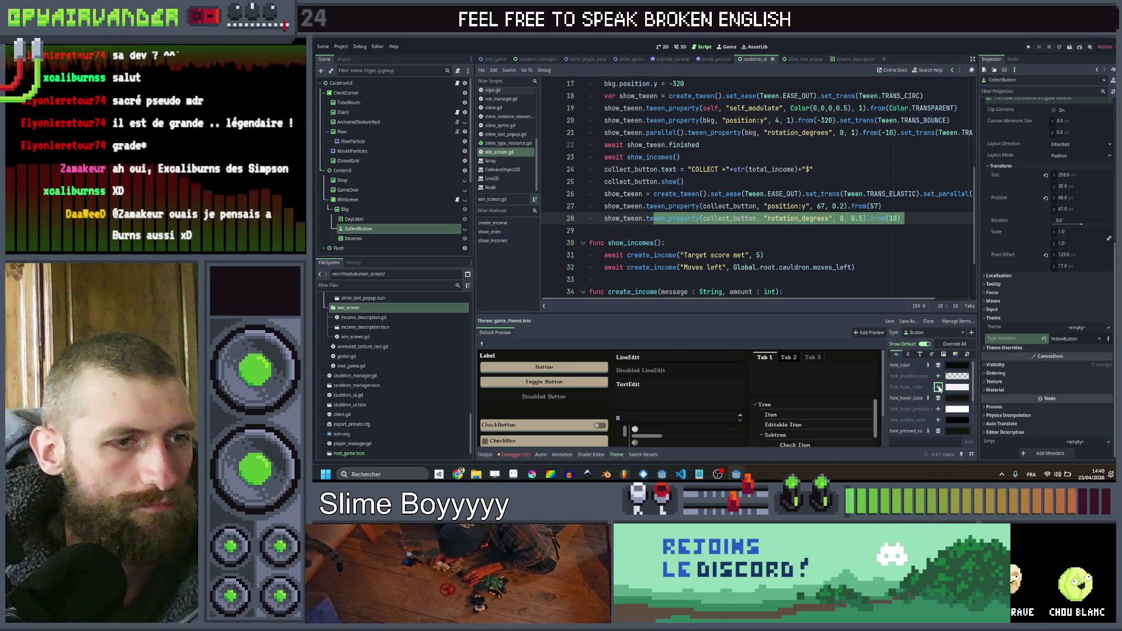
{"action": "left_click", "coordinate": [957, 386]}
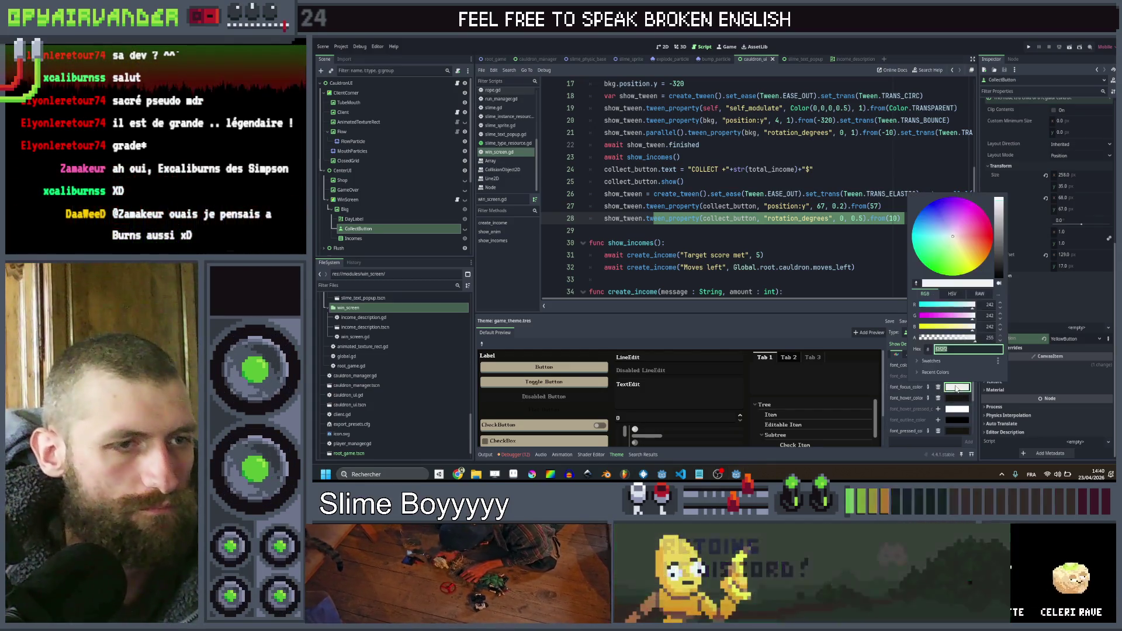
{"action": "left_click", "coordinate": [917, 285]}
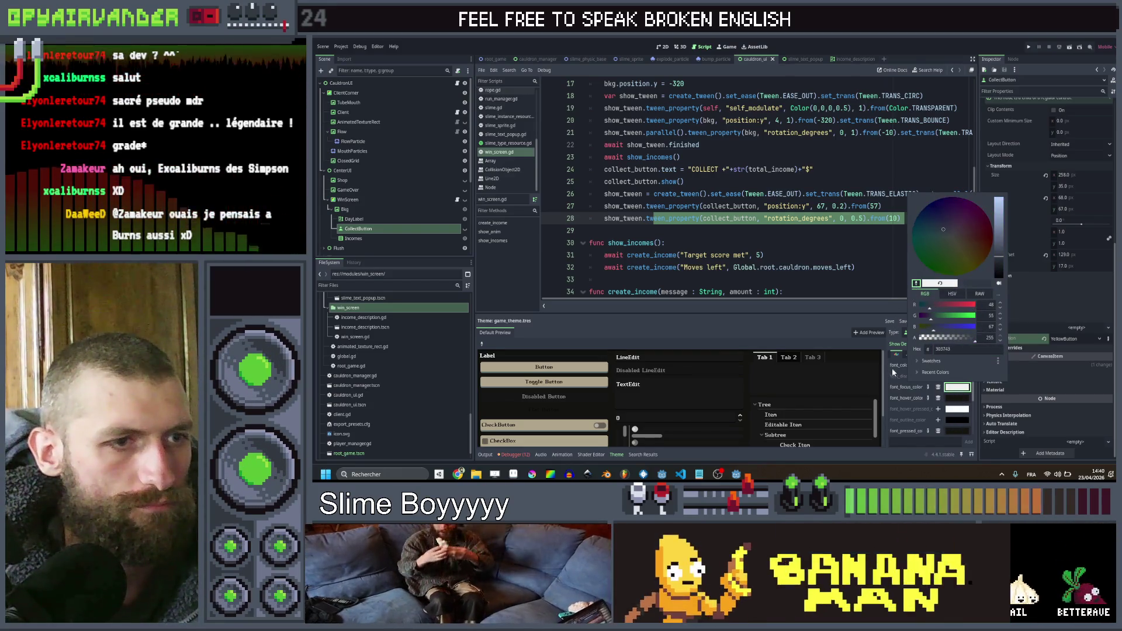
{"action": "left_click", "coordinate": [961, 390]}
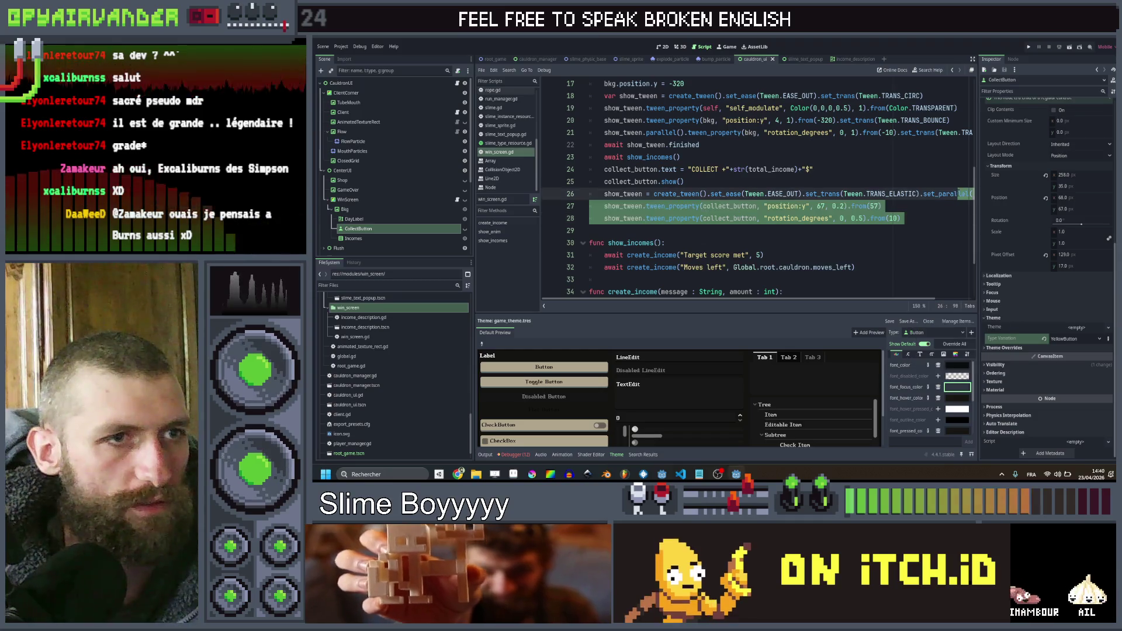
{"action": "left_click", "coordinate": [959, 387]}
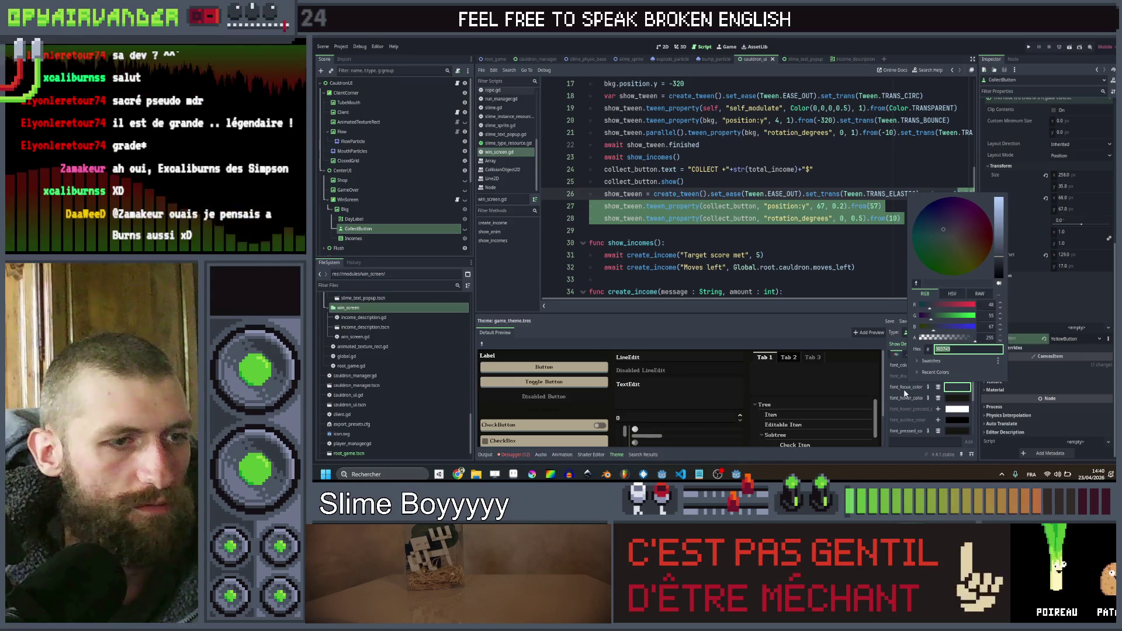
{"action": "left_click", "coordinate": [948, 392]}
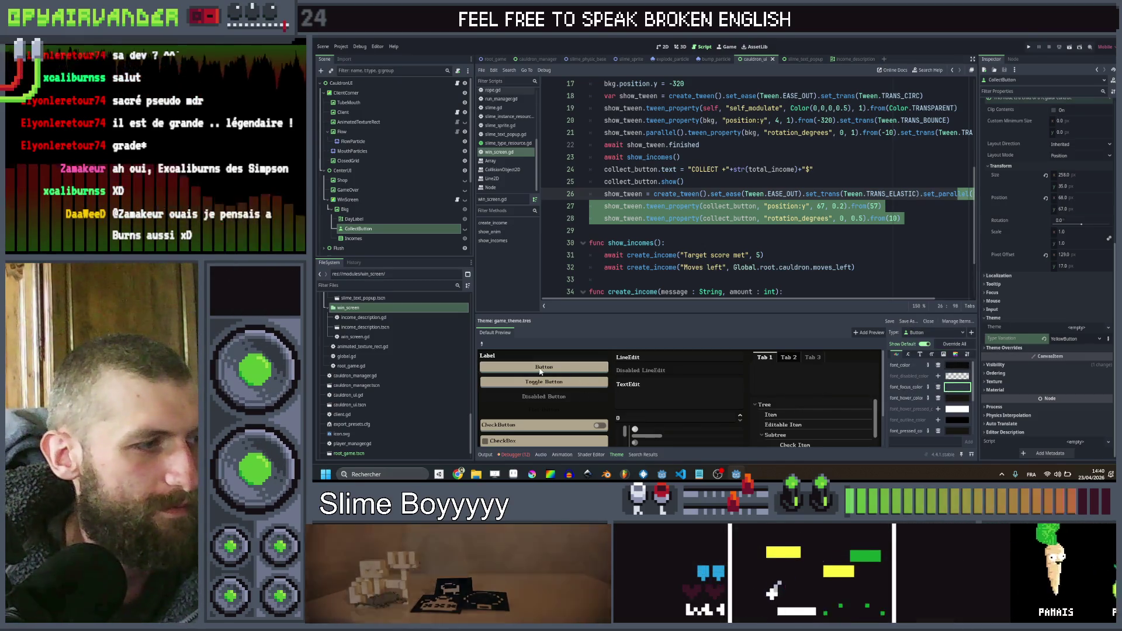
Step: Resample an even darker focus font colour and check the normal font colour
{"action": "left_click", "coordinate": [958, 391]}
{"action": "left_click", "coordinate": [916, 283]}
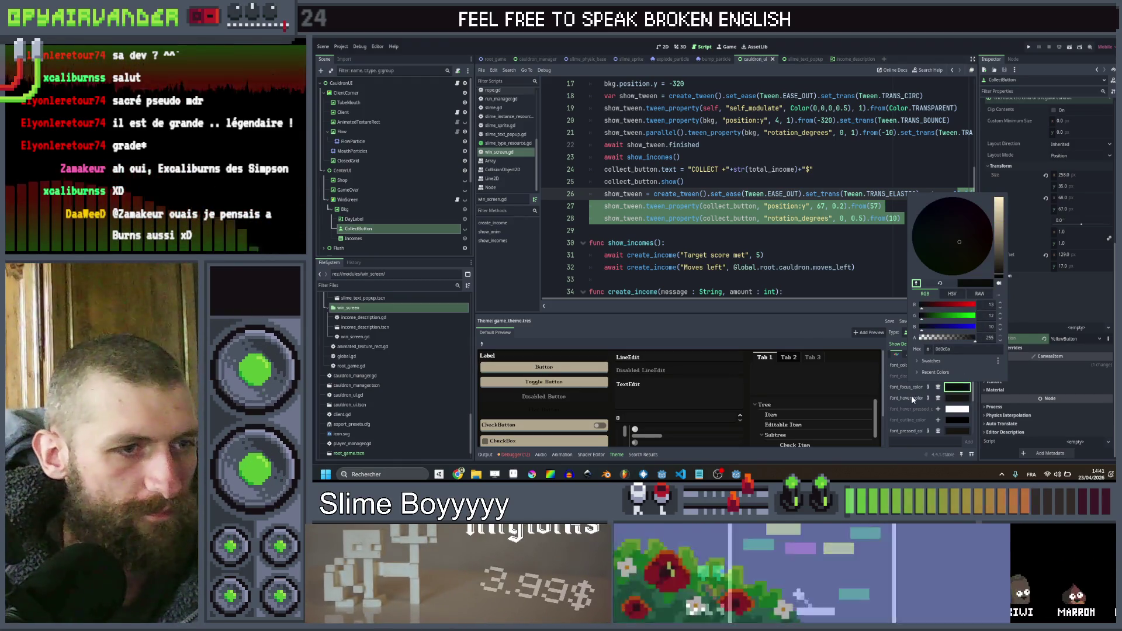
{"action": "left_click", "coordinate": [540, 369]}
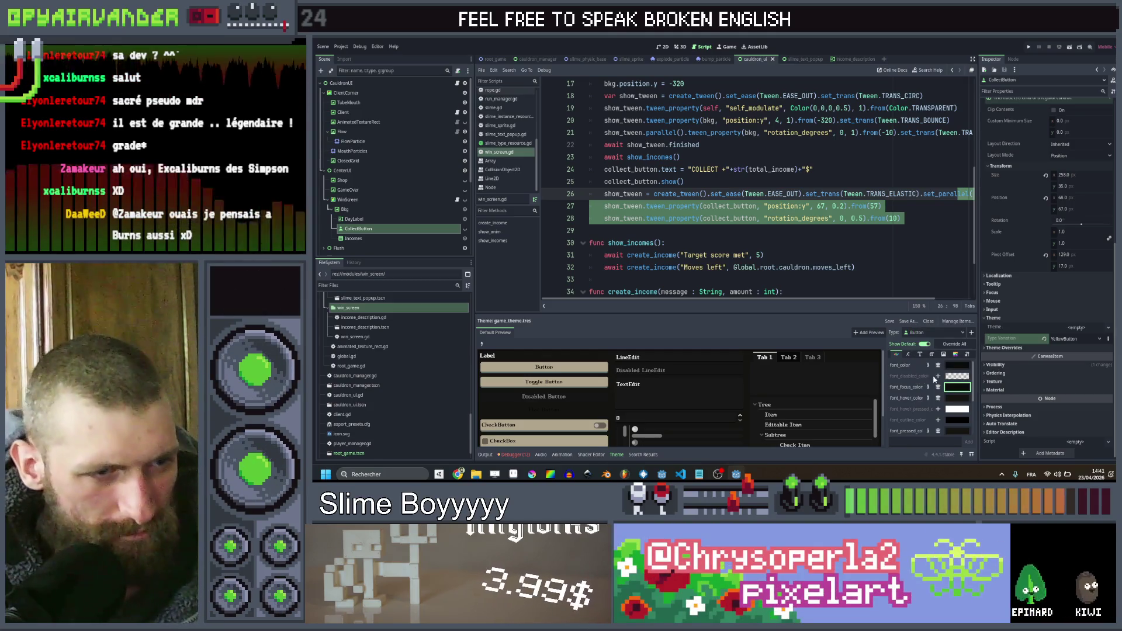
{"action": "left_click", "coordinate": [957, 365]}
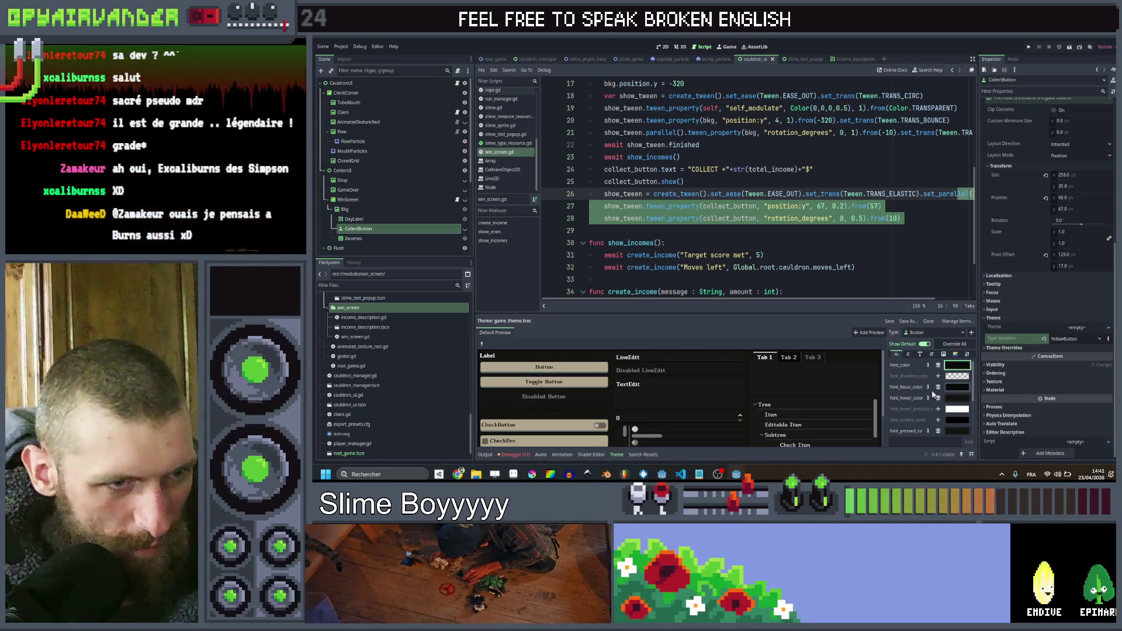
{"action": "left_click", "coordinate": [955, 390]}
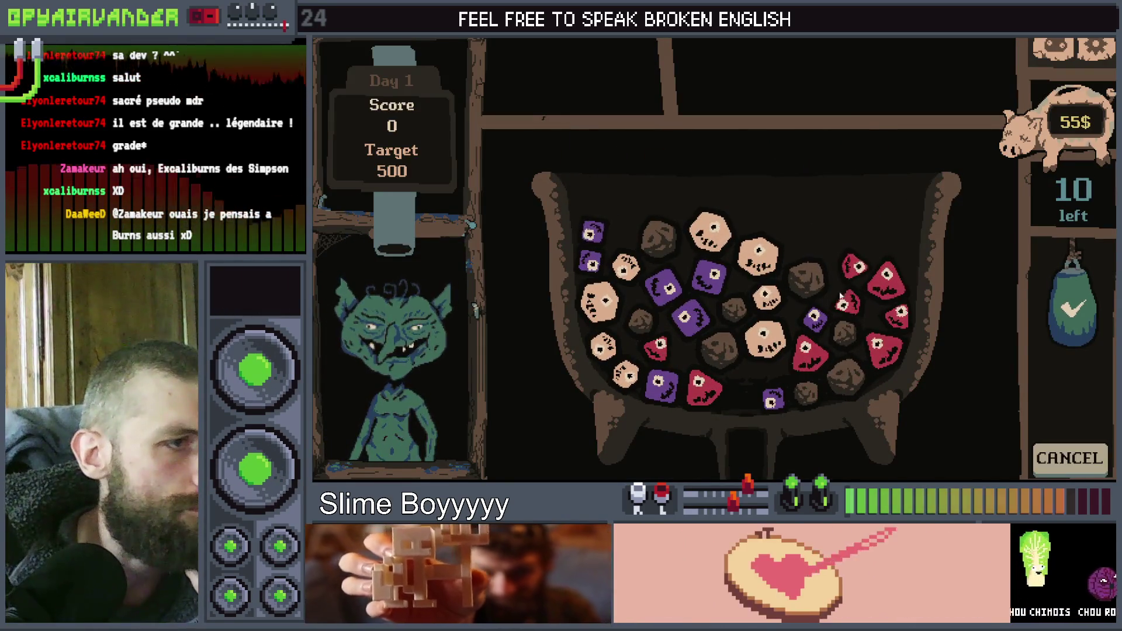
{"action": "mouse_move", "coordinate": [722, 243]}
{"action": "left_mouse_down"}
{"action": "mouse_move", "coordinate": [758, 254]}
{"action": "mouse_move", "coordinate": [766, 339]}
{"action": "left_mouse_up"}
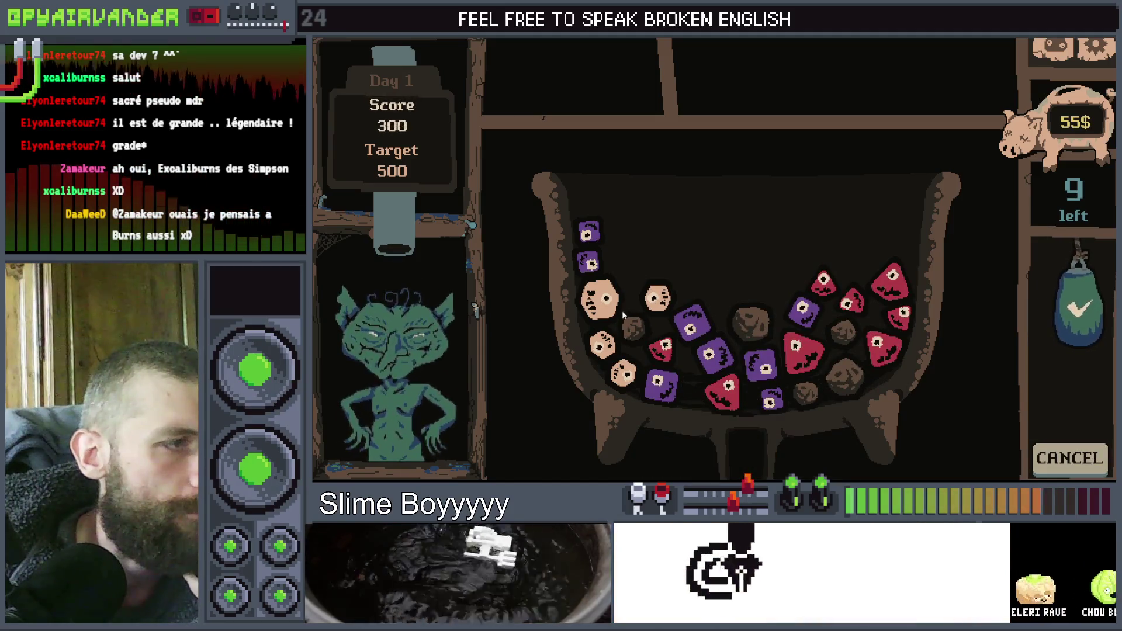
{"action": "left_click", "coordinate": [848, 304]}
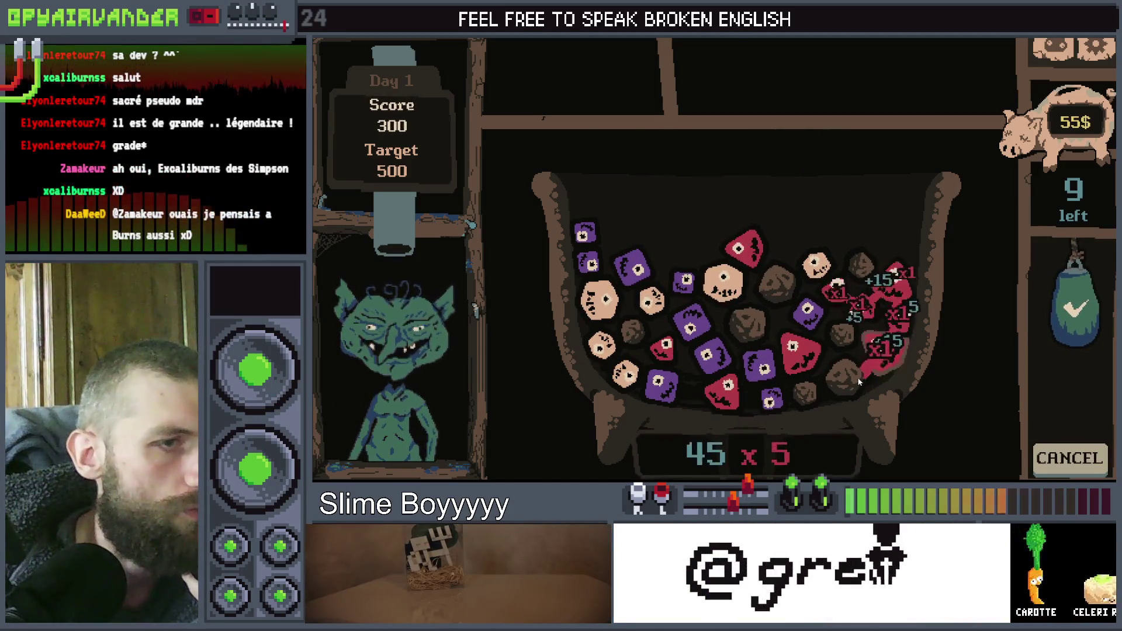
{"action": "left_click", "coordinate": [1070, 304]}
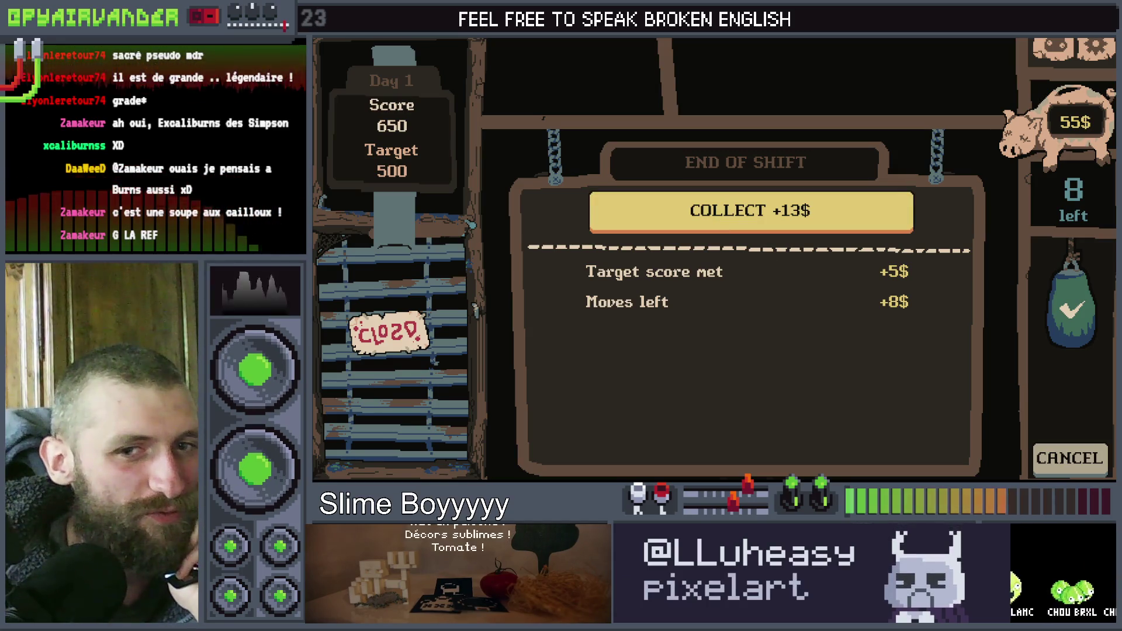
{"action": "key", "text": "alt+F4"}
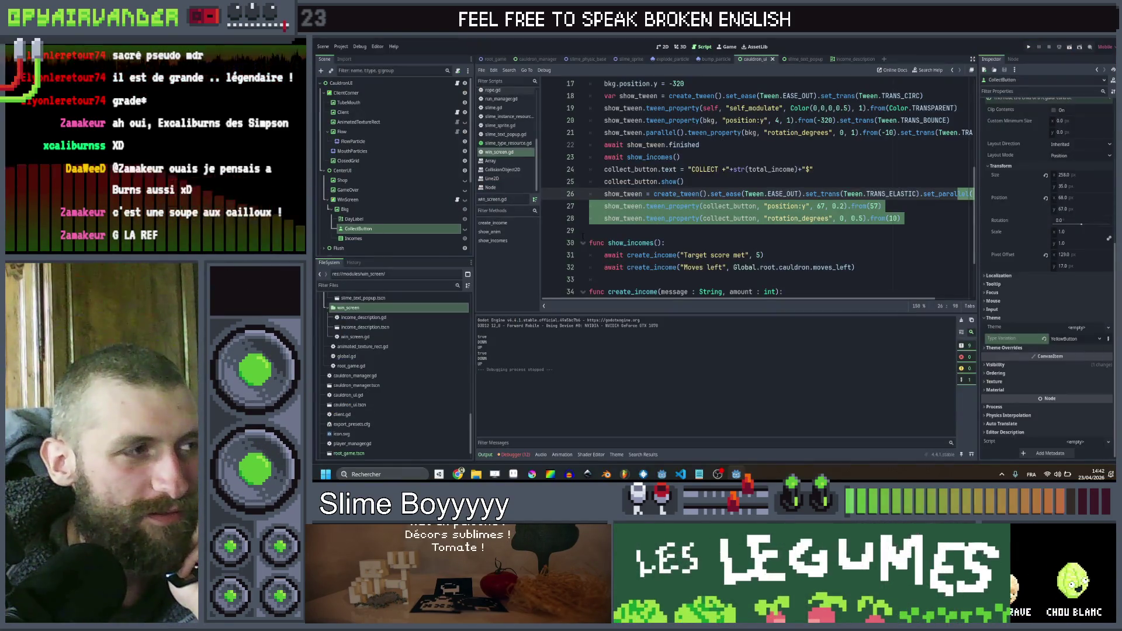
Step: Make the Shop node visible and view the cauldron UI scene in the 2D editor
{"action": "left_click", "coordinate": [460, 180]}
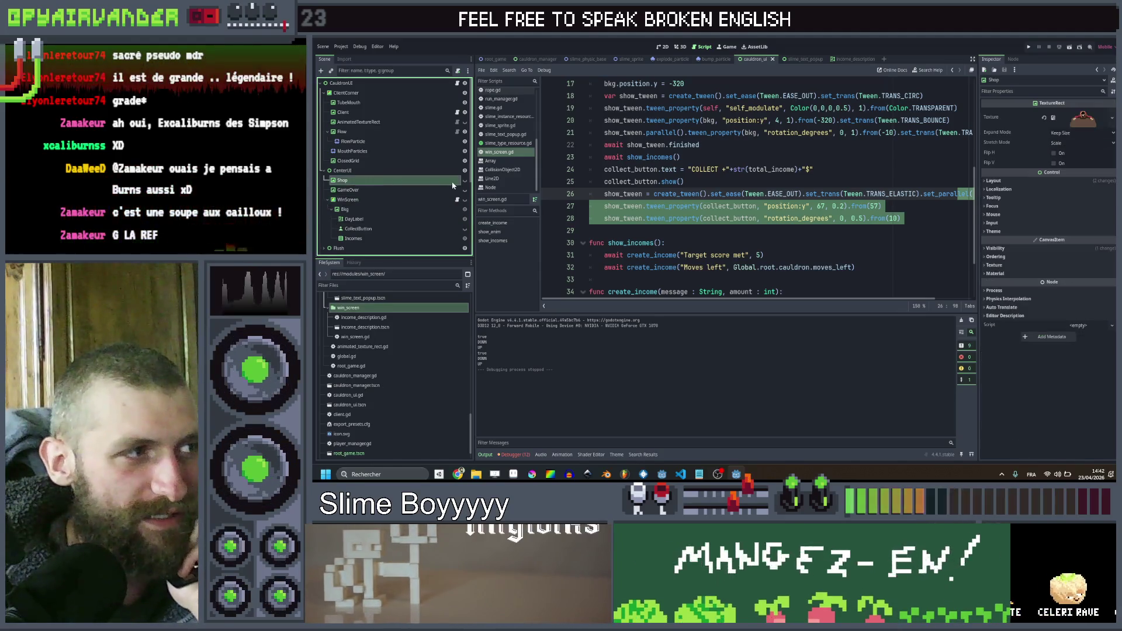
{"action": "left_click", "coordinate": [464, 181]}
{"action": "left_click", "coordinate": [661, 47]}
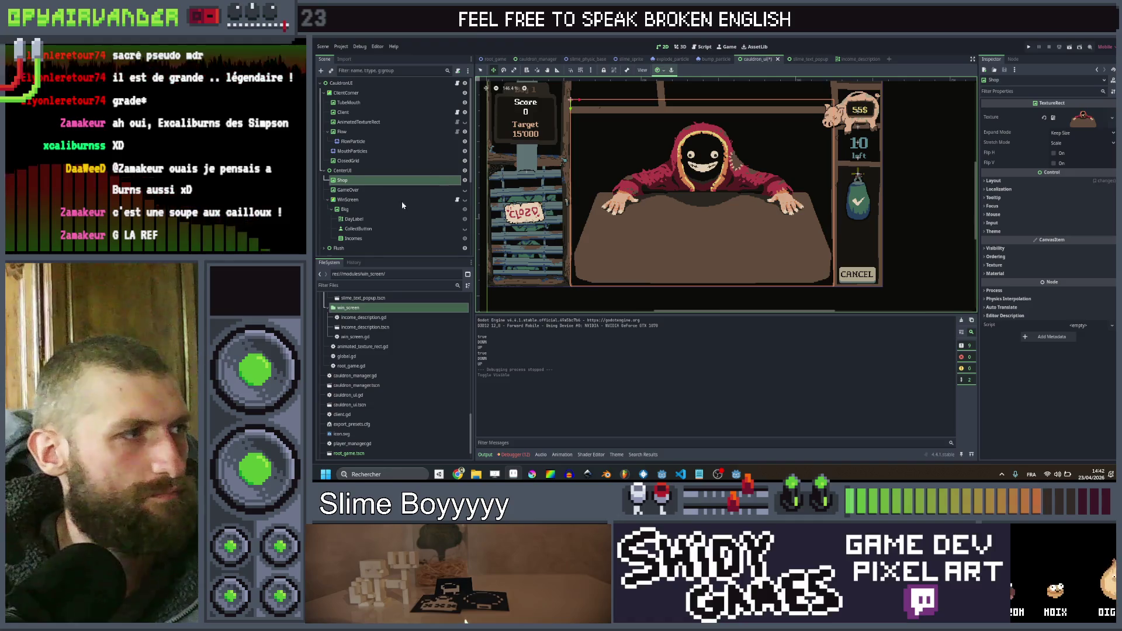
Step: Inspect the Incomes and CenterUI nodes, undo and redo Shop's visibility, and reselect Shop
{"action": "left_click", "coordinate": [398, 238]}
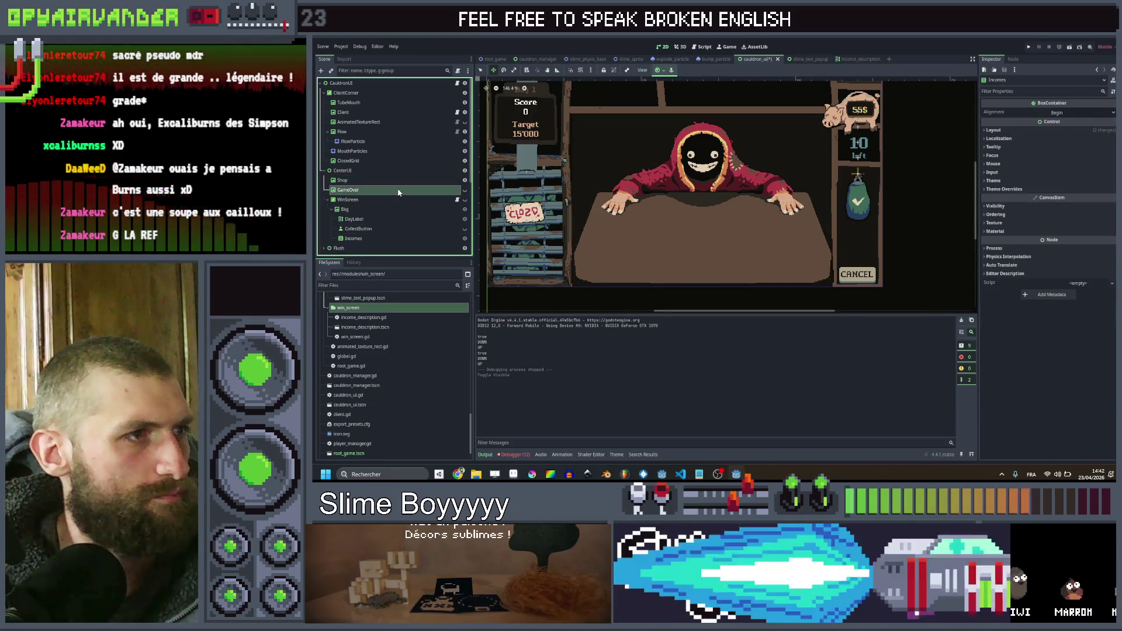
{"action": "left_click", "coordinate": [351, 170]}
{"action": "scroll", "coordinate": [732, 162], "scroll_direction": "up", "scroll_amount": 2}
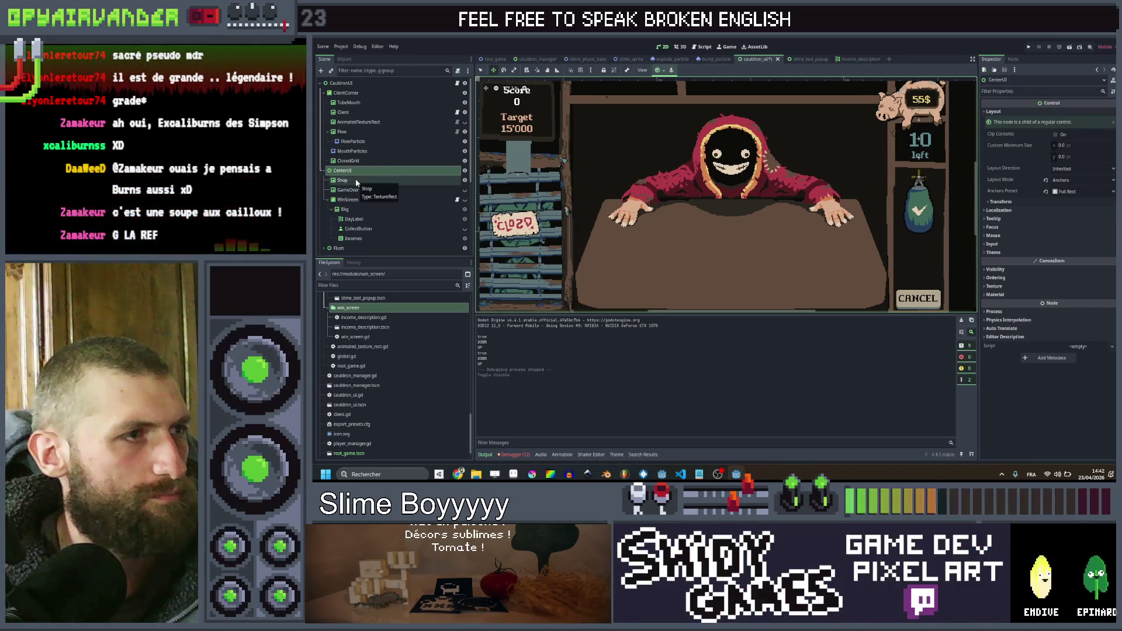
{"action": "key", "text": "ctrl+z"}
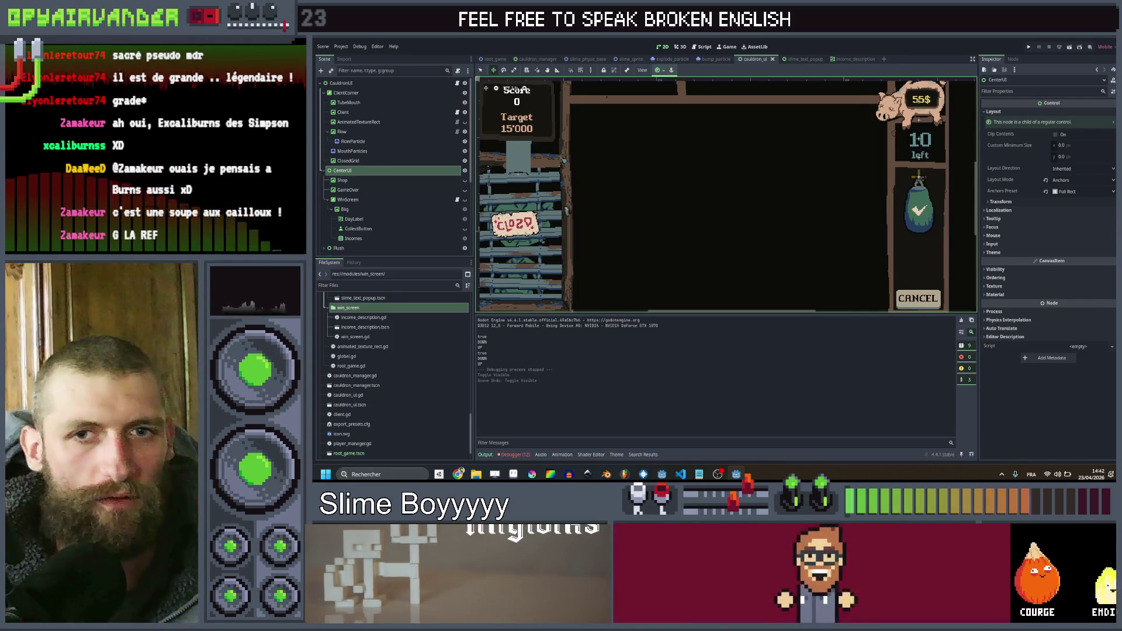
{"action": "key", "text": "ctrl+shift+z"}
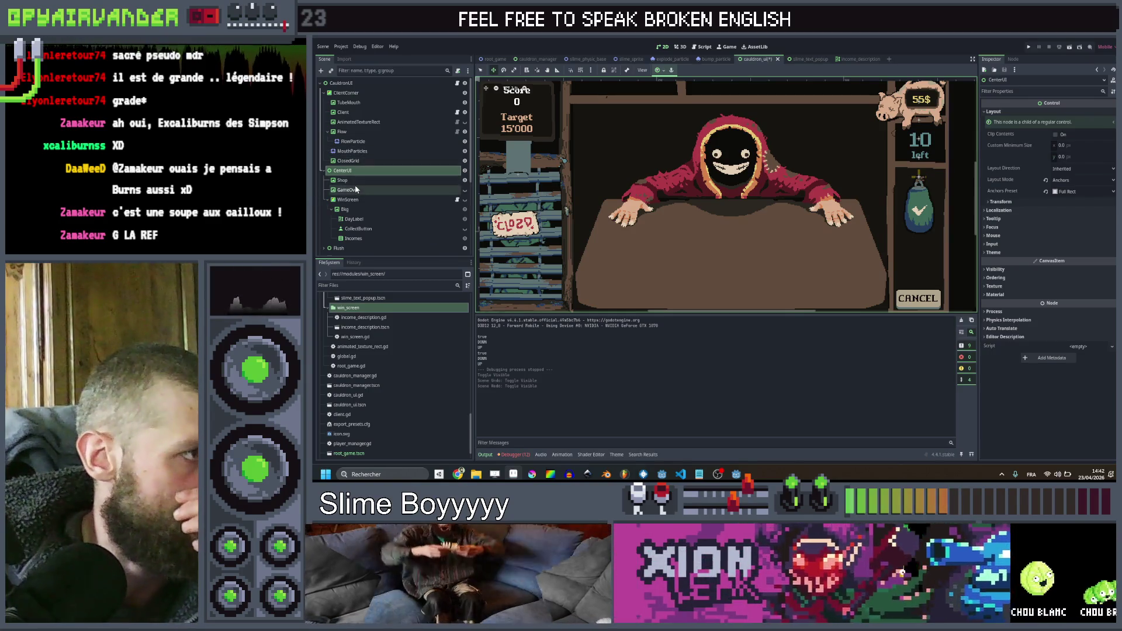
{"action": "left_click", "coordinate": [361, 179]}
Step: Add a TextureRect child node under Shop
{"action": "right_click", "coordinate": [364, 182]}
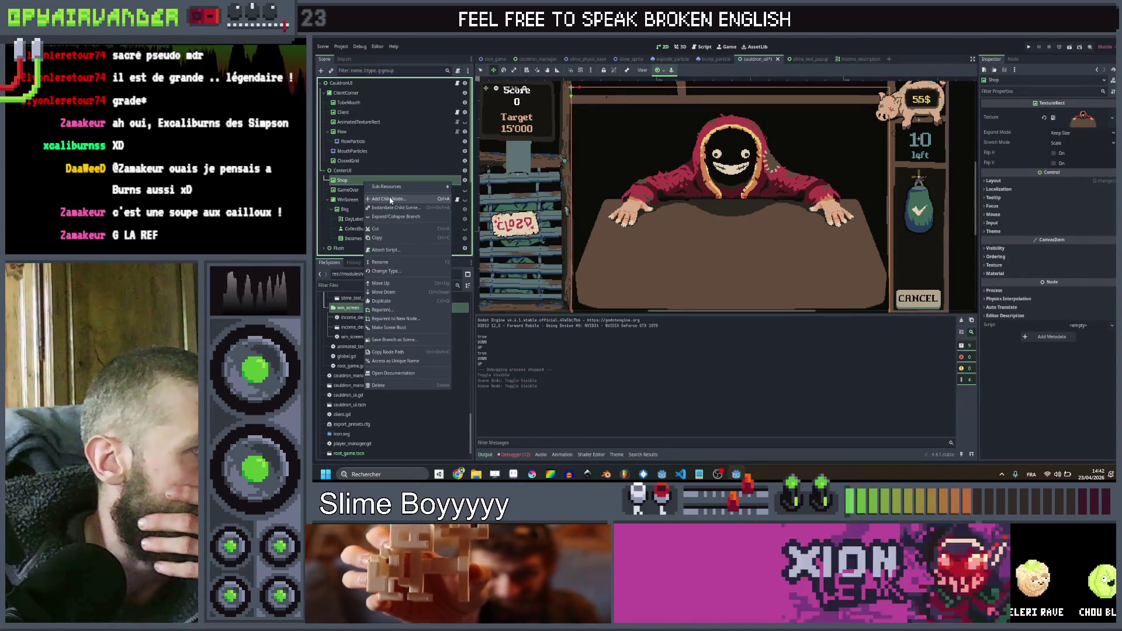
{"action": "left_click", "coordinate": [390, 199]}
{"action": "type", "text": "text"}
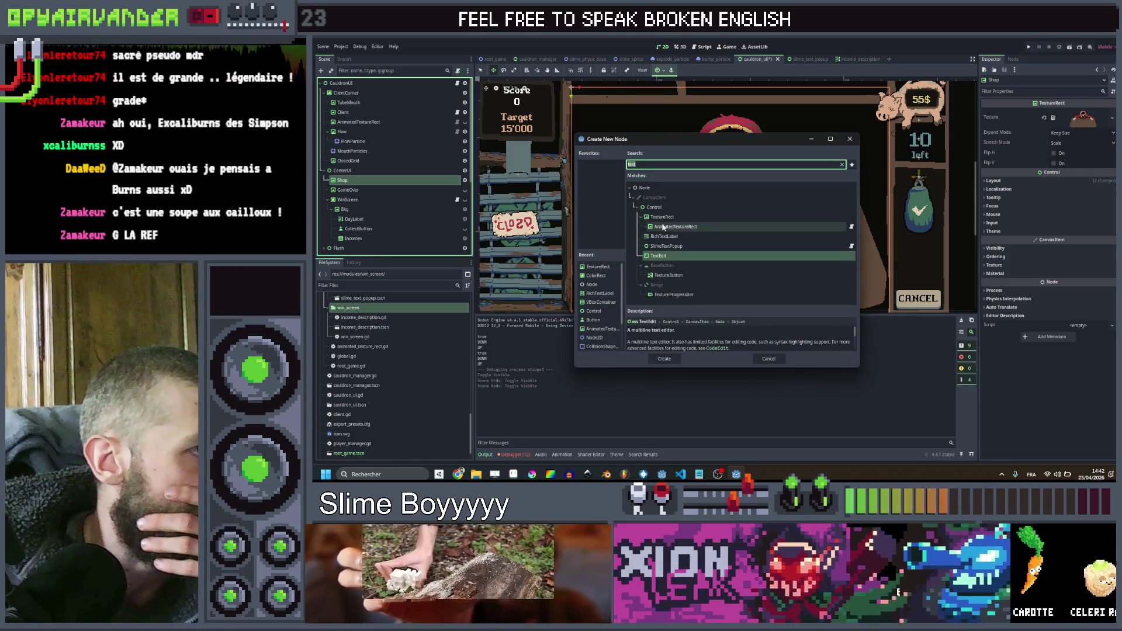
{"action": "double_click", "coordinate": [662, 216]}
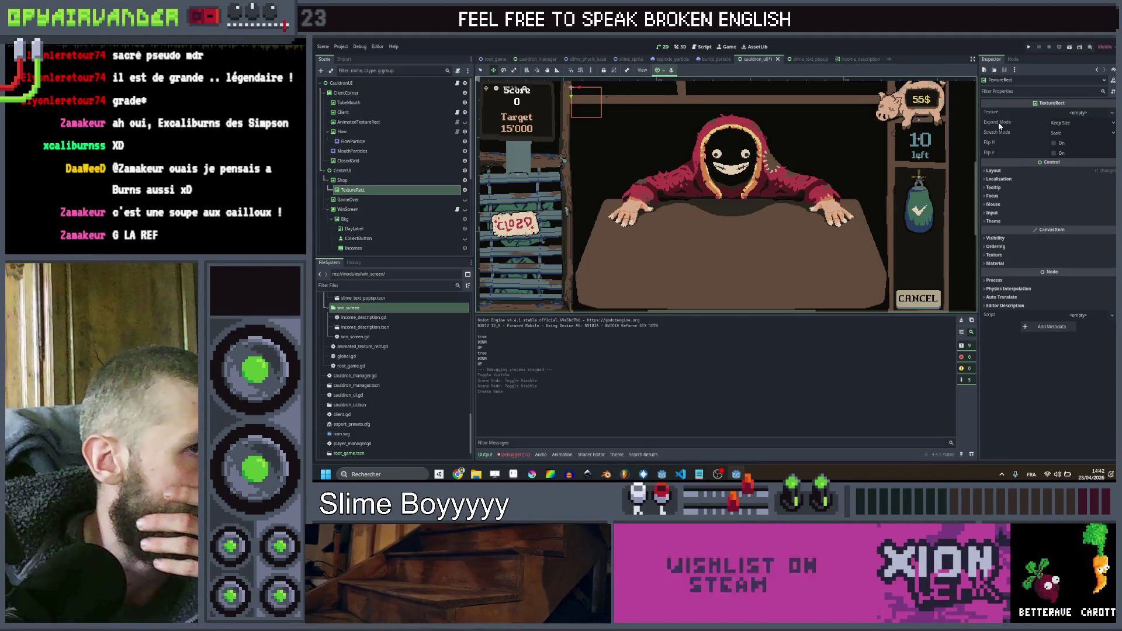
Step: Quick-load shop_bkg.png as the TextureRect's texture
{"action": "left_click", "coordinate": [1078, 112]}
{"action": "left_click", "coordinate": [1023, 259]}
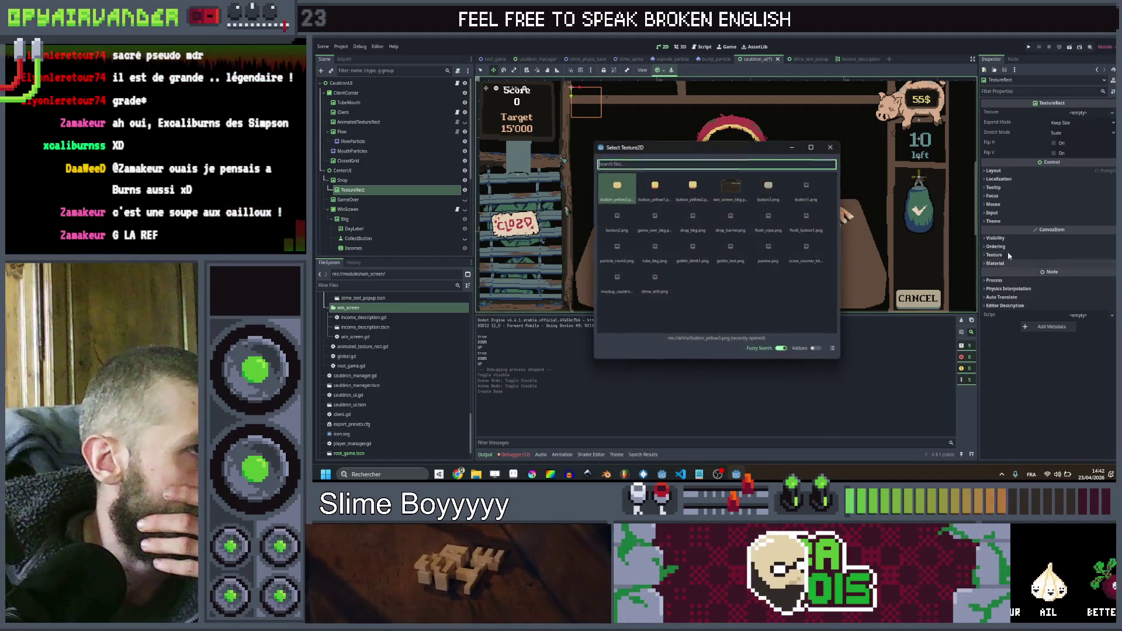
{"action": "type", "text": "sho"}
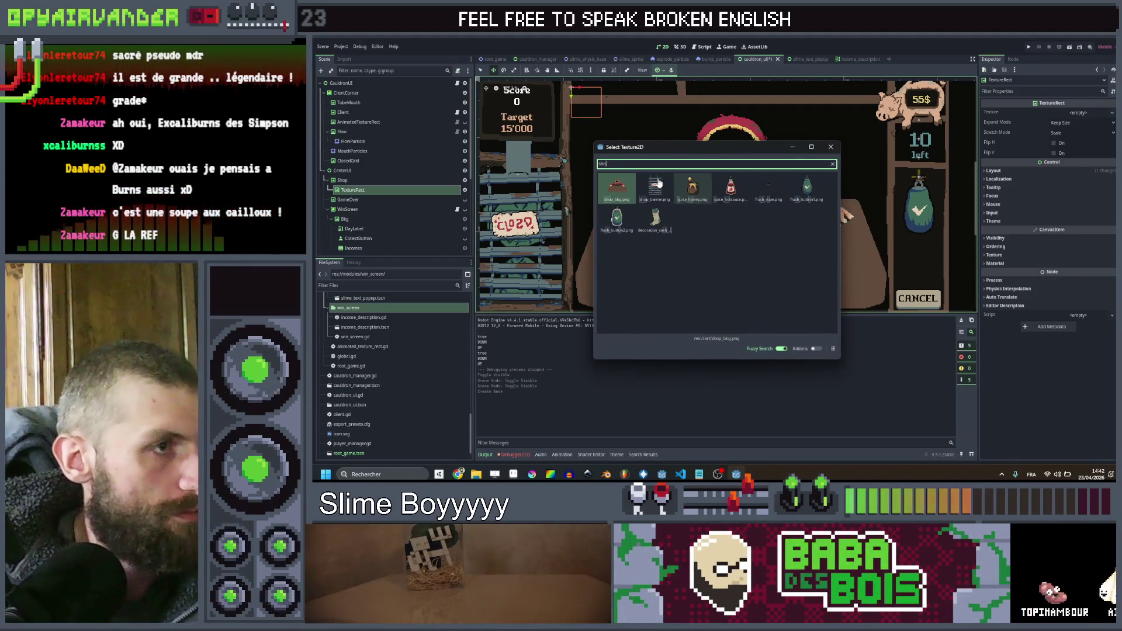
{"action": "key", "text": "Return"}
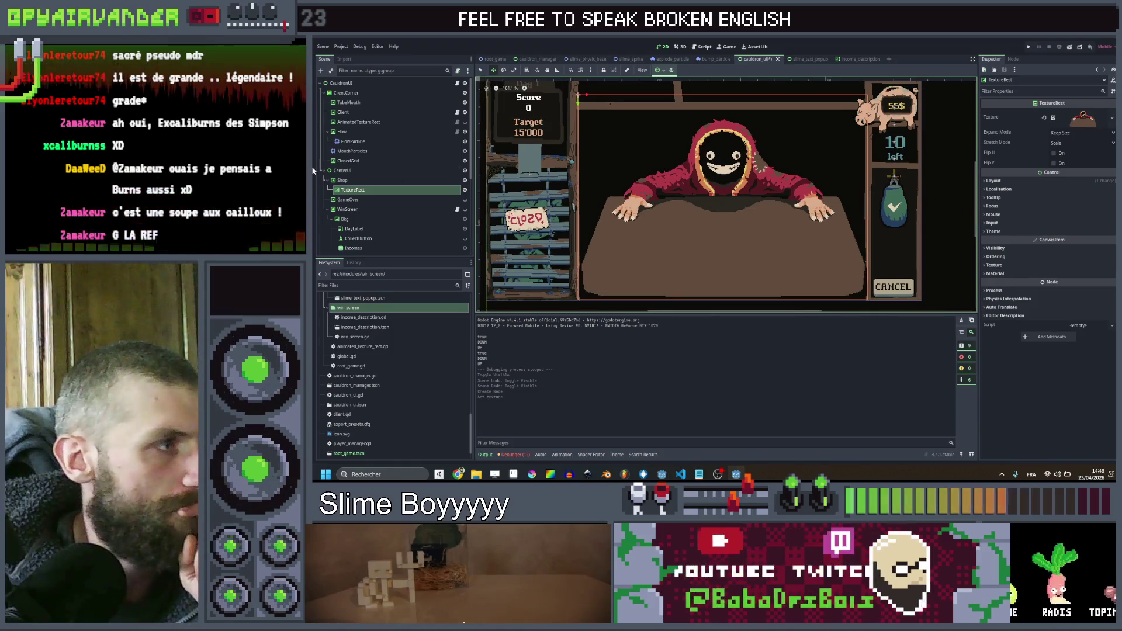
{"action": "left_click", "coordinate": [351, 180]}
Step: Change the Shop node into a ColorRect filled with a dark sampled colour
{"action": "right_click", "coordinate": [352, 180]}
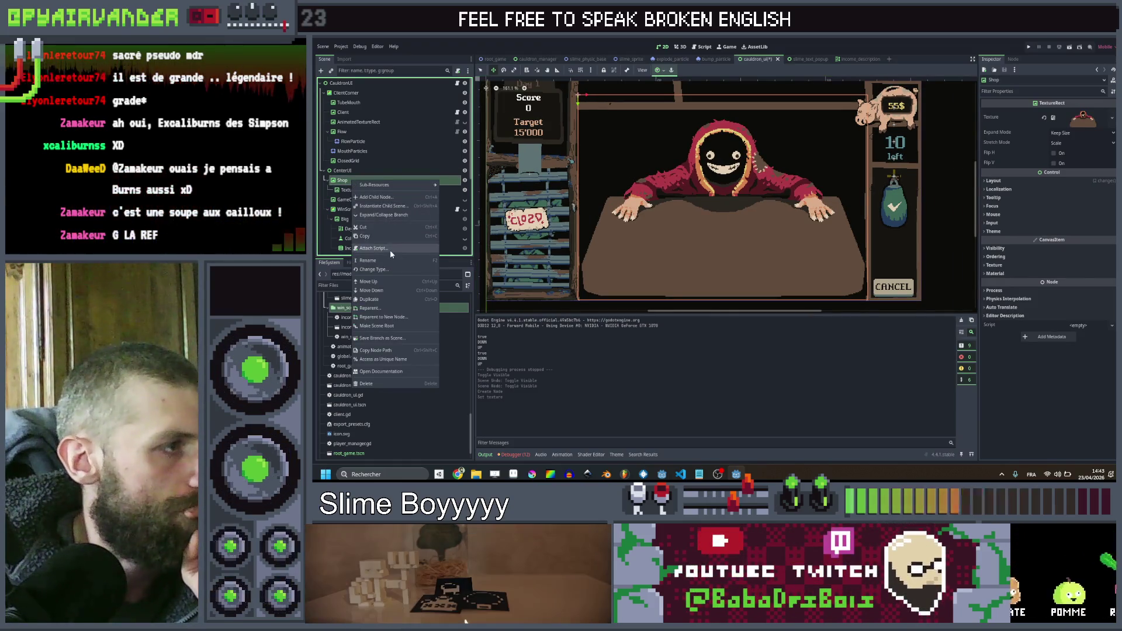
{"action": "left_click", "coordinate": [374, 269]}
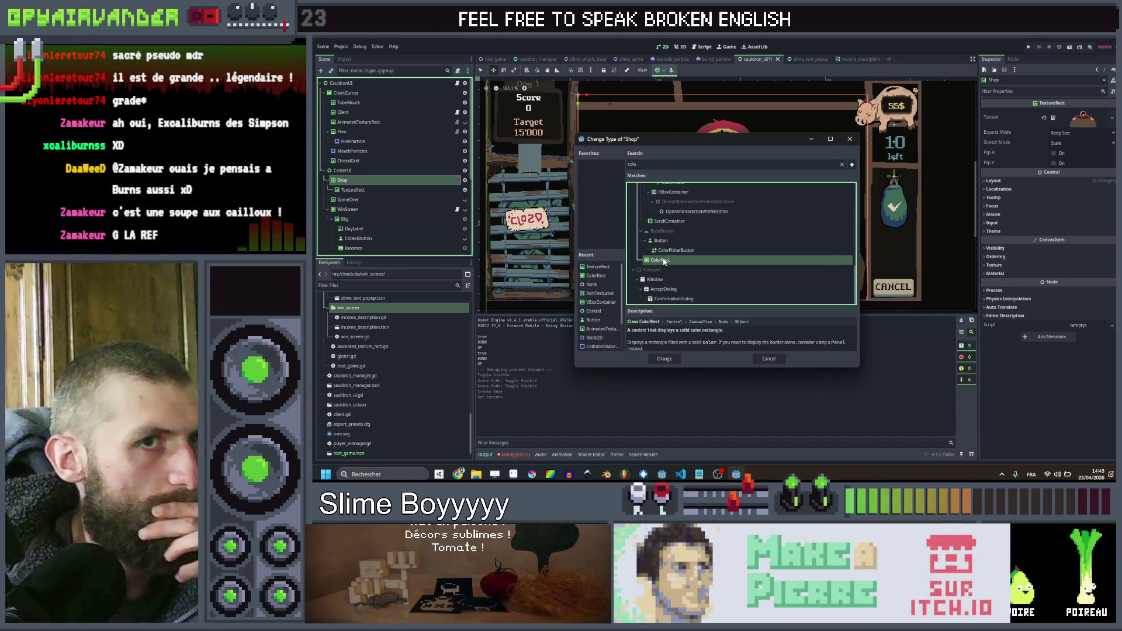
{"action": "key", "text": "Escape"}
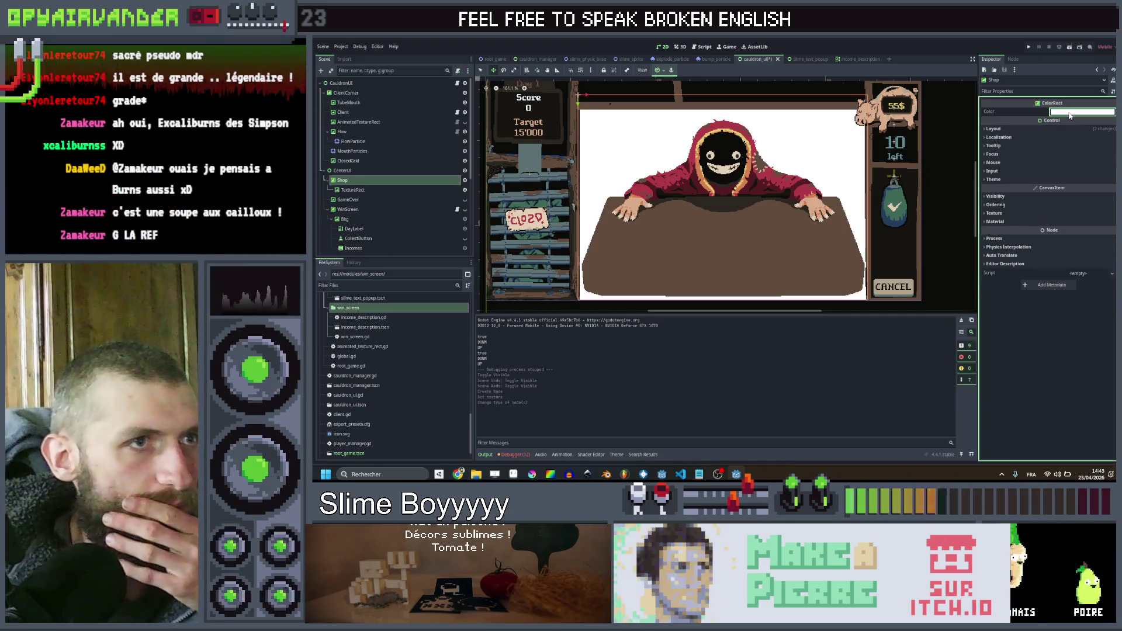
{"action": "left_click", "coordinate": [1072, 112]}
{"action": "left_click", "coordinate": [1031, 208]}
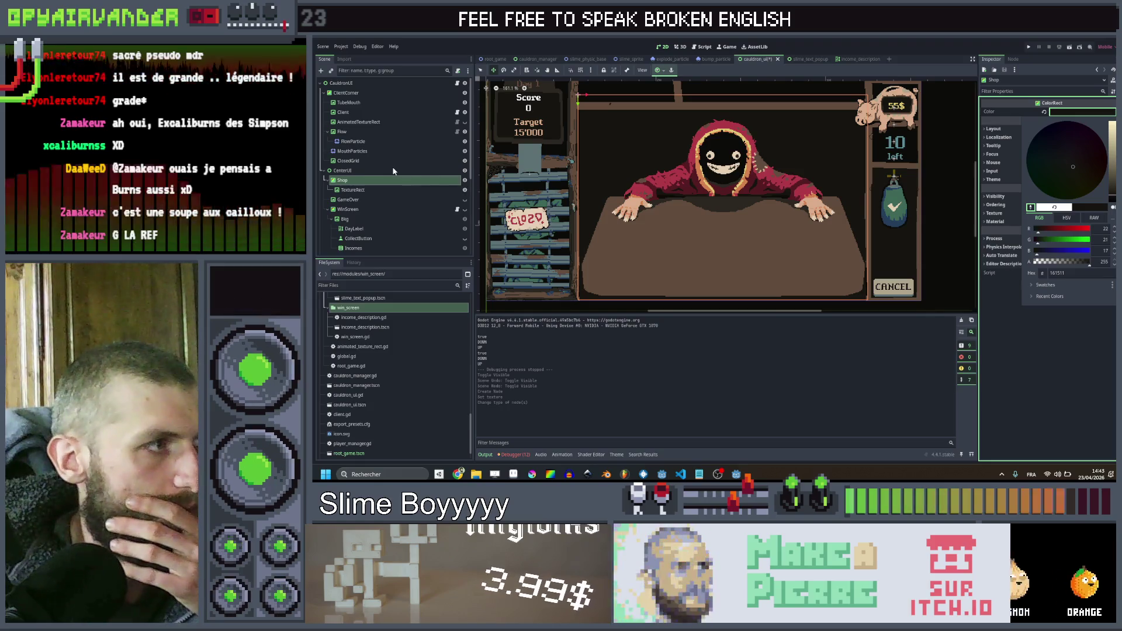
Step: Rename the TextureRect under Shop to Bkg
{"action": "left_click", "coordinate": [394, 190]}
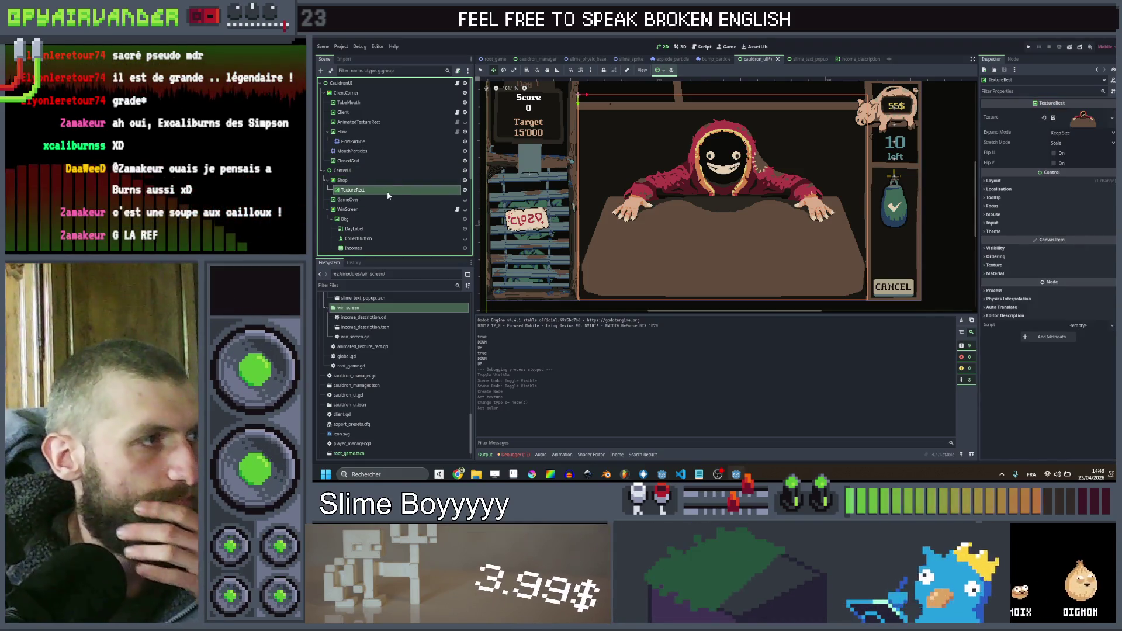
{"action": "type", "text": "Bk"}
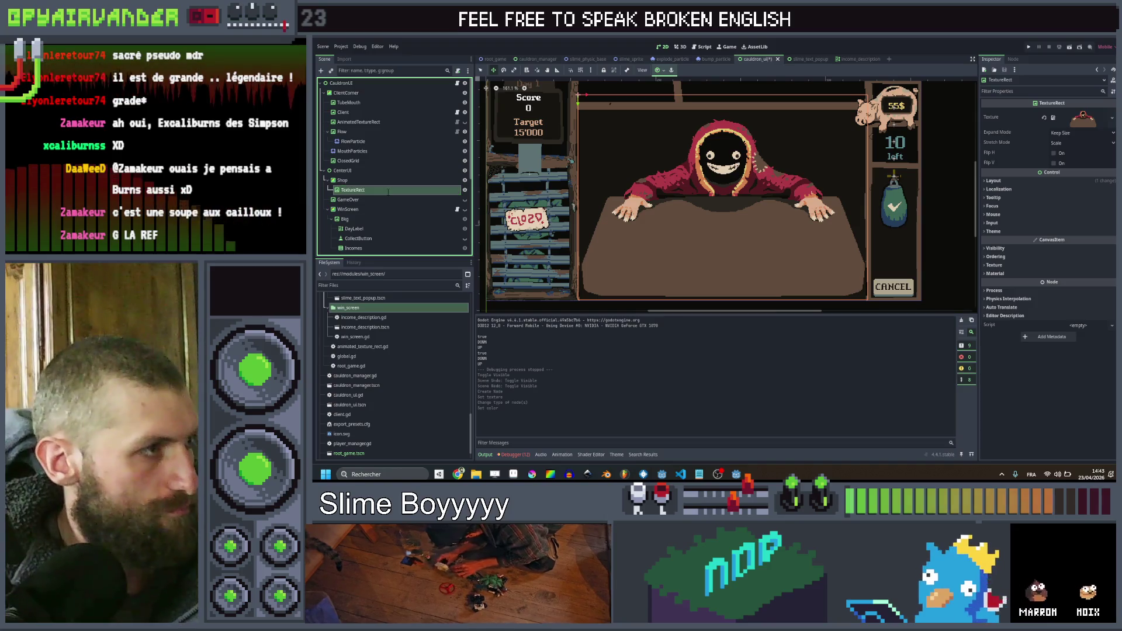
{"action": "type", "text": "Bkg"}
{"action": "key", "text": "Return"}
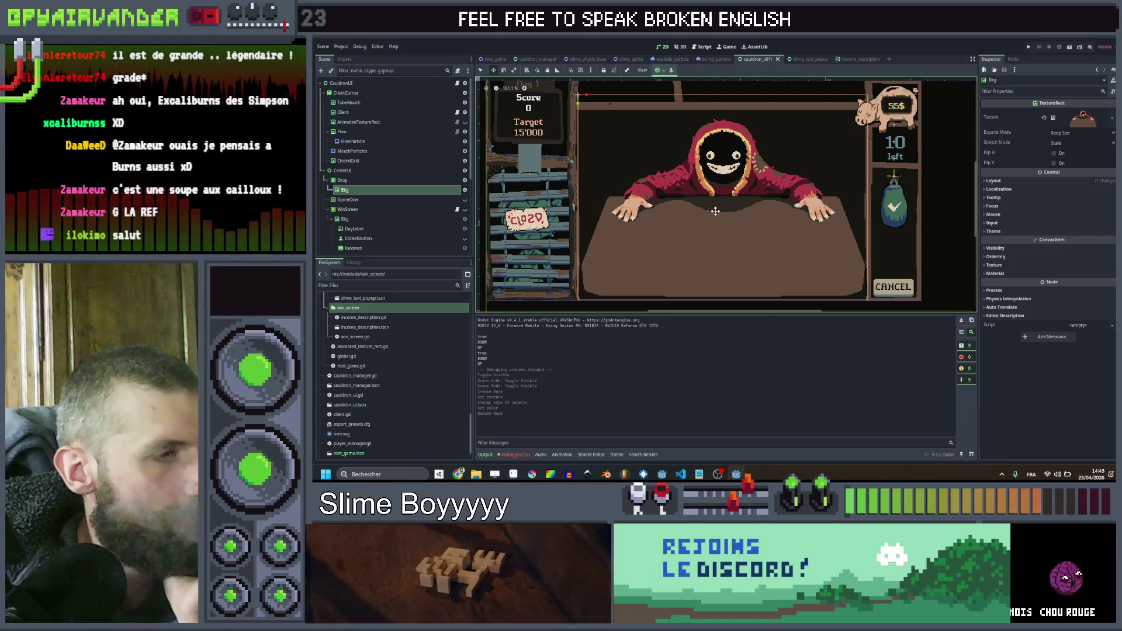
{"action": "scroll", "coordinate": [712, 211], "scroll_direction": "down", "scroll_amount": 1}
{"action": "scroll", "coordinate": [736, 196], "scroll_direction": "left", "scroll_amount": 2}
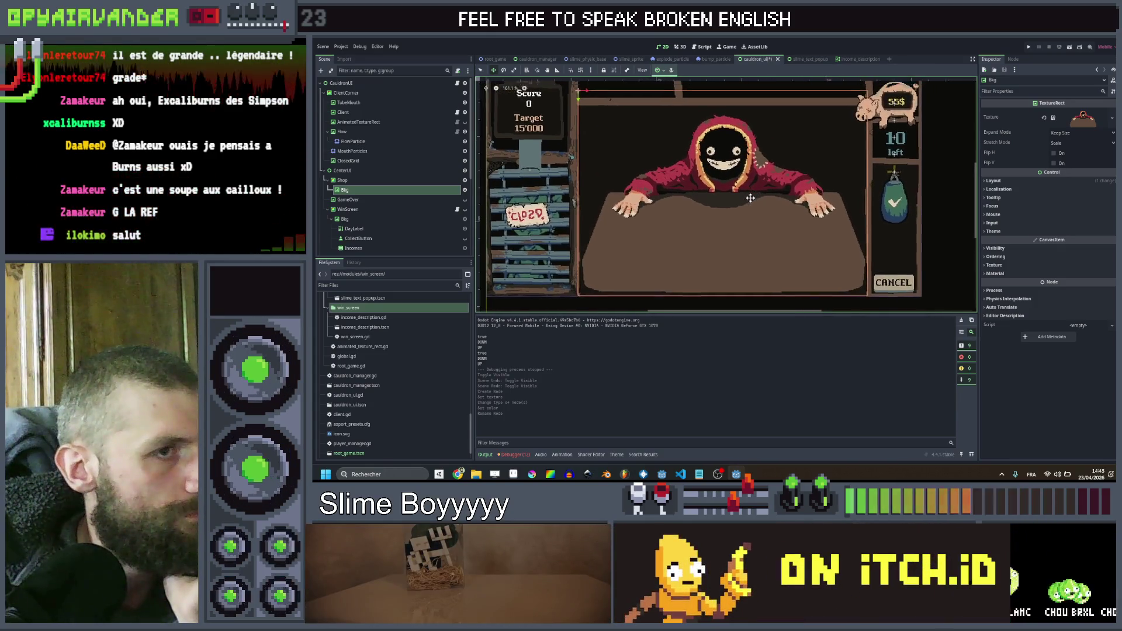
{"action": "scroll", "coordinate": [750, 196], "scroll_direction": "left", "scroll_amount": 2}
{"action": "scroll", "coordinate": [758, 196], "scroll_direction": "up", "scroll_amount": 2}
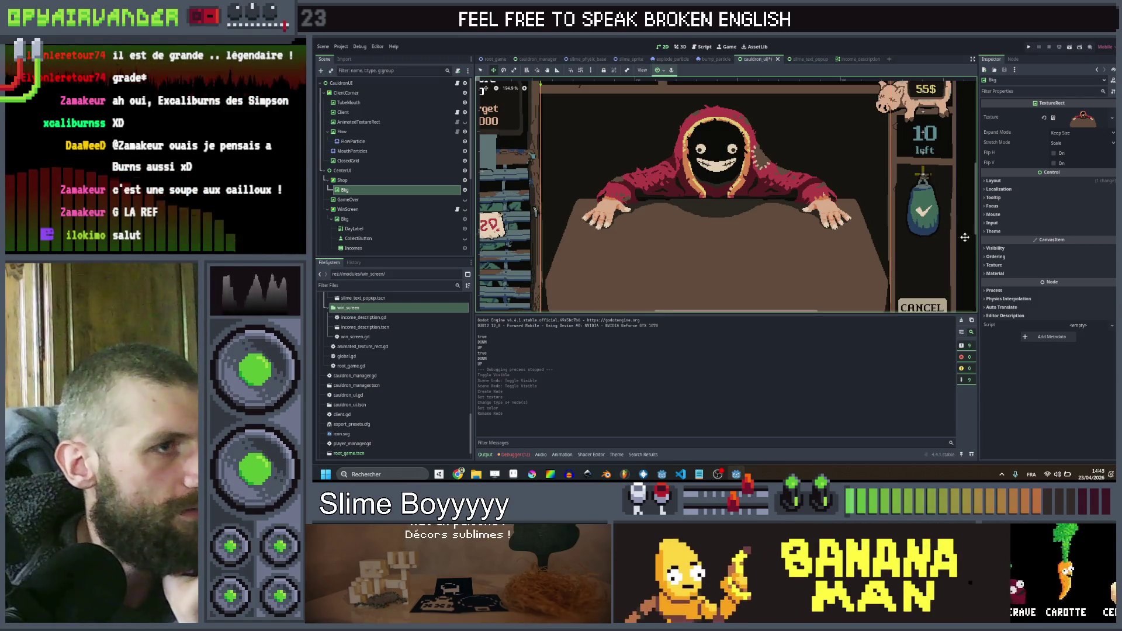
{"action": "scroll", "coordinate": [741, 129], "scroll_direction": "right", "scroll_amount": 3}
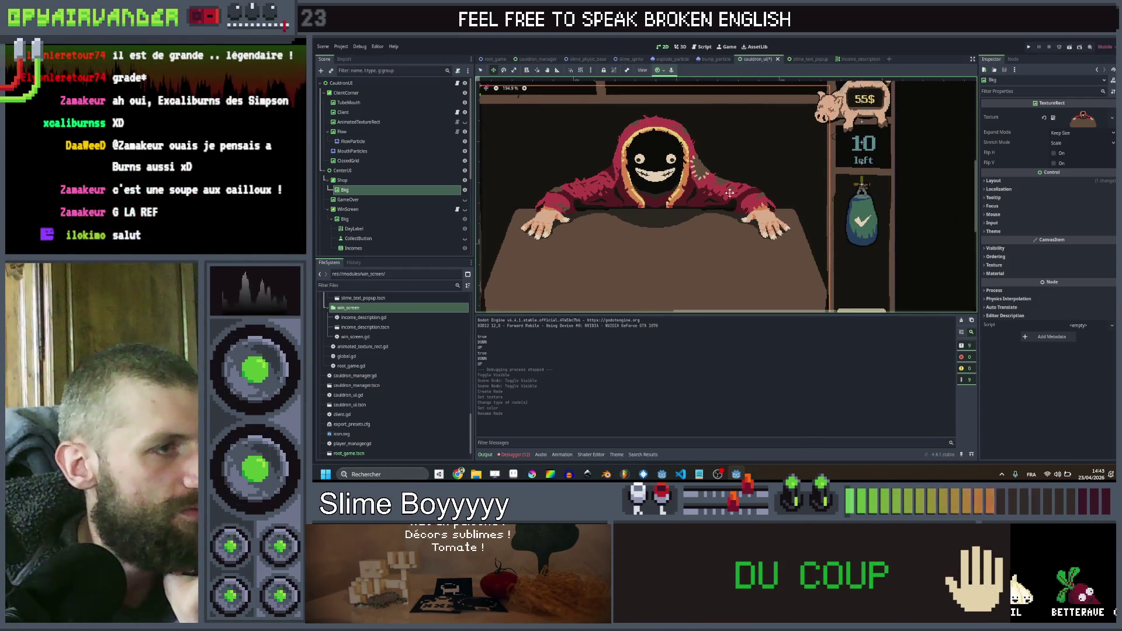
{"action": "scroll", "coordinate": [655, 208], "scroll_direction": "down", "scroll_amount": 3}
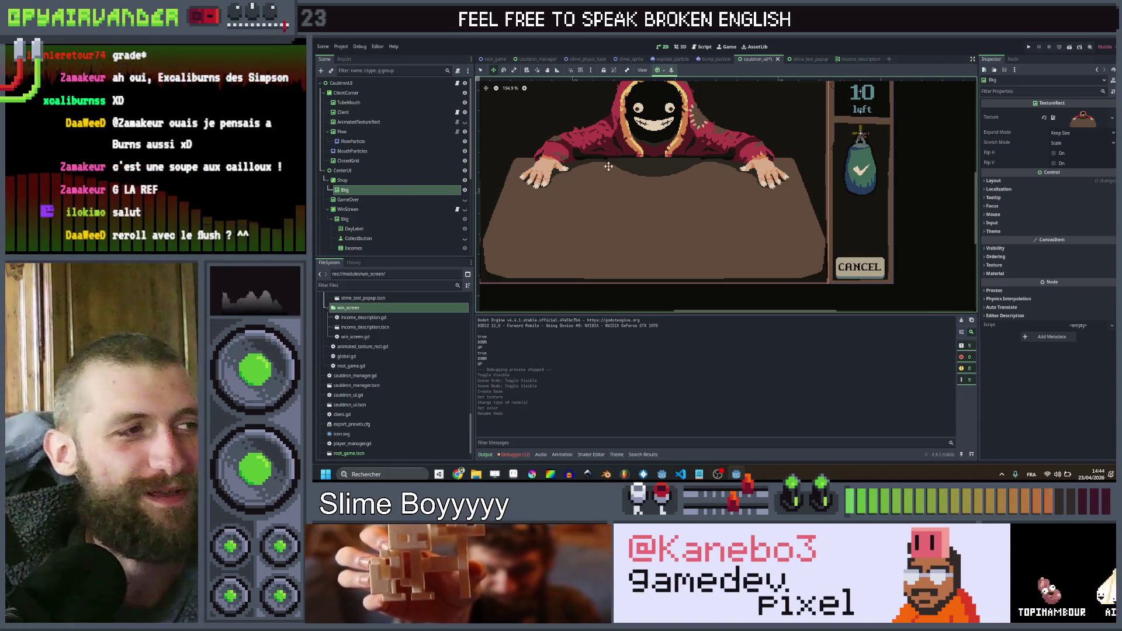
{"action": "scroll", "coordinate": [609, 167], "scroll_direction": "up", "scroll_amount": 1}
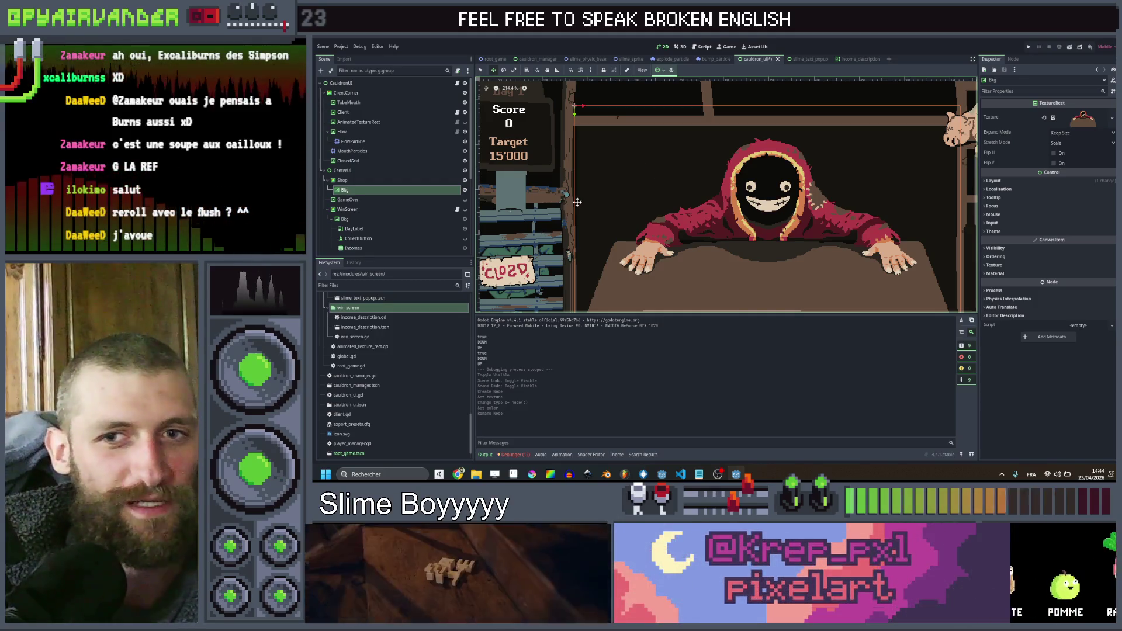
{"action": "left_click_drag", "start_coordinate": [672, 152], "coordinate": [657, 140]}
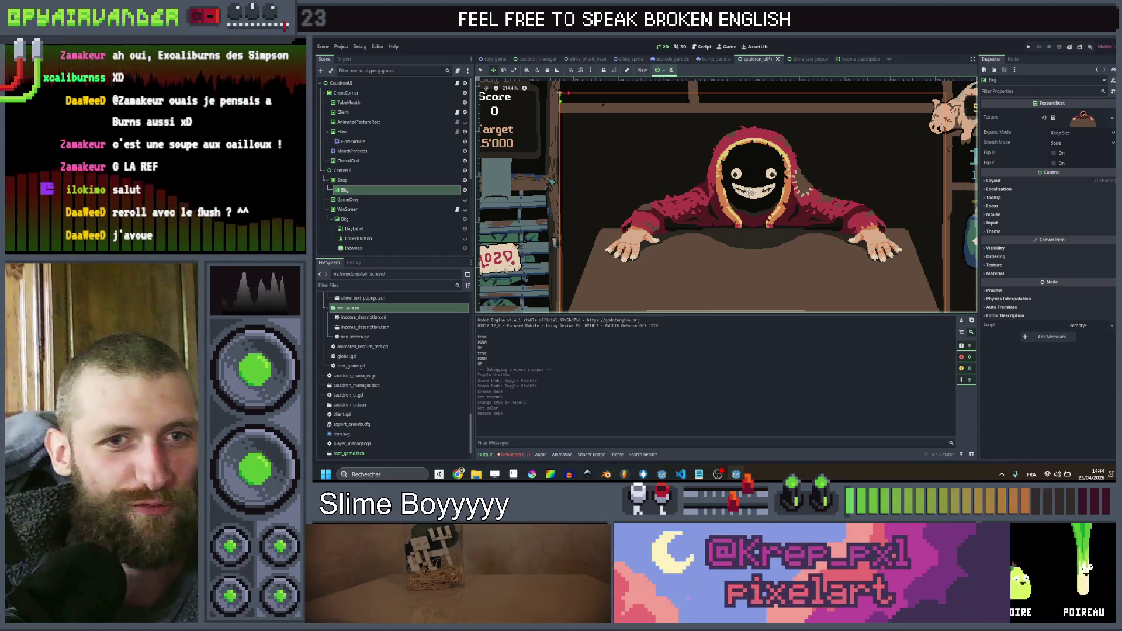
{"action": "left_click_drag", "start_coordinate": [750, 193], "coordinate": [602, 268]}
{"action": "mouse_move", "coordinate": [784, 251]}
{"action": "left_mouse_down"}
{"action": "mouse_move", "coordinate": [764, 240]}
{"action": "mouse_move", "coordinate": [780, 221]}
{"action": "mouse_move", "coordinate": [757, 217]}
{"action": "left_mouse_up"}
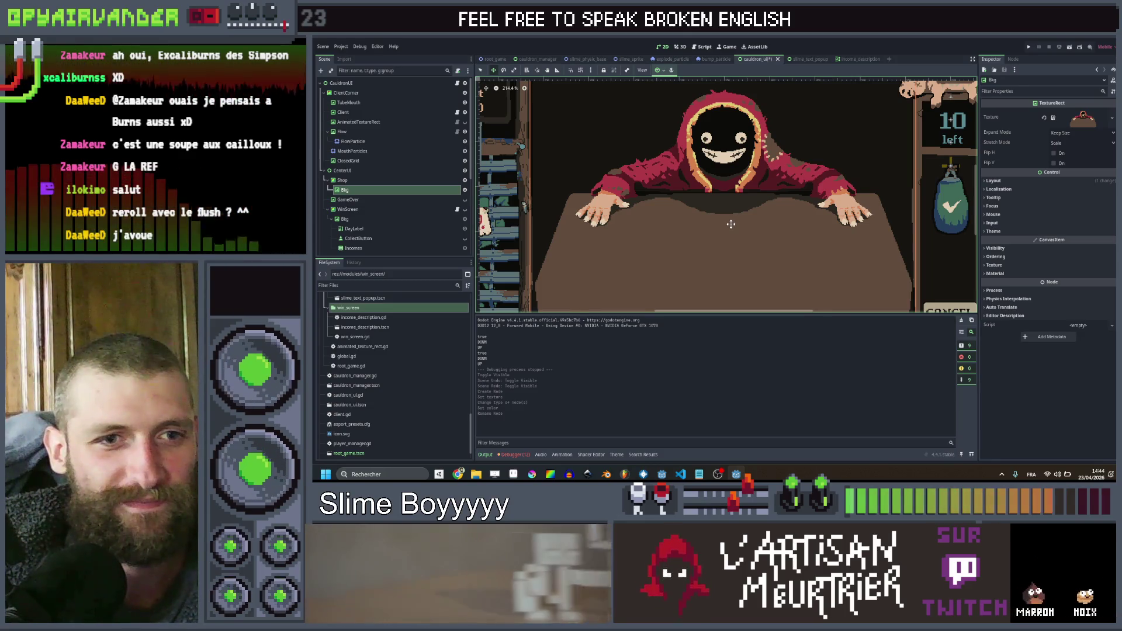
{"action": "left_click_drag", "start_coordinate": [731, 224], "coordinate": [688, 208]}
{"action": "mouse_move", "coordinate": [700, 234]}
{"action": "left_mouse_down"}
{"action": "mouse_move", "coordinate": [687, 199]}
{"action": "mouse_move", "coordinate": [682, 211]}
{"action": "left_mouse_up"}
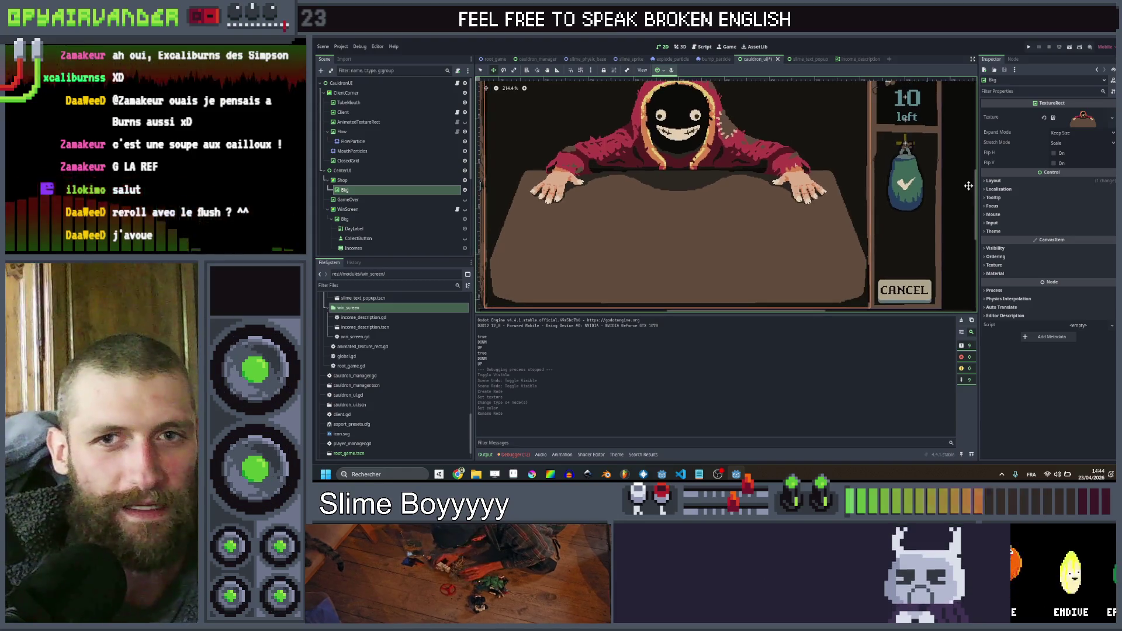
{"action": "scroll", "coordinate": [841, 177], "scroll_direction": "right", "scroll_amount": 3}
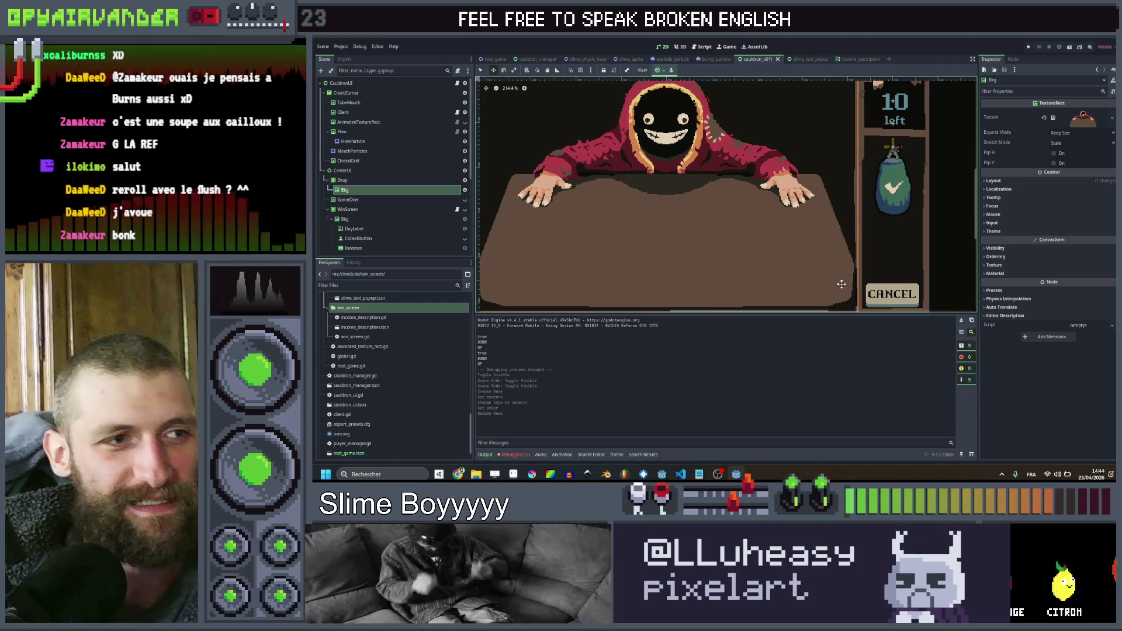
{"action": "scroll", "coordinate": [848, 275], "scroll_direction": "up", "scroll_amount": 5}
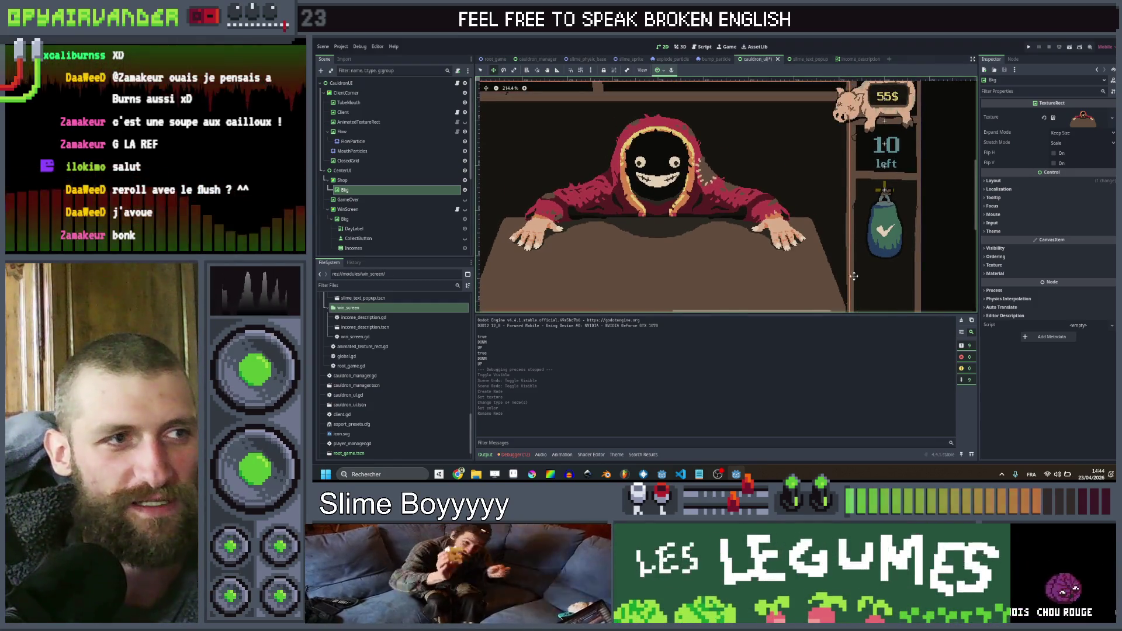
{"action": "scroll", "coordinate": [853, 269], "scroll_direction": "down", "scroll_amount": 5}
{"action": "scroll", "coordinate": [906, 145], "scroll_direction": "up", "scroll_amount": 2}
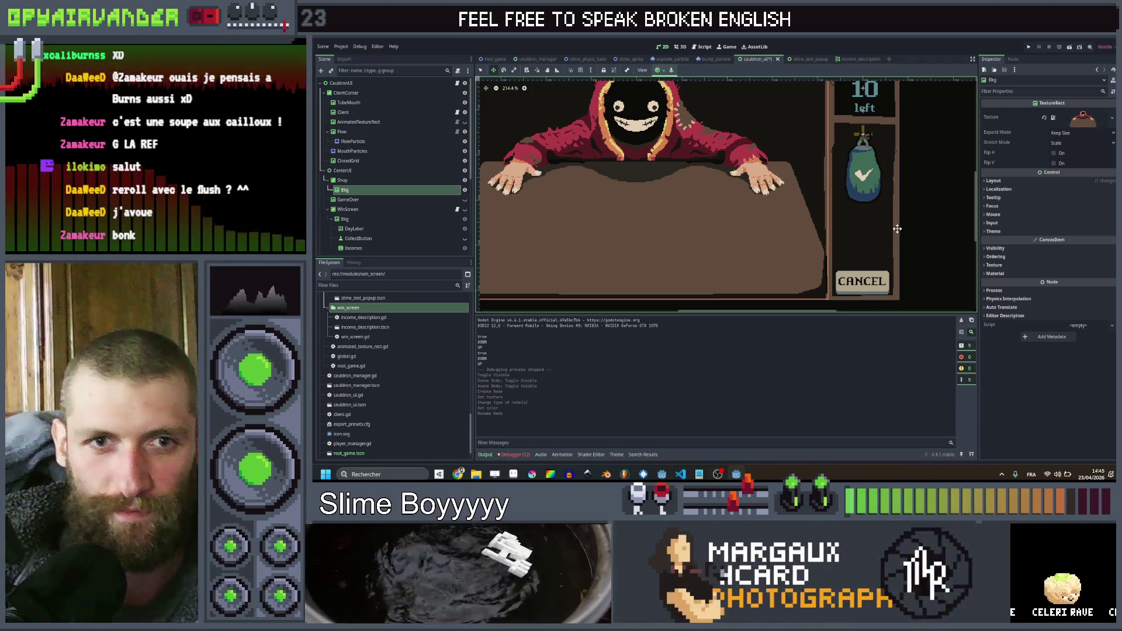
{"action": "scroll", "coordinate": [812, 172], "scroll_direction": "down", "scroll_amount": 4}
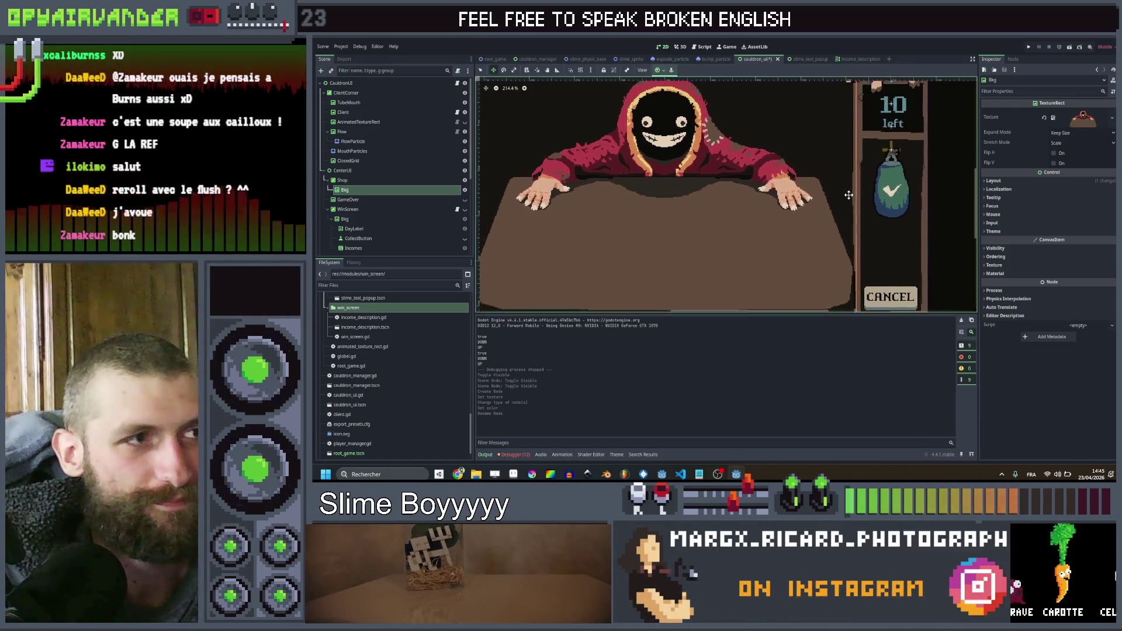
{"action": "scroll", "coordinate": [824, 185], "scroll_direction": "up", "scroll_amount": 2}
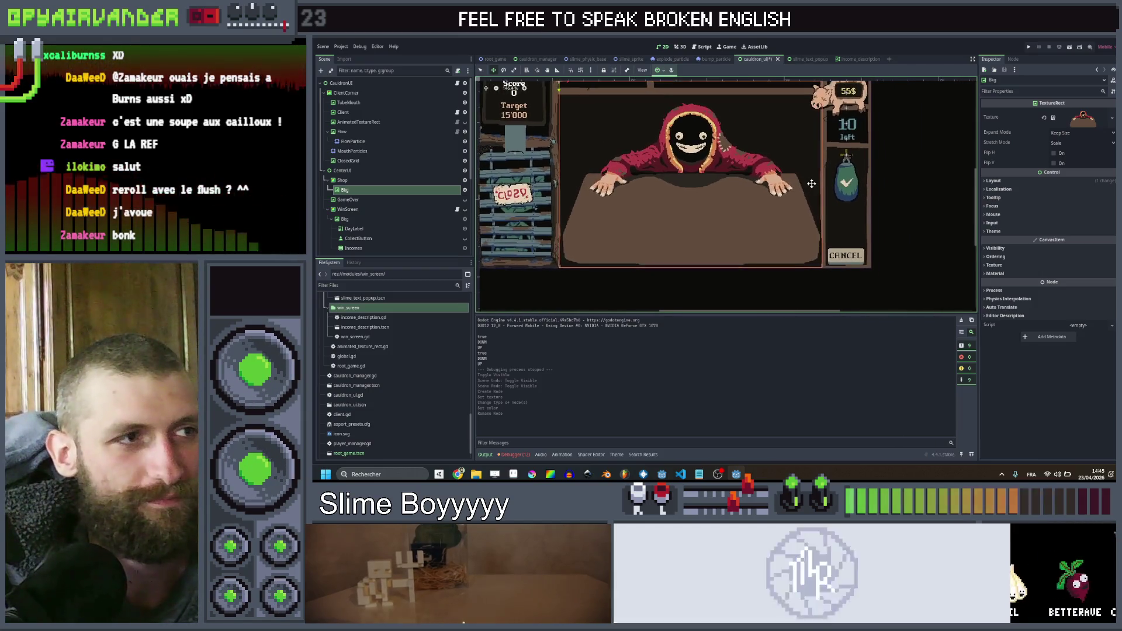
{"action": "scroll", "coordinate": [811, 185], "scroll_direction": "up", "scroll_amount": 1}
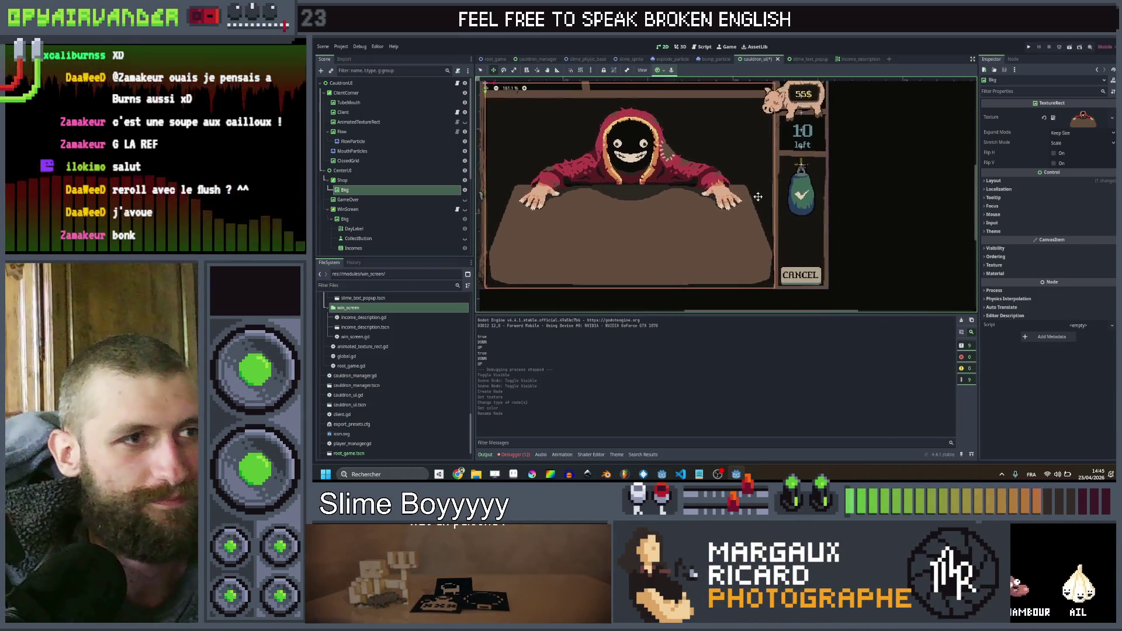
{"action": "scroll", "coordinate": [782, 188], "scroll_direction": "down", "scroll_amount": 1}
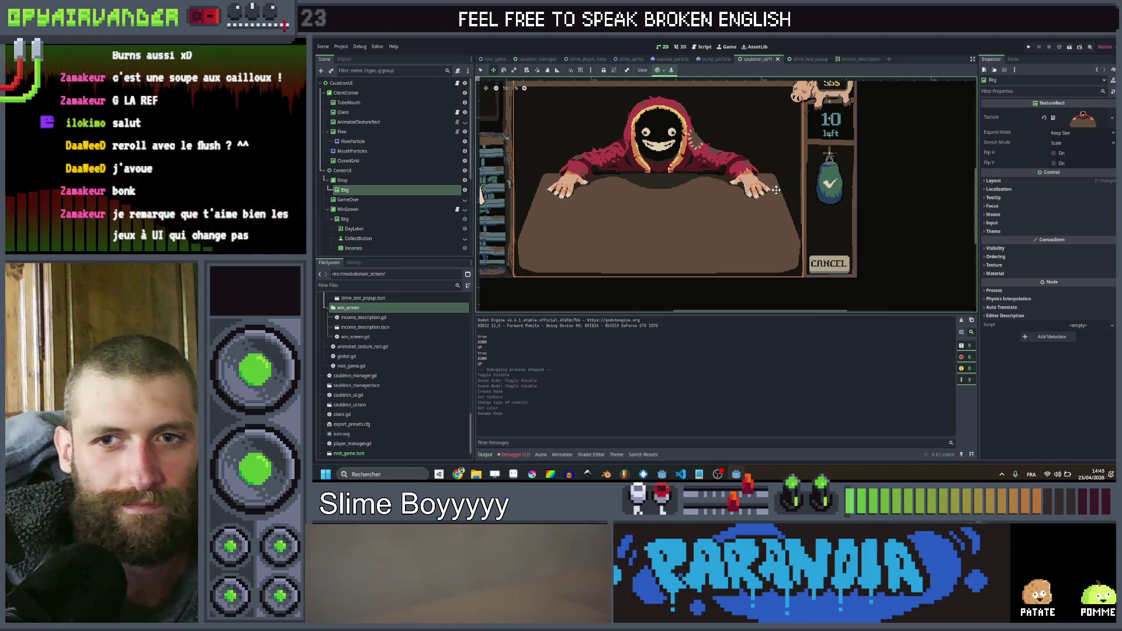
{"action": "left_click_drag", "start_coordinate": [778, 190], "coordinate": [784, 209]}
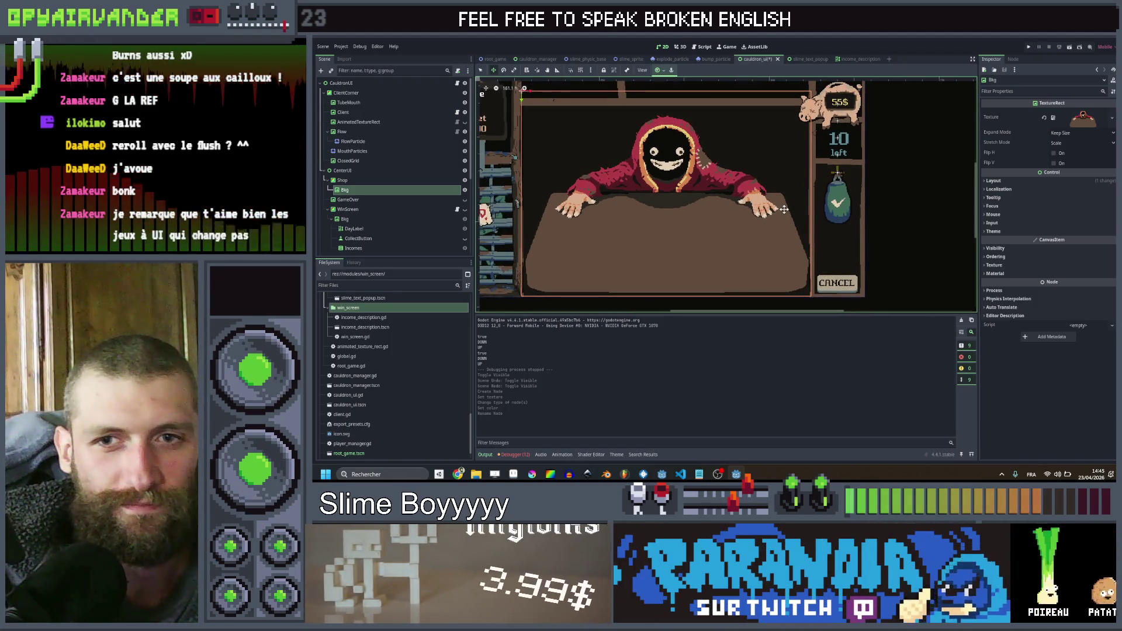
{"action": "left_click_drag", "start_coordinate": [784, 209], "coordinate": [800, 207]}
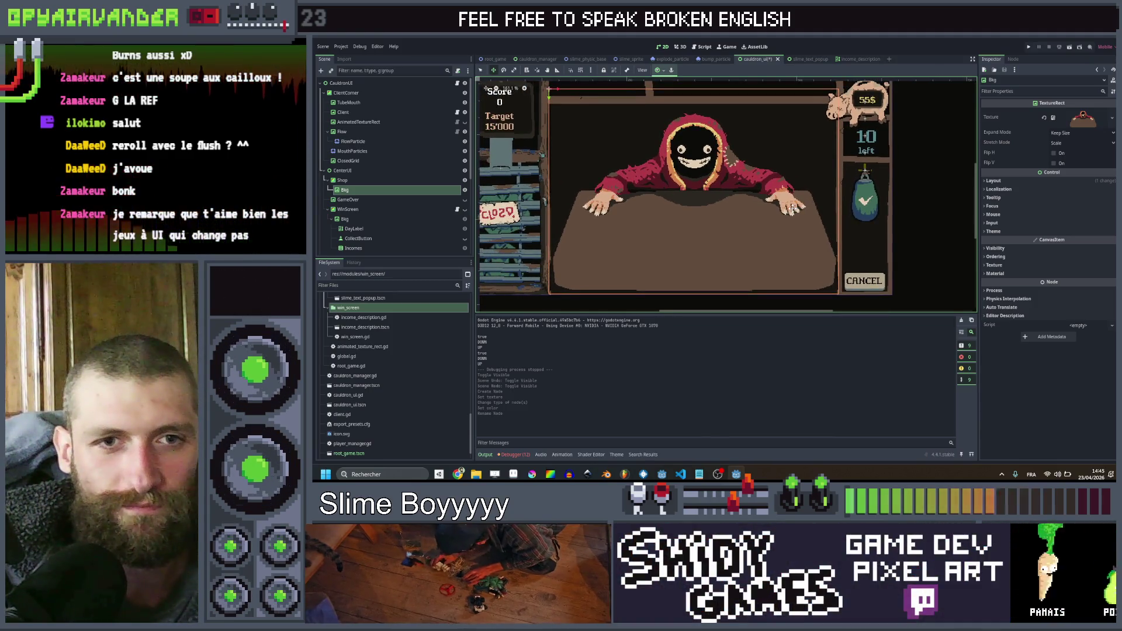
{"action": "mouse_move", "coordinate": [791, 209]}
{"action": "left_mouse_down"}
{"action": "mouse_move", "coordinate": [773, 217]}
{"action": "mouse_move", "coordinate": [773, 198]}
{"action": "left_mouse_up"}
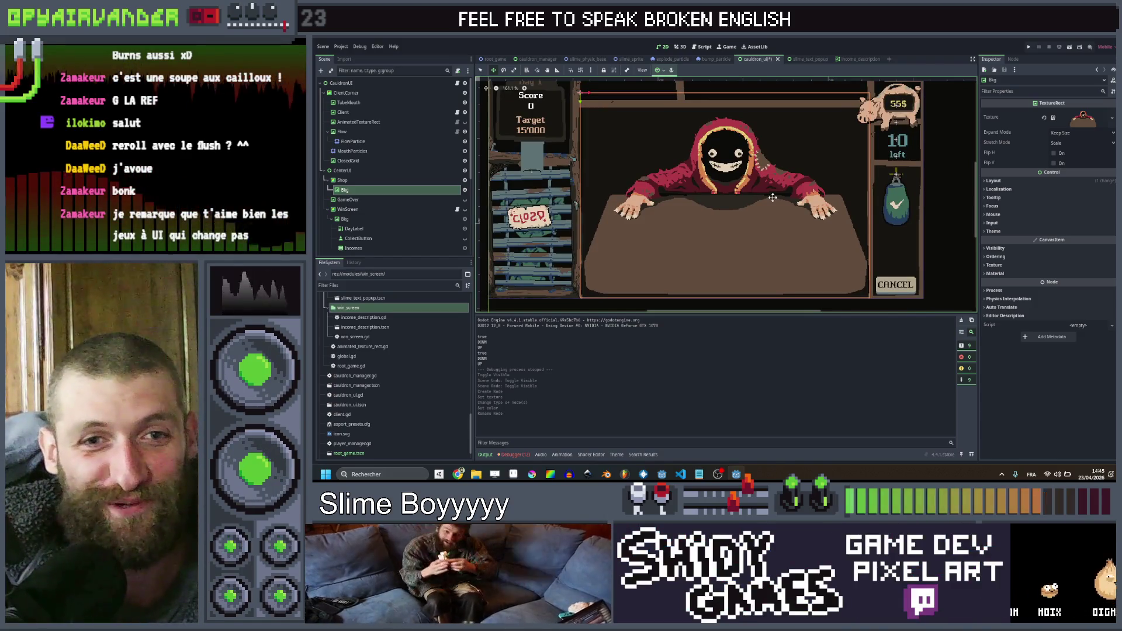
{"action": "left_click_drag", "start_coordinate": [773, 197], "coordinate": [764, 212]}
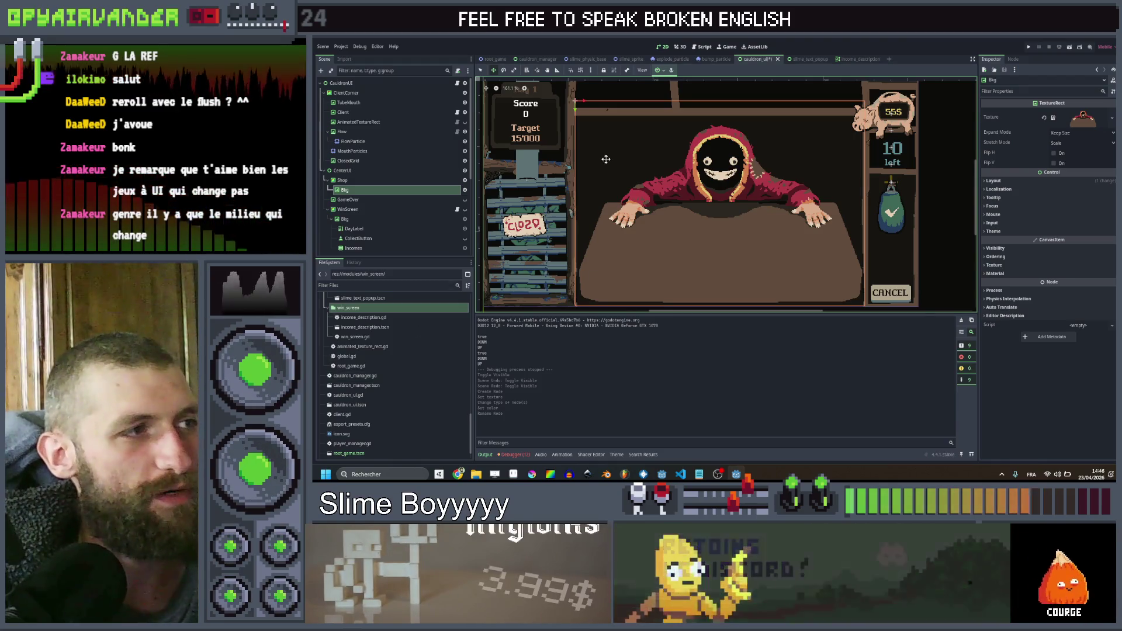
{"action": "scroll", "coordinate": [552, 203], "scroll_direction": "up", "scroll_amount": 3}
{"action": "scroll", "coordinate": [578, 175], "scroll_direction": "down", "scroll_amount": 1}
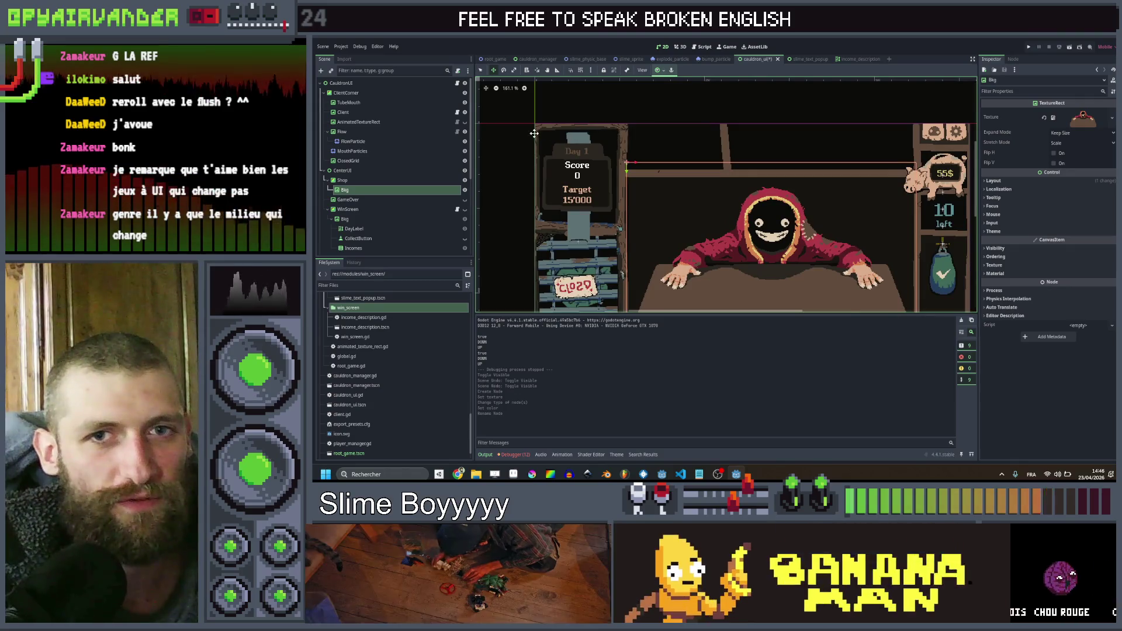
{"action": "scroll", "coordinate": [570, 193], "scroll_direction": "down", "scroll_amount": 2}
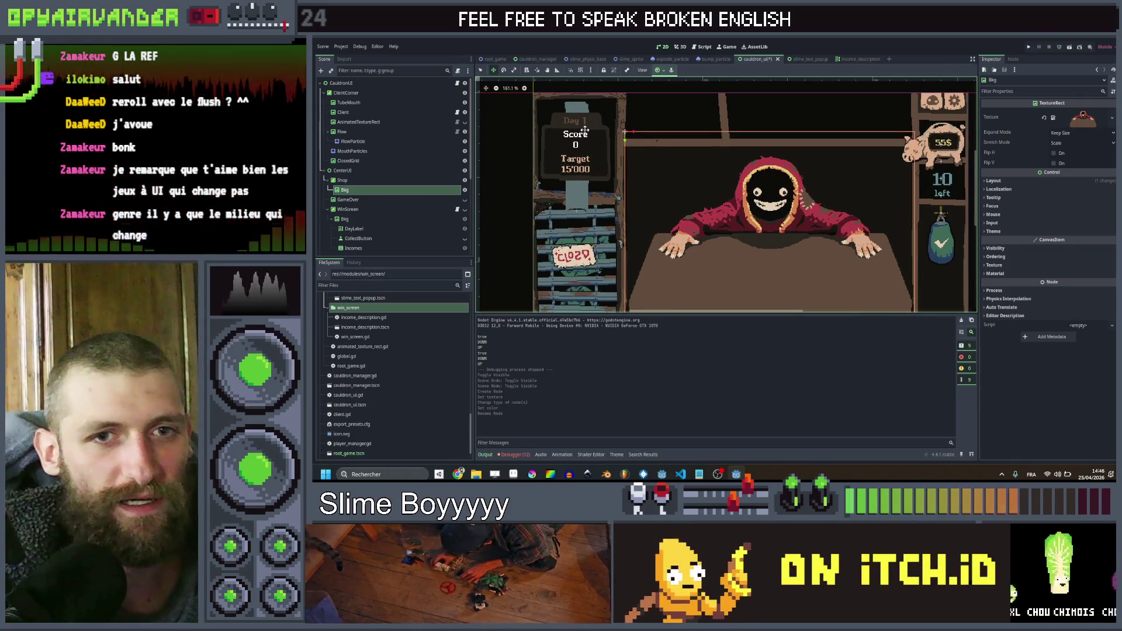
{"action": "scroll", "coordinate": [579, 170], "scroll_direction": "down", "scroll_amount": 2}
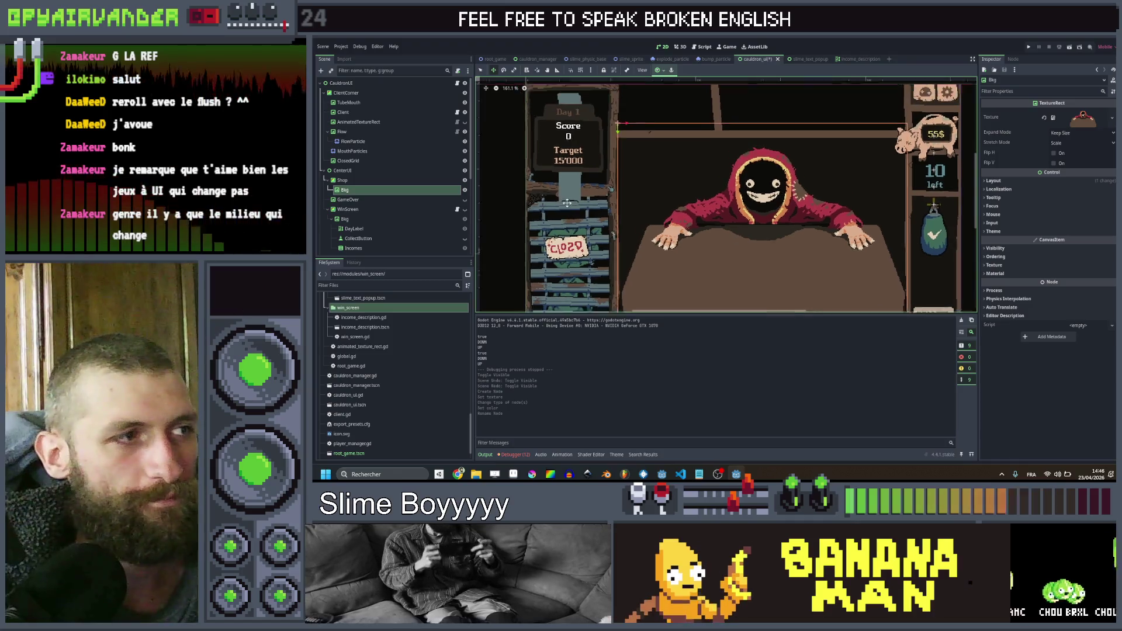
{"action": "scroll", "coordinate": [594, 201], "scroll_direction": "up", "scroll_amount": 5}
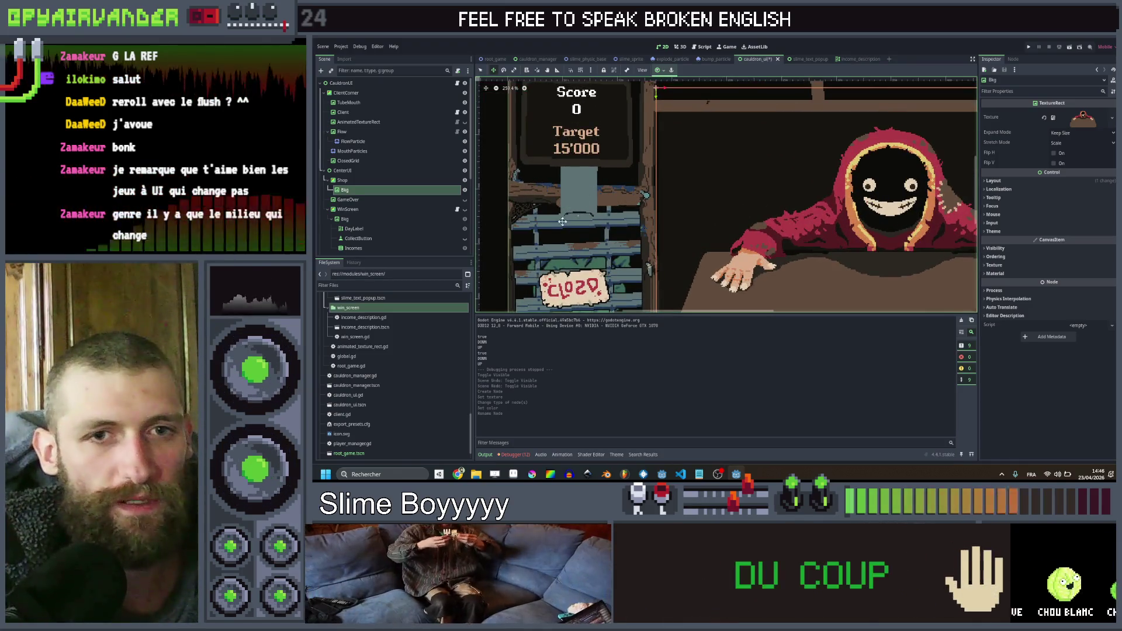
{"action": "scroll", "coordinate": [554, 201], "scroll_direction": "down", "scroll_amount": 4}
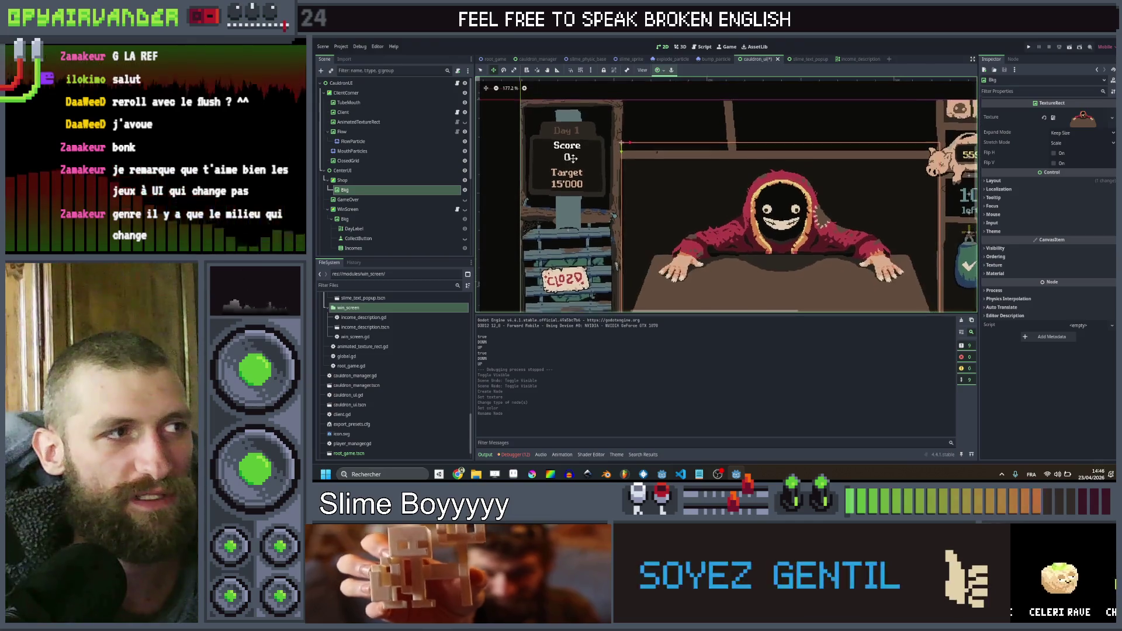
{"action": "scroll", "coordinate": [643, 190], "scroll_direction": "down", "scroll_amount": 3}
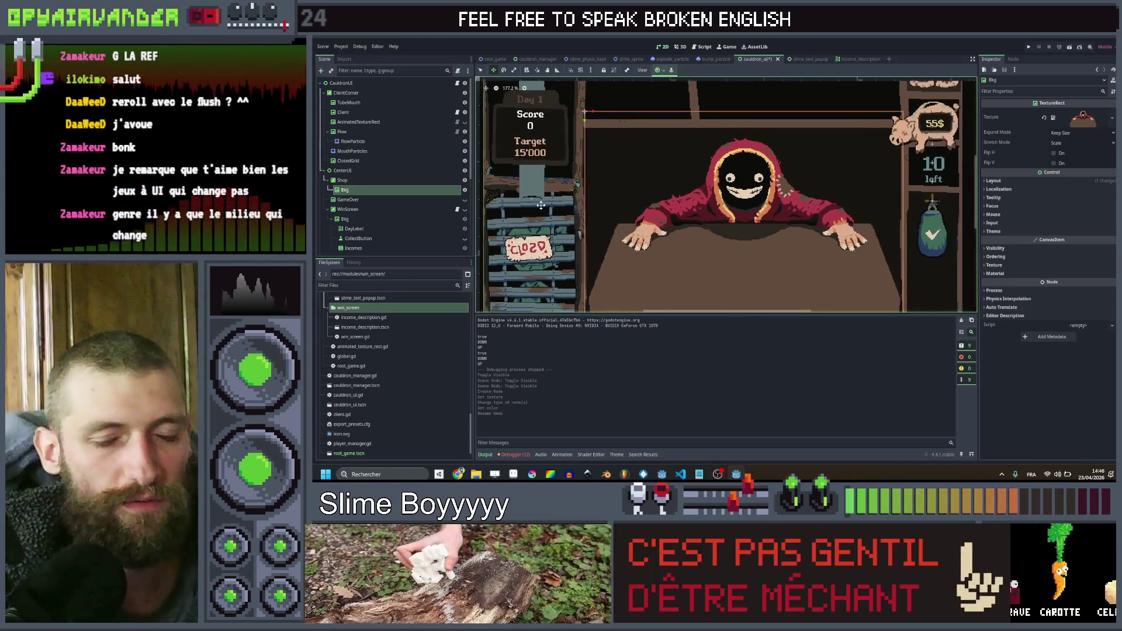
{"action": "scroll", "coordinate": [707, 193], "scroll_direction": "right", "scroll_amount": 3}
{"action": "scroll", "coordinate": [727, 121], "scroll_direction": "up", "scroll_amount": 3}
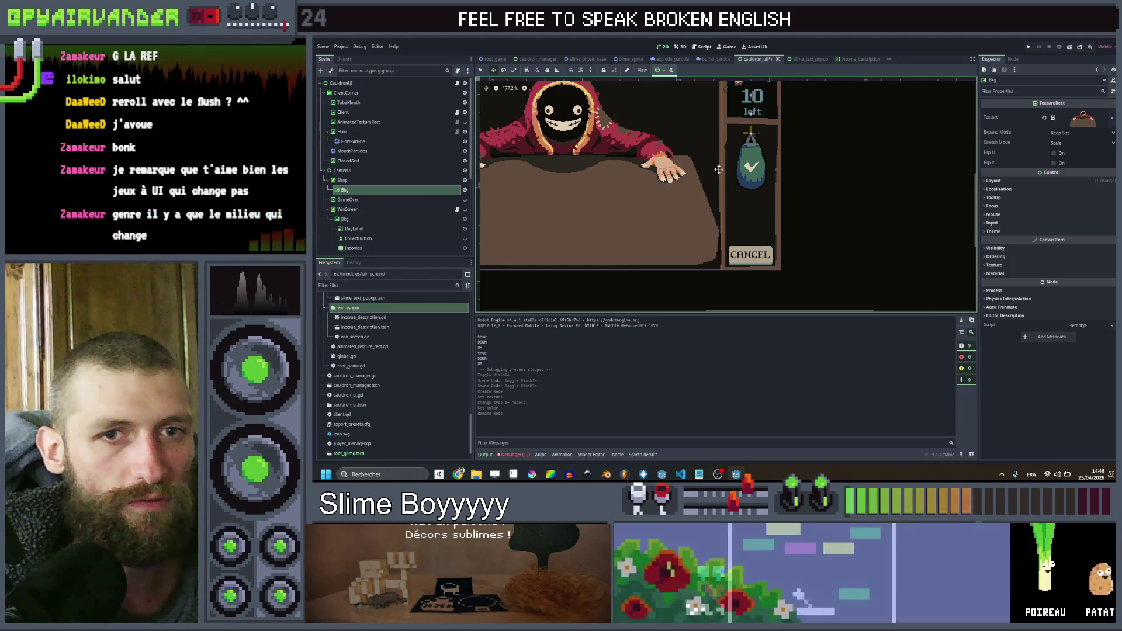
{"action": "left_click_drag", "start_coordinate": [715, 149], "coordinate": [826, 182]}
{"action": "scroll", "coordinate": [830, 221], "scroll_direction": "down", "scroll_amount": 1}
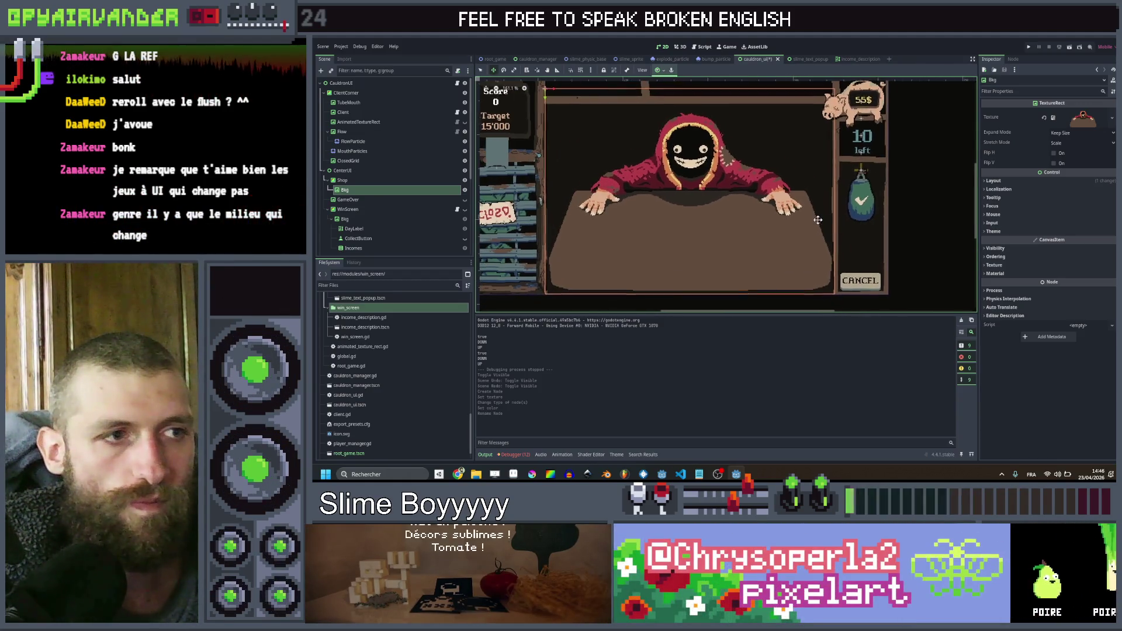
{"action": "scroll", "coordinate": [830, 221], "scroll_direction": "up", "scroll_amount": 1}
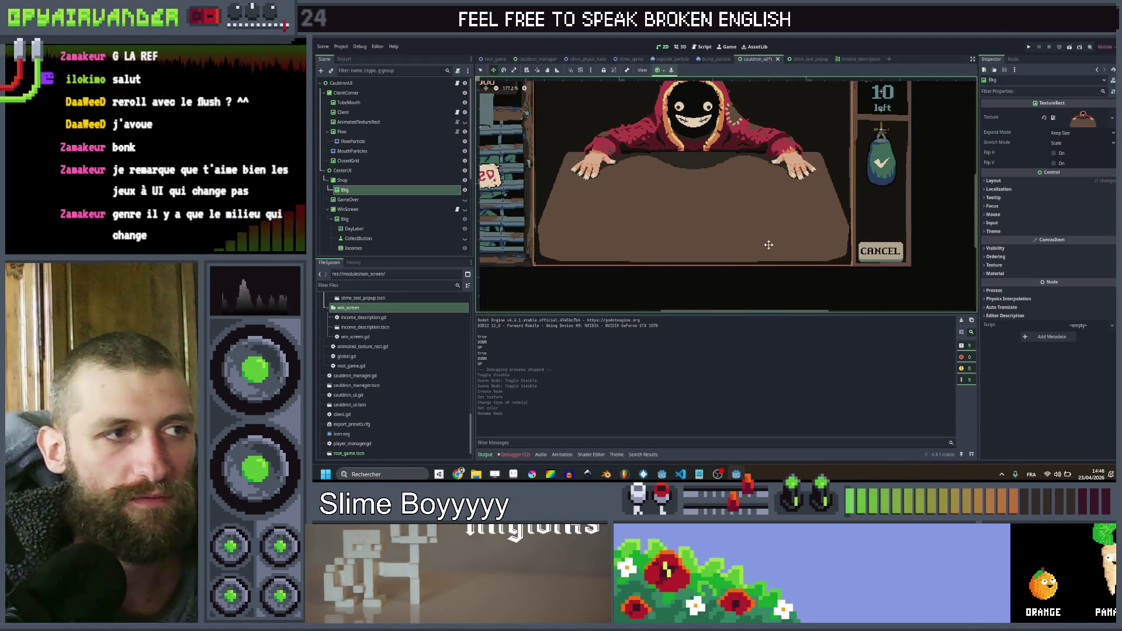
{"action": "scroll", "coordinate": [818, 248], "scroll_direction": "down", "scroll_amount": 1}
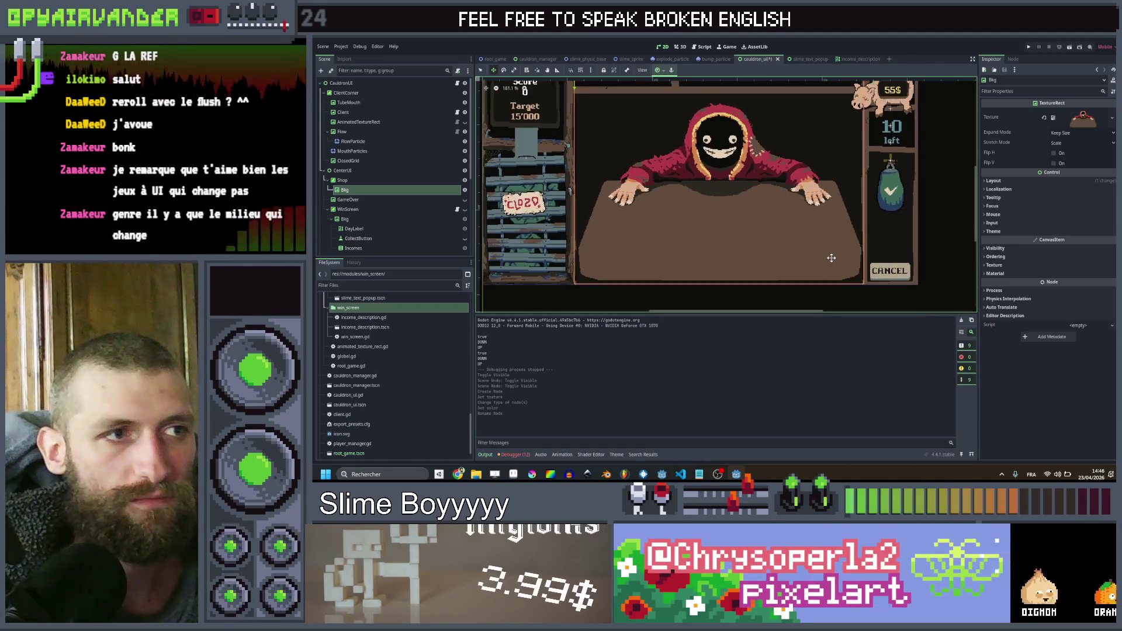
{"action": "mouse_move", "coordinate": [831, 257]}
{"action": "left_mouse_down"}
{"action": "mouse_move", "coordinate": [795, 259]}
{"action": "mouse_move", "coordinate": [809, 259]}
{"action": "left_mouse_up"}
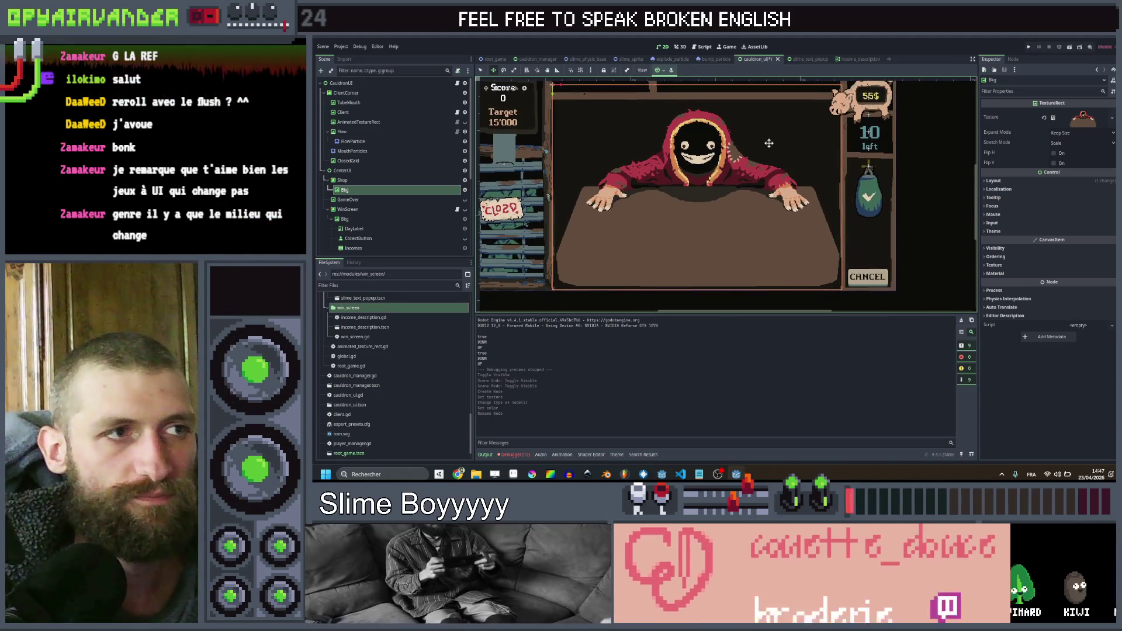
{"action": "scroll", "coordinate": [827, 157], "scroll_direction": "up", "scroll_amount": 2}
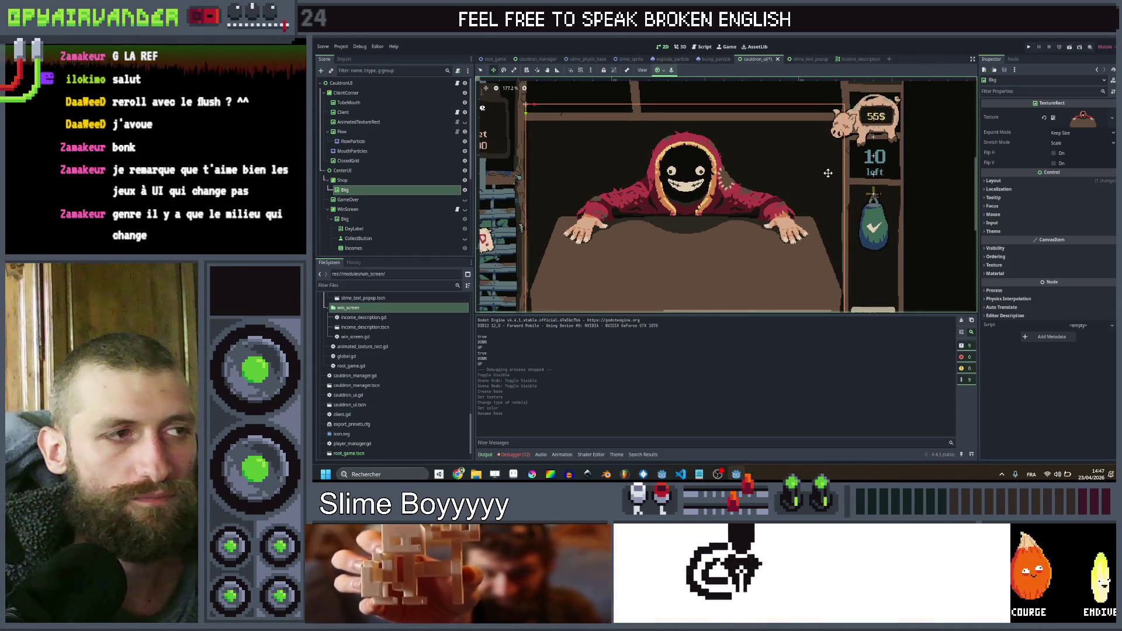
{"action": "mouse_move", "coordinate": [827, 173]}
{"action": "left_mouse_down"}
{"action": "mouse_move", "coordinate": [791, 183]}
{"action": "mouse_move", "coordinate": [754, 220]}
{"action": "left_mouse_up"}
{"action": "scroll", "coordinate": [811, 153], "scroll_direction": "up", "scroll_amount": 5}
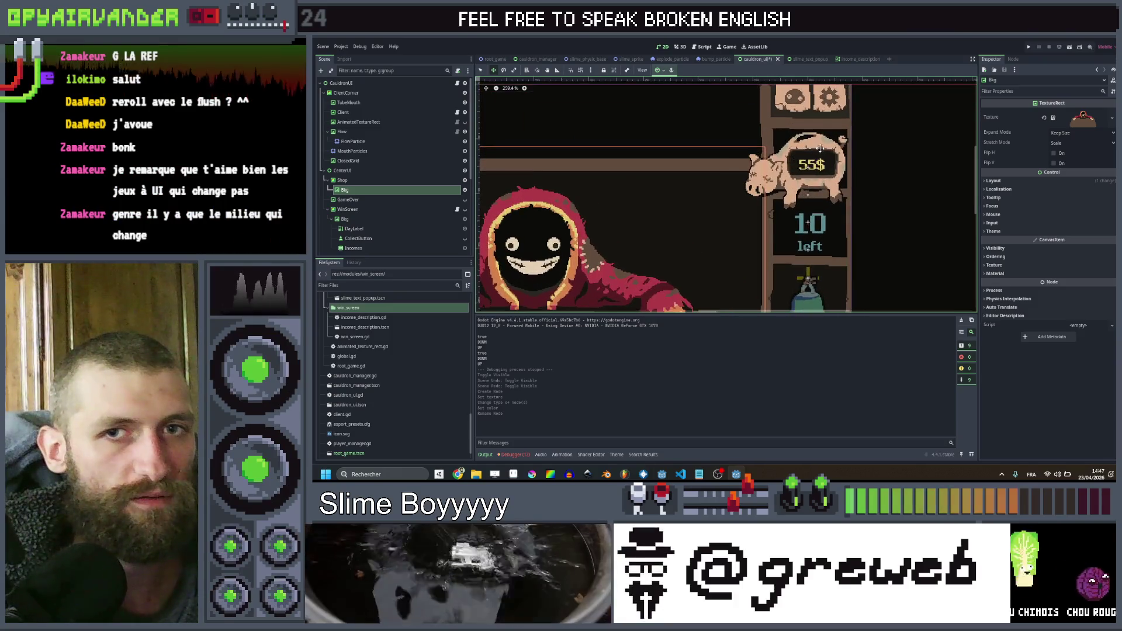
{"action": "scroll", "coordinate": [811, 153], "scroll_direction": "down", "scroll_amount": 7}
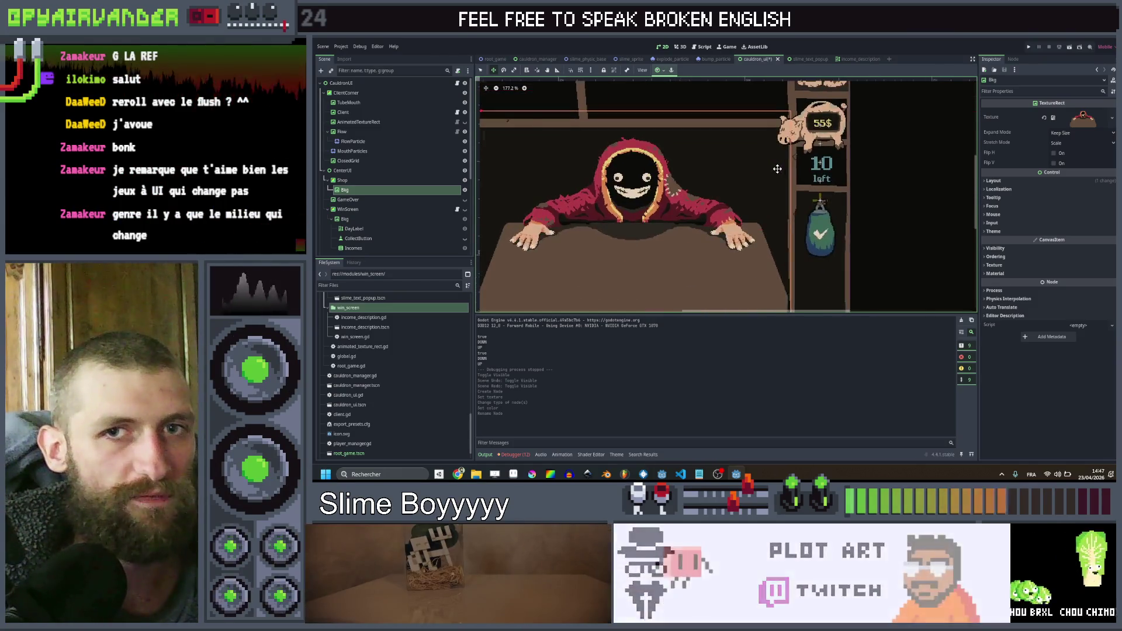
{"action": "scroll", "coordinate": [754, 183], "scroll_direction": "up", "scroll_amount": 1}
{"action": "left_click_drag", "start_coordinate": [754, 183], "coordinate": [833, 182]}
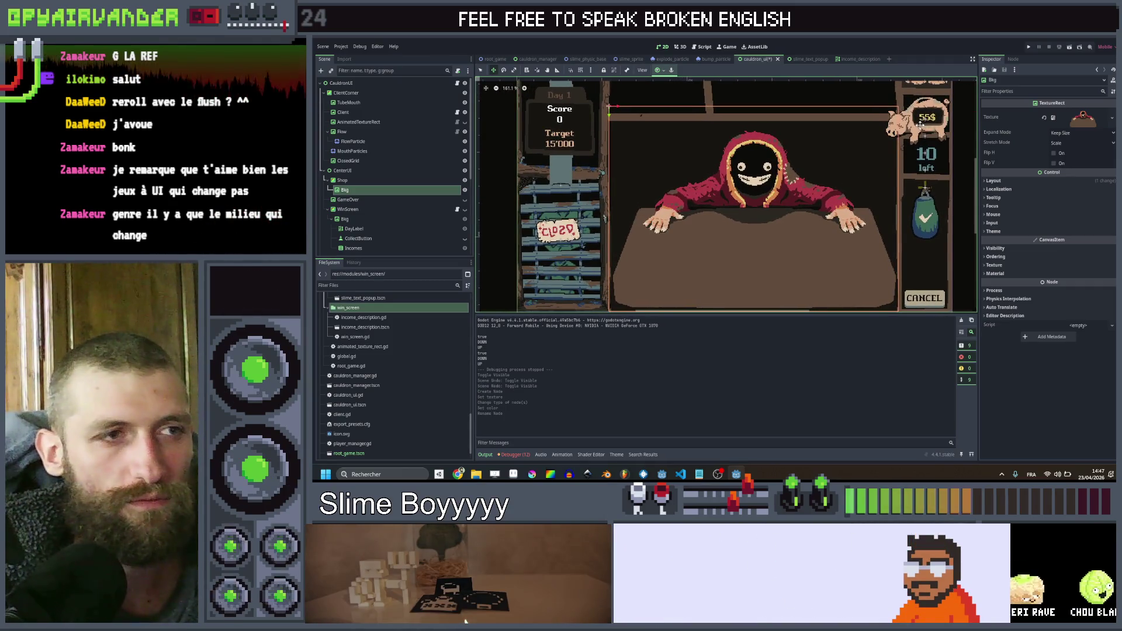
{"action": "scroll", "coordinate": [920, 124], "scroll_direction": "up", "scroll_amount": 5}
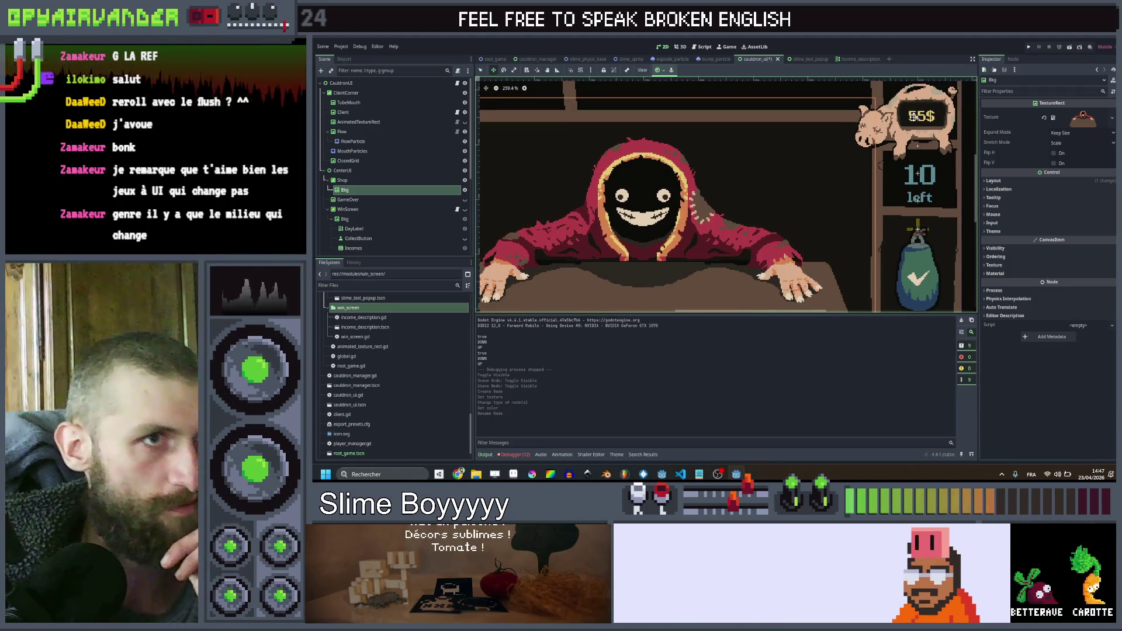
{"action": "scroll", "coordinate": [369, 230], "scroll_direction": "down", "scroll_amount": 2}
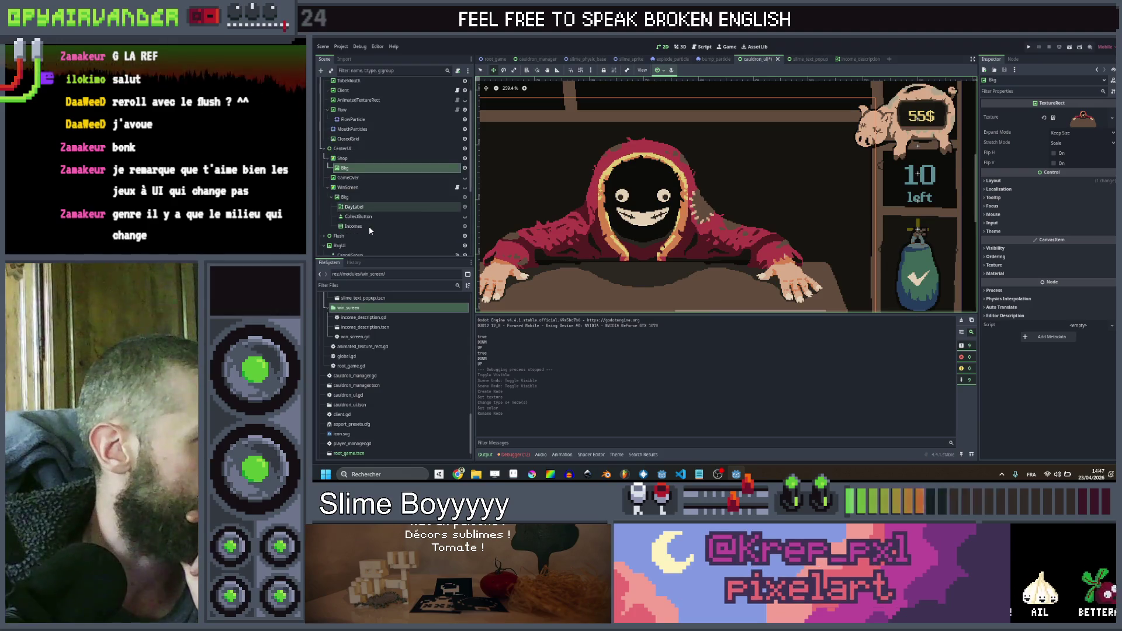
{"action": "scroll", "coordinate": [369, 226], "scroll_direction": "down", "scroll_amount": 5}
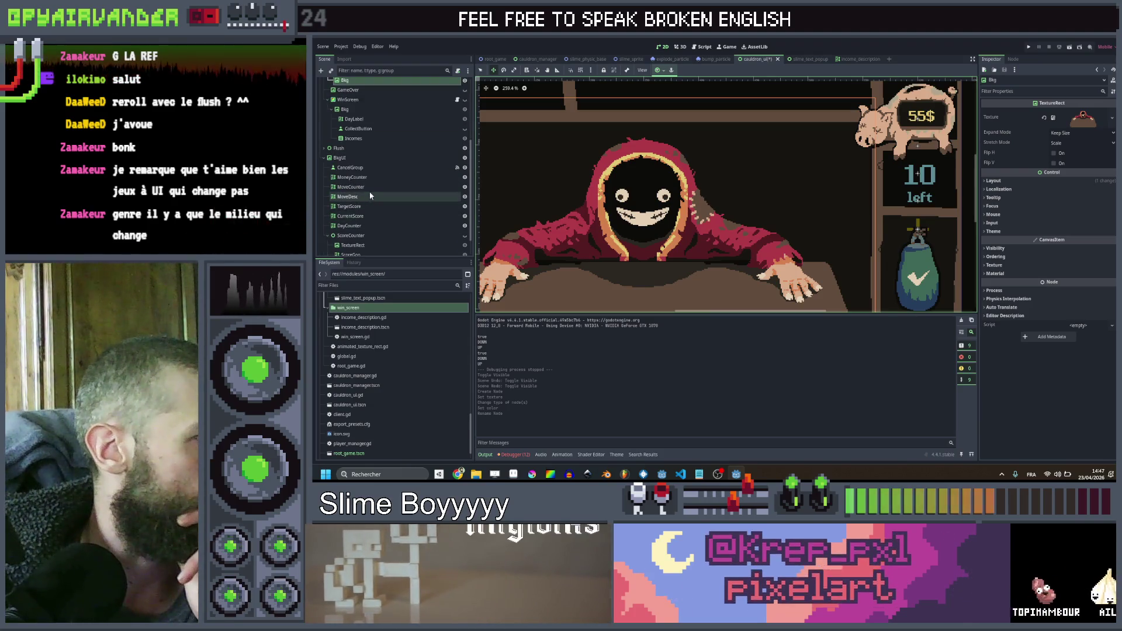
Step: Set the MoneyCounter's Normal Font Size theme override to 32
{"action": "left_click", "coordinate": [377, 176]}
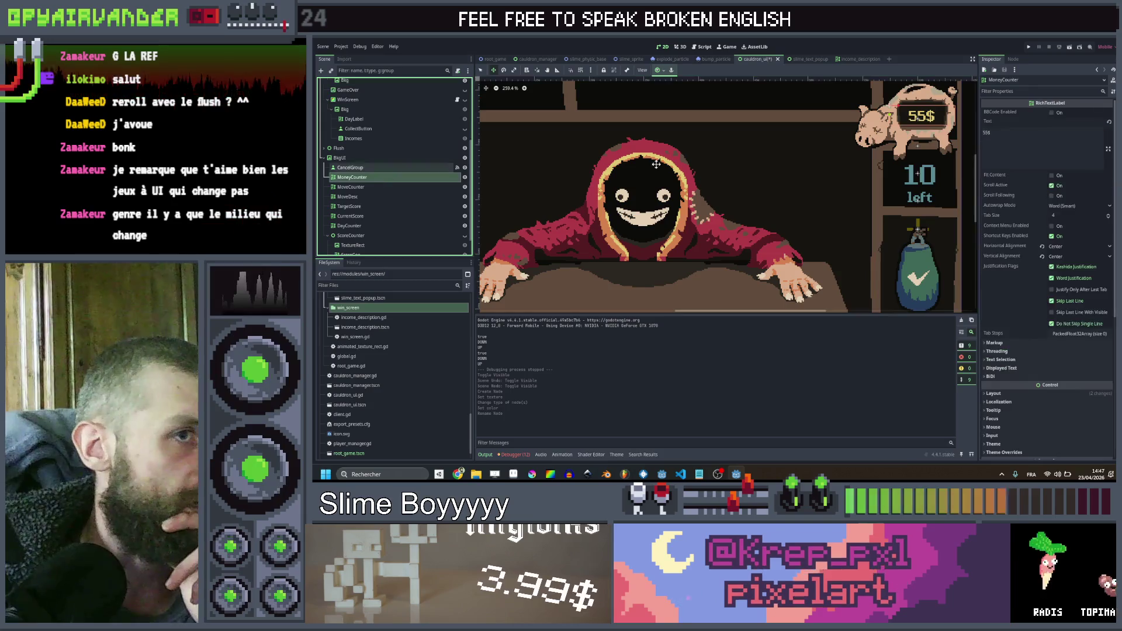
{"action": "scroll", "coordinate": [1019, 338], "scroll_direction": "down", "scroll_amount": 5}
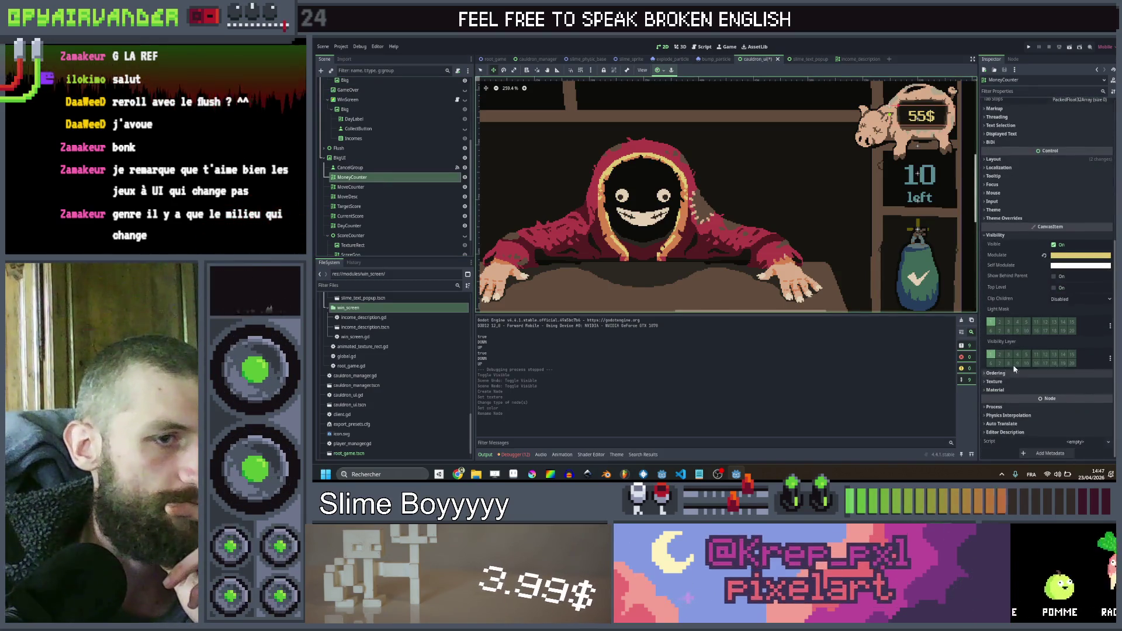
{"action": "left_click", "coordinate": [1018, 219]}
{"action": "left_click", "coordinate": [1018, 254]}
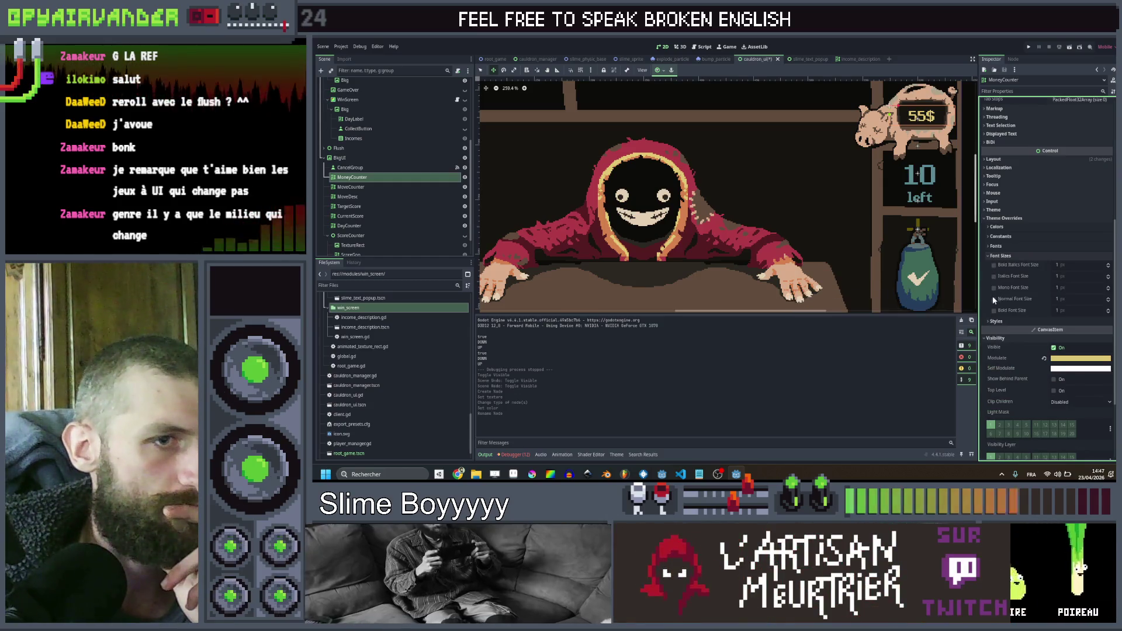
{"action": "left_click", "coordinate": [1070, 299]}
{"action": "type", "text": "32"}
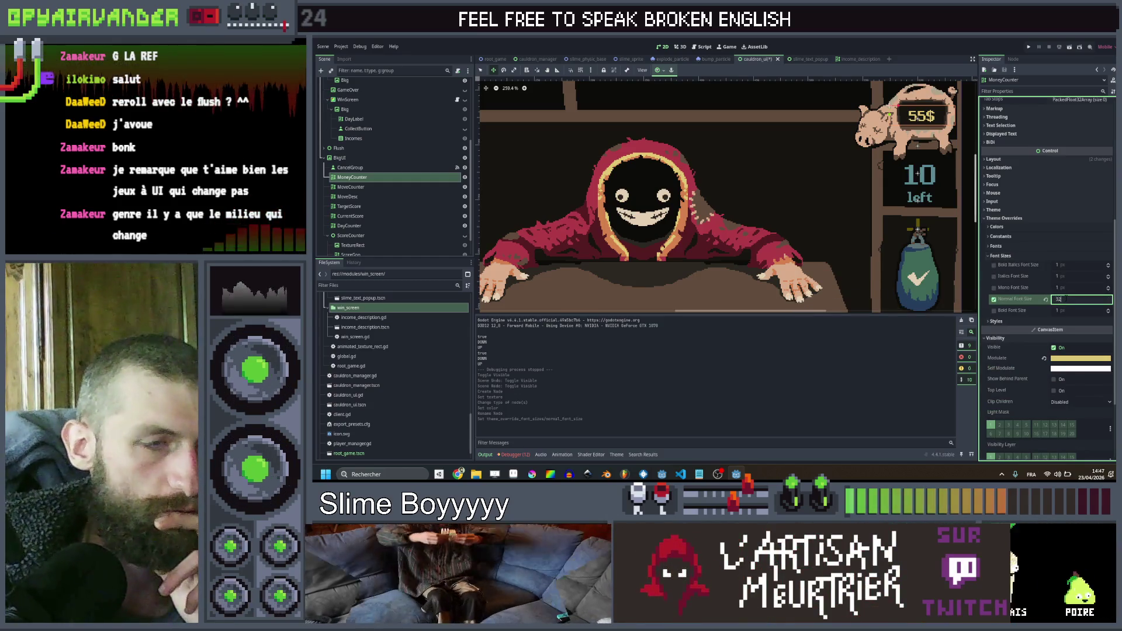
{"action": "key", "text": "Return"}
Step: Move the counter onto the pig, resize it to 68 by 31, and disable Scroll Active
{"action": "scroll", "coordinate": [836, 174], "scroll_direction": "up", "scroll_amount": 3}
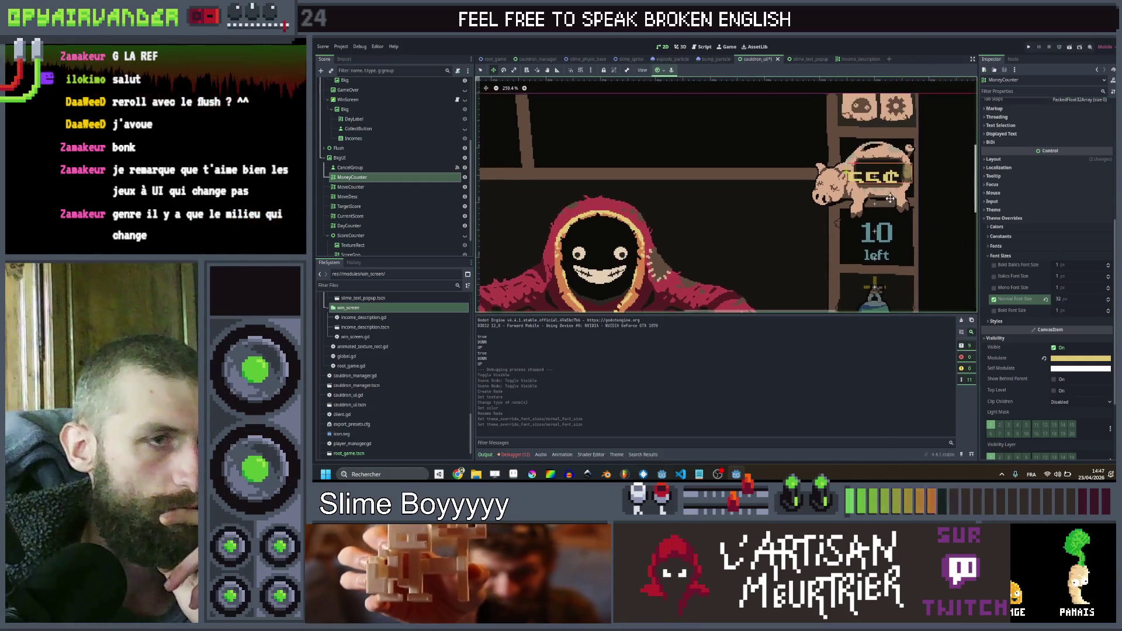
{"action": "left_click_drag", "start_coordinate": [836, 153], "coordinate": [837, 153]}
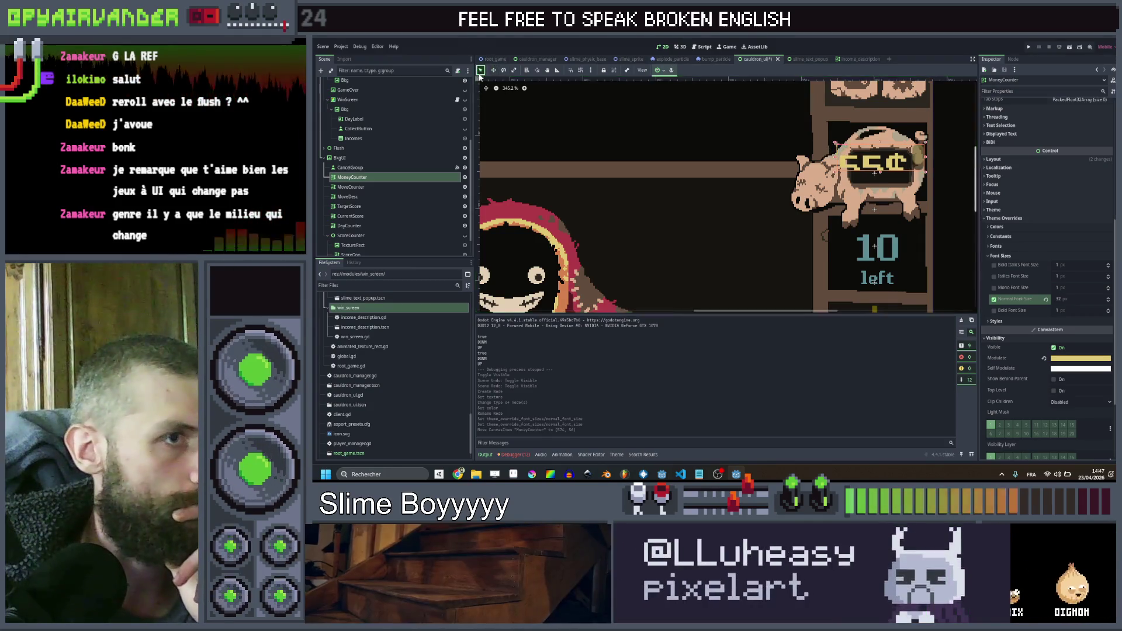
{"action": "scroll", "coordinate": [613, 117], "scroll_direction": "up", "scroll_amount": 1}
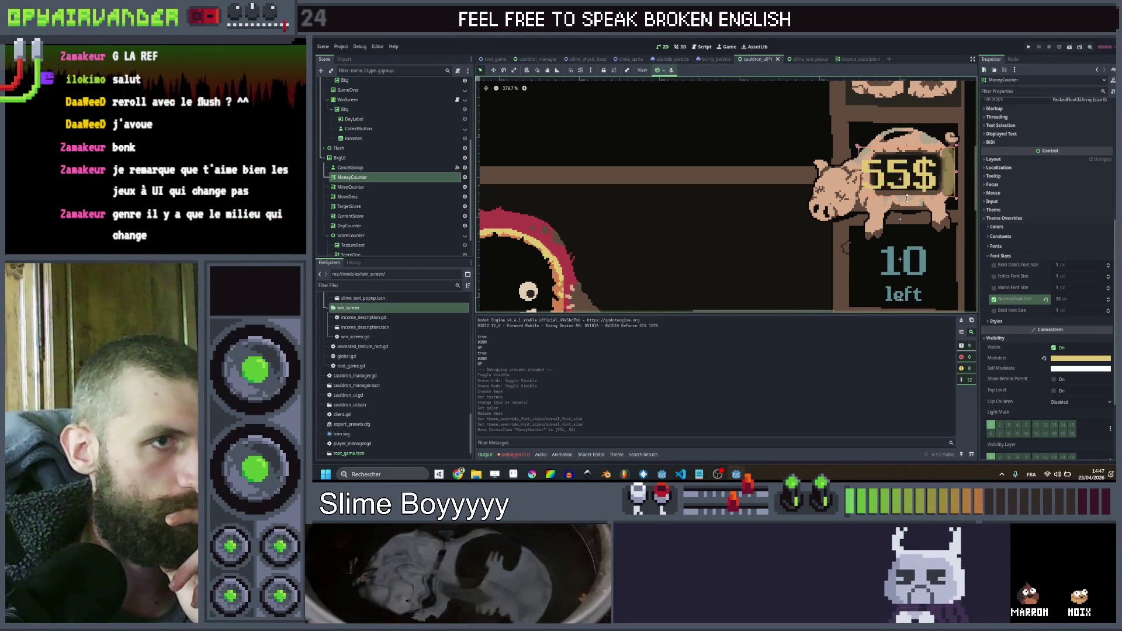
{"action": "mouse_move", "coordinate": [907, 198]}
{"action": "left_mouse_down"}
{"action": "mouse_move", "coordinate": [941, 186]}
{"action": "mouse_move", "coordinate": [880, 192]}
{"action": "left_mouse_up"}
{"action": "scroll", "coordinate": [1039, 147], "scroll_direction": "up", "scroll_amount": 5}
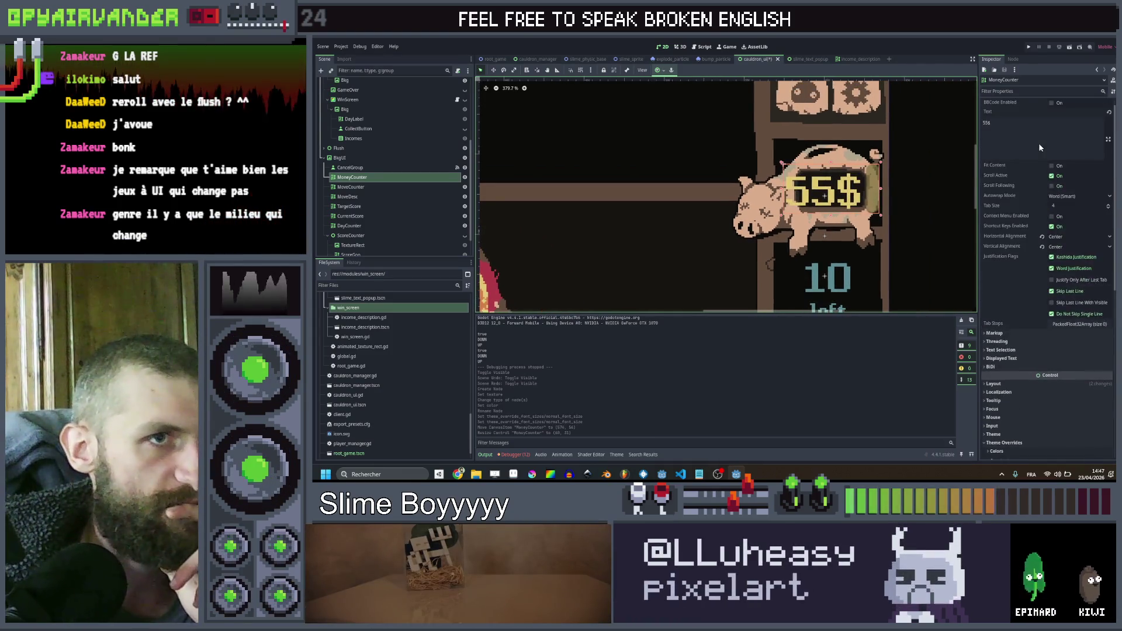
{"action": "left_click", "coordinate": [1054, 176]}
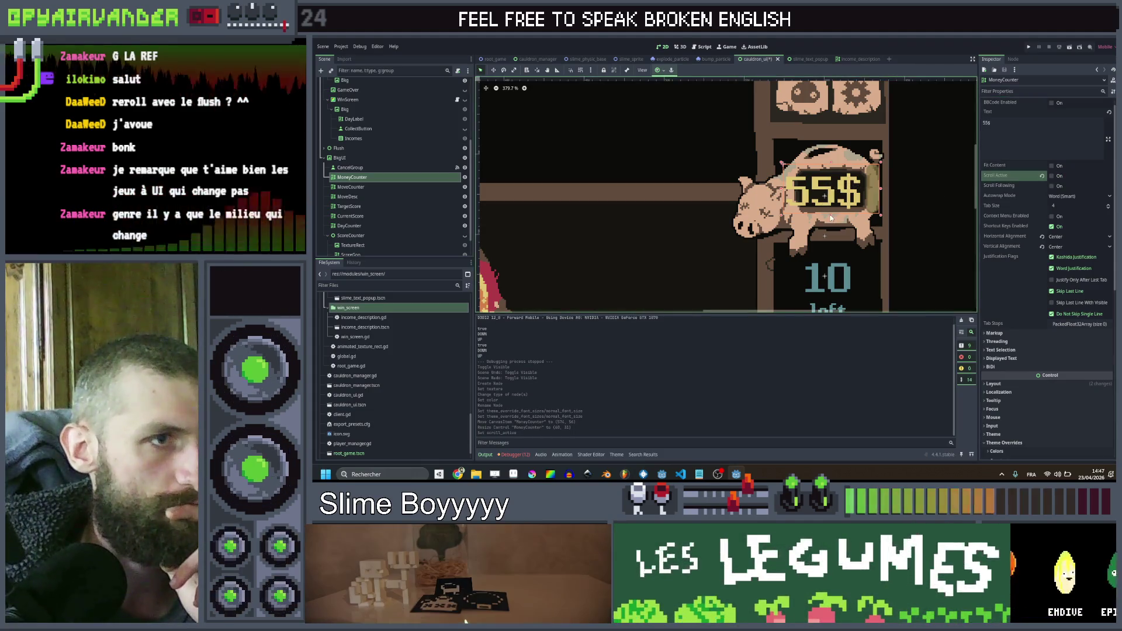
{"action": "scroll", "coordinate": [846, 197], "scroll_direction": "down", "scroll_amount": 4}
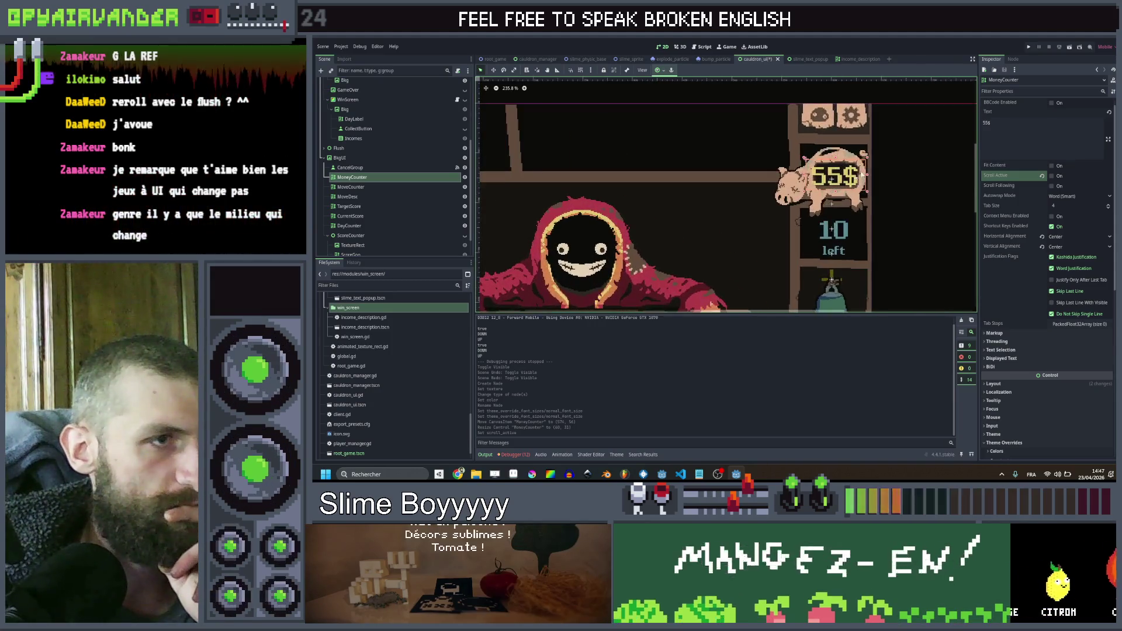
{"action": "scroll", "coordinate": [856, 178], "scroll_direction": "up", "scroll_amount": 5}
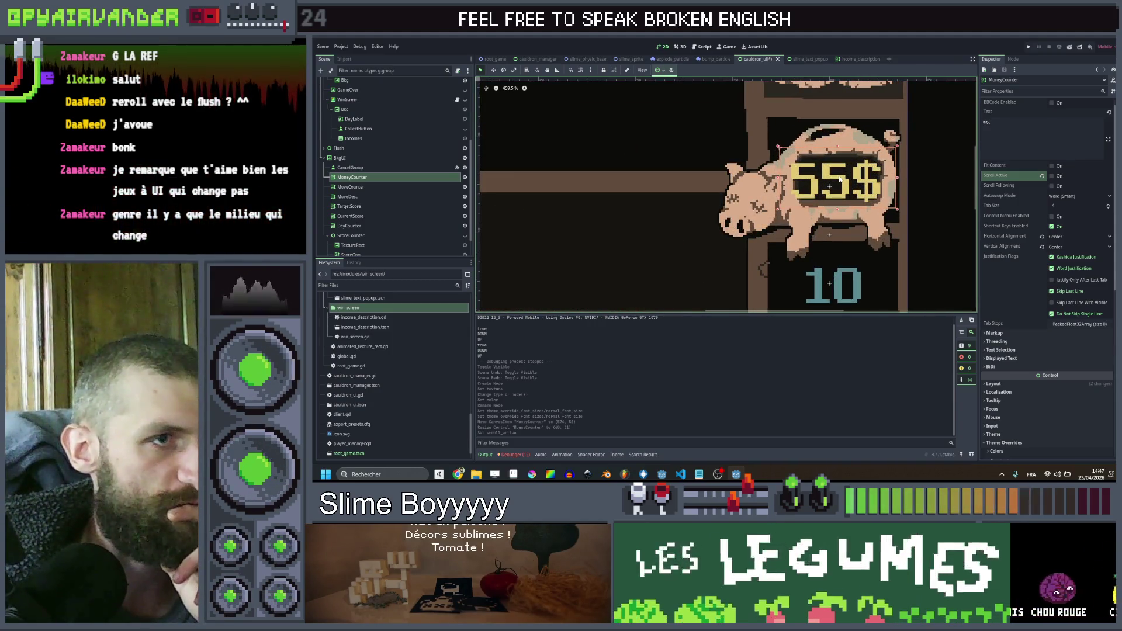
{"action": "left_click", "coordinate": [839, 180]}
{"action": "scroll", "coordinate": [876, 174], "scroll_direction": "down", "scroll_amount": 3}
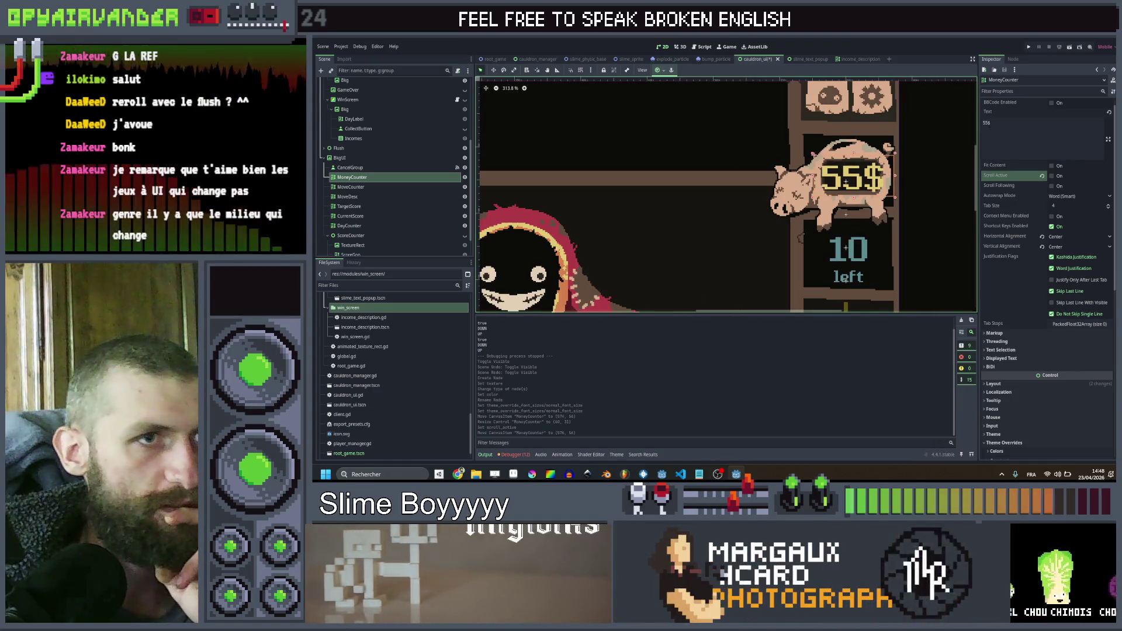
{"action": "double_click", "coordinate": [986, 123]}
Step: Try amounts 11, 00, 55, 9 and 1 in the counter text before settling on 22$
{"action": "type", "text": "11$"}
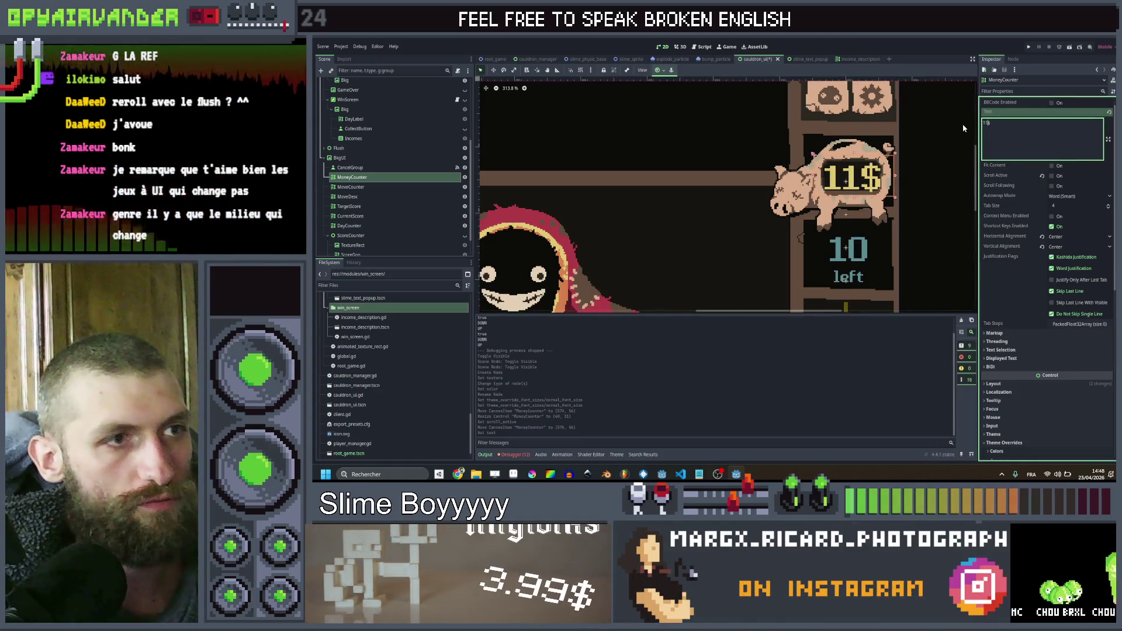
{"action": "key", "text": "BackSpace"}
{"action": "key", "text": "BackSpace"}
{"action": "type", "text": "00$"}
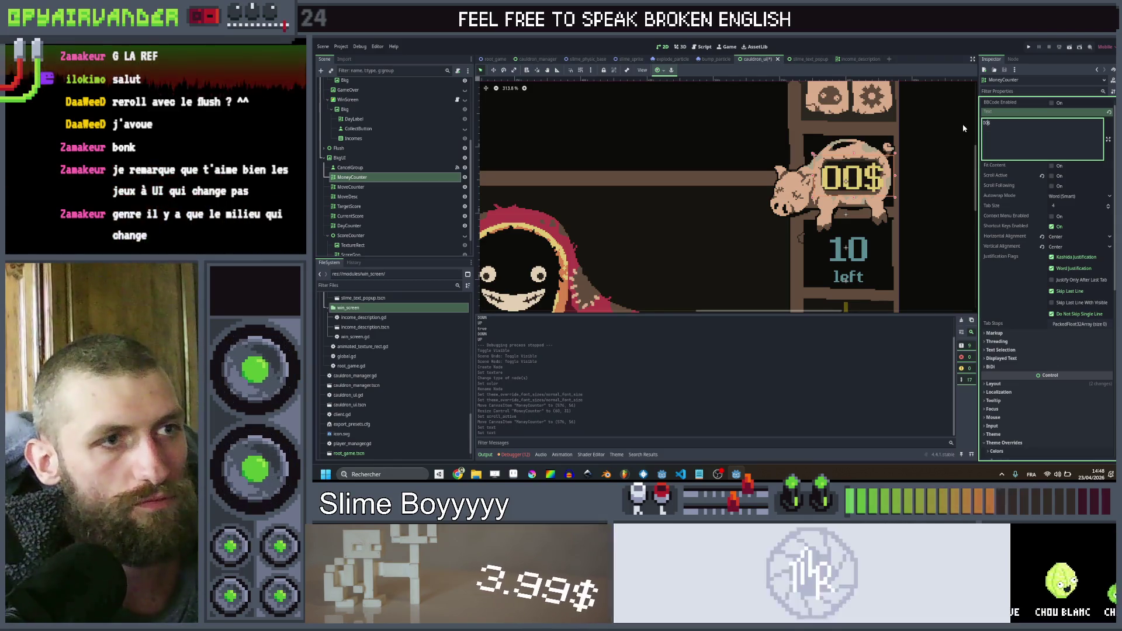
{"action": "key", "text": "BackSpace"}
{"action": "key", "text": "BackSpace"}
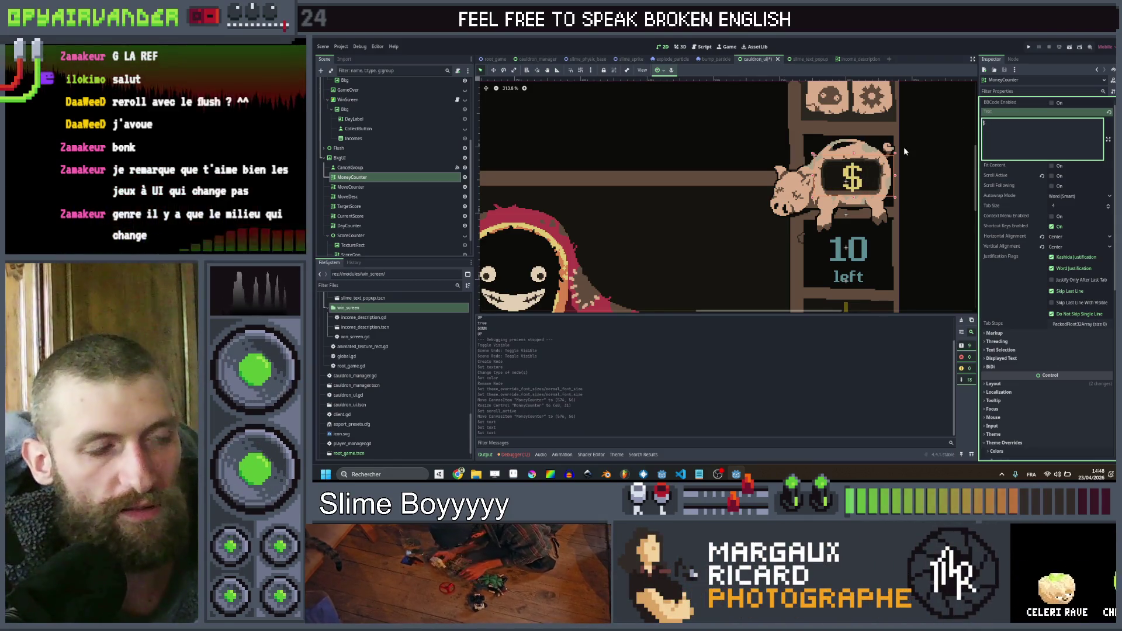
{"action": "type", "text": "55"}
{"action": "key", "text": "BackSpace"}
{"action": "key", "text": "BackSpace"}
{"action": "type", "text": "9"}
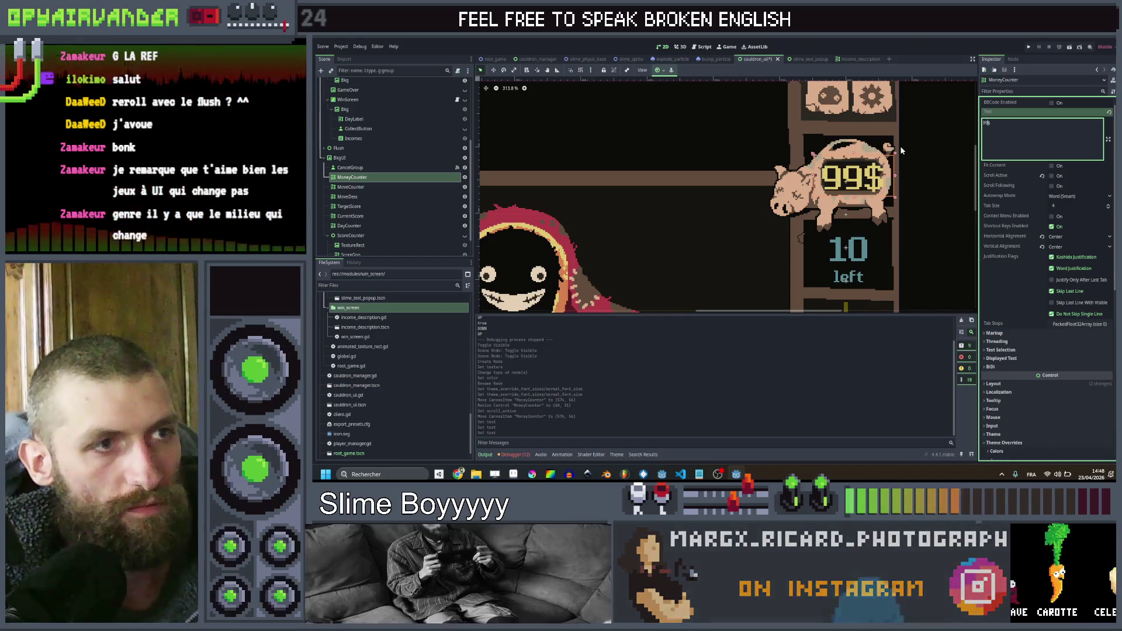
{"action": "key", "text": "BackSpace"}
{"action": "type", "text": "11$"}
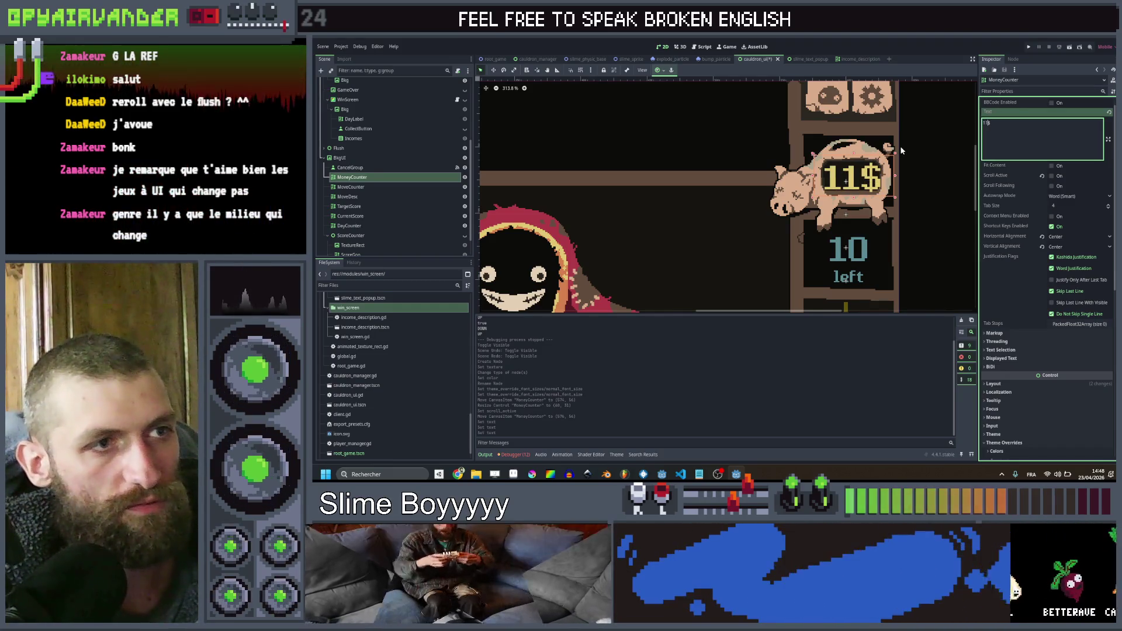
{"action": "key", "text": "BackSpace"}
{"action": "key", "text": "BackSpace"}
{"action": "type", "text": "22$"}
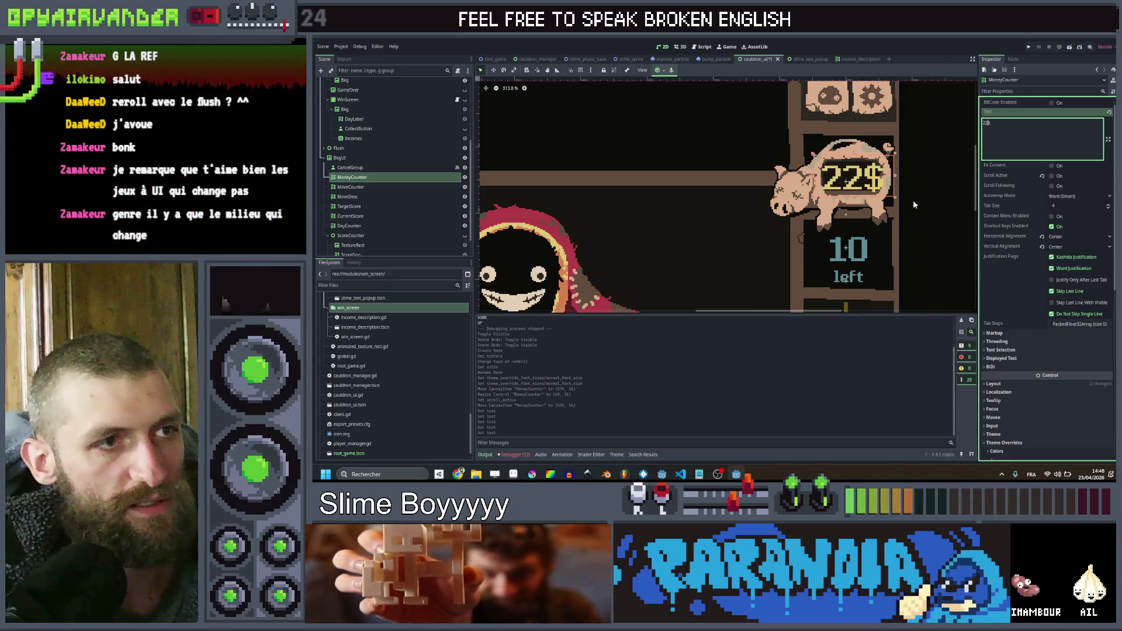
Step: Zoom out on the shop scene canvas and deselect the money counter
{"action": "scroll", "coordinate": [913, 202], "scroll_direction": "up", "scroll_amount": 5}
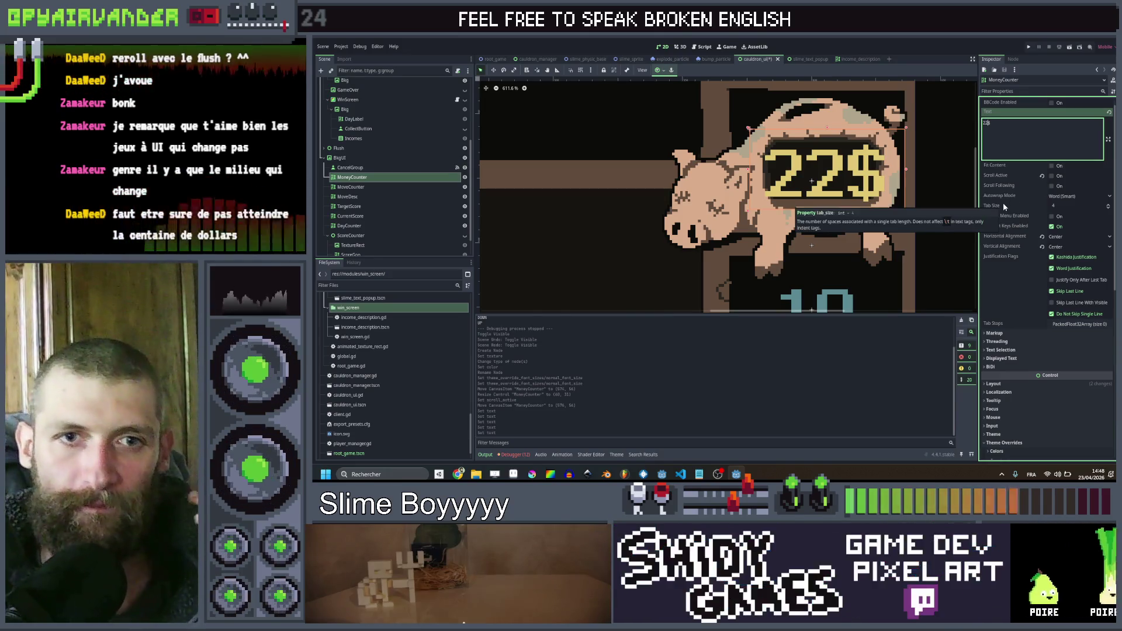
{"action": "scroll", "coordinate": [897, 180], "scroll_direction": "down", "scroll_amount": 3}
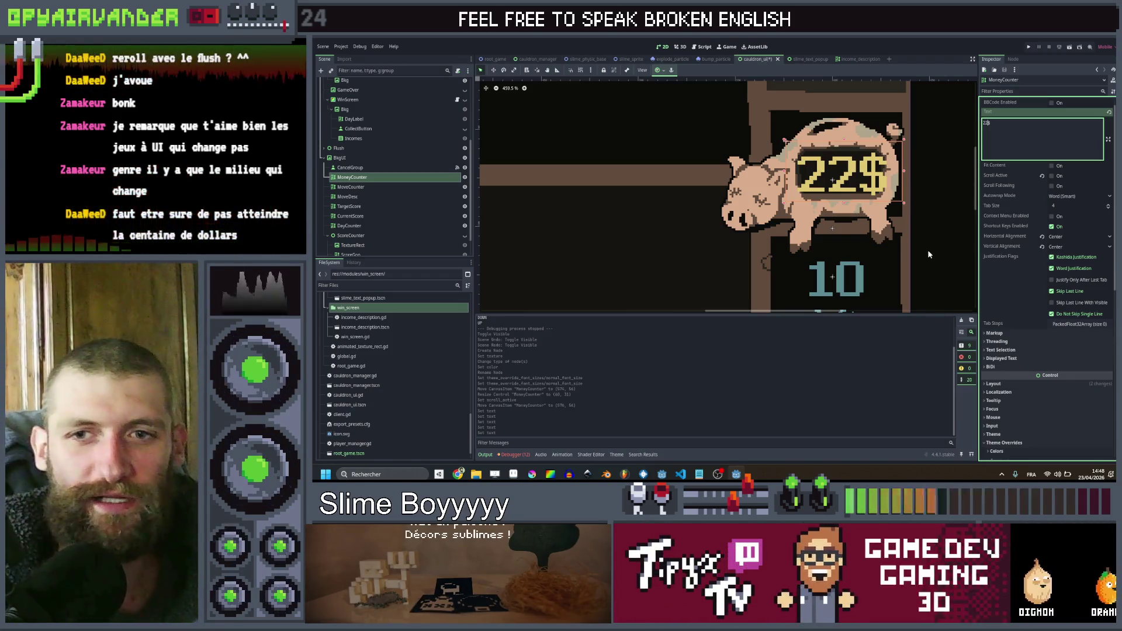
{"action": "scroll", "coordinate": [920, 202], "scroll_direction": "down", "scroll_amount": 3}
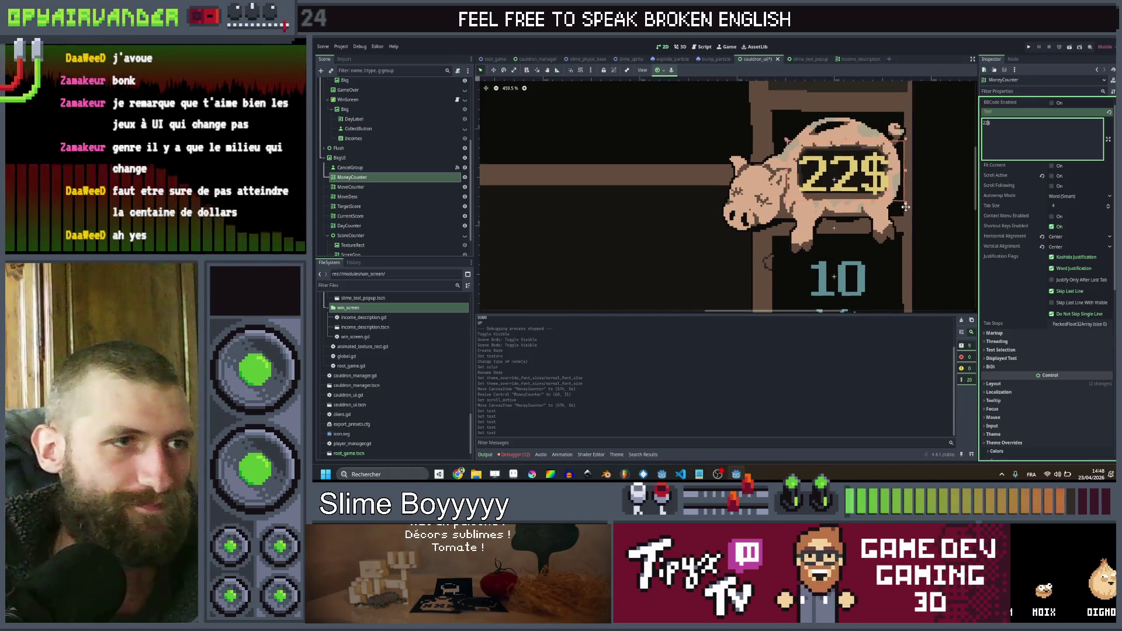
{"action": "scroll", "coordinate": [903, 211], "scroll_direction": "down", "scroll_amount": 5}
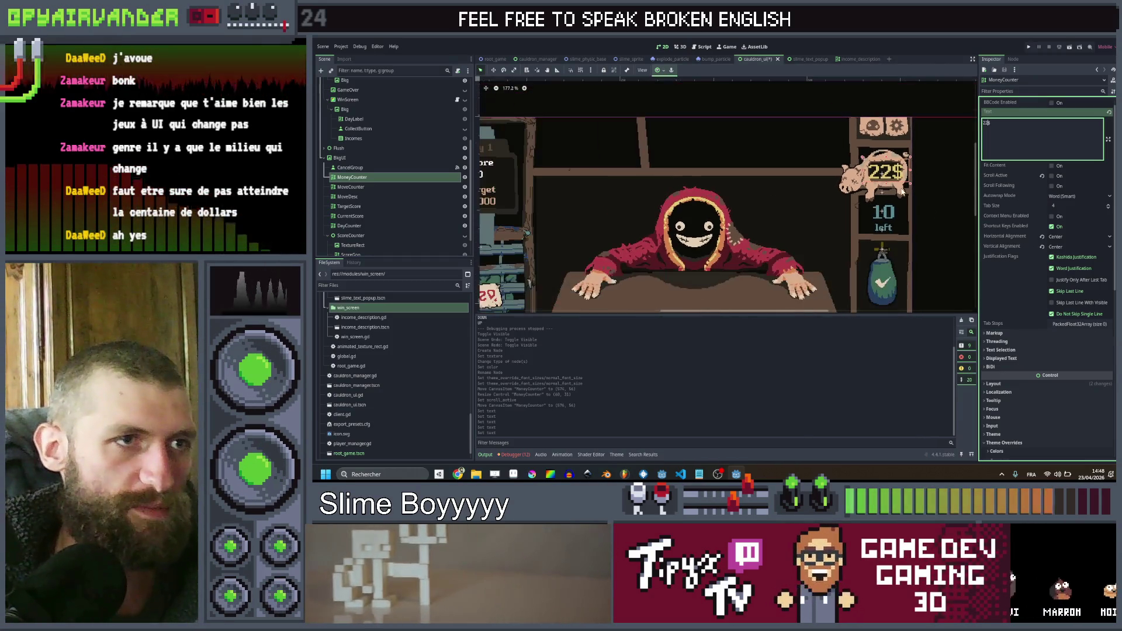
{"action": "scroll", "coordinate": [888, 181], "scroll_direction": "down", "scroll_amount": 1}
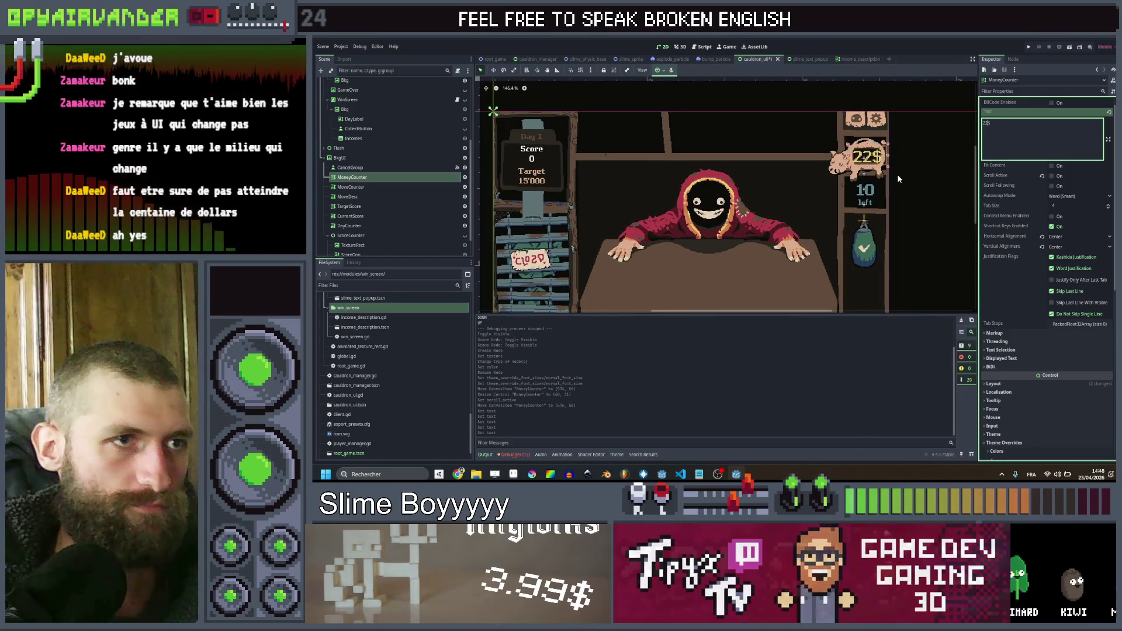
{"action": "left_click", "coordinate": [898, 178]}
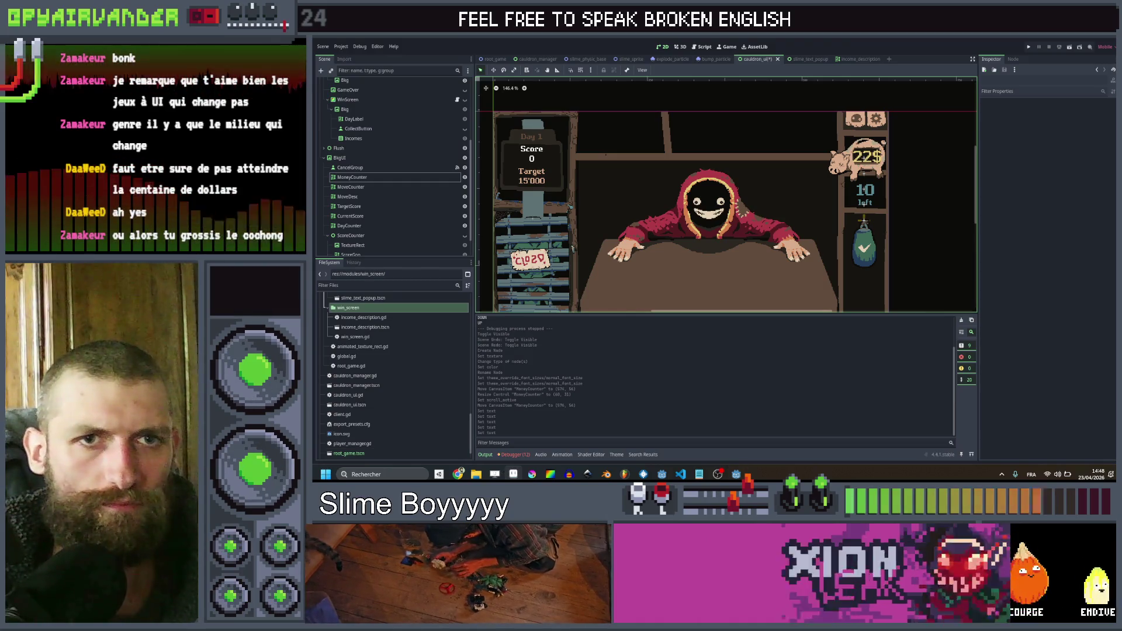
Step: In the Aseprite mockup, hide the hanging-sign Layer 29 and make Layer 17 active with the pencil
{"action": "key", "text": "alt+Tab"}
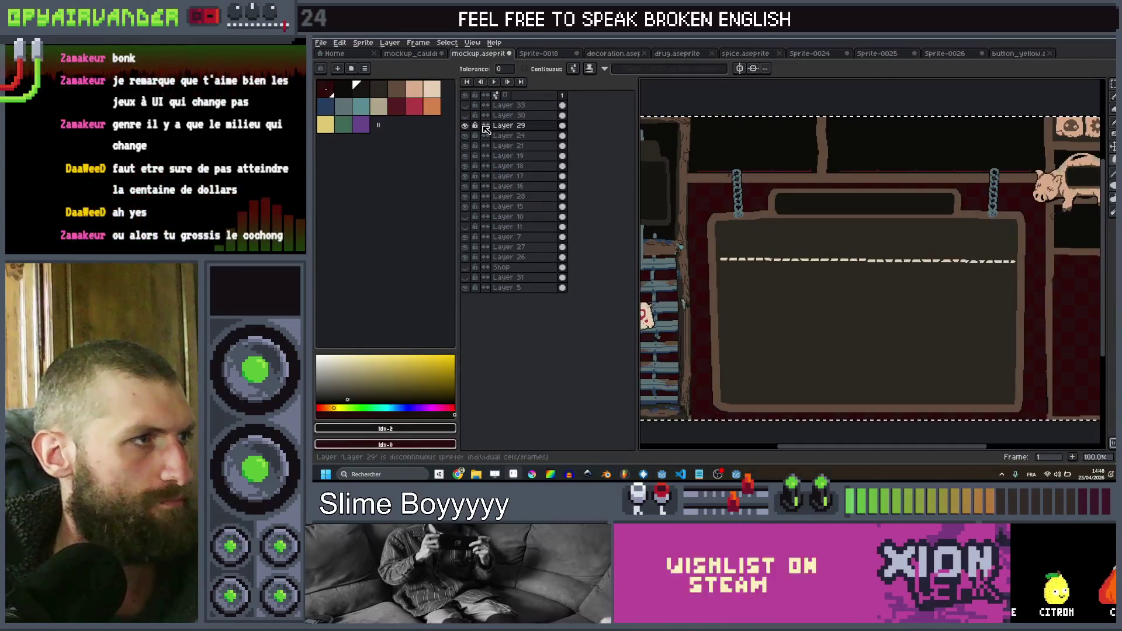
{"action": "left_click", "coordinate": [465, 126]}
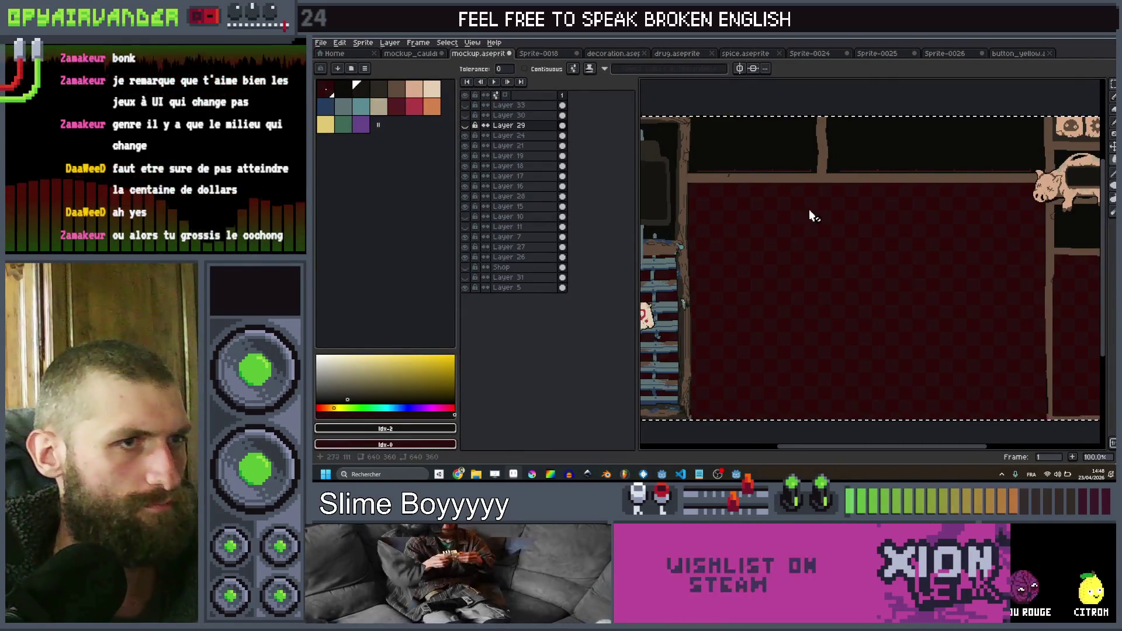
{"action": "key", "text": "b"}
{"action": "scroll", "coordinate": [810, 216], "scroll_direction": "down", "scroll_amount": 2}
{"action": "scroll", "coordinate": [895, 215], "scroll_direction": "up", "scroll_amount": 3}
{"action": "left_click", "coordinate": [896, 215], "text": "ctrl"}
Step: Paint dark pixels across the pig's patch and over the beige strip on its left
{"action": "scroll", "coordinate": [847, 176], "scroll_direction": "up", "scroll_amount": 4}
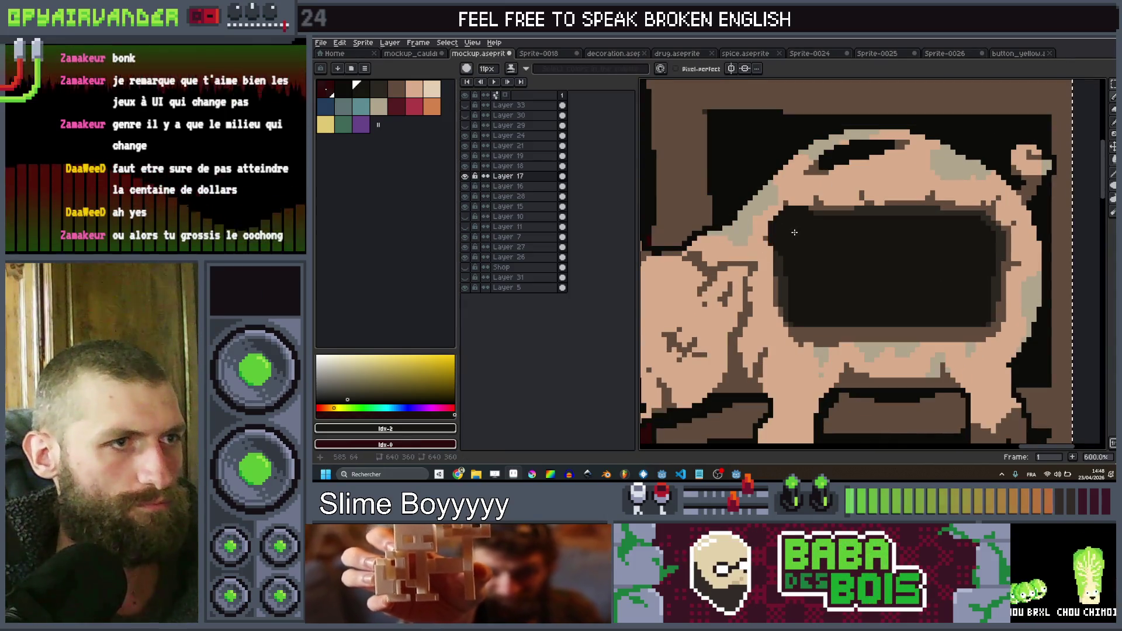
{"action": "left_click_drag", "start_coordinate": [792, 239], "coordinate": [864, 234]}
{"action": "left_click_drag", "start_coordinate": [992, 230], "coordinate": [1010, 308]}
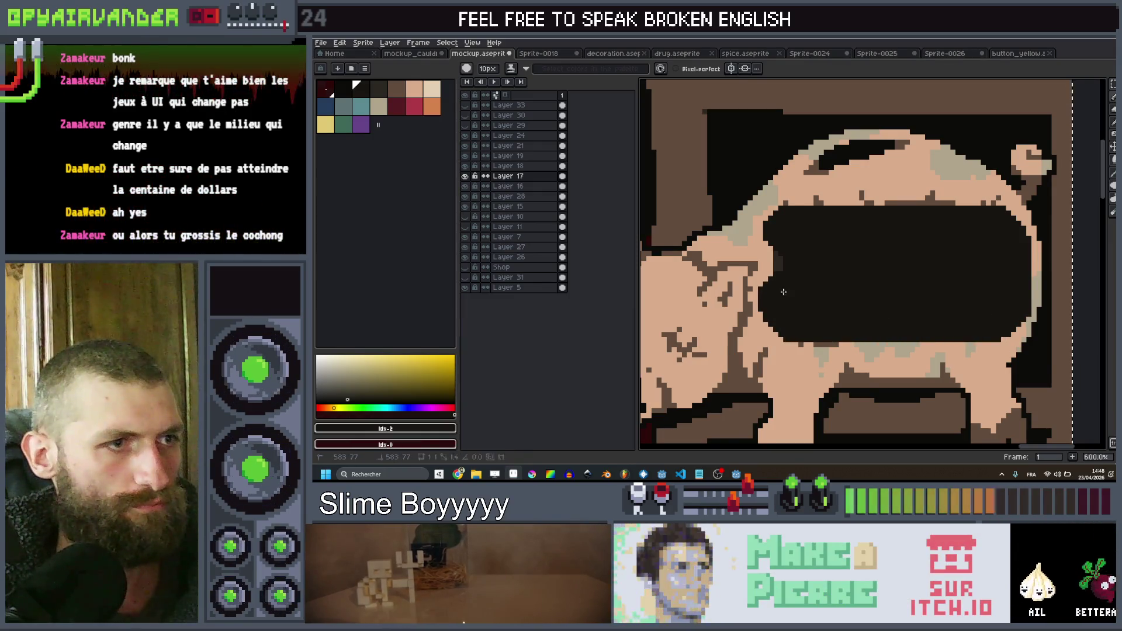
{"action": "left_click_drag", "start_coordinate": [784, 286], "coordinate": [784, 245]}
{"action": "scroll", "coordinate": [785, 240], "scroll_direction": "down", "scroll_amount": 3}
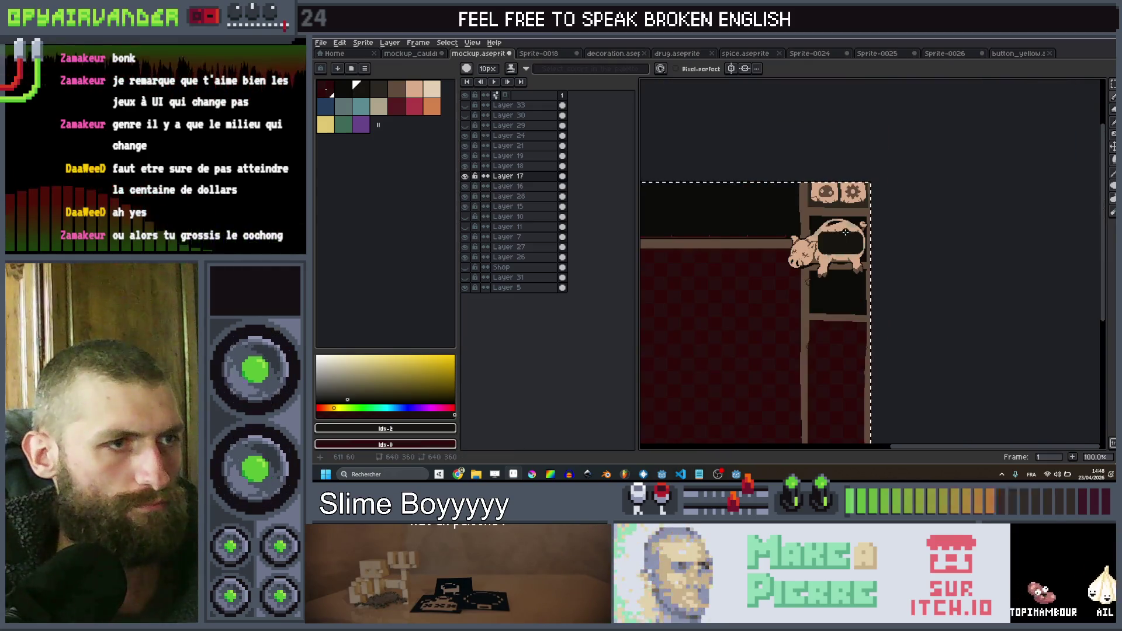
{"action": "scroll", "coordinate": [795, 232], "scroll_direction": "up", "scroll_amount": 3}
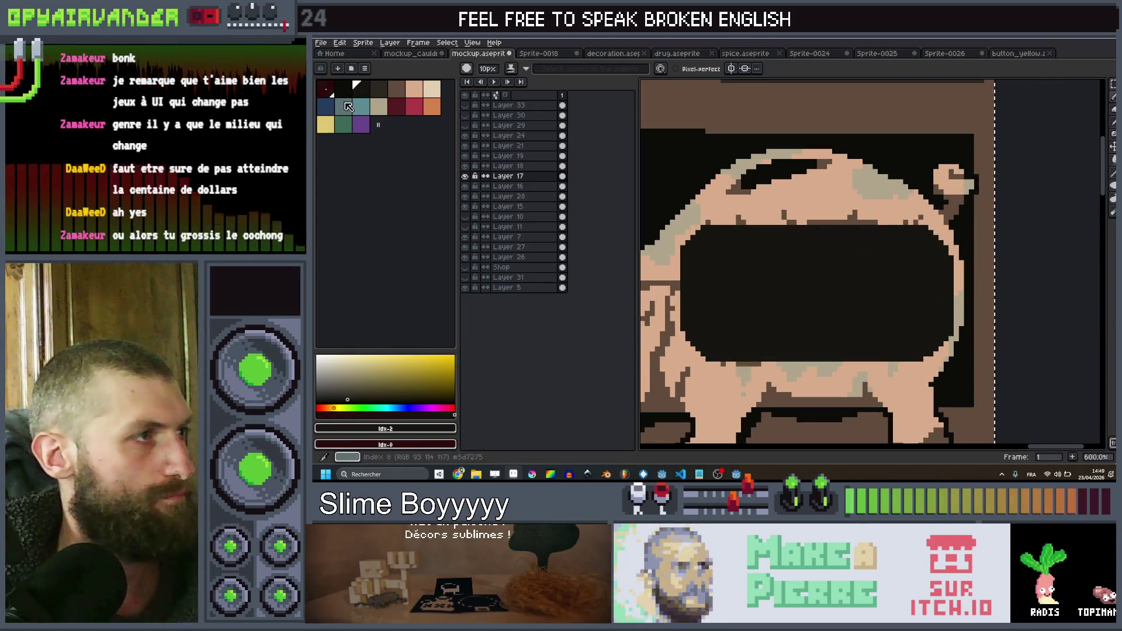
Step: Pick the dark swatch and draw a straight dark line along the patch's top edge
{"action": "left_click", "coordinate": [767, 238], "text": "alt"}
{"action": "key", "text": "v"}
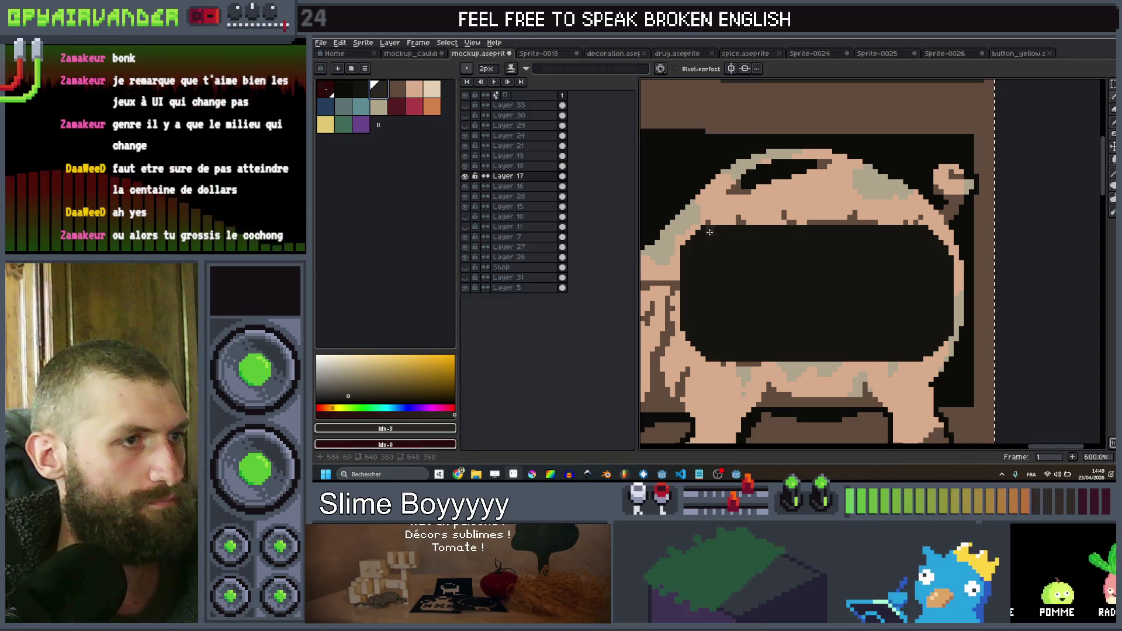
{"action": "key", "text": "b"}
{"action": "scroll", "coordinate": [705, 228], "scroll_direction": "up", "scroll_amount": 1}
{"action": "key", "text": "ctrl+z"}
{"action": "mouse_move", "coordinate": [705, 222]}
{"action": "left_mouse_down"}
{"action": "mouse_move", "coordinate": [999, 220]}
{"action": "mouse_move", "coordinate": [1002, 231]}
{"action": "left_mouse_up"}
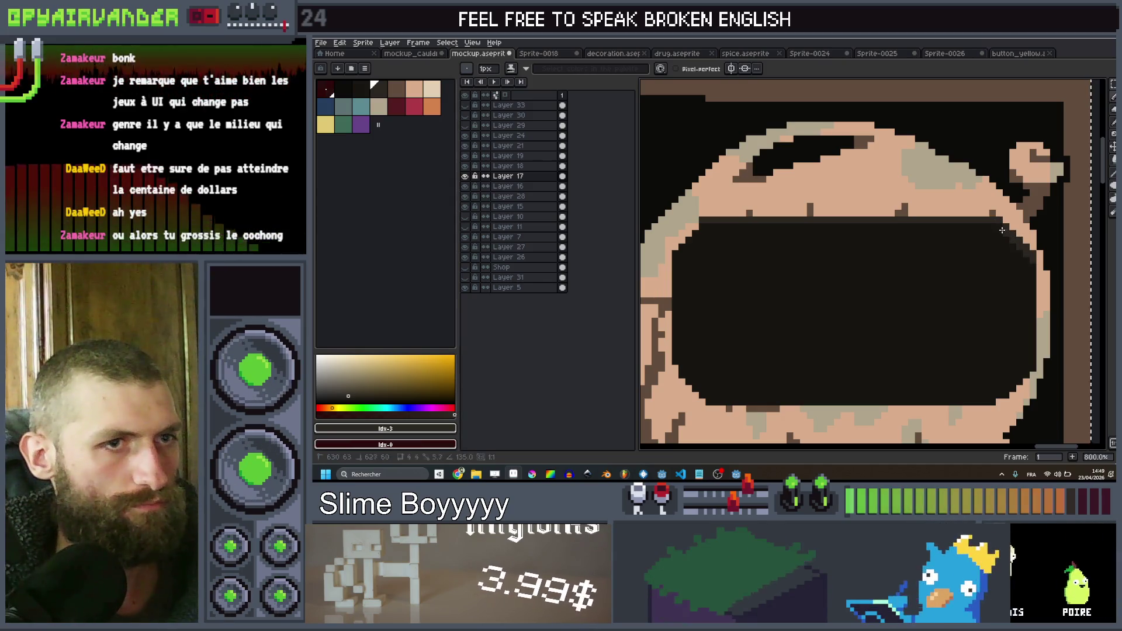
{"action": "scroll", "coordinate": [710, 217], "scroll_direction": "up", "scroll_amount": 2}
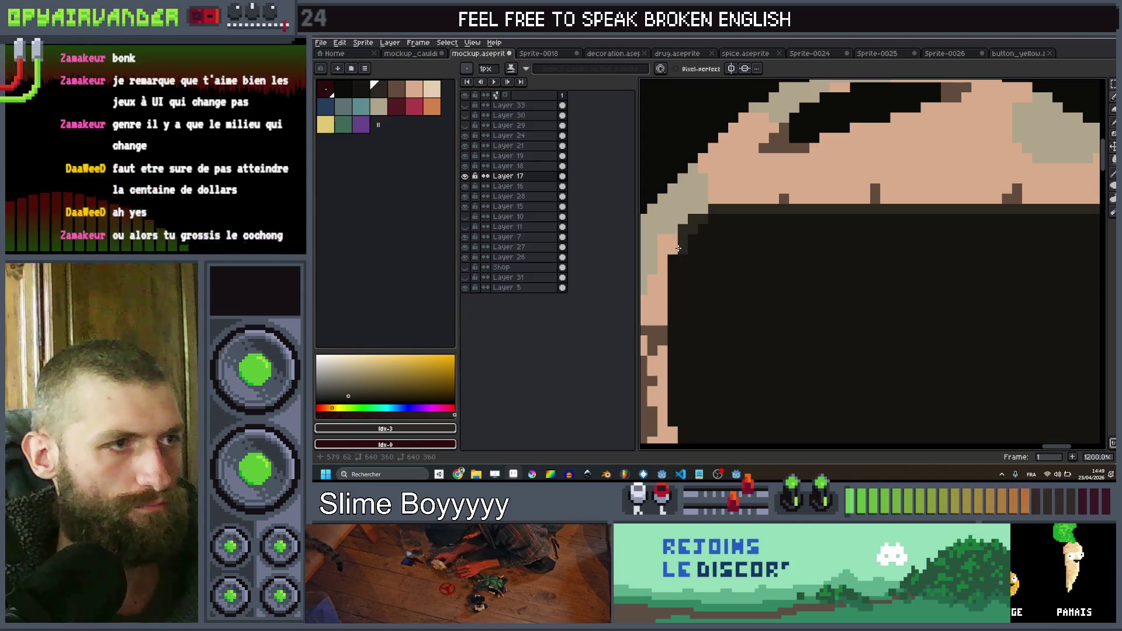
{"action": "scroll", "coordinate": [672, 250], "scroll_direction": "down", "scroll_amount": 6}
{"action": "scroll", "coordinate": [747, 216], "scroll_direction": "up", "scroll_amount": 3}
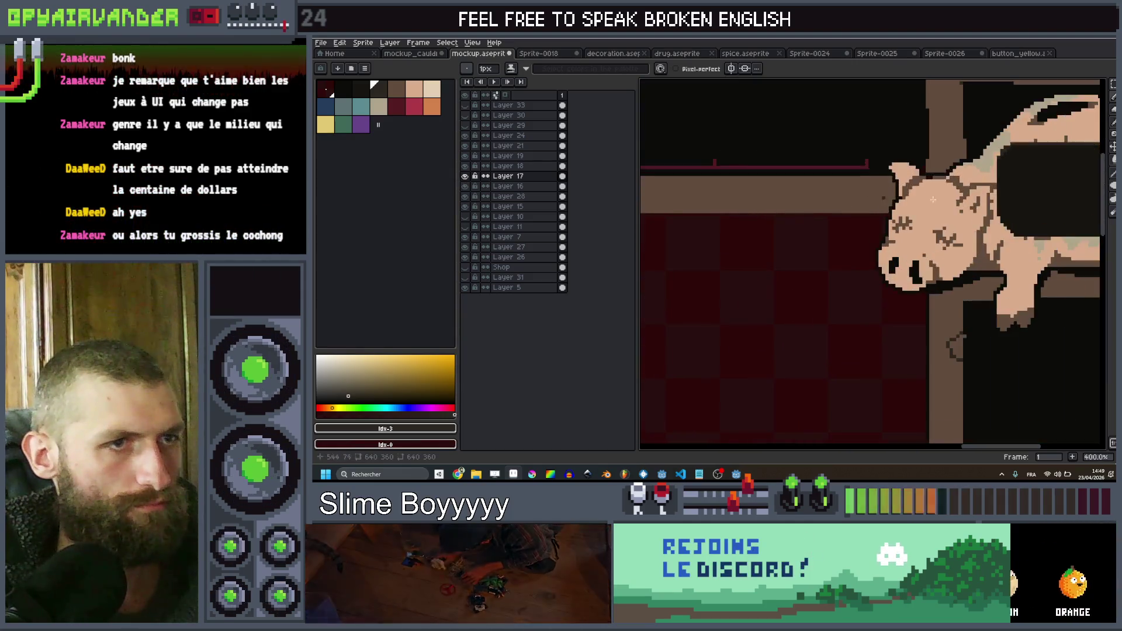
{"action": "scroll", "coordinate": [746, 215], "scroll_direction": "up", "scroll_amount": 3}
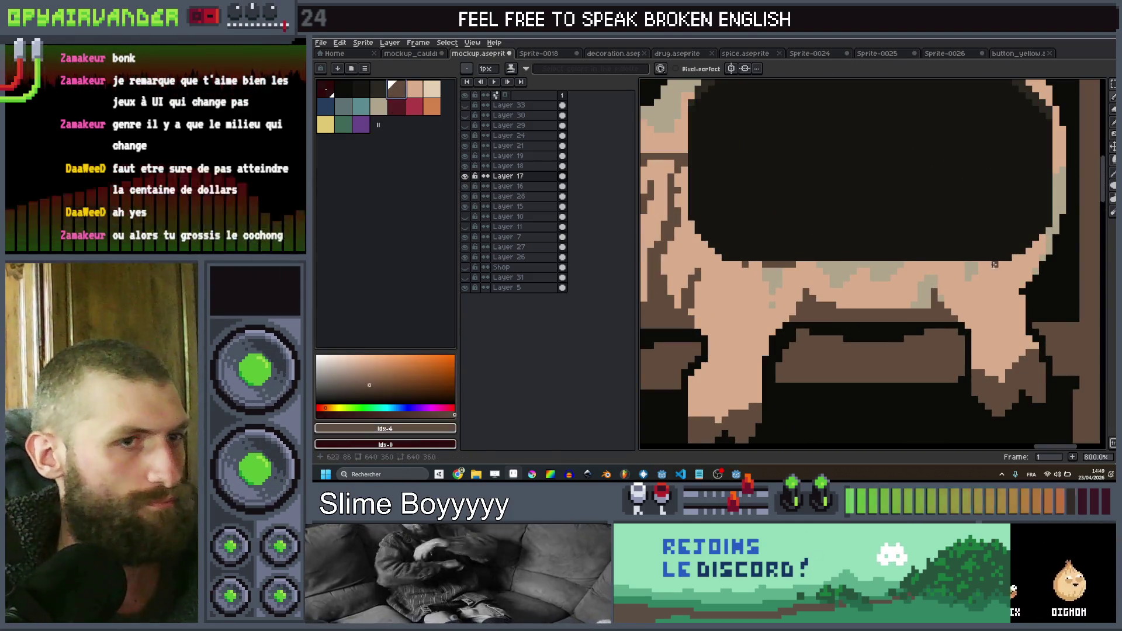
{"action": "scroll", "coordinate": [989, 265], "scroll_direction": "right", "scroll_amount": 1}
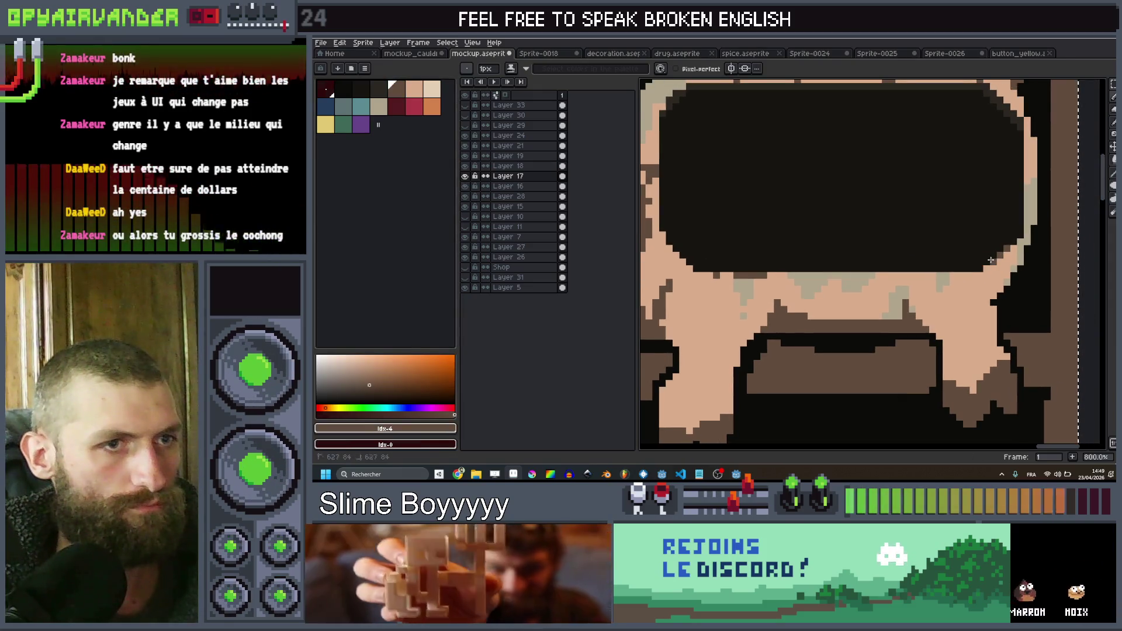
Step: Draw a skin-coloured line along the bottom of the dark patch
{"action": "left_click_drag", "start_coordinate": [979, 266], "coordinate": [692, 258]}
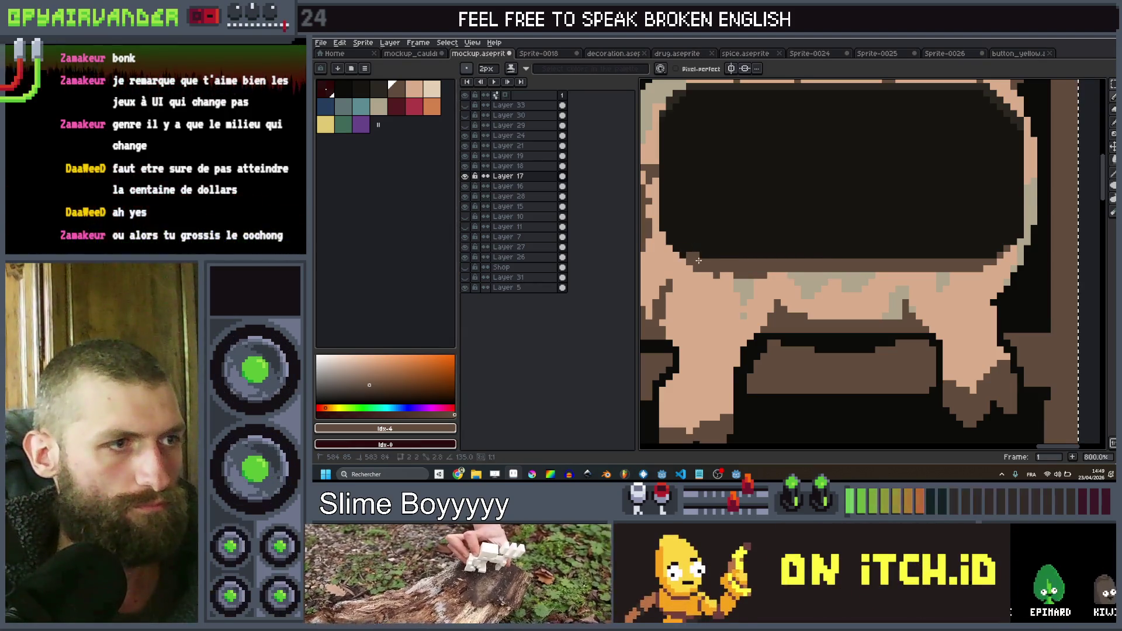
{"action": "scroll", "coordinate": [698, 260], "scroll_direction": "down", "scroll_amount": 2}
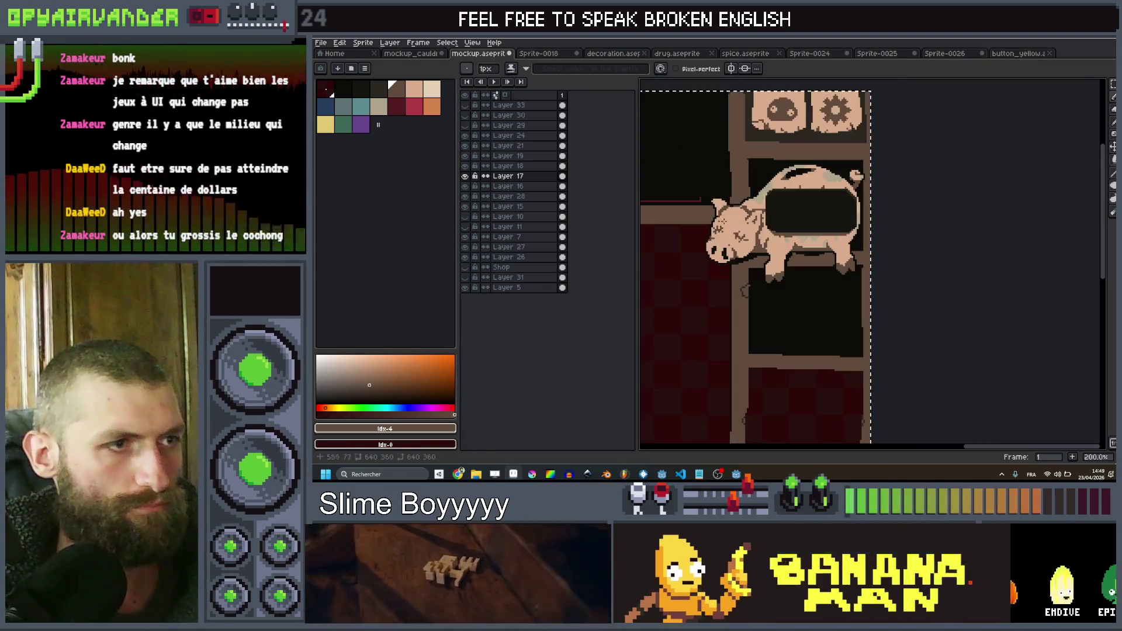
{"action": "scroll", "coordinate": [768, 199], "scroll_direction": "down", "scroll_amount": 1}
{"action": "scroll", "coordinate": [846, 220], "scroll_direction": "up", "scroll_amount": 7}
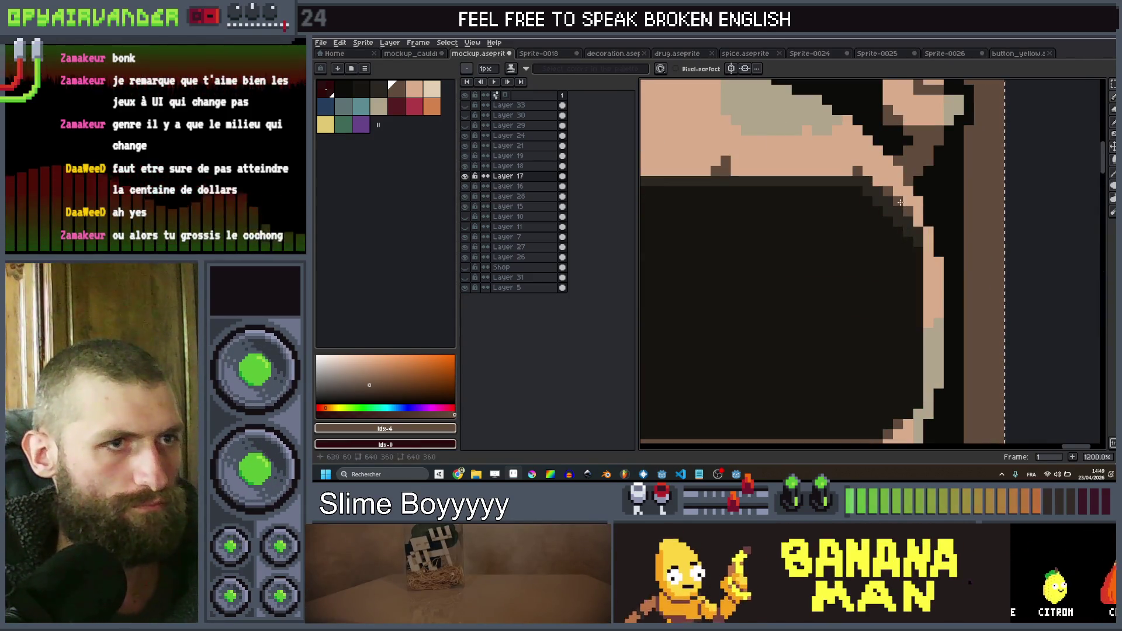
{"action": "scroll", "coordinate": [901, 203], "scroll_direction": "down", "scroll_amount": 8}
{"action": "scroll", "coordinate": [912, 193], "scroll_direction": "up", "scroll_amount": 2}
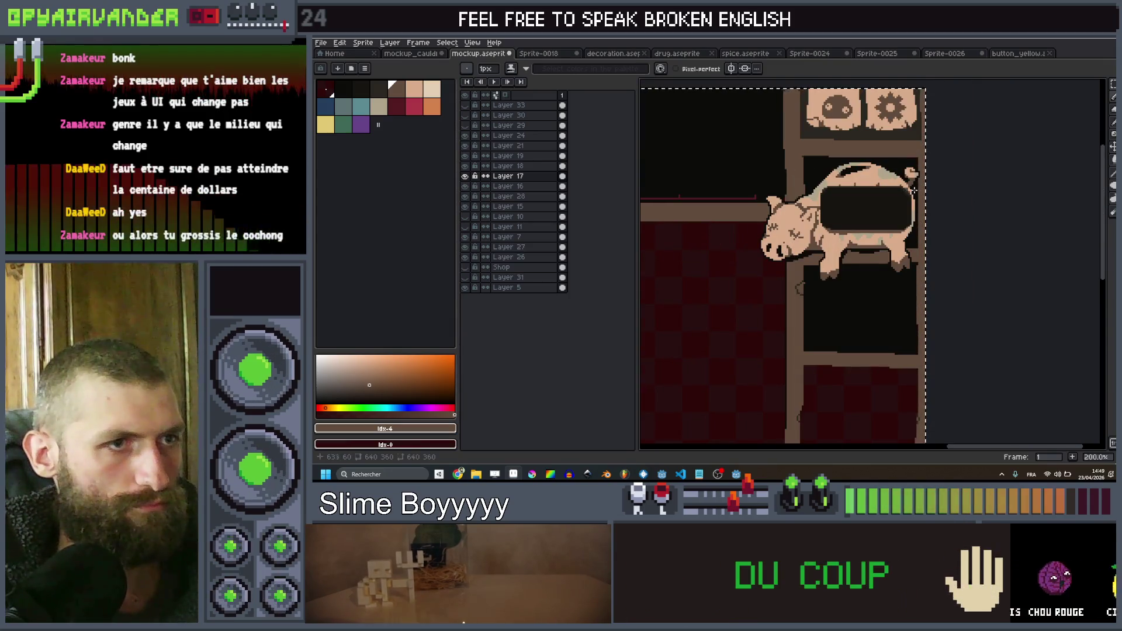
{"action": "scroll", "coordinate": [913, 191], "scroll_direction": "down", "scroll_amount": 3}
{"action": "scroll", "coordinate": [892, 177], "scroll_direction": "up", "scroll_amount": 7}
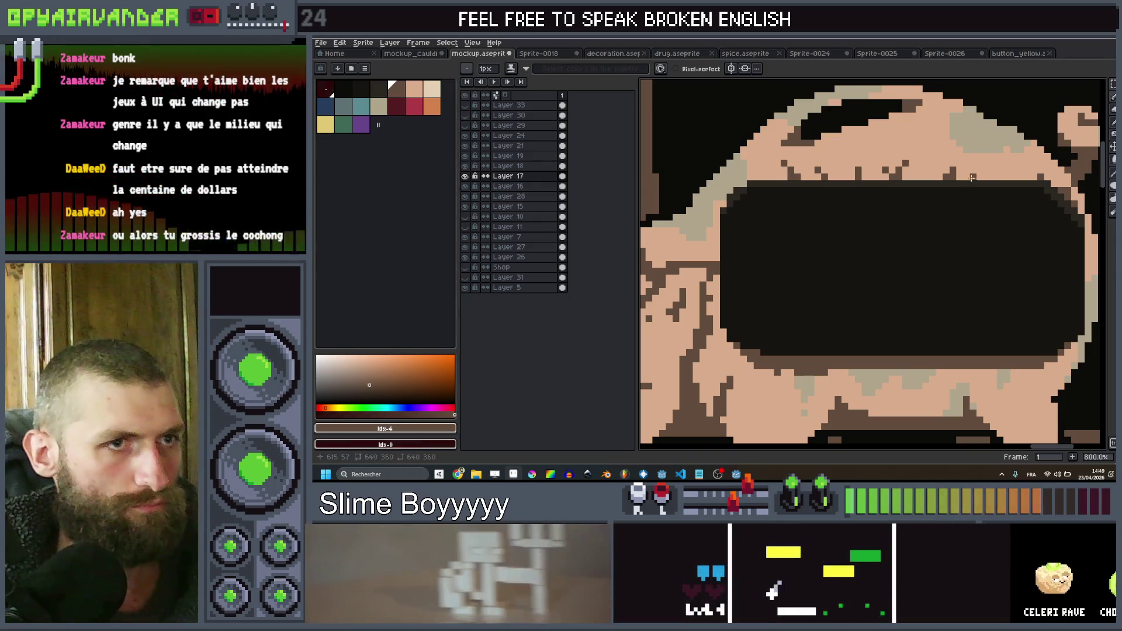
{"action": "scroll", "coordinate": [1000, 170], "scroll_direction": "down", "scroll_amount": 3}
{"action": "scroll", "coordinate": [950, 259], "scroll_direction": "up", "scroll_amount": 5}
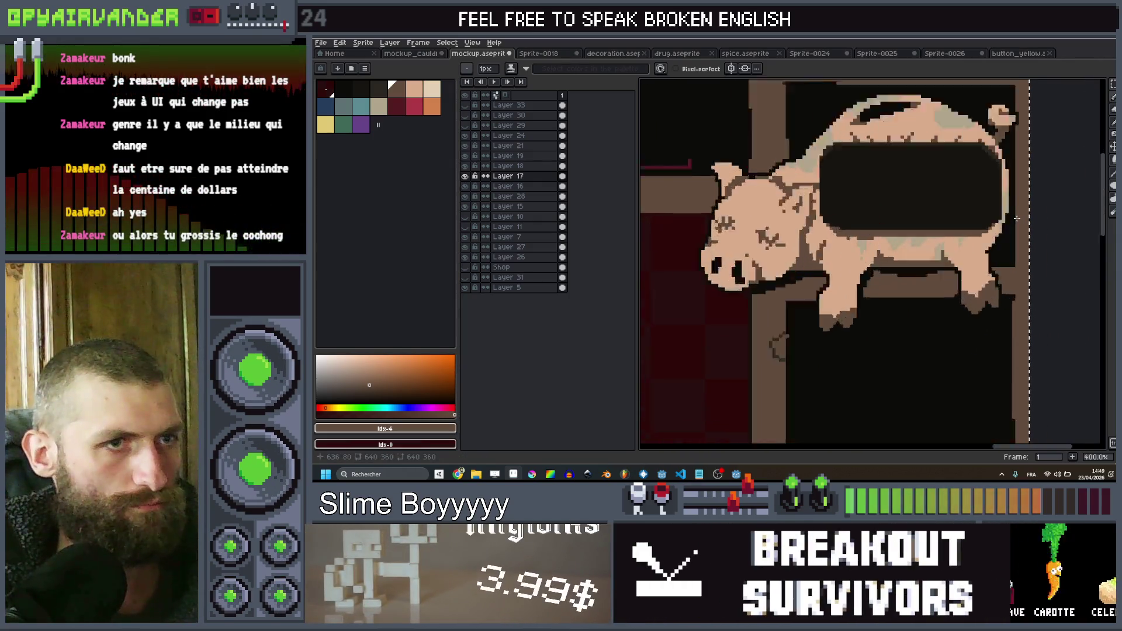
Step: Add a dark brown shading pixel on the pig, then zoom out to check the shelf
{"action": "left_click_drag", "start_coordinate": [951, 258], "coordinate": [967, 274]}
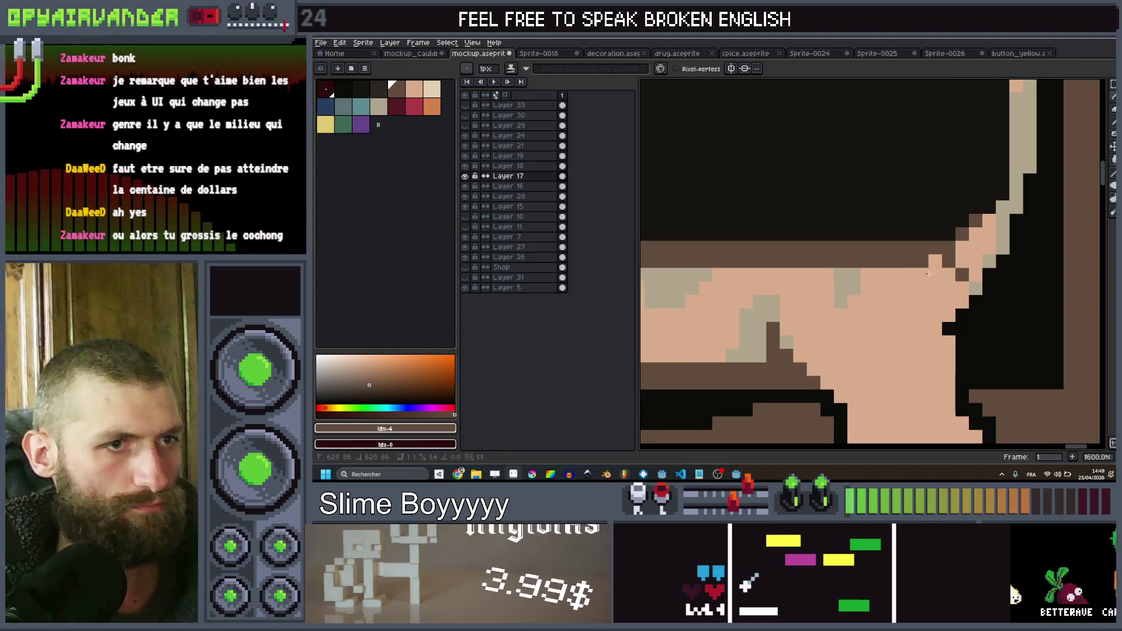
{"action": "scroll", "coordinate": [882, 267], "scroll_direction": "down", "scroll_amount": 5}
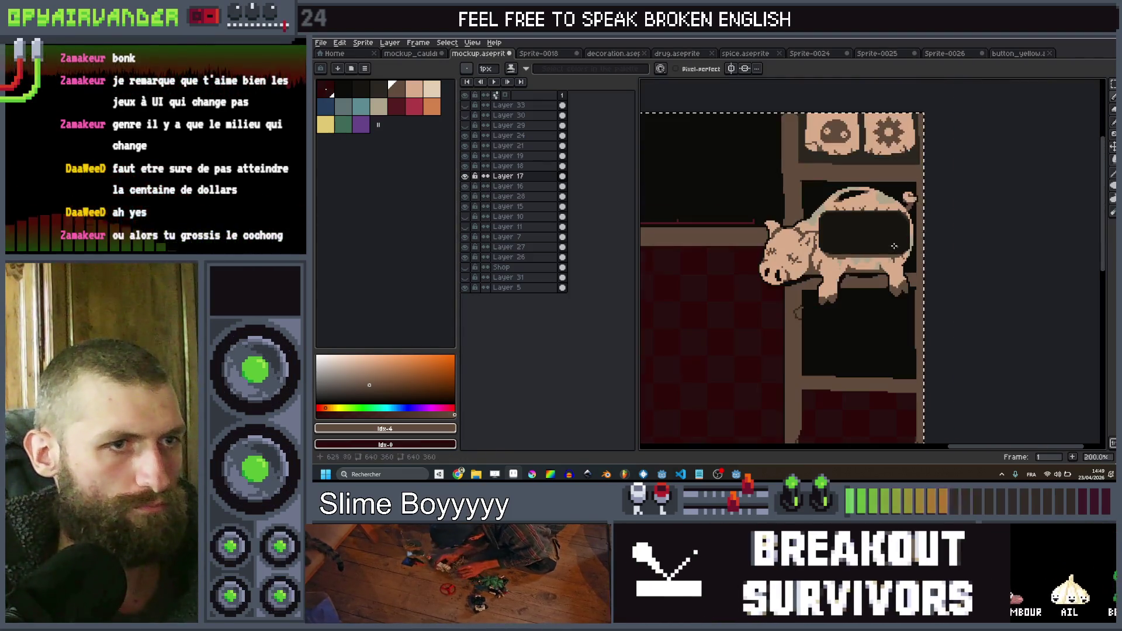
{"action": "scroll", "coordinate": [826, 282], "scroll_direction": "up", "scroll_amount": 4}
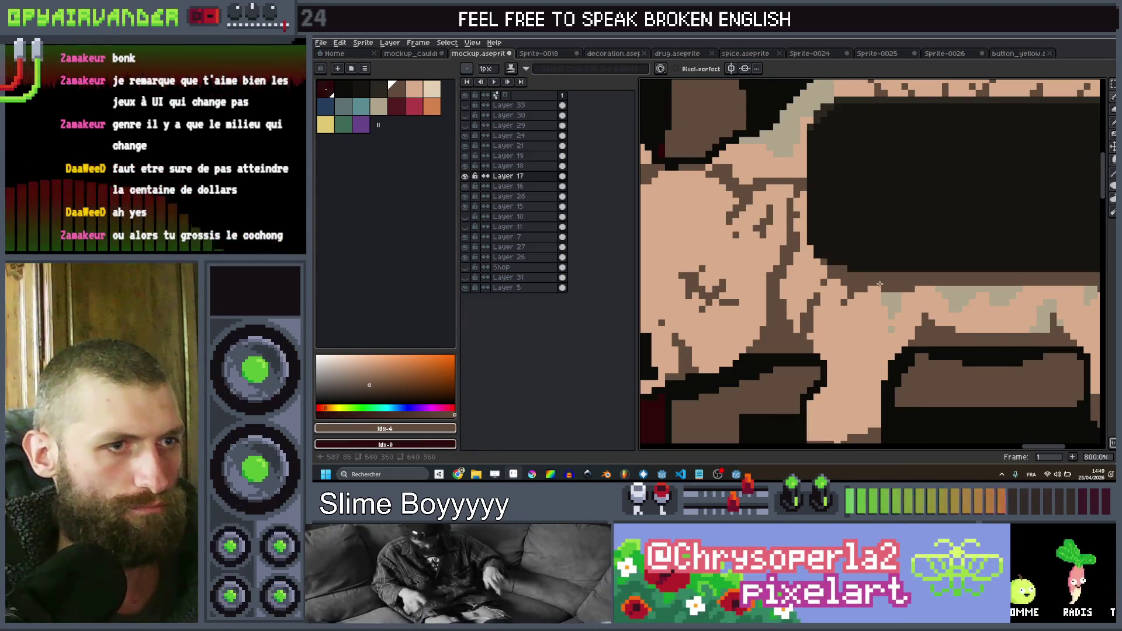
{"action": "scroll", "coordinate": [900, 262], "scroll_direction": "down", "scroll_amount": 4}
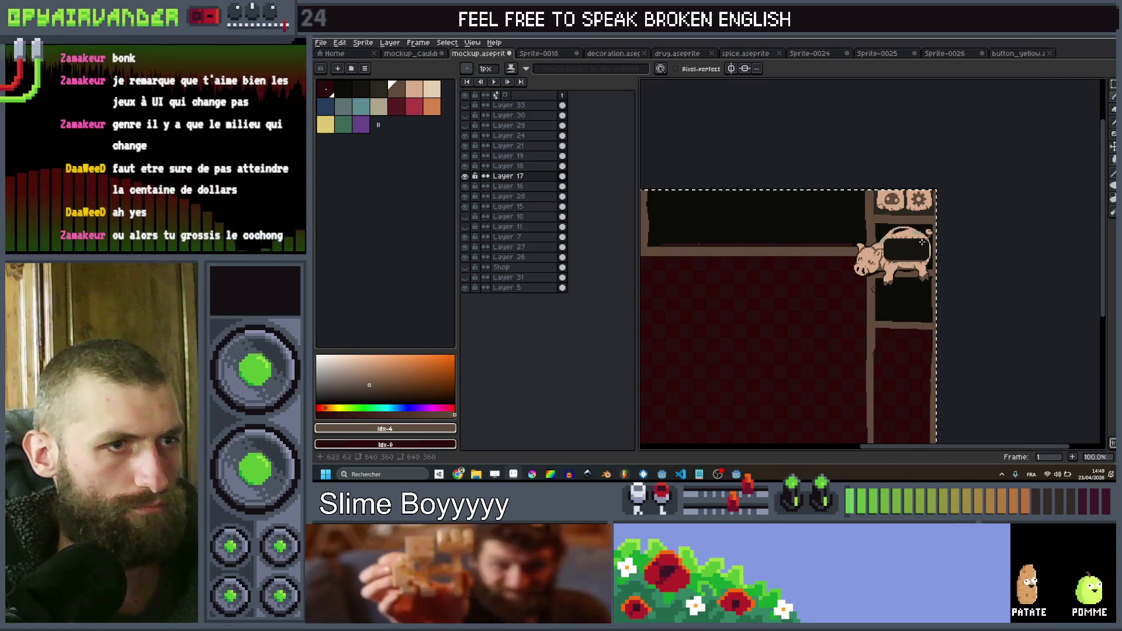
{"action": "scroll", "coordinate": [922, 241], "scroll_direction": "up", "scroll_amount": 5}
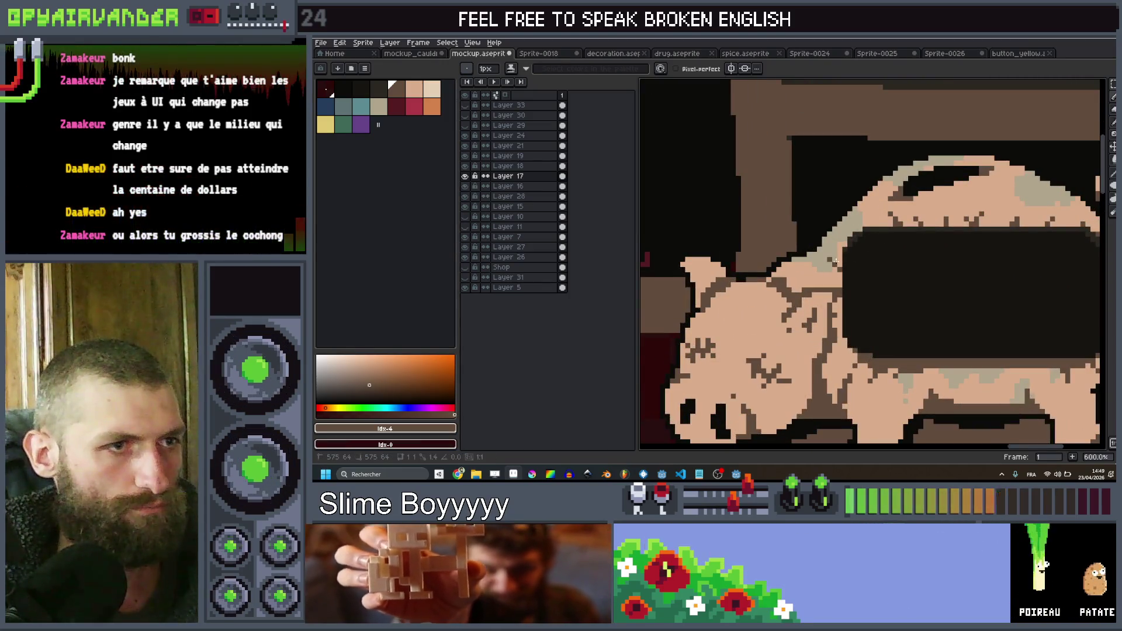
{"action": "scroll", "coordinate": [839, 265], "scroll_direction": "down", "scroll_amount": 5}
{"action": "scroll", "coordinate": [874, 310], "scroll_direction": "up", "scroll_amount": 6}
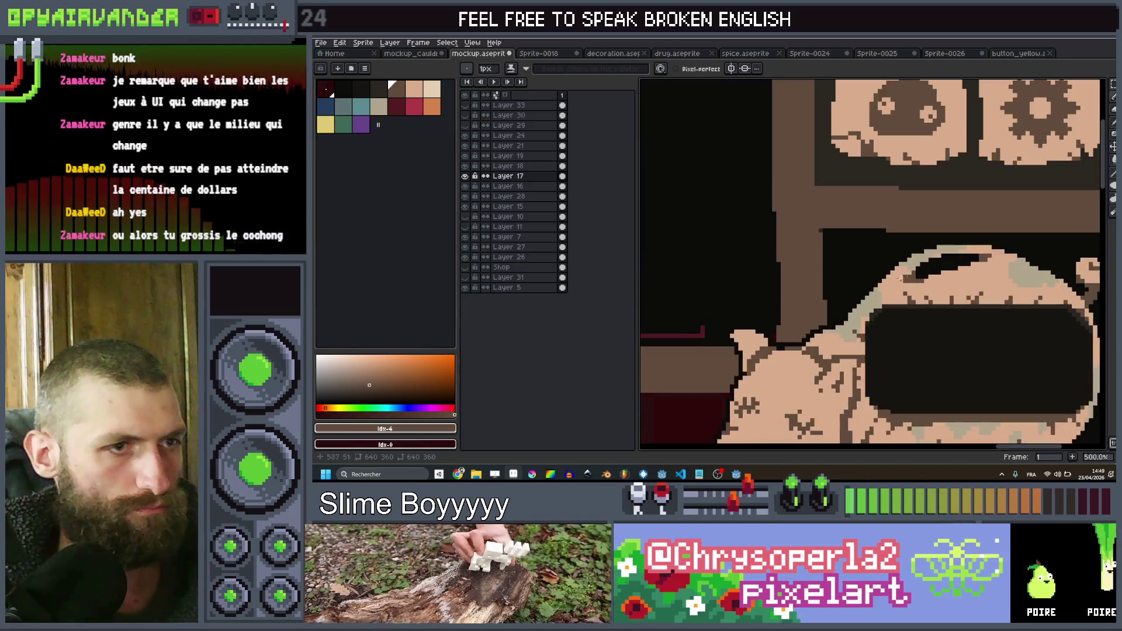
{"action": "scroll", "coordinate": [874, 310], "scroll_direction": "down", "scroll_amount": 5}
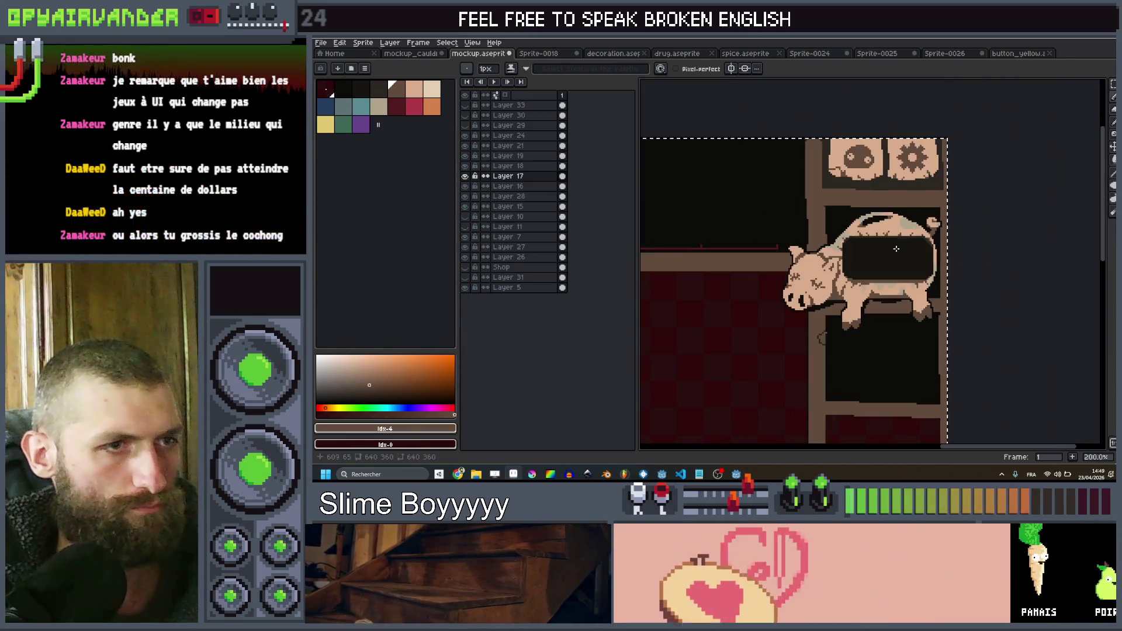
Step: Export the Aseprite mockup as mockup.png and switch to Godot
{"action": "key", "text": "ctrl+alt+shift+s"}
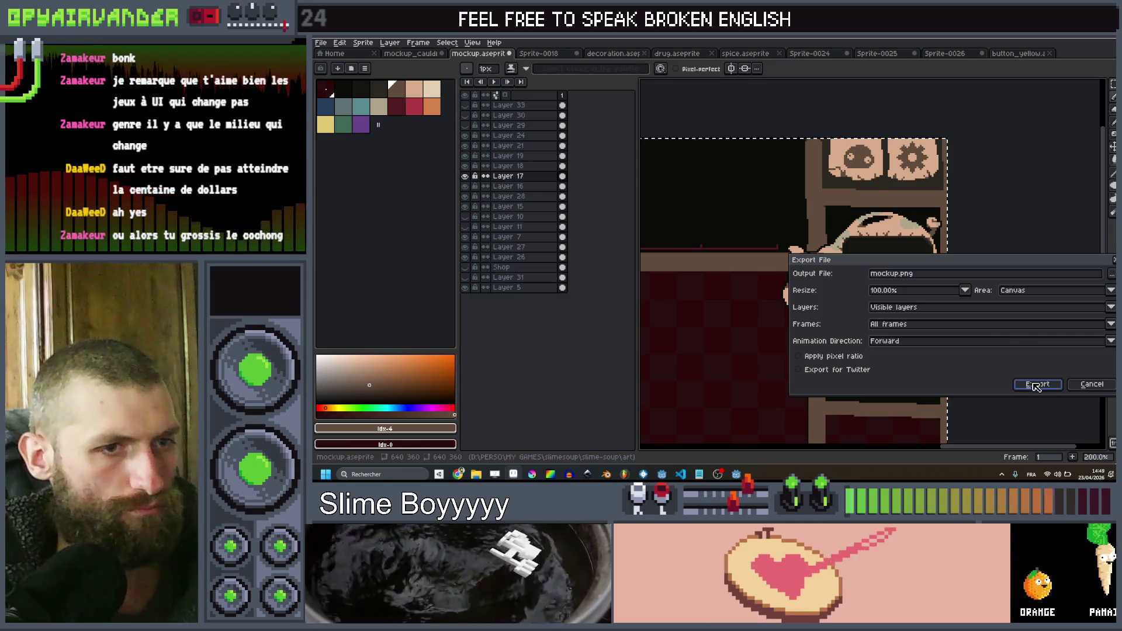
{"action": "left_click", "coordinate": [1036, 384]}
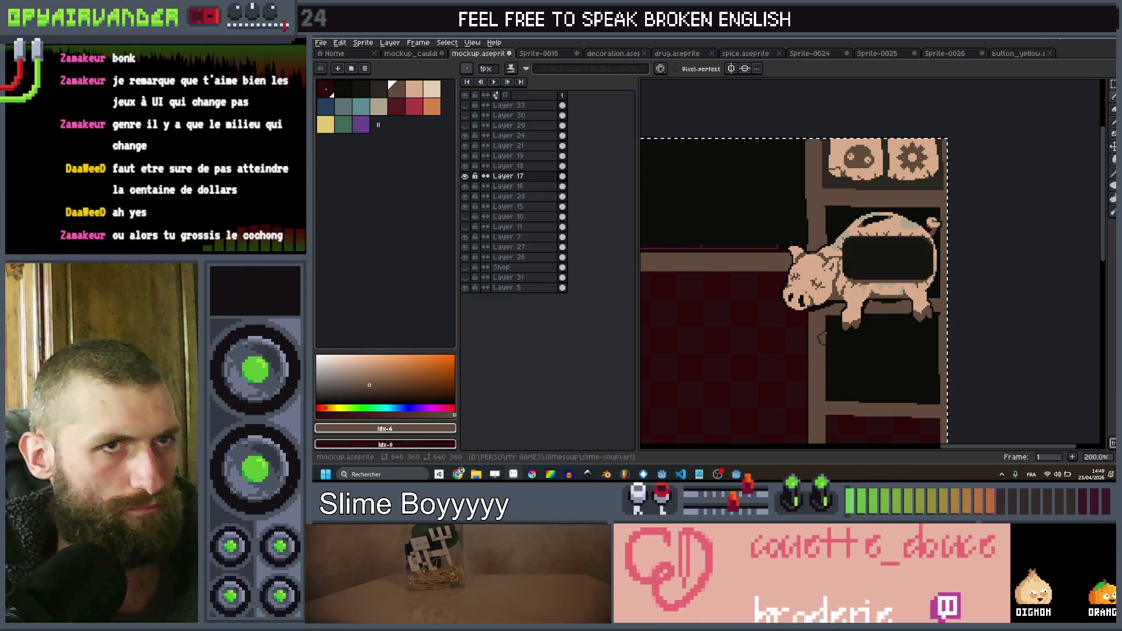
{"action": "key", "text": "alt+Tab"}
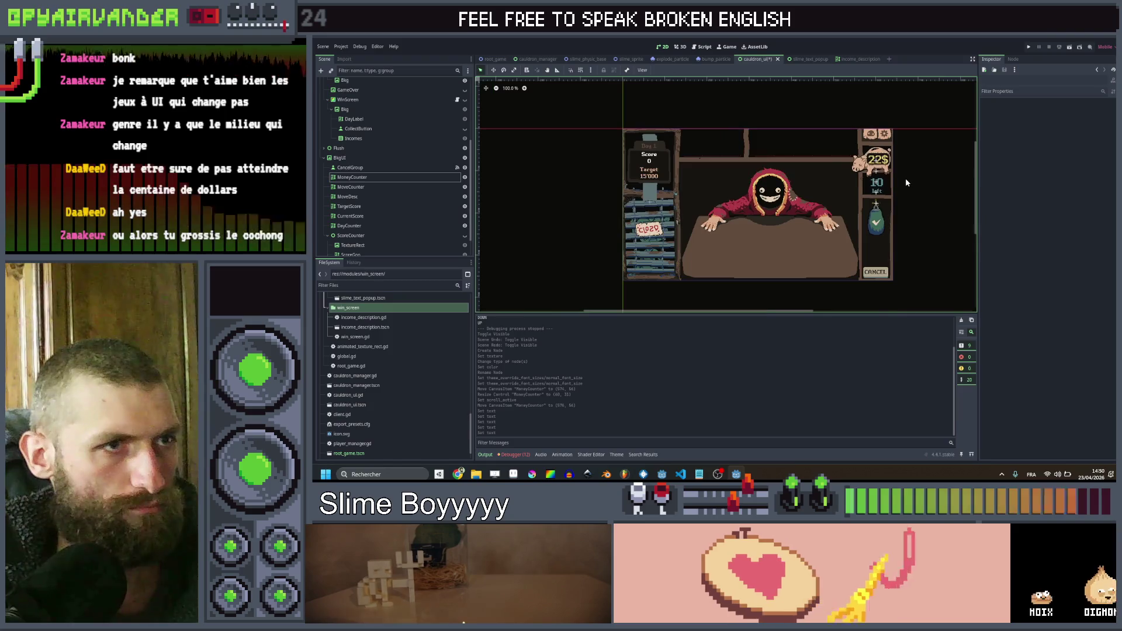
{"action": "scroll", "coordinate": [902, 180], "scroll_direction": "up", "scroll_amount": 8}
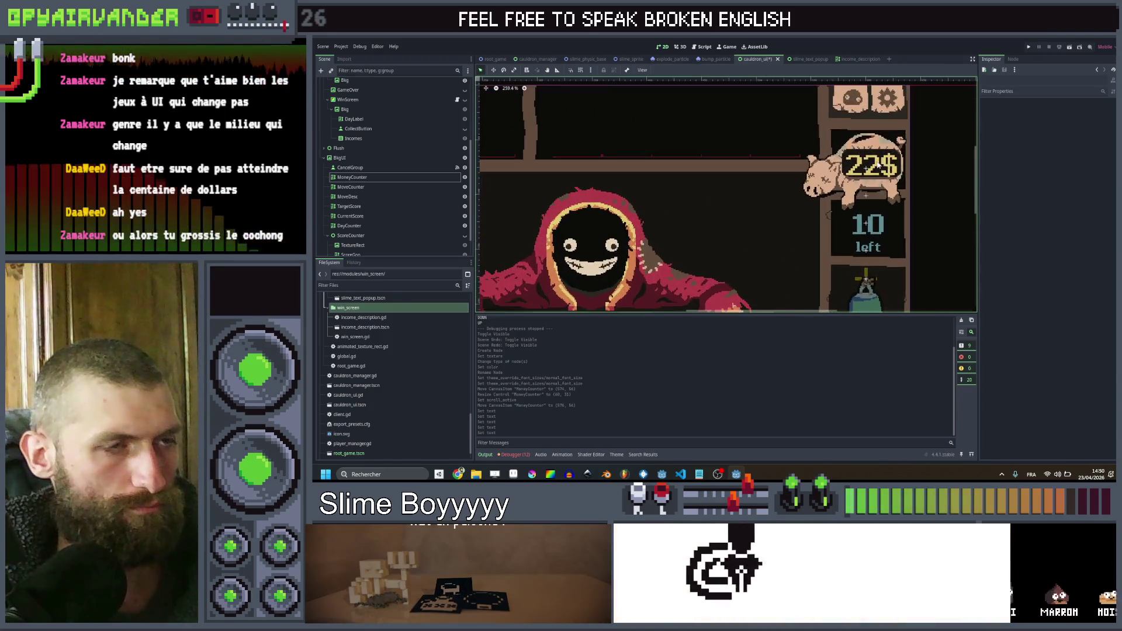
Step: Check the 22$ MoneyCounter label on the new pig art, then return to Aseprite
{"action": "left_click", "coordinate": [871, 169]}
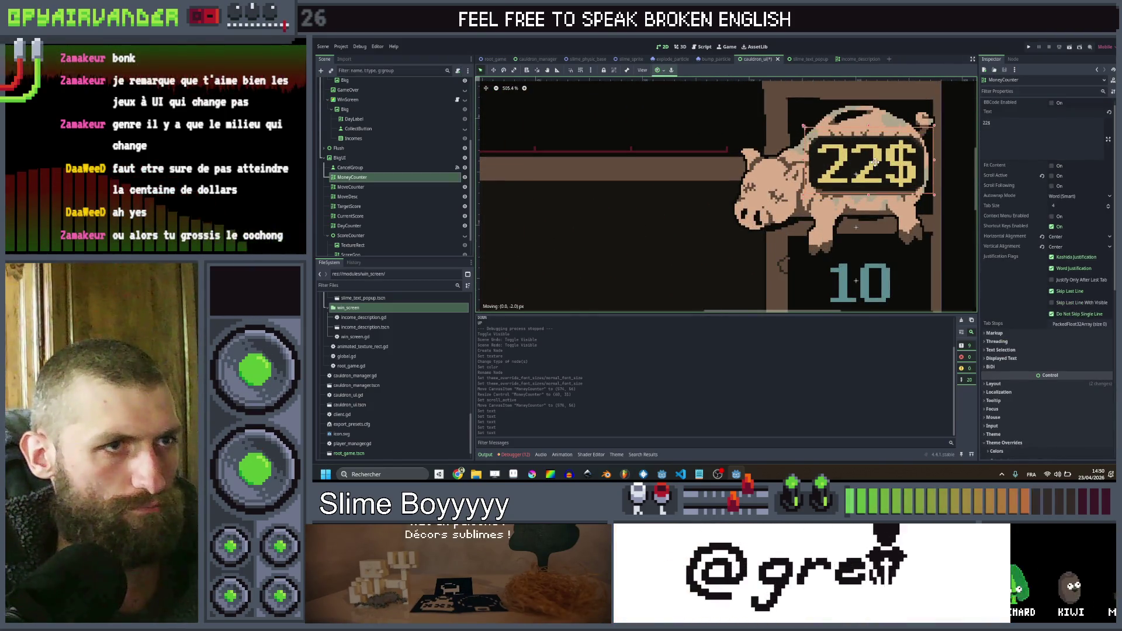
{"action": "scroll", "coordinate": [877, 208], "scroll_direction": "down", "scroll_amount": 2}
{"action": "left_click", "coordinate": [942, 214]}
{"action": "scroll", "coordinate": [942, 214], "scroll_direction": "down", "scroll_amount": 5}
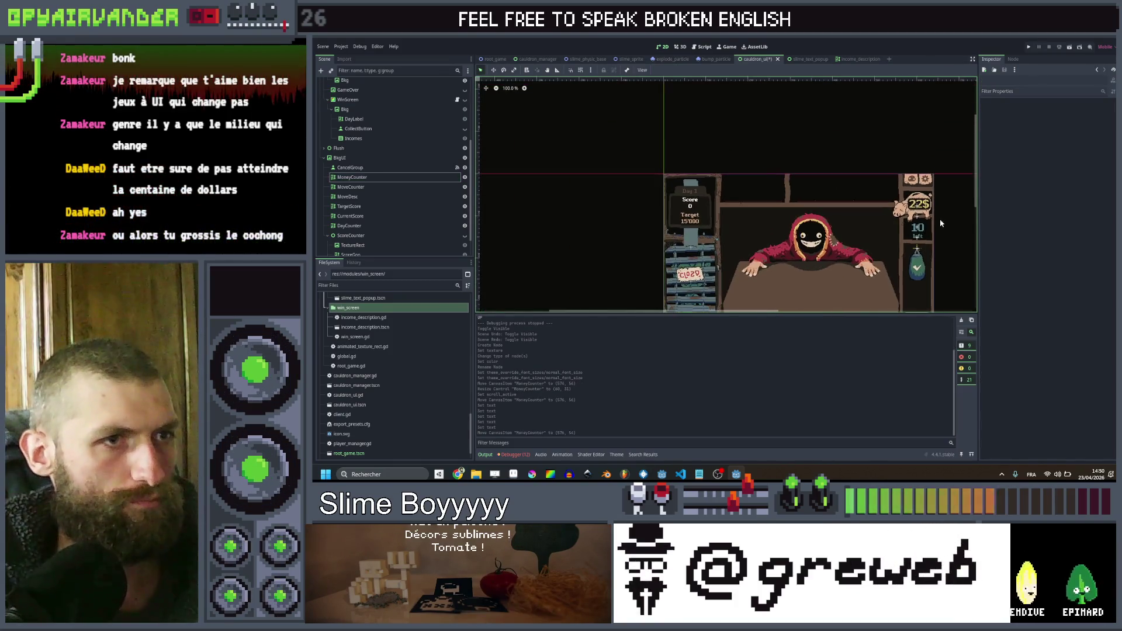
{"action": "scroll", "coordinate": [949, 187], "scroll_direction": "down", "scroll_amount": 1}
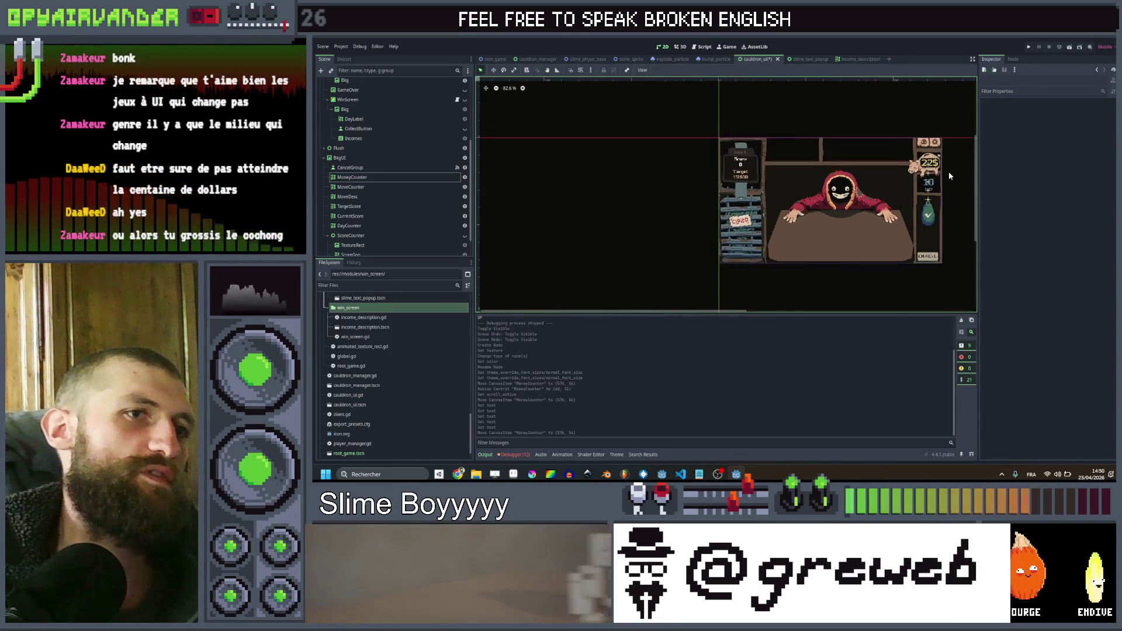
{"action": "scroll", "coordinate": [777, 164], "scroll_direction": "down", "scroll_amount": 1}
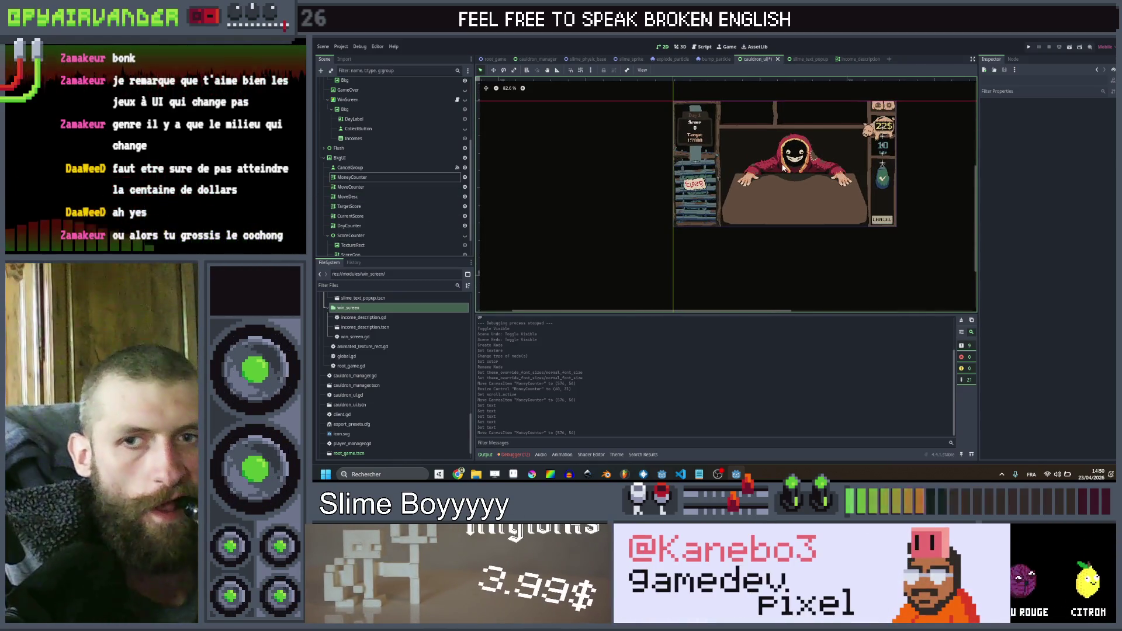
{"action": "scroll", "coordinate": [855, 162], "scroll_direction": "up", "scroll_amount": 8}
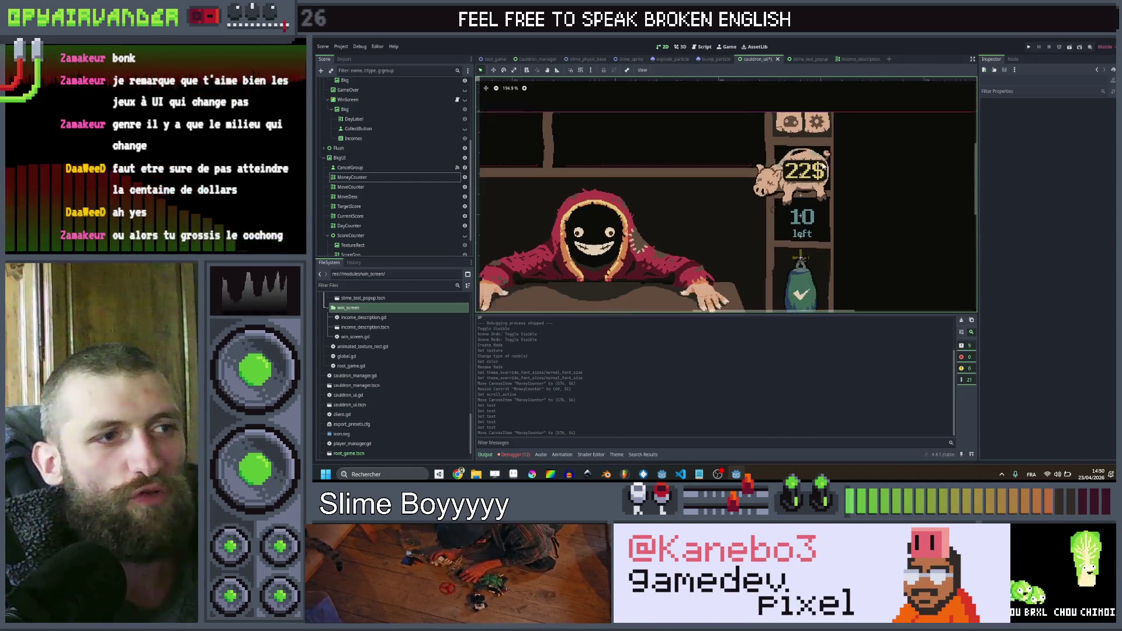
{"action": "scroll", "coordinate": [842, 160], "scroll_direction": "up", "scroll_amount": 2}
{"action": "scroll", "coordinate": [847, 167], "scroll_direction": "down", "scroll_amount": 2}
{"action": "scroll", "coordinate": [844, 171], "scroll_direction": "down", "scroll_amount": 4}
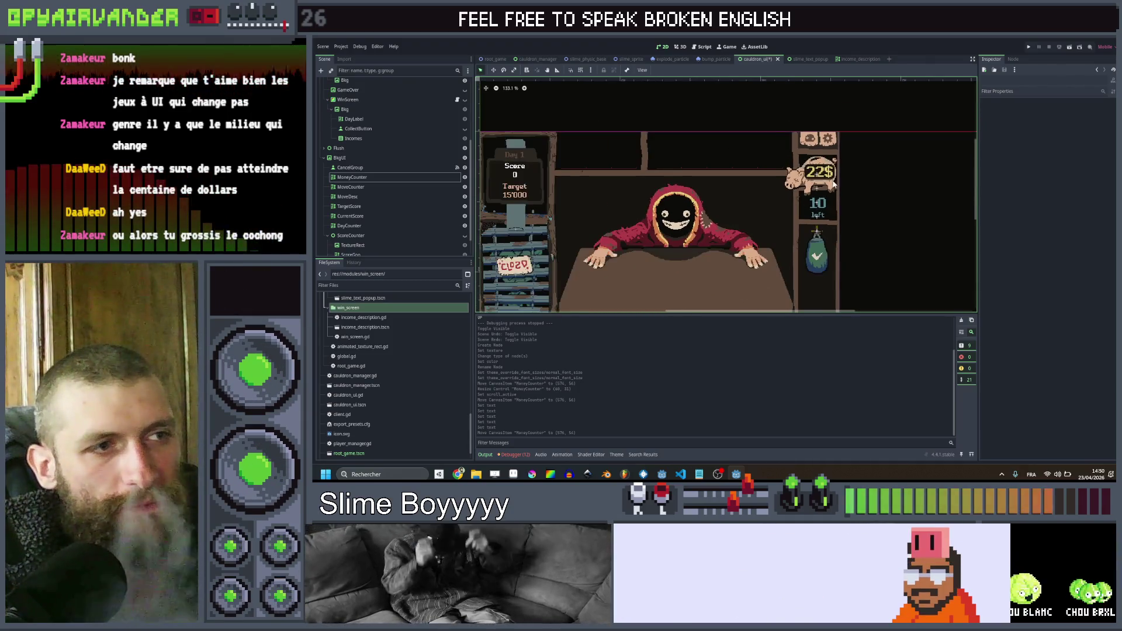
{"action": "scroll", "coordinate": [844, 171], "scroll_direction": "up", "scroll_amount": 5}
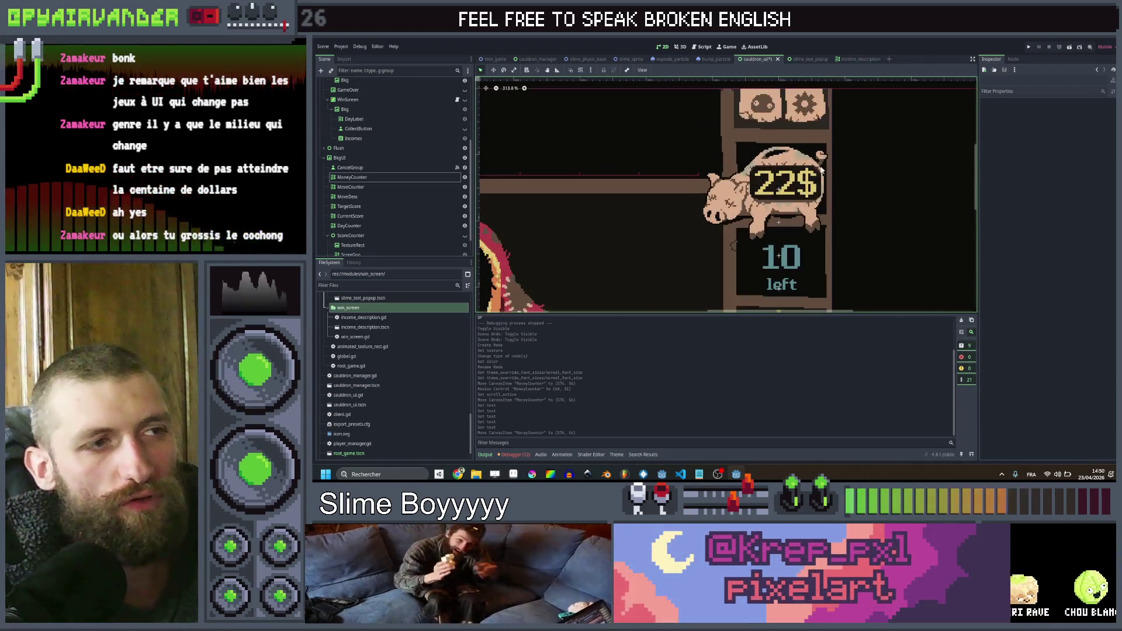
{"action": "scroll", "coordinate": [728, 164], "scroll_direction": "up", "scroll_amount": 4}
{"action": "scroll", "coordinate": [728, 164], "scroll_direction": "up", "scroll_amount": 4}
{"action": "scroll", "coordinate": [727, 165], "scroll_direction": "up", "scroll_amount": 1}
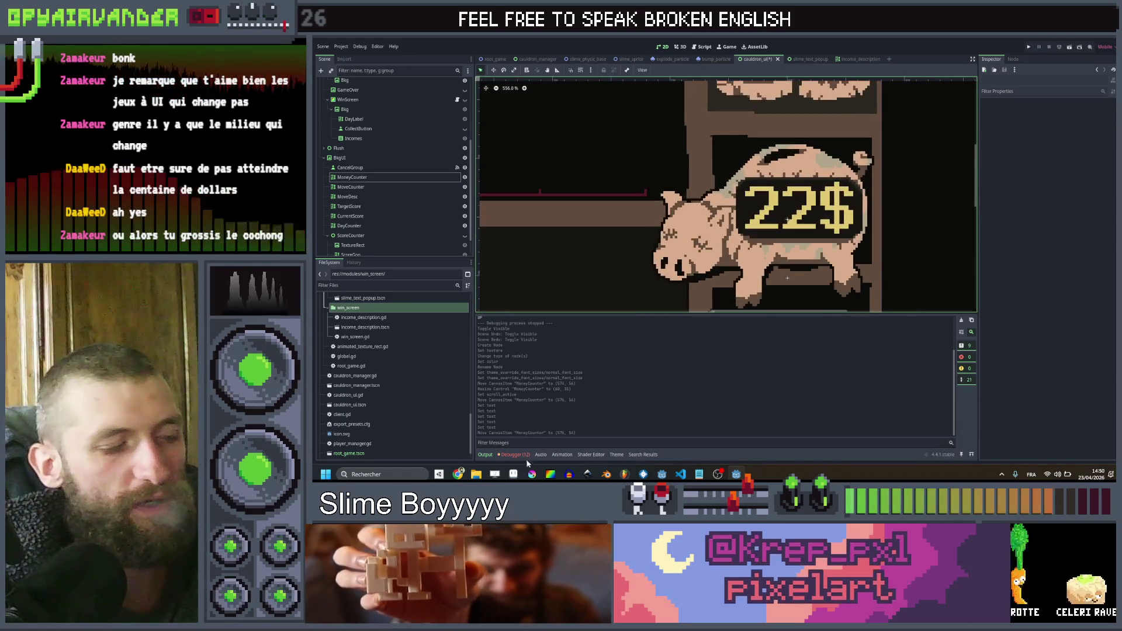
{"action": "left_click", "coordinate": [496, 474]}
{"action": "scroll", "coordinate": [821, 253], "scroll_direction": "up", "scroll_amount": 4}
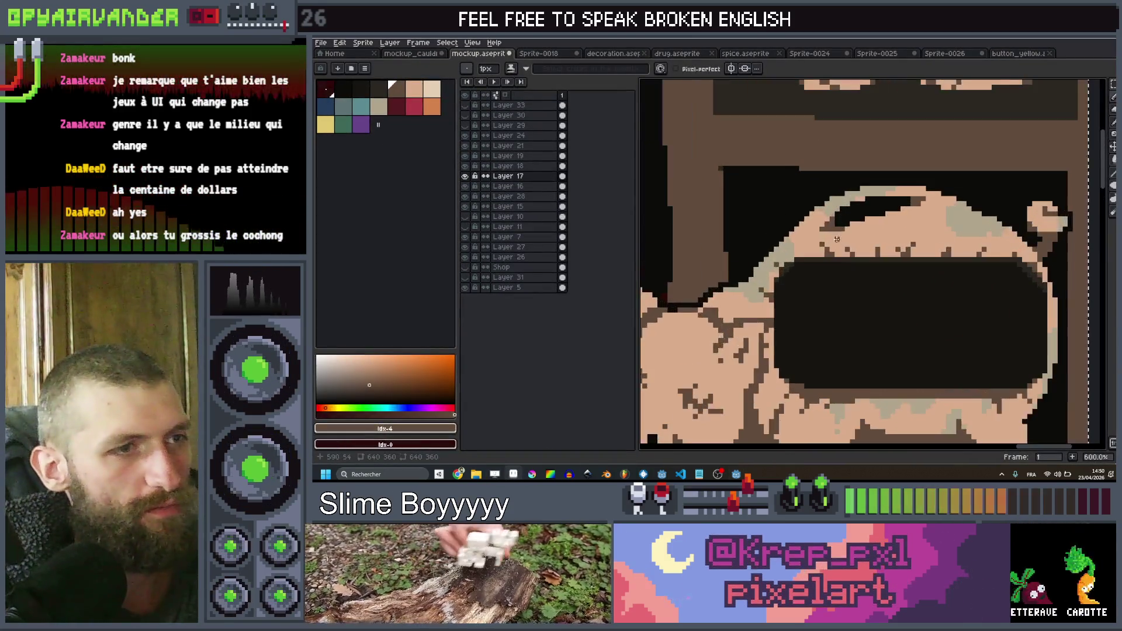
Step: Pick the pig's tan skin colour and draw a 2px curved stroke along its back
{"action": "left_click", "coordinate": [823, 258], "text": "alt"}
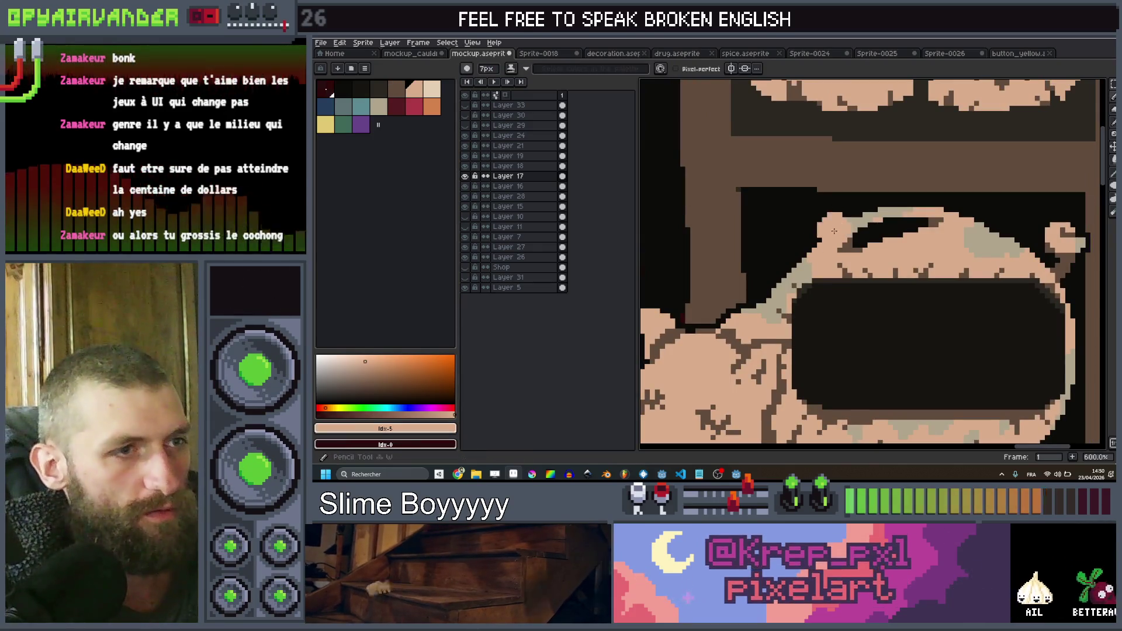
{"action": "key", "text": "plus"}
{"action": "mouse_move", "coordinate": [866, 211]}
{"action": "left_mouse_down"}
{"action": "mouse_move", "coordinate": [818, 225]}
{"action": "mouse_move", "coordinate": [765, 267]}
{"action": "mouse_move", "coordinate": [755, 305]}
{"action": "left_mouse_up"}
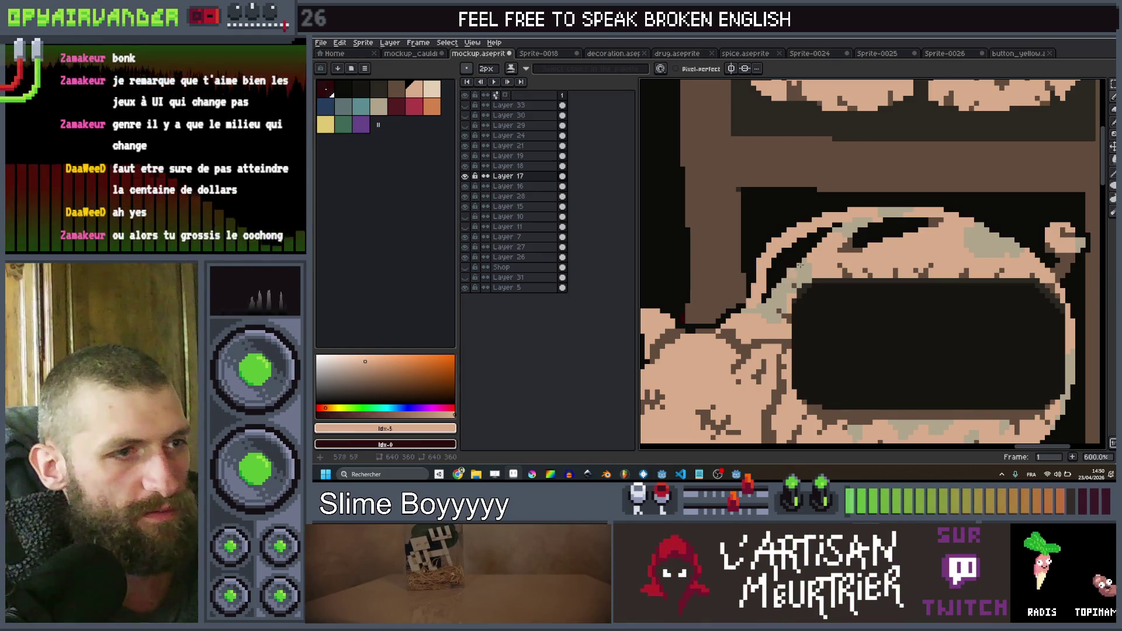
{"action": "scroll", "coordinate": [795, 271], "scroll_direction": "down", "scroll_amount": 3}
{"action": "scroll", "coordinate": [802, 246], "scroll_direction": "up", "scroll_amount": 3}
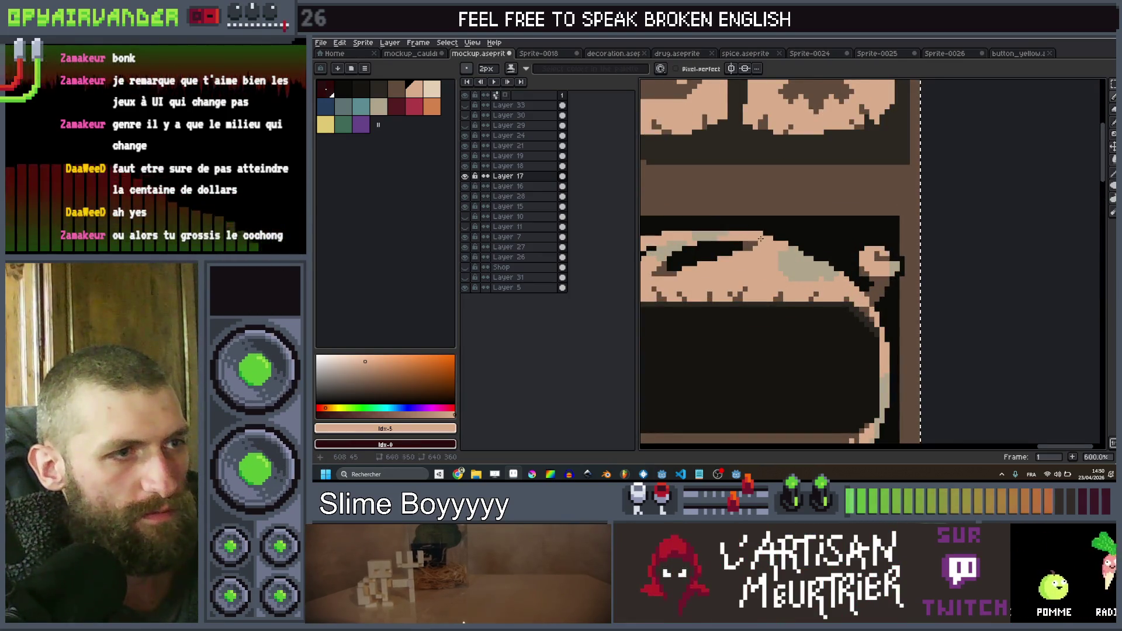
Step: Extend the dark outline on the pig's head
{"action": "left_click_drag", "start_coordinate": [819, 246], "coordinate": [846, 274]}
{"action": "scroll", "coordinate": [858, 298], "scroll_direction": "down", "scroll_amount": 3}
{"action": "scroll", "coordinate": [879, 280], "scroll_direction": "up", "scroll_amount": 3}
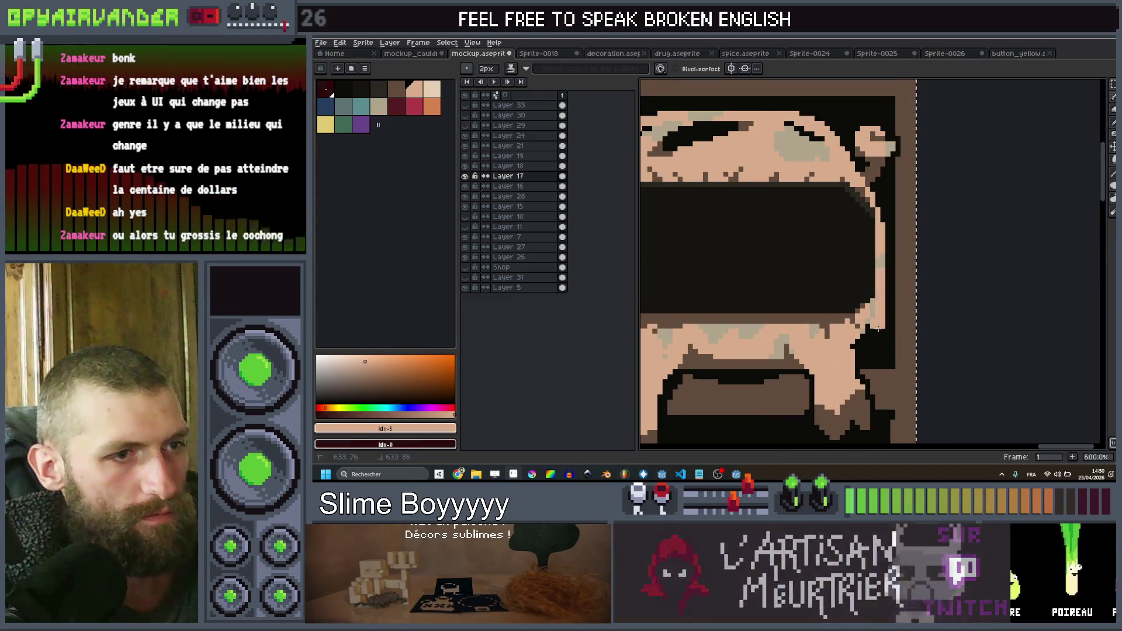
{"action": "scroll", "coordinate": [878, 327], "scroll_direction": "down", "scroll_amount": 3}
{"action": "scroll", "coordinate": [821, 291], "scroll_direction": "up", "scroll_amount": 3}
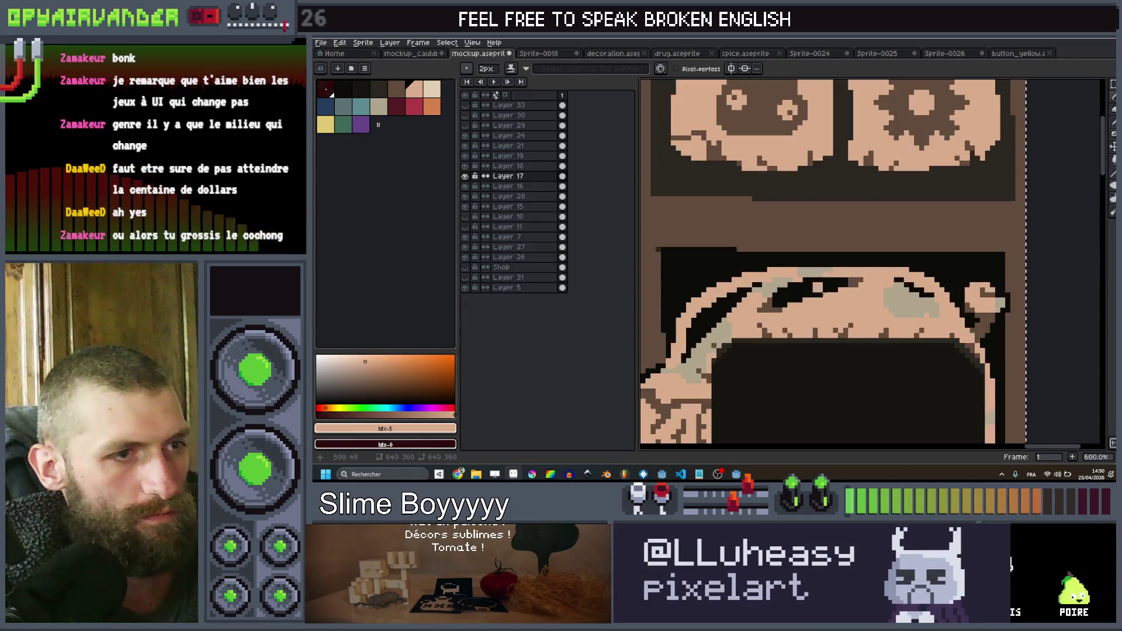
Step: Paint over the head outline in skin colour and zoom out to review the money panel
{"action": "mouse_move", "coordinate": [813, 290]}
{"action": "left_mouse_down"}
{"action": "mouse_move", "coordinate": [759, 291]}
{"action": "mouse_move", "coordinate": [688, 331]}
{"action": "left_mouse_up"}
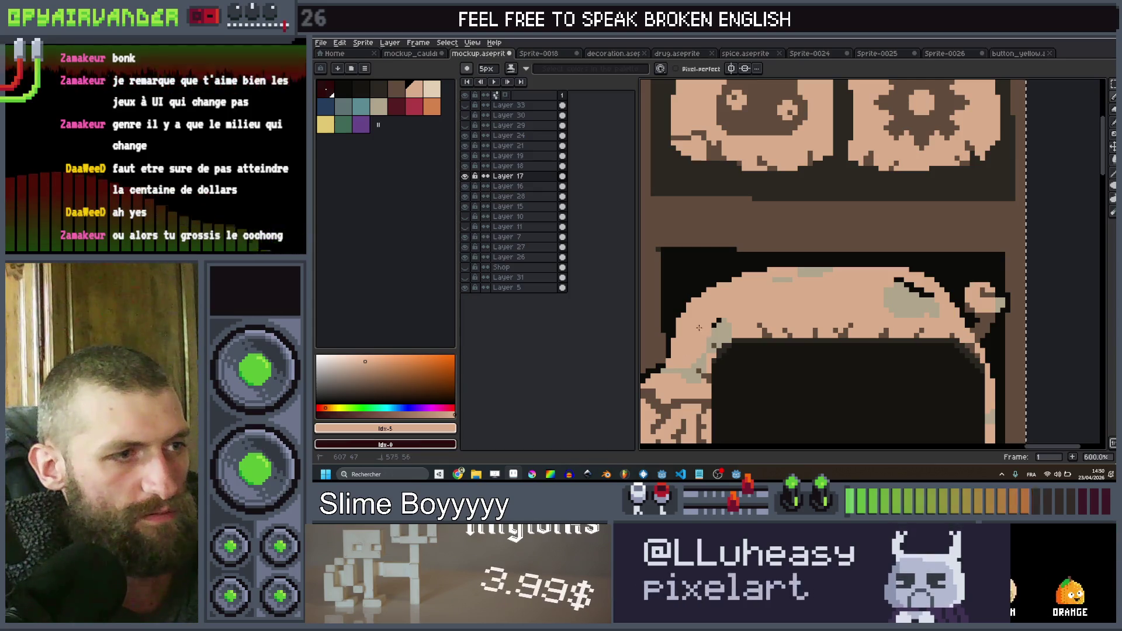
{"action": "scroll", "coordinate": [812, 280], "scroll_direction": "down", "scroll_amount": 5}
{"action": "scroll", "coordinate": [869, 292], "scroll_direction": "up", "scroll_amount": 8}
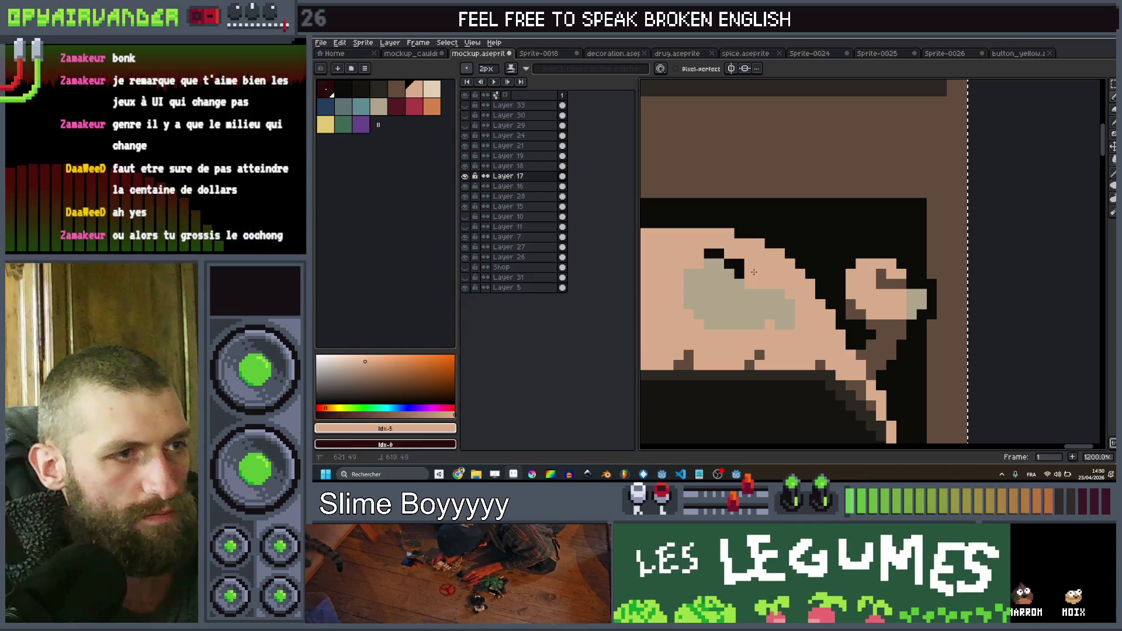
{"action": "scroll", "coordinate": [710, 249], "scroll_direction": "down", "scroll_amount": 8}
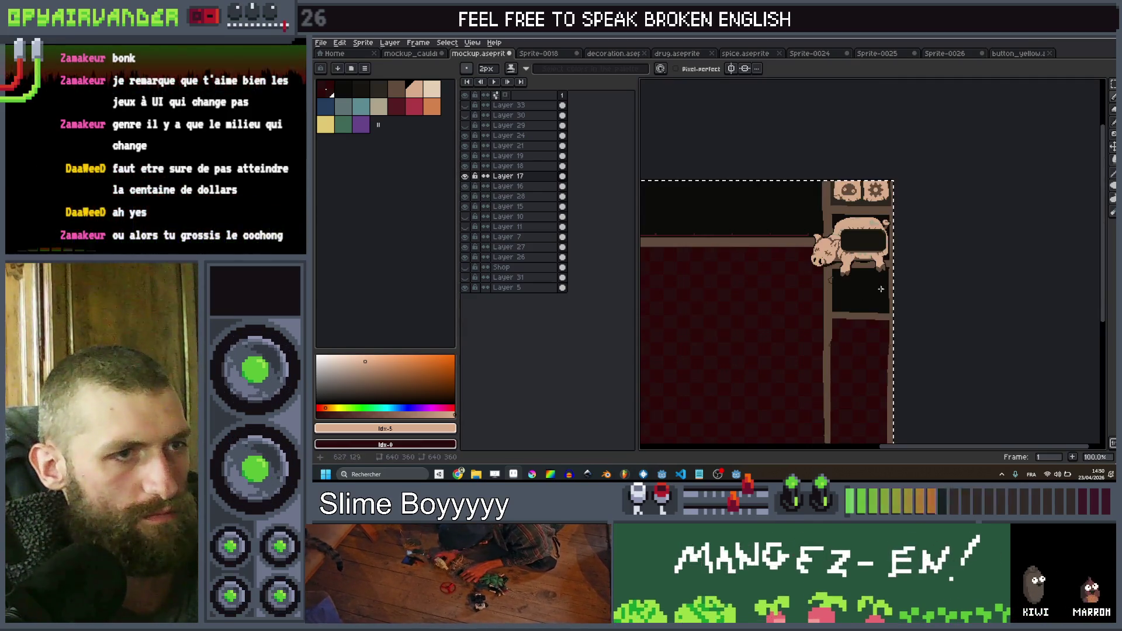
{"action": "scroll", "coordinate": [871, 261], "scroll_direction": "up", "scroll_amount": 1}
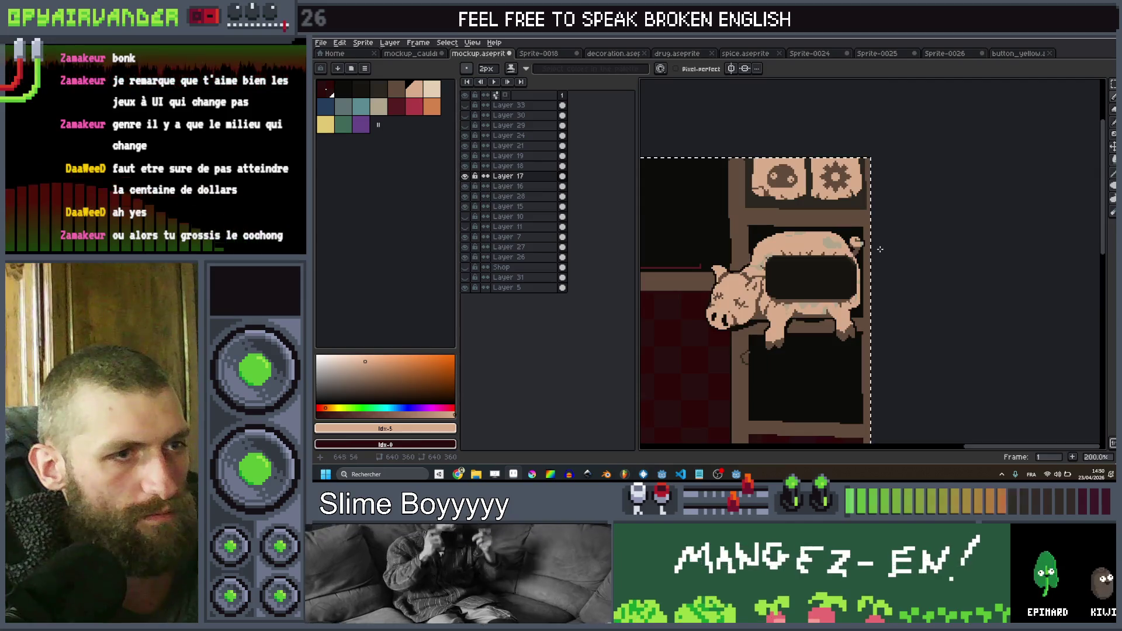
{"action": "scroll", "coordinate": [873, 260], "scroll_direction": "down", "scroll_amount": 2}
{"action": "scroll", "coordinate": [884, 261], "scroll_direction": "up", "scroll_amount": 5}
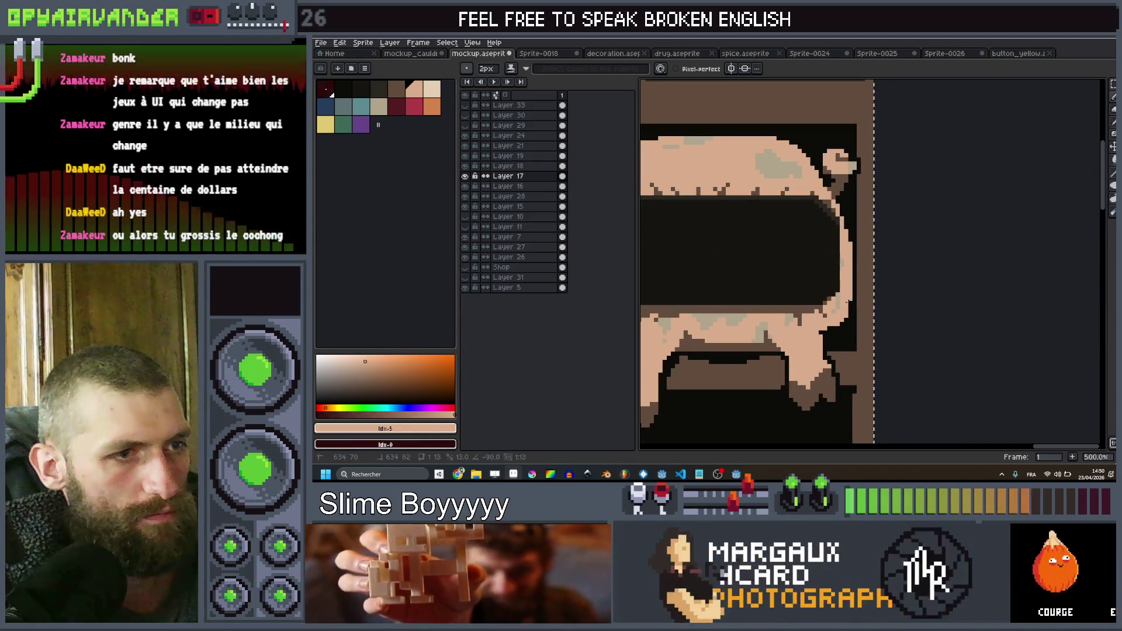
{"action": "scroll", "coordinate": [864, 232], "scroll_direction": "down", "scroll_amount": 4}
{"action": "scroll", "coordinate": [865, 232], "scroll_direction": "down", "scroll_amount": 1}
{"action": "scroll", "coordinate": [847, 222], "scroll_direction": "up", "scroll_amount": 2}
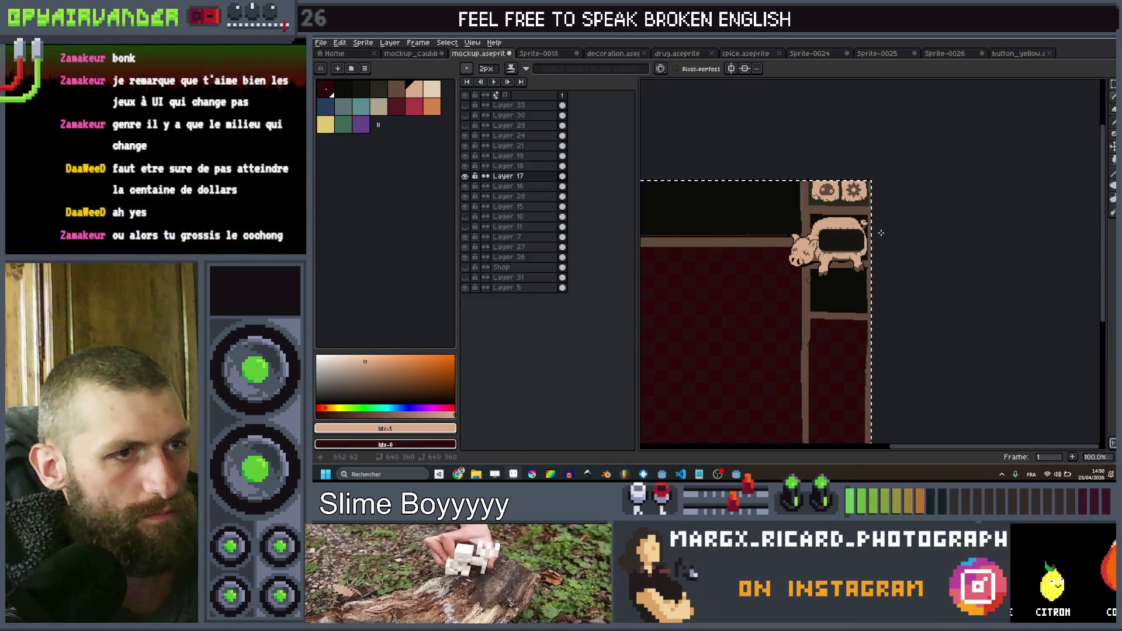
{"action": "scroll", "coordinate": [814, 200], "scroll_direction": "up", "scroll_amount": 4}
{"action": "scroll", "coordinate": [814, 199], "scroll_direction": "up", "scroll_amount": 1}
{"action": "scroll", "coordinate": [841, 205], "scroll_direction": "down", "scroll_amount": 3}
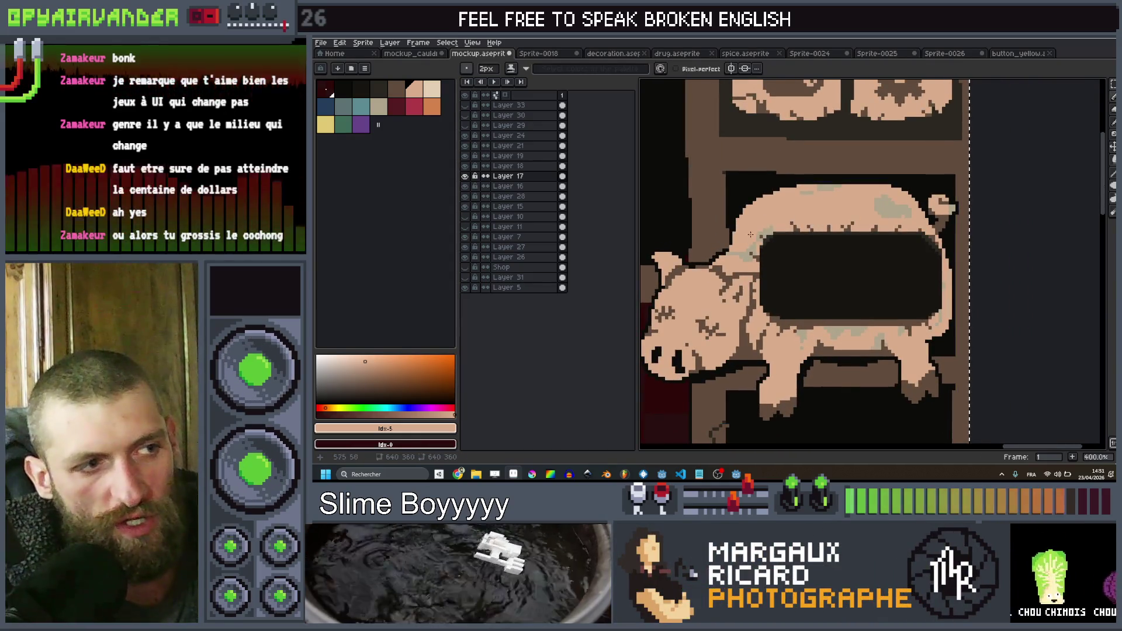
{"action": "scroll", "coordinate": [735, 249], "scroll_direction": "up", "scroll_amount": 2}
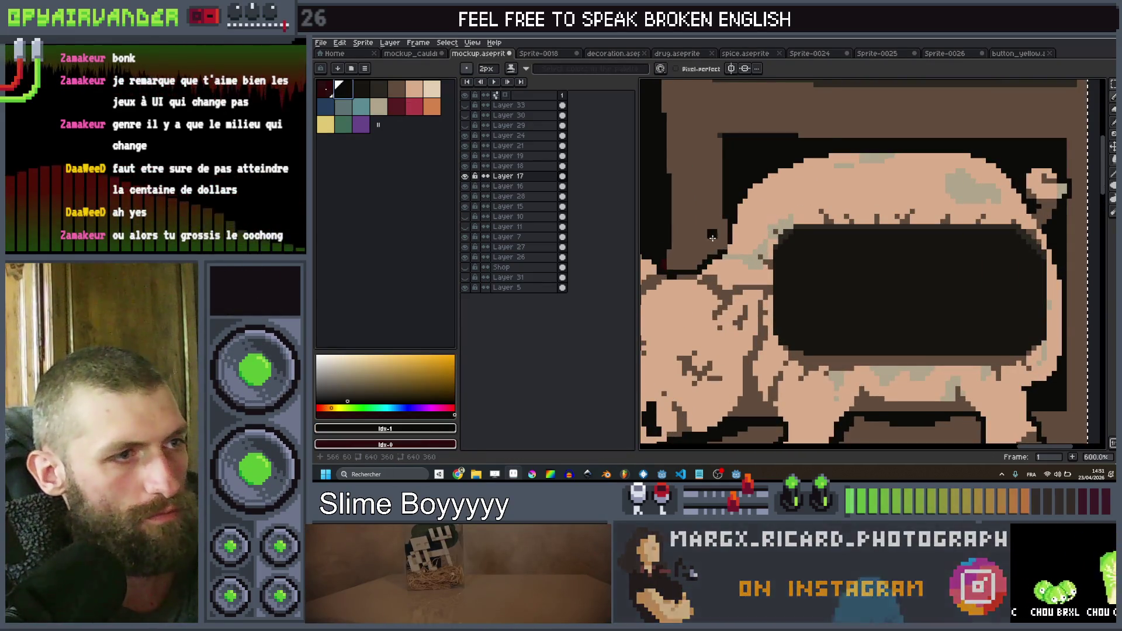
{"action": "scroll", "coordinate": [713, 237], "scroll_direction": "up", "scroll_amount": 3}
{"action": "scroll", "coordinate": [777, 272], "scroll_direction": "down", "scroll_amount": 6}
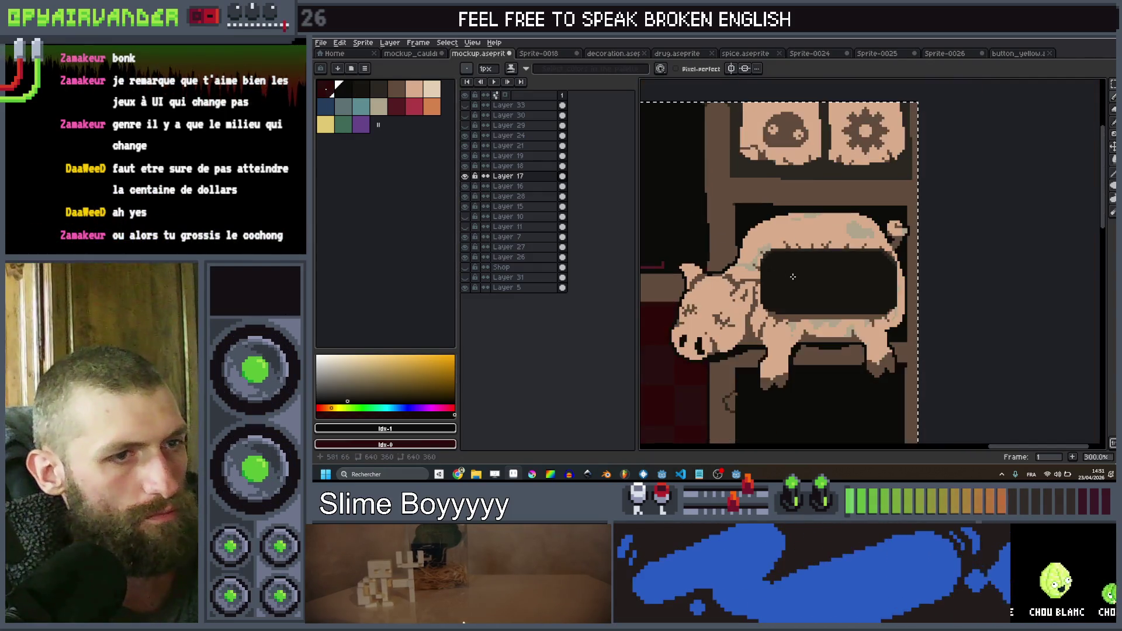
Step: Export the mockup as mockup.png and view the 22$ pig in Godot
{"action": "key", "text": "ctrl+alt+shift+s"}
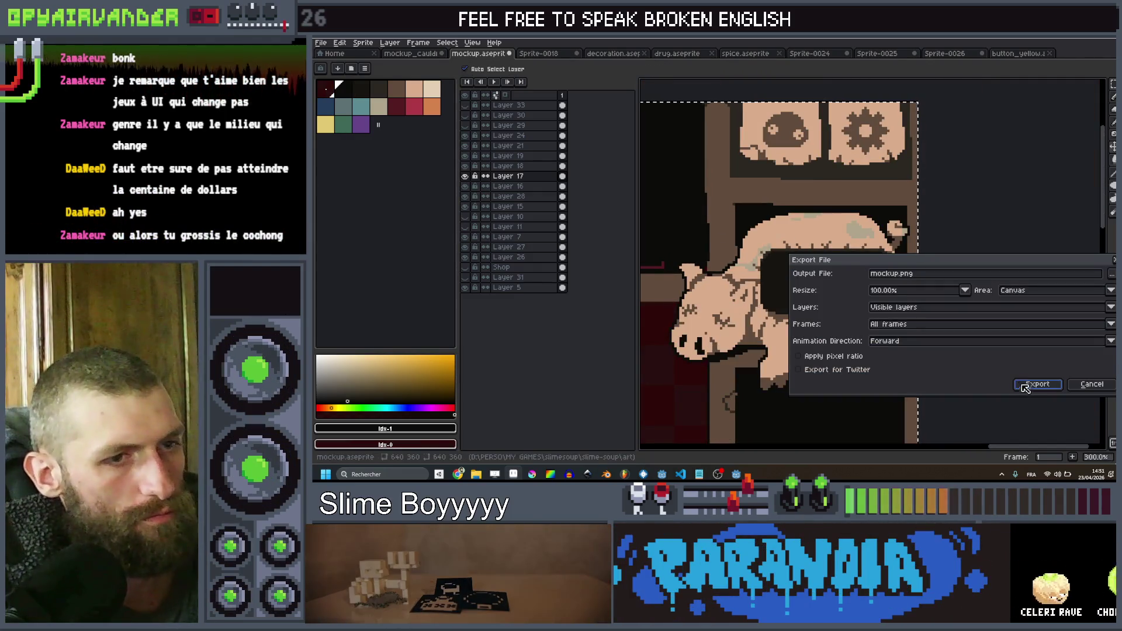
{"action": "left_click", "coordinate": [1023, 385]}
{"action": "key", "text": "alt+Tab"}
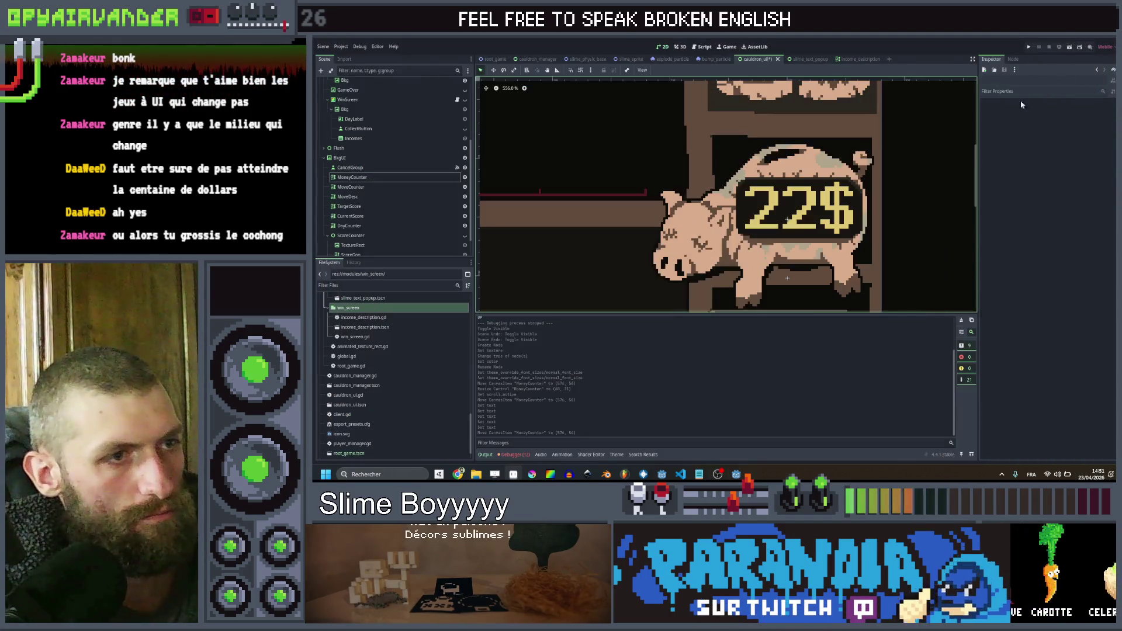
{"action": "scroll", "coordinate": [902, 211], "scroll_direction": "down", "scroll_amount": 6}
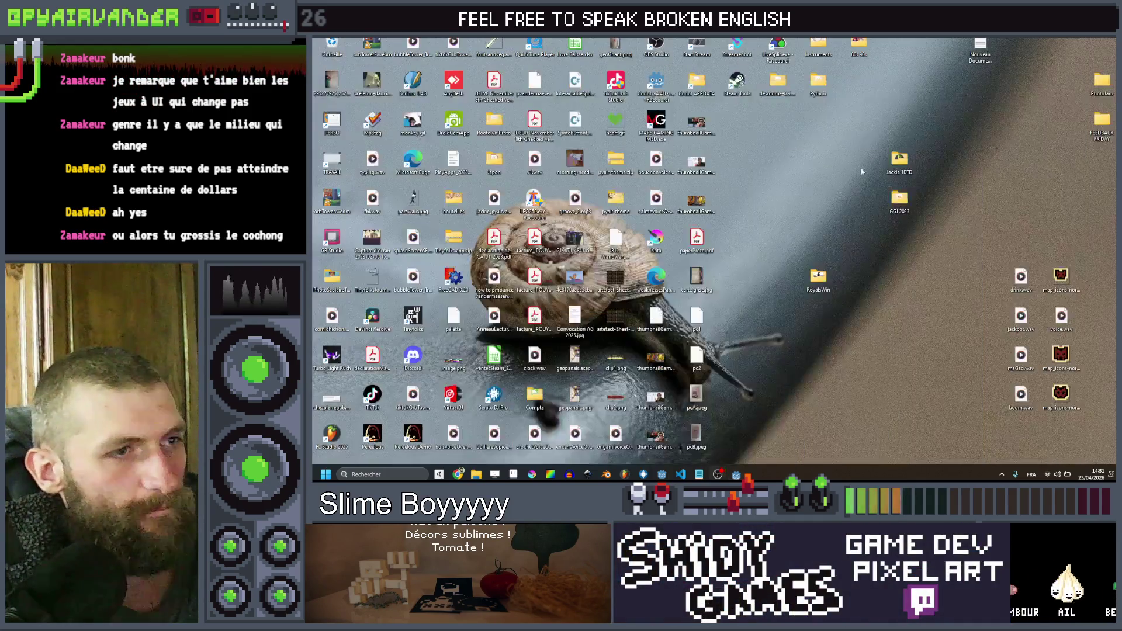
Step: Hide Godot and bring Aseprite back up on the pig artwork
{"action": "key", "text": "super+d"}
{"action": "left_click", "coordinate": [513, 435]}
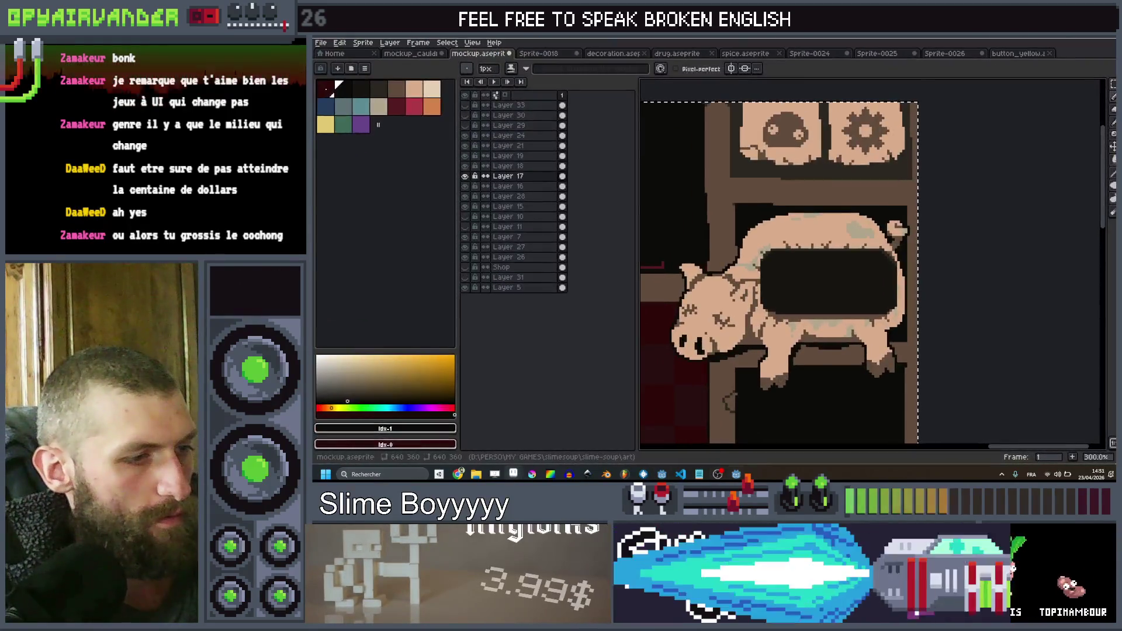
{"action": "scroll", "coordinate": [818, 229], "scroll_direction": "up", "scroll_amount": 4}
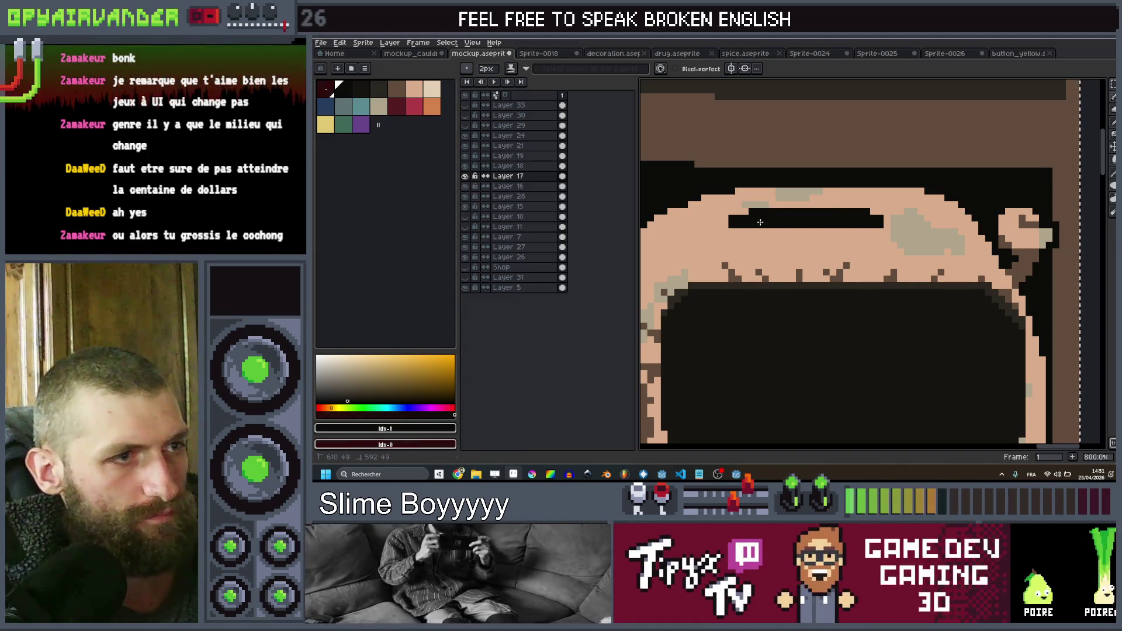
Step: Extend the coin slot and place dark pixels at both of its ends
{"action": "left_click_drag", "start_coordinate": [731, 229], "coordinate": [869, 229]}
{"action": "scroll", "coordinate": [874, 229], "scroll_direction": "down", "scroll_amount": 6}
{"action": "scroll", "coordinate": [887, 216], "scroll_direction": "up", "scroll_amount": 3}
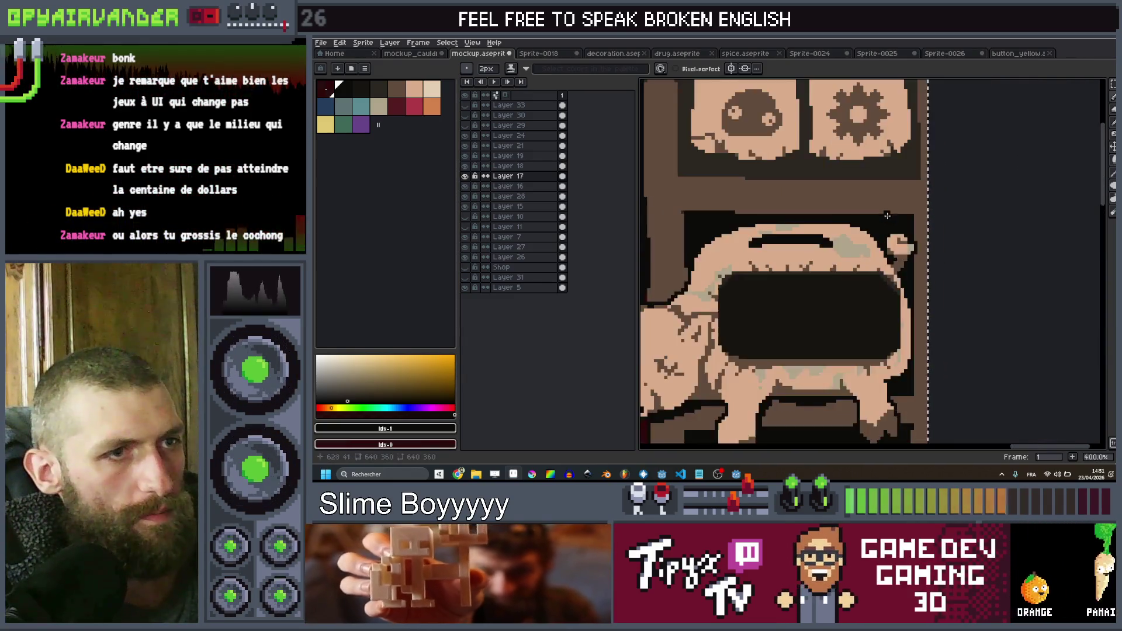
{"action": "scroll", "coordinate": [887, 216], "scroll_direction": "up", "scroll_amount": 3}
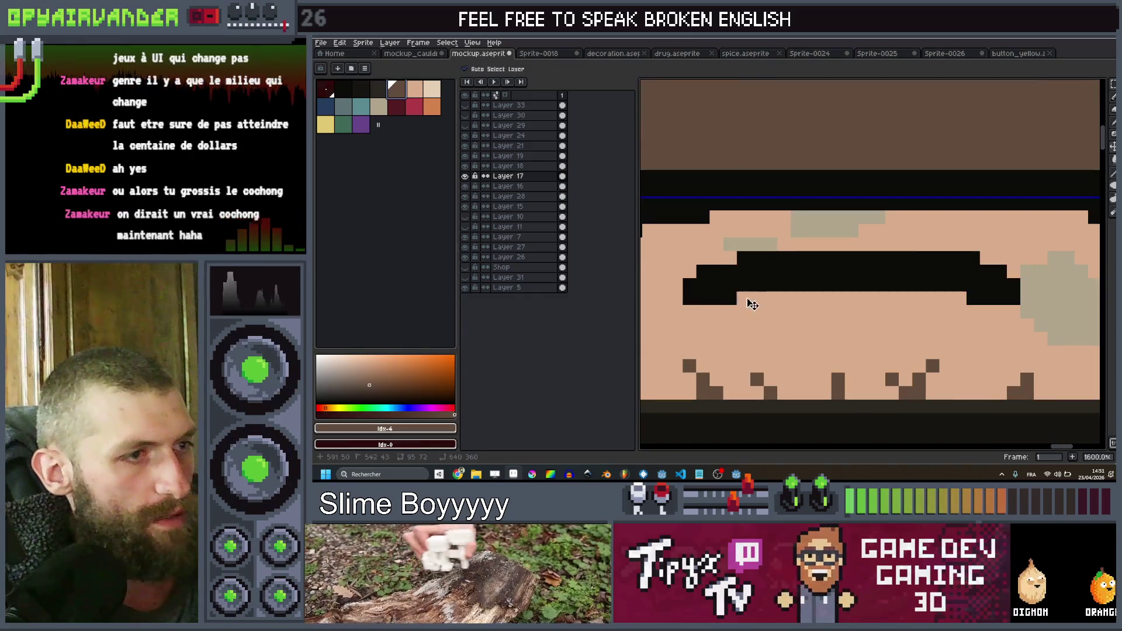
{"action": "key", "text": "b"}
{"action": "left_click", "coordinate": [744, 298]}
{"action": "left_click", "coordinate": [944, 311]}
Step: Shade beneath the slot in brown, adding a darker brown pixel at its left end
{"action": "left_click_drag", "start_coordinate": [963, 300], "coordinate": [973, 312]}
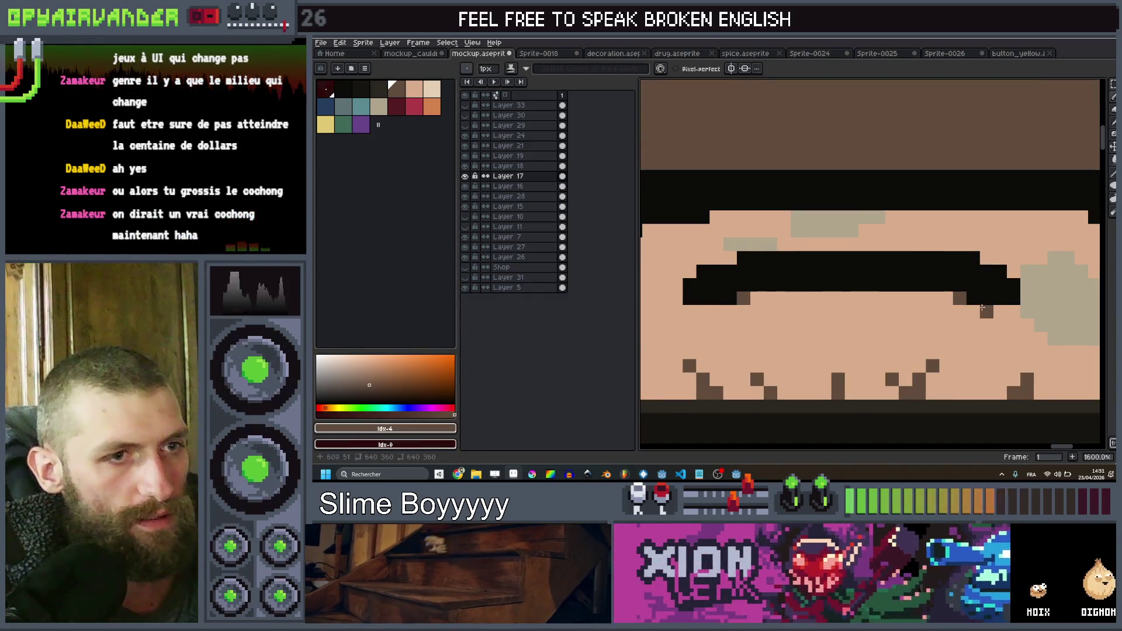
{"action": "left_click", "coordinate": [1013, 311]}
{"action": "left_click_drag", "start_coordinate": [689, 311], "coordinate": [716, 312]}
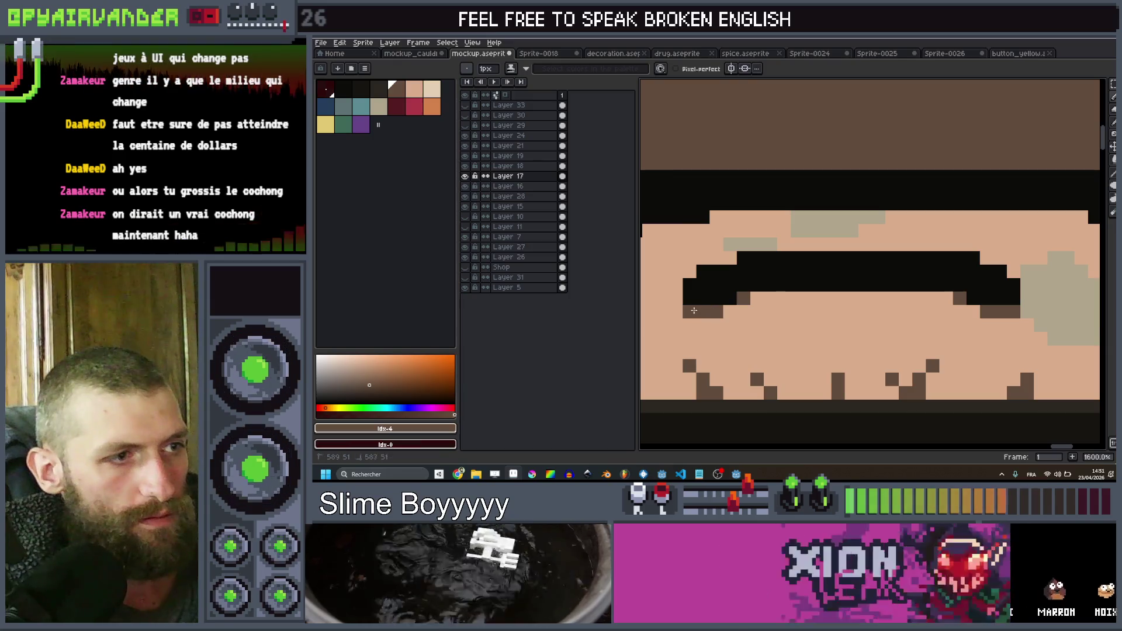
{"action": "left_click", "coordinate": [379, 89]}
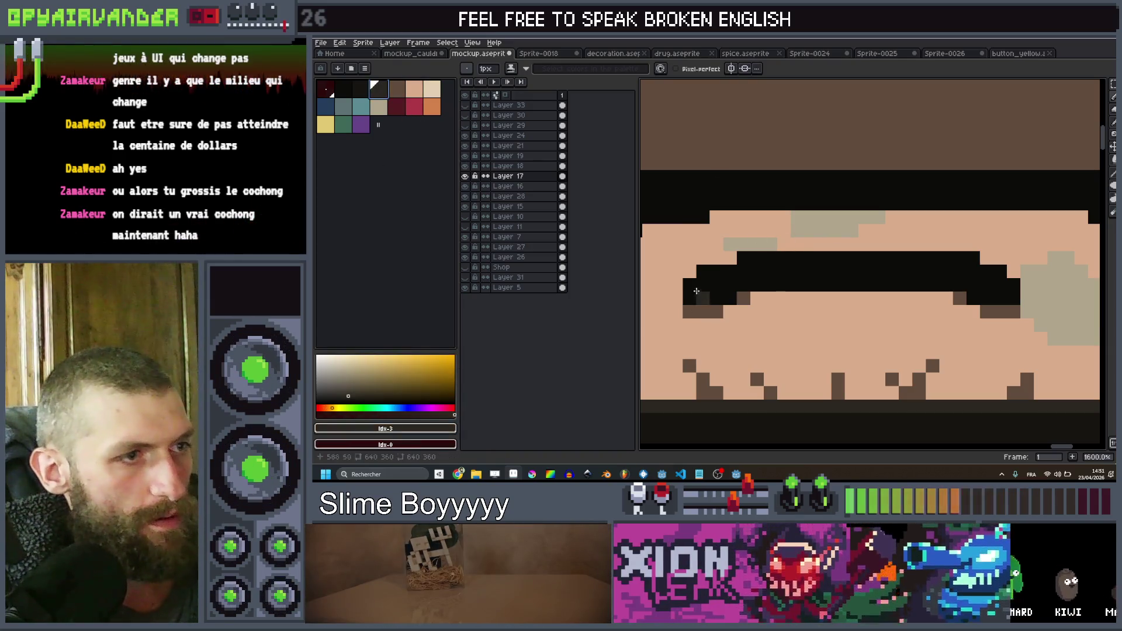
{"action": "left_click", "coordinate": [690, 285]}
Step: Paint the slot's top-left corner and top edge black, then zoom out
{"action": "left_click", "coordinate": [741, 263]}
{"action": "left_click_drag", "start_coordinate": [947, 265], "coordinate": [777, 258]}
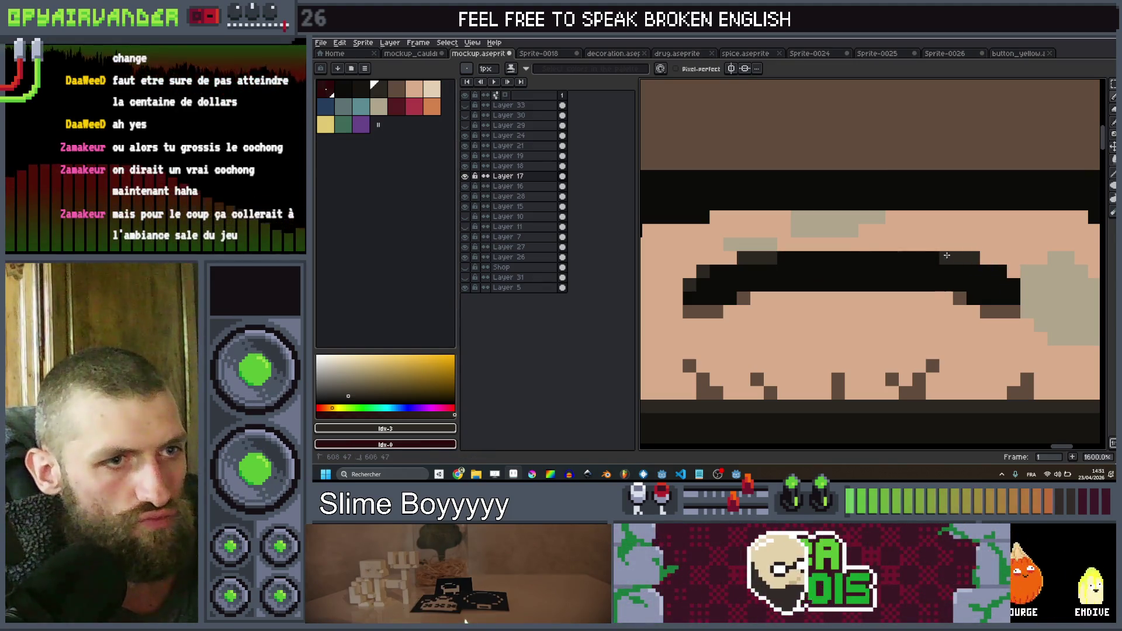
{"action": "scroll", "coordinate": [1017, 286], "scroll_direction": "down", "scroll_amount": 6}
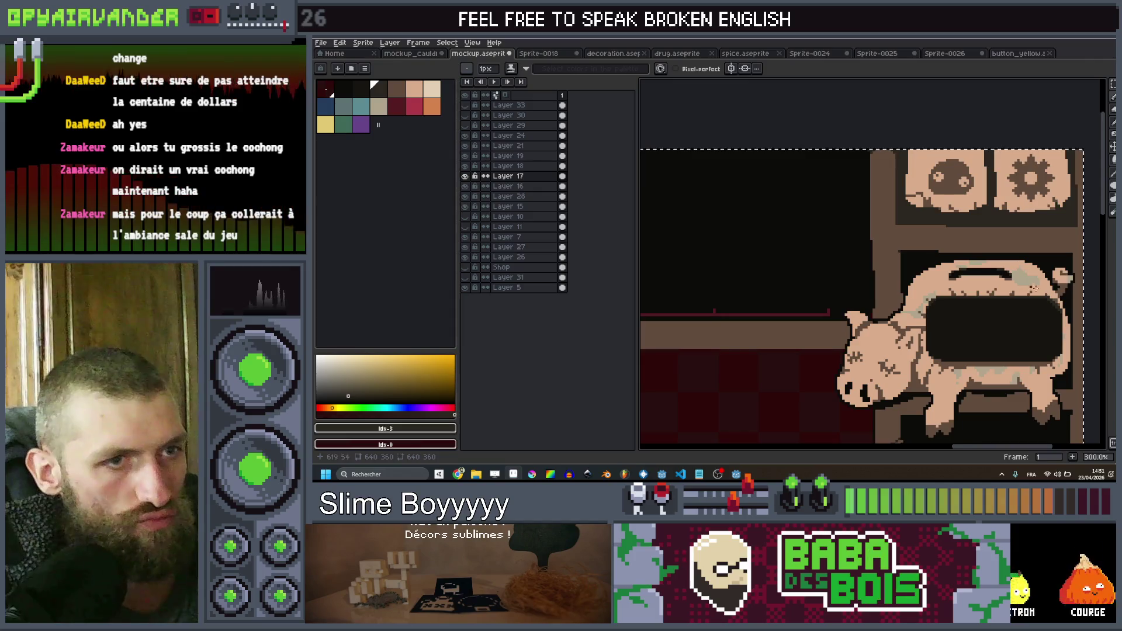
{"action": "scroll", "coordinate": [1032, 286], "scroll_direction": "down", "scroll_amount": 2}
{"action": "key", "text": "ctrl+alt+shift+s"}
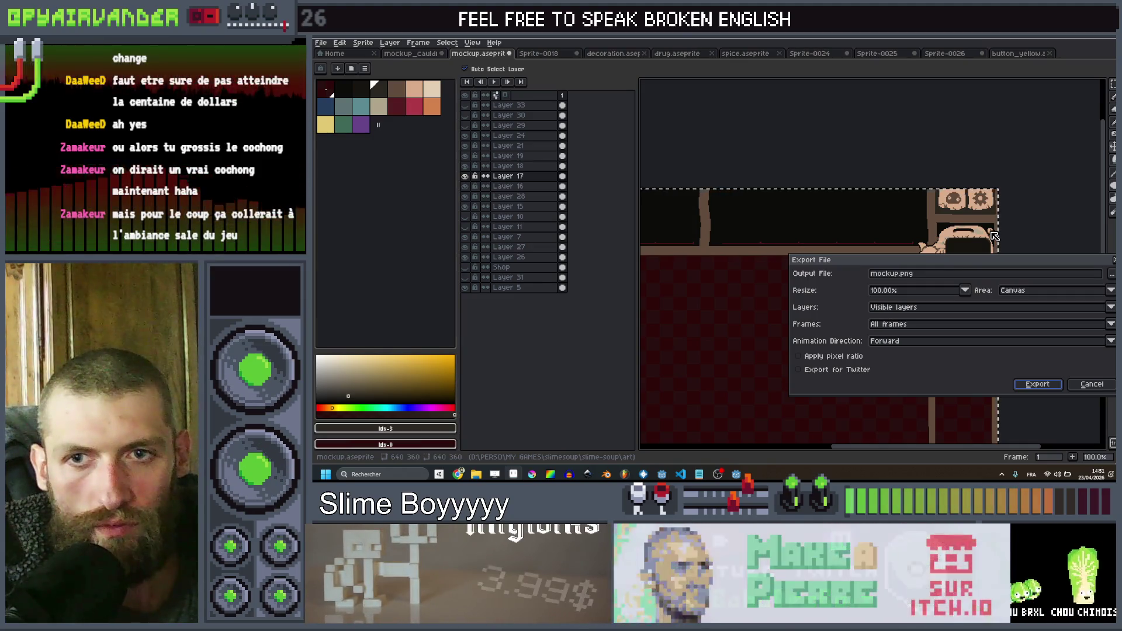
Step: Export the reworked pig as mockup.png, check it, and minimise Aseprite to the desktop
{"action": "left_click", "coordinate": [1039, 383]}
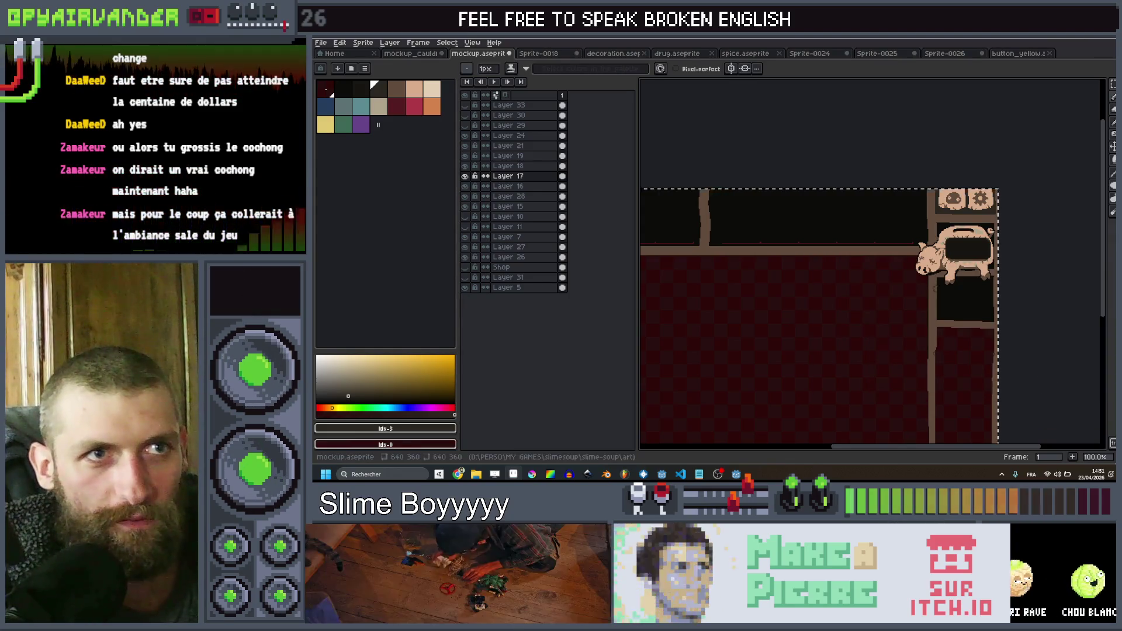
{"action": "scroll", "coordinate": [857, 274], "scroll_direction": "up", "scroll_amount": 5}
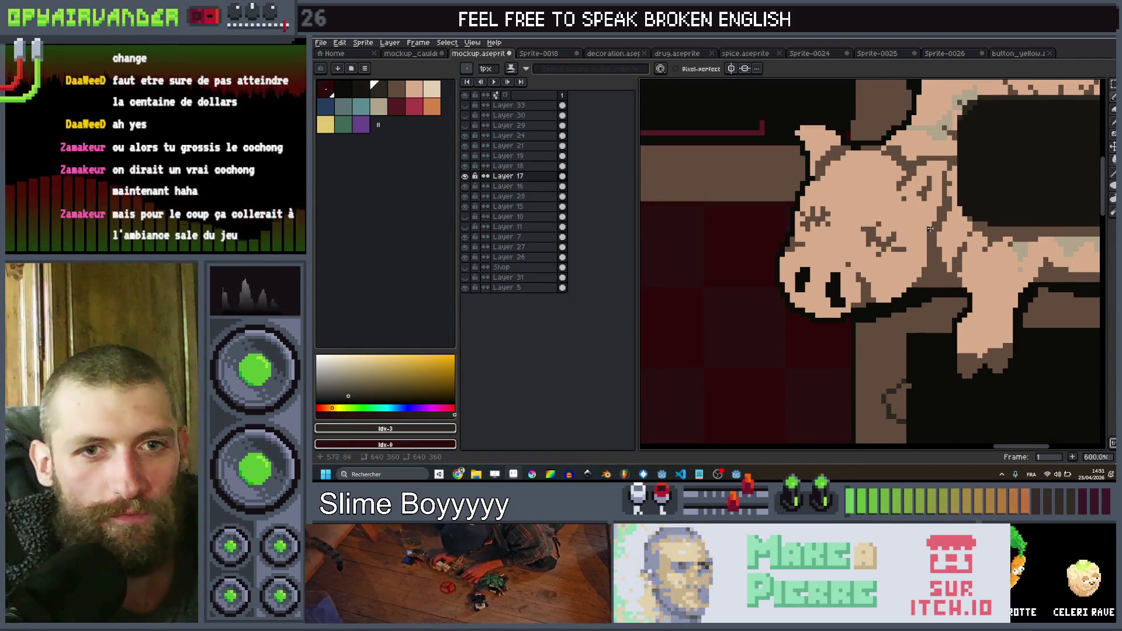
{"action": "scroll", "coordinate": [869, 246], "scroll_direction": "down", "scroll_amount": 3}
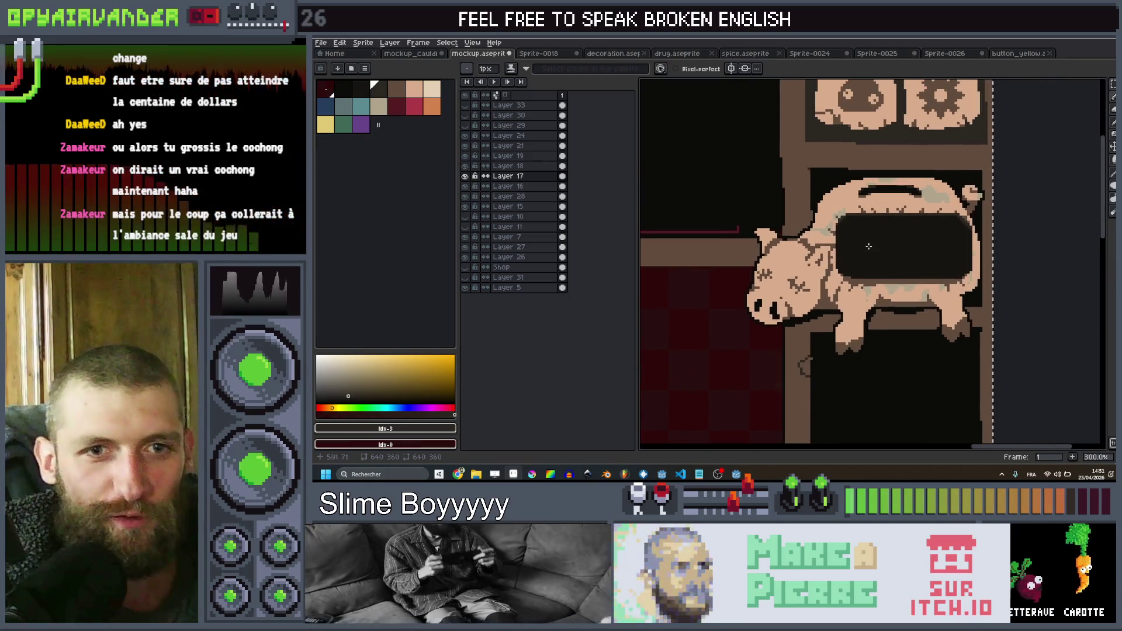
{"action": "key", "text": "super+d"}
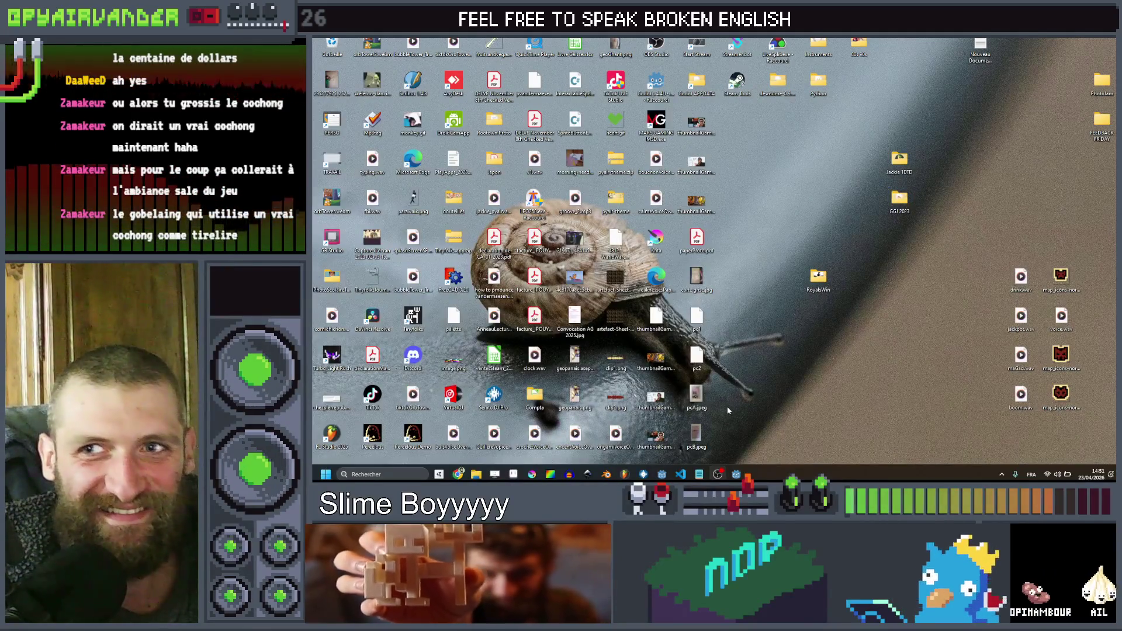
Step: Restore Godot and zoom around the shop scene to inspect the 22$ counter on the pig
{"action": "left_click", "coordinate": [736, 473]}
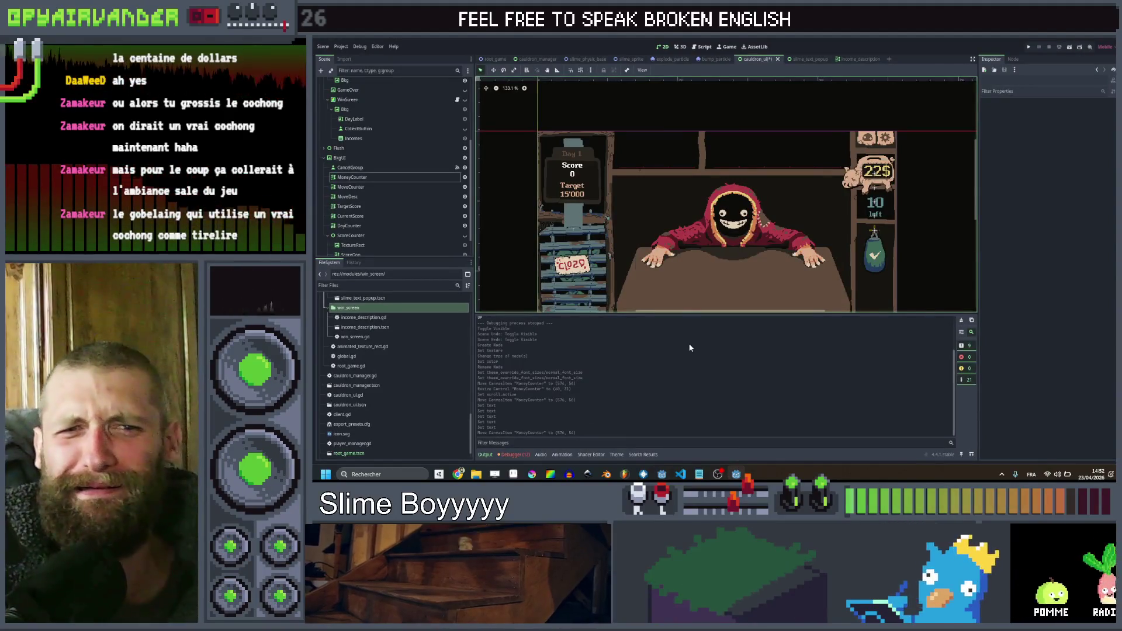
{"action": "scroll", "coordinate": [823, 197], "scroll_direction": "up", "scroll_amount": 1}
{"action": "scroll", "coordinate": [822, 198], "scroll_direction": "right", "scroll_amount": 2}
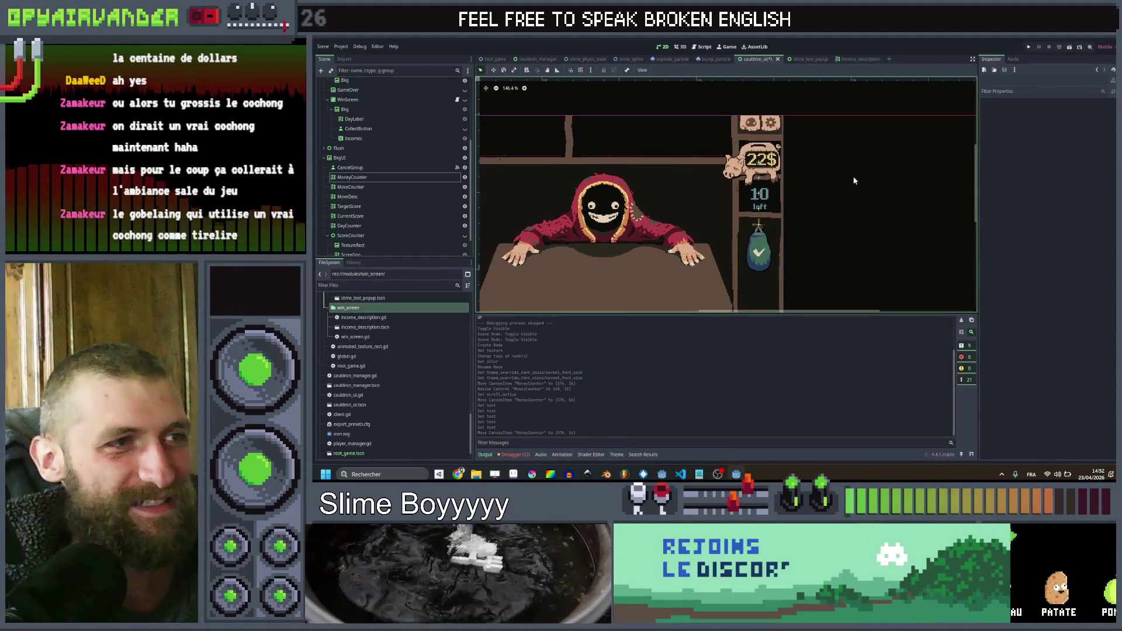
{"action": "scroll", "coordinate": [727, 215], "scroll_direction": "up", "scroll_amount": 14}
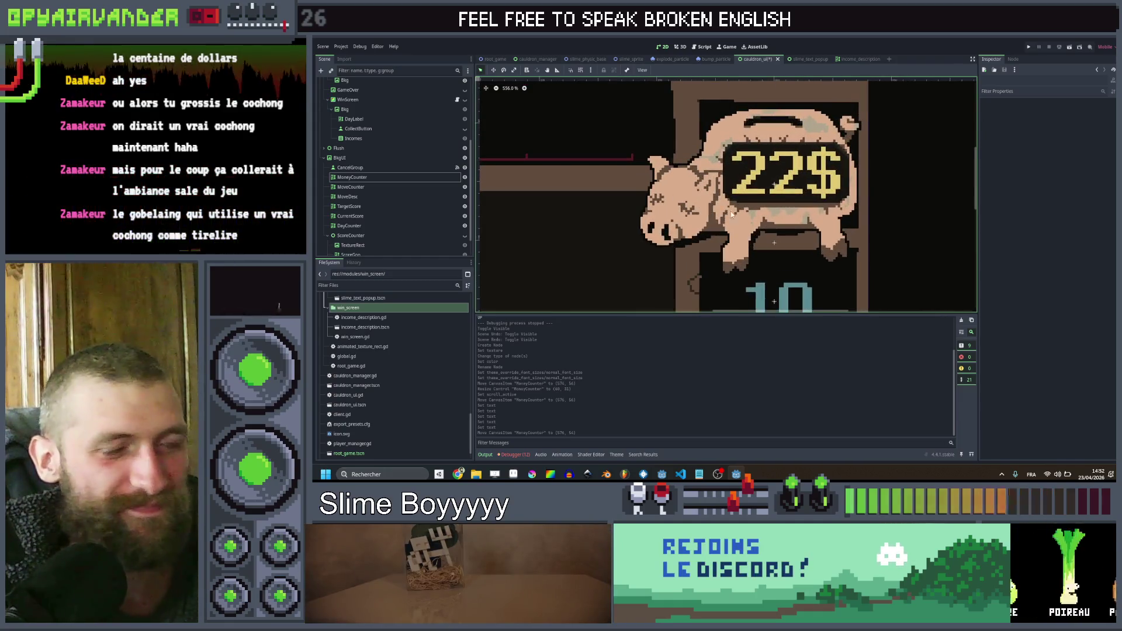
{"action": "scroll", "coordinate": [728, 215], "scroll_direction": "down", "scroll_amount": 10}
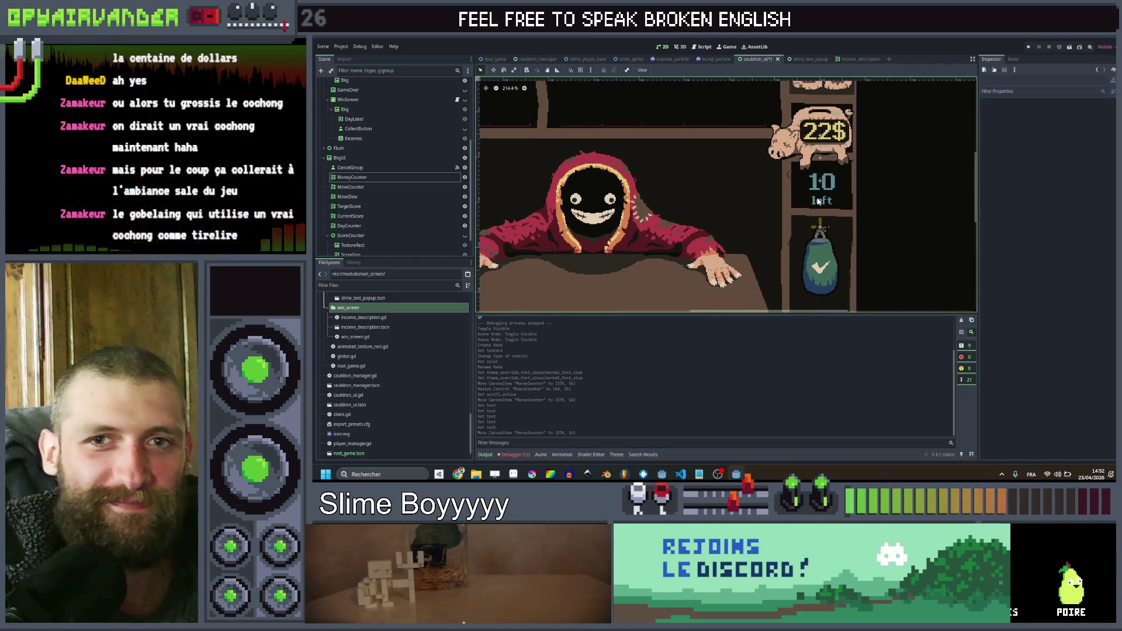
{"action": "scroll", "coordinate": [818, 201], "scroll_direction": "up", "scroll_amount": 9}
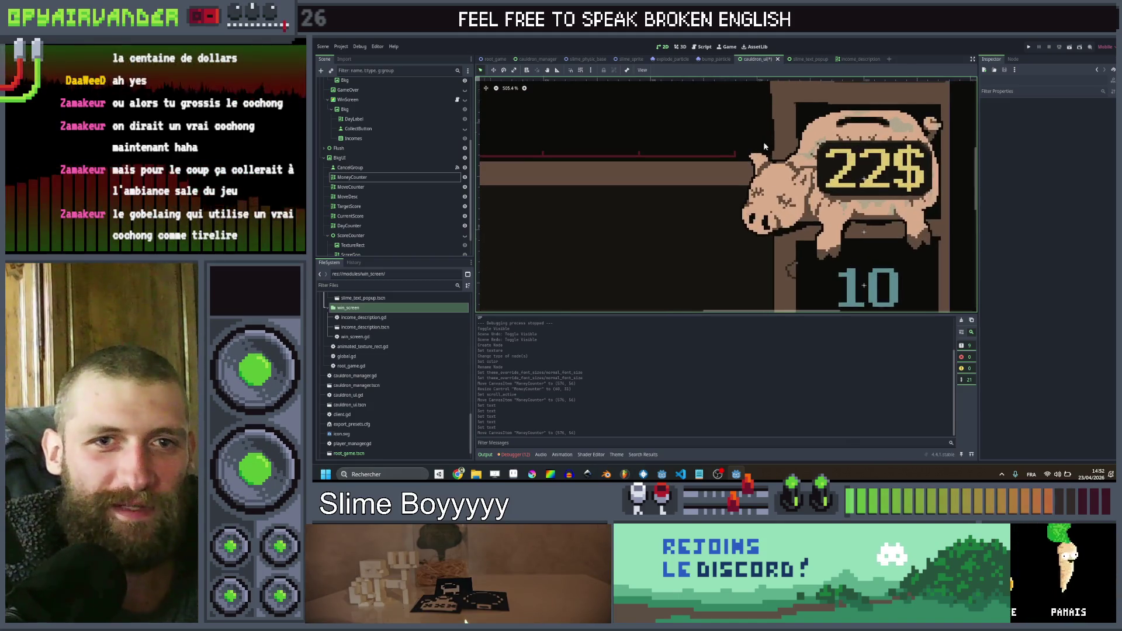
{"action": "scroll", "coordinate": [774, 169], "scroll_direction": "up", "scroll_amount": 3}
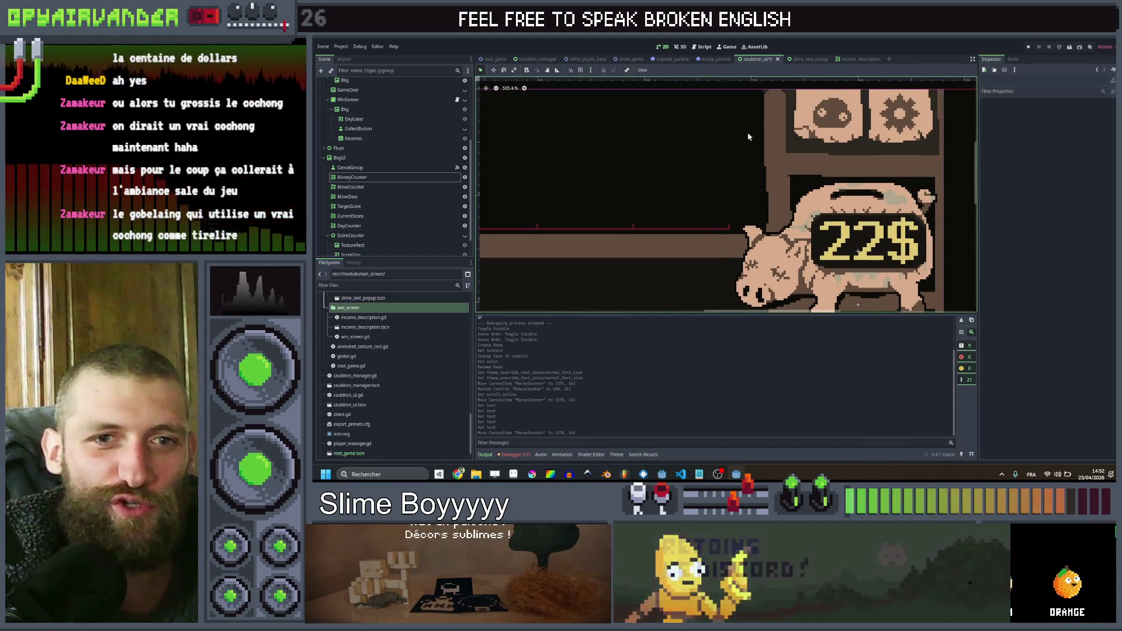
{"action": "scroll", "coordinate": [815, 201], "scroll_direction": "down", "scroll_amount": 2}
{"action": "scroll", "coordinate": [816, 201], "scroll_direction": "down", "scroll_amount": 7}
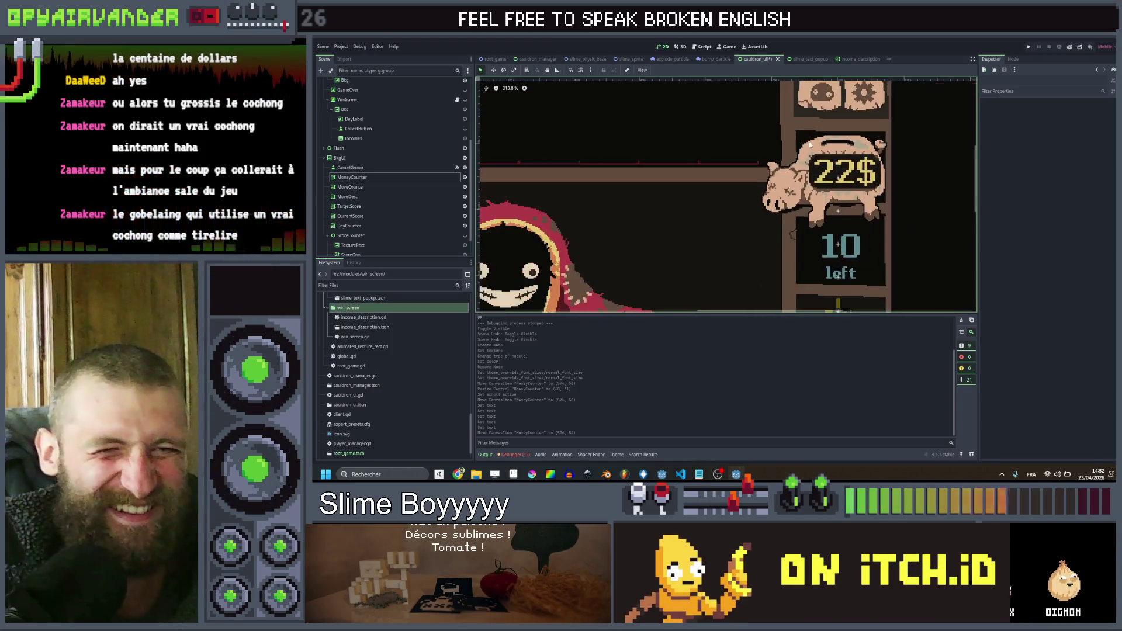
{"action": "scroll", "coordinate": [777, 135], "scroll_direction": "down", "scroll_amount": 3}
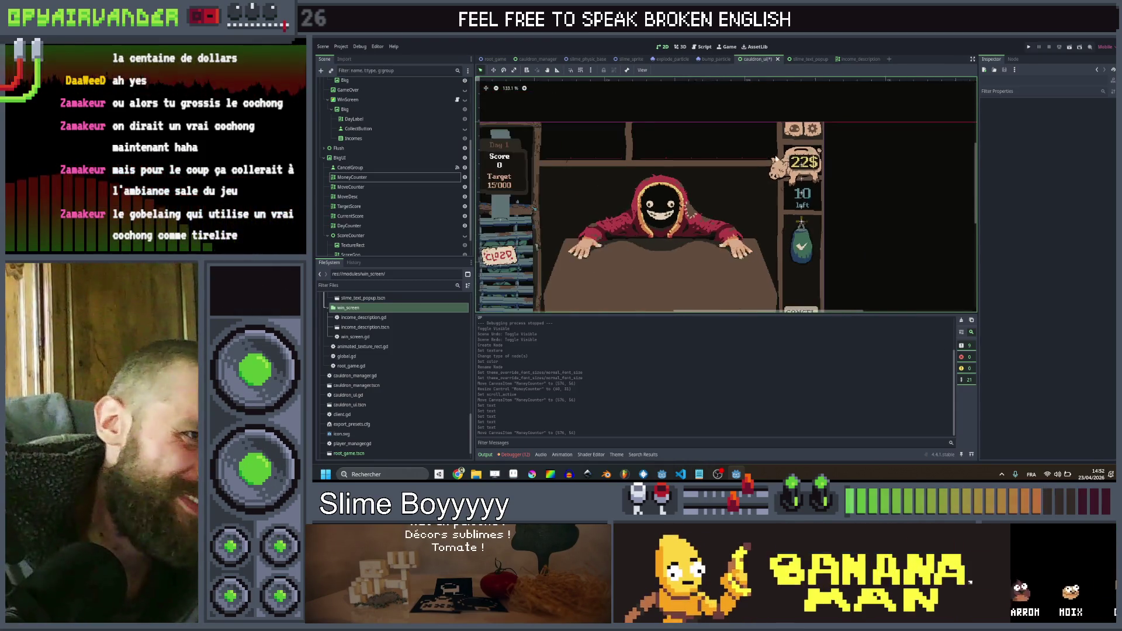
{"action": "scroll", "coordinate": [778, 169], "scroll_direction": "up", "scroll_amount": 2}
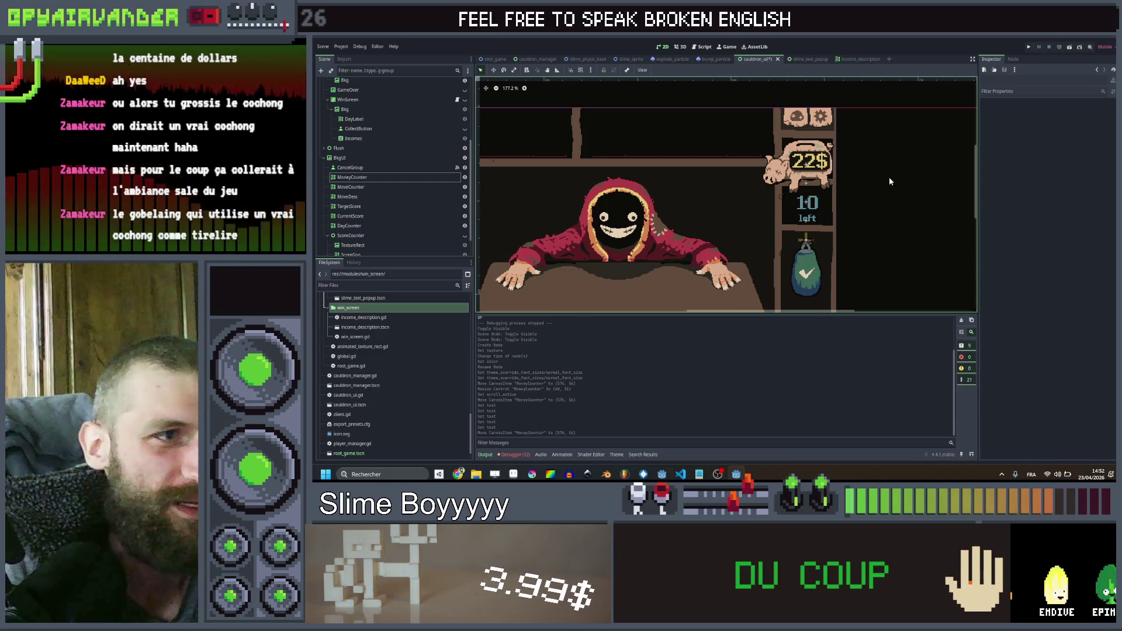
{"action": "scroll", "coordinate": [843, 180], "scroll_direction": "up", "scroll_amount": 1}
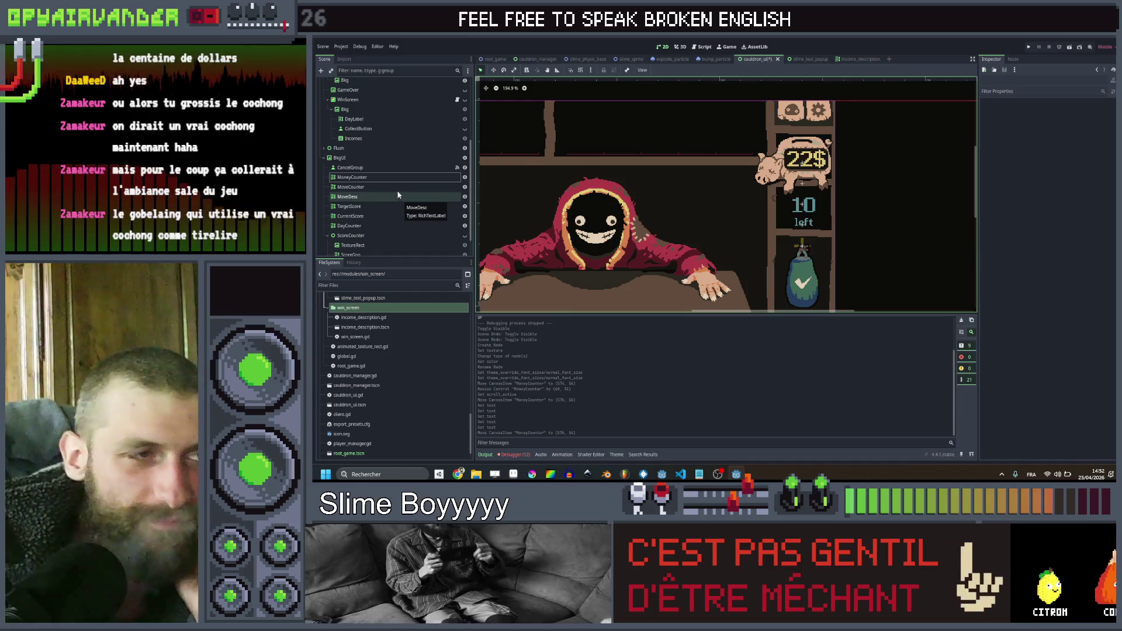
{"action": "scroll", "coordinate": [665, 178], "scroll_direction": "down", "scroll_amount": 3}
{"action": "scroll", "coordinate": [654, 181], "scroll_direction": "down", "scroll_amount": 1}
{"action": "left_click_drag", "start_coordinate": [653, 181], "coordinate": [761, 170]}
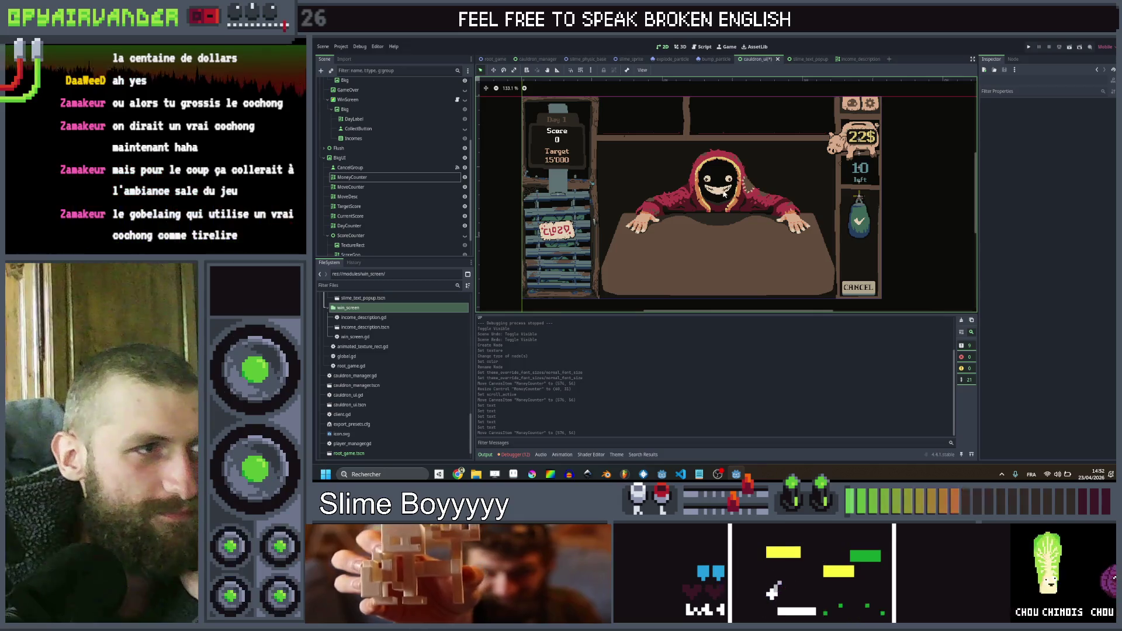
{"action": "scroll", "coordinate": [720, 198], "scroll_direction": "up", "scroll_amount": 1}
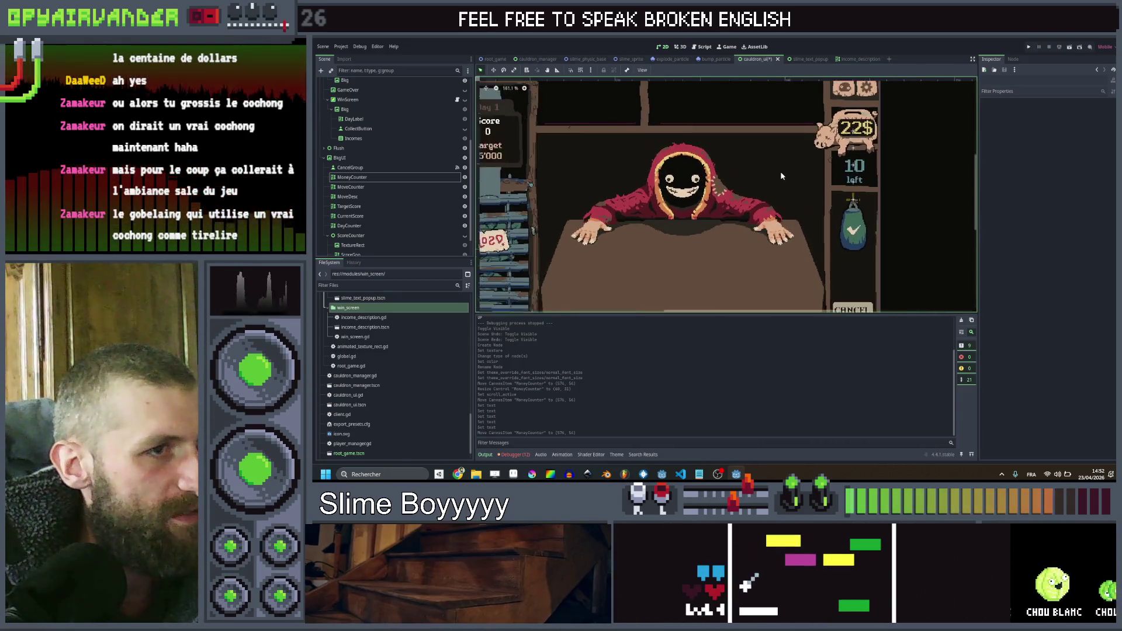
{"action": "left_click_drag", "start_coordinate": [847, 180], "coordinate": [804, 175]}
{"action": "scroll", "coordinate": [804, 174], "scroll_direction": "up", "scroll_amount": 5}
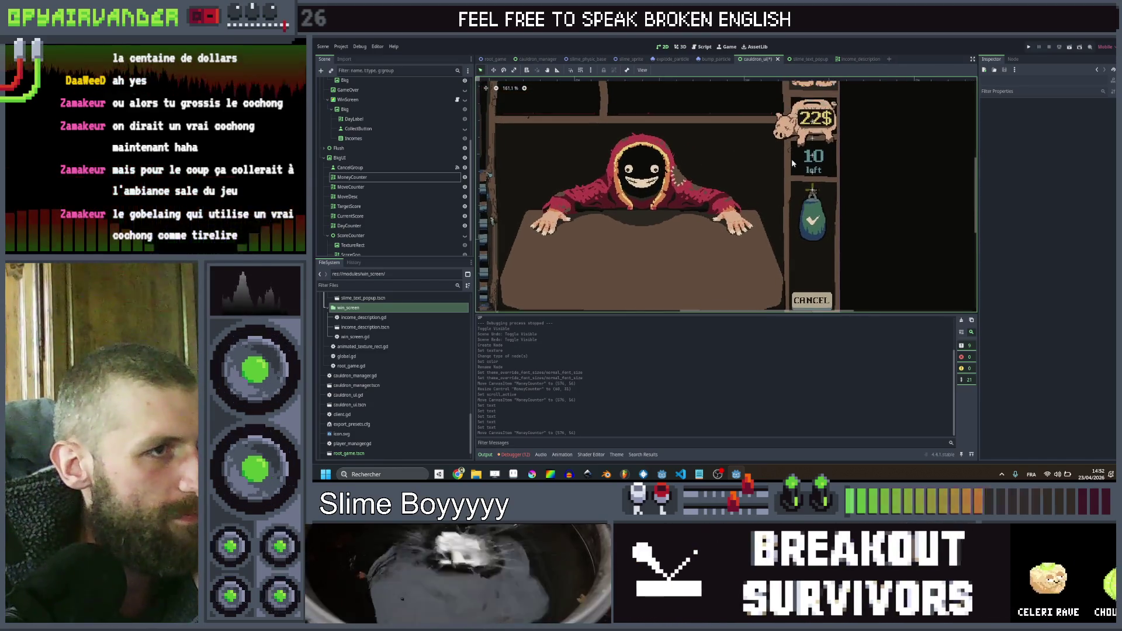
{"action": "scroll", "coordinate": [816, 171], "scroll_direction": "down", "scroll_amount": 4}
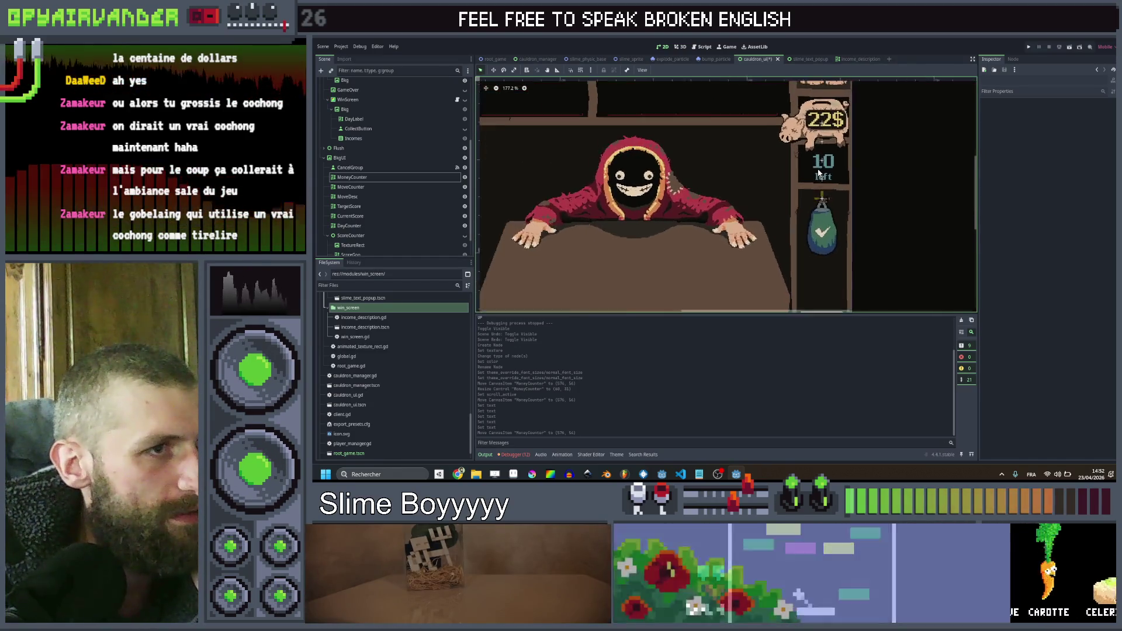
{"action": "scroll", "coordinate": [818, 174], "scroll_direction": "down", "scroll_amount": 1}
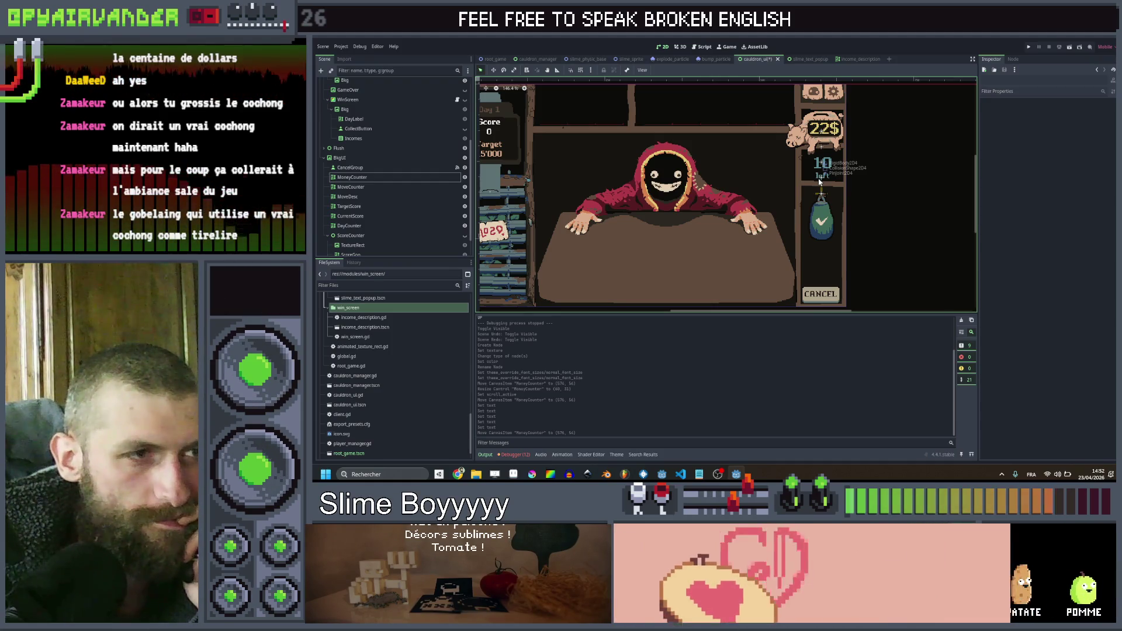
{"action": "scroll", "coordinate": [866, 186], "scroll_direction": "up", "scroll_amount": 4}
{"action": "scroll", "coordinate": [863, 183], "scroll_direction": "down", "scroll_amount": 3}
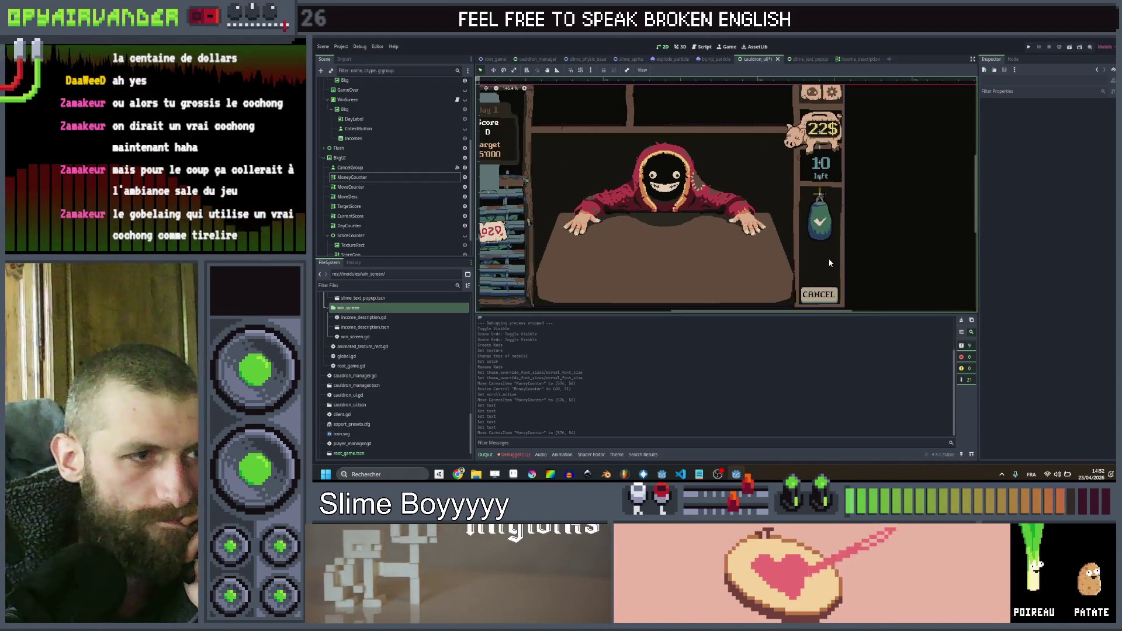
{"action": "left_click_drag", "start_coordinate": [822, 216], "coordinate": [825, 250]}
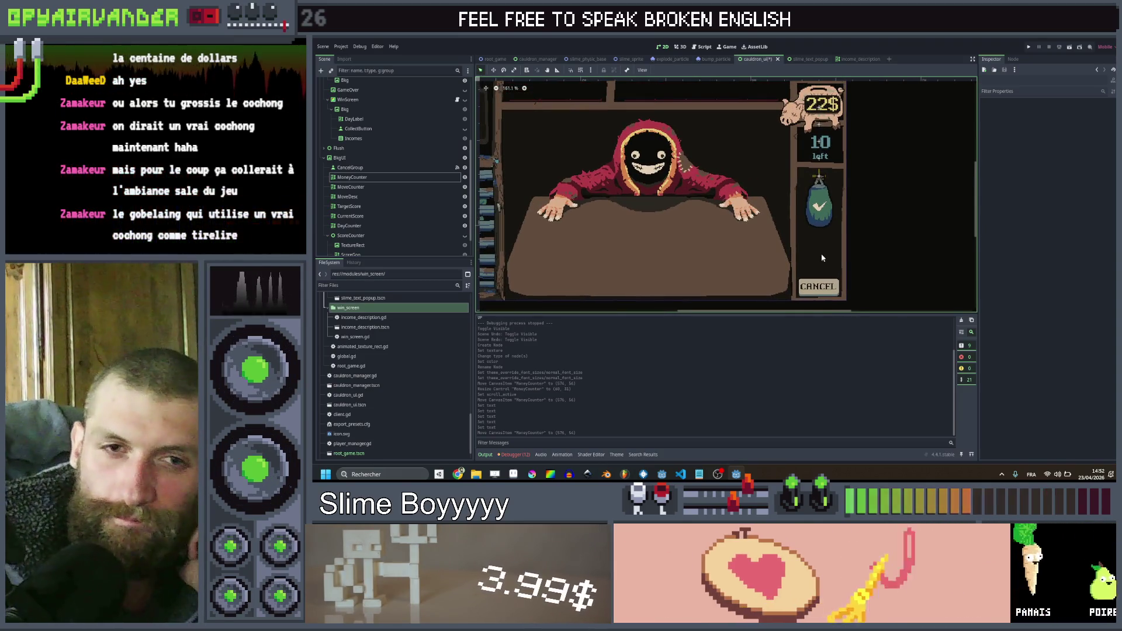
{"action": "scroll", "coordinate": [788, 215], "scroll_direction": "down", "scroll_amount": 4}
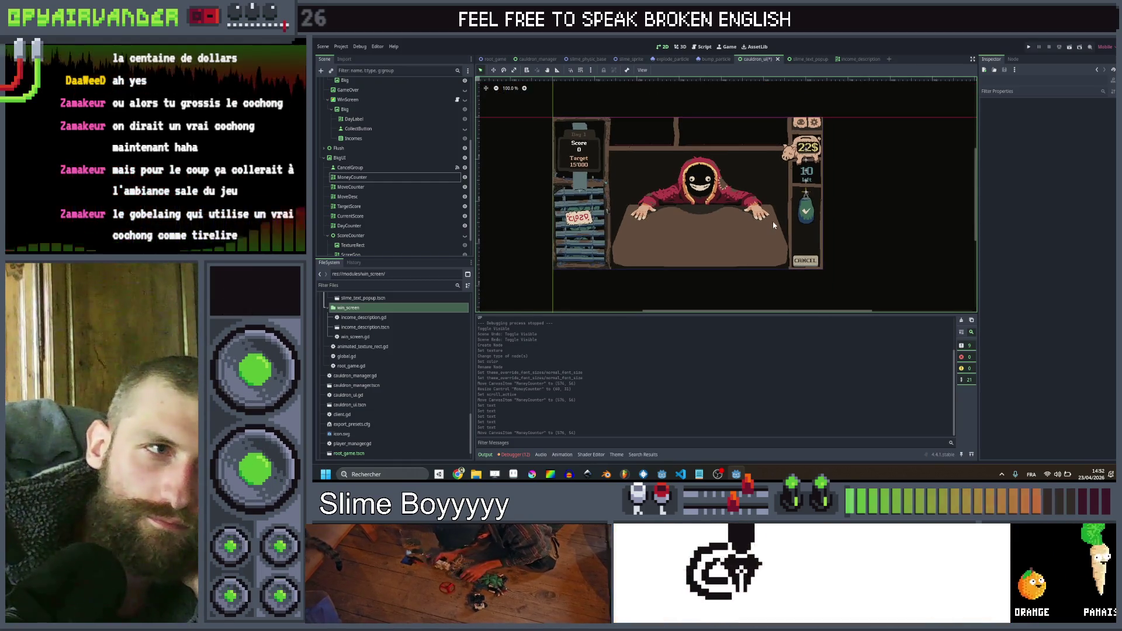
{"action": "scroll", "coordinate": [772, 221], "scroll_direction": "up", "scroll_amount": 2}
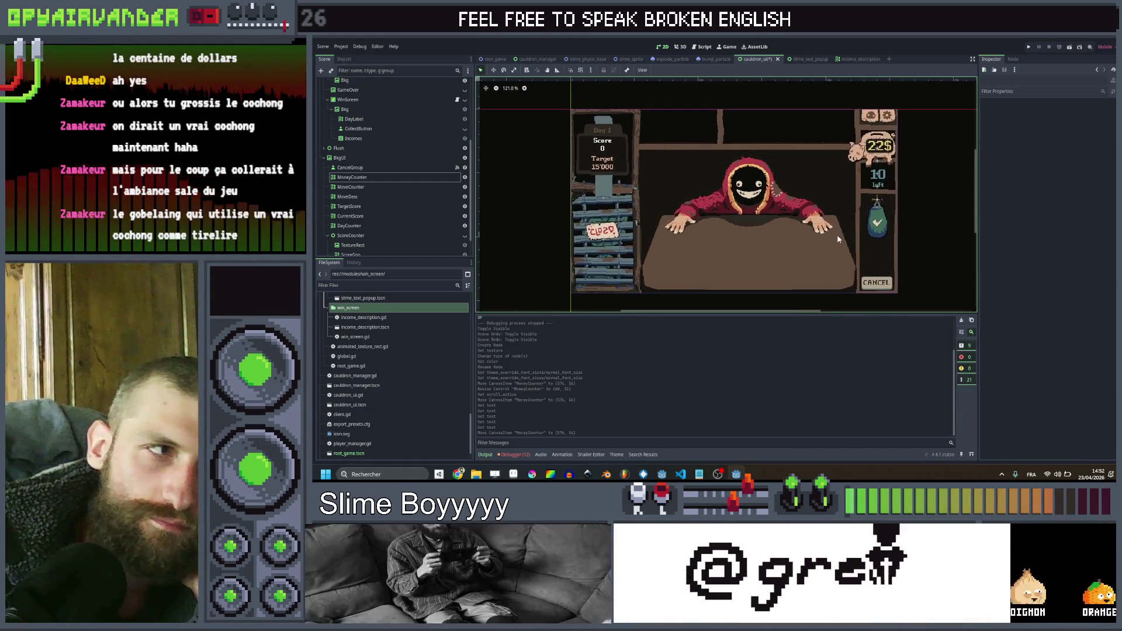
{"action": "left_click_drag", "start_coordinate": [837, 234], "coordinate": [826, 230]}
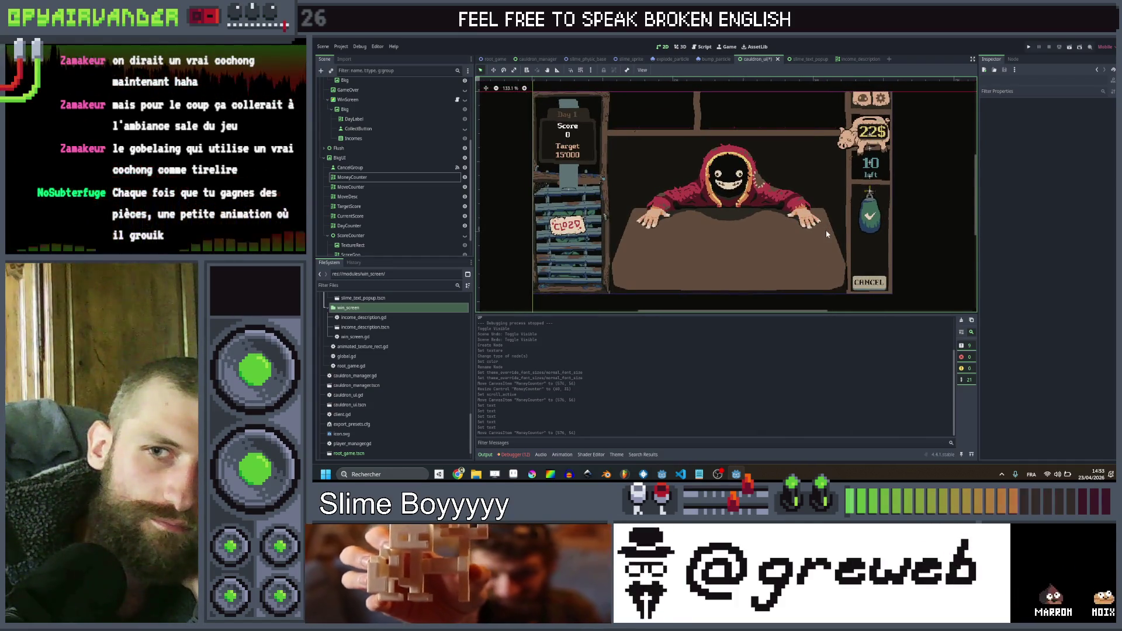
{"action": "scroll", "coordinate": [827, 234], "scroll_direction": "up", "scroll_amount": 1}
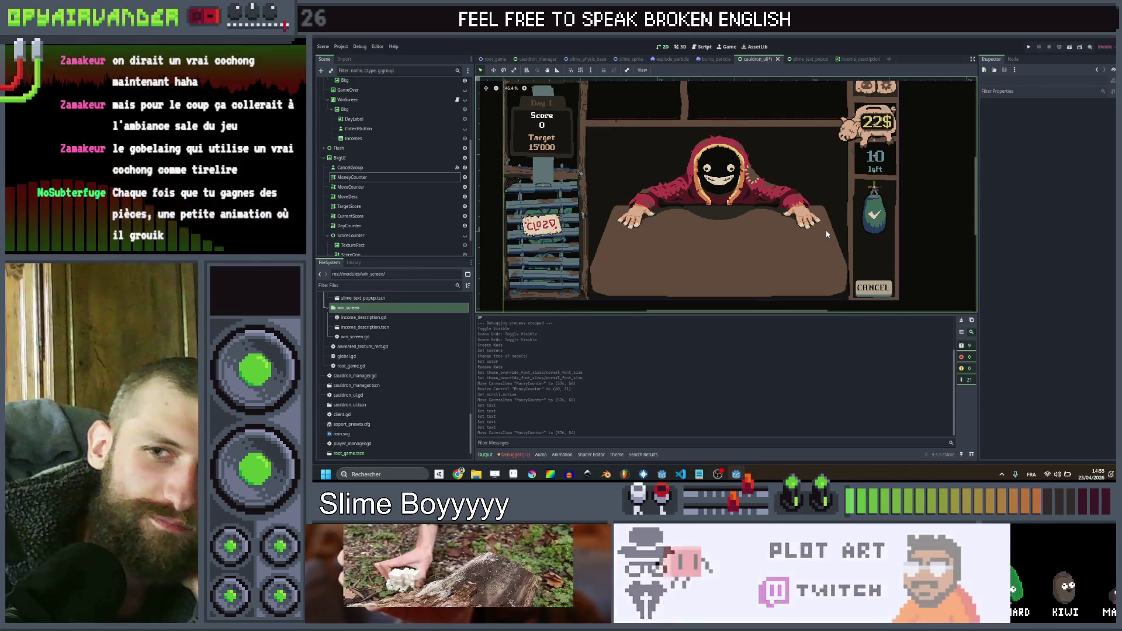
{"action": "left_click_drag", "start_coordinate": [827, 234], "coordinate": [806, 233]}
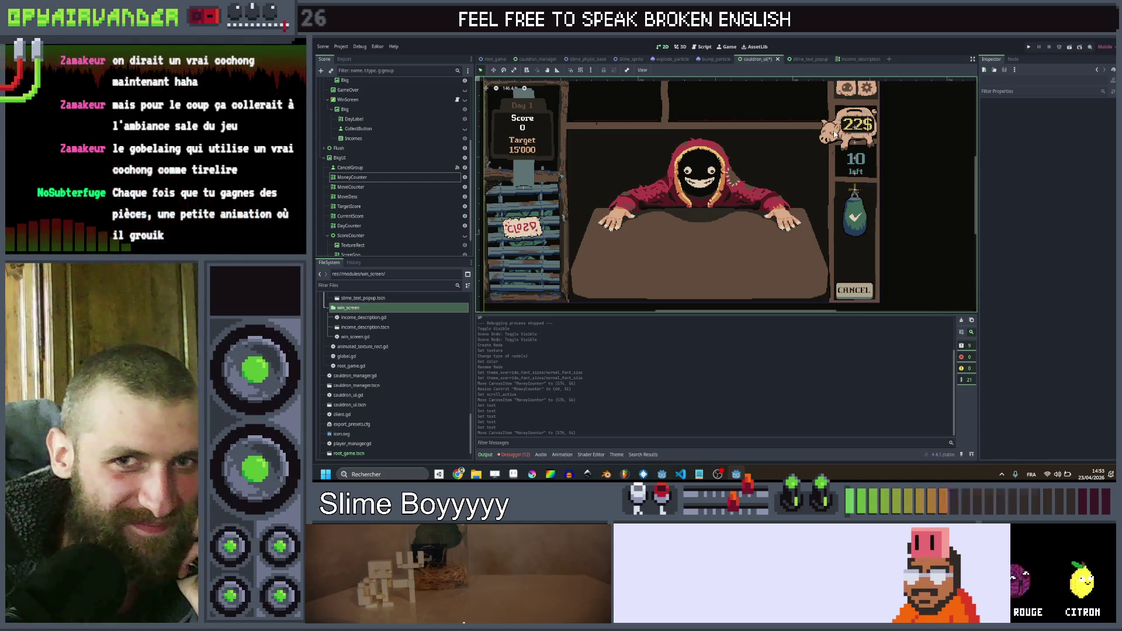
{"action": "scroll", "coordinate": [834, 133], "scroll_direction": "up", "scroll_amount": 10}
{"action": "scroll", "coordinate": [821, 152], "scroll_direction": "down", "scroll_amount": 2}
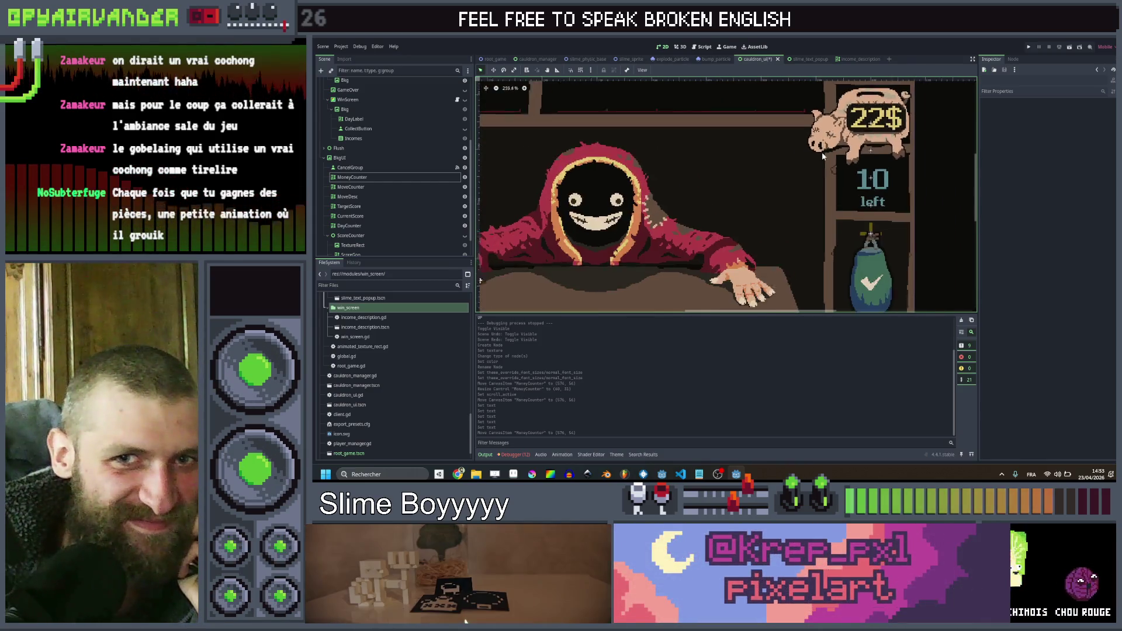
{"action": "scroll", "coordinate": [819, 153], "scroll_direction": "down", "scroll_amount": 3}
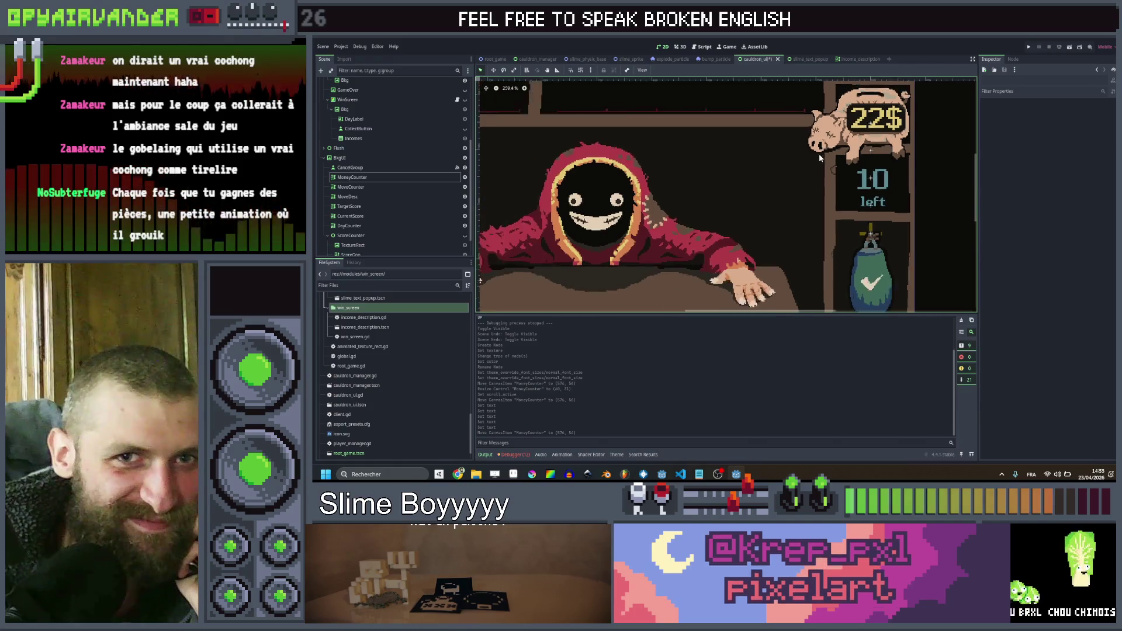
{"action": "scroll", "coordinate": [818, 153], "scroll_direction": "down", "scroll_amount": 1}
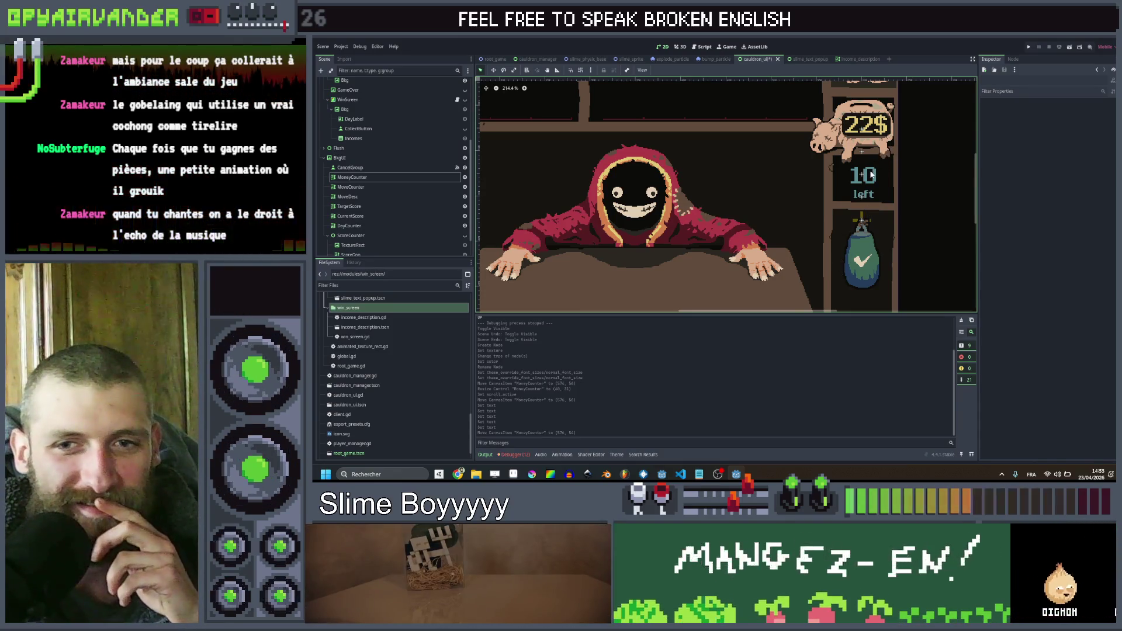
{"action": "scroll", "coordinate": [884, 223], "scroll_direction": "up", "scroll_amount": 2}
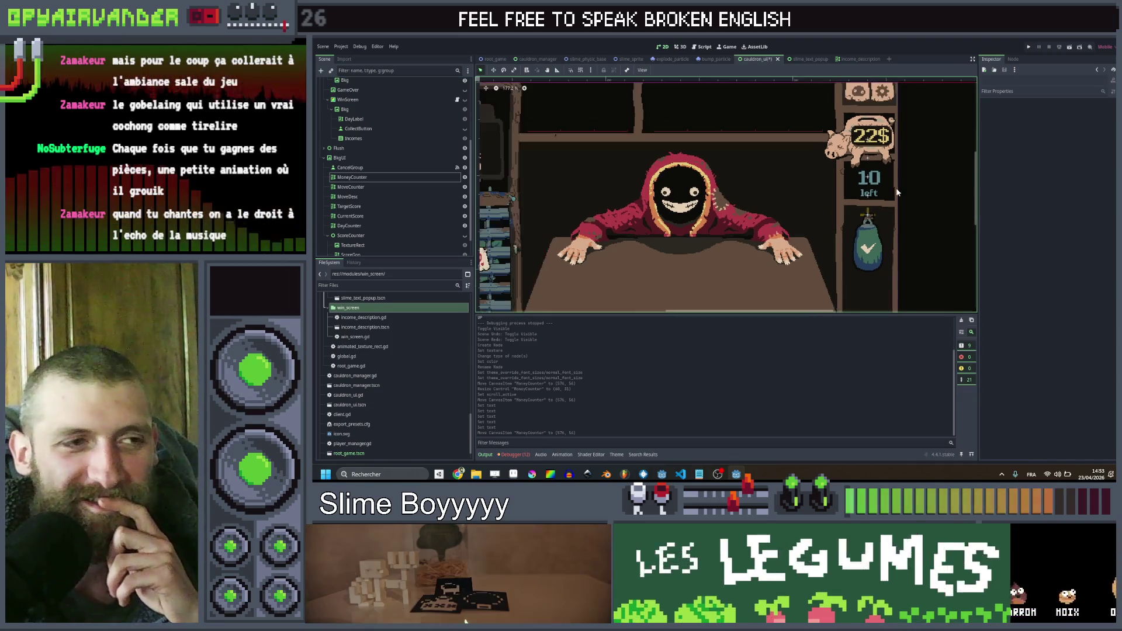
{"action": "scroll", "coordinate": [883, 221], "scroll_direction": "right", "scroll_amount": 2}
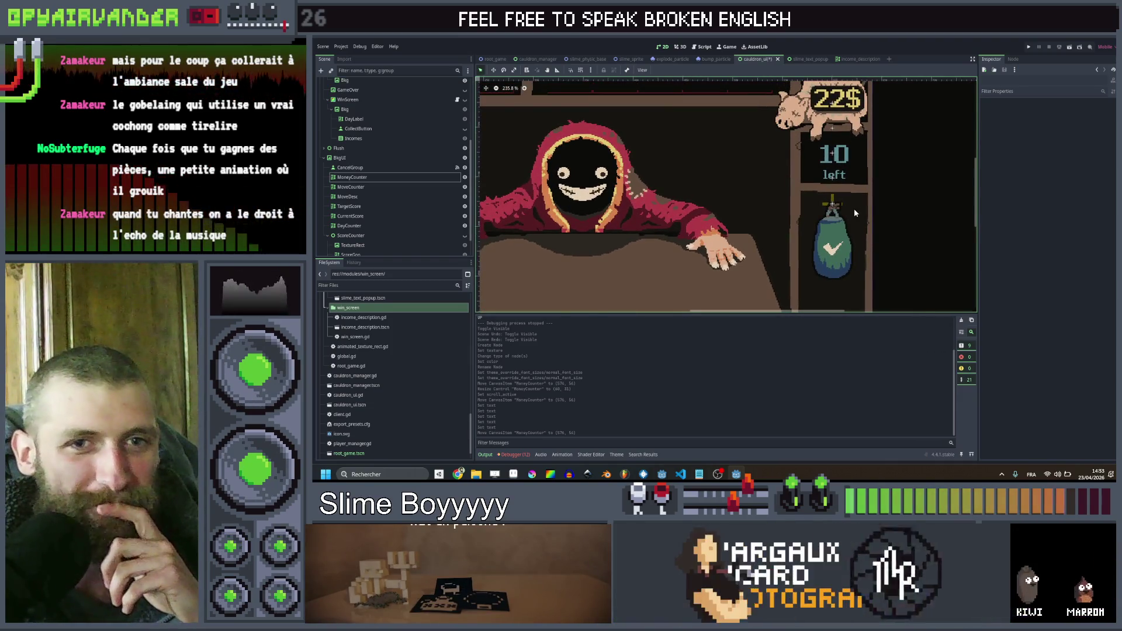
{"action": "scroll", "coordinate": [854, 208], "scroll_direction": "right", "scroll_amount": 1}
{"action": "scroll", "coordinate": [839, 227], "scroll_direction": "down", "scroll_amount": 1}
{"action": "left_click_drag", "start_coordinate": [839, 228], "coordinate": [831, 173]}
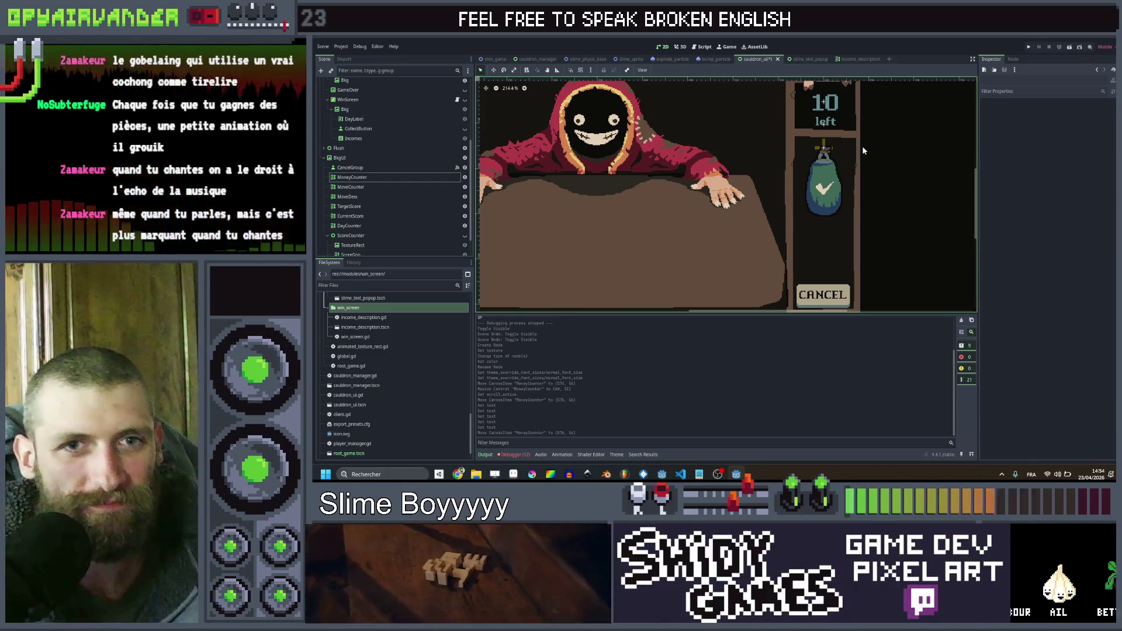
Step: Recentre the viewport on the whole shop scene, including the CLOSED sign and CANCEL button
{"action": "scroll", "coordinate": [766, 152], "scroll_direction": "down", "scroll_amount": 2}
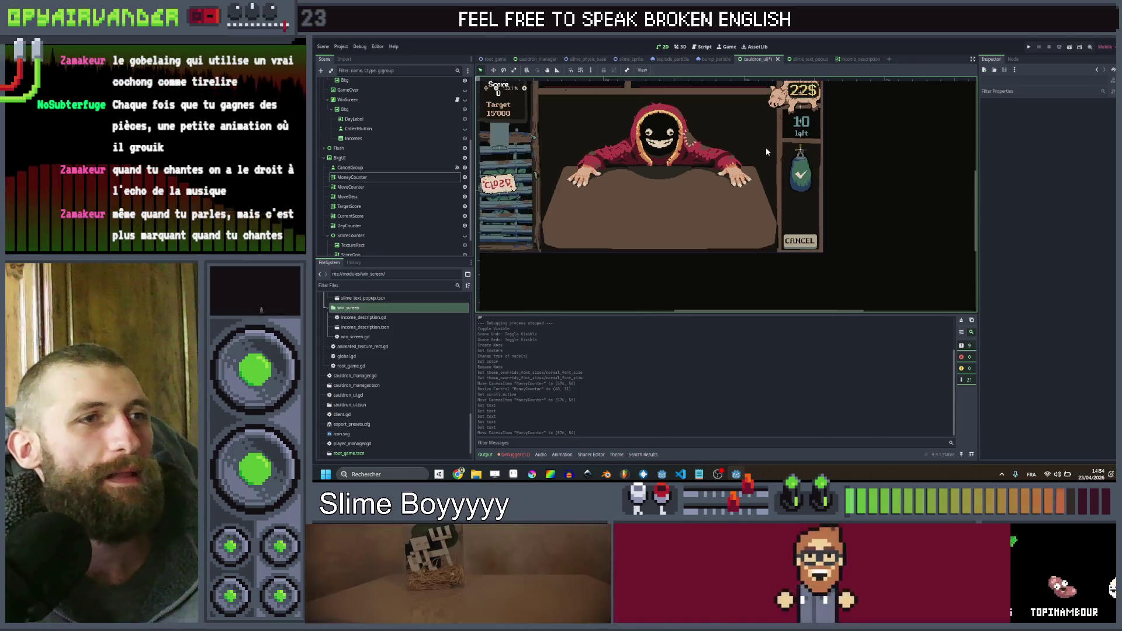
{"action": "left_click_drag", "start_coordinate": [767, 152], "coordinate": [773, 183]}
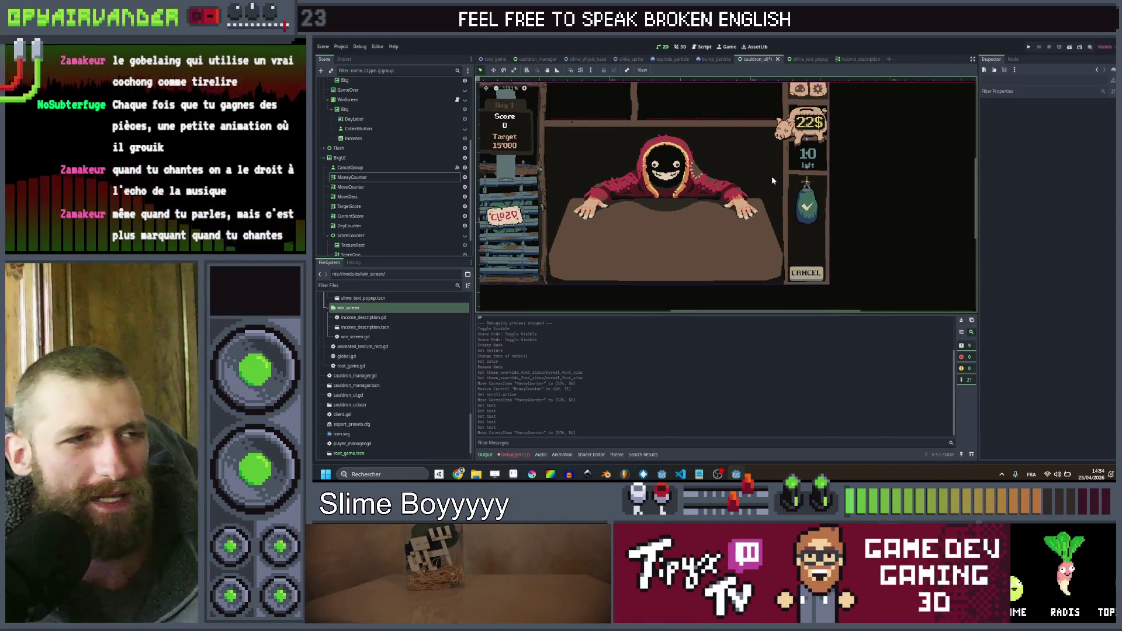
{"action": "scroll", "coordinate": [771, 176], "scroll_direction": "up", "scroll_amount": 2}
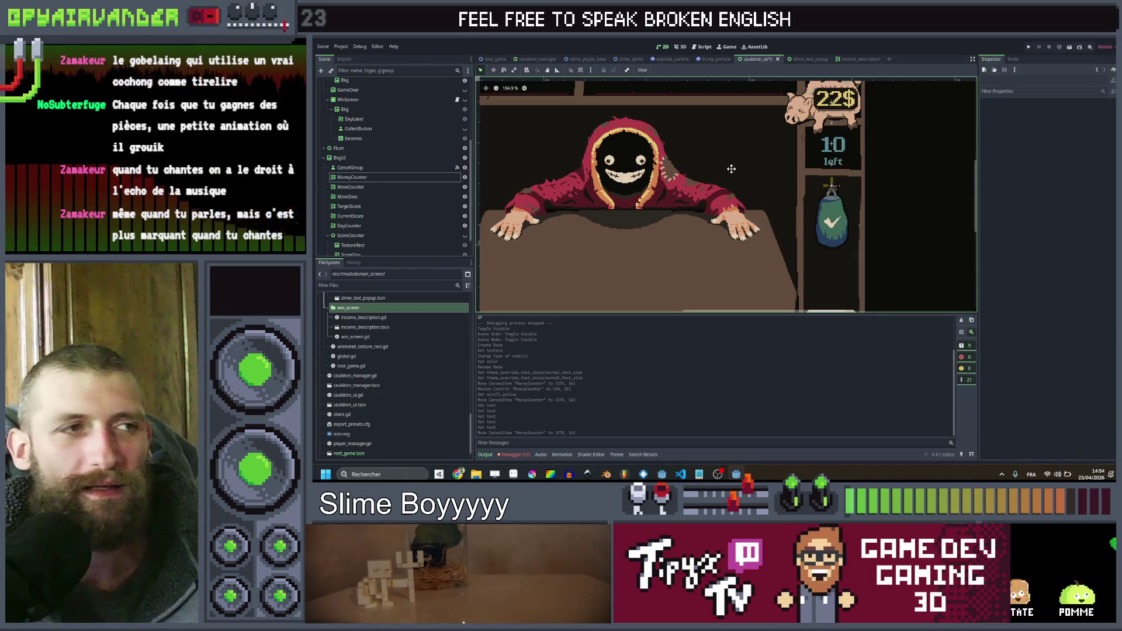
{"action": "scroll", "coordinate": [839, 177], "scroll_direction": "down", "scroll_amount": 1}
{"action": "mouse_move", "coordinate": [839, 178]}
{"action": "left_mouse_down"}
{"action": "mouse_move", "coordinate": [825, 180]}
{"action": "mouse_move", "coordinate": [813, 146]}
{"action": "left_mouse_up"}
{"action": "scroll", "coordinate": [813, 147], "scroll_direction": "up", "scroll_amount": 1}
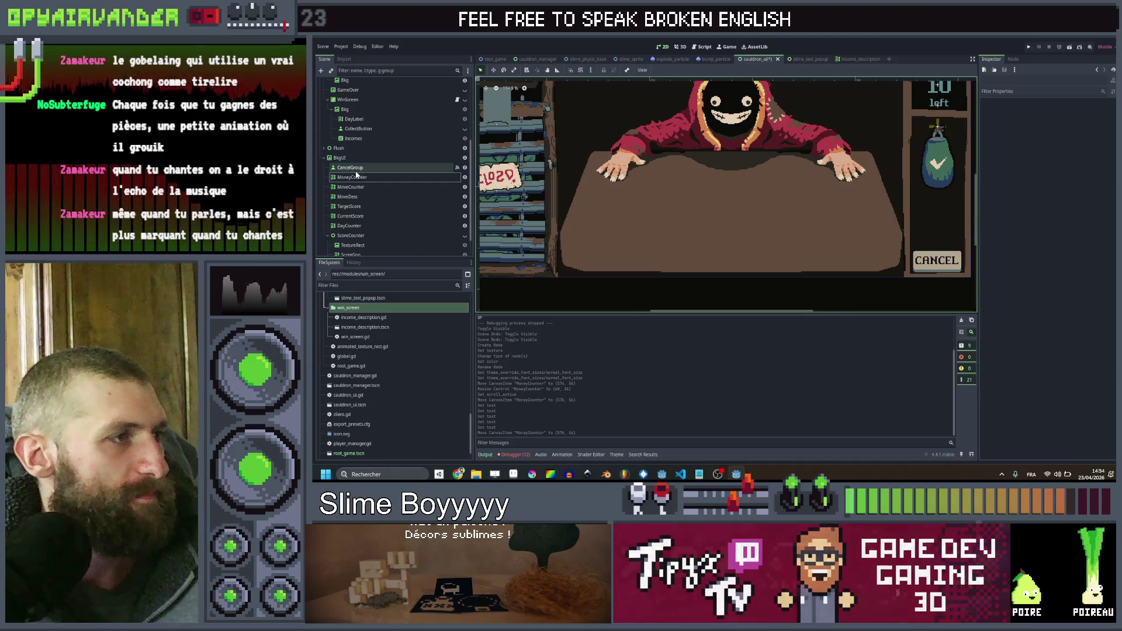
{"action": "scroll", "coordinate": [361, 151], "scroll_direction": "up", "scroll_amount": 4}
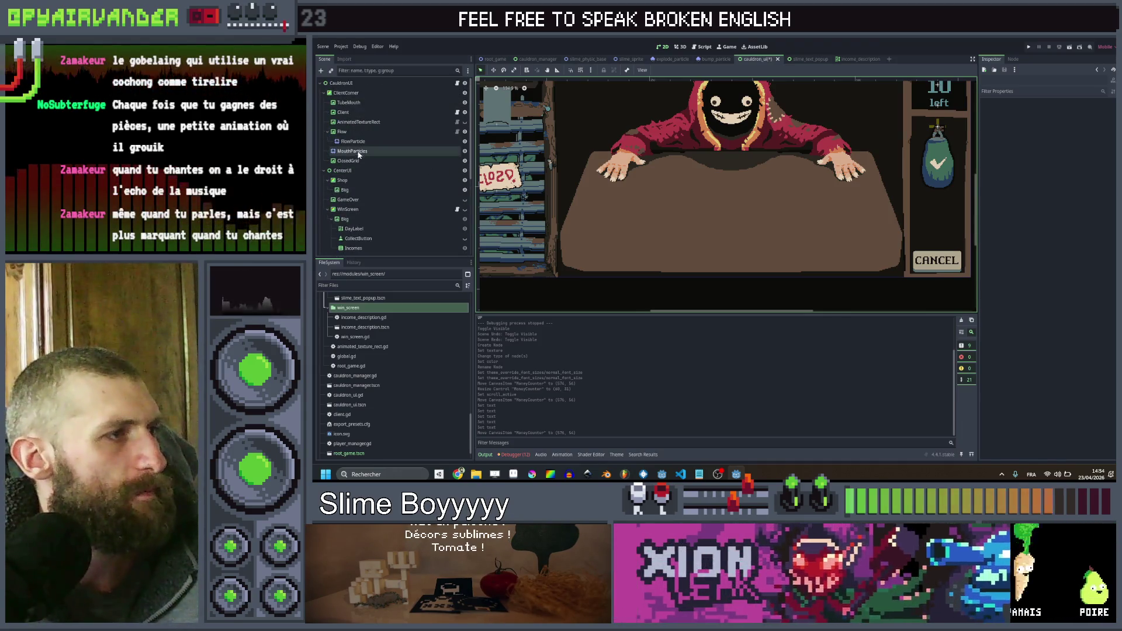
{"action": "scroll", "coordinate": [369, 132], "scroll_direction": "up", "scroll_amount": 1}
{"action": "left_click_drag", "start_coordinate": [361, 146], "coordinate": [361, 141]}
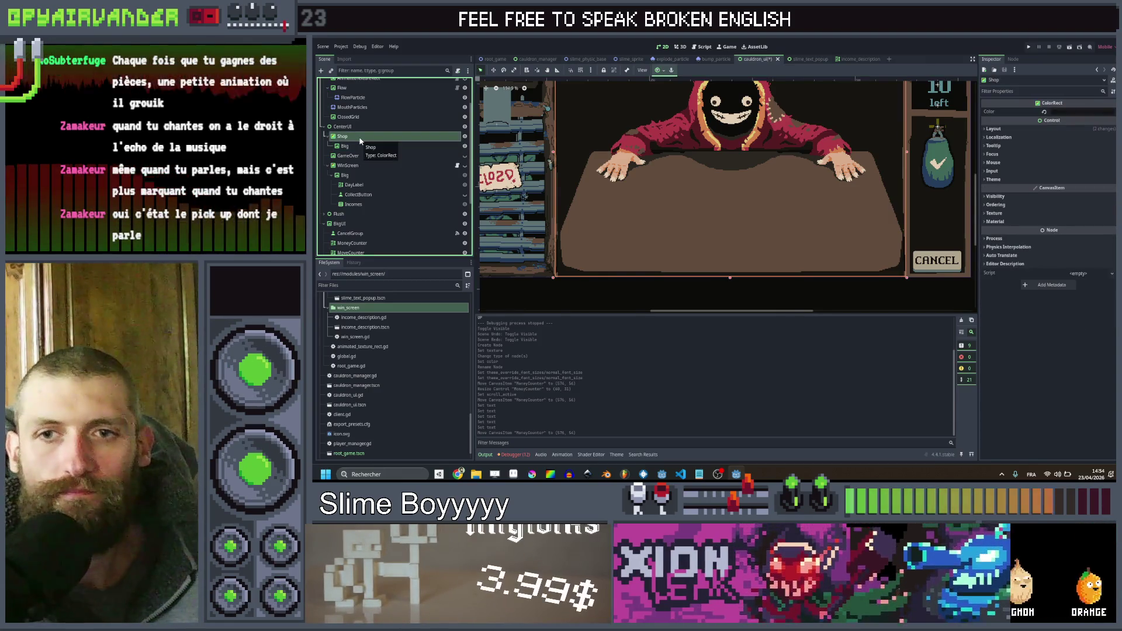
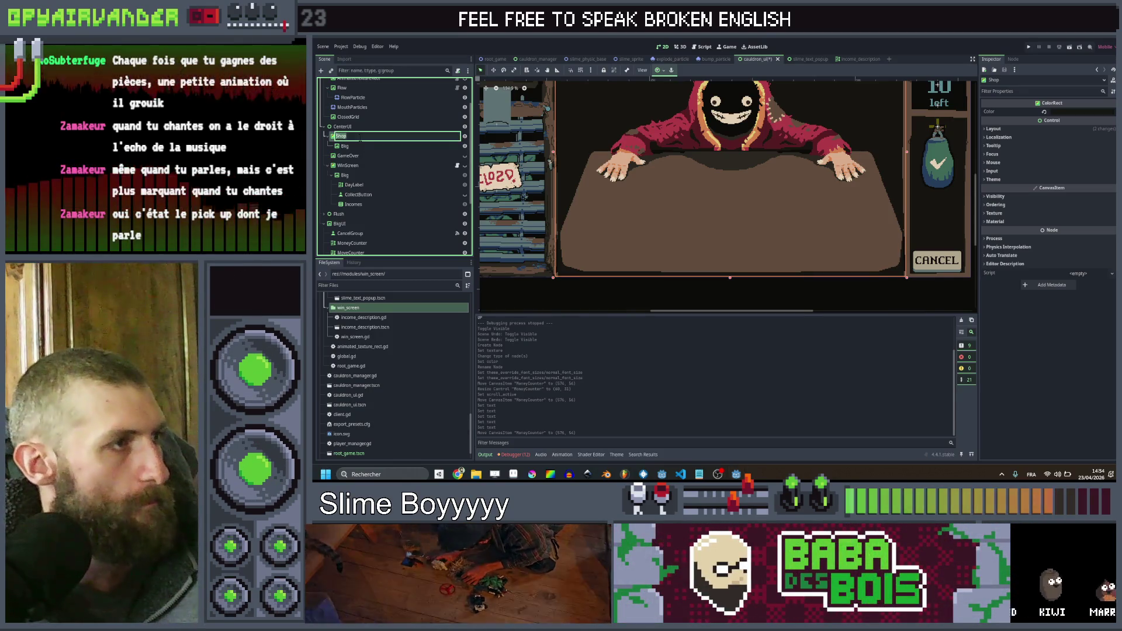
Step: Add a TextureRect child node under the shop's Bkg node
{"action": "left_click", "coordinate": [366, 148]}
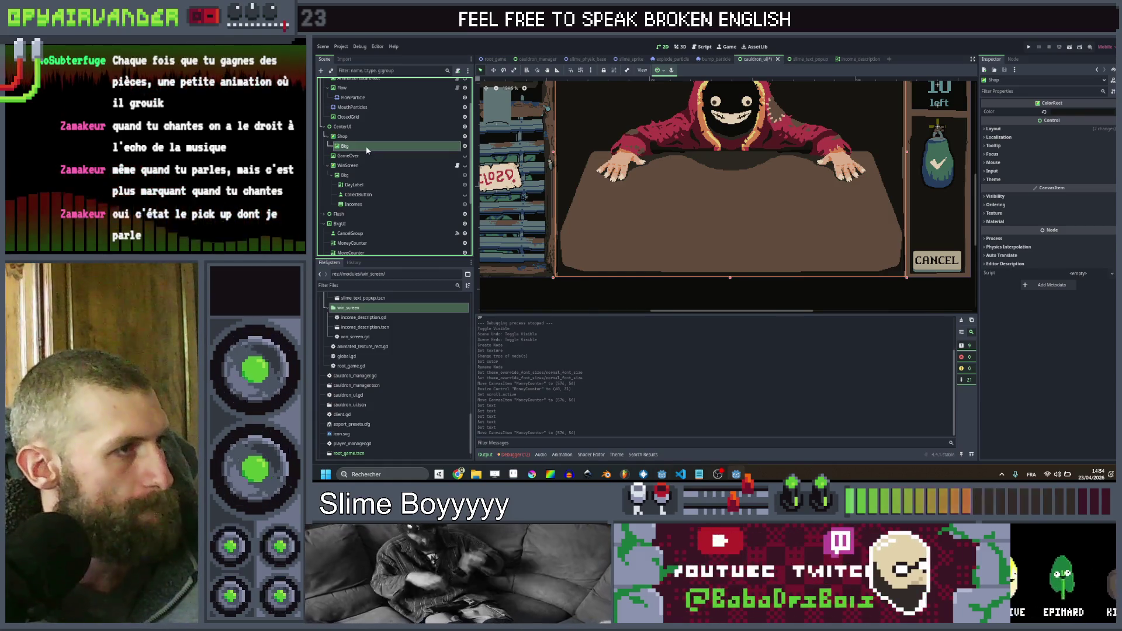
{"action": "right_click", "coordinate": [366, 149]}
{"action": "left_click", "coordinate": [387, 165]}
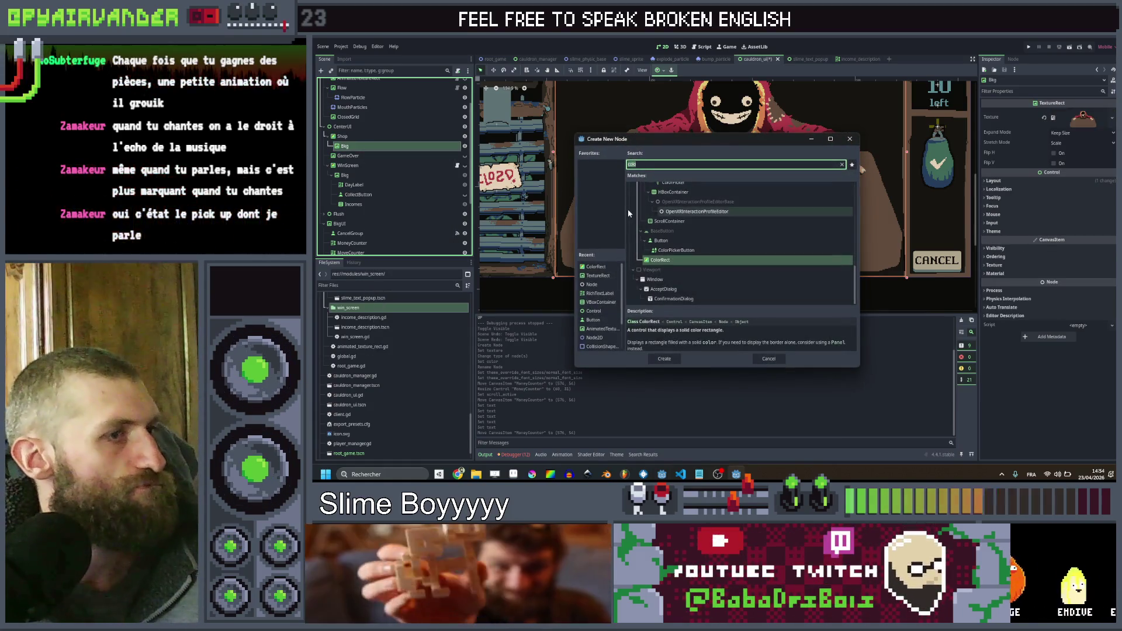
{"action": "type", "text": "text"}
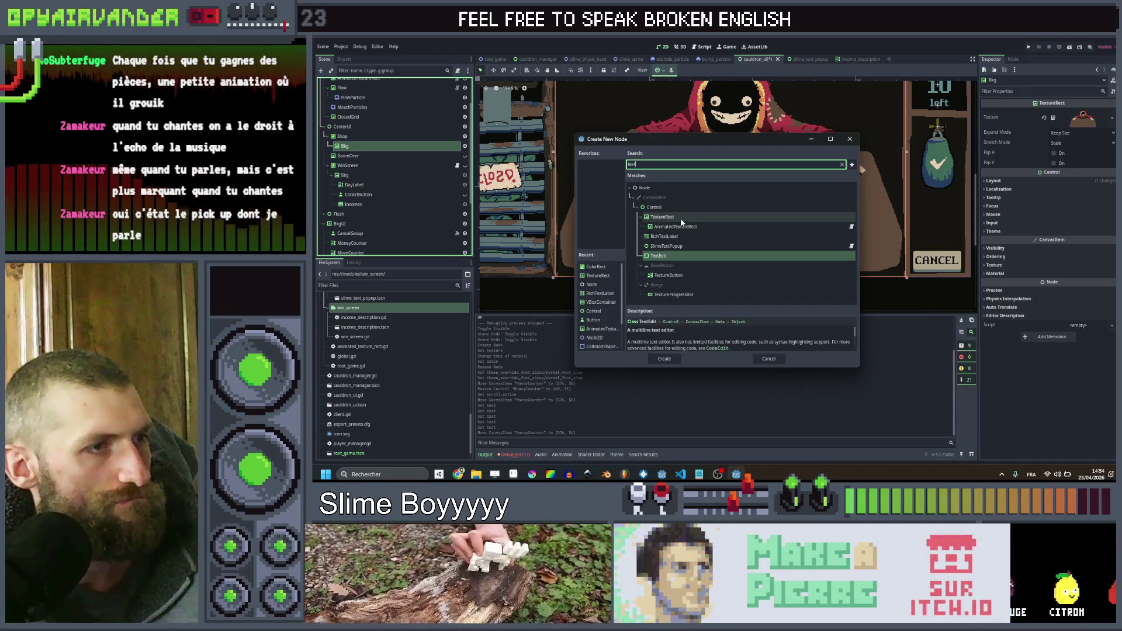
{"action": "double_click", "coordinate": [680, 217]}
Step: Quick-load the decoration_barf sack image as the TextureRect's Texture
{"action": "left_click", "coordinate": [1077, 114]}
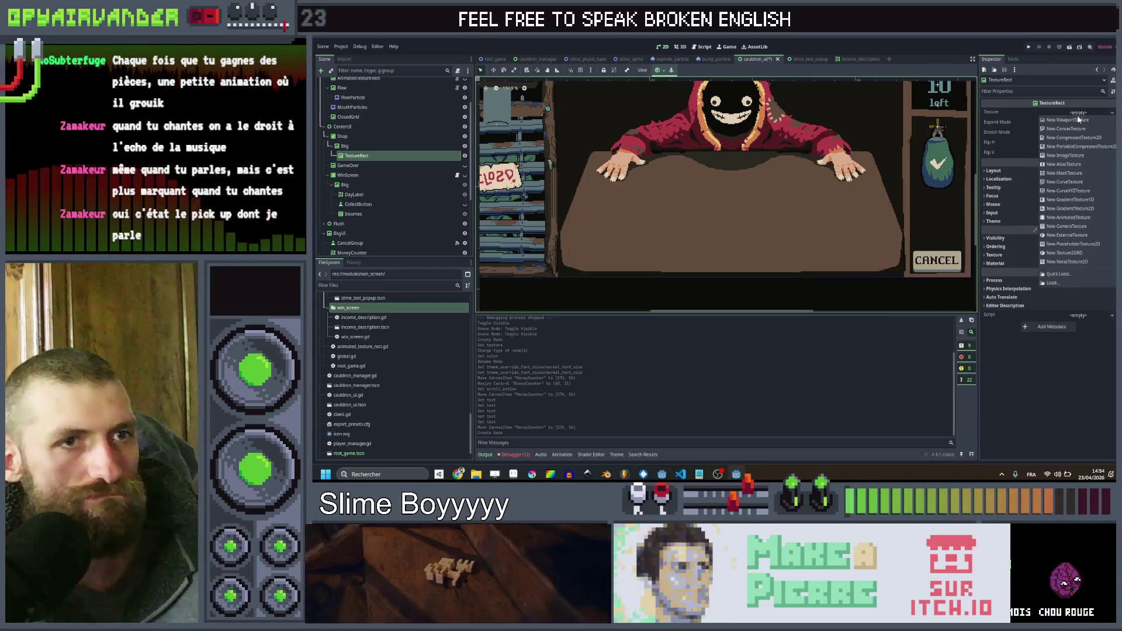
{"action": "left_click", "coordinate": [1073, 269]}
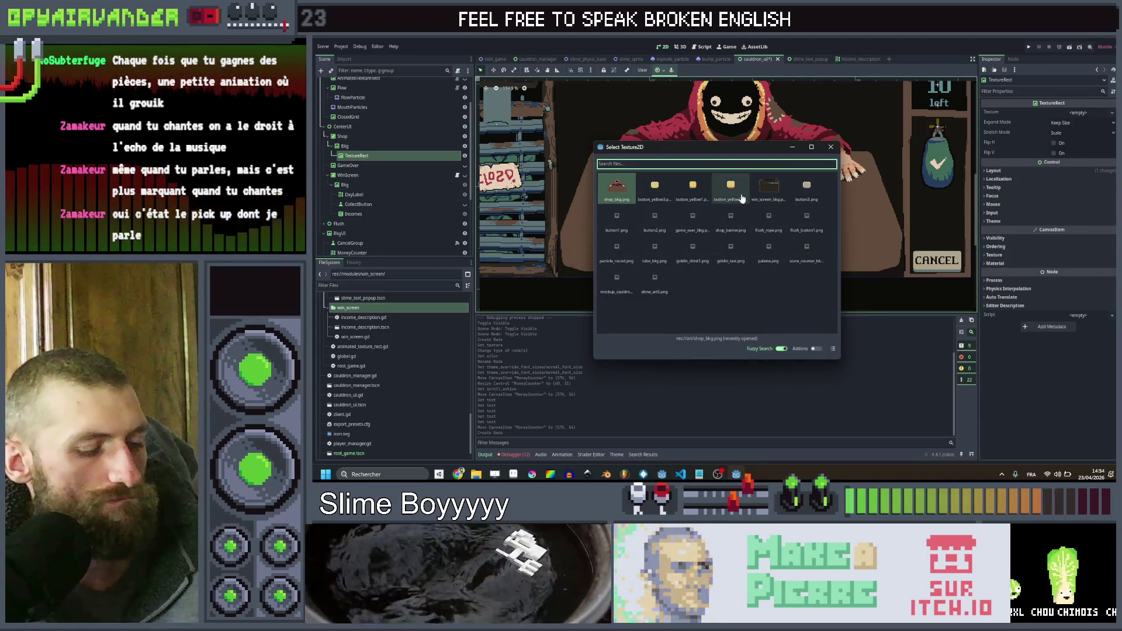
{"action": "type", "text": "dec"}
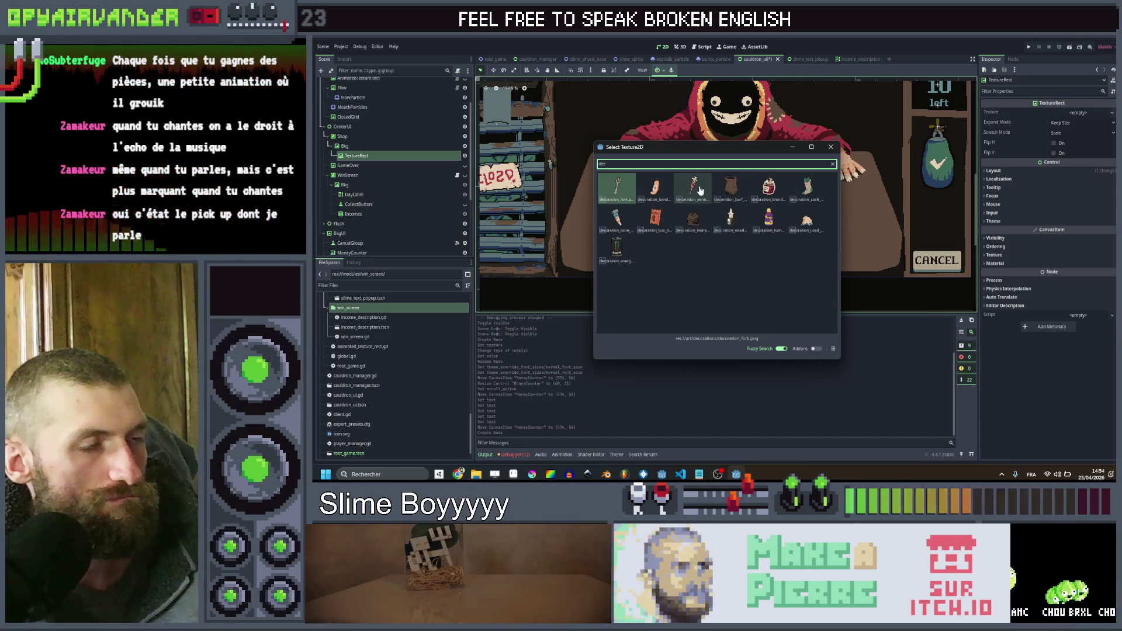
{"action": "double_click", "coordinate": [732, 188]}
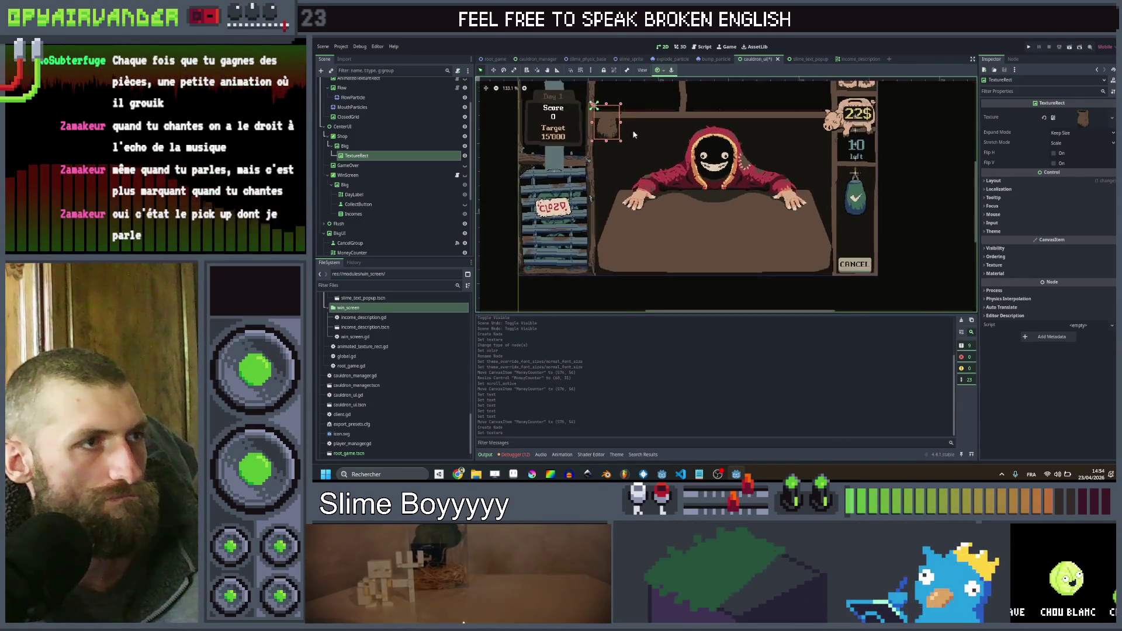
{"action": "left_click_drag", "start_coordinate": [607, 131], "coordinate": [608, 123]}
Step: Undo the accidental BkgUI move and drag the sack from the shelf onto the counter table
{"action": "key", "text": "ctrl+z"}
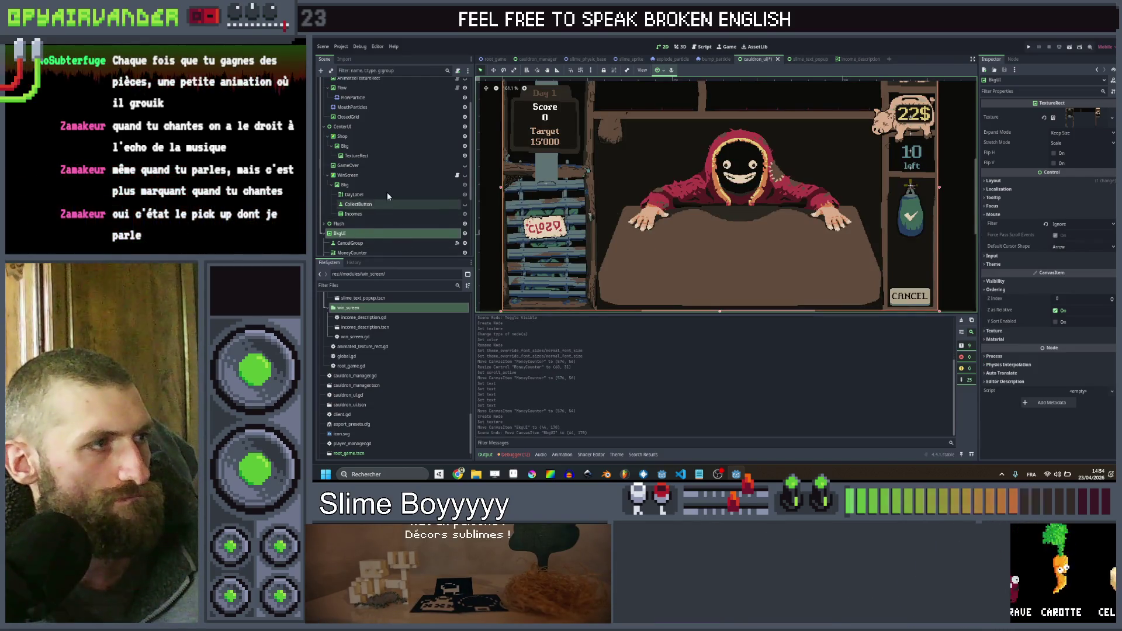
{"action": "left_click", "coordinate": [375, 156]}
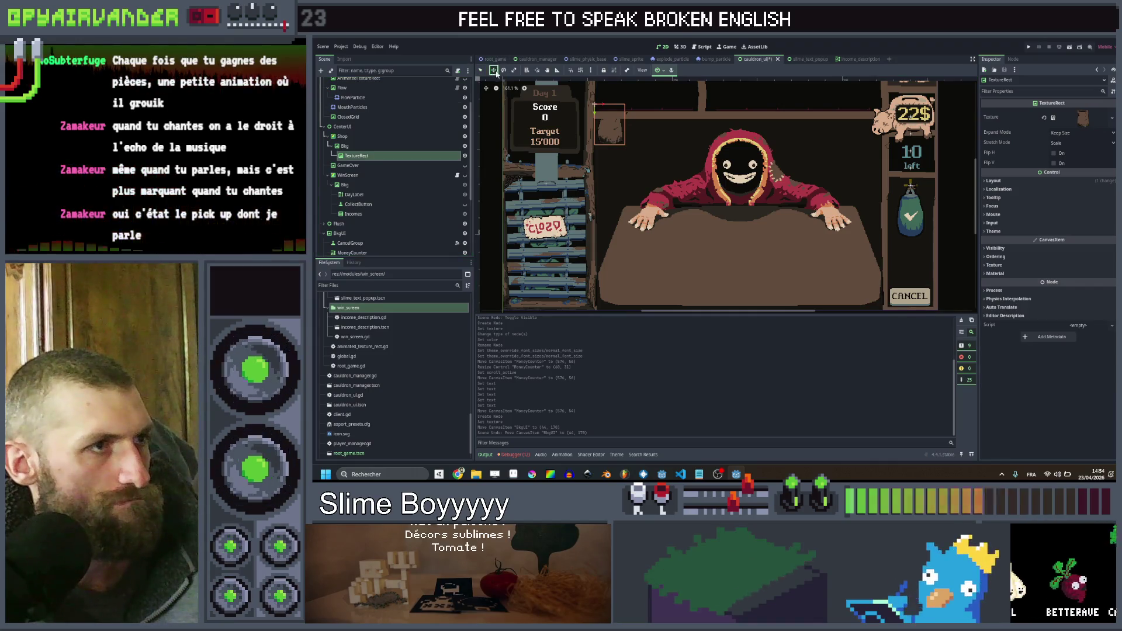
{"action": "mouse_move", "coordinate": [611, 117]}
{"action": "left_mouse_down"}
{"action": "mouse_move", "coordinate": [631, 193]}
{"action": "mouse_move", "coordinate": [667, 227]}
{"action": "left_mouse_up"}
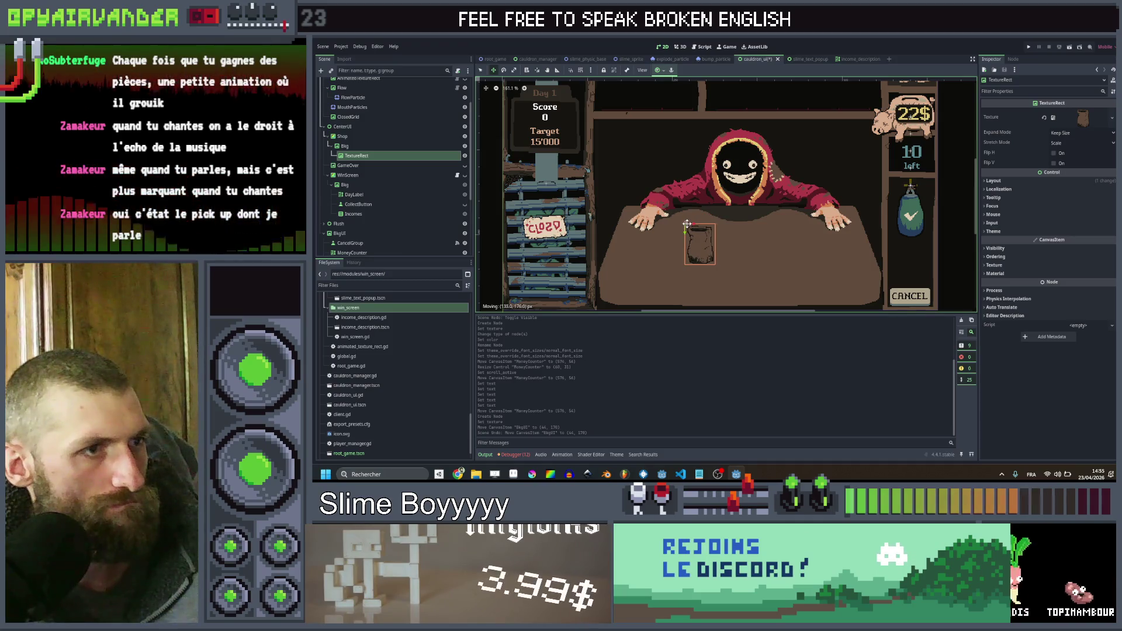
Step: Duplicate the sack with Ctrl+D into four sacks placed side by side on the table
{"action": "key", "text": "ctrl+d"}
{"action": "scroll", "coordinate": [690, 210], "scroll_direction": "up", "scroll_amount": 3}
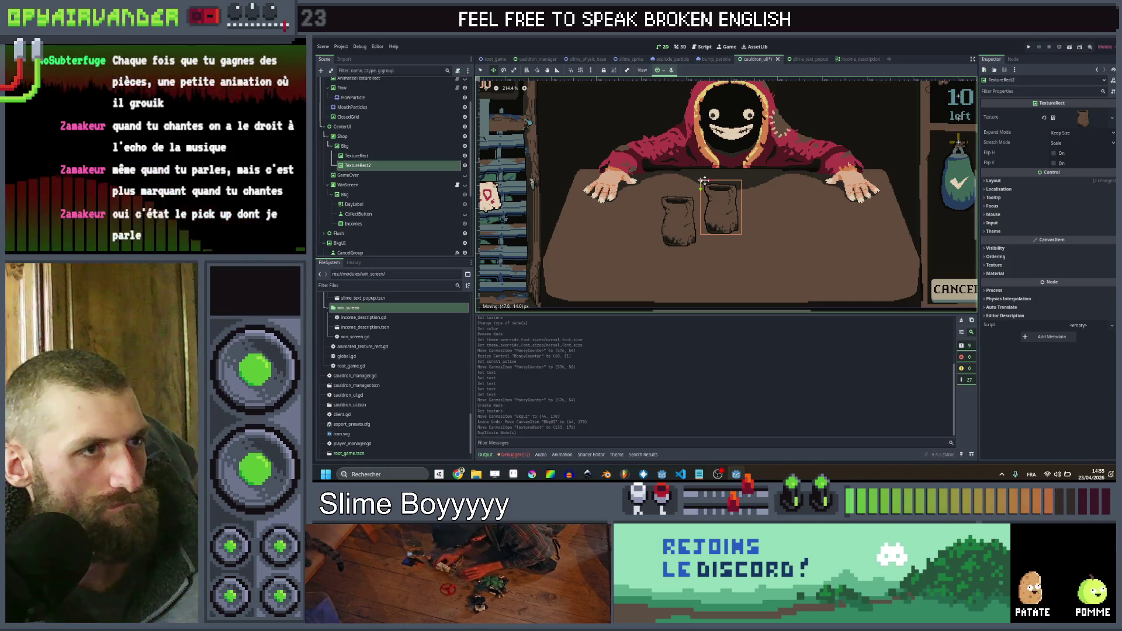
{"action": "left_click_drag", "start_coordinate": [704, 183], "coordinate": [743, 194]}
{"action": "key", "text": "ctrl+d"}
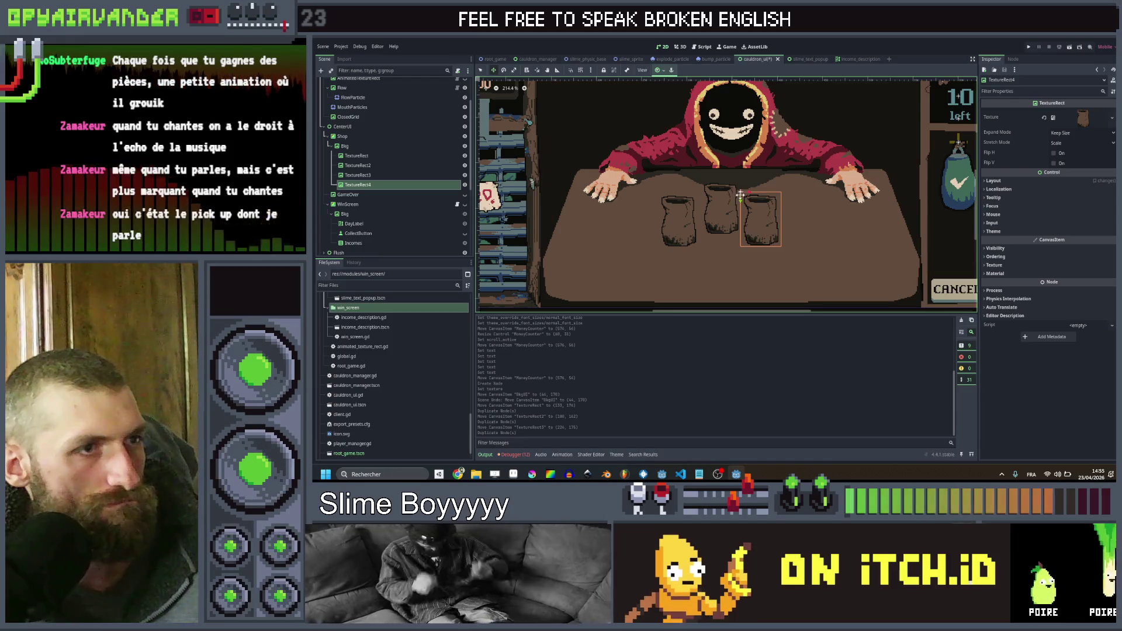
{"action": "left_click_drag", "start_coordinate": [781, 186], "coordinate": [781, 190]}
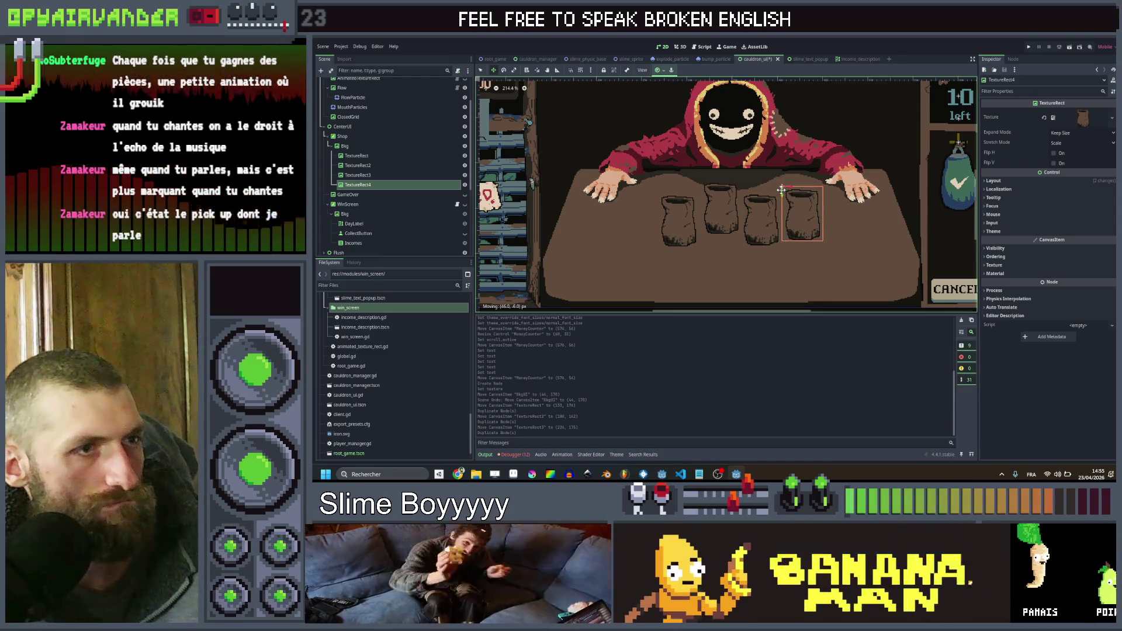
{"action": "scroll", "coordinate": [780, 193], "scroll_direction": "down", "scroll_amount": 2}
{"action": "scroll", "coordinate": [779, 196], "scroll_direction": "up", "scroll_amount": 1}
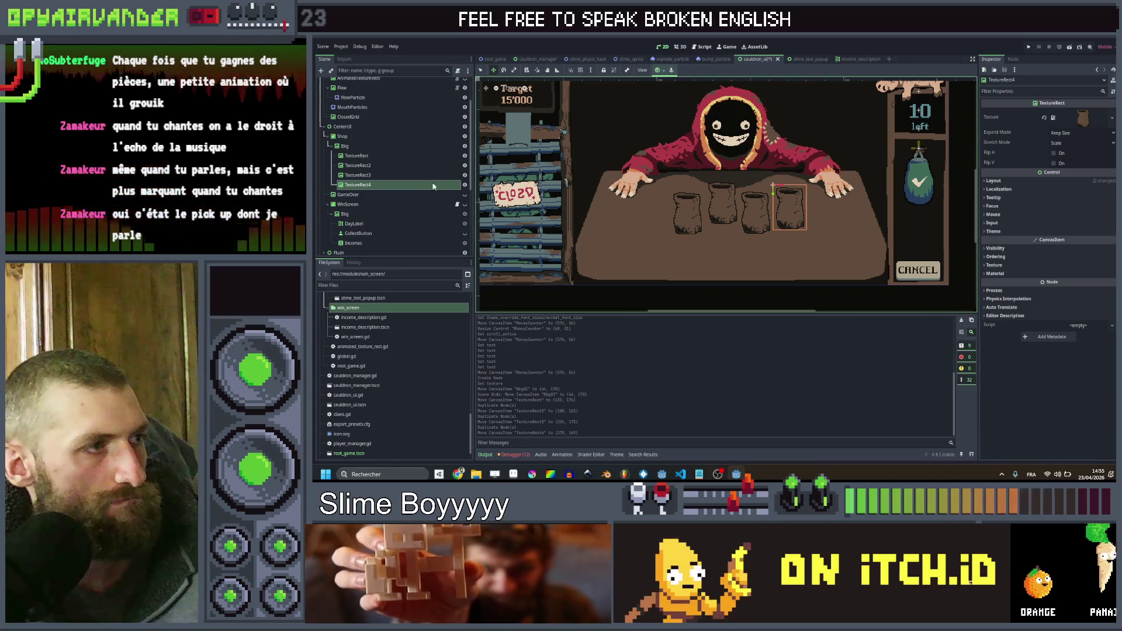
Step: Shift the row of four sacks together, then add a fifth sack copy
{"action": "left_click_drag", "start_coordinate": [409, 155], "coordinate": [404, 189]}
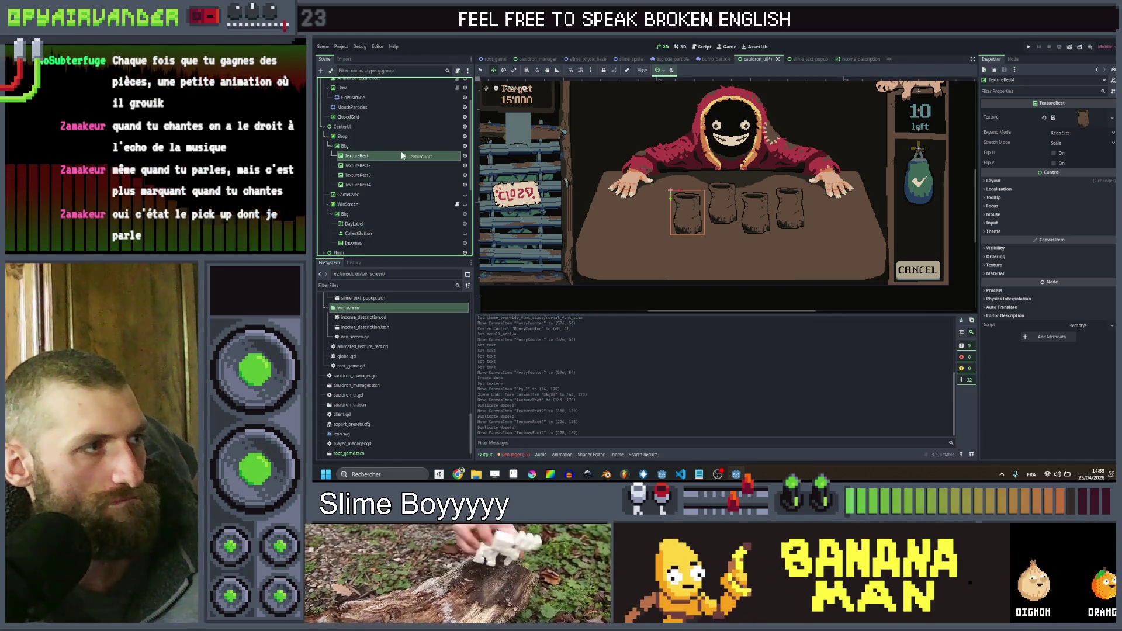
{"action": "left_click", "coordinate": [358, 185], "text": "shift"}
{"action": "mouse_move", "coordinate": [689, 192]}
{"action": "left_mouse_down"}
{"action": "mouse_move", "coordinate": [673, 198]}
{"action": "mouse_move", "coordinate": [672, 171]}
{"action": "left_mouse_up"}
{"action": "scroll", "coordinate": [672, 171], "scroll_direction": "down", "scroll_amount": 3}
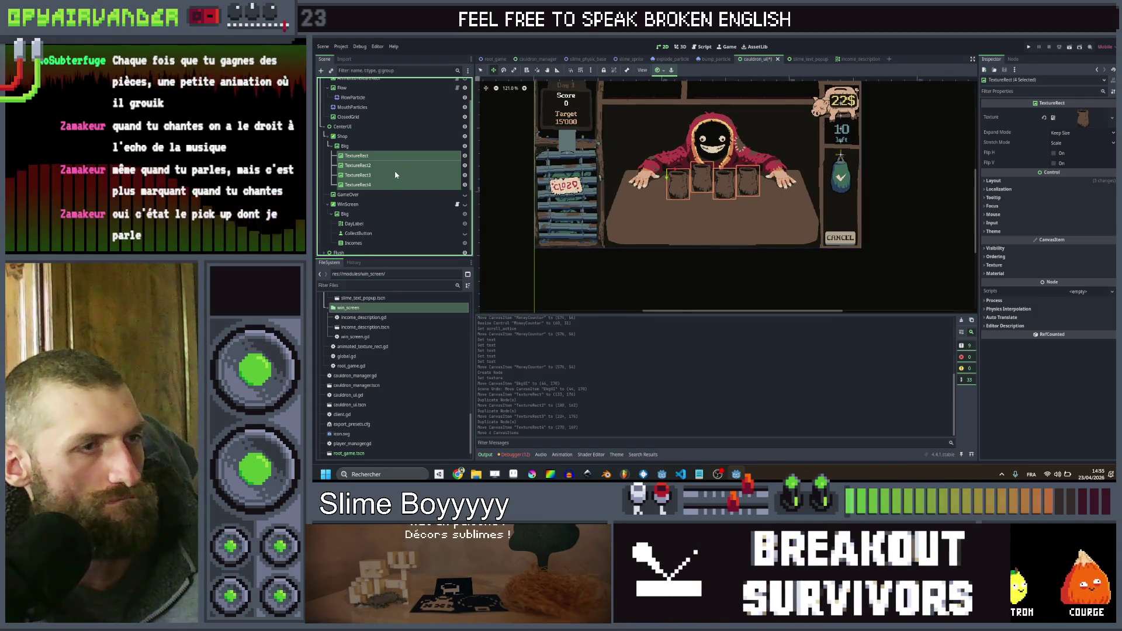
{"action": "left_click", "coordinate": [357, 175]}
{"action": "scroll", "coordinate": [723, 187], "scroll_direction": "up", "scroll_amount": 3}
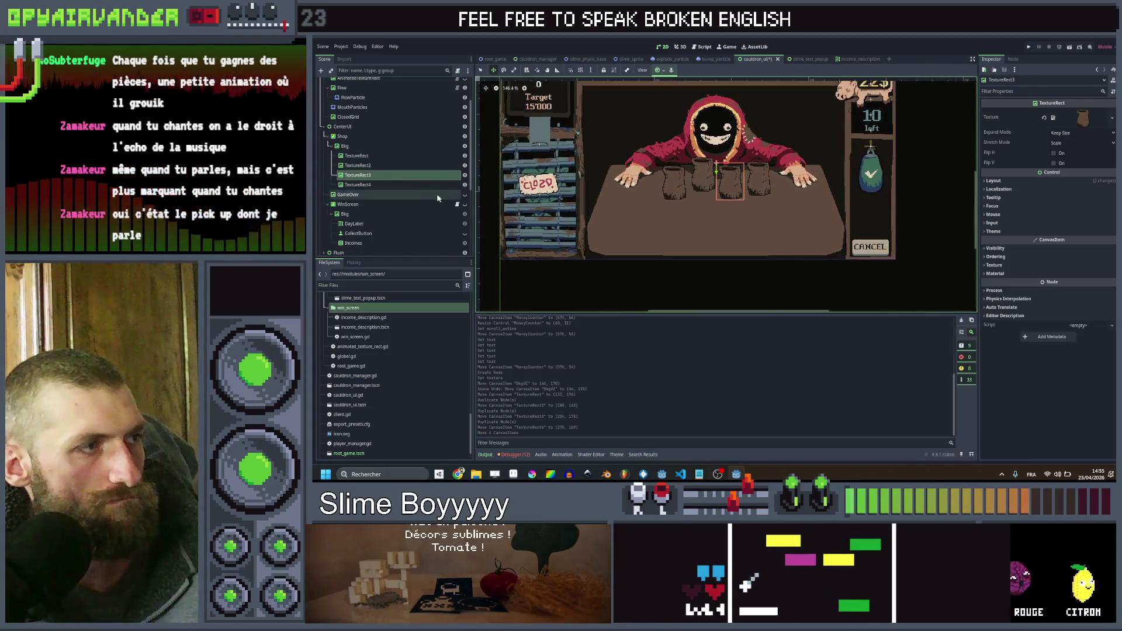
{"action": "key", "text": "Up"}
{"action": "scroll", "coordinate": [793, 163], "scroll_direction": "down", "scroll_amount": 2}
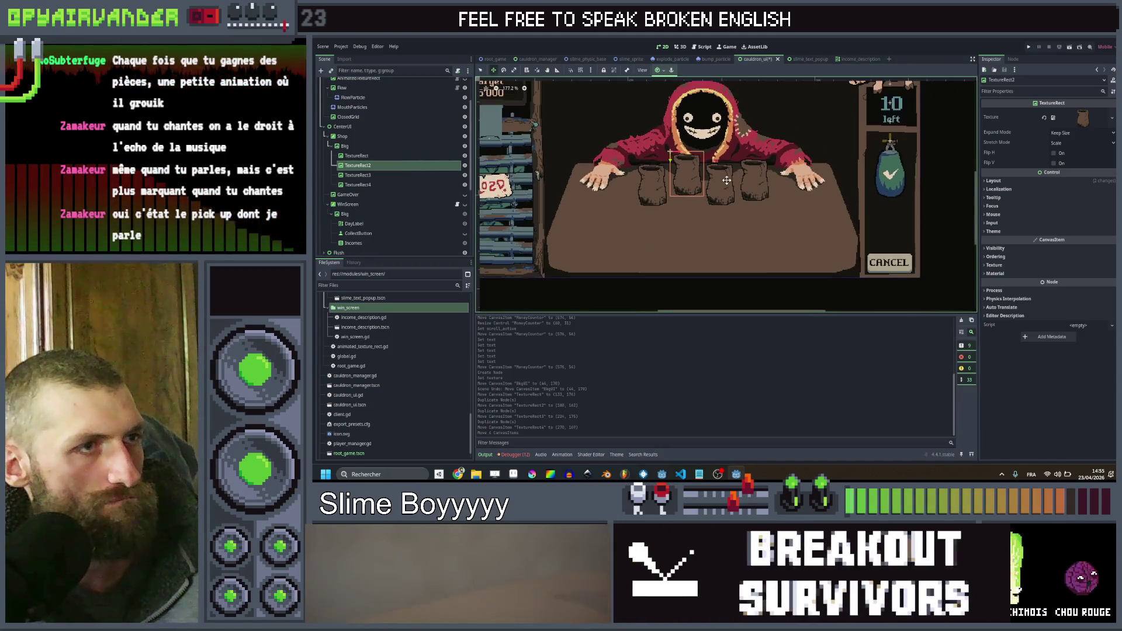
{"action": "scroll", "coordinate": [754, 166], "scroll_direction": "up", "scroll_amount": 3}
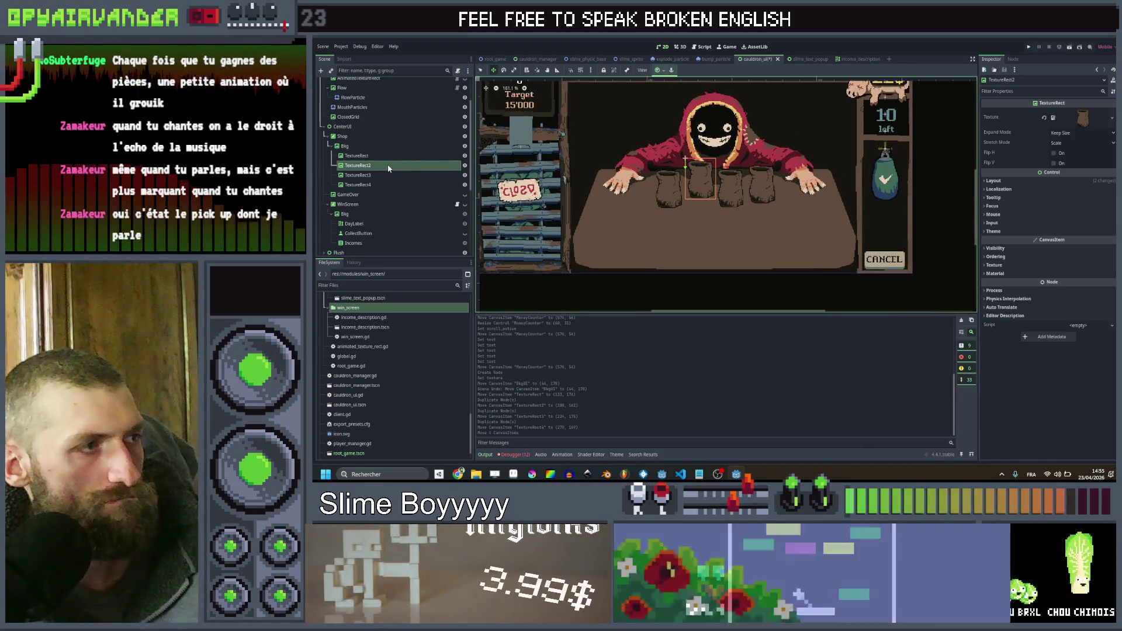
{"action": "key", "text": "ctrl+z"}
{"action": "key", "text": "ctrl+d"}
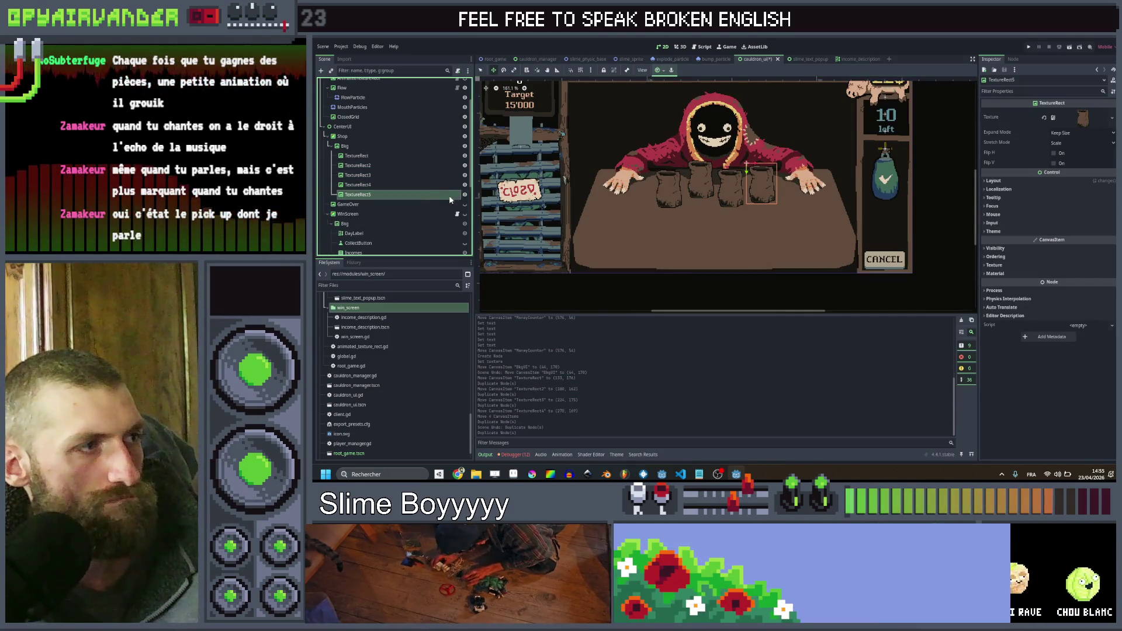
Step: Give the fifth copy the green drug_clone jar texture and move it onto the table
{"action": "right_click", "coordinate": [1079, 120]}
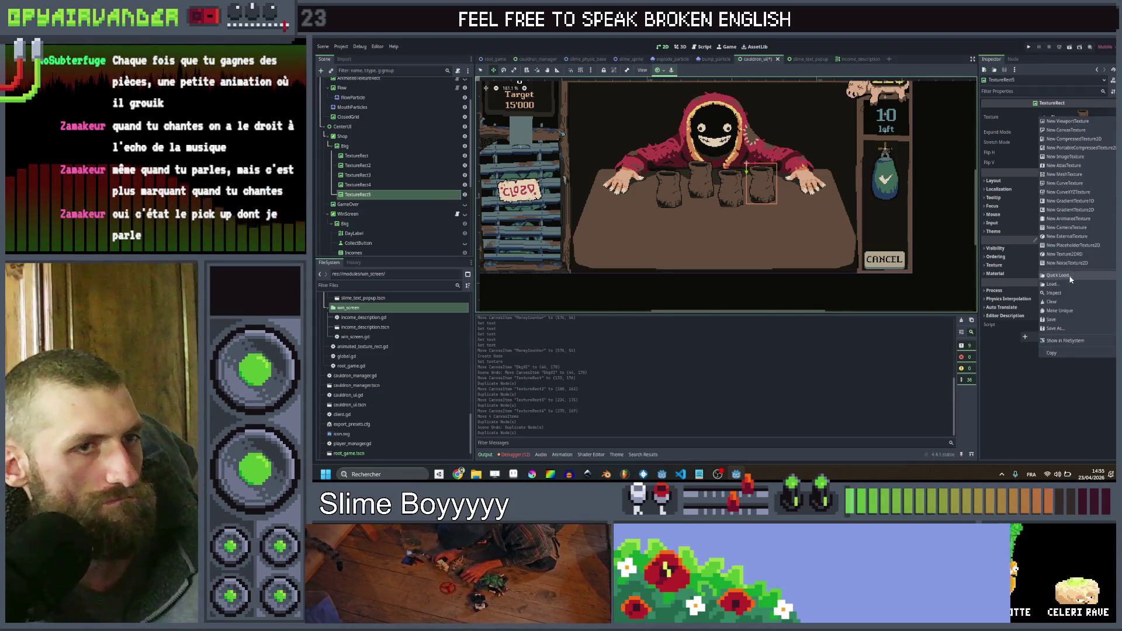
{"action": "left_click", "coordinate": [1078, 257]}
{"action": "type", "text": "dr"}
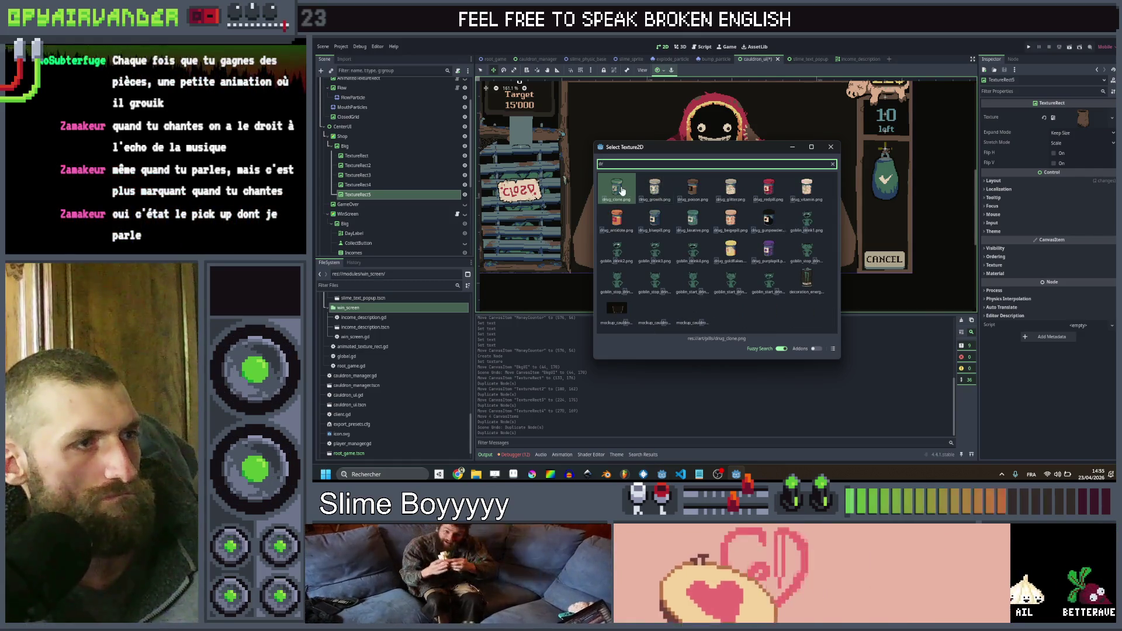
{"action": "key", "text": "Return"}
{"action": "scroll", "coordinate": [733, 169], "scroll_direction": "up", "scroll_amount": 3}
{"action": "left_click_drag", "start_coordinate": [753, 169], "coordinate": [792, 195]}
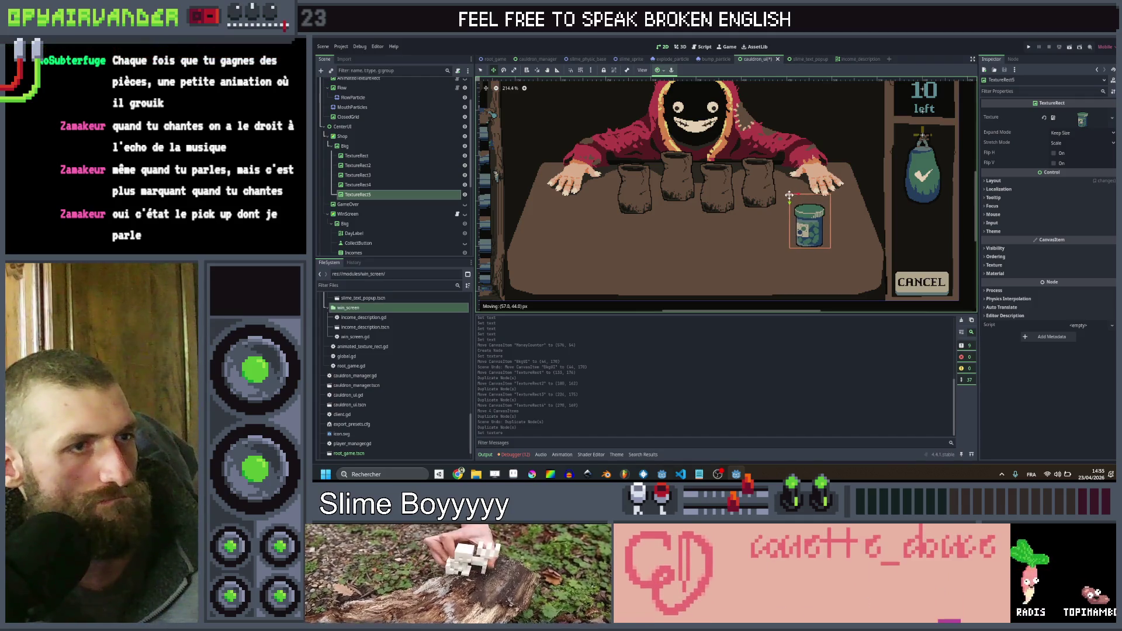
Step: Duplicate the jar twice, placing one copy to the right and one at the table's left side
{"action": "key", "text": "ctrl+d"}
{"action": "mouse_move", "coordinate": [792, 195]}
{"action": "left_mouse_down"}
{"action": "mouse_move", "coordinate": [834, 210]}
{"action": "mouse_move", "coordinate": [832, 183]}
{"action": "left_mouse_up"}
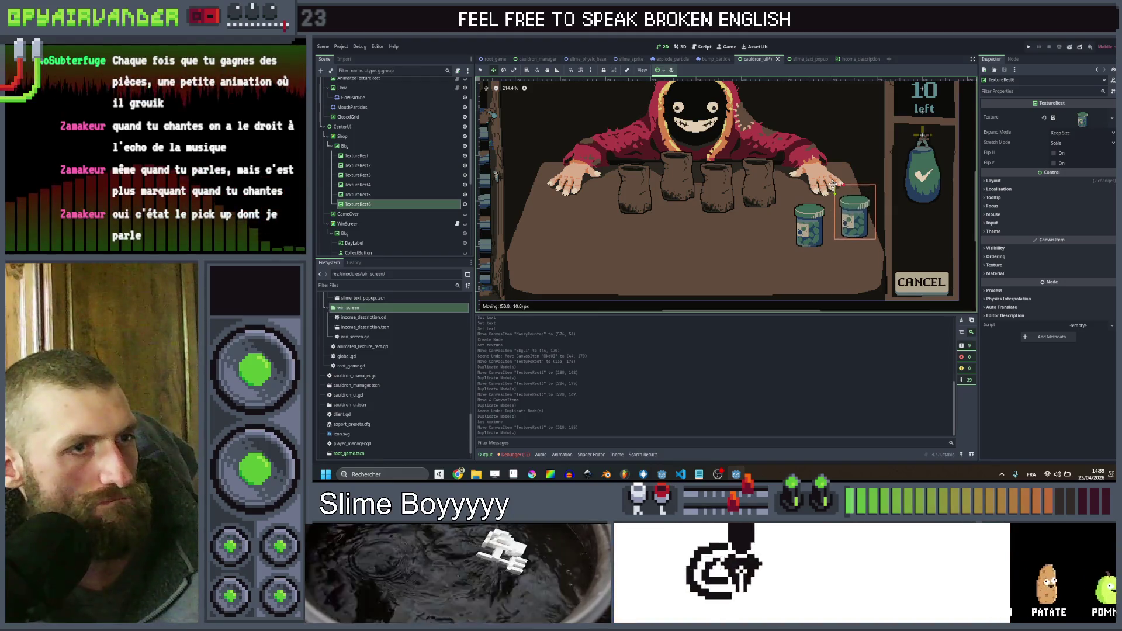
{"action": "scroll", "coordinate": [832, 183], "scroll_direction": "down", "scroll_amount": 3}
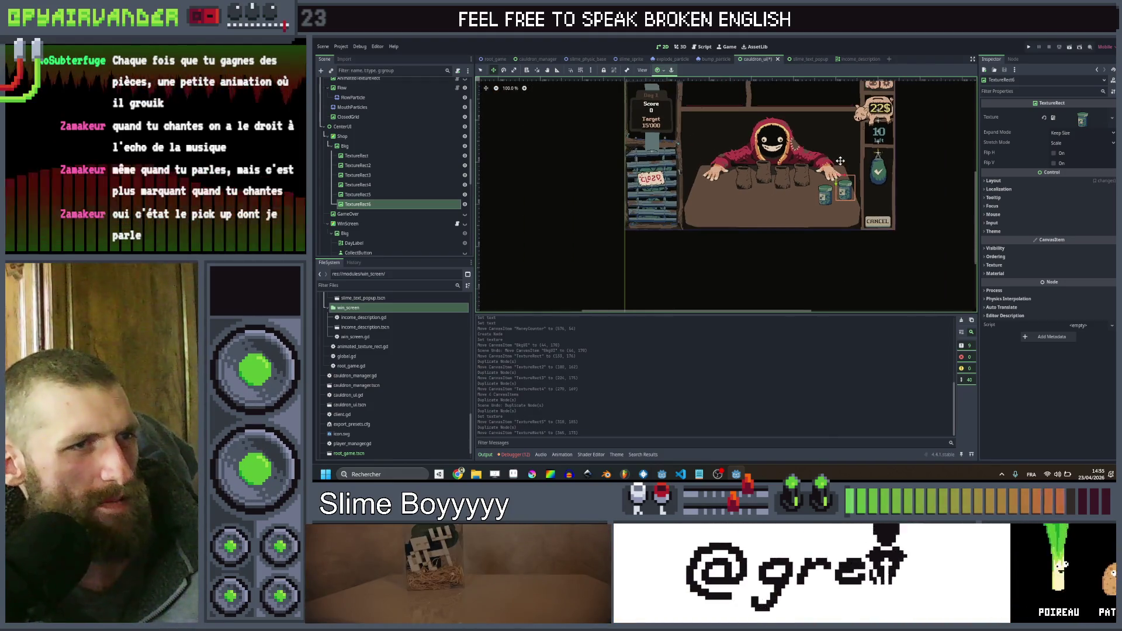
{"action": "key", "text": "ctrl+d"}
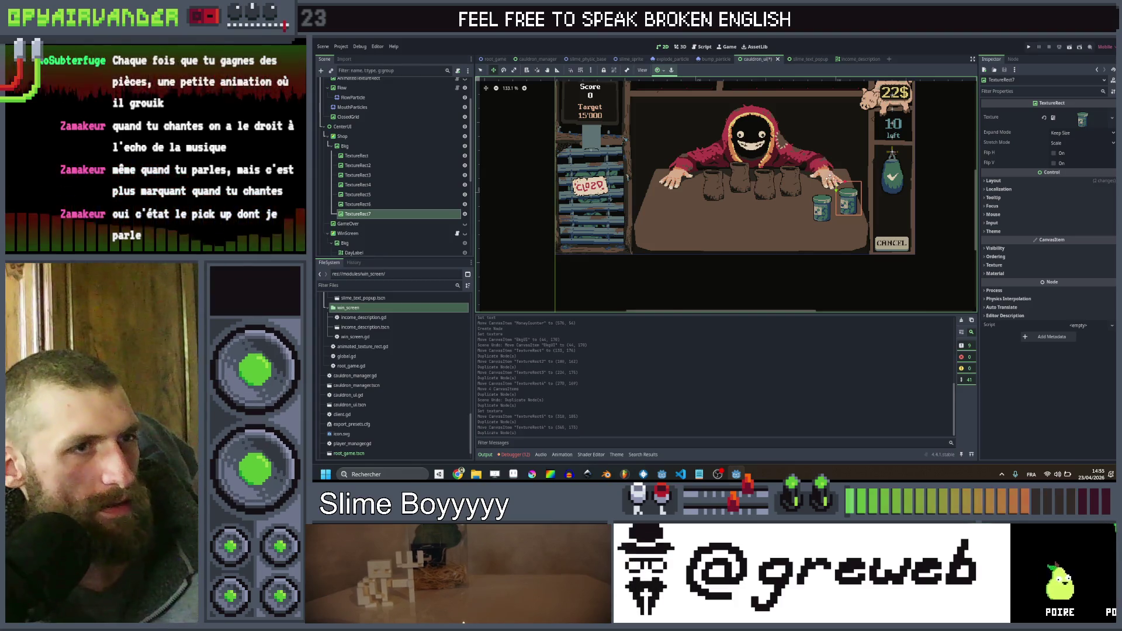
{"action": "left_click_drag", "start_coordinate": [838, 184], "coordinate": [647, 183]}
{"action": "scroll", "coordinate": [719, 178], "scroll_direction": "up", "scroll_amount": 1}
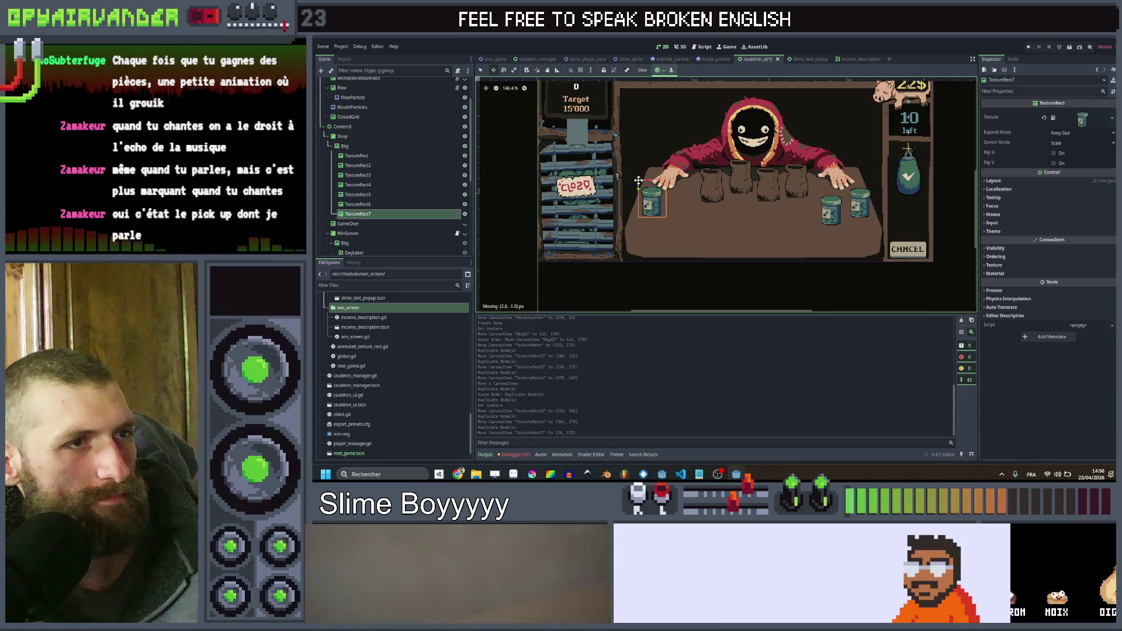
{"action": "scroll", "coordinate": [707, 153], "scroll_direction": "down", "scroll_amount": 6}
{"action": "scroll", "coordinate": [704, 137], "scroll_direction": "up", "scroll_amount": 5}
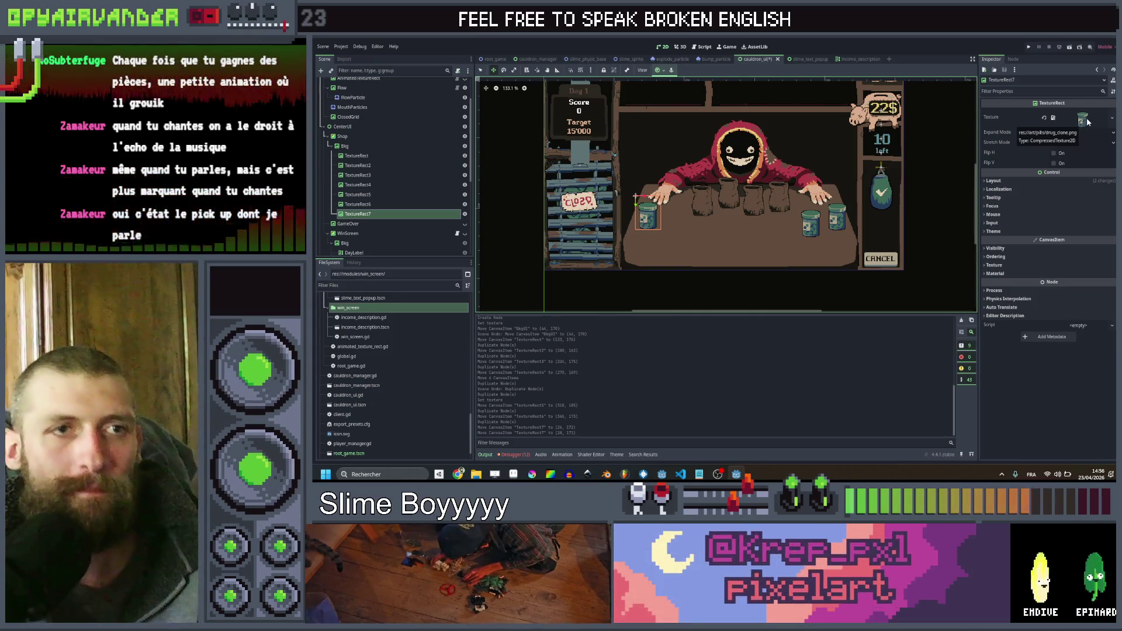
Step: Quick-load the MSG bottle texture onto TextureRect7 and nudge it into place on the counter
{"action": "left_click", "coordinate": [1112, 118]}
{"action": "left_click", "coordinate": [1075, 280]}
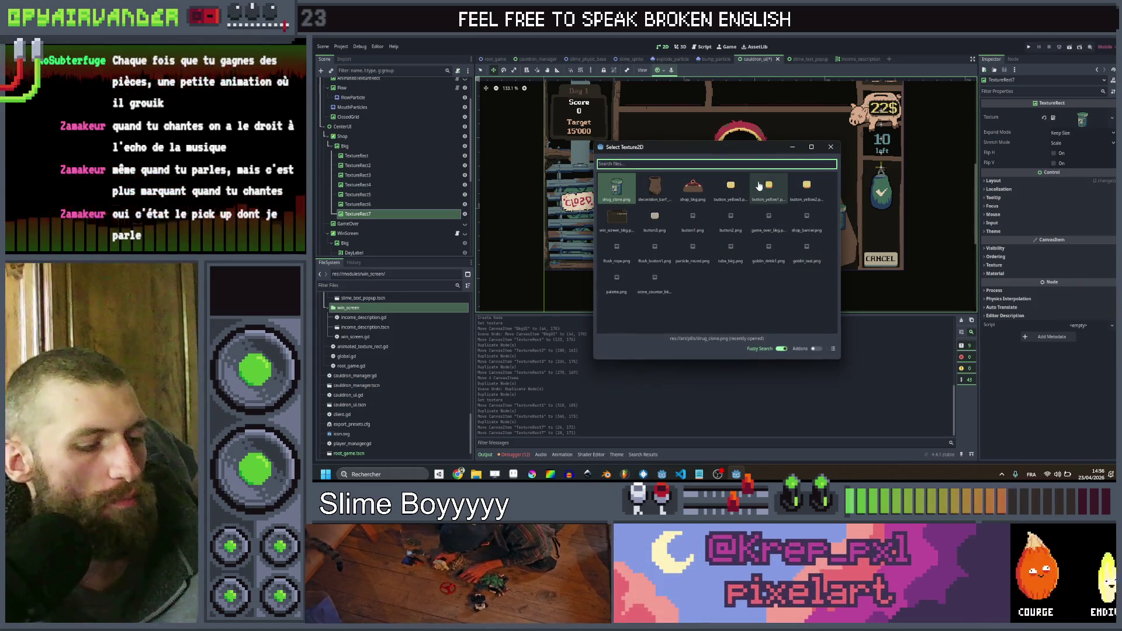
{"action": "type", "text": "spi"}
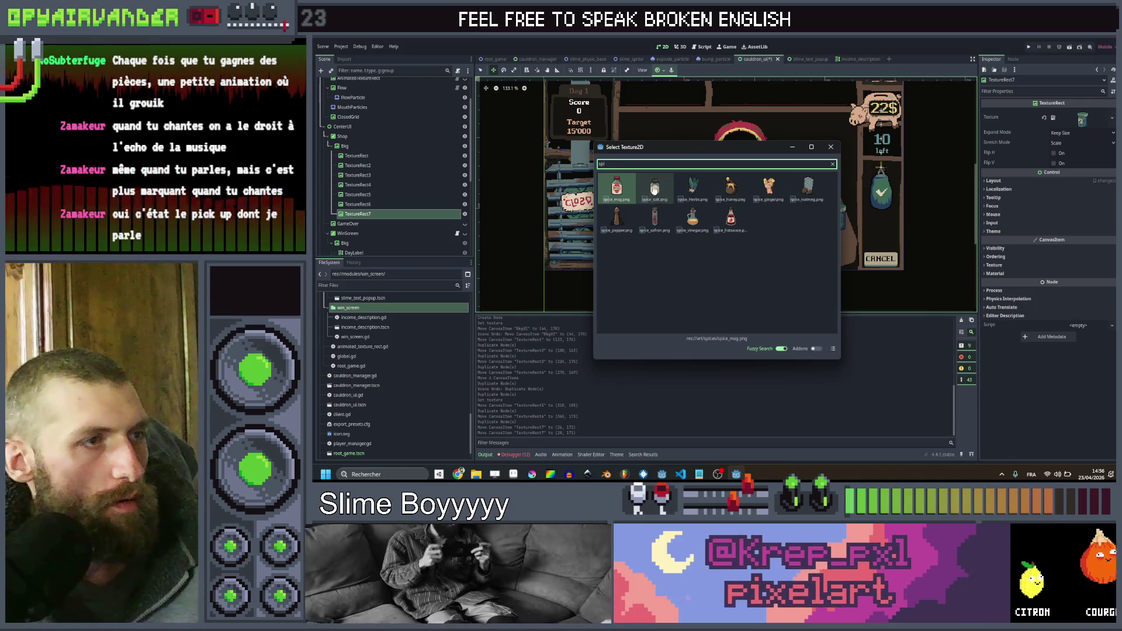
{"action": "key", "text": "Return"}
{"action": "scroll", "coordinate": [635, 188], "scroll_direction": "up", "scroll_amount": 5}
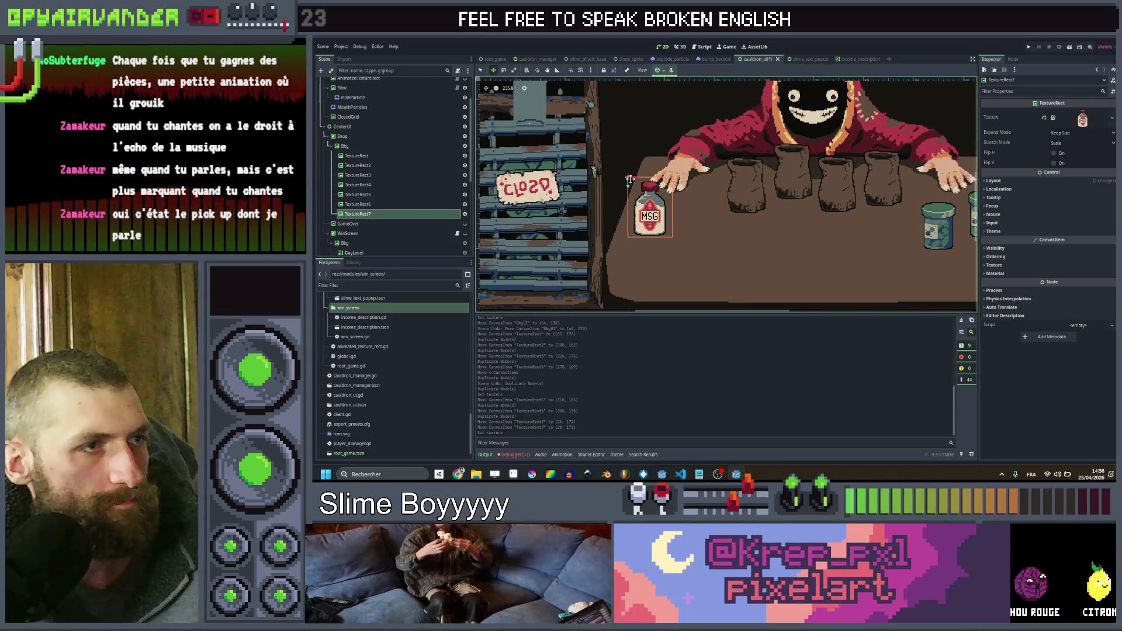
{"action": "left_click_drag", "start_coordinate": [630, 179], "coordinate": [670, 190]}
Step: Duplicate the MSG bottle into TextureRect8 and select the counter items in the Scene tree
{"action": "key", "text": "ctrl+d"}
{"action": "left_click", "coordinate": [381, 156], "text": "shift"}
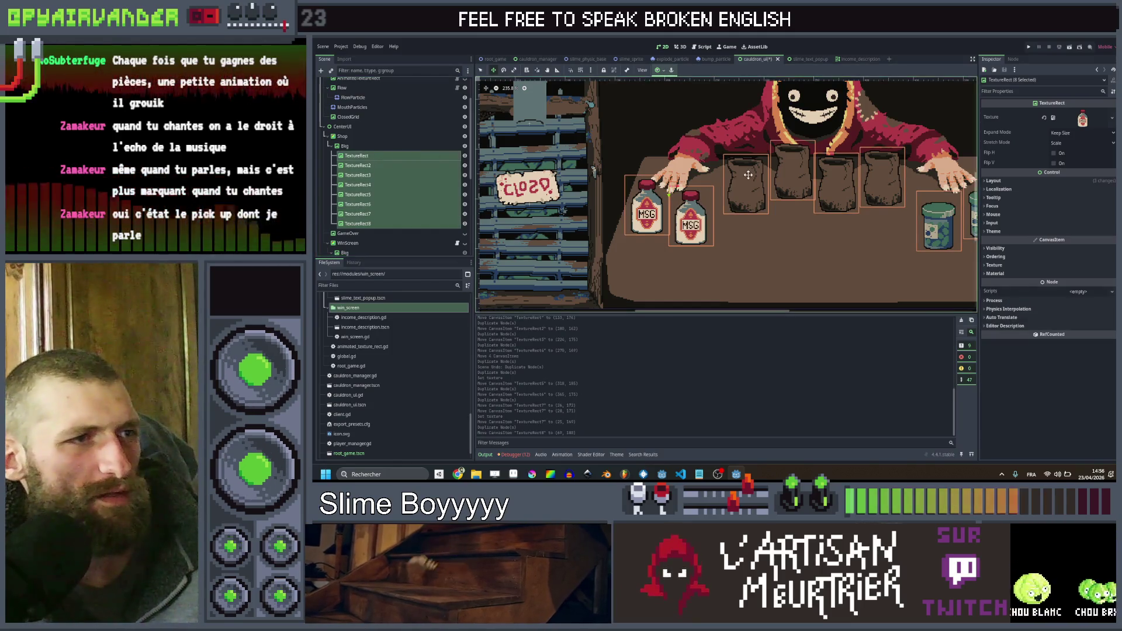
{"action": "scroll", "coordinate": [731, 187], "scroll_direction": "down", "scroll_amount": 2}
{"action": "scroll", "coordinate": [731, 186], "scroll_direction": "up", "scroll_amount": 2}
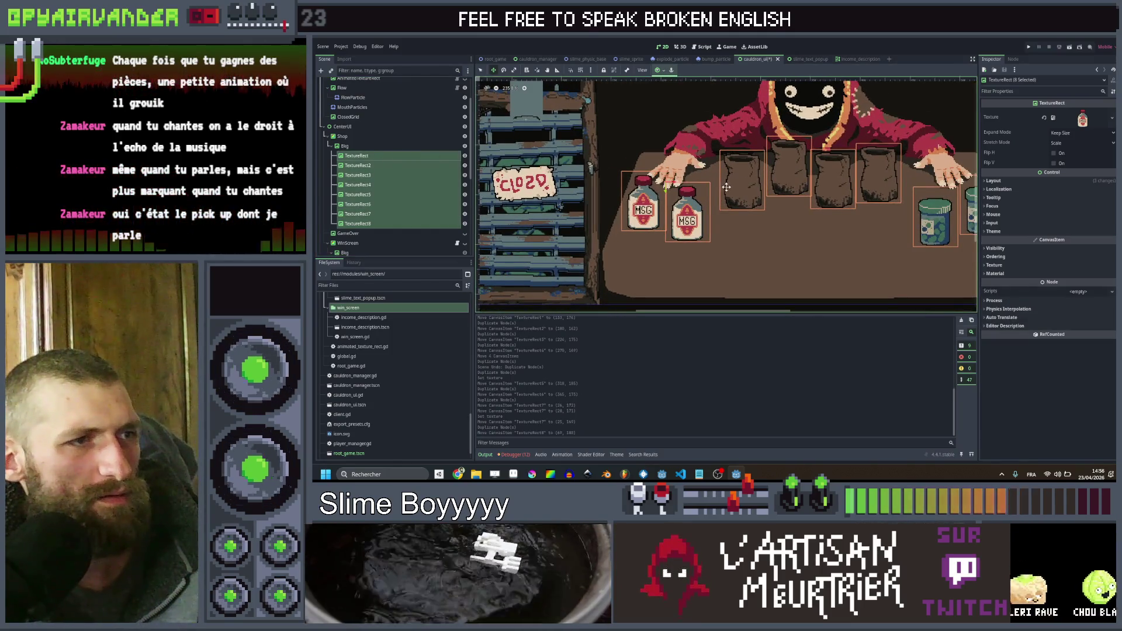
{"action": "scroll", "coordinate": [727, 187], "scroll_direction": "up", "scroll_amount": 3}
{"action": "left_click", "coordinate": [377, 225]}
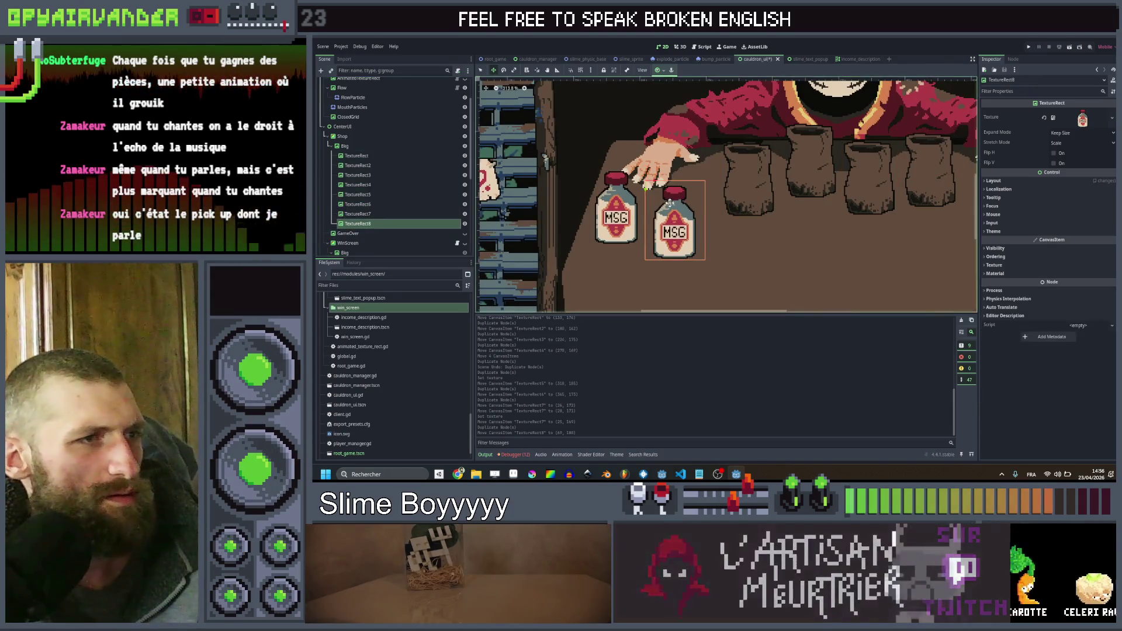
{"action": "scroll", "coordinate": [657, 182], "scroll_direction": "down", "scroll_amount": 8}
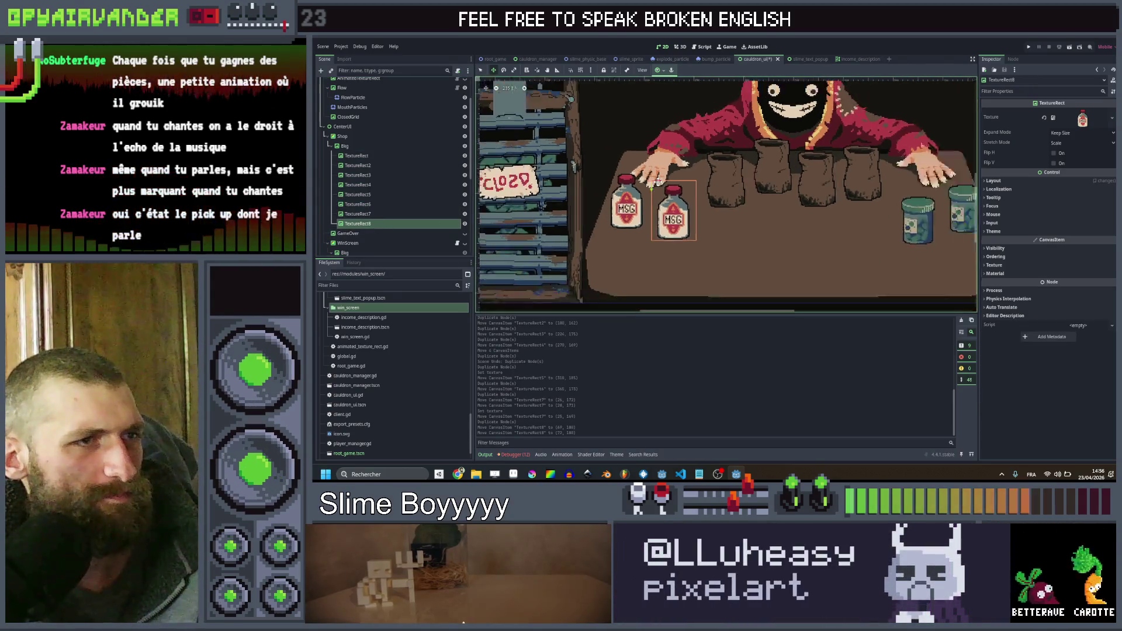
{"action": "left_click", "coordinate": [369, 156], "text": "shift"}
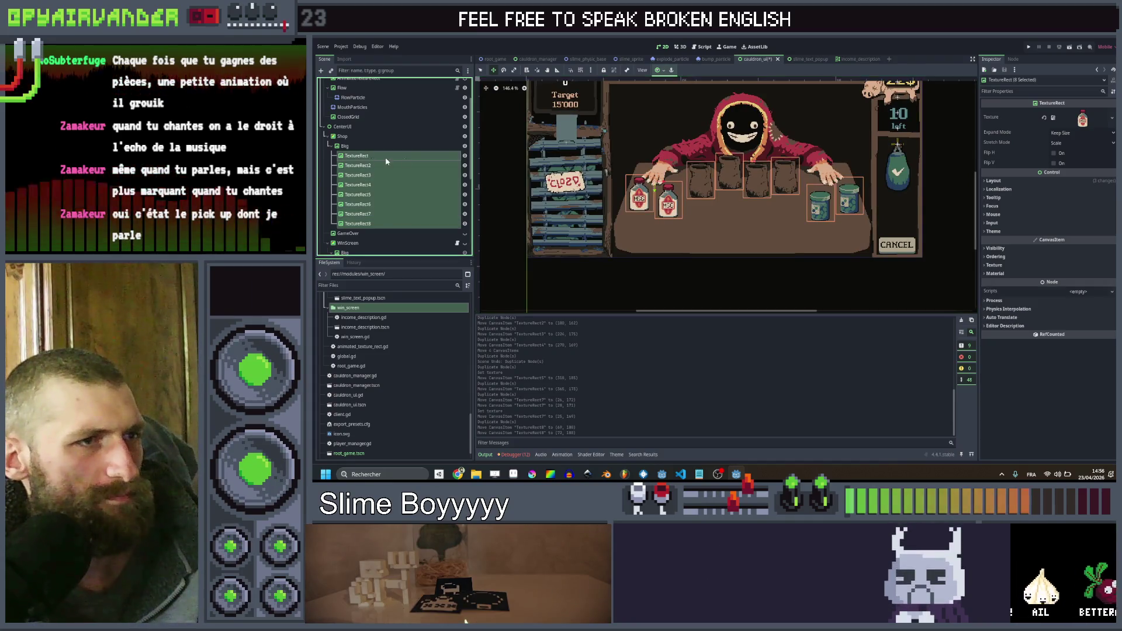
Step: Select TextureRect through TextureRect4 and shift the four sacks 2 px right
{"action": "scroll", "coordinate": [761, 153], "scroll_direction": "down", "scroll_amount": 5}
{"action": "scroll", "coordinate": [766, 153], "scroll_direction": "up", "scroll_amount": 1}
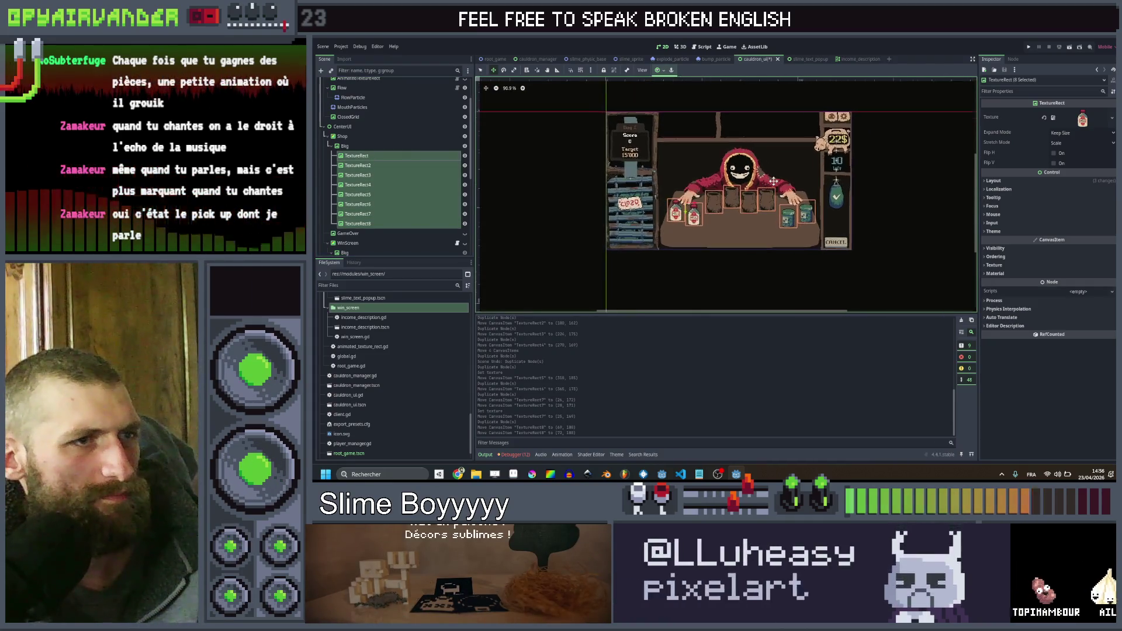
{"action": "scroll", "coordinate": [776, 166], "scroll_direction": "up", "scroll_amount": 2}
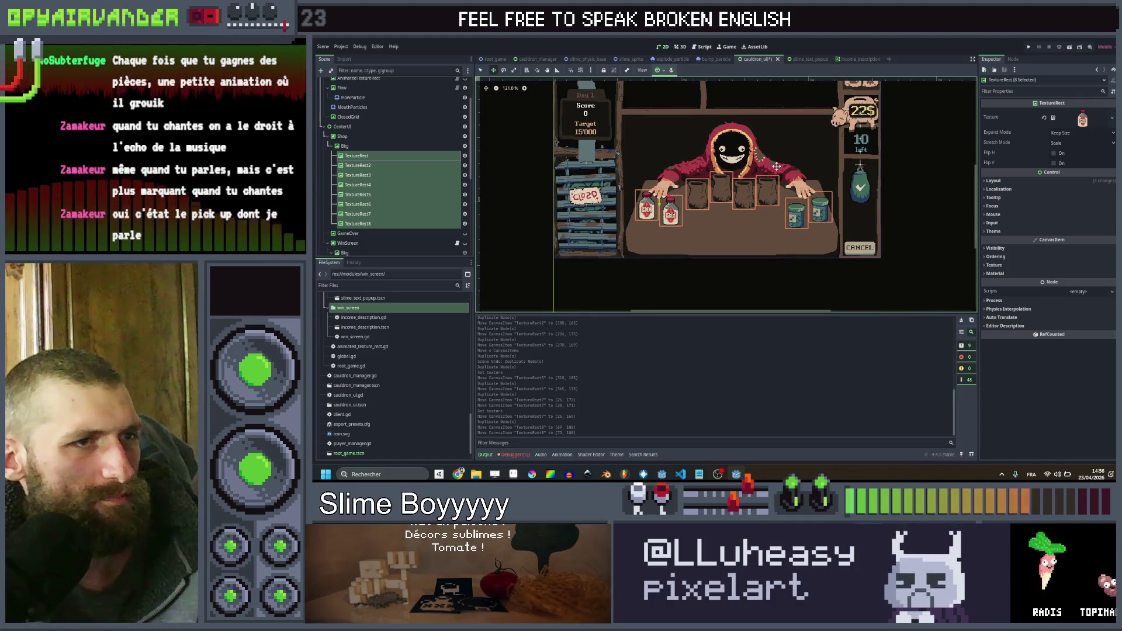
{"action": "scroll", "coordinate": [776, 166], "scroll_direction": "up", "scroll_amount": 1}
{"action": "left_click", "coordinate": [367, 157]}
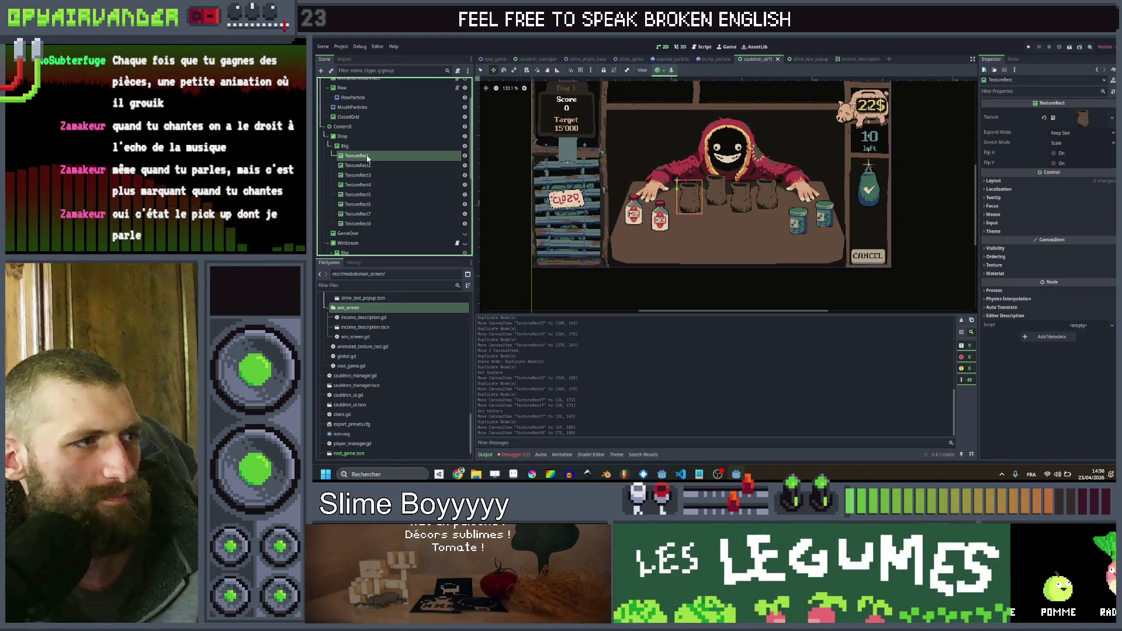
{"action": "left_click", "coordinate": [357, 184], "text": "shift"}
{"action": "scroll", "coordinate": [694, 185], "scroll_direction": "up", "scroll_amount": 3}
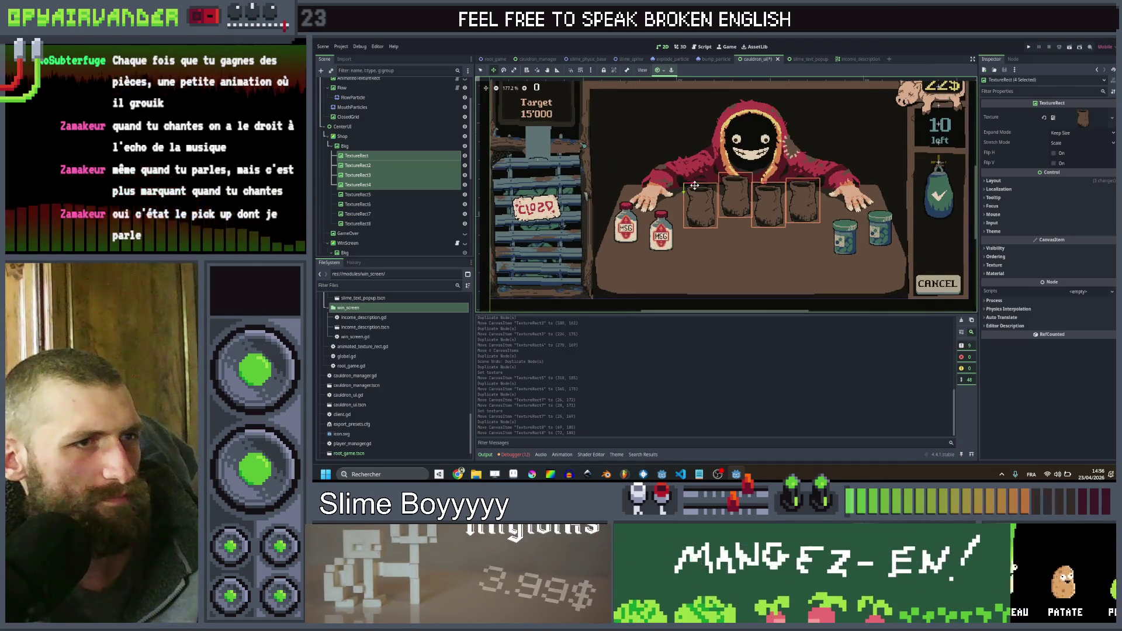
{"action": "left_click_drag", "start_coordinate": [695, 185], "coordinate": [696, 185]}
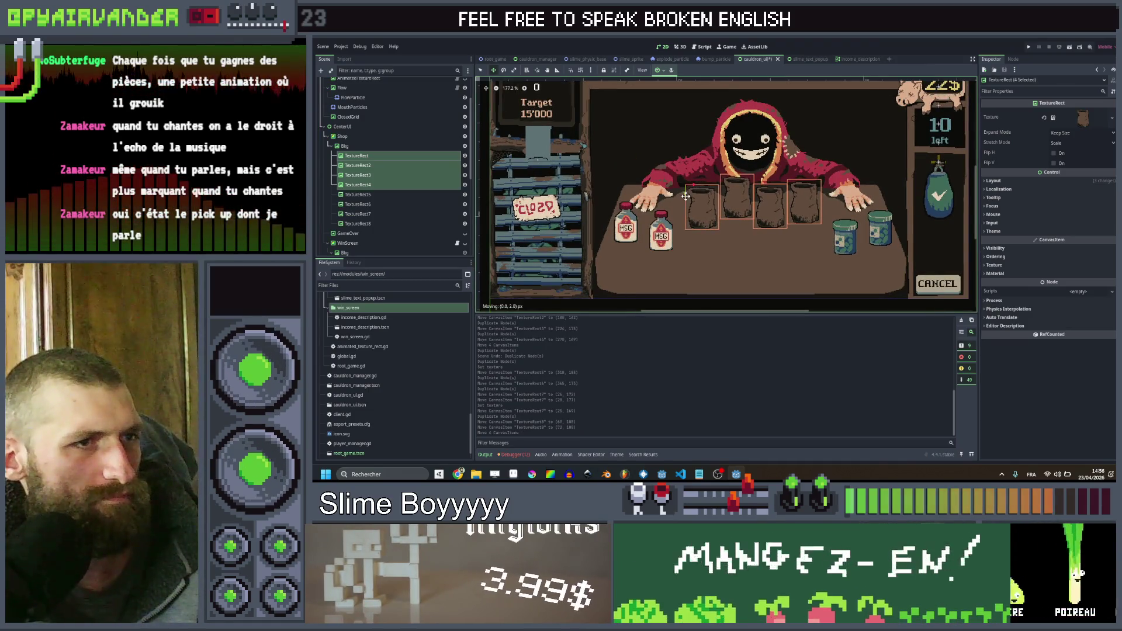
Step: Select the right-hand jar, then select the first sack and bring up its node options
{"action": "left_click", "coordinate": [368, 184]}
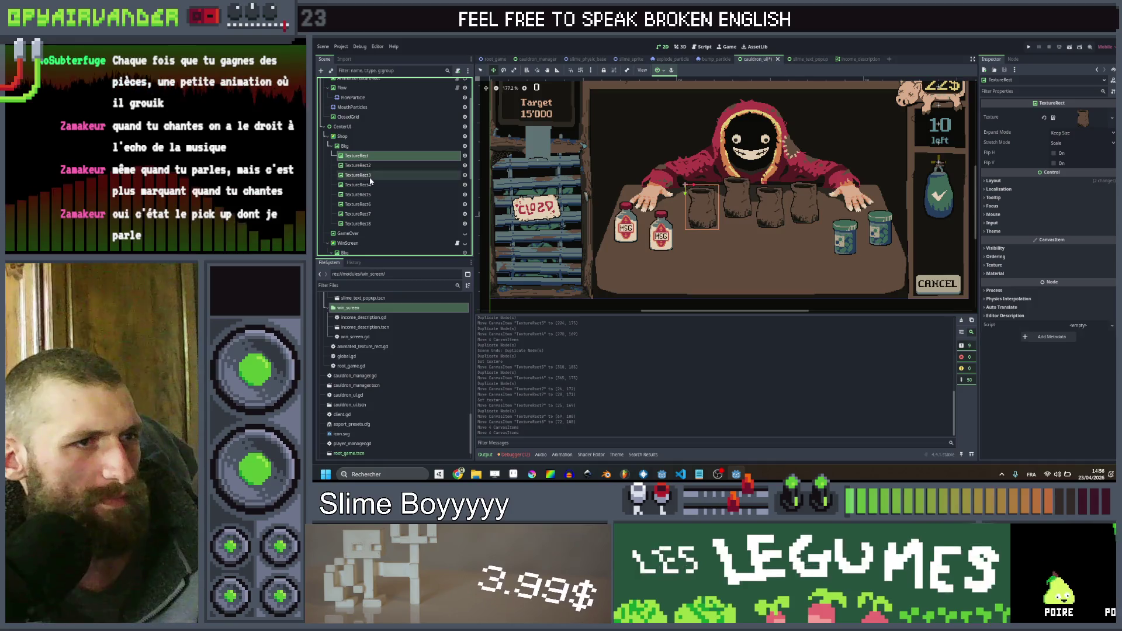
{"action": "left_click", "coordinate": [386, 204]}
{"action": "scroll", "coordinate": [786, 198], "scroll_direction": "down", "scroll_amount": 6}
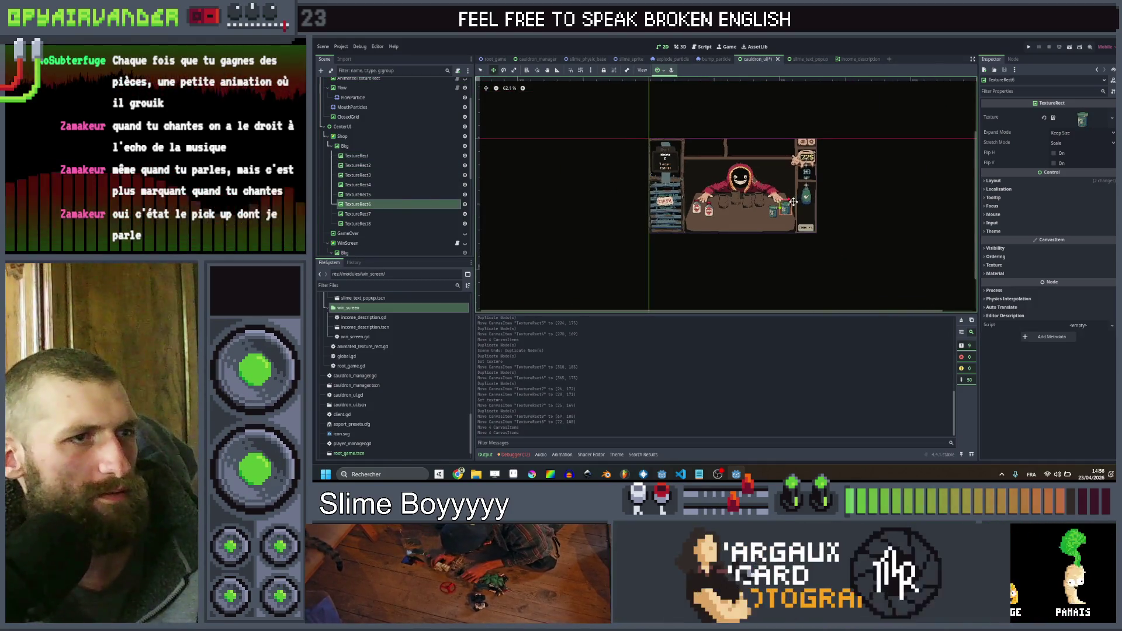
{"action": "scroll", "coordinate": [787, 198], "scroll_direction": "up", "scroll_amount": 3}
{"action": "scroll", "coordinate": [714, 203], "scroll_direction": "up", "scroll_amount": 3}
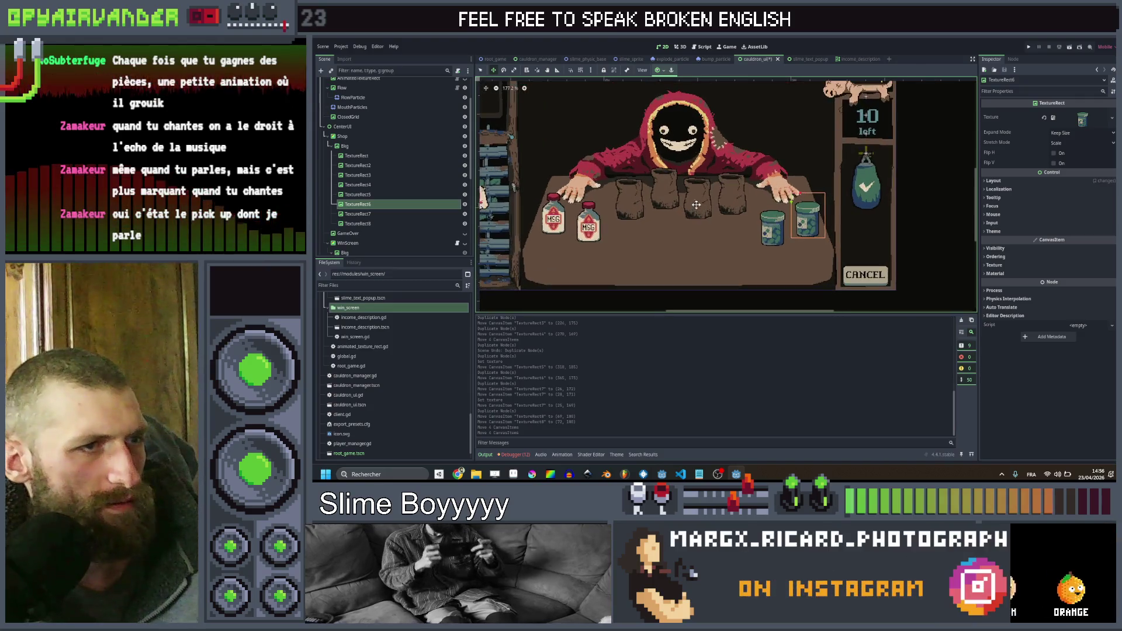
{"action": "left_click", "coordinate": [367, 157]}
{"action": "right_click", "coordinate": [368, 160]}
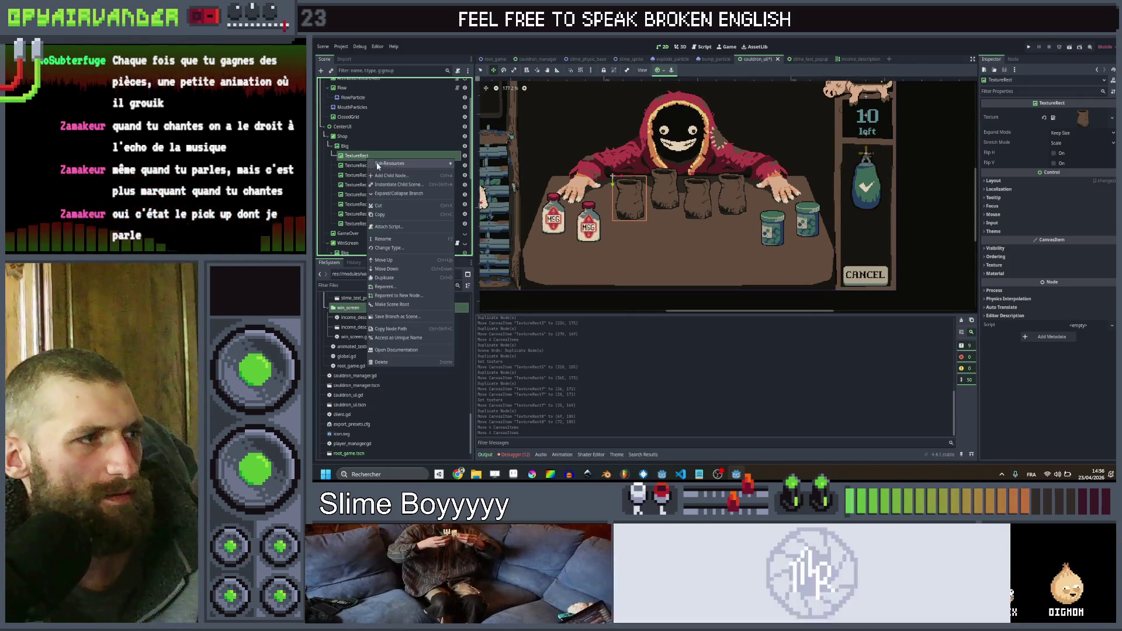
Step: Add a RichTextLabel with text 5$ under the first sack and move it below the sack
{"action": "left_click", "coordinate": [398, 170]}
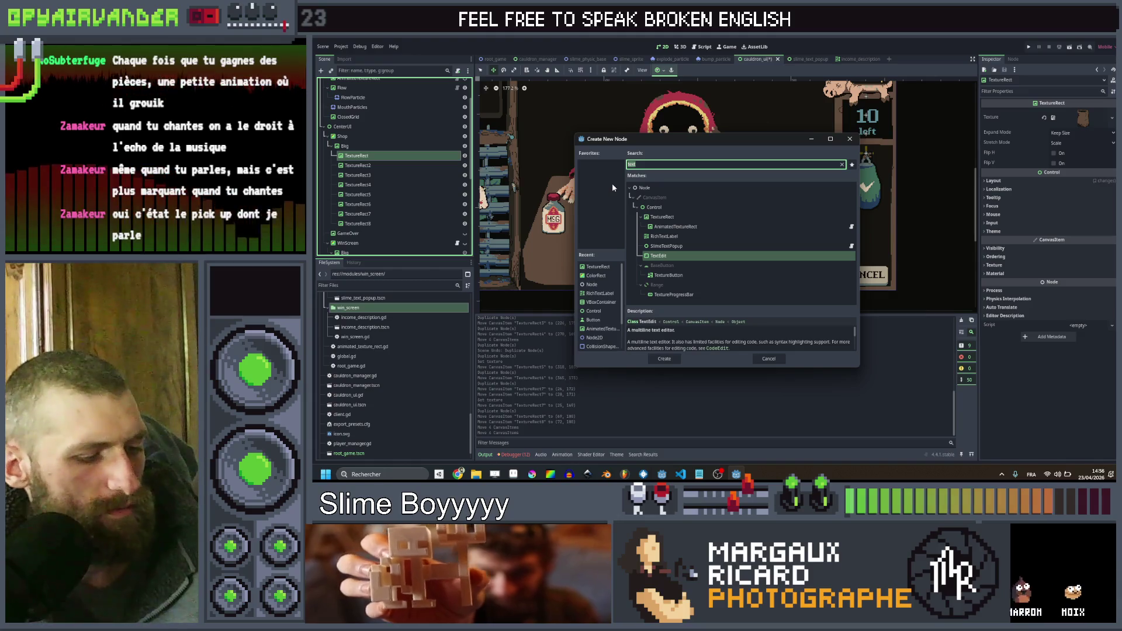
{"action": "type", "text": "text"}
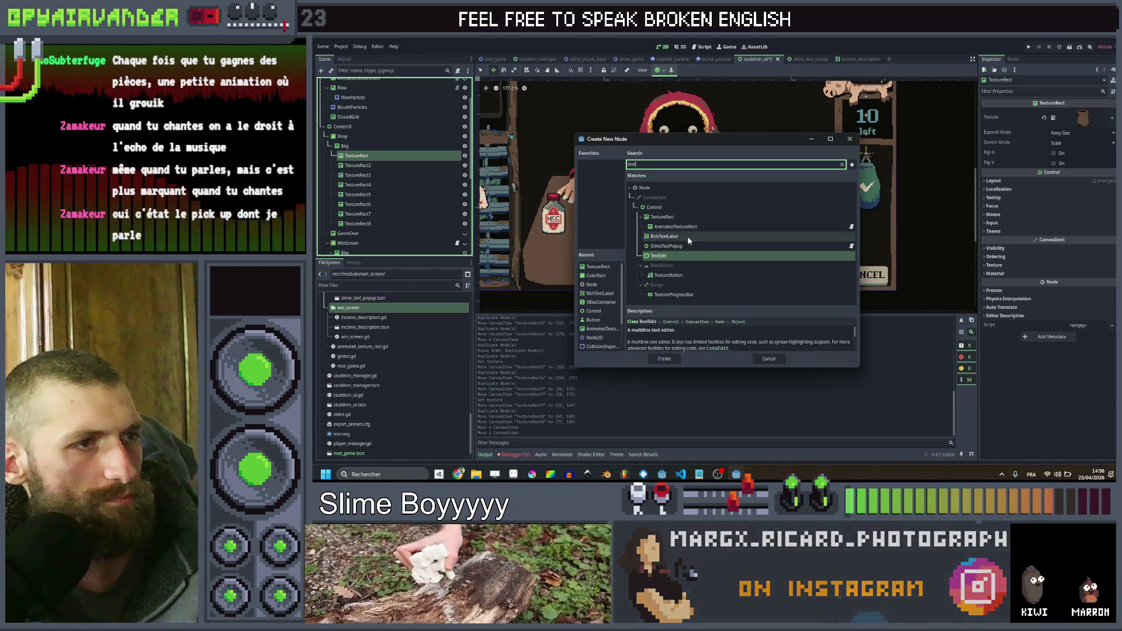
{"action": "double_click", "coordinate": [687, 237]}
{"action": "left_click", "coordinate": [1017, 134]}
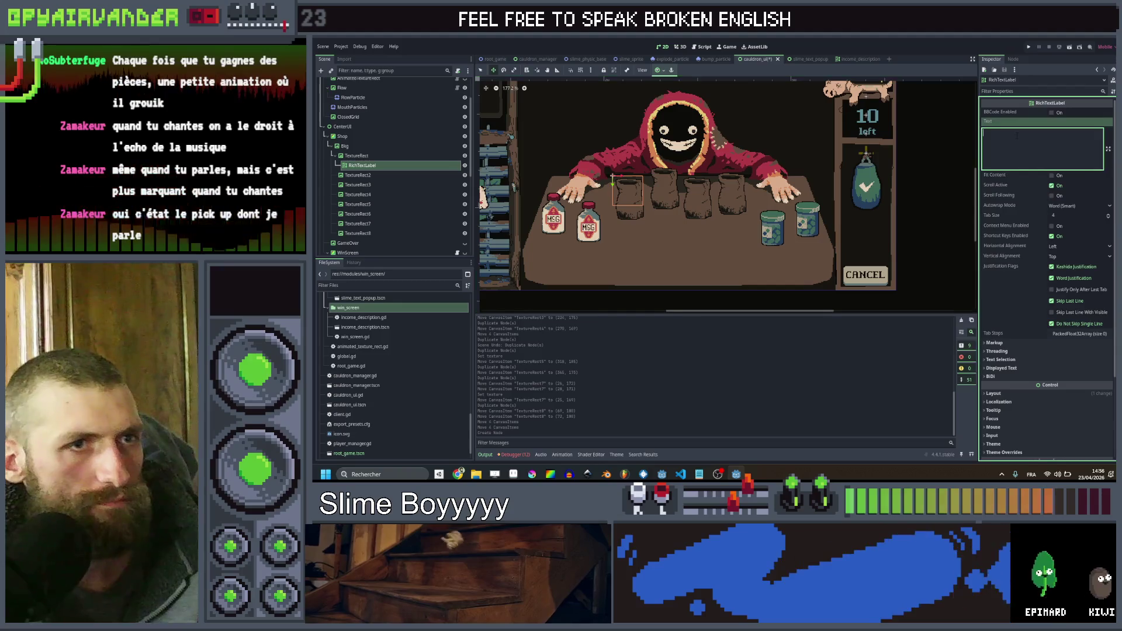
{"action": "type", "text": "5$"}
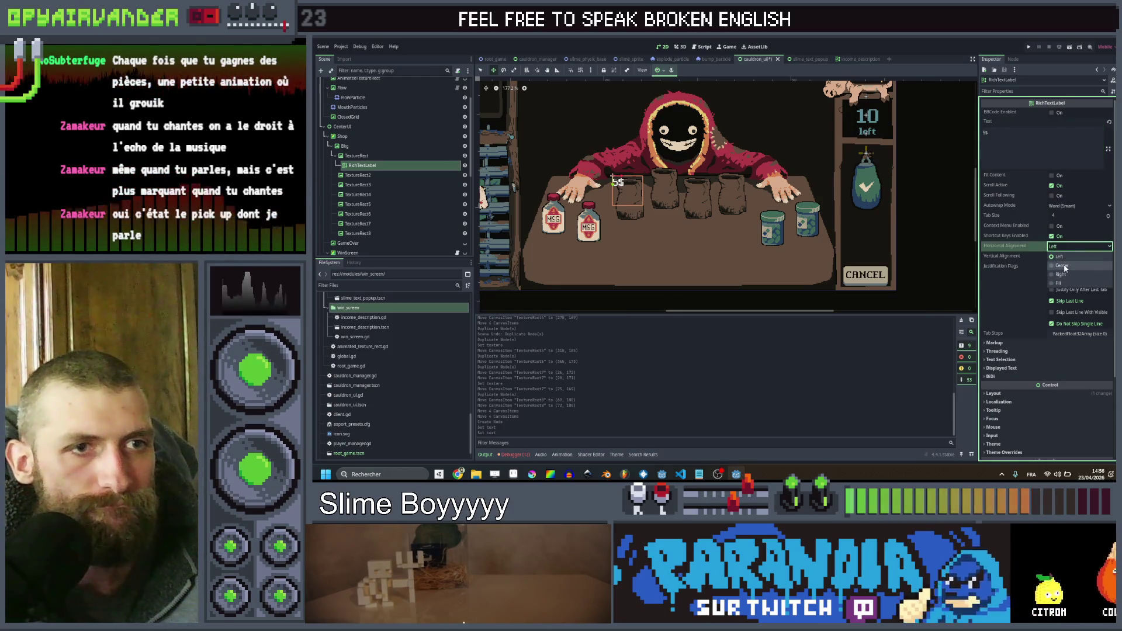
{"action": "scroll", "coordinate": [604, 198], "scroll_direction": "up", "scroll_amount": 5}
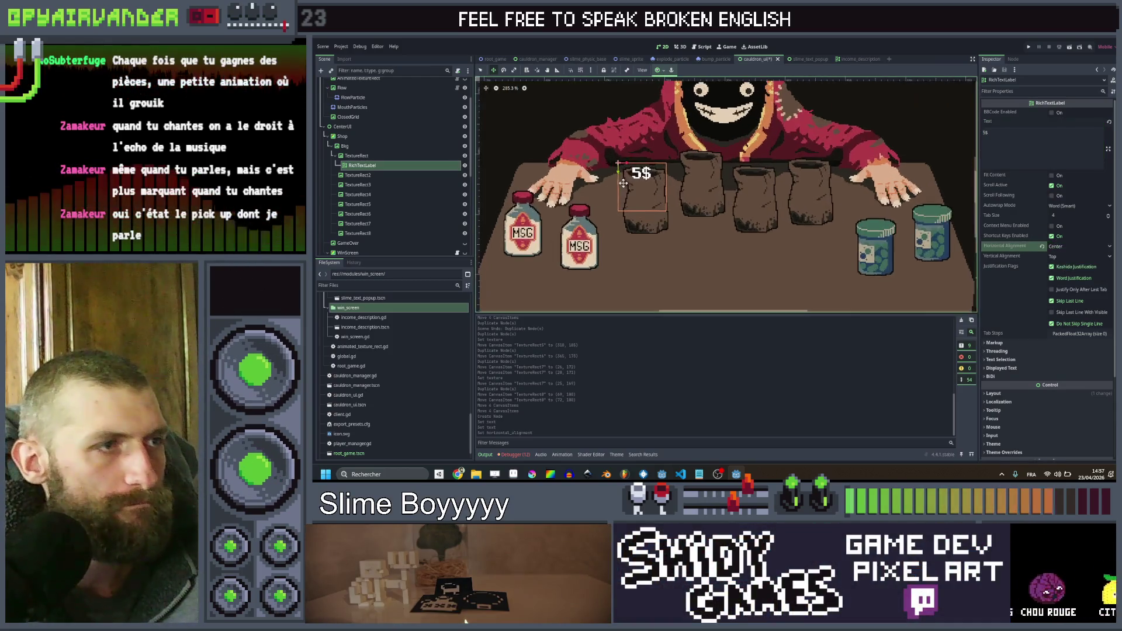
{"action": "left_click_drag", "start_coordinate": [617, 173], "coordinate": [618, 245]}
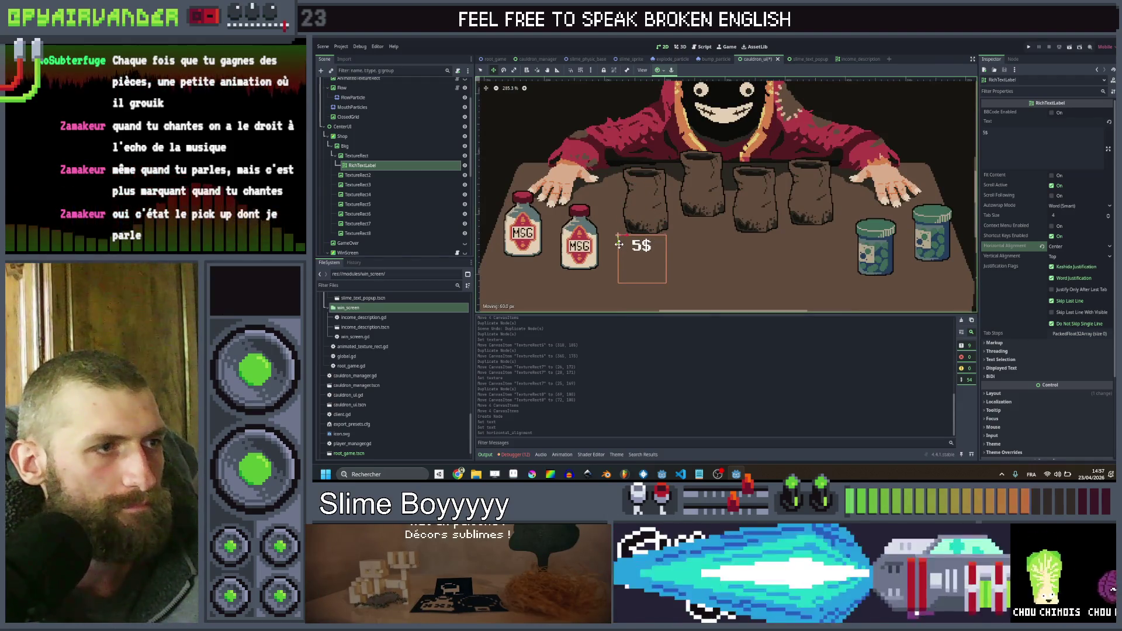
Step: Set the 5$ label's Layout Mode to Anchors with the Bottom Wide preset and resize it
{"action": "scroll", "coordinate": [653, 241], "scroll_direction": "up", "scroll_amount": 3}
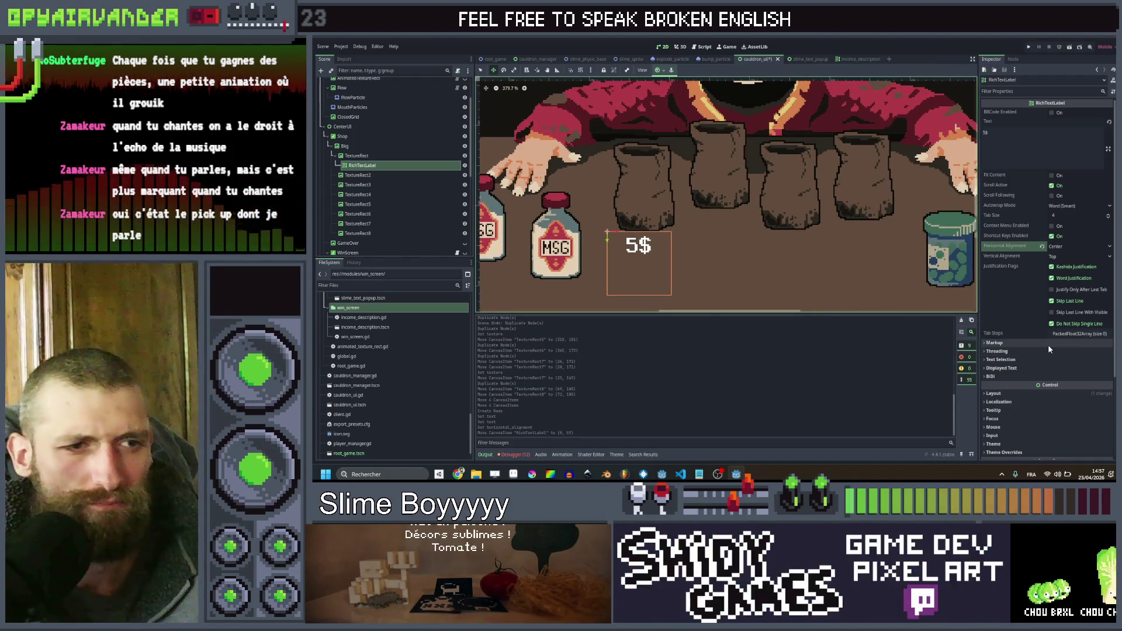
{"action": "left_click", "coordinate": [1032, 396]}
{"action": "scroll", "coordinate": [1046, 403], "scroll_direction": "down", "scroll_amount": 3}
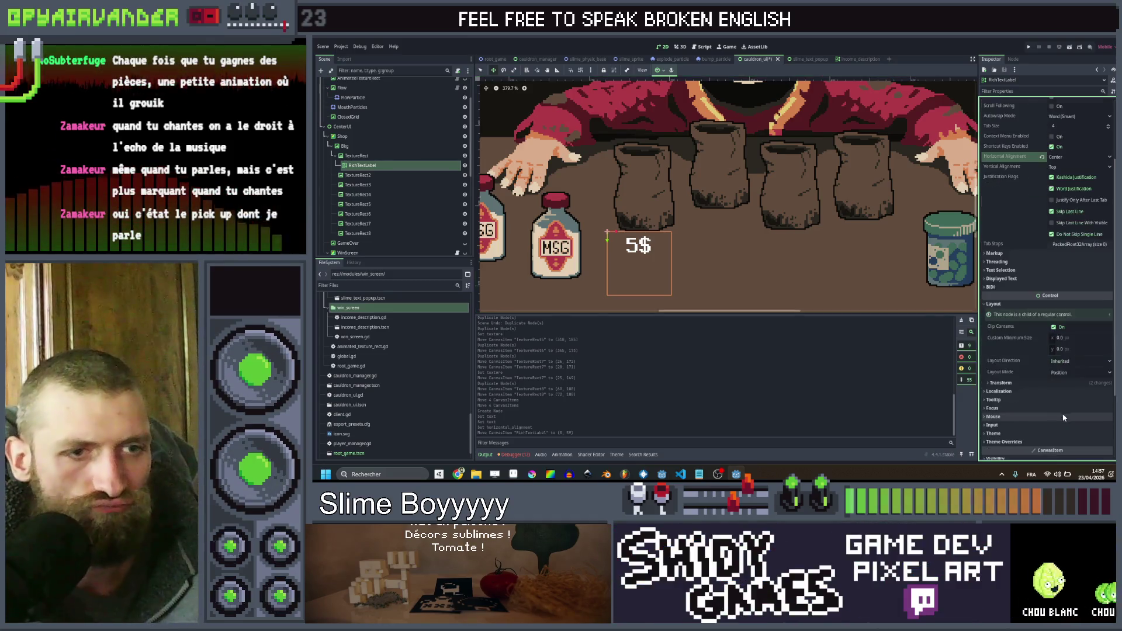
{"action": "left_click", "coordinate": [1074, 374]}
{"action": "left_click", "coordinate": [1072, 392]}
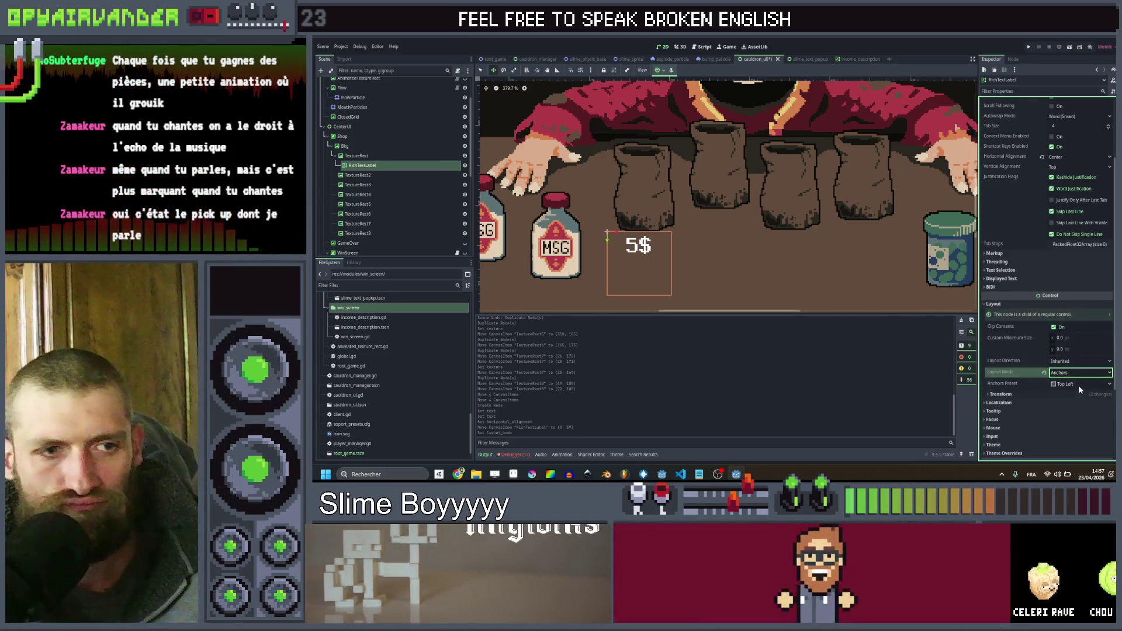
{"action": "left_click", "coordinate": [1078, 383]}
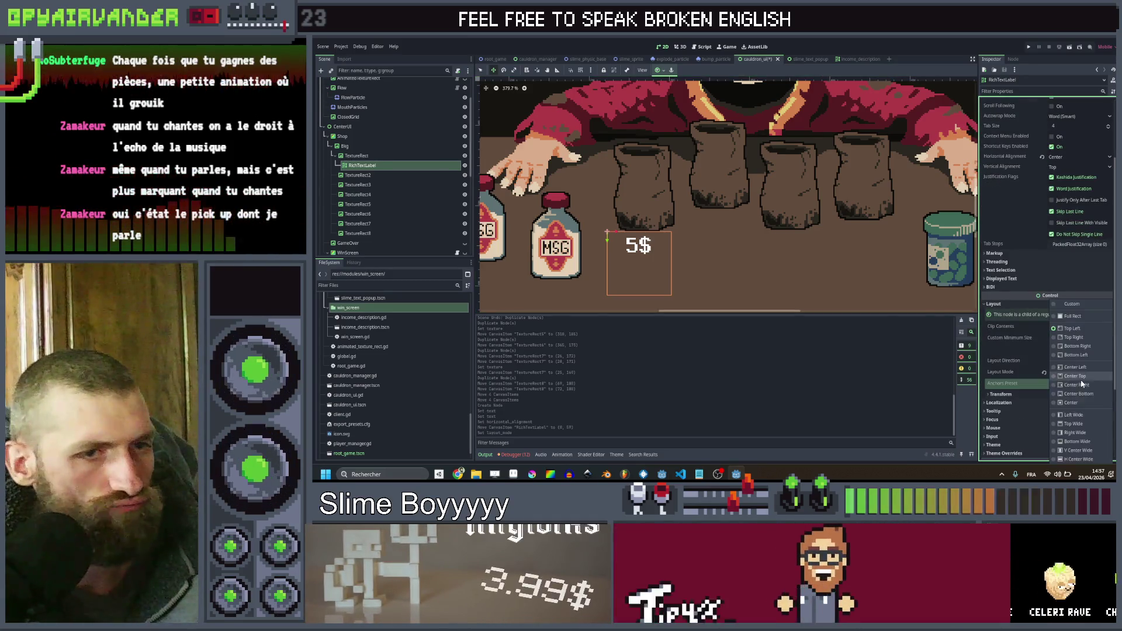
{"action": "left_click", "coordinate": [1077, 441]}
{"action": "scroll", "coordinate": [599, 220], "scroll_direction": "up", "scroll_amount": 4}
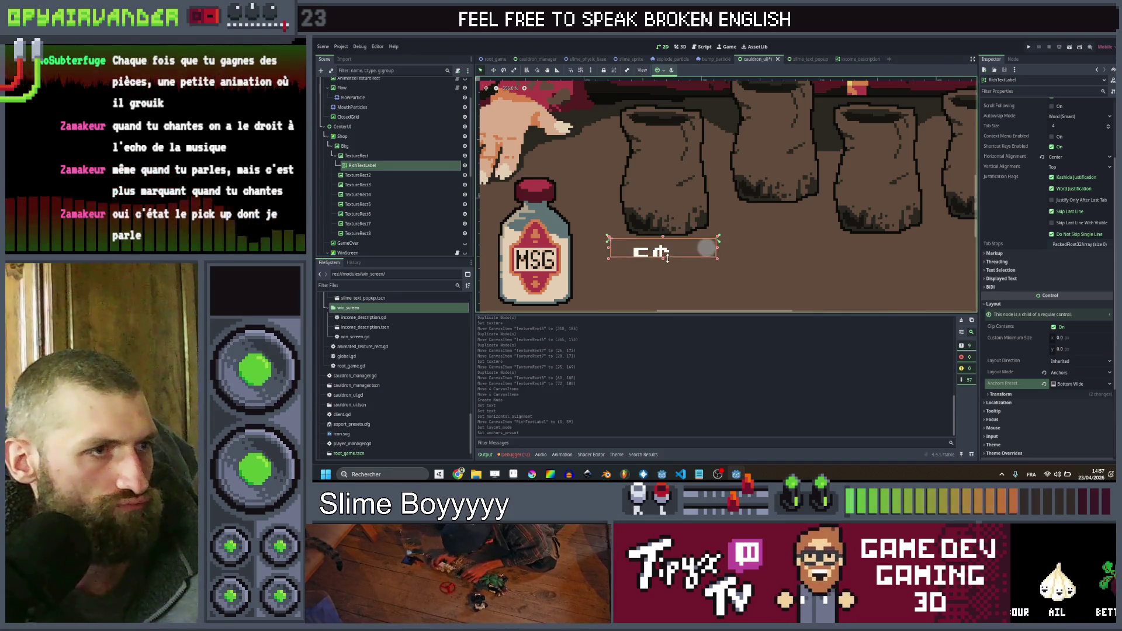
{"action": "left_click_drag", "start_coordinate": [667, 278], "coordinate": [667, 291]}
{"action": "scroll", "coordinate": [687, 241], "scroll_direction": "down", "scroll_amount": 5}
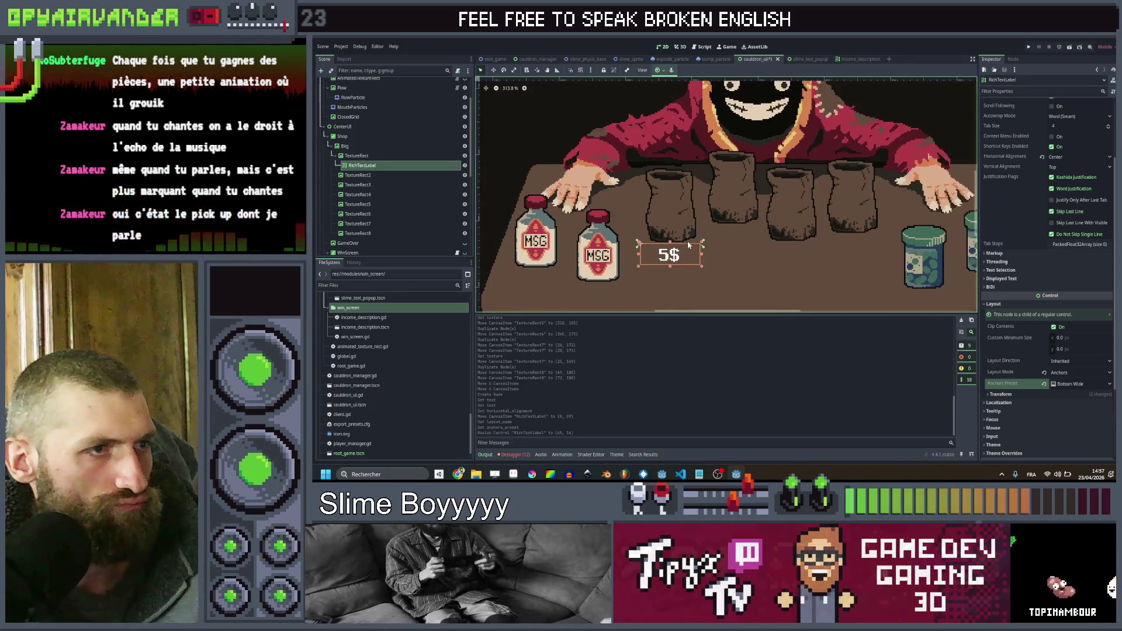
{"action": "left_click", "coordinate": [426, 196]}
{"action": "scroll", "coordinate": [723, 244], "scroll_direction": "down", "scroll_amount": 4}
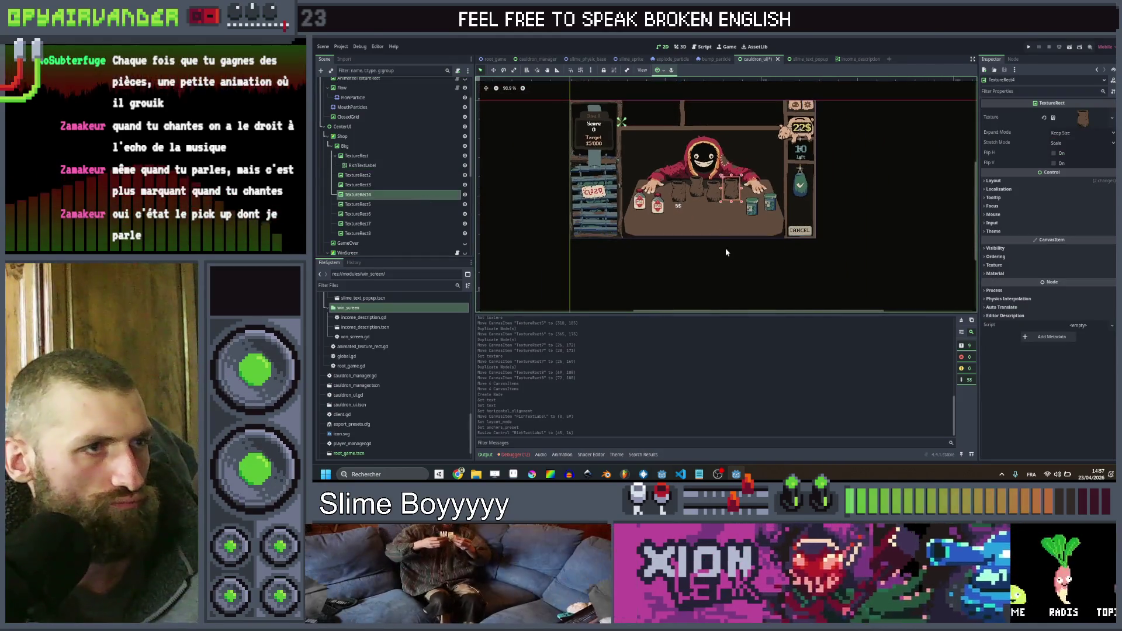
Step: Clear the selection and scroll around to inspect the priced sack on the counter
{"action": "left_click", "coordinate": [733, 264]}
{"action": "scroll", "coordinate": [733, 264], "scroll_direction": "up", "scroll_amount": 3}
{"action": "scroll", "coordinate": [726, 246], "scroll_direction": "up", "scroll_amount": 3}
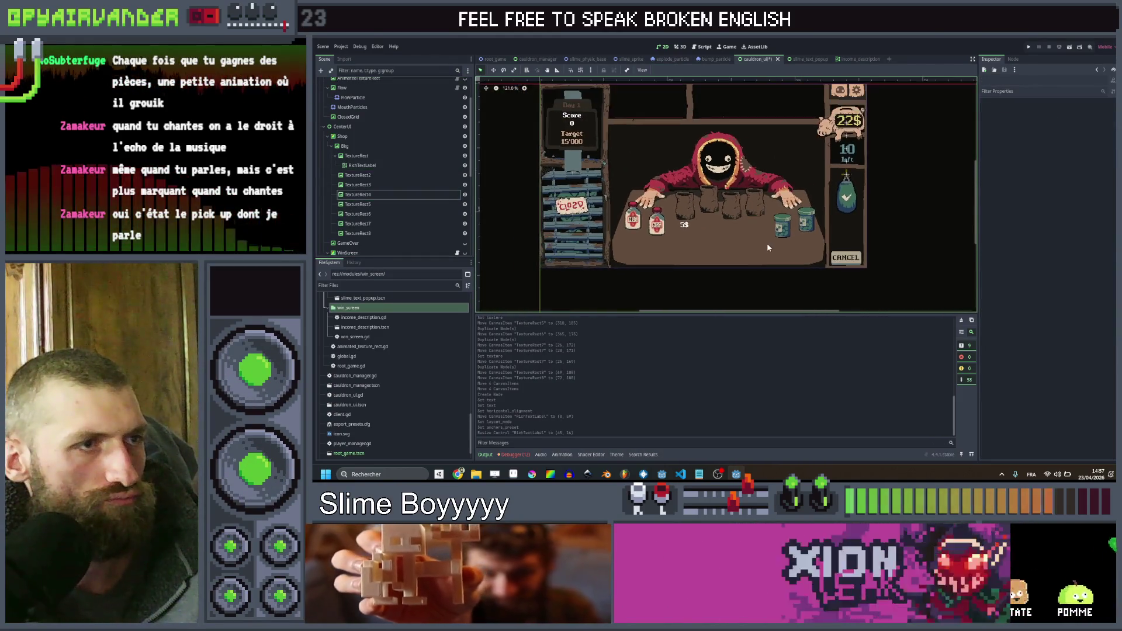
{"action": "scroll", "coordinate": [657, 250], "scroll_direction": "up", "scroll_amount": 1}
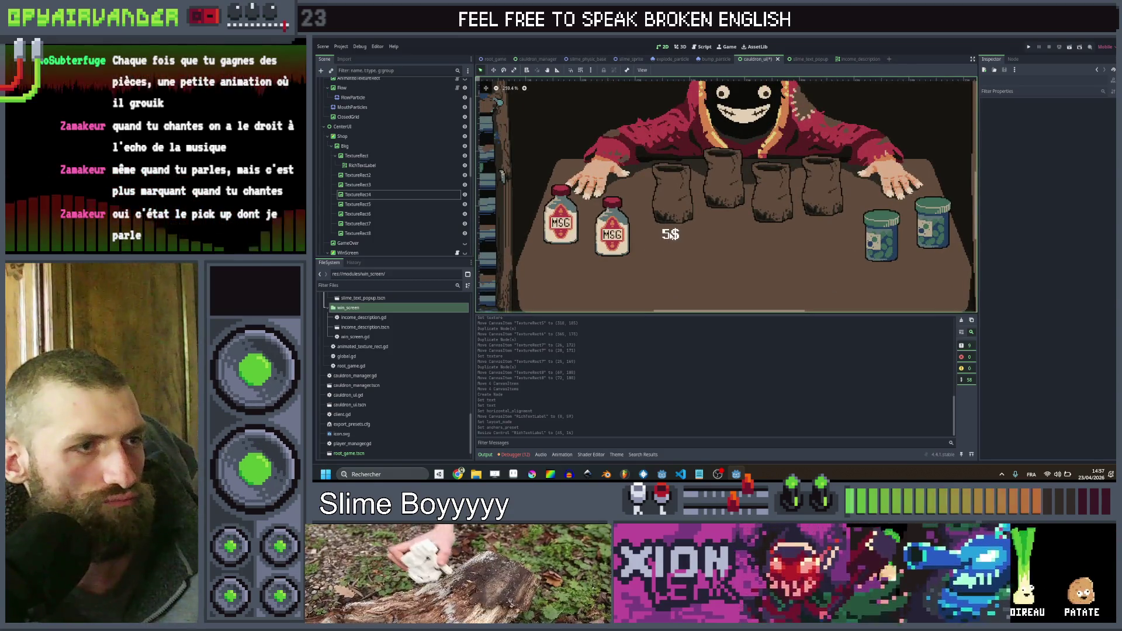
{"action": "scroll", "coordinate": [701, 263], "scroll_direction": "down", "scroll_amount": 5}
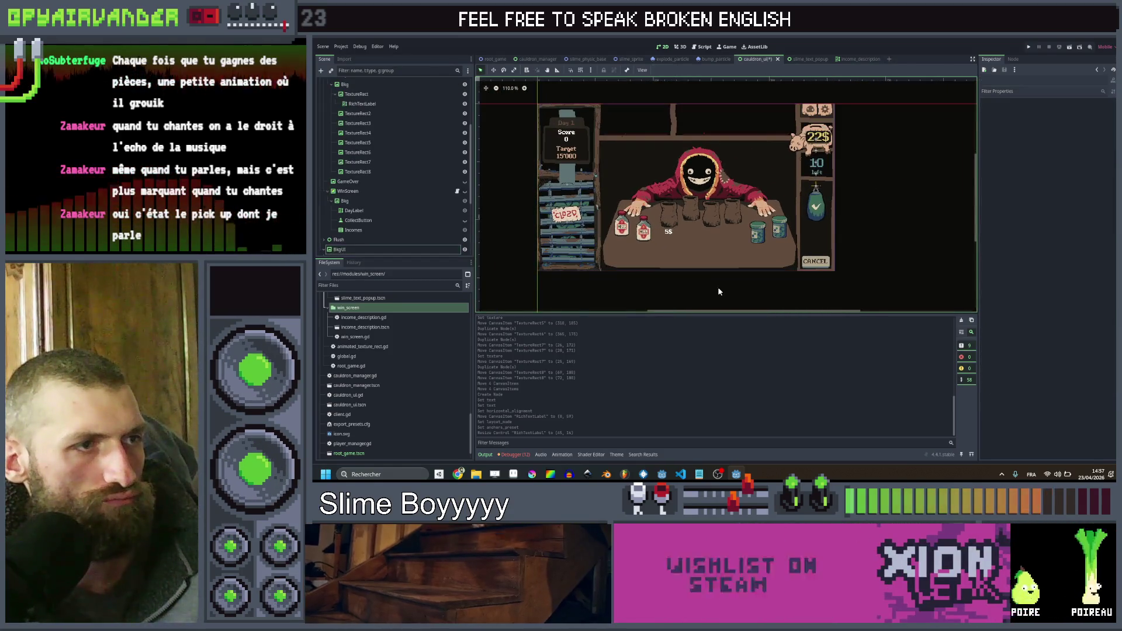
{"action": "scroll", "coordinate": [724, 267], "scroll_direction": "down", "scroll_amount": 2}
{"action": "scroll", "coordinate": [720, 252], "scroll_direction": "up", "scroll_amount": 2}
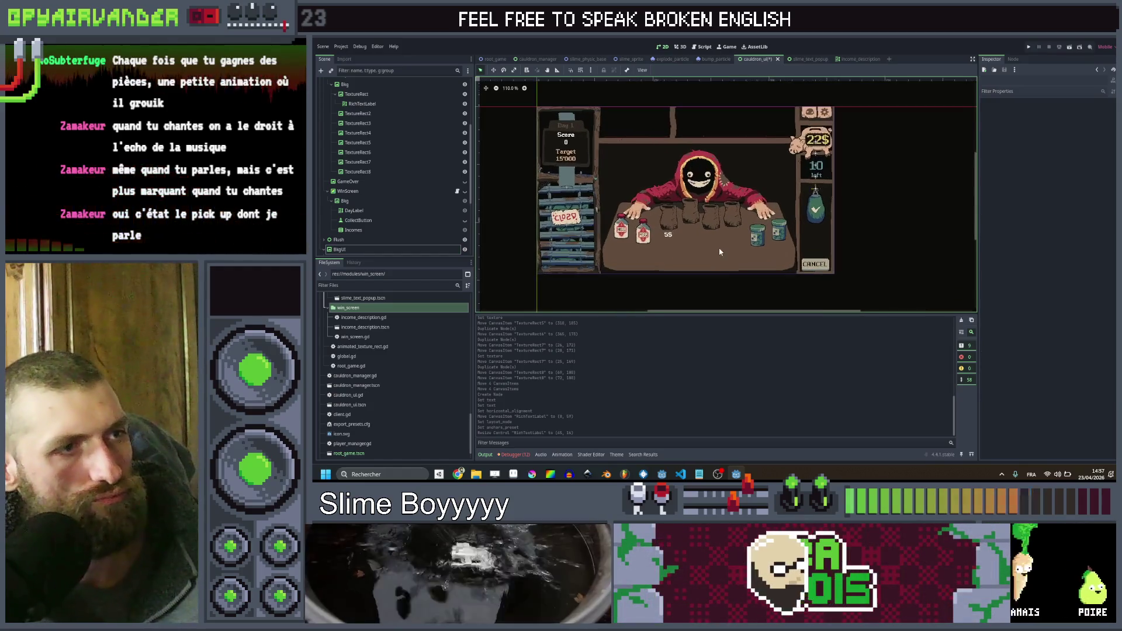
{"action": "scroll", "coordinate": [739, 225], "scroll_direction": "up", "scroll_amount": 2}
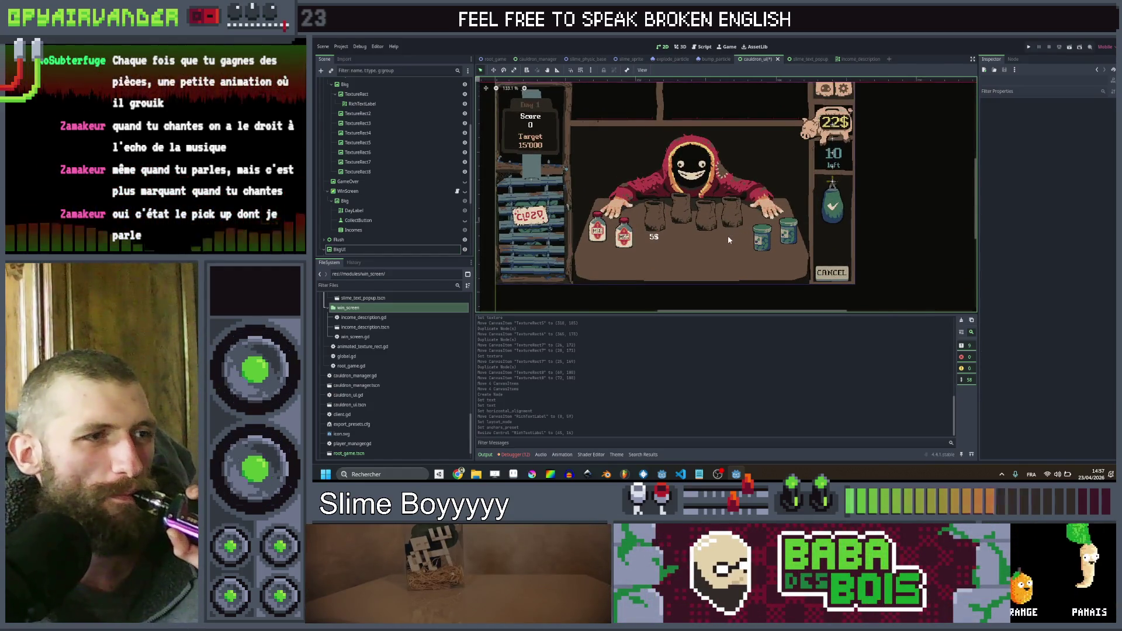
{"action": "scroll", "coordinate": [741, 228], "scroll_direction": "down", "scroll_amount": 4}
{"action": "scroll", "coordinate": [751, 220], "scroll_direction": "up", "scroll_amount": 4}
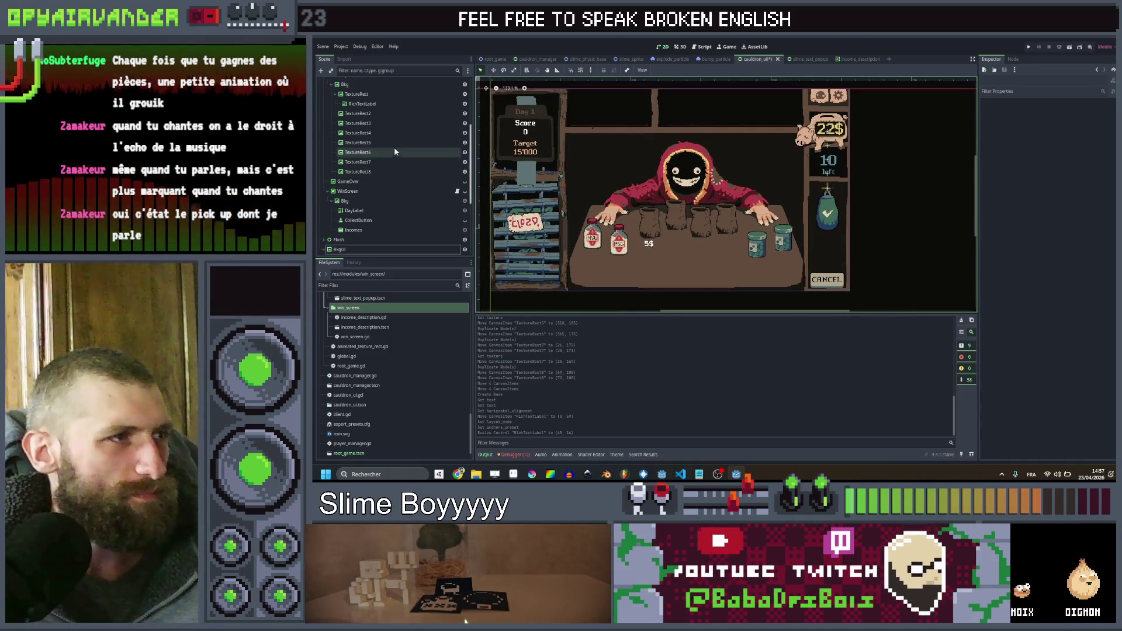
Step: Begin adding a child node to the first sack's TextureRect, then switch to Aseprite's File menu
{"action": "left_click", "coordinate": [363, 103]}
{"action": "scroll", "coordinate": [687, 236], "scroll_direction": "up", "scroll_amount": 3}
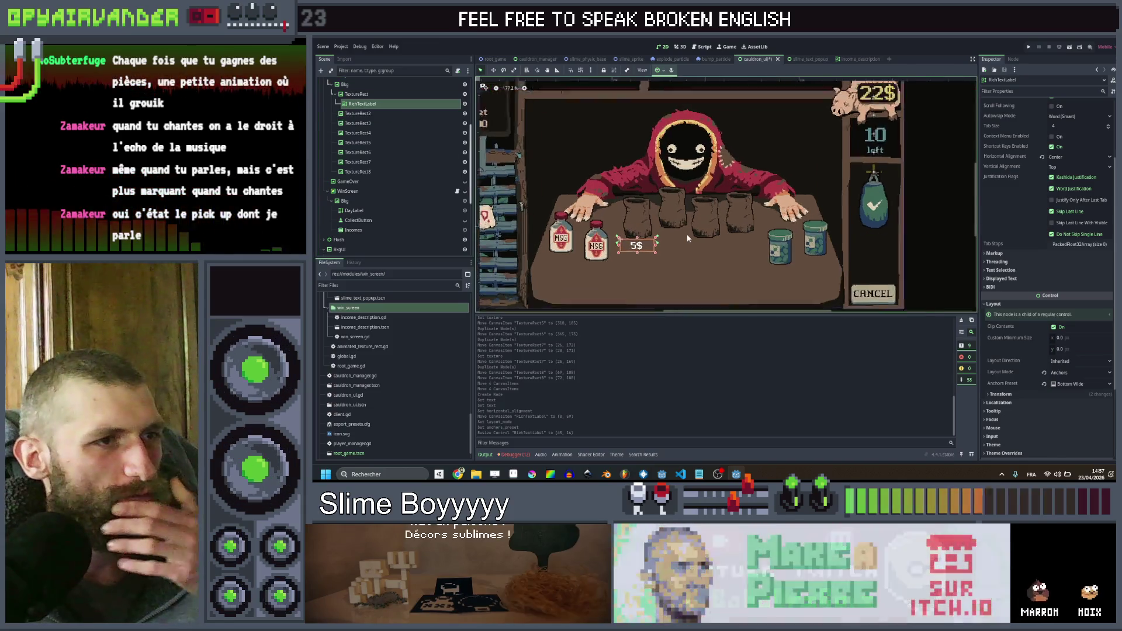
{"action": "scroll", "coordinate": [687, 236], "scroll_direction": "down", "scroll_amount": 1}
{"action": "left_click", "coordinate": [357, 94]}
{"action": "right_click", "coordinate": [388, 99]}
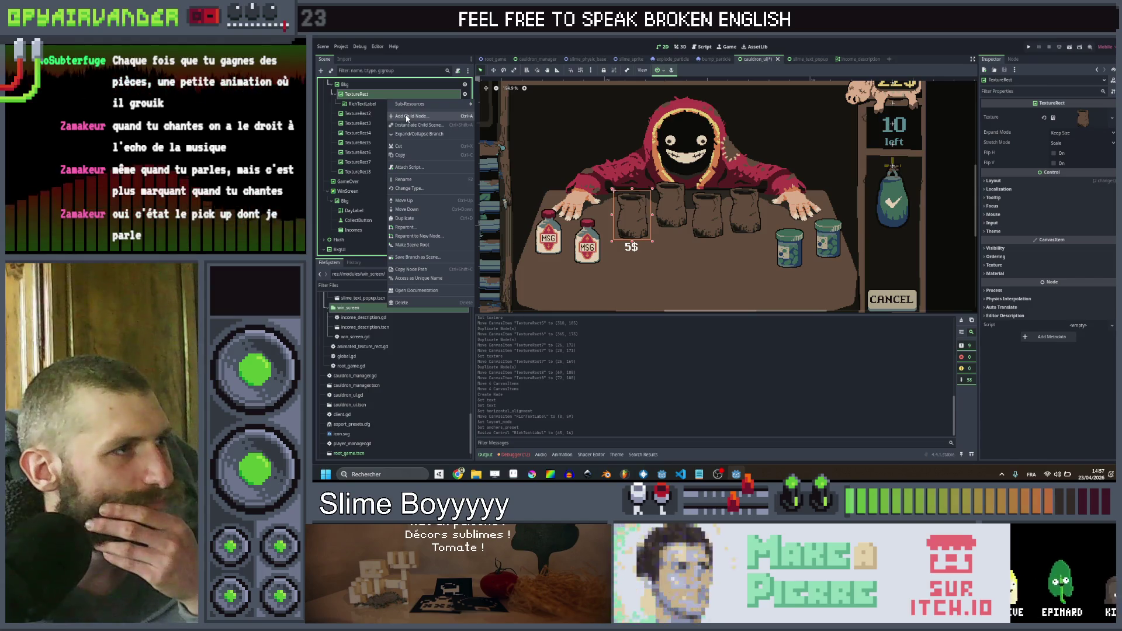
{"action": "left_click", "coordinate": [407, 116]}
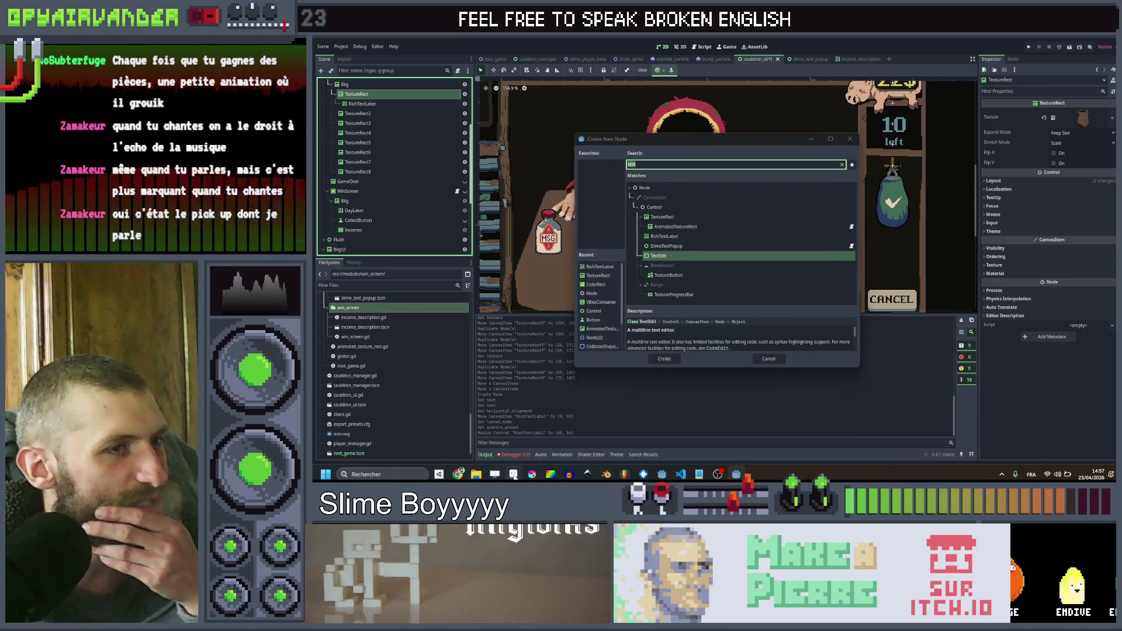
{"action": "key", "text": "alt+Tab"}
{"action": "left_click", "coordinate": [326, 44]}
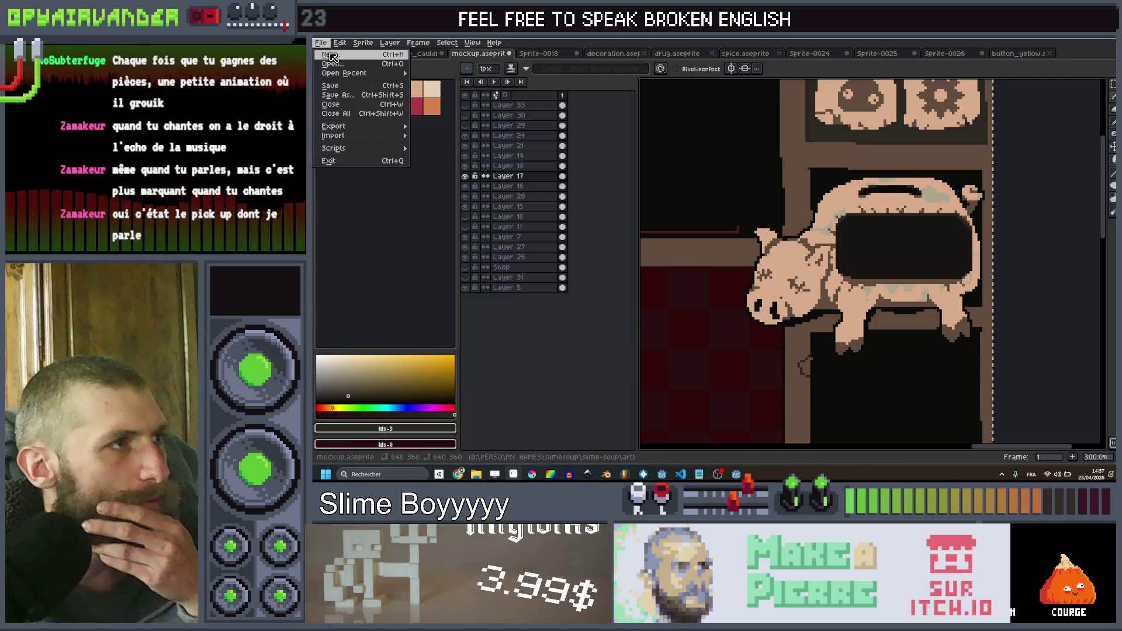
Step: Create a new 45×60 sprite, shrink the brush to 9px for the shadow, and open Export
{"action": "left_click", "coordinate": [339, 58]}
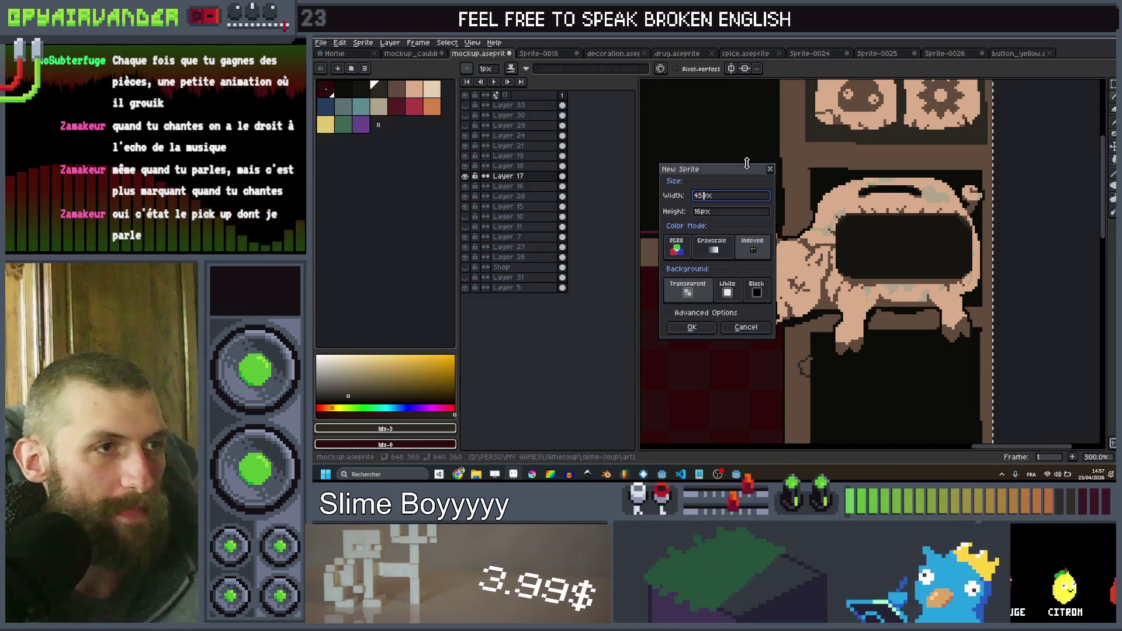
{"action": "key", "text": "Tab"}
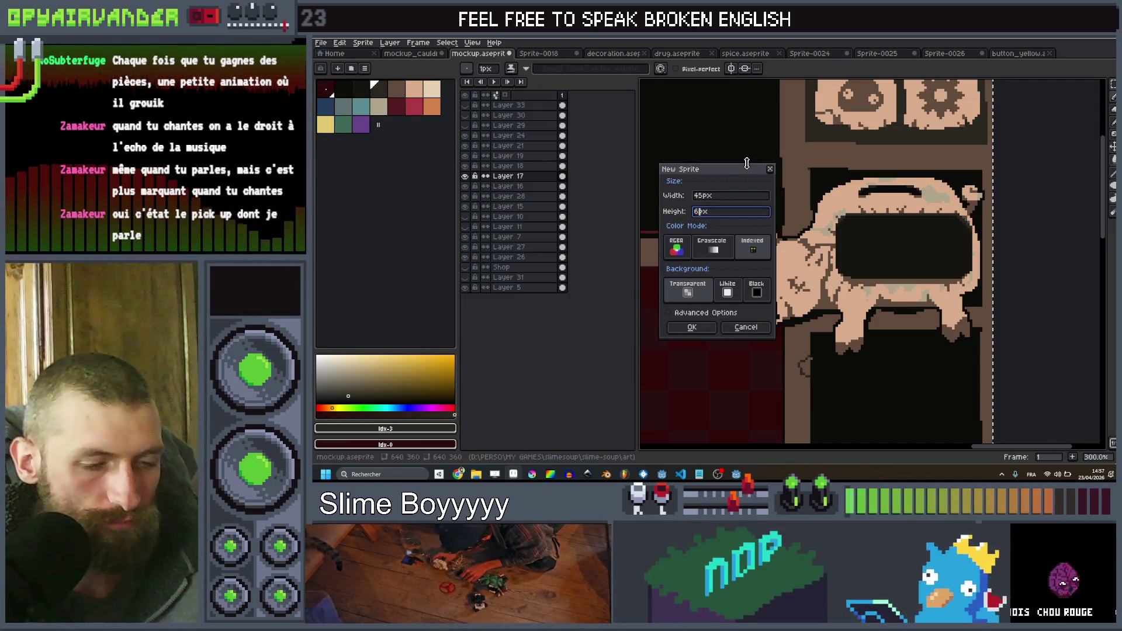
{"action": "key", "text": "Return"}
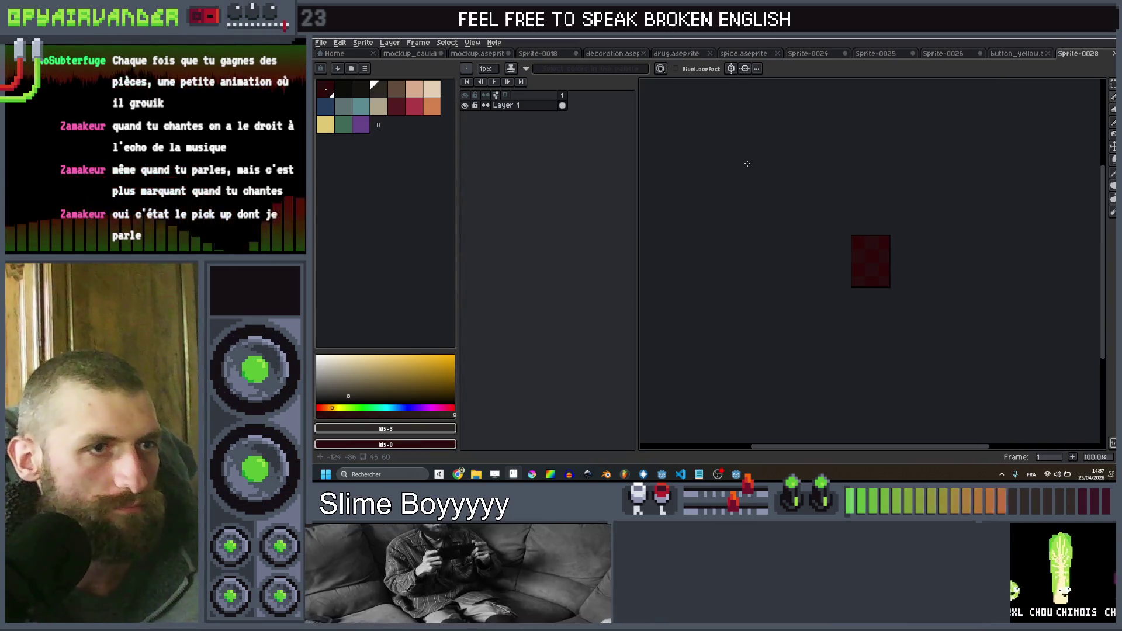
{"action": "scroll", "coordinate": [916, 268], "scroll_direction": "up", "scroll_amount": 5}
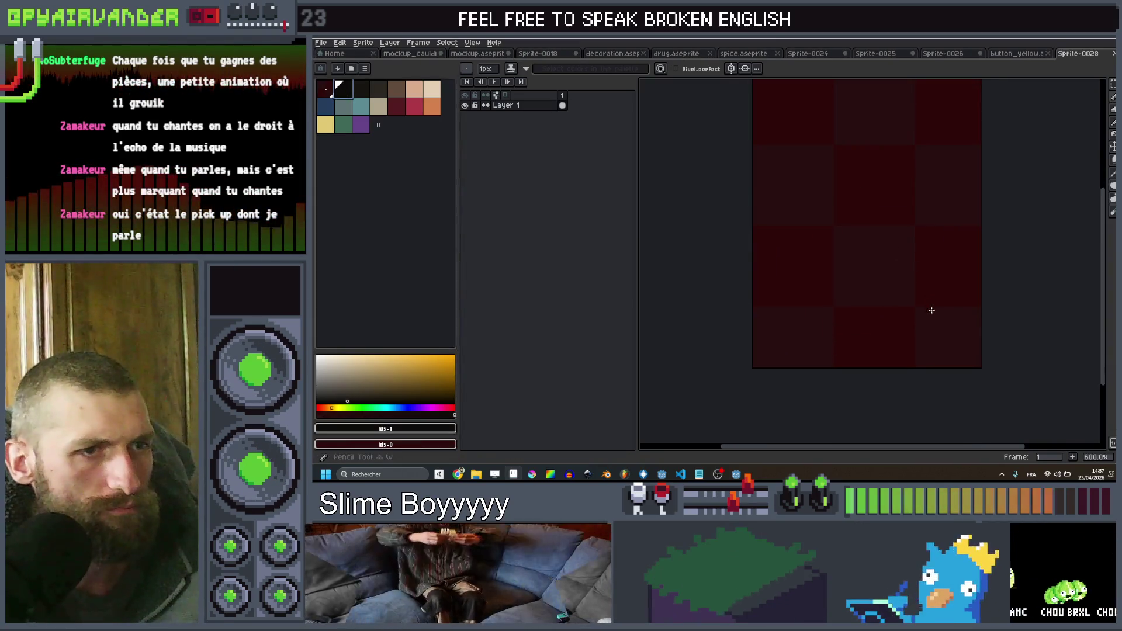
{"action": "key", "text": "minus"}
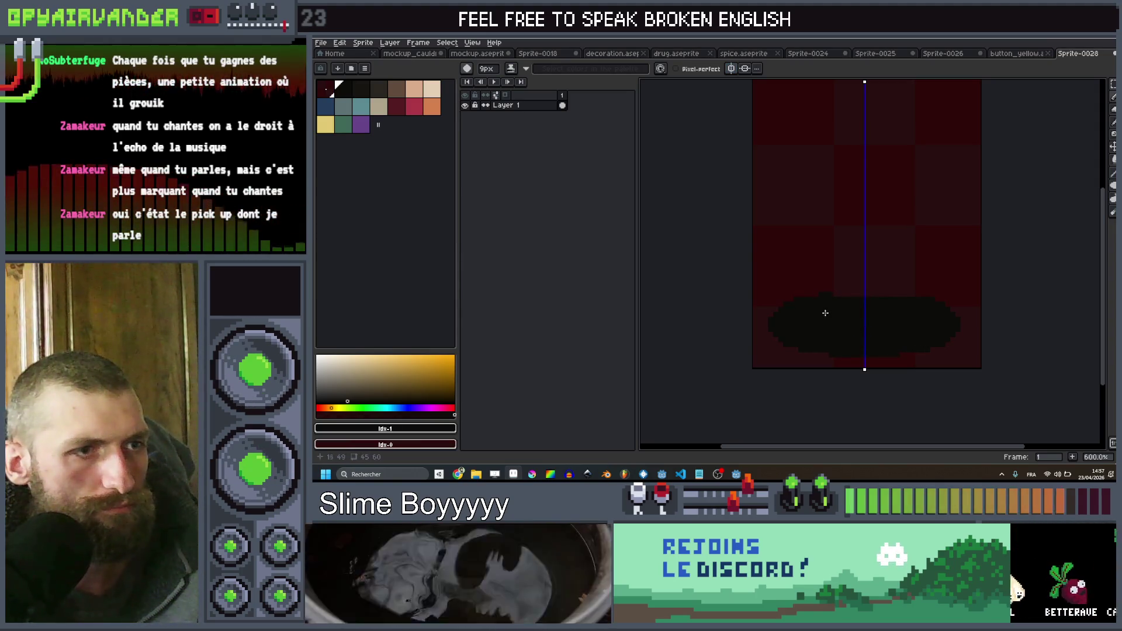
{"action": "scroll", "coordinate": [884, 300], "scroll_direction": "down", "scroll_amount": 8}
{"action": "scroll", "coordinate": [896, 263], "scroll_direction": "up", "scroll_amount": 7}
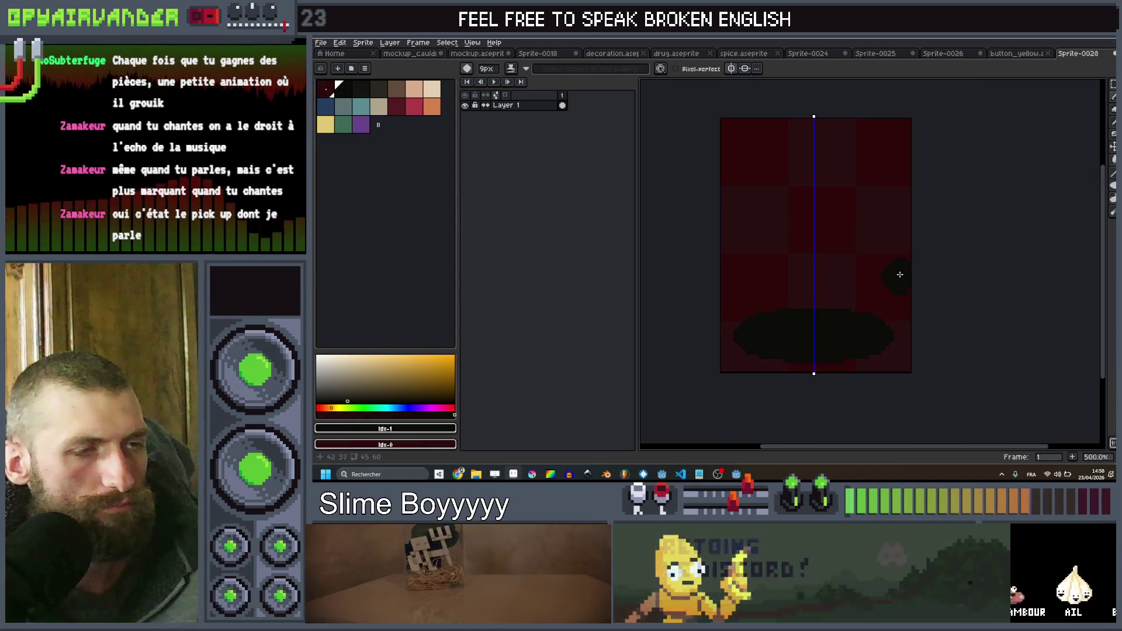
{"action": "left_click_drag", "start_coordinate": [931, 268], "coordinate": [912, 286]}
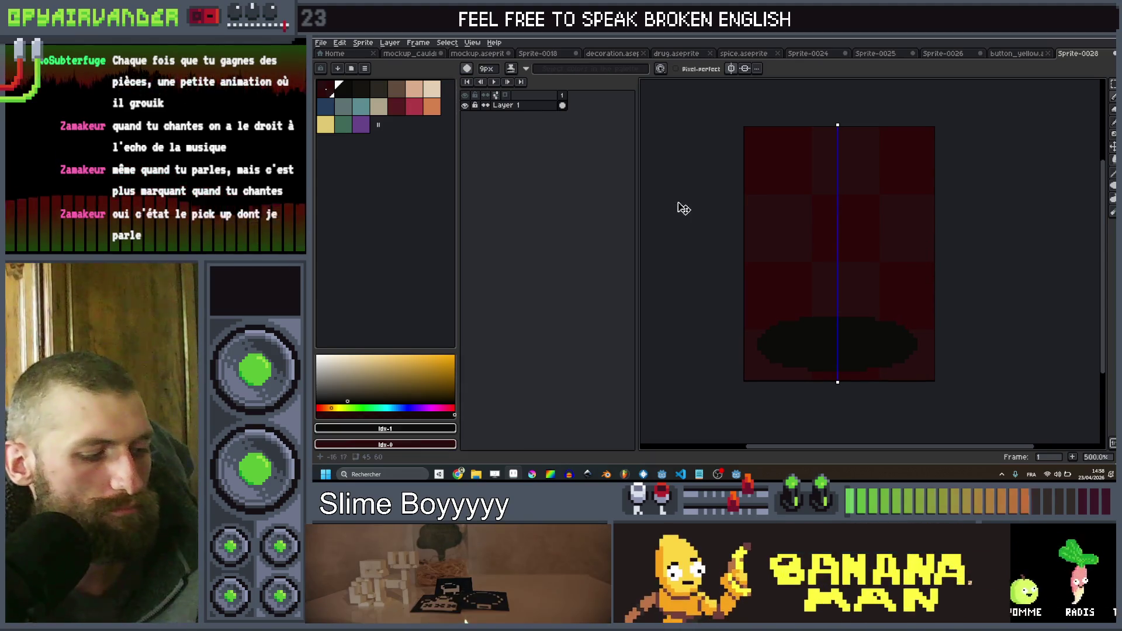
{"action": "key", "text": "ctrl+shift+e"}
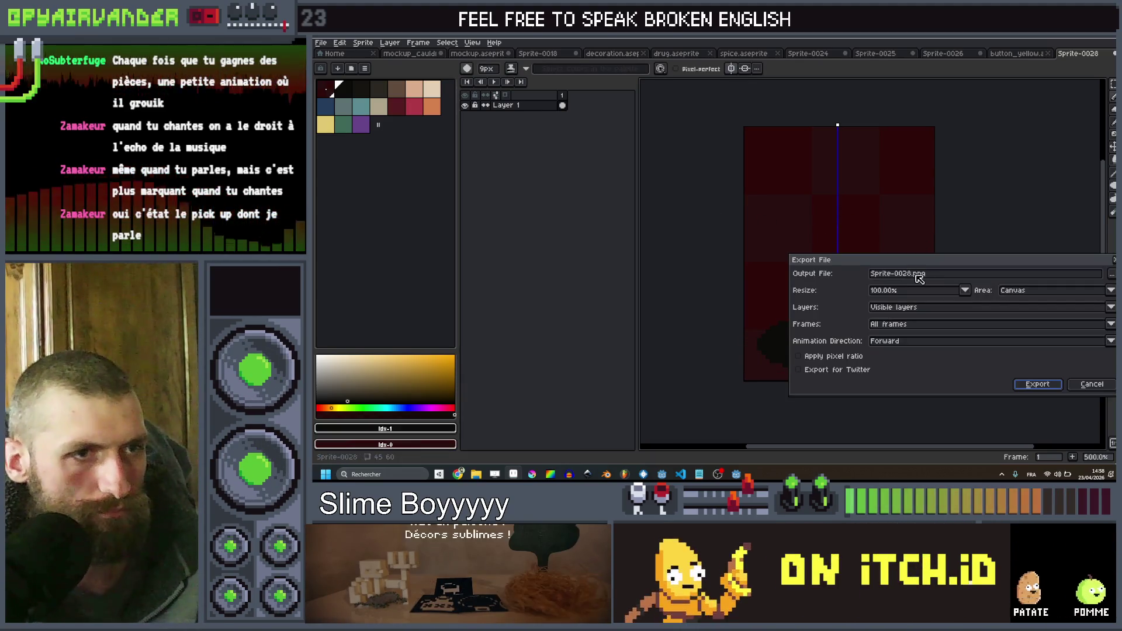
Step: Export the shadow sprite as shop_shadow.png into the art folder, then return to Godot
{"action": "left_click_drag", "start_coordinate": [909, 273], "coordinate": [697, 280]}
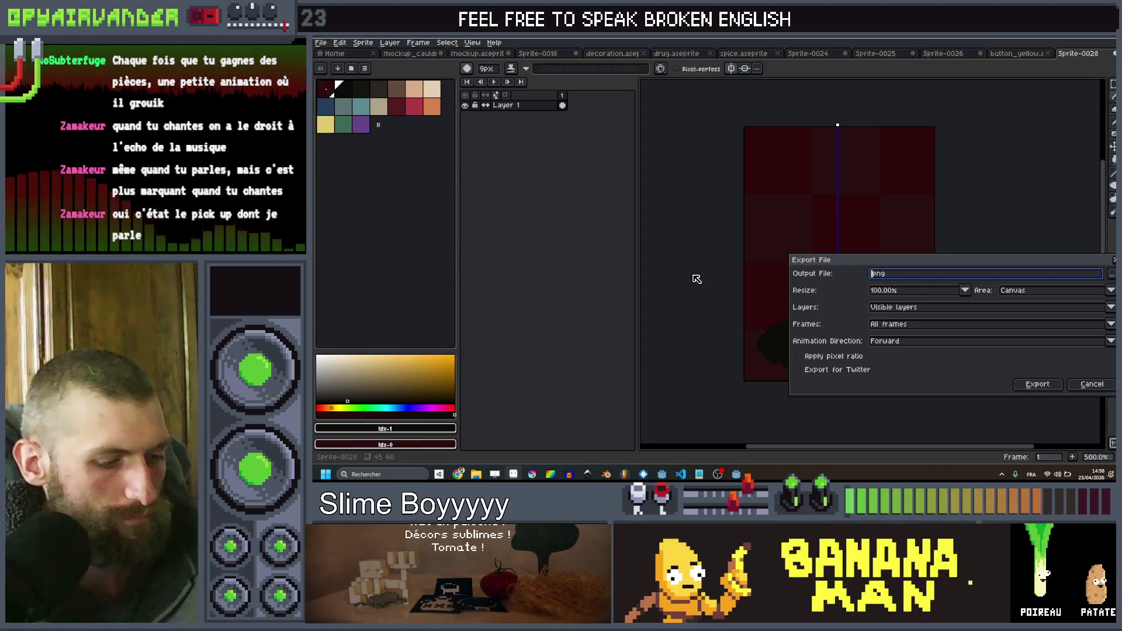
{"action": "type", "text": "objec"}
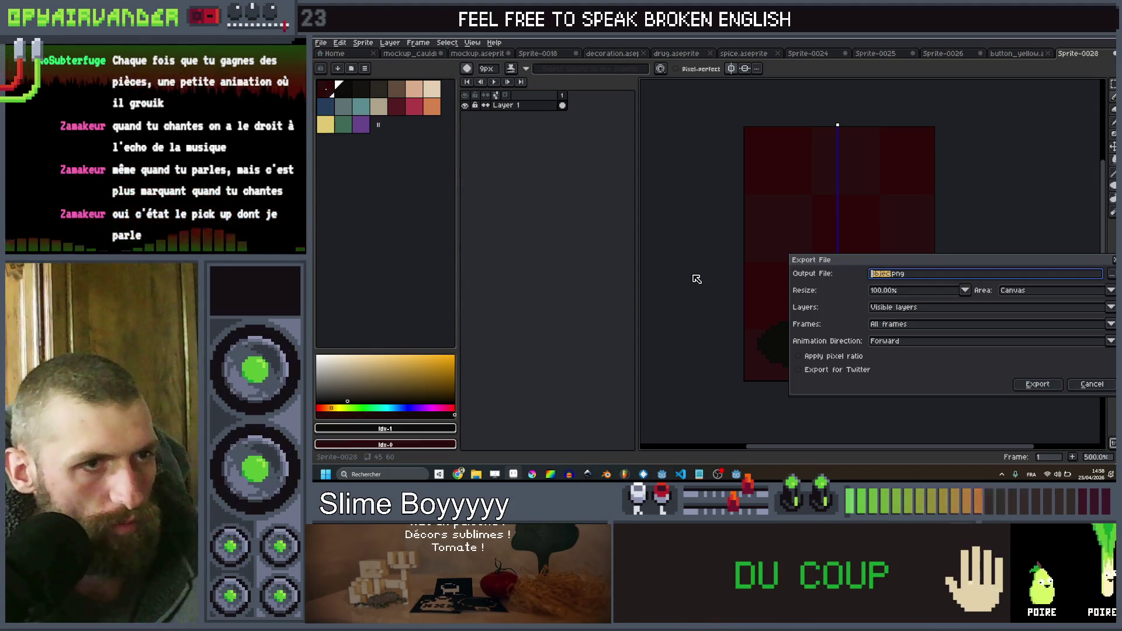
{"action": "type", "text": "shop_shadow"}
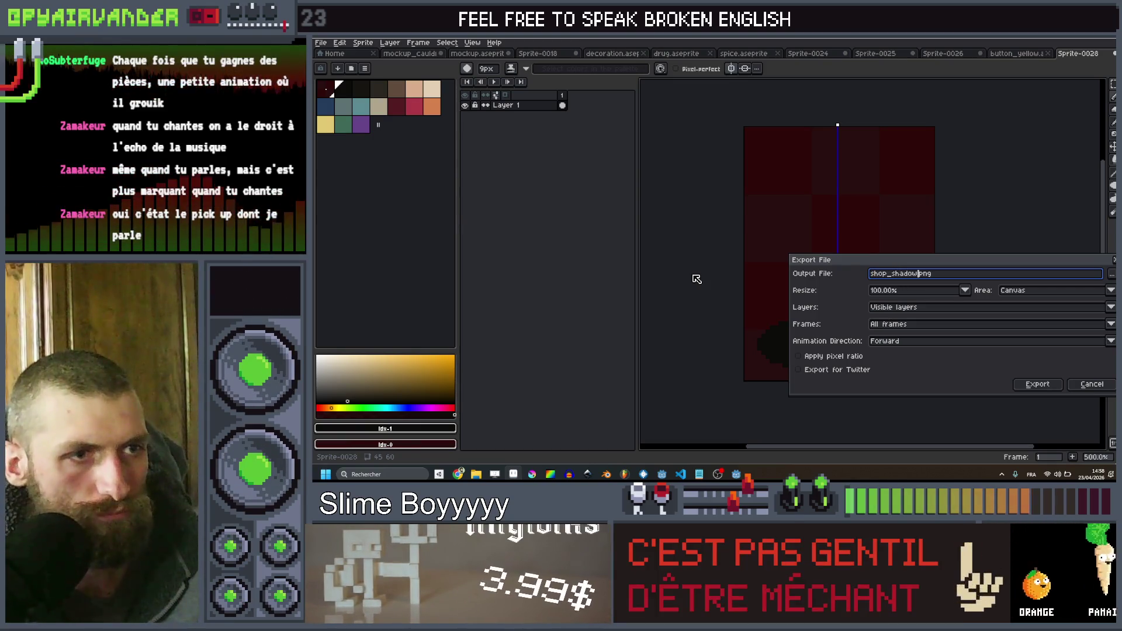
{"action": "left_click", "coordinate": [1112, 274]}
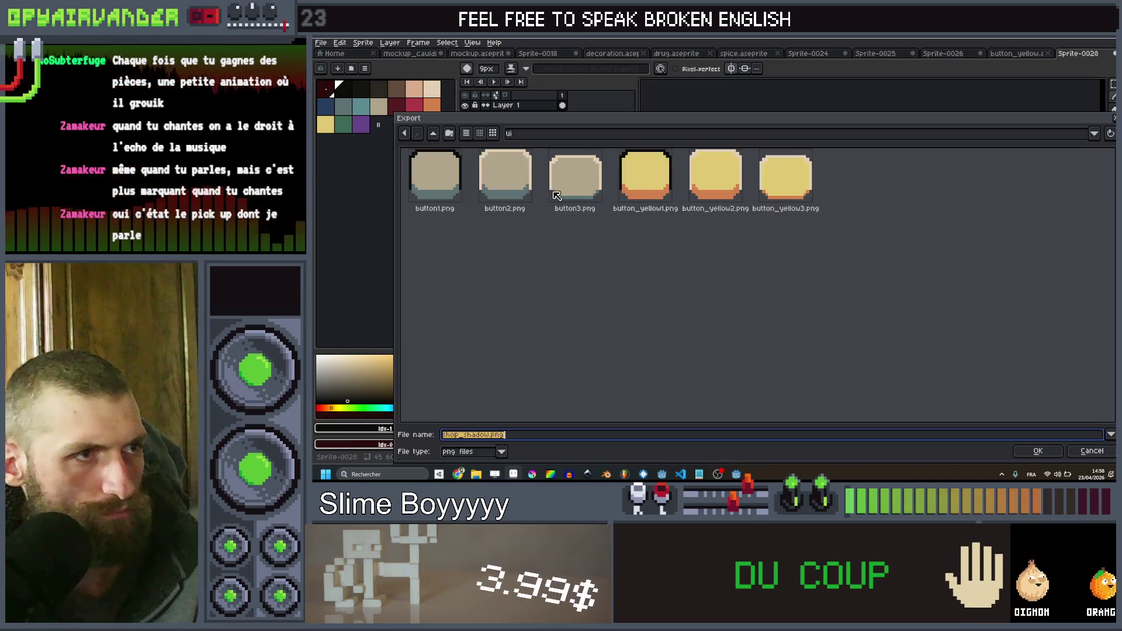
{"action": "left_click", "coordinate": [433, 133]}
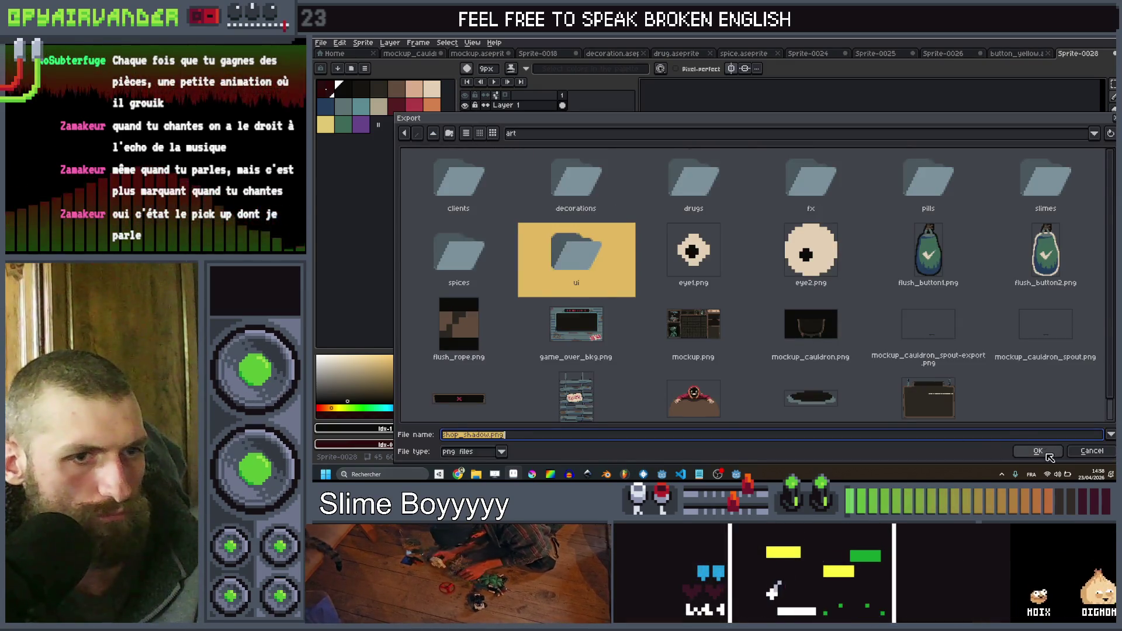
{"action": "left_click", "coordinate": [1038, 451]}
{"action": "left_click", "coordinate": [1044, 386]}
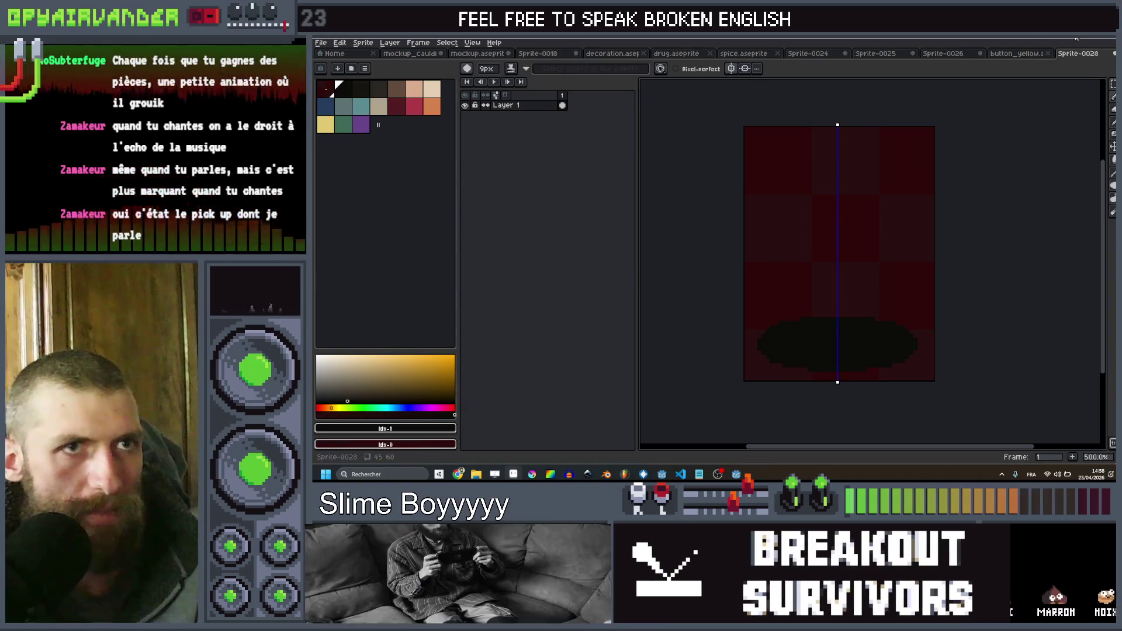
{"action": "key", "text": "alt+Tab"}
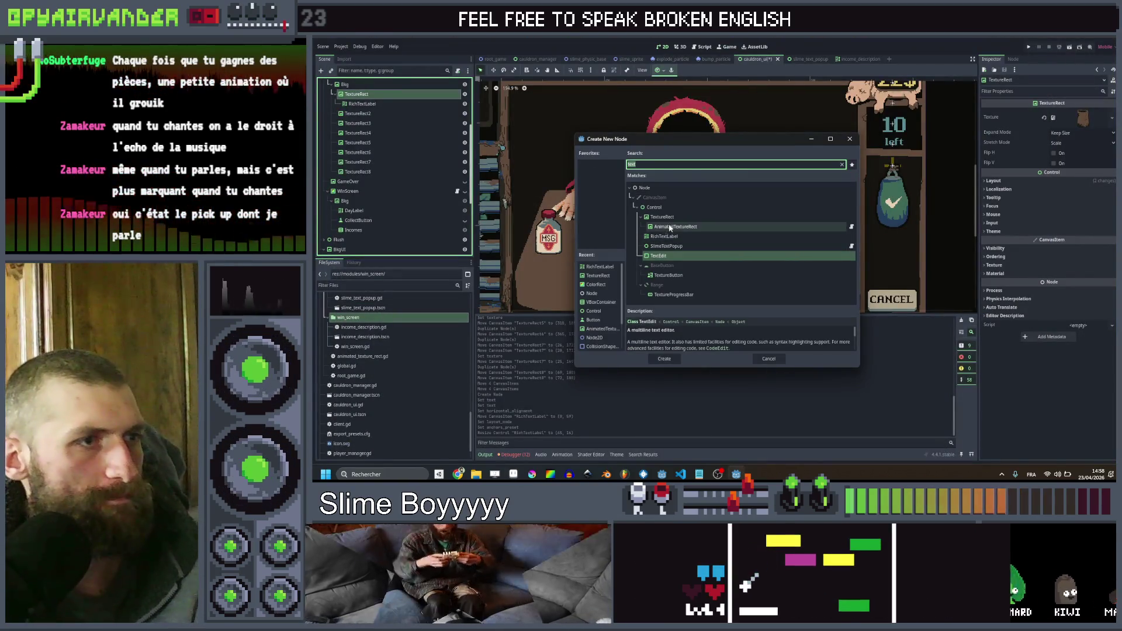
Step: Create TextureRect9 at the top of Bkg's children and assign it the shop_shadow texture
{"action": "double_click", "coordinate": [754, 217]}
{"action": "left_click_drag", "start_coordinate": [360, 114], "coordinate": [368, 100]}
{"action": "left_click", "coordinate": [1086, 112]}
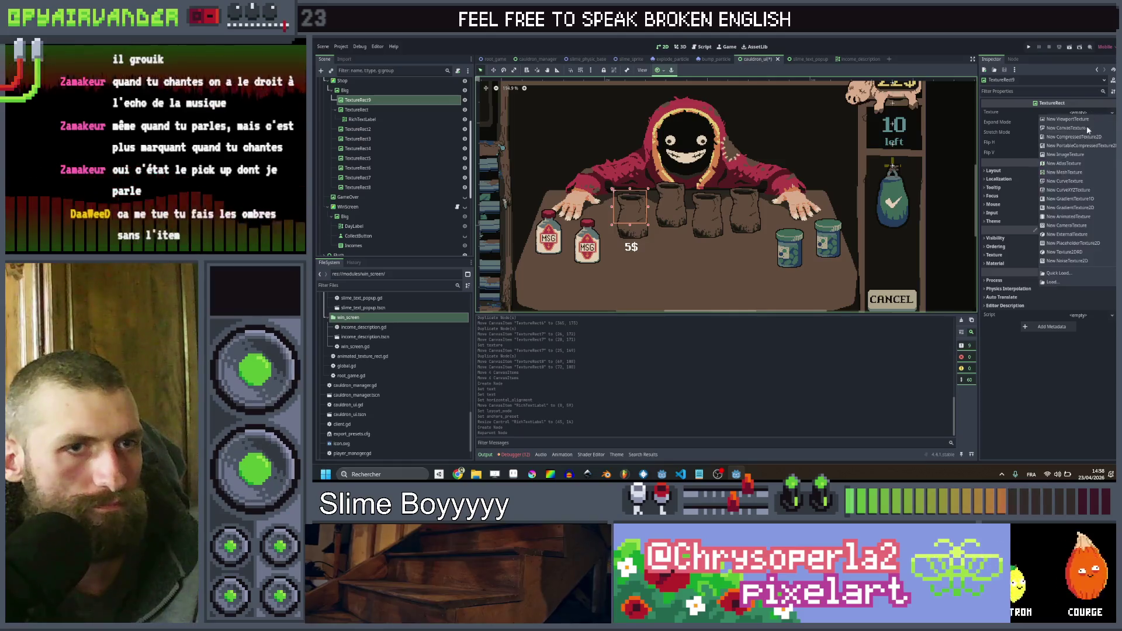
{"action": "left_click", "coordinate": [1068, 275]}
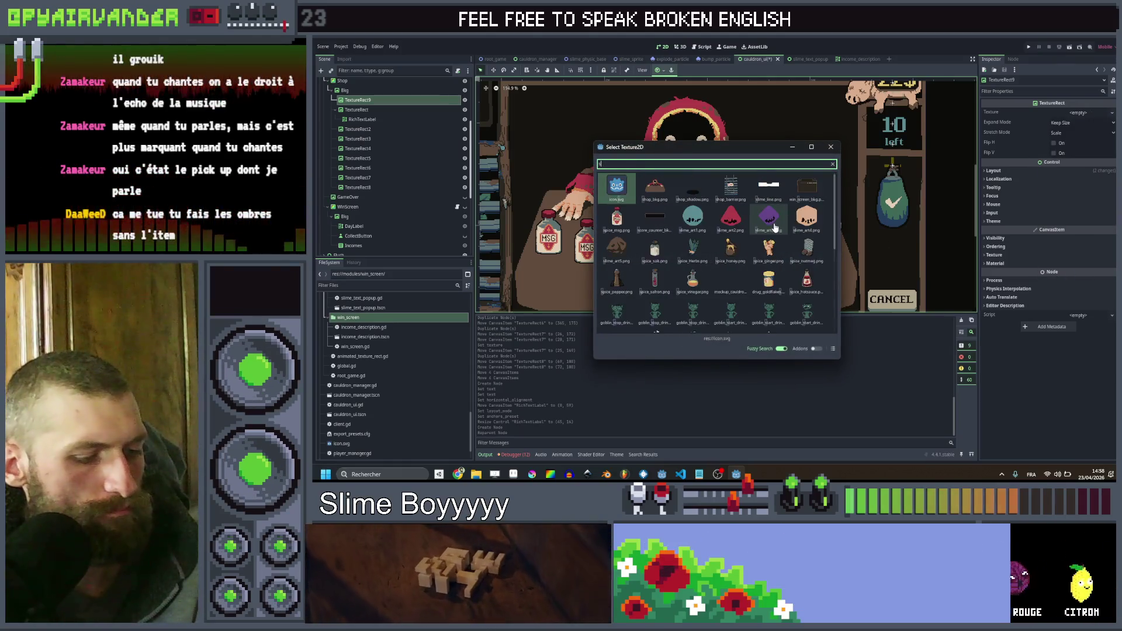
{"action": "type", "text": "shop"}
{"action": "double_click", "coordinate": [654, 199]}
Step: Try nudging the shadow under the first sack, then undo that move
{"action": "scroll", "coordinate": [612, 232], "scroll_direction": "up", "scroll_amount": 6}
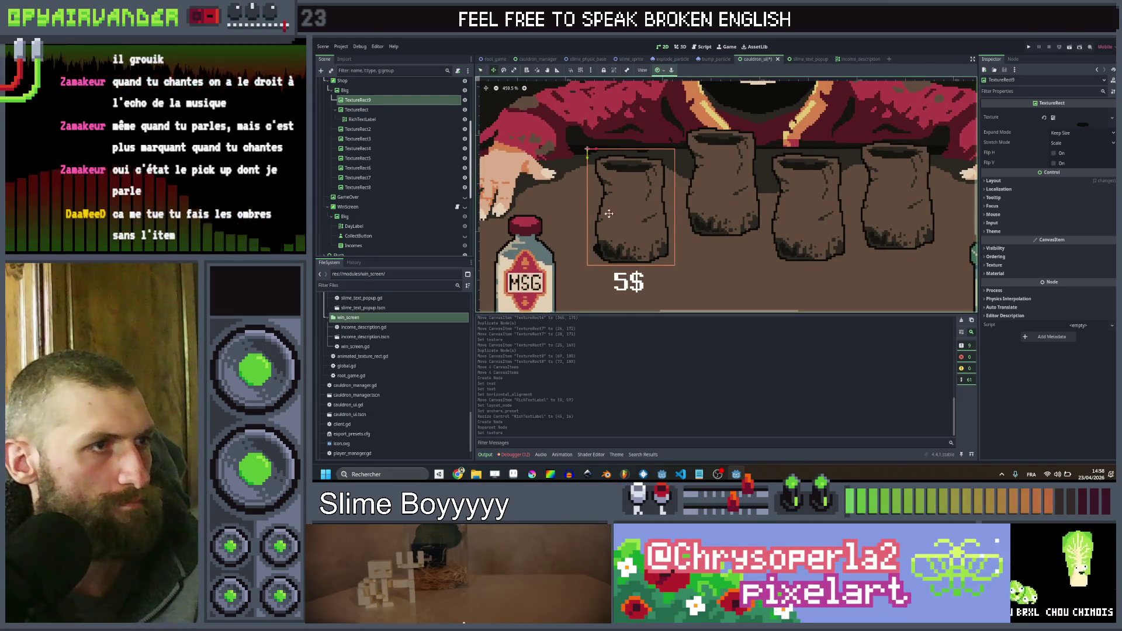
{"action": "left_click_drag", "start_coordinate": [586, 155], "coordinate": [597, 154]}
{"action": "key", "text": "ctrl+z"}
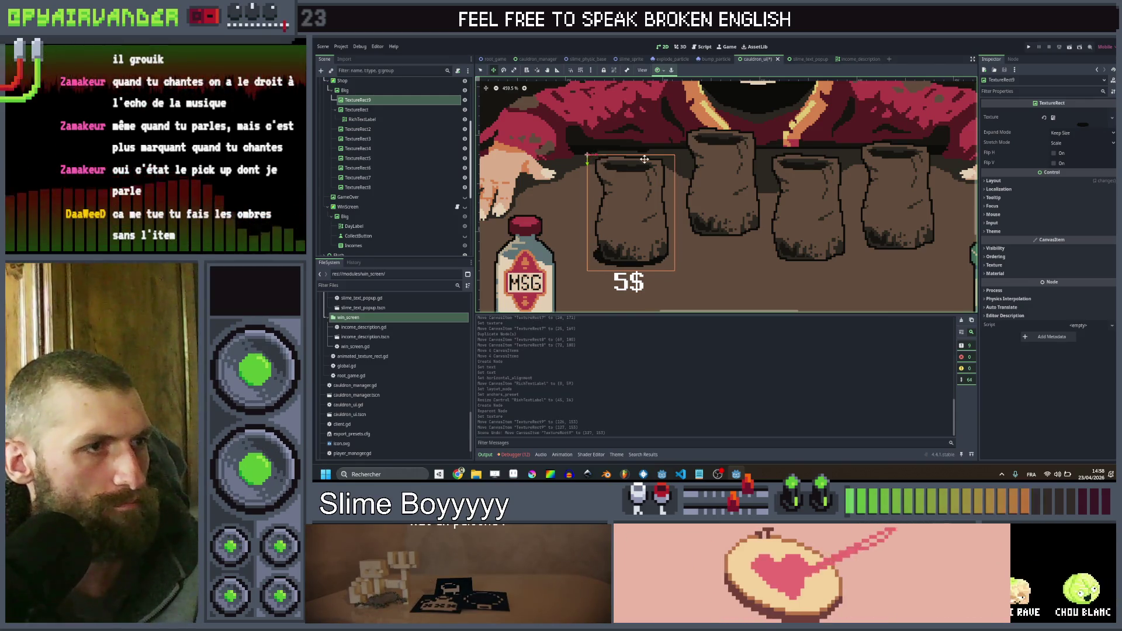
{"action": "scroll", "coordinate": [651, 159], "scroll_direction": "down", "scroll_amount": 5}
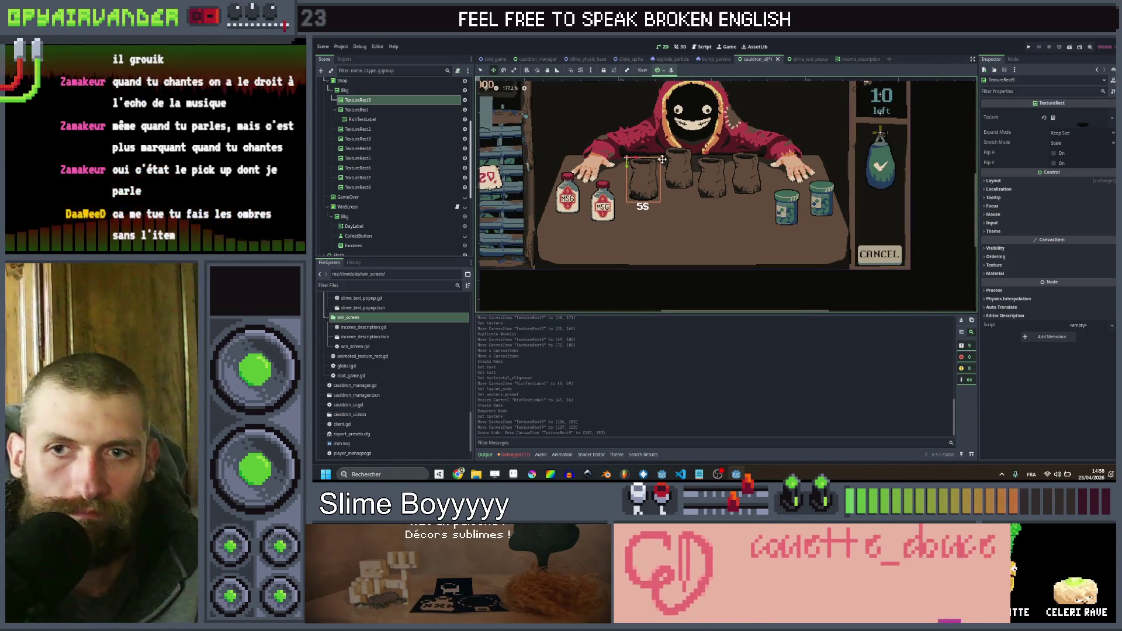
{"action": "scroll", "coordinate": [662, 159], "scroll_direction": "up", "scroll_amount": 4}
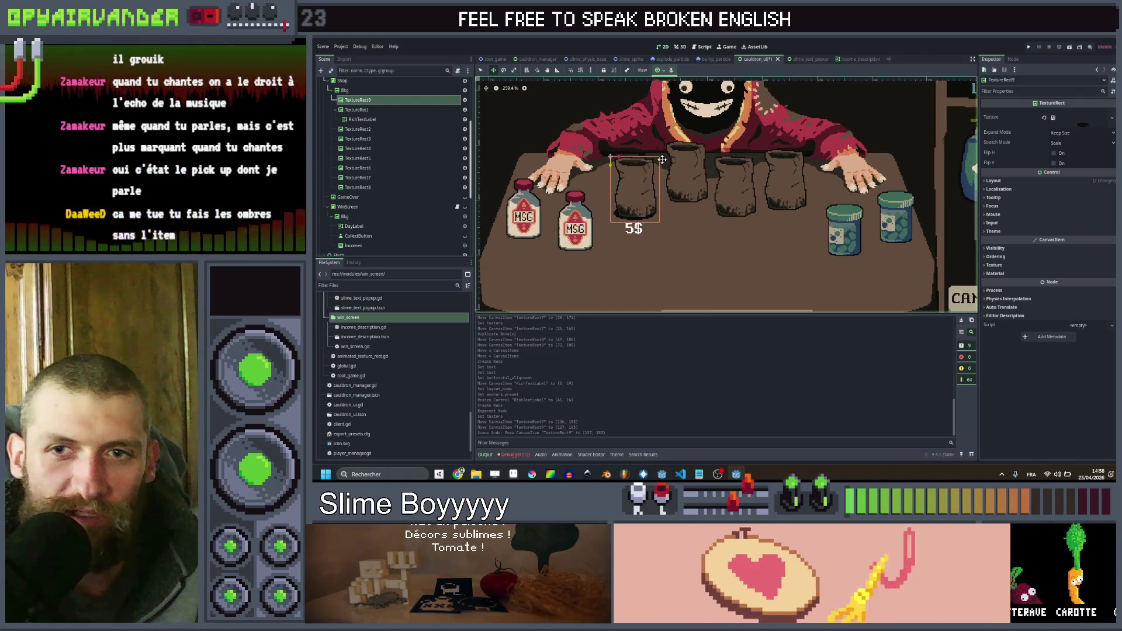
{"action": "scroll", "coordinate": [691, 180], "scroll_direction": "up", "scroll_amount": 2}
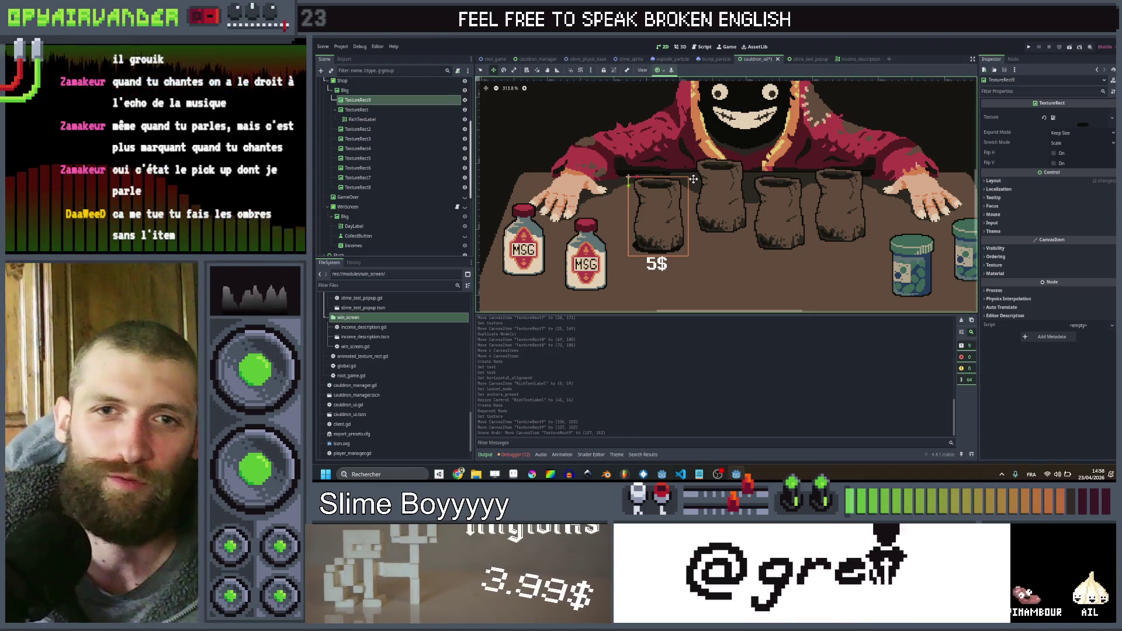
Step: Replace the first sack's TextureRect texture with the syringe image using Quick Load
{"action": "left_click", "coordinate": [359, 111]}
{"action": "right_click", "coordinate": [1093, 122]}
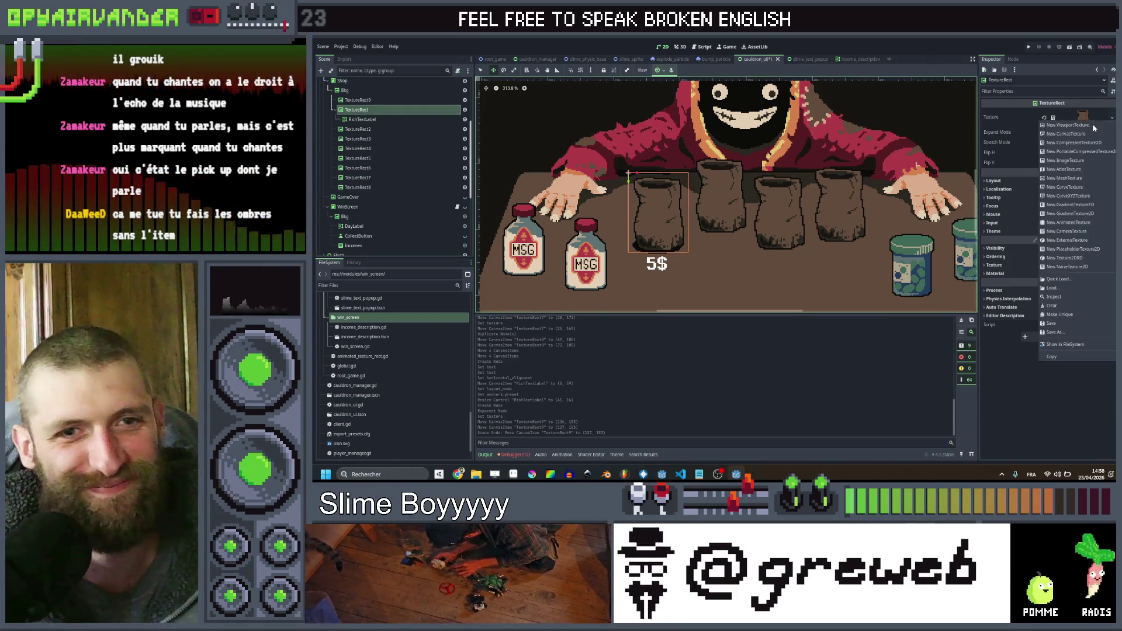
{"action": "left_click", "coordinate": [1052, 284]}
{"action": "type", "text": "ser"}
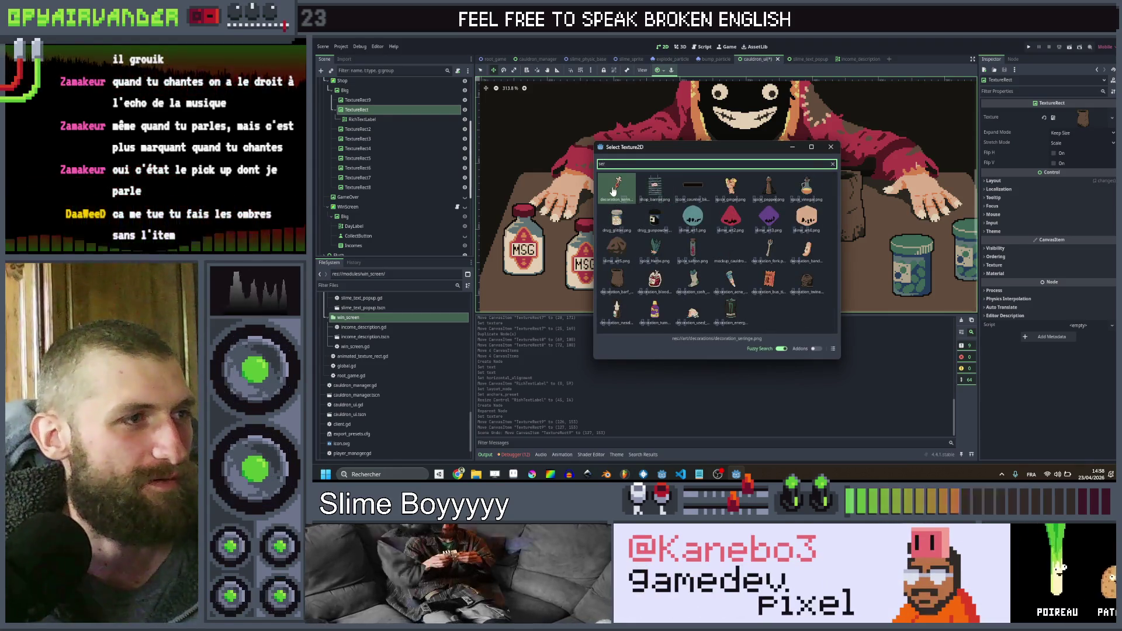
{"action": "key", "text": "Return"}
{"action": "scroll", "coordinate": [713, 251], "scroll_direction": "down", "scroll_amount": 4}
{"action": "scroll", "coordinate": [713, 251], "scroll_direction": "up", "scroll_amount": 4}
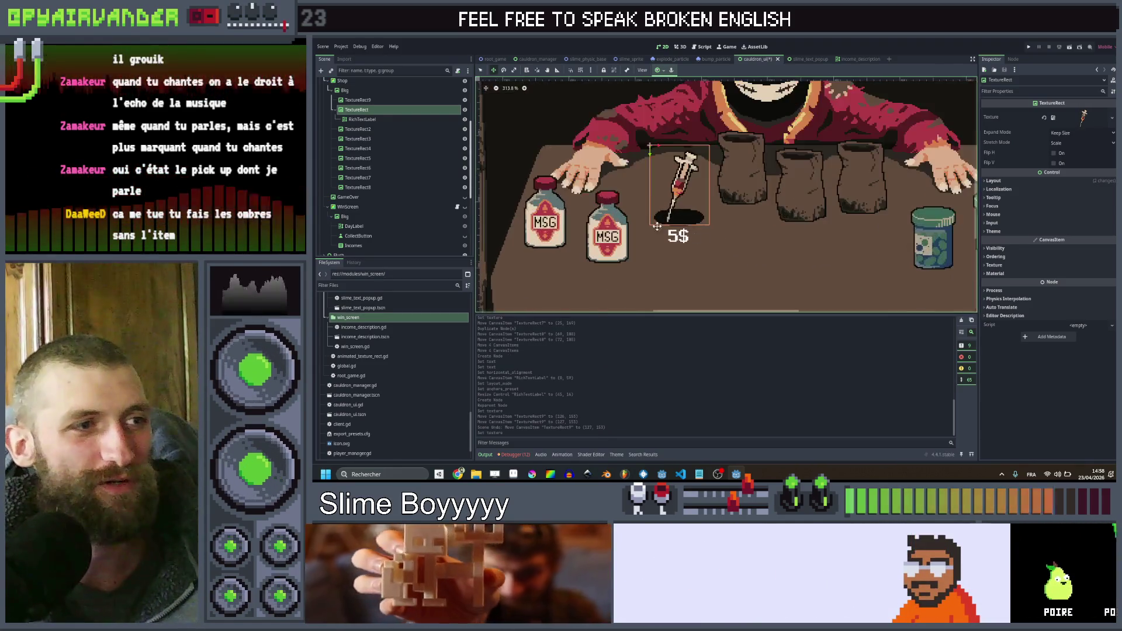
Step: Select TextureRect9 and check which texture it currently shows
{"action": "left_click", "coordinate": [358, 100]}
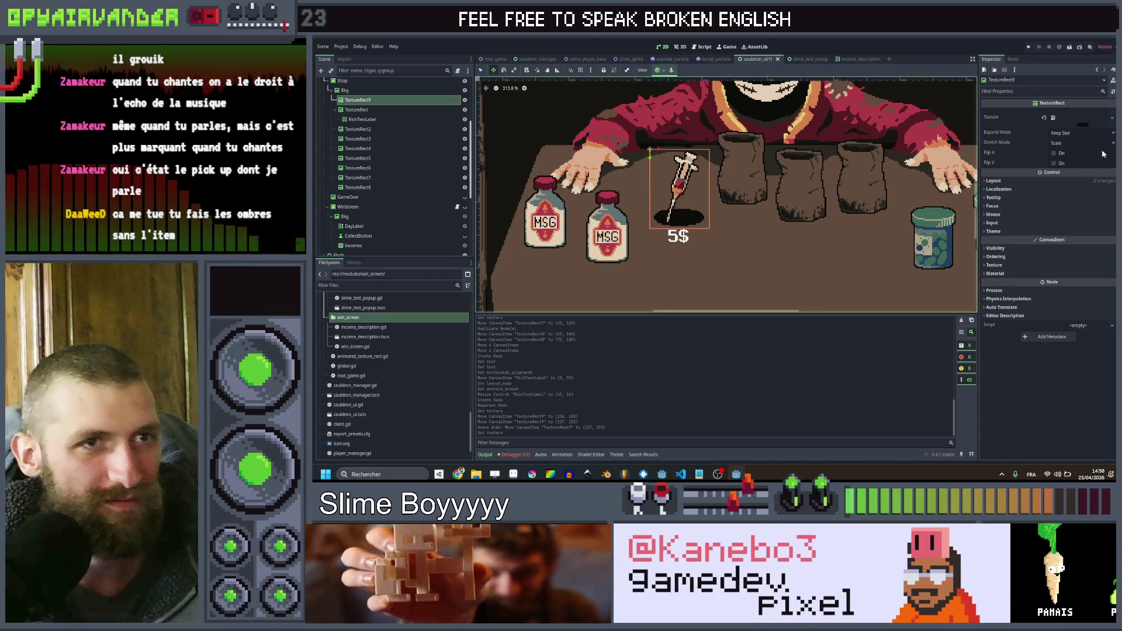
{"action": "left_click", "coordinate": [1088, 118]}
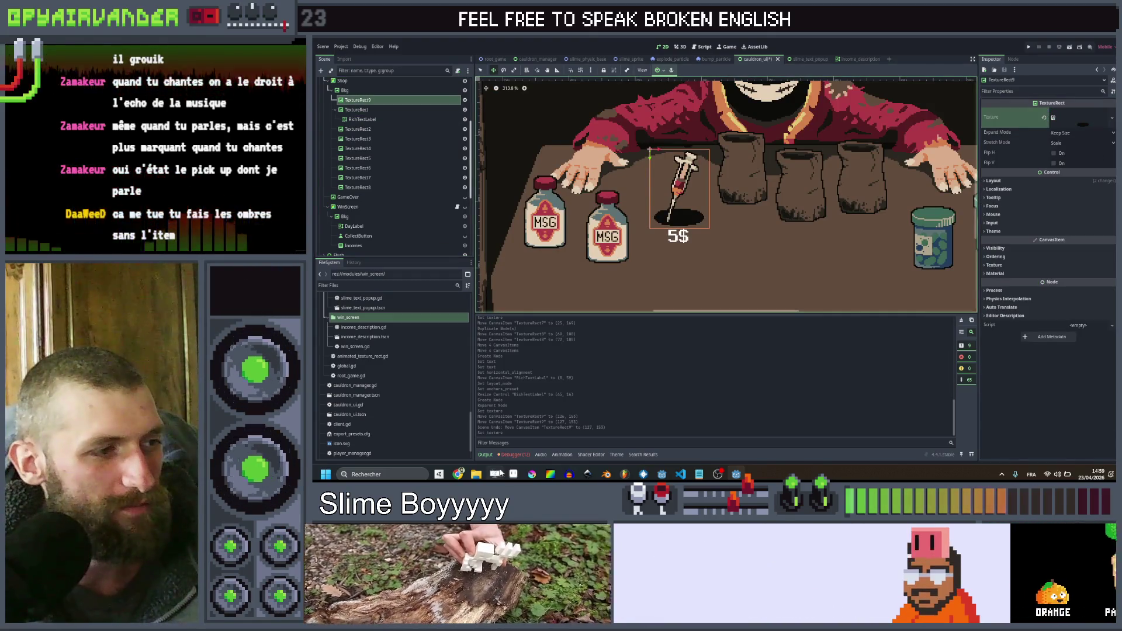
{"action": "key", "text": "alt+Tab"}
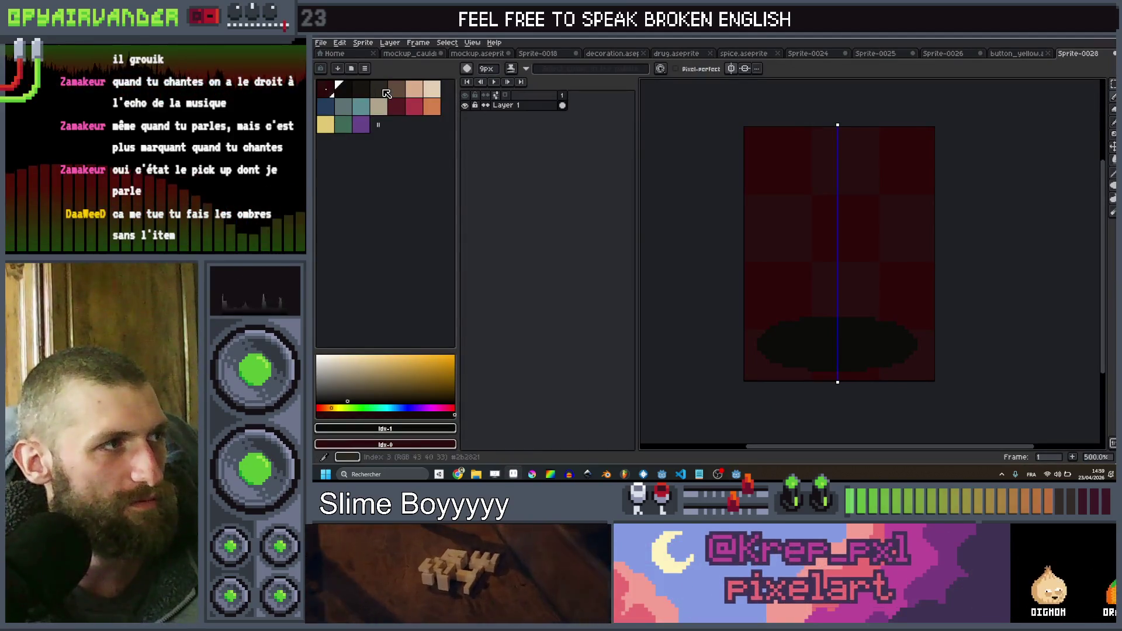
Step: Refill the shadow oval with a lighter brownish palette colour and export it as shop_shadow.png
{"action": "key", "text": "bracketright"}
{"action": "key", "text": "bracketright"}
{"action": "key", "text": "g"}
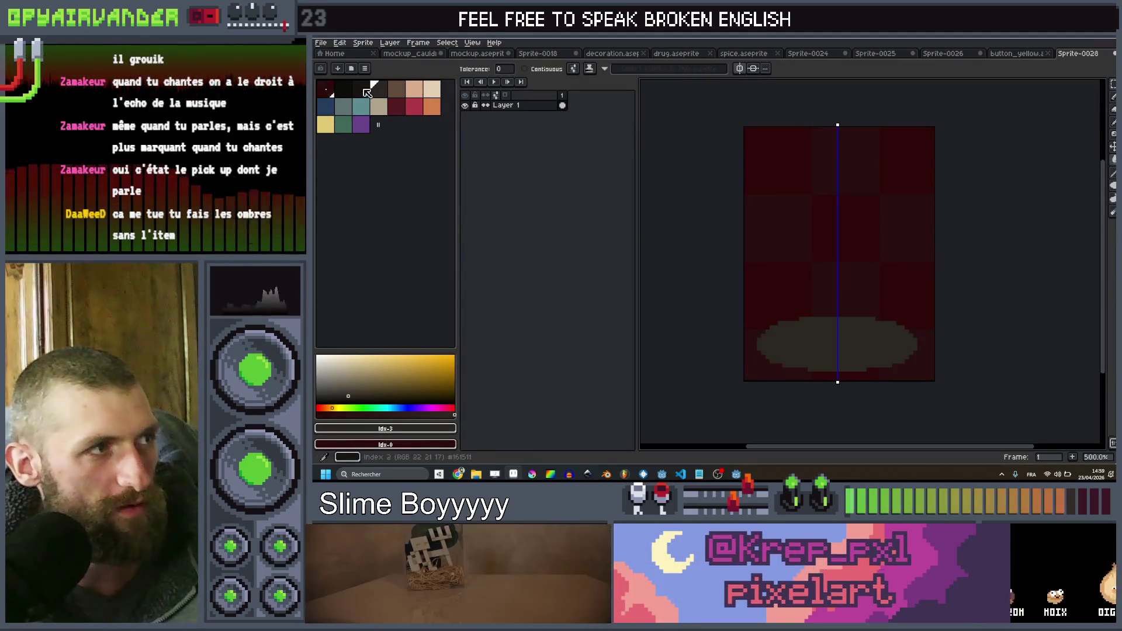
{"action": "key", "text": "bracketleft"}
{"action": "key", "text": "ctrl+shift+e"}
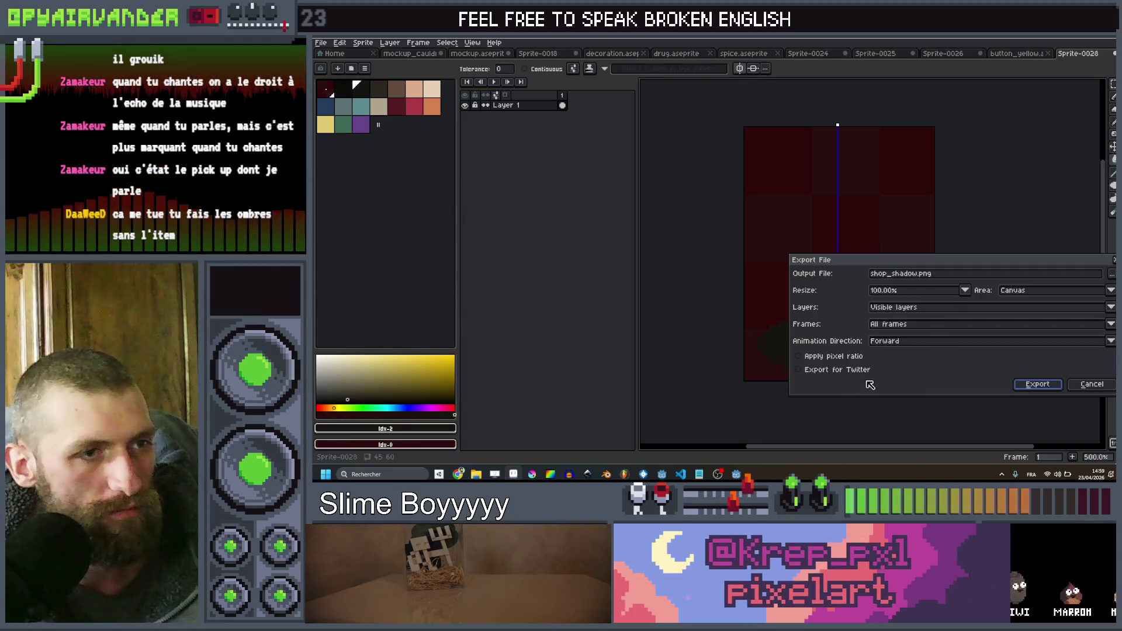
{"action": "left_click", "coordinate": [1031, 384]}
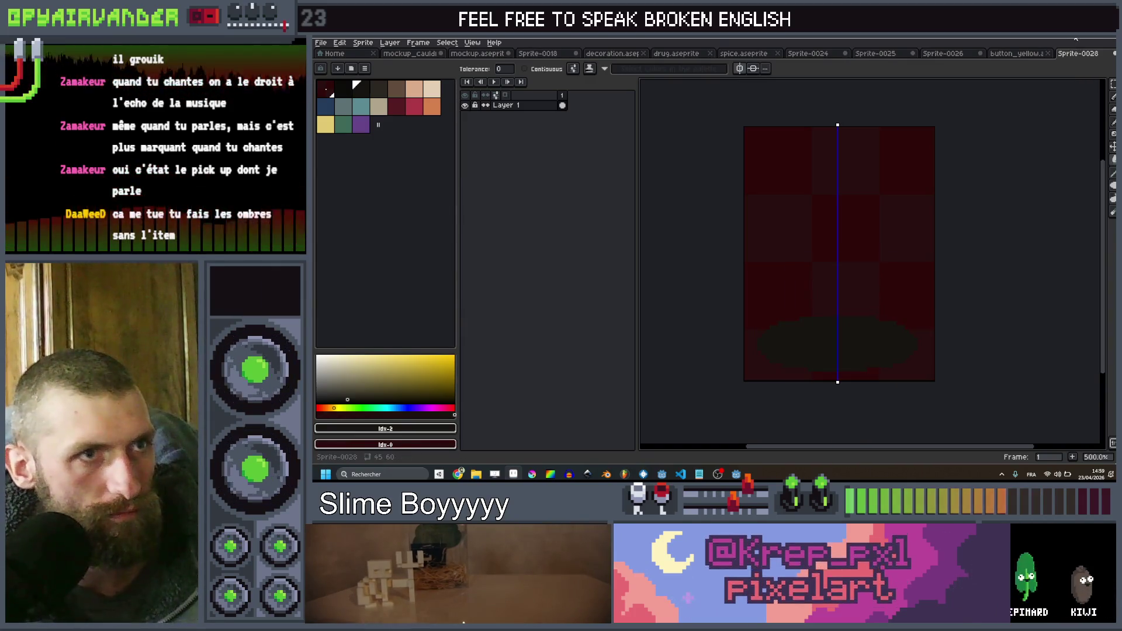
Step: Check the shadow in Godot, then re-export shop_shadow.png from Aseprite
{"action": "key", "text": "alt+Tab"}
{"action": "scroll", "coordinate": [785, 196], "scroll_direction": "down", "scroll_amount": 5}
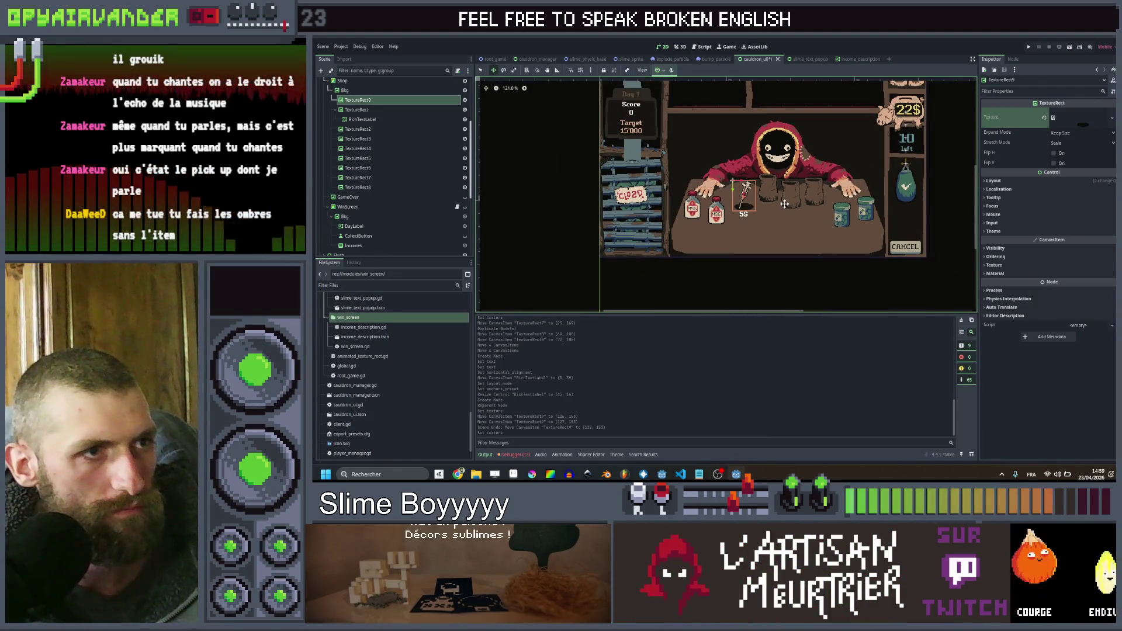
{"action": "left_click", "coordinate": [513, 474]}
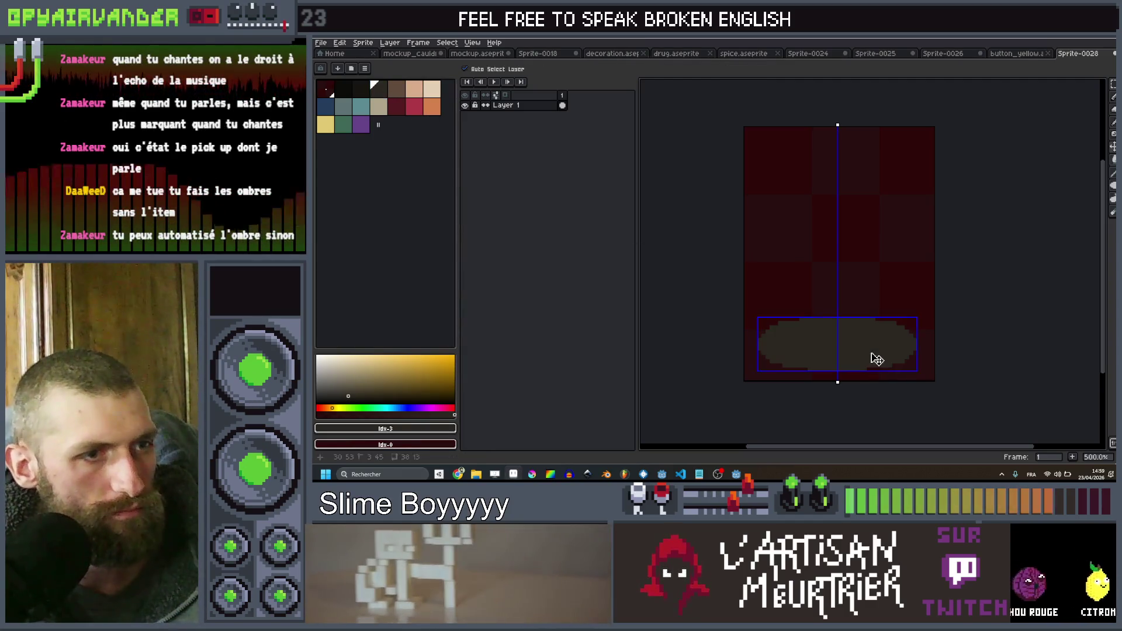
{"action": "key", "text": "ctrl+alt+shift+s"}
{"action": "left_click", "coordinate": [1030, 384]}
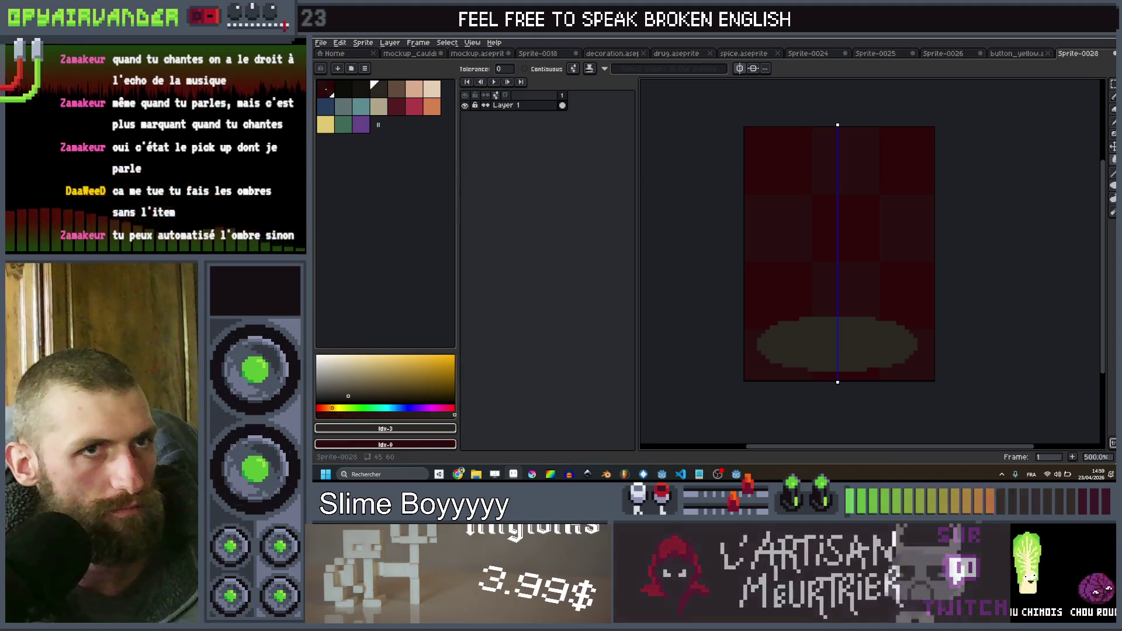
{"action": "key", "text": "alt+Tab"}
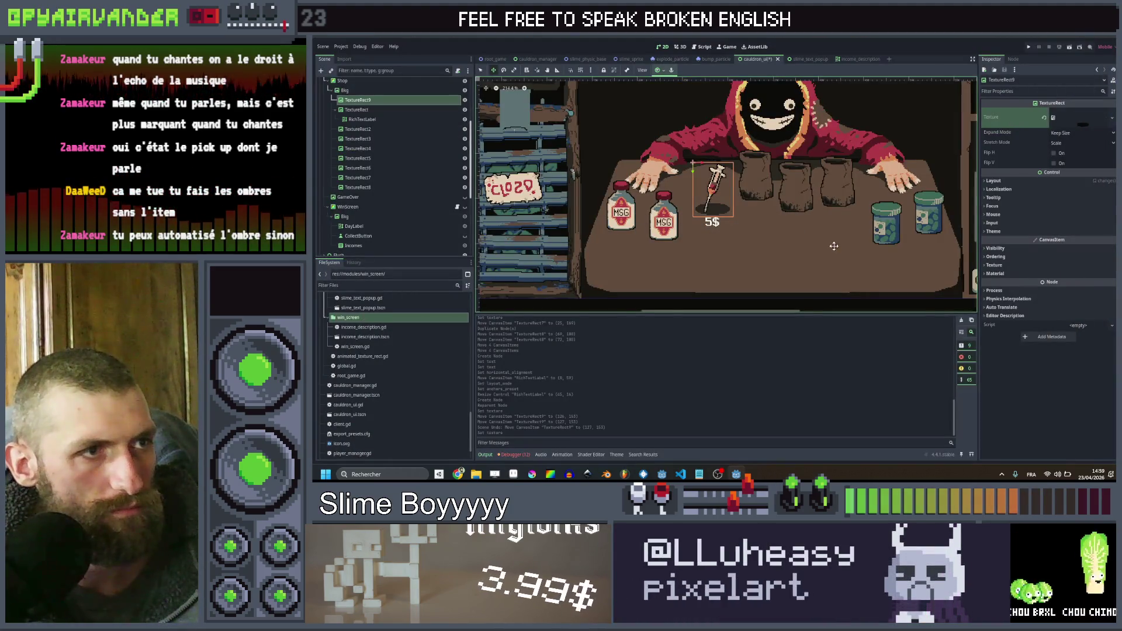
{"action": "scroll", "coordinate": [835, 245], "scroll_direction": "down", "scroll_amount": 3}
{"action": "scroll", "coordinate": [832, 245], "scroll_direction": "up", "scroll_amount": 2}
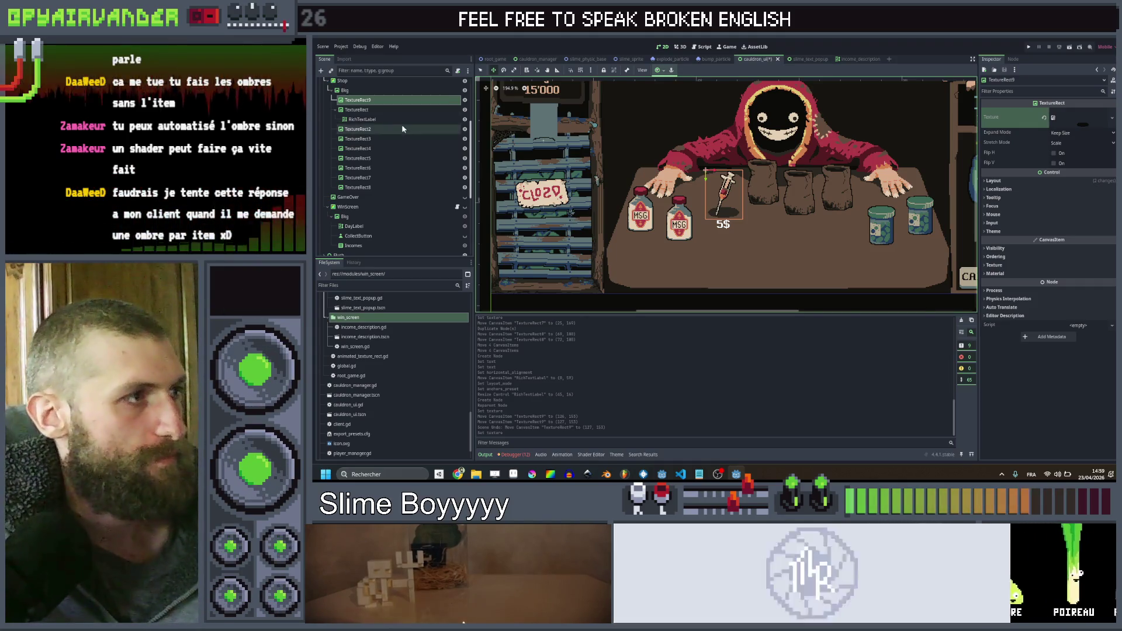
{"action": "left_click", "coordinate": [386, 110]}
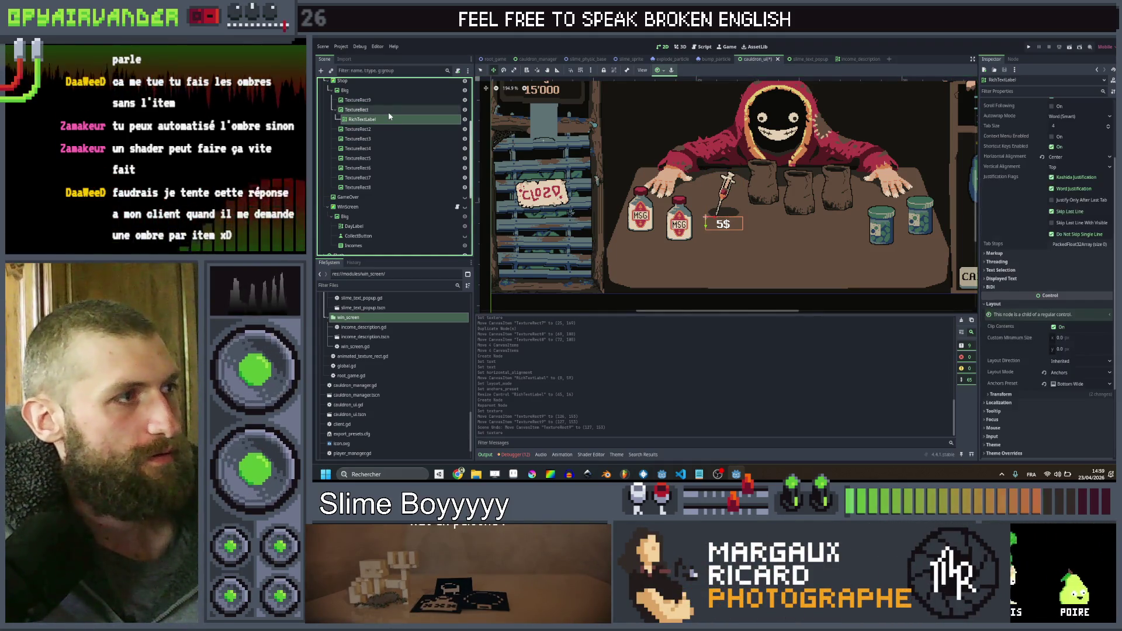
{"action": "left_click", "coordinate": [391, 100]}
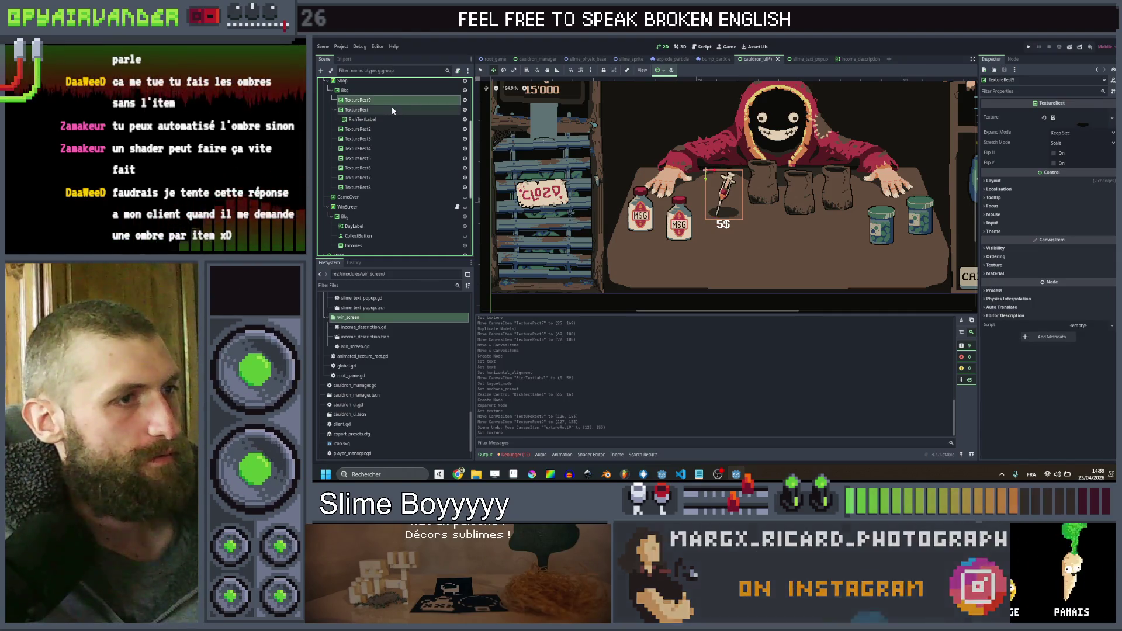
{"action": "left_click", "coordinate": [392, 110]}
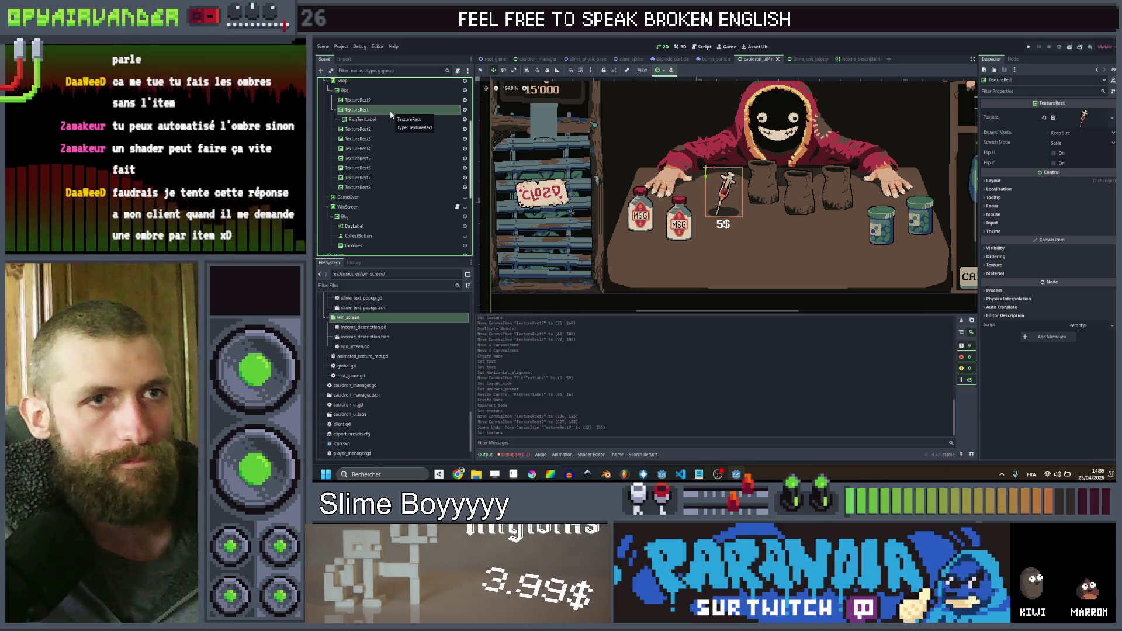
Step: Assign the syringe texture to TextureRect9 through Quick Load
{"action": "left_click", "coordinate": [394, 101]}
{"action": "left_click", "coordinate": [1078, 119]}
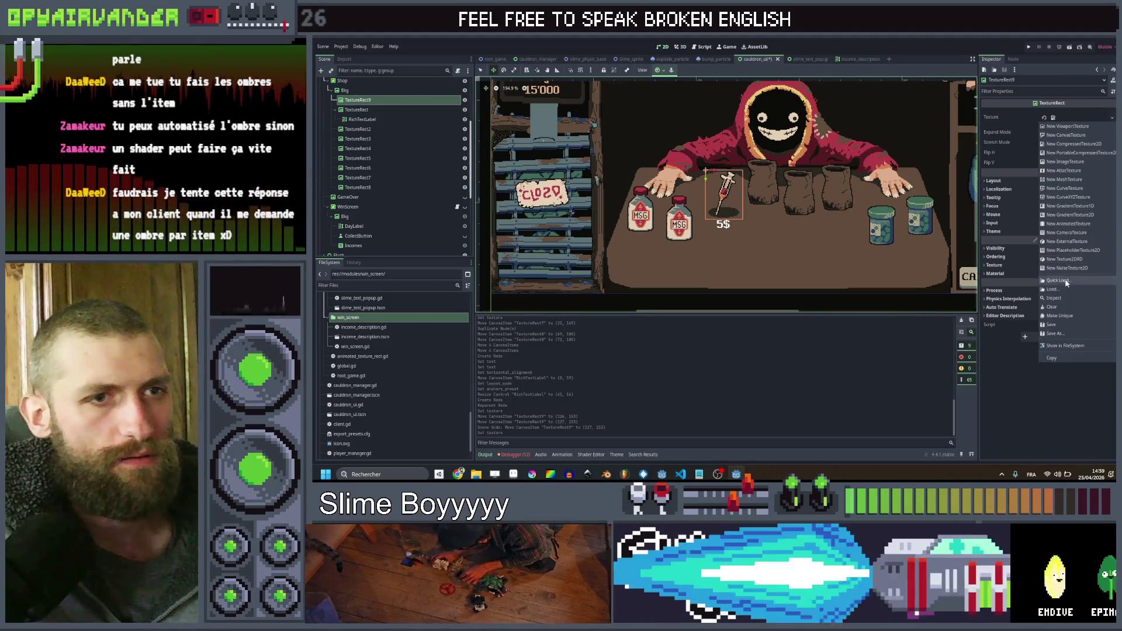
{"action": "left_click", "coordinate": [1065, 279]}
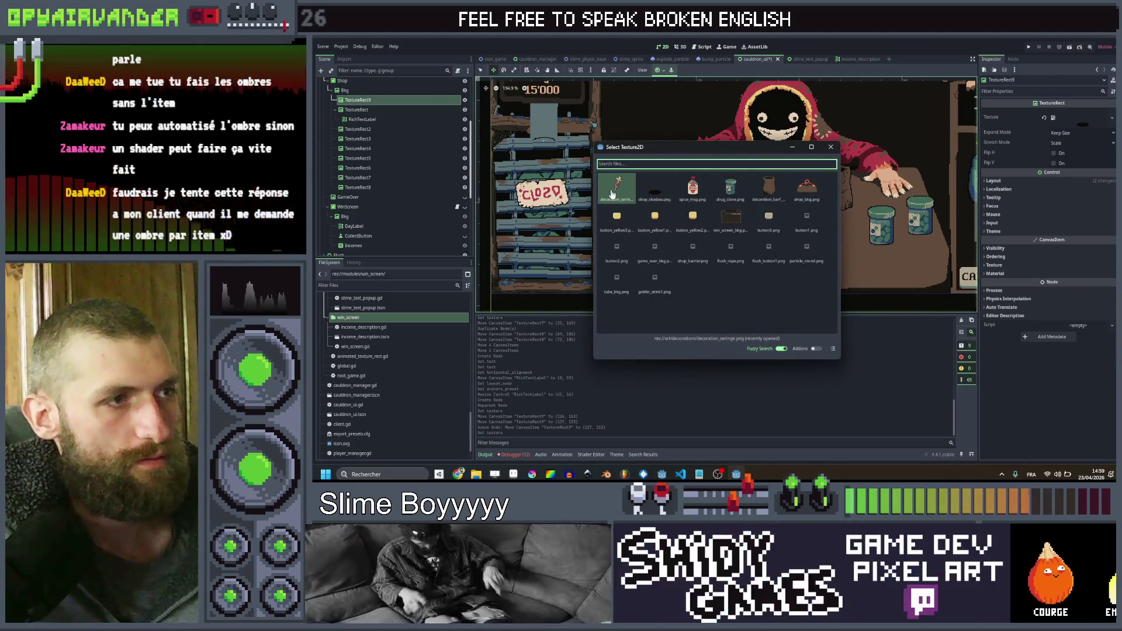
{"action": "double_click", "coordinate": [622, 195]}
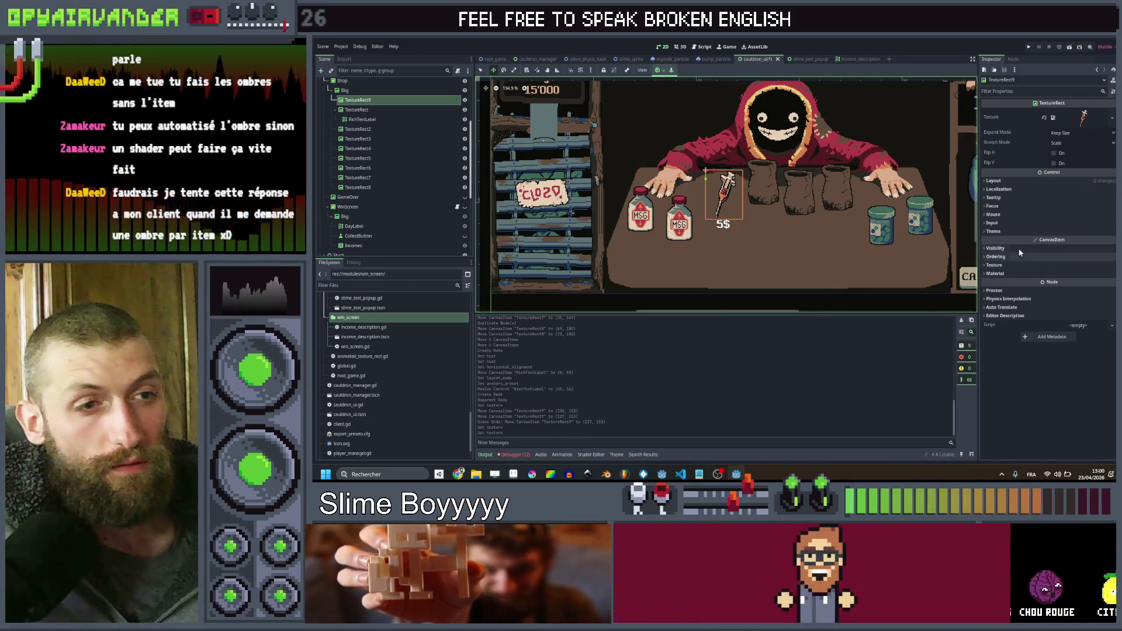
Step: Tint TextureRect9 black by setting its Modulate colour to 000000
{"action": "left_click", "coordinate": [995, 248]}
{"action": "left_click", "coordinate": [1081, 269]}
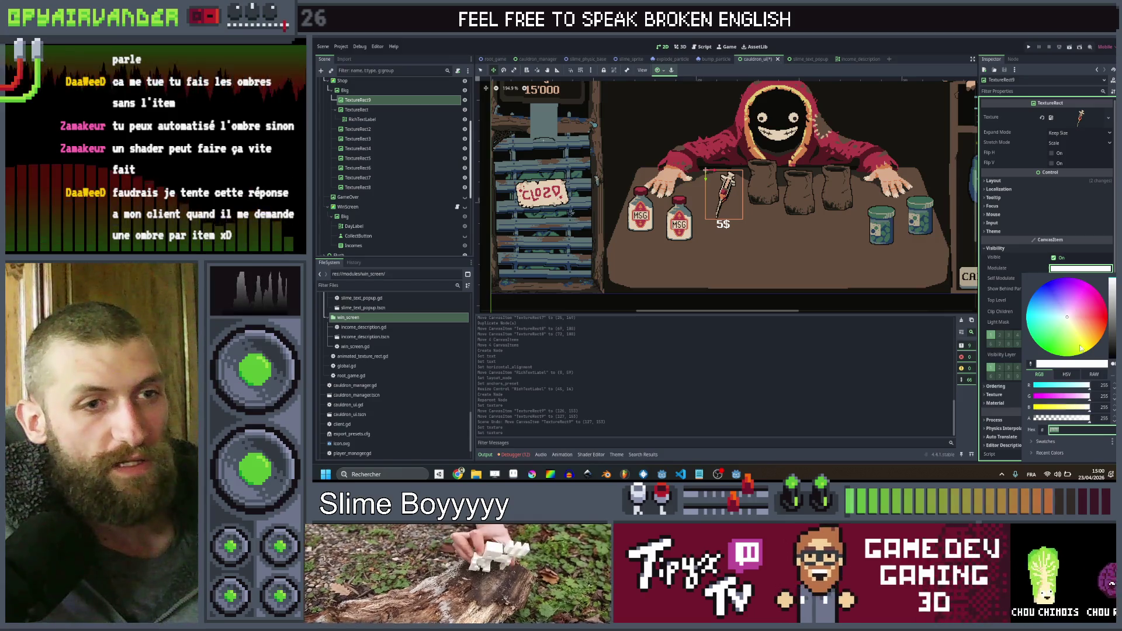
{"action": "type", "text": "000000"}
{"action": "key", "text": "Return"}
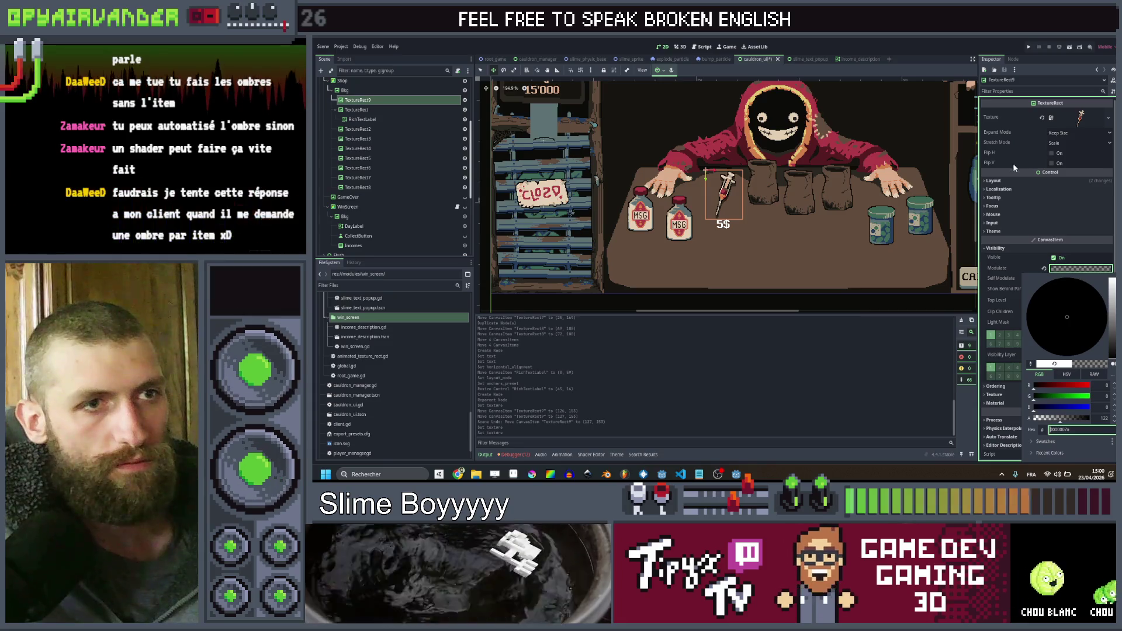
{"action": "left_click", "coordinate": [1009, 247]}
{"action": "left_click", "coordinate": [1009, 247]}
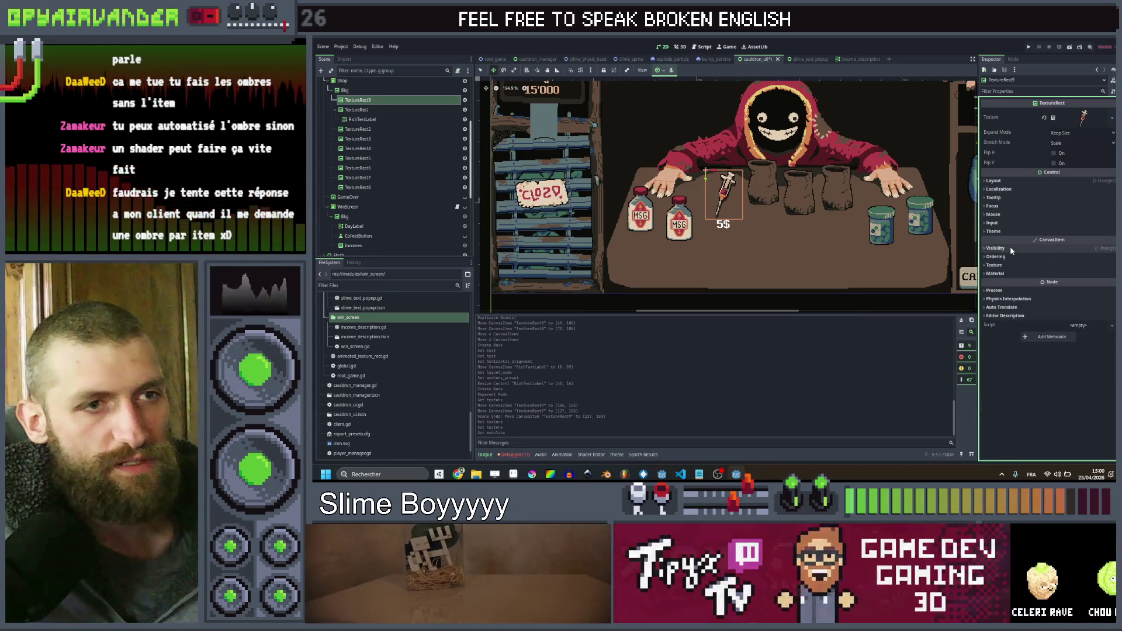
{"action": "left_click", "coordinate": [1000, 183]}
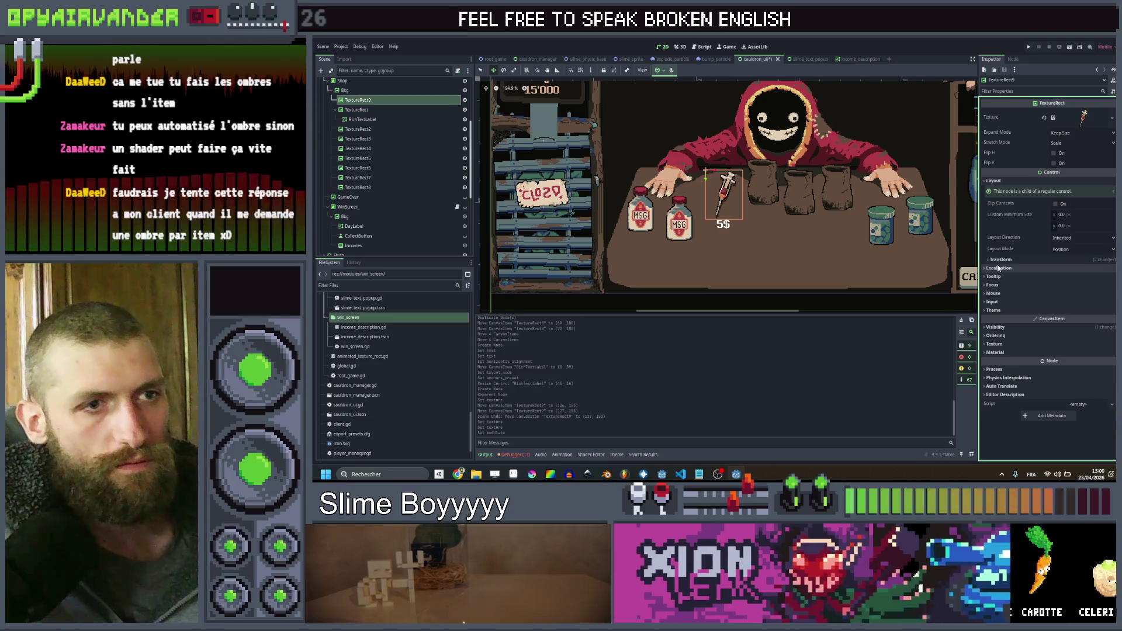
Step: Set TextureRect9's expand mode to Ignore Size and adjust its height slightly
{"action": "left_click", "coordinate": [1000, 259]}
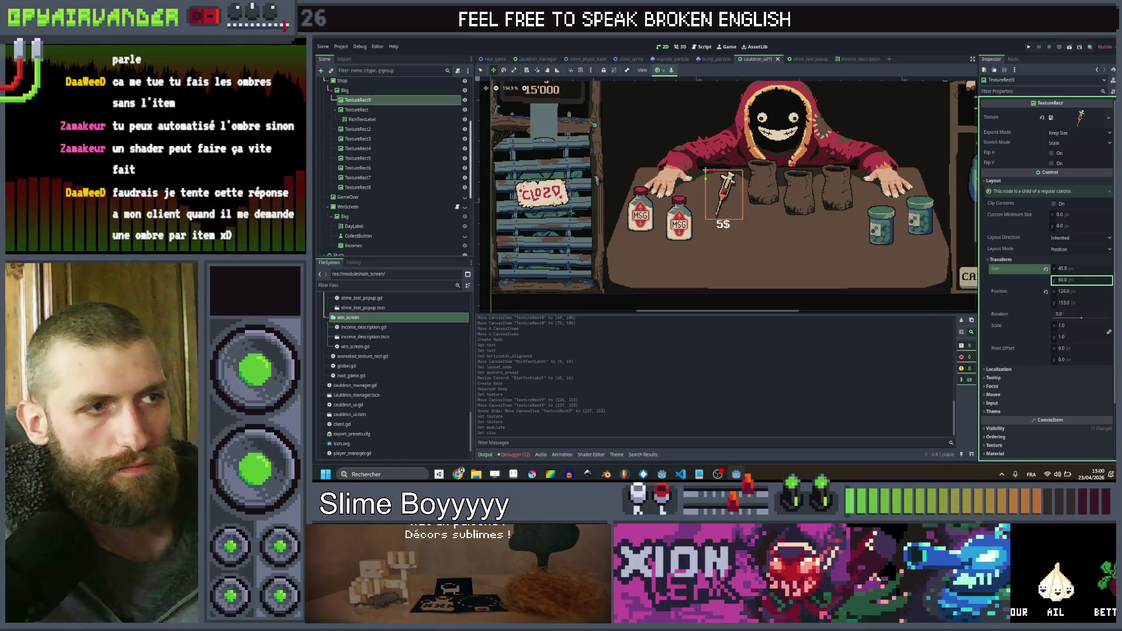
{"action": "left_click", "coordinate": [1072, 133]}
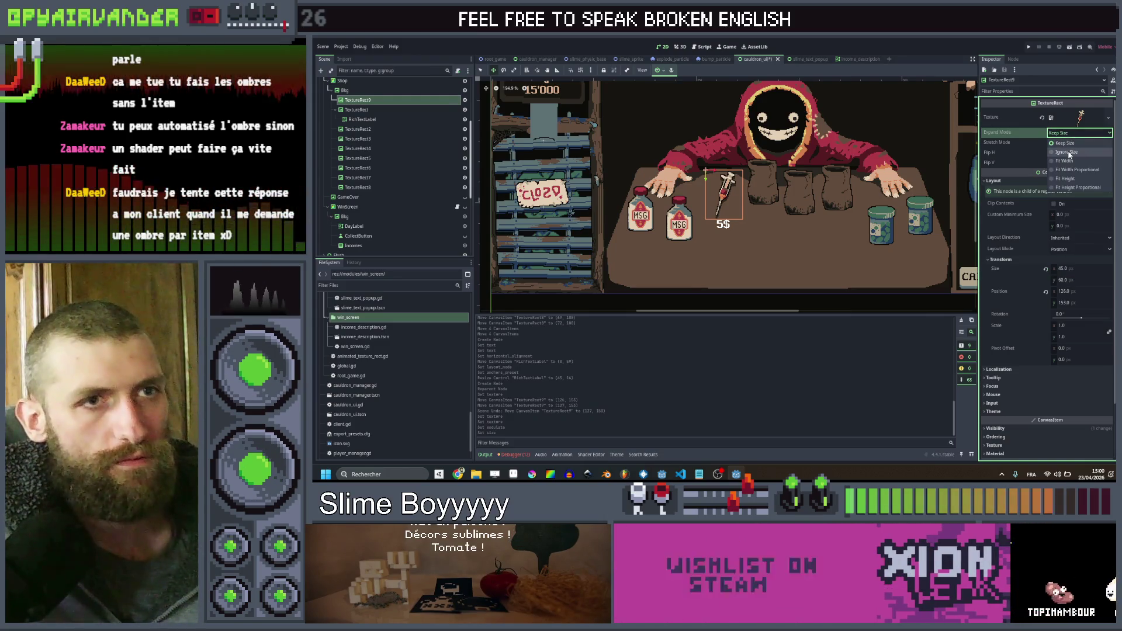
{"action": "left_click", "coordinate": [1067, 152]}
{"action": "left_click_drag", "start_coordinate": [1081, 280], "coordinate": [1070, 279]}
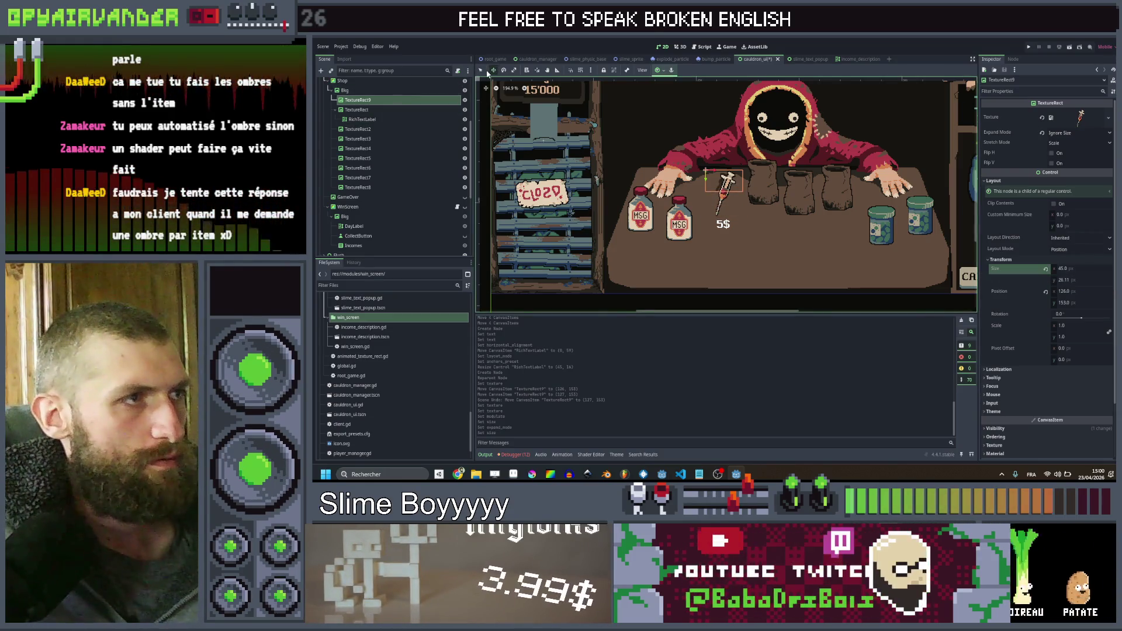
Step: Nudge the syringe slightly down and left on the counter, undoing a stray background move
{"action": "left_click", "coordinate": [524, 88]}
{"action": "left_click", "coordinate": [745, 183]}
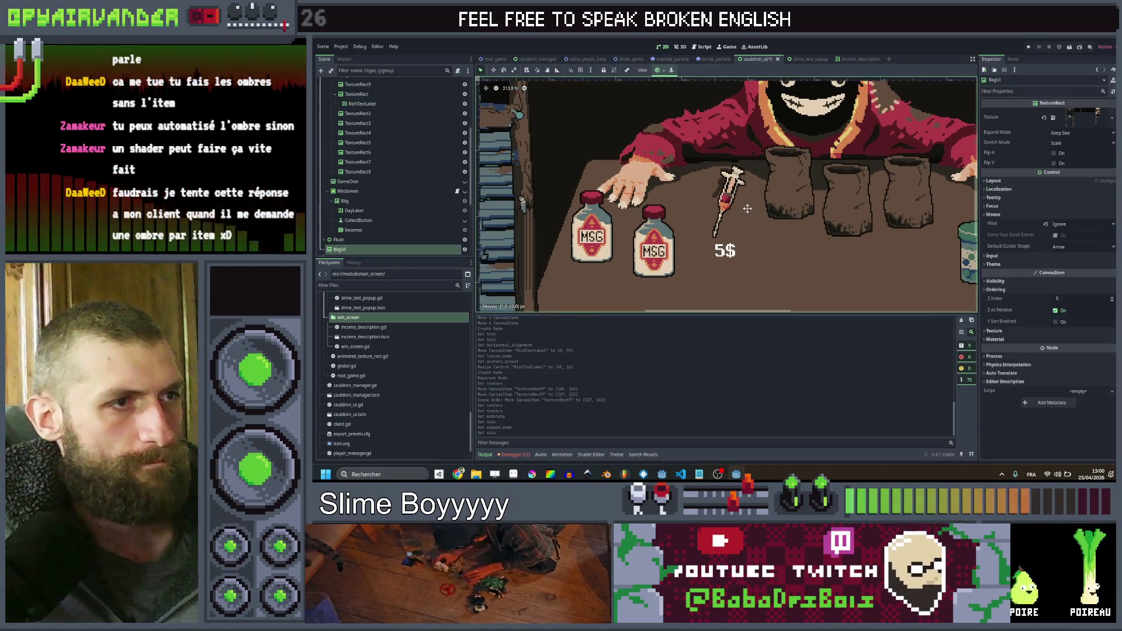
{"action": "key", "text": "ctrl+z"}
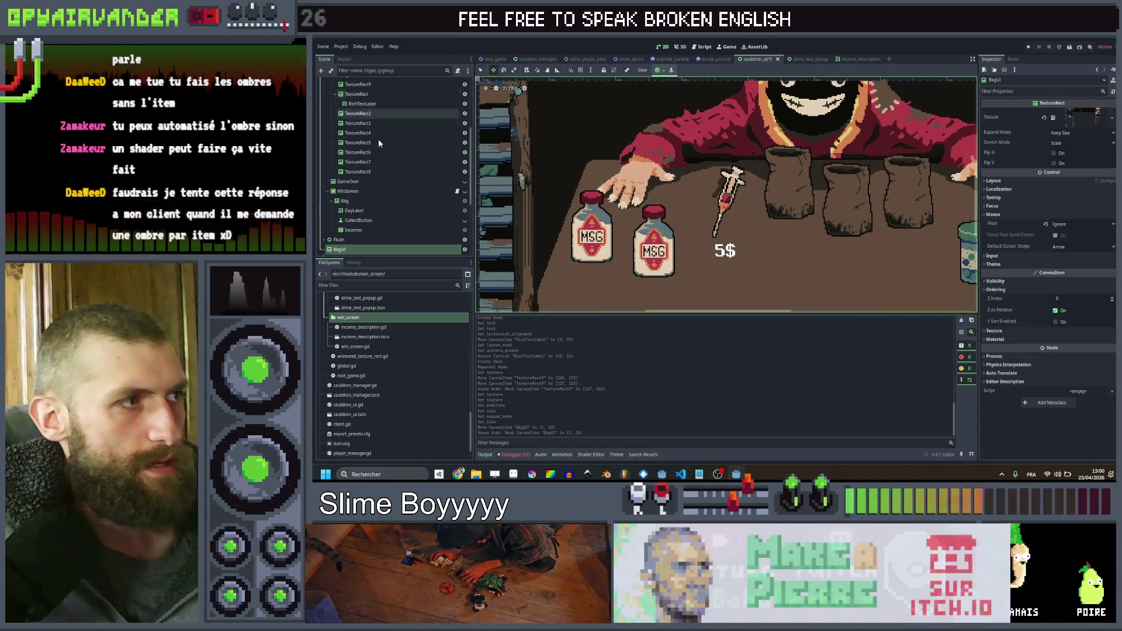
{"action": "scroll", "coordinate": [366, 171], "scroll_direction": "up", "scroll_amount": 3}
{"action": "left_click", "coordinate": [366, 172]}
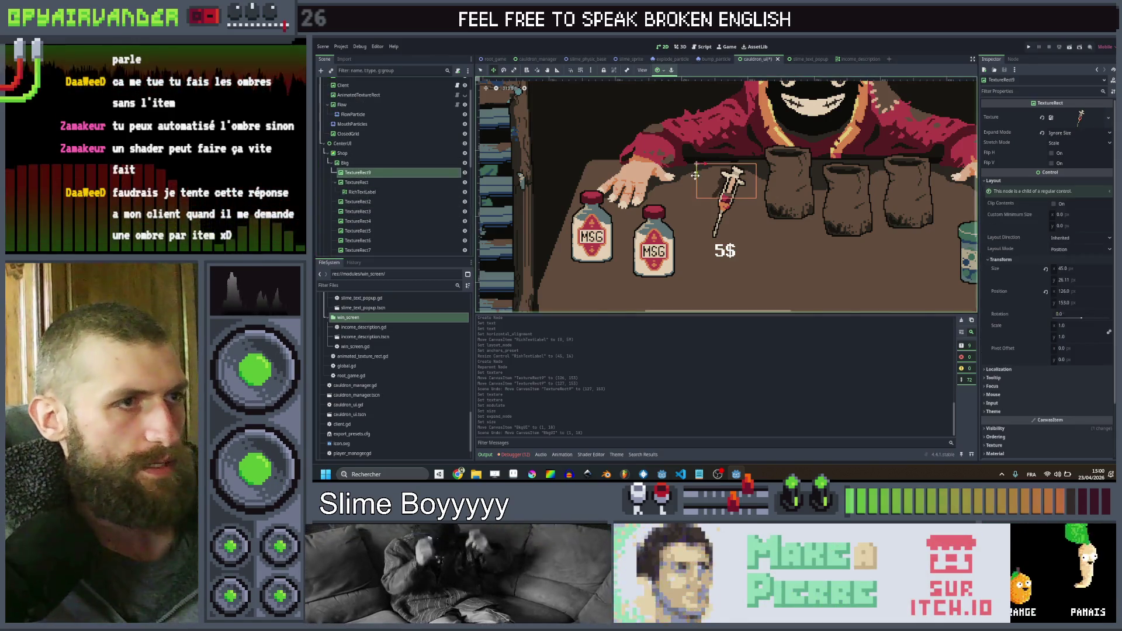
{"action": "left_click_drag", "start_coordinate": [699, 203], "coordinate": [700, 209]}
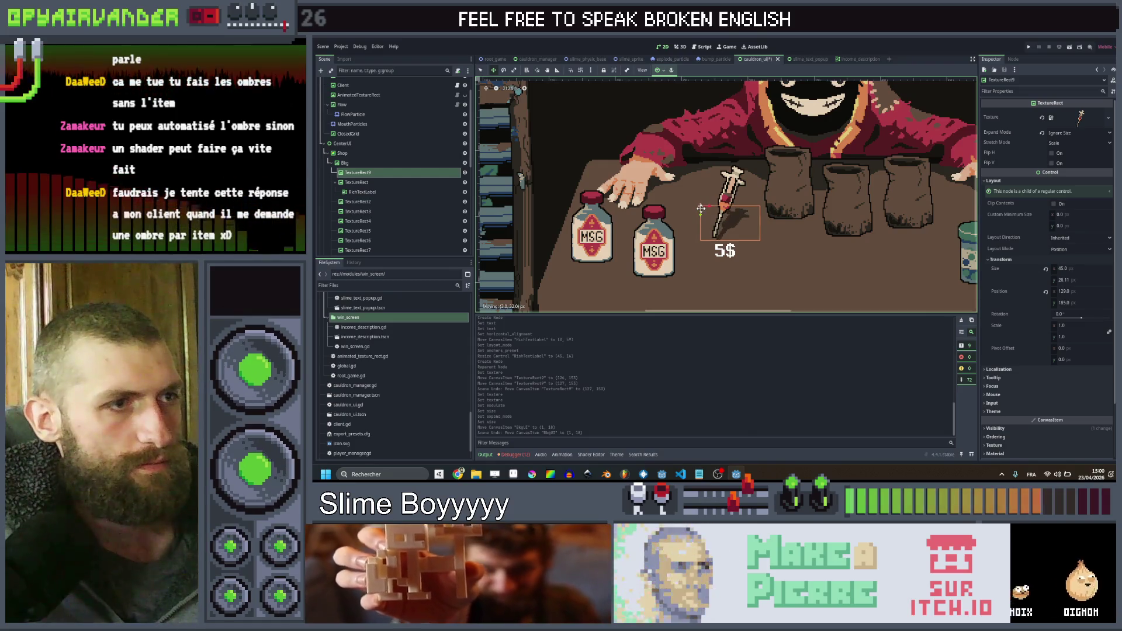
{"action": "scroll", "coordinate": [728, 187], "scroll_direction": "down", "scroll_amount": 4}
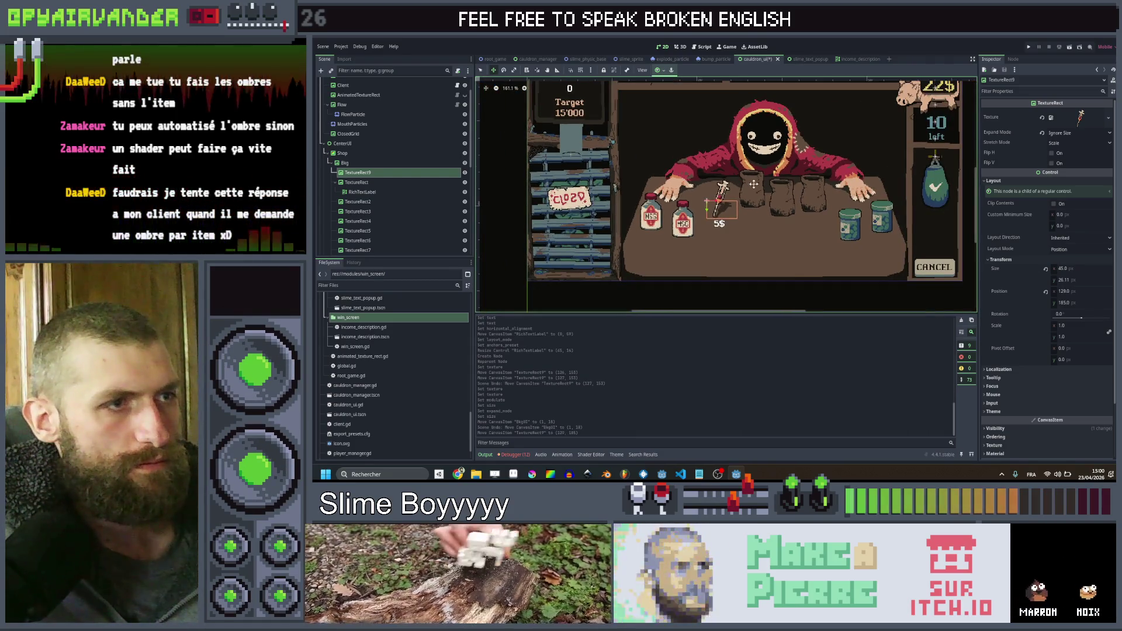
Step: Set the syringe's width to 45.215, then widen it to about 51.525 px
{"action": "left_click", "coordinate": [396, 163]}
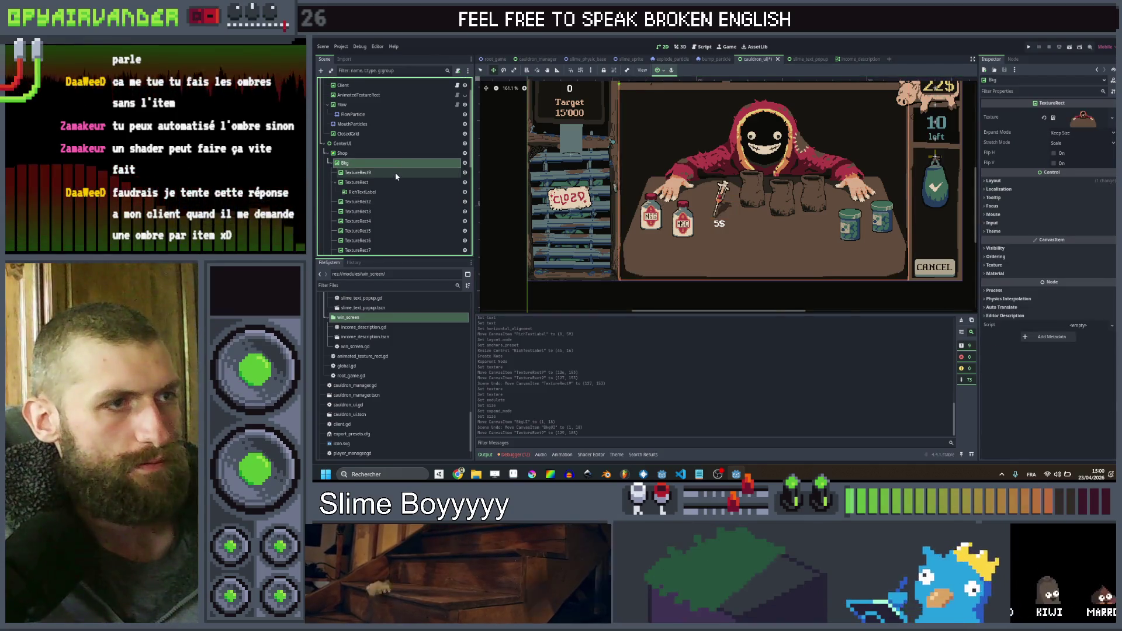
{"action": "left_click", "coordinate": [396, 173]}
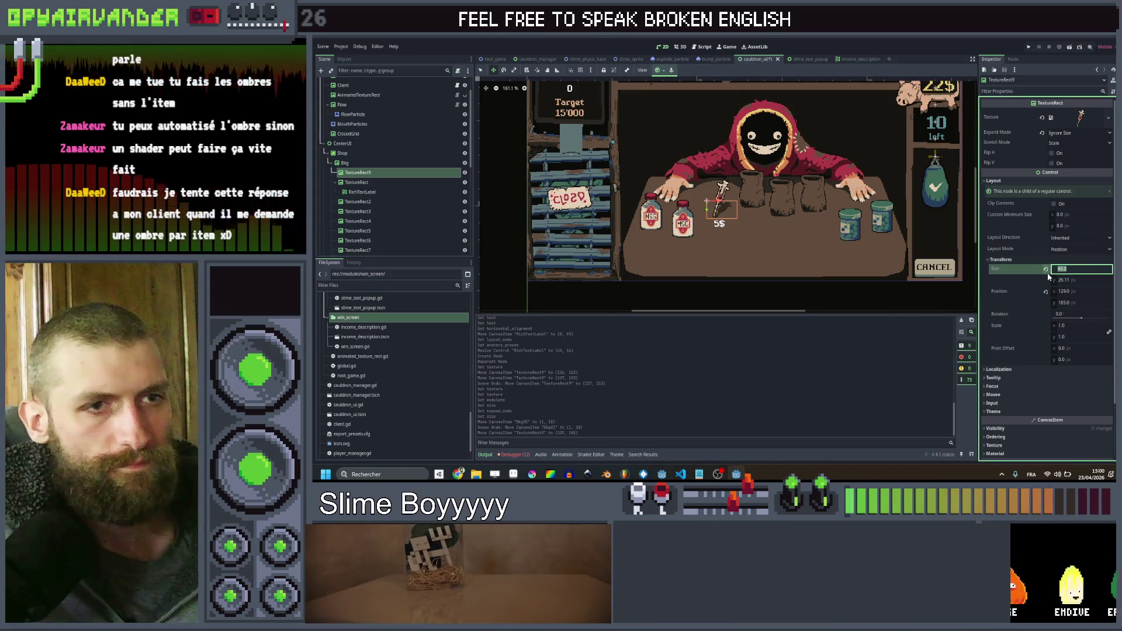
{"action": "type", "text": "45.215"}
{"action": "key", "text": "Return"}
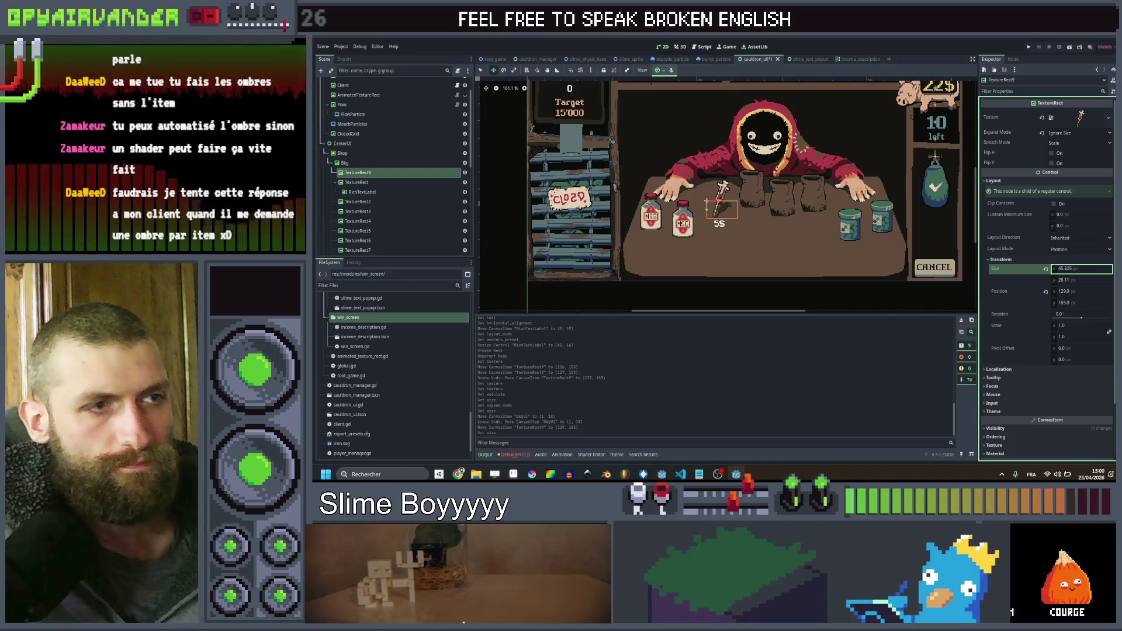
{"action": "left_click_drag", "start_coordinate": [1081, 268], "coordinate": [1087, 269]}
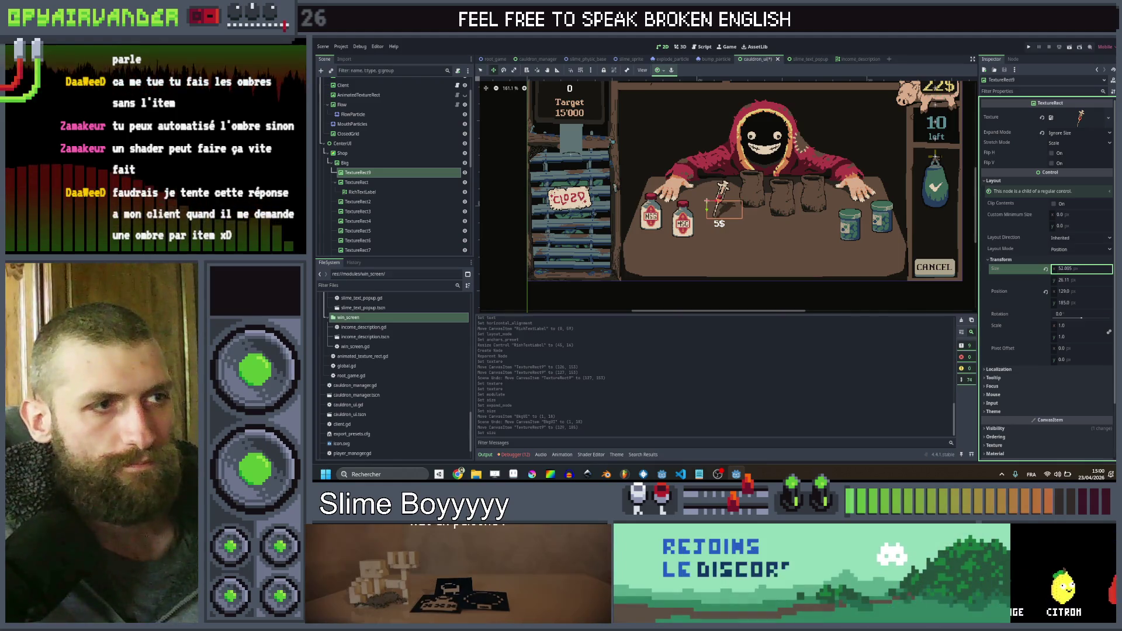
{"action": "scroll", "coordinate": [728, 227], "scroll_direction": "up", "scroll_amount": 3}
{"action": "left_click", "coordinate": [800, 175]}
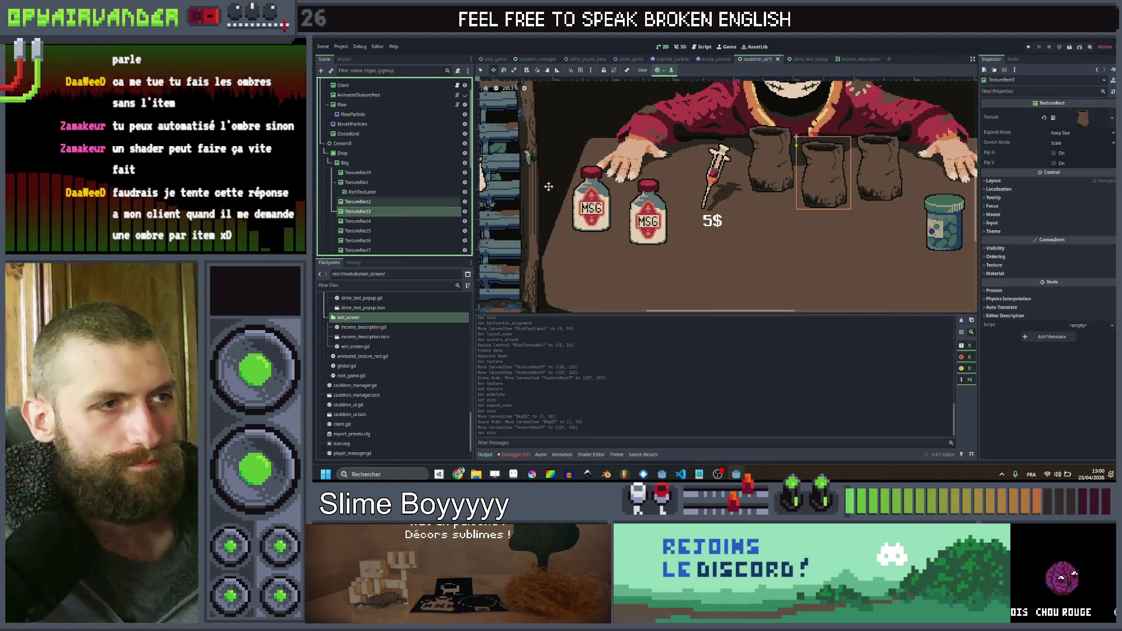
{"action": "scroll", "coordinate": [686, 170], "scroll_direction": "down", "scroll_amount": 5}
{"action": "scroll", "coordinate": [715, 161], "scroll_direction": "down", "scroll_amount": 1}
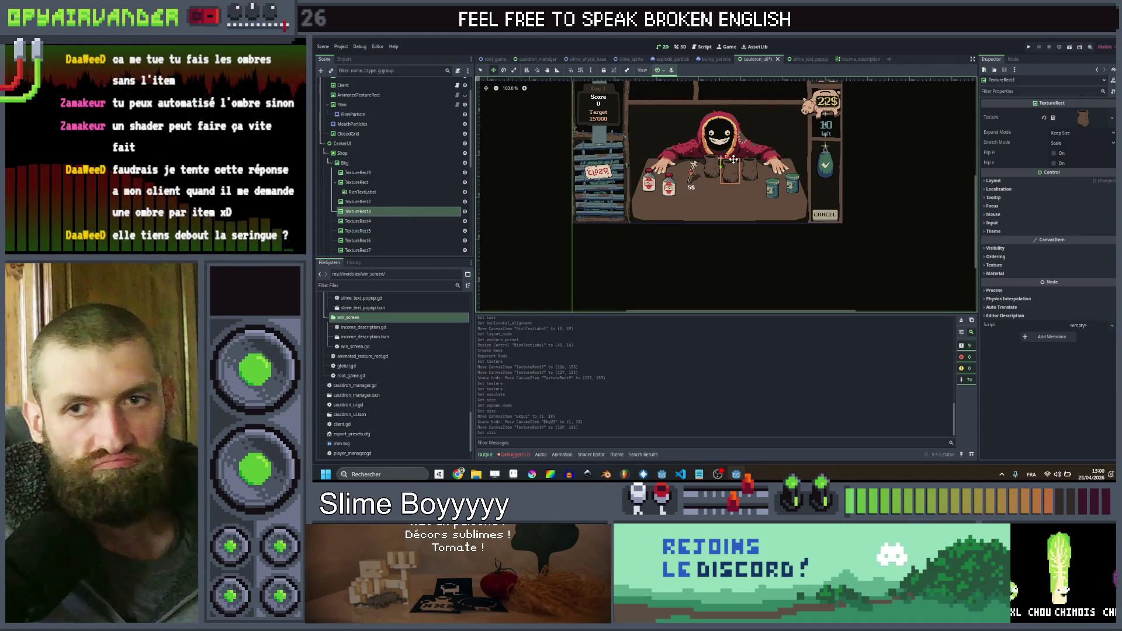
{"action": "scroll", "coordinate": [719, 166], "scroll_direction": "up", "scroll_amount": 6}
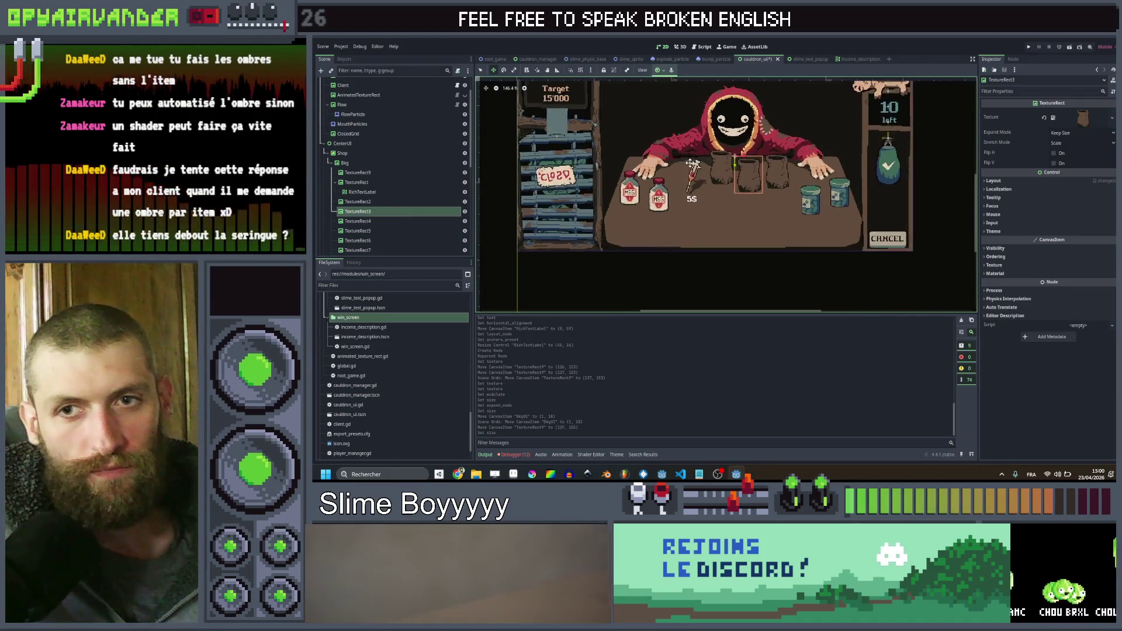
{"action": "scroll", "coordinate": [733, 170], "scroll_direction": "down", "scroll_amount": 1}
{"action": "left_click_drag", "start_coordinate": [738, 171], "coordinate": [732, 175]}
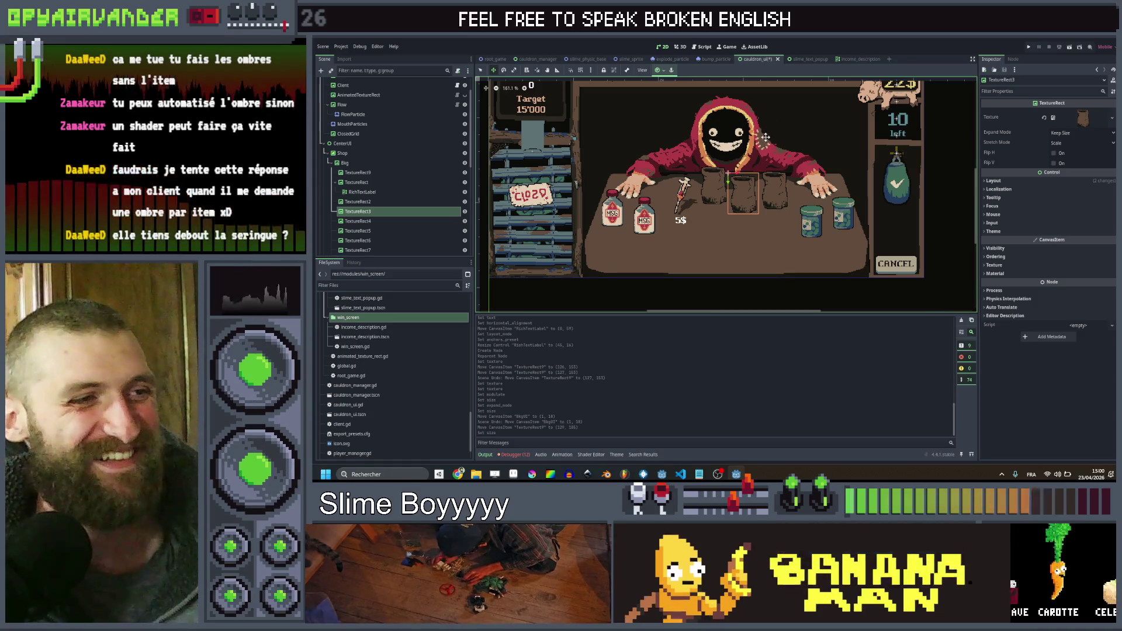
{"action": "scroll", "coordinate": [754, 144], "scroll_direction": "down", "scroll_amount": 3}
{"action": "scroll", "coordinate": [737, 152], "scroll_direction": "up", "scroll_amount": 1}
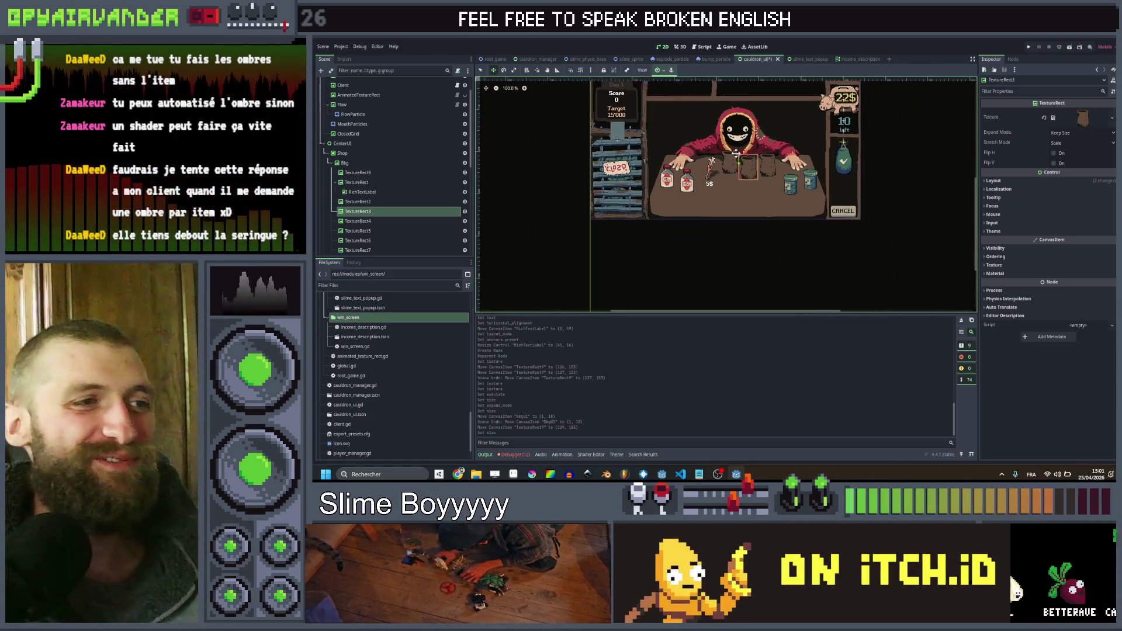
{"action": "scroll", "coordinate": [738, 153], "scroll_direction": "down", "scroll_amount": 2}
{"action": "scroll", "coordinate": [737, 156], "scroll_direction": "up", "scroll_amount": 5}
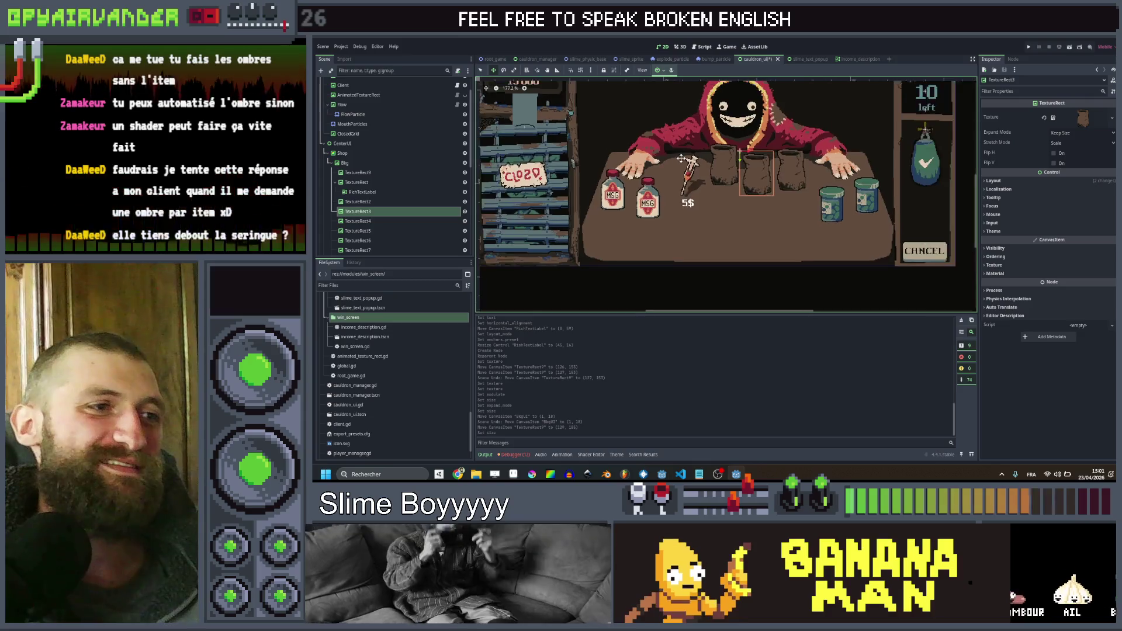
{"action": "scroll", "coordinate": [702, 169], "scroll_direction": "down", "scroll_amount": 3}
{"action": "scroll", "coordinate": [753, 188], "scroll_direction": "up", "scroll_amount": 2}
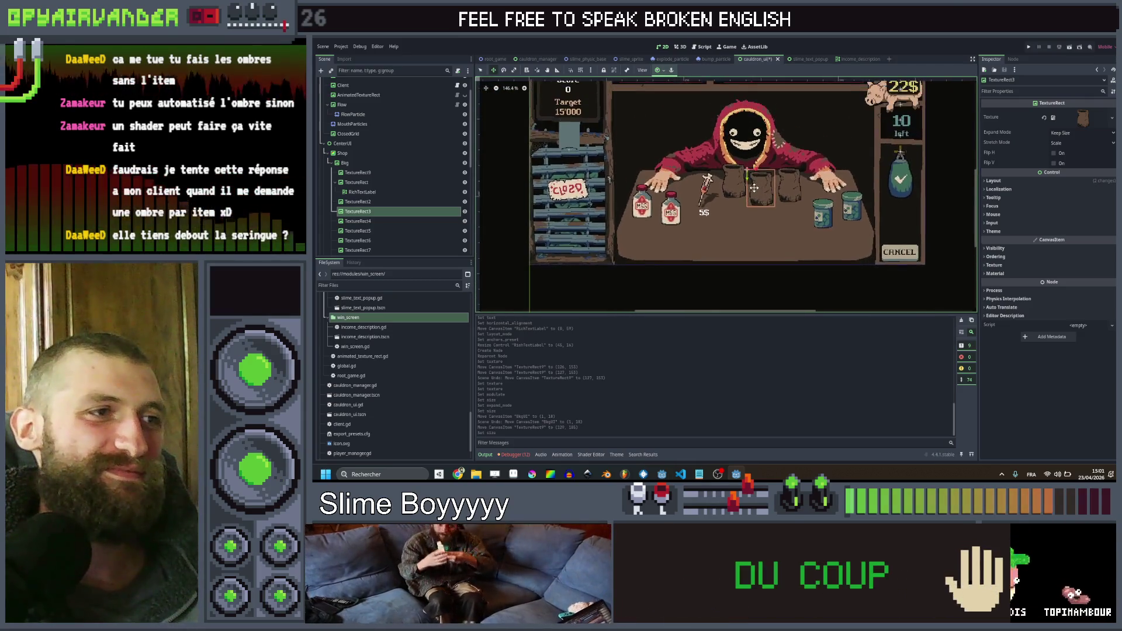
{"action": "scroll", "coordinate": [754, 187], "scroll_direction": "up", "scroll_amount": 3}
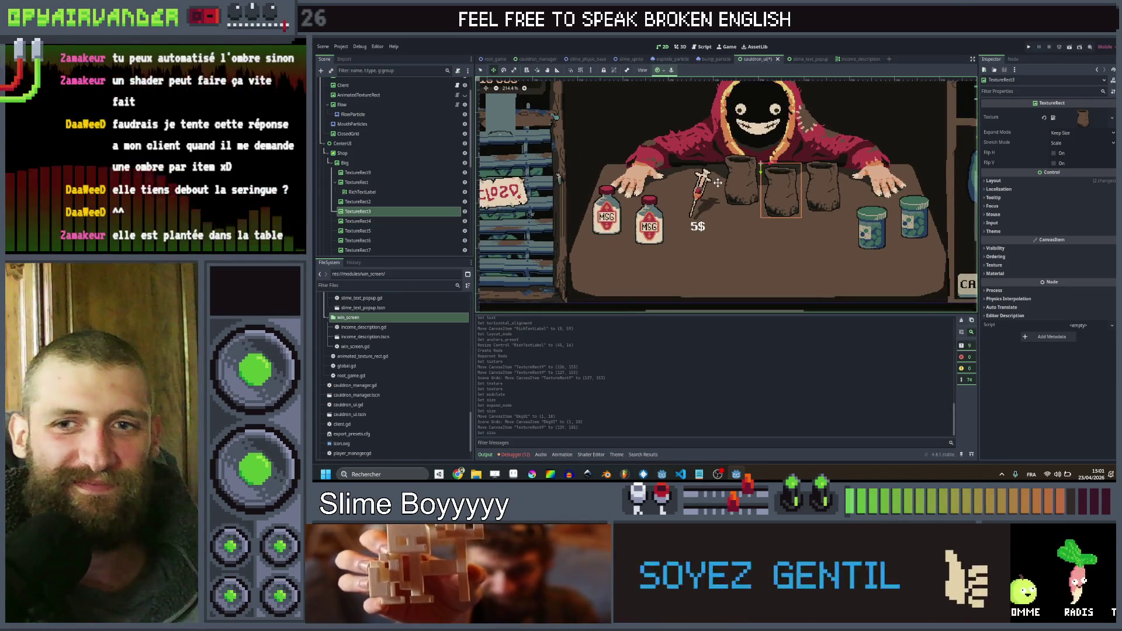
{"action": "scroll", "coordinate": [716, 169], "scroll_direction": "down", "scroll_amount": 5}
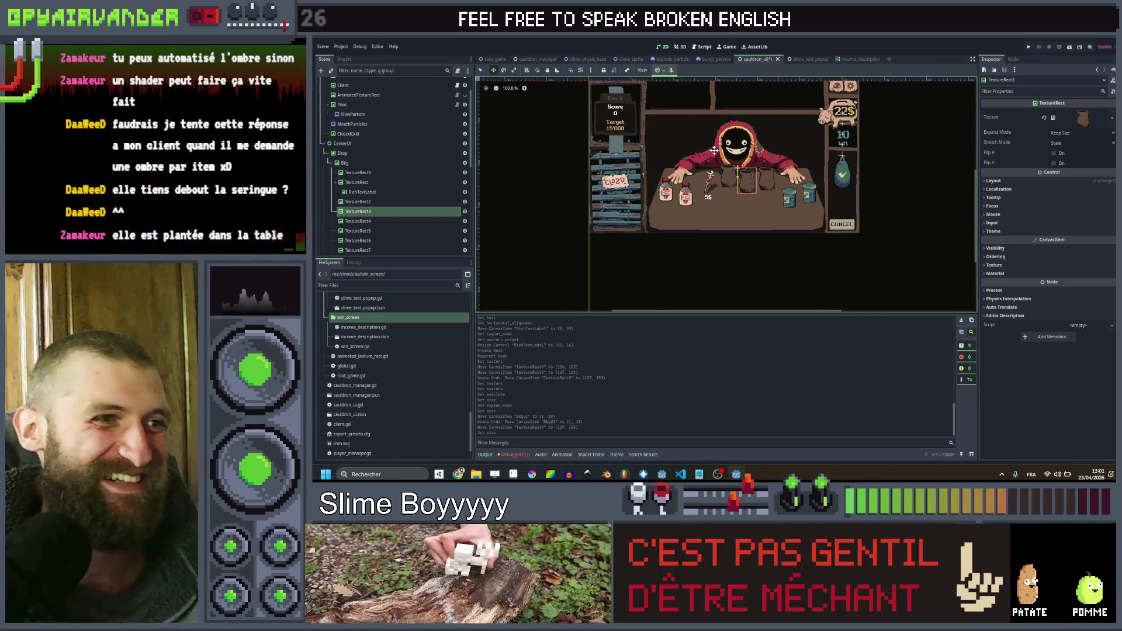
{"action": "scroll", "coordinate": [713, 144], "scroll_direction": "up", "scroll_amount": 1}
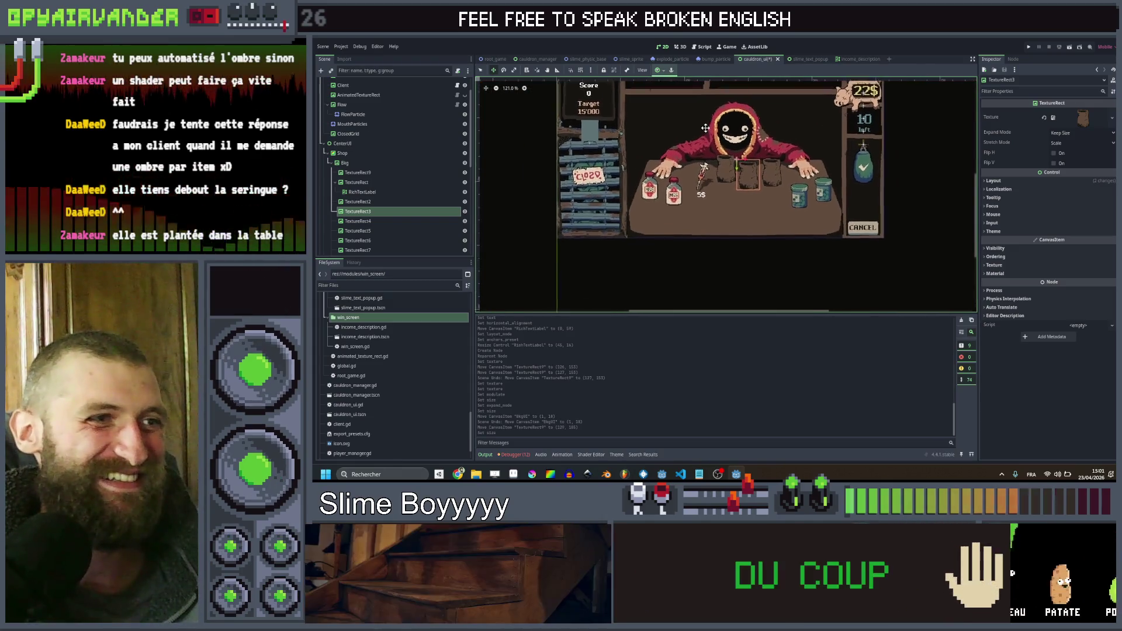
{"action": "left_click", "coordinate": [359, 201]}
{"action": "scroll", "coordinate": [746, 193], "scroll_direction": "up", "scroll_amount": 6}
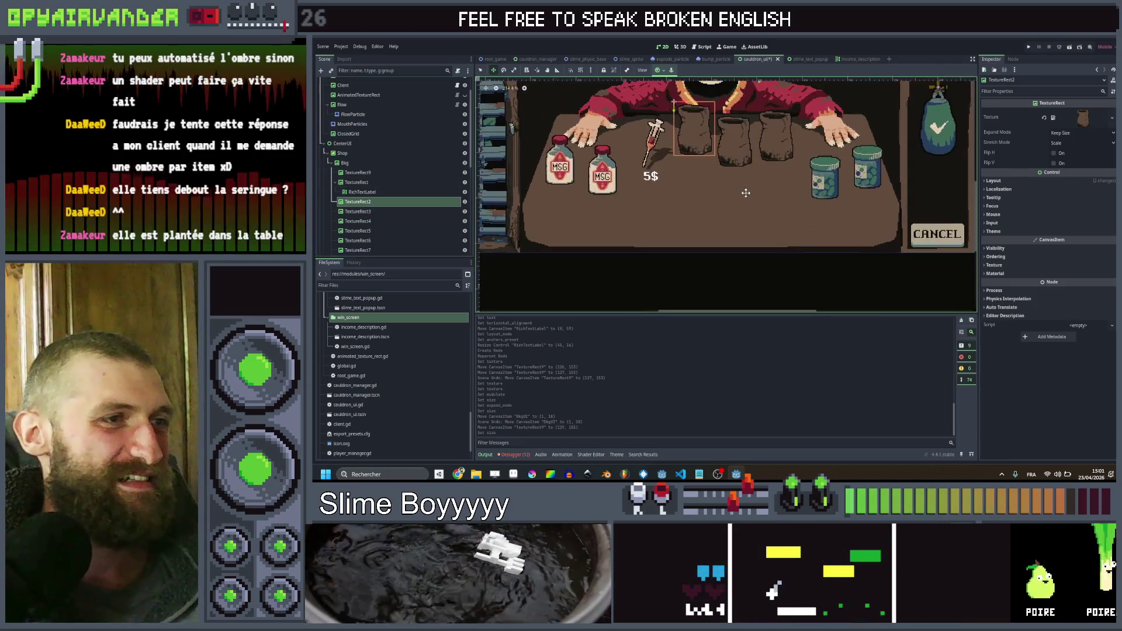
{"action": "scroll", "coordinate": [747, 193], "scroll_direction": "up", "scroll_amount": 2}
{"action": "left_click", "coordinate": [351, 173]}
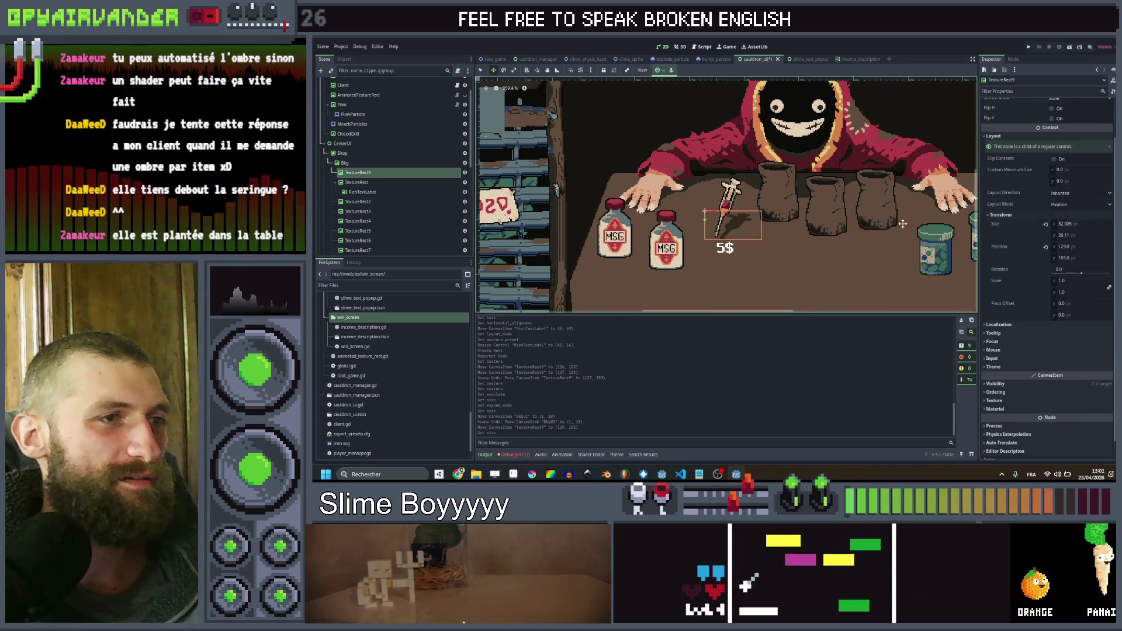
{"action": "scroll", "coordinate": [792, 207], "scroll_direction": "down", "scroll_amount": 1}
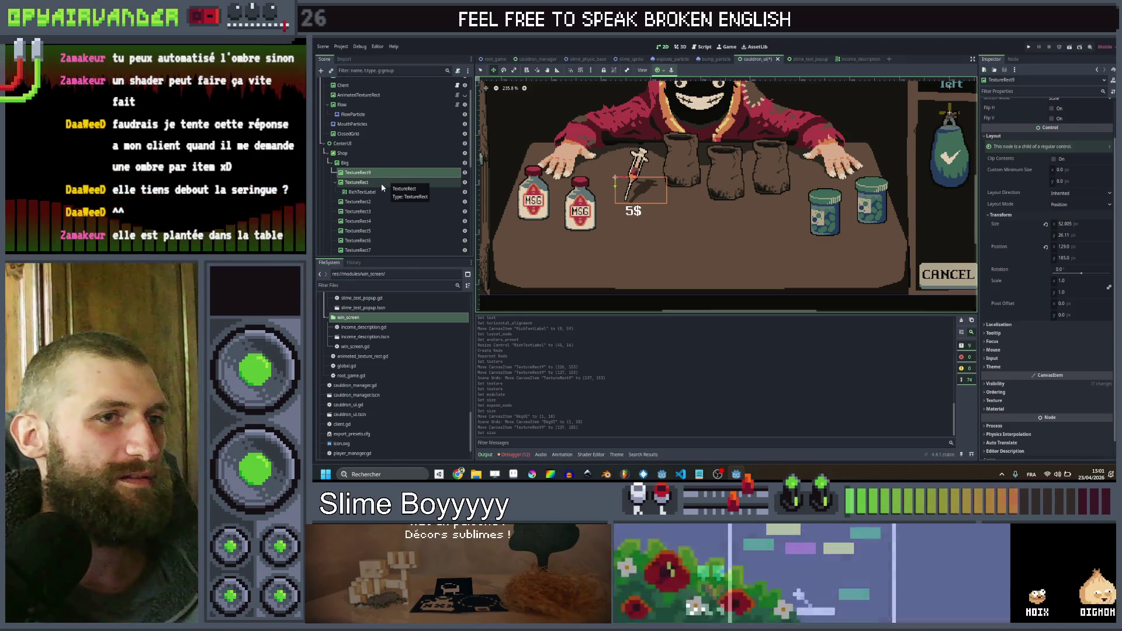
{"action": "scroll", "coordinate": [609, 175], "scroll_direction": "down", "scroll_amount": 5}
{"action": "scroll", "coordinate": [609, 175], "scroll_direction": "up", "scroll_amount": 1}
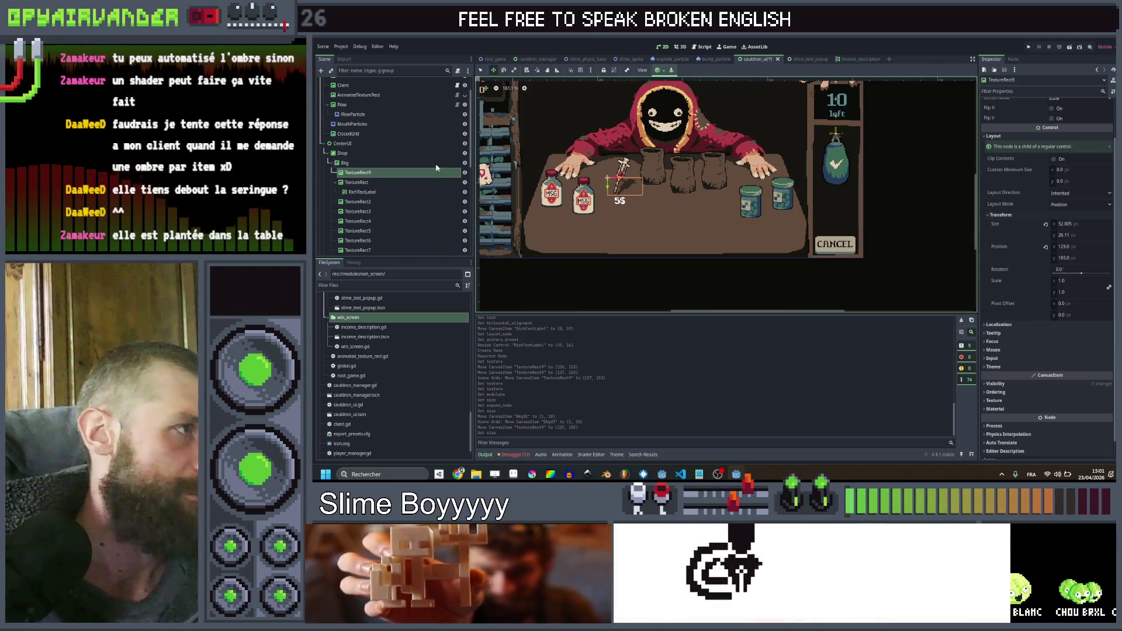
{"action": "scroll", "coordinate": [777, 176], "scroll_direction": "down", "scroll_amount": 2}
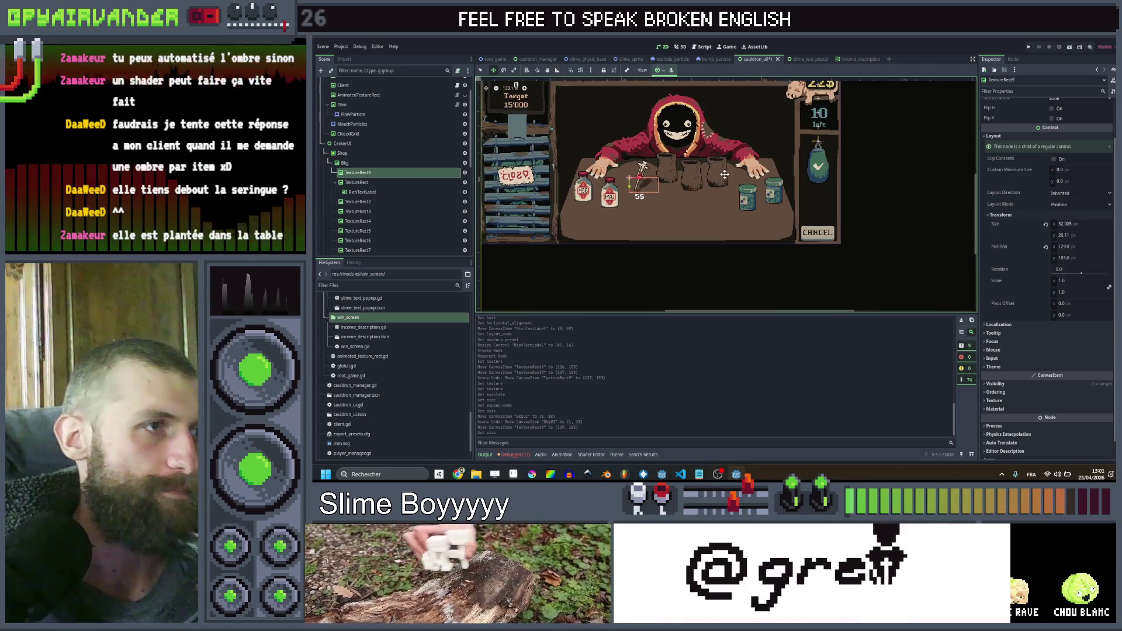
{"action": "scroll", "coordinate": [651, 188], "scroll_direction": "up", "scroll_amount": 3}
Step: Give the 5$ price label an outline size theme override of 8
{"action": "left_click", "coordinate": [380, 192]}
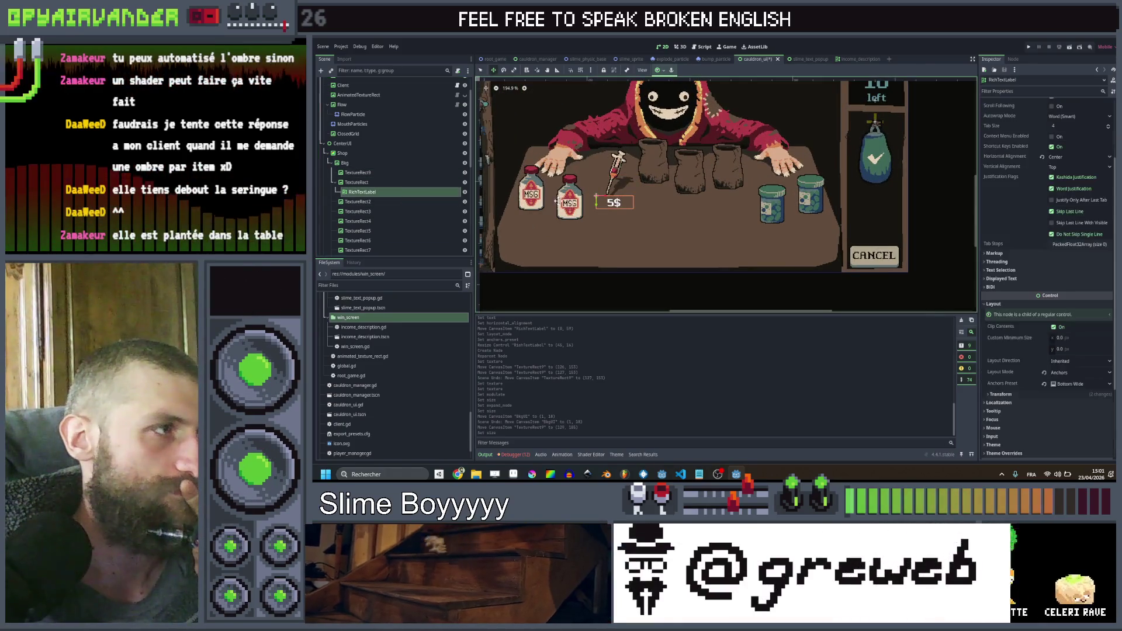
{"action": "left_click", "coordinate": [1005, 349]}
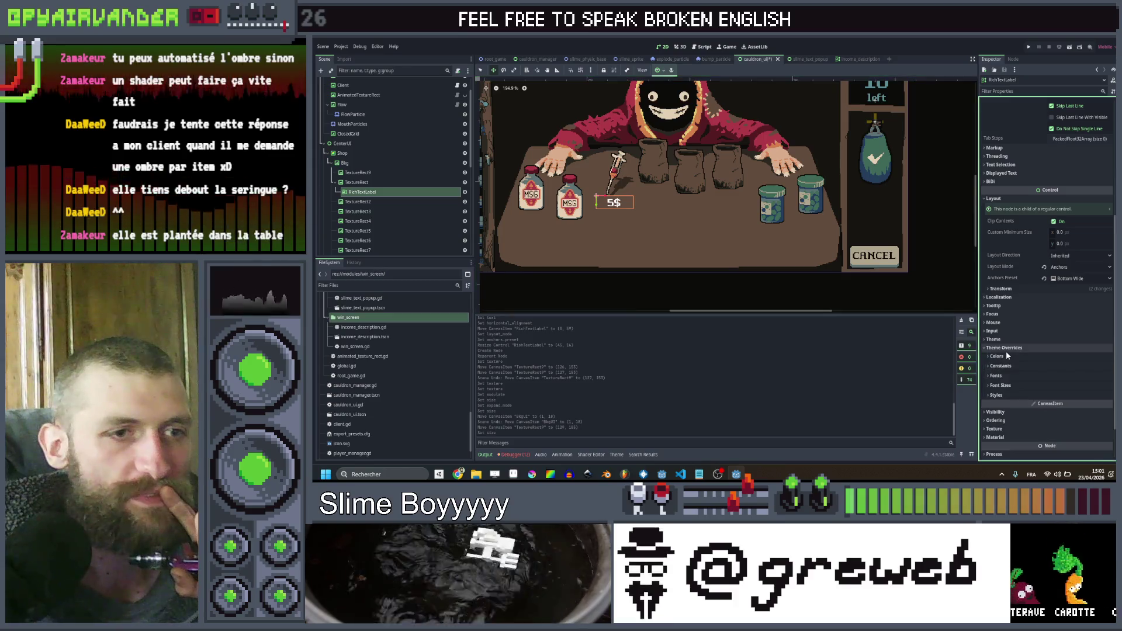
{"action": "left_click", "coordinate": [1005, 365]}
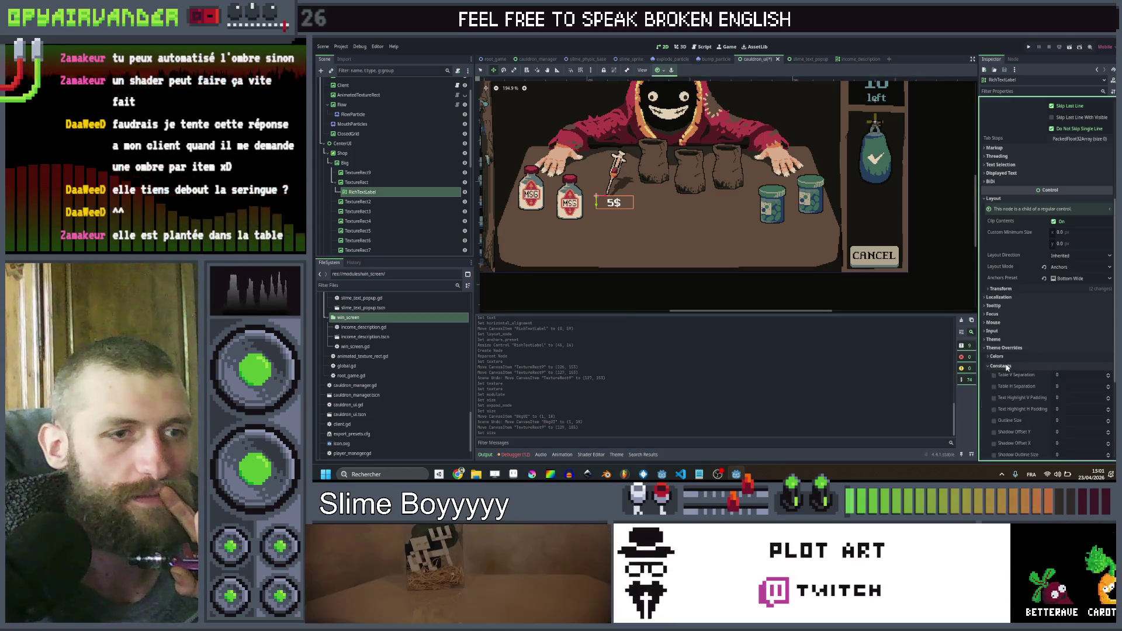
{"action": "left_click", "coordinate": [993, 420]}
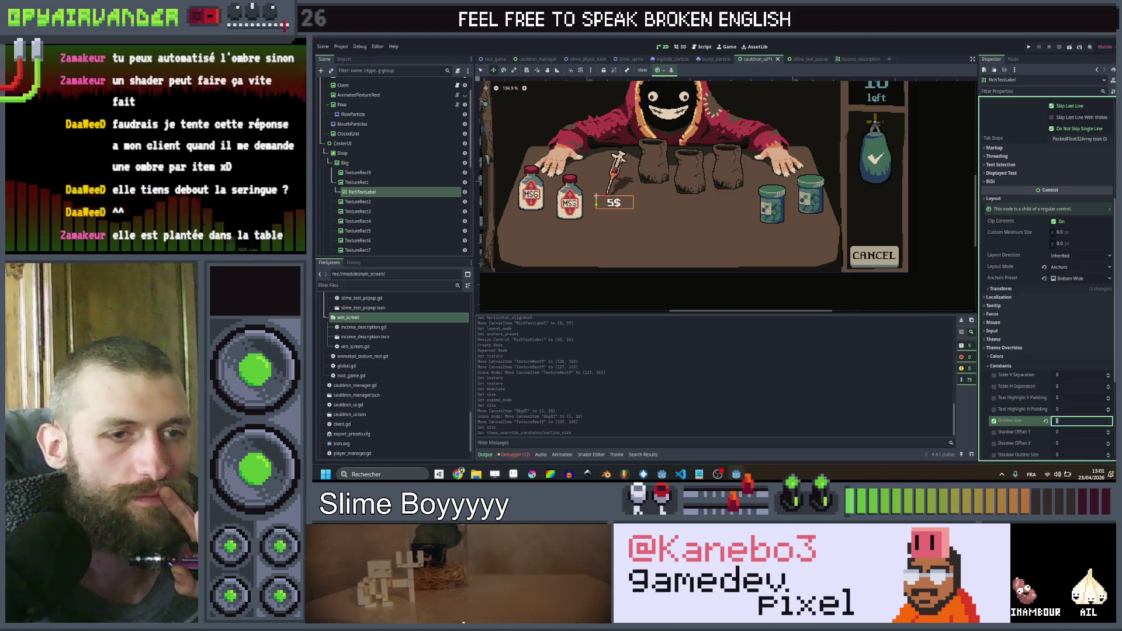
{"action": "key", "text": "Return"}
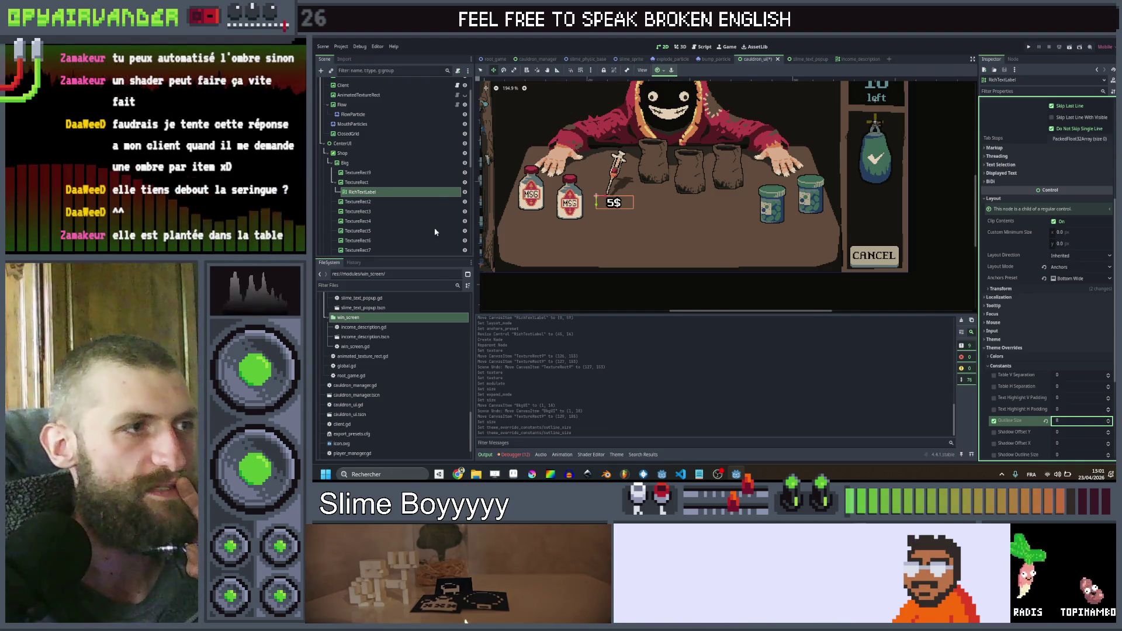
{"action": "scroll", "coordinate": [665, 171], "scroll_direction": "down", "scroll_amount": 2}
{"action": "left_click", "coordinate": [665, 171]}
{"action": "scroll", "coordinate": [664, 172], "scroll_direction": "down", "scroll_amount": 1}
Step: Set the 5$ label's Modulate to yellow e0c872 sampled with the eyedropper
{"action": "left_click", "coordinate": [359, 193]}
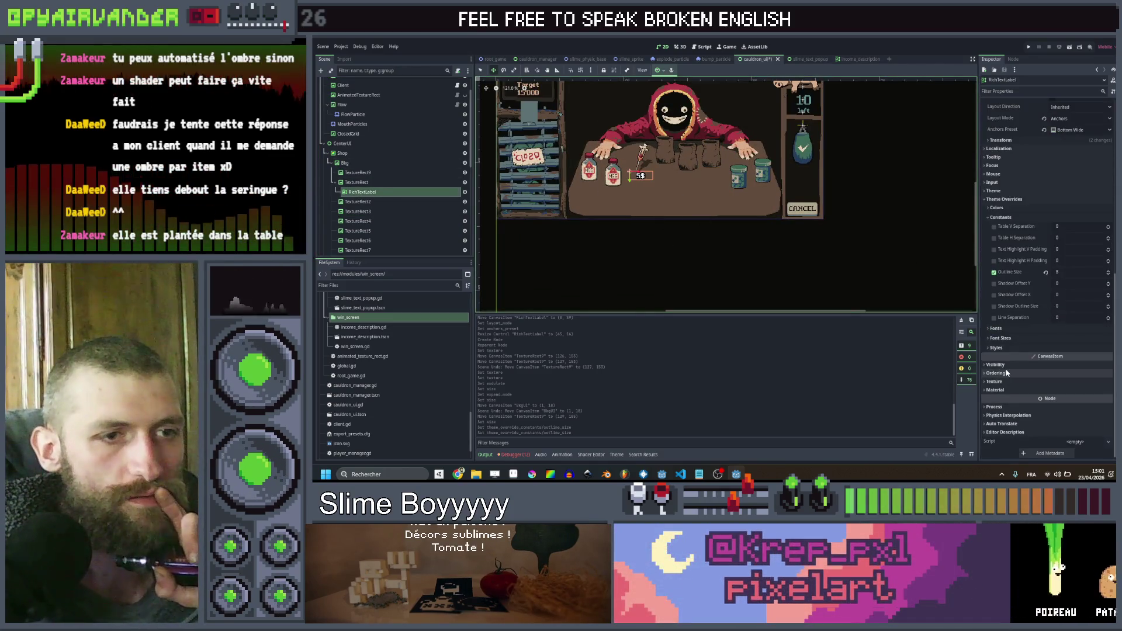
{"action": "left_click", "coordinate": [995, 365]}
{"action": "left_click", "coordinate": [1059, 385]}
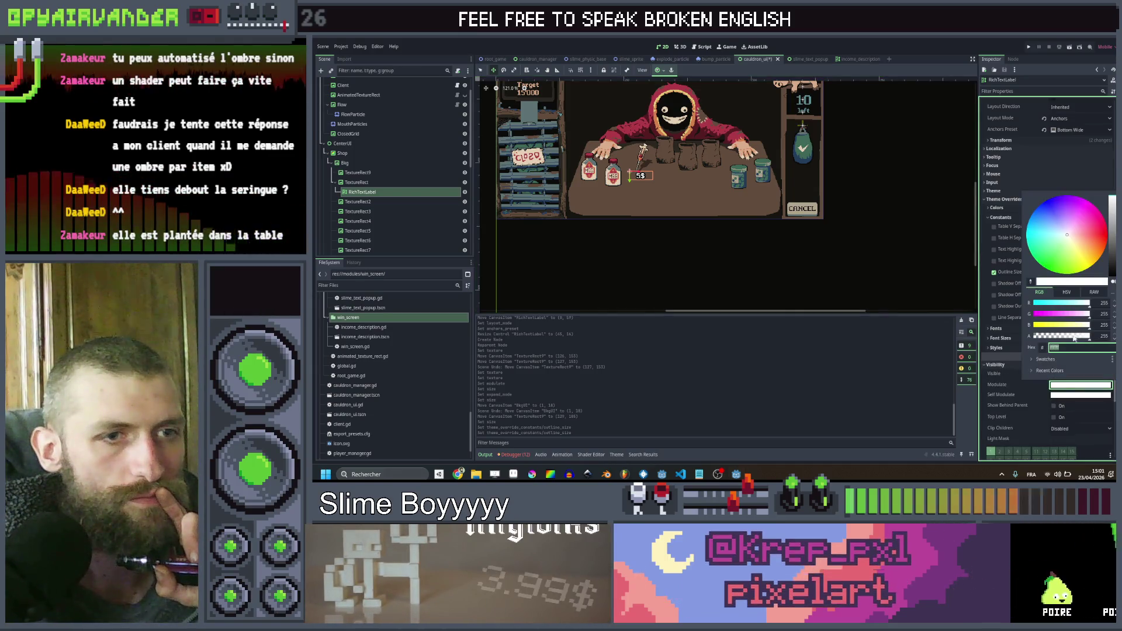
{"action": "left_click", "coordinate": [1030, 284]}
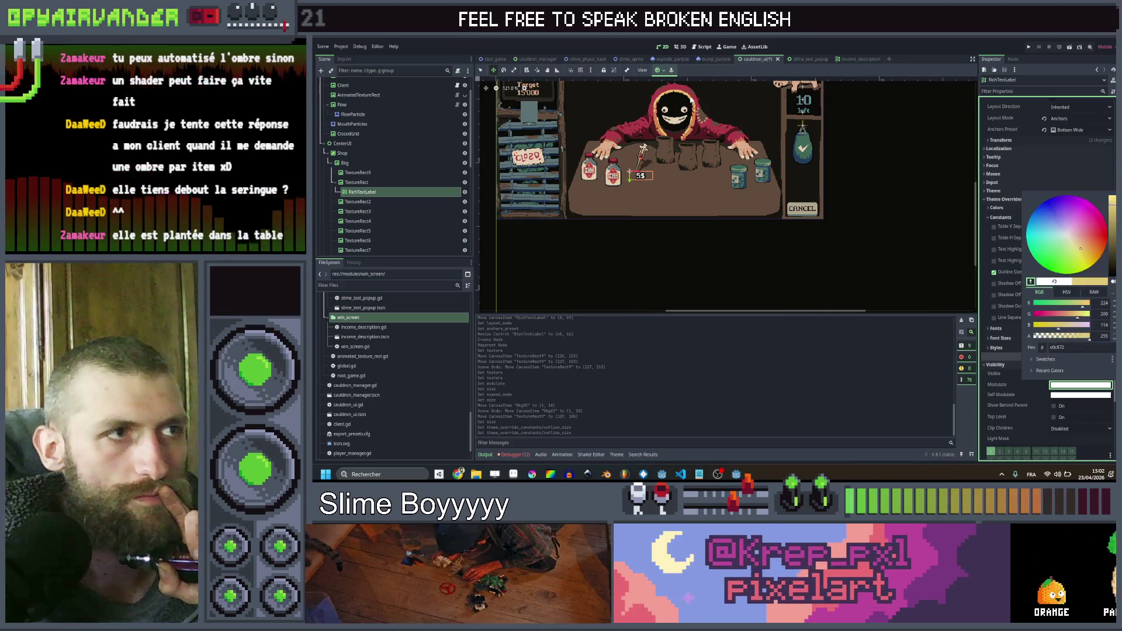
{"action": "left_click", "coordinate": [692, 101]}
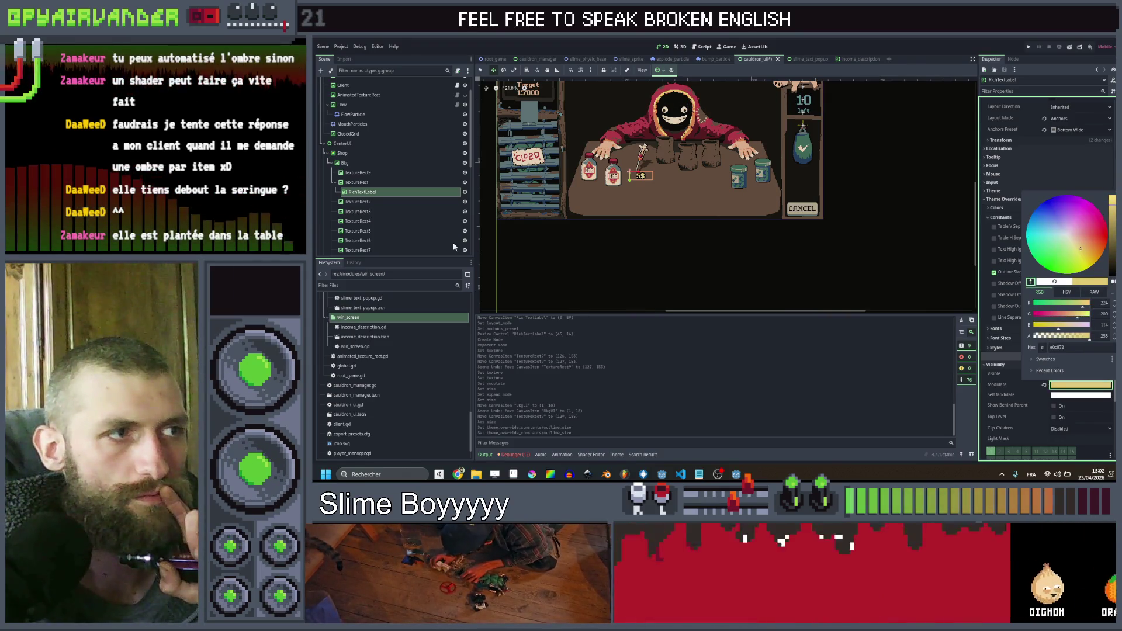
{"action": "left_click", "coordinate": [692, 164]}
{"action": "scroll", "coordinate": [701, 193], "scroll_direction": "down", "scroll_amount": 3}
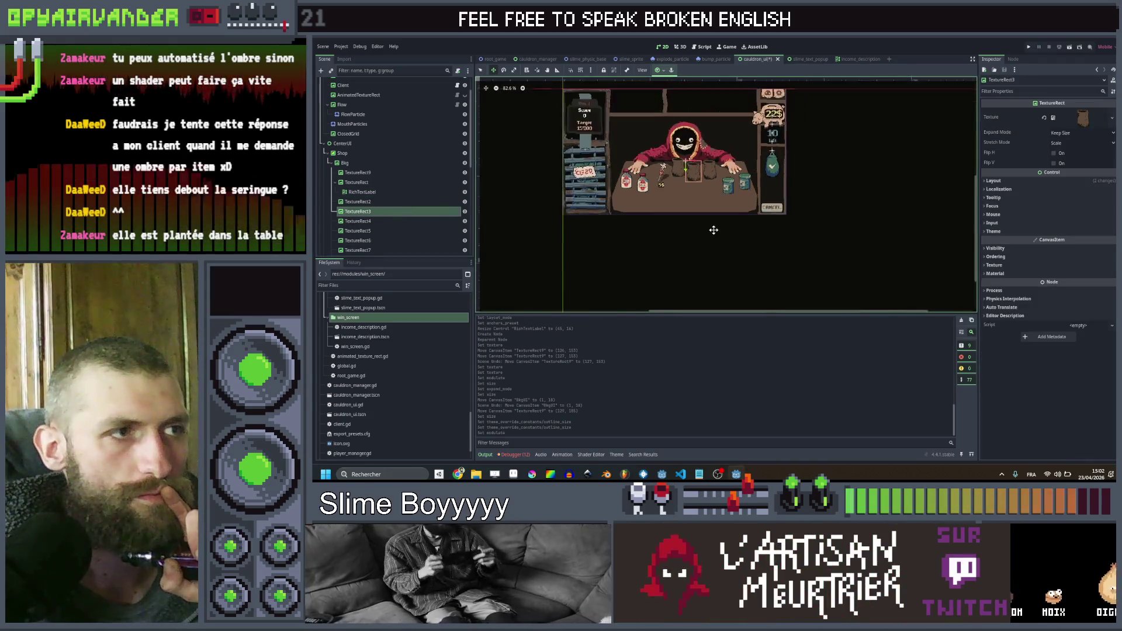
{"action": "scroll", "coordinate": [707, 217], "scroll_direction": "up", "scroll_amount": 4}
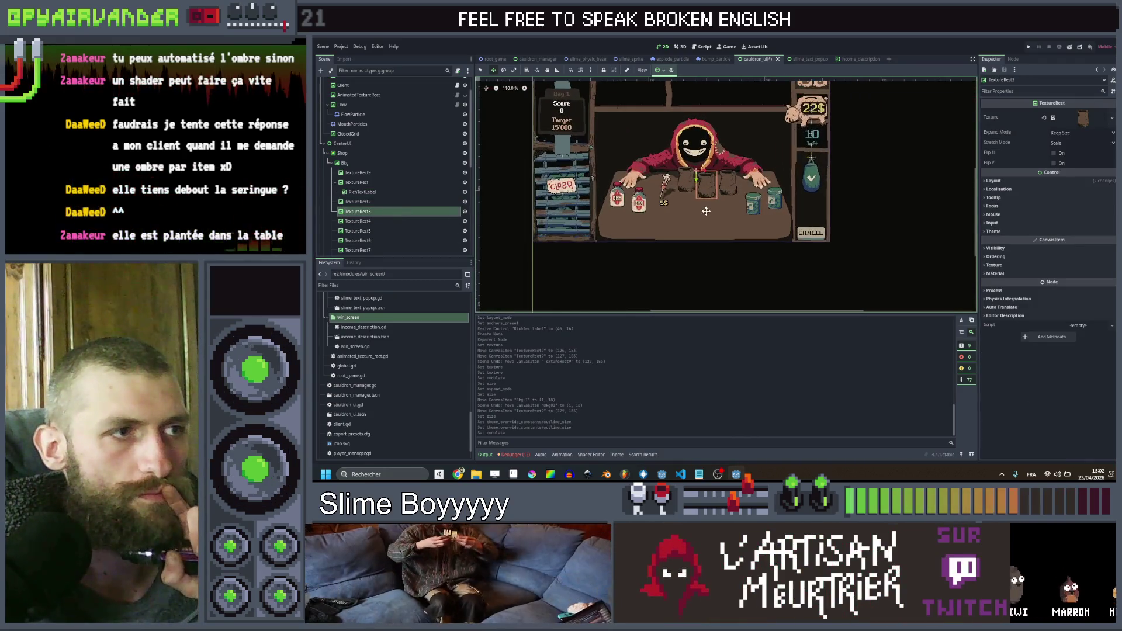
{"action": "scroll", "coordinate": [706, 211], "scroll_direction": "down", "scroll_amount": 2}
{"action": "scroll", "coordinate": [704, 217], "scroll_direction": "up", "scroll_amount": 2}
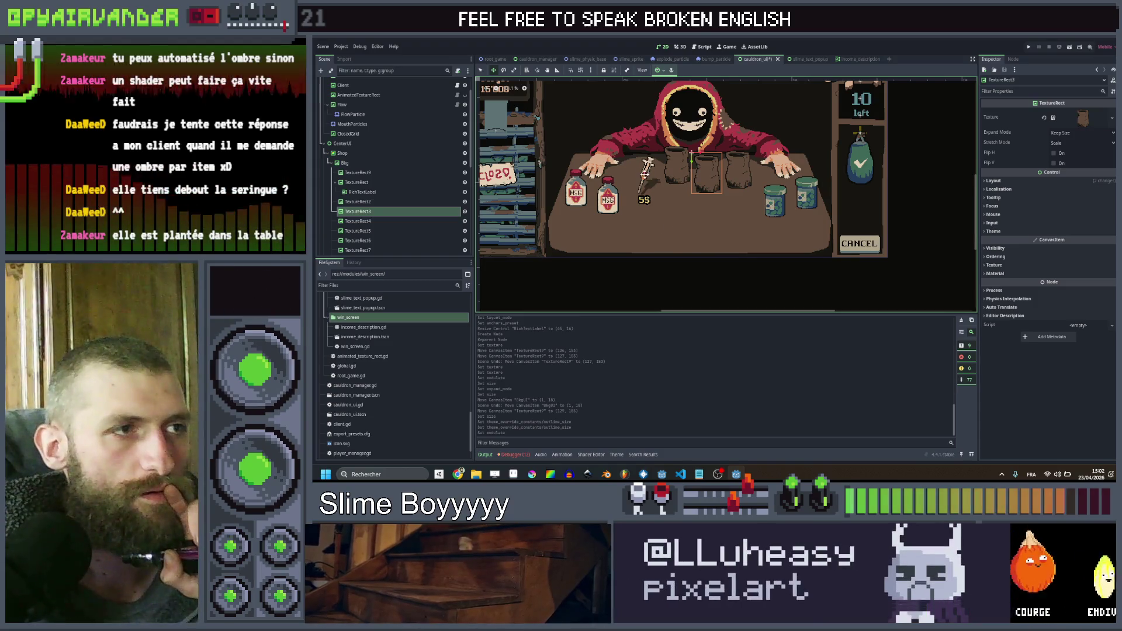
{"action": "scroll", "coordinate": [647, 176], "scroll_direction": "down", "scroll_amount": 1}
{"action": "scroll", "coordinate": [660, 181], "scroll_direction": "down", "scroll_amount": 1}
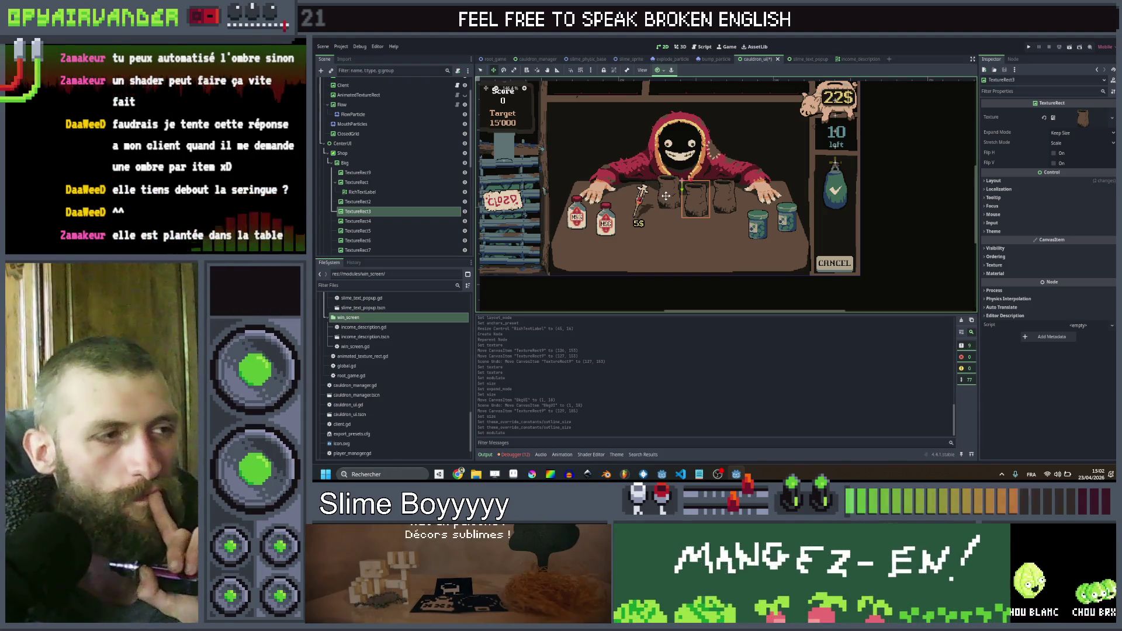
{"action": "scroll", "coordinate": [666, 196], "scroll_direction": "down", "scroll_amount": 3}
{"action": "scroll", "coordinate": [708, 261], "scroll_direction": "up", "scroll_amount": 2}
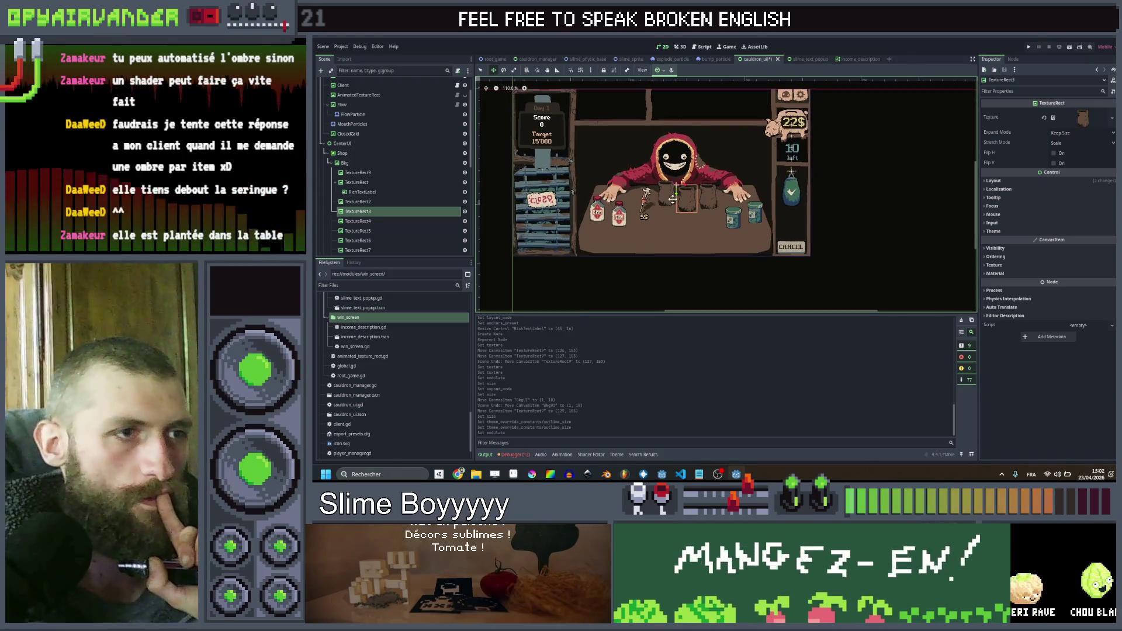
{"action": "scroll", "coordinate": [708, 262], "scroll_direction": "up", "scroll_amount": 2}
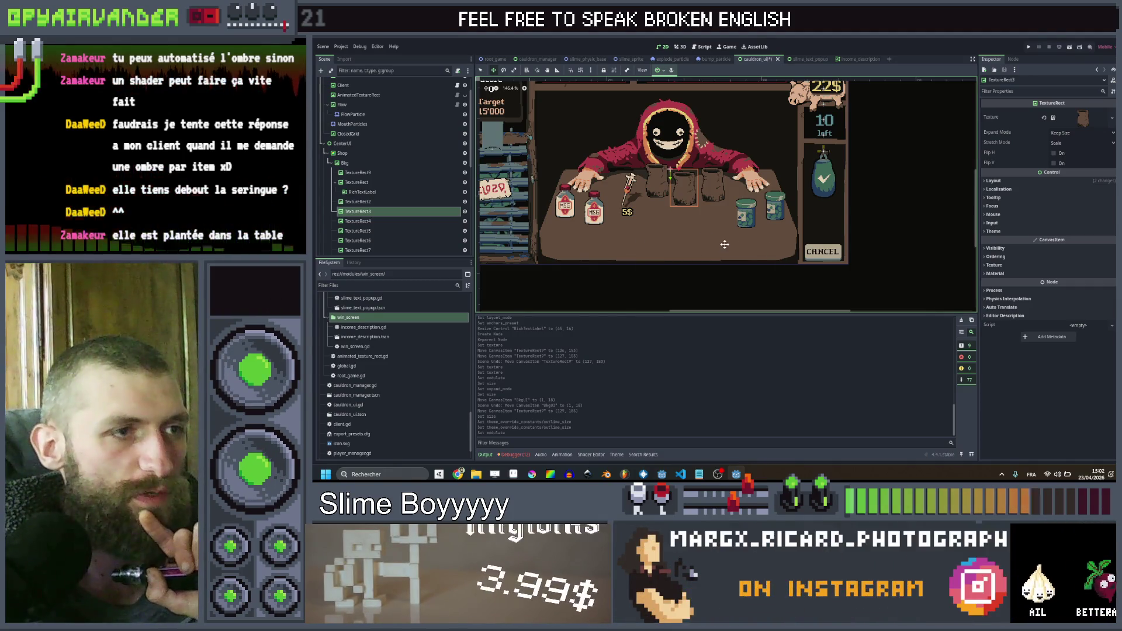
{"action": "scroll", "coordinate": [675, 239], "scroll_direction": "down", "scroll_amount": 1}
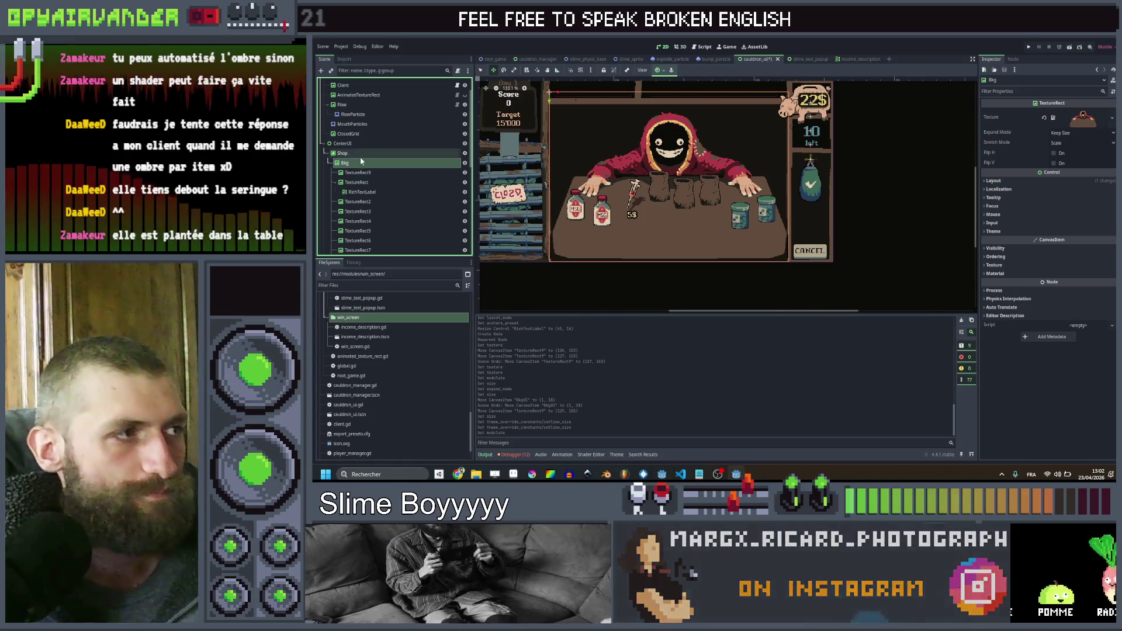
Step: Add a Button child node under Bkg
{"action": "right_click", "coordinate": [360, 162]}
{"action": "left_click", "coordinate": [390, 176]}
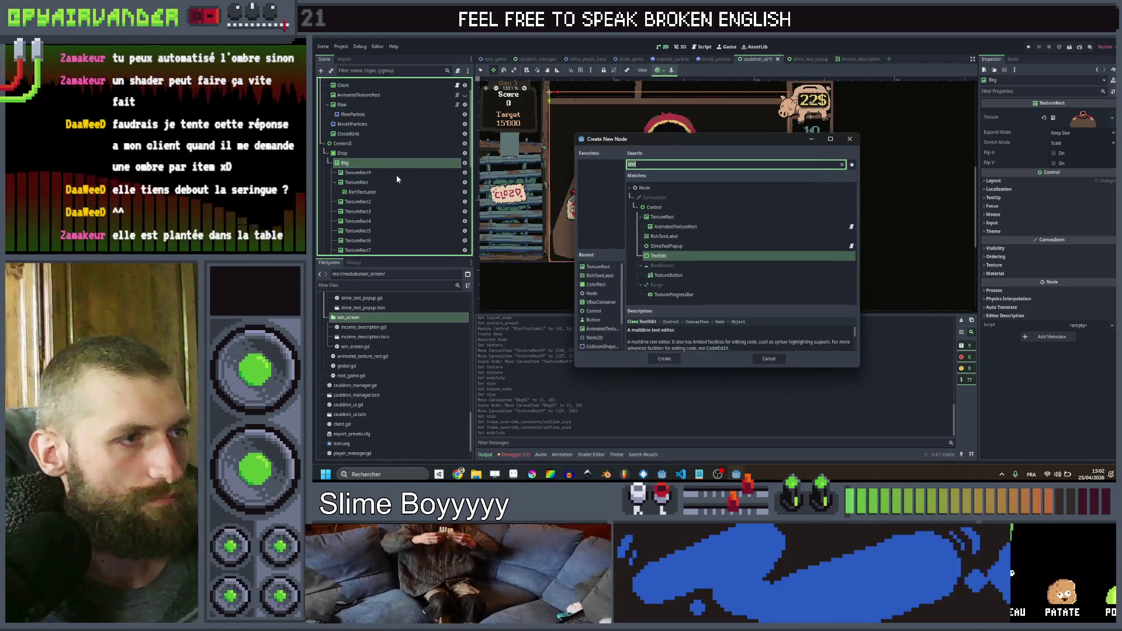
{"action": "type", "text": "butt"}
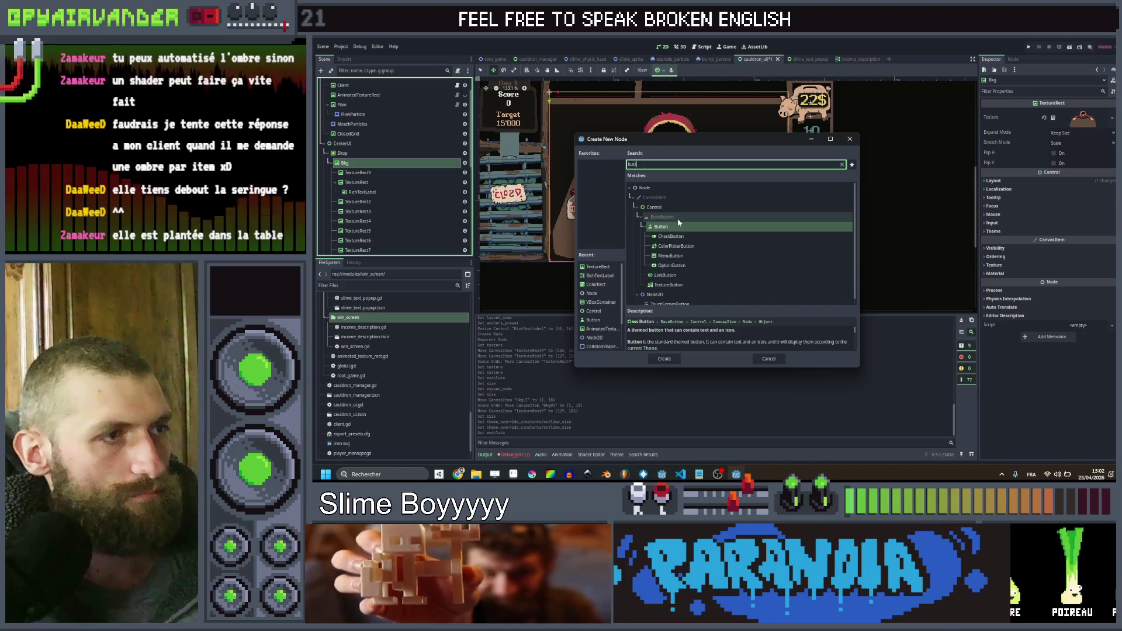
{"action": "double_click", "coordinate": [669, 226]}
{"action": "scroll", "coordinate": [589, 147], "scroll_direction": "down", "scroll_amount": 1}
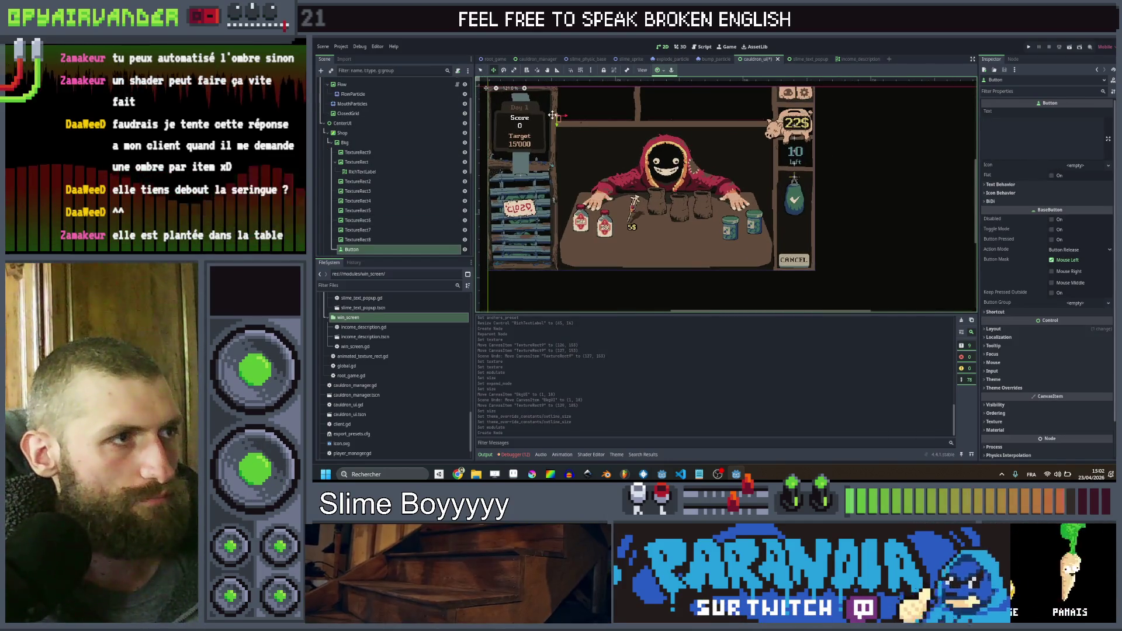
Step: Stretch the button into a wide bar on the counter front and label it START NEXT SHIFT
{"action": "left_click_drag", "start_coordinate": [558, 118], "coordinate": [624, 252]}
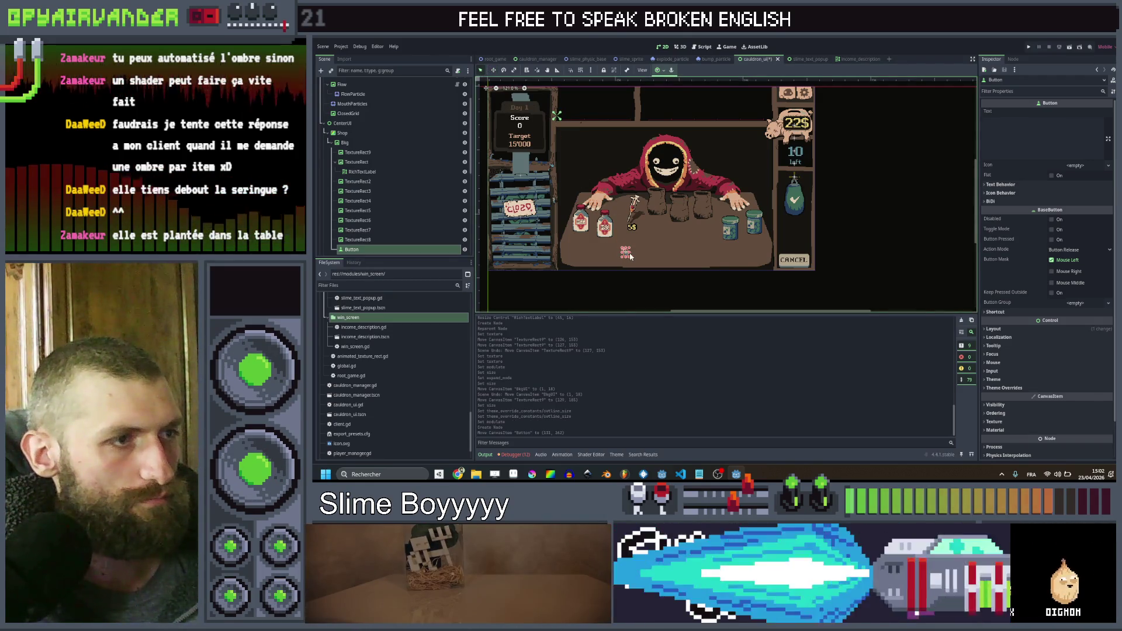
{"action": "left_click_drag", "start_coordinate": [630, 257], "coordinate": [711, 265]}
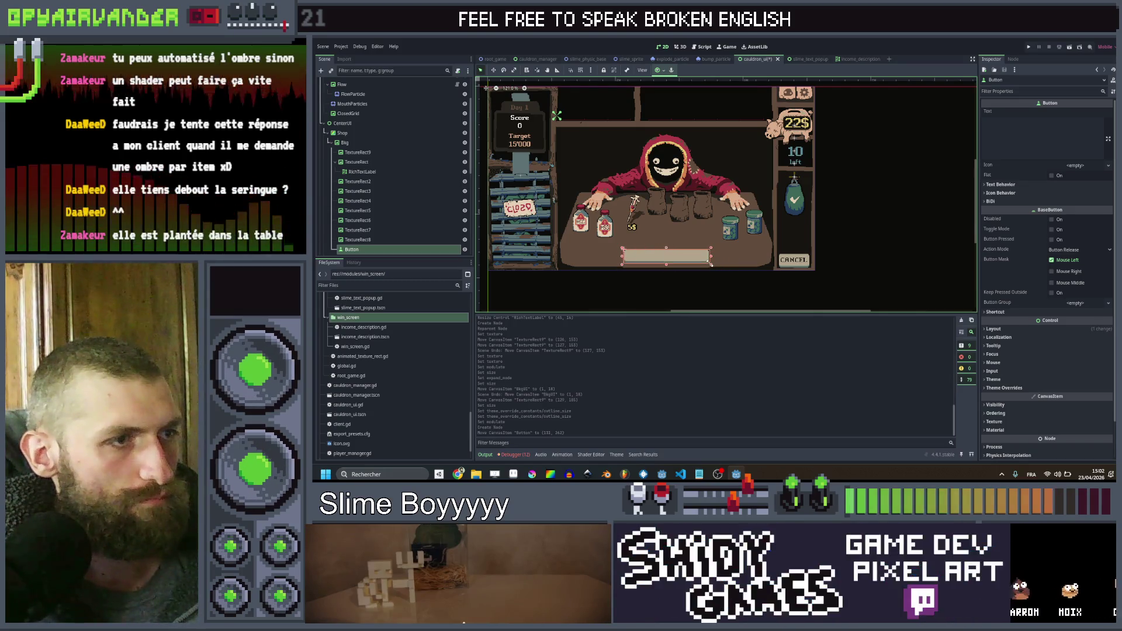
{"action": "left_click", "coordinate": [1042, 138]}
{"action": "type", "text": "c"}
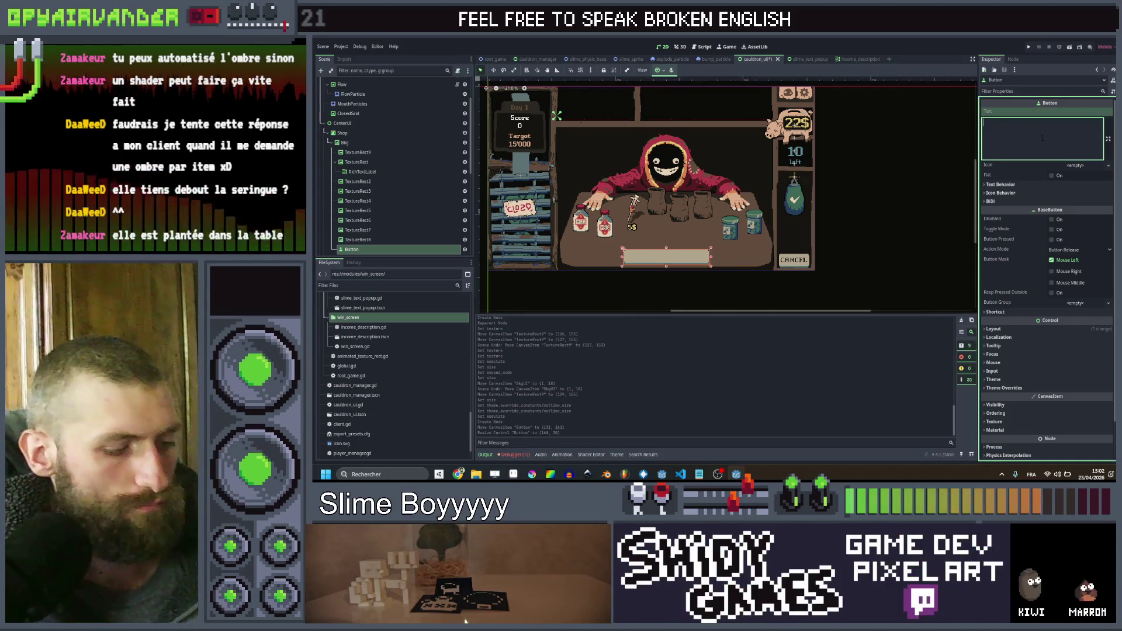
{"action": "type", "text": "LOS SHOP"}
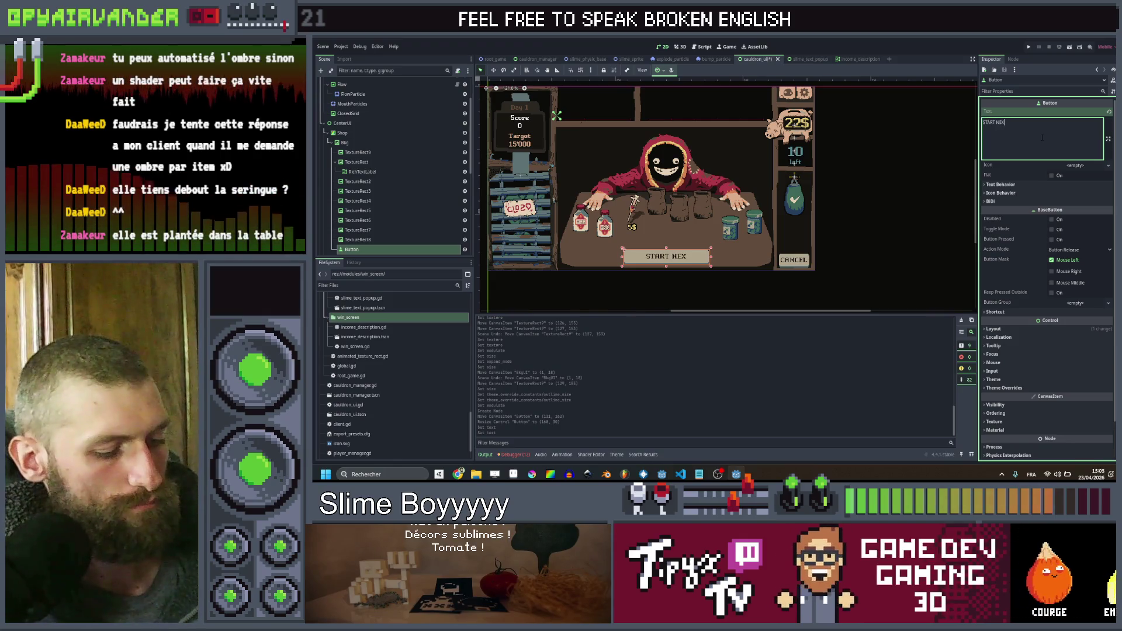
{"action": "type", "text": "HIFT"}
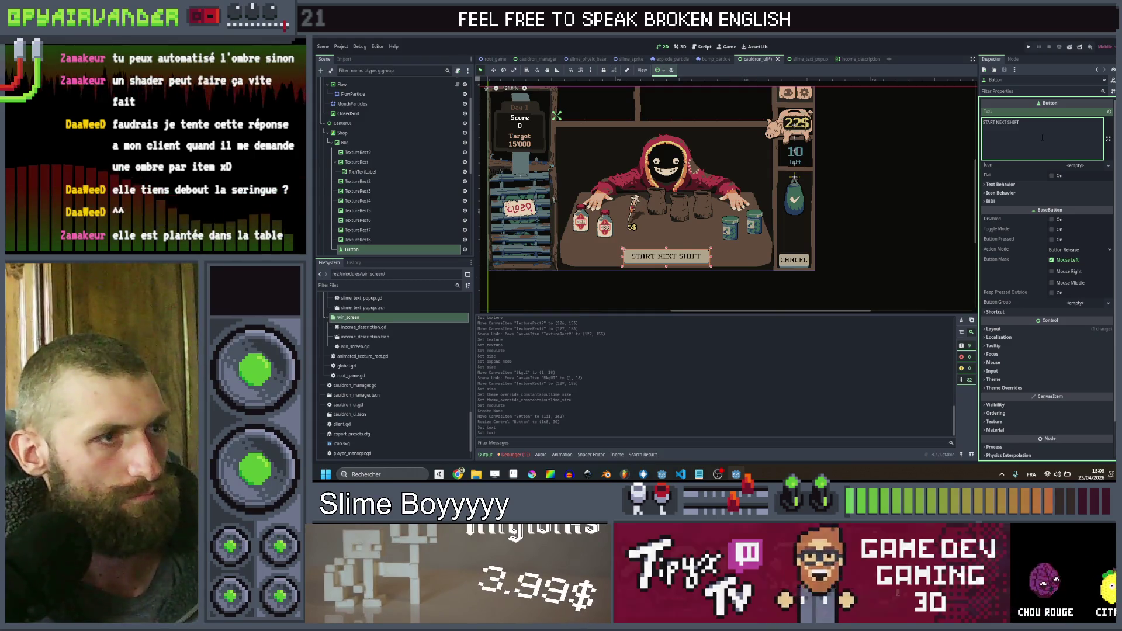
{"action": "left_click", "coordinate": [780, 291]}
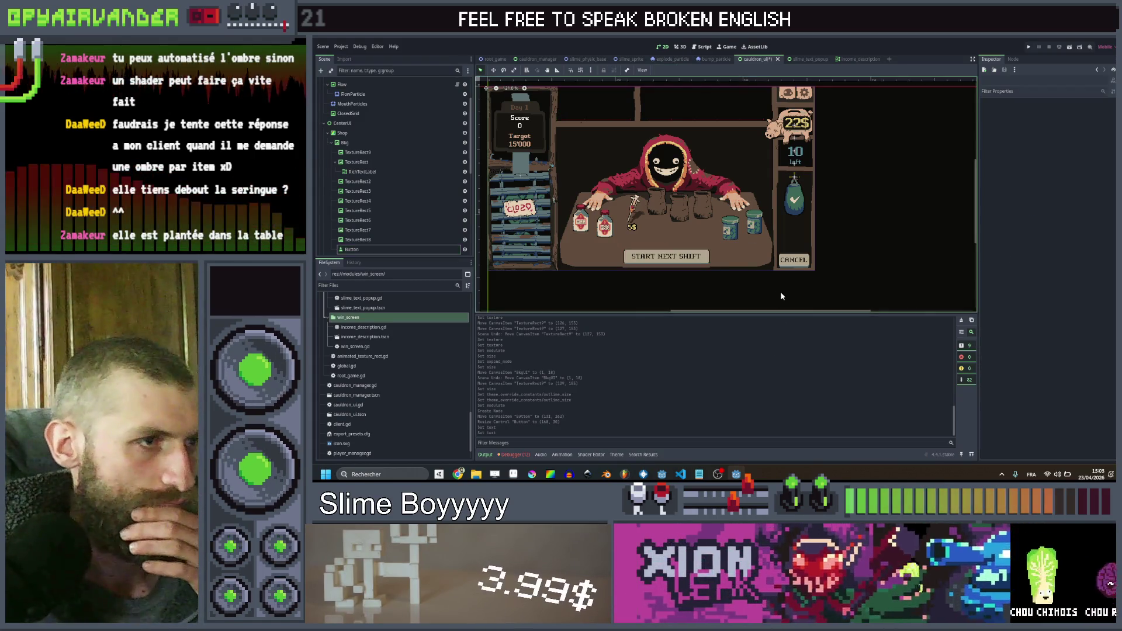
{"action": "scroll", "coordinate": [803, 230], "scroll_direction": "up", "scroll_amount": 3}
{"action": "scroll", "coordinate": [853, 134], "scroll_direction": "down", "scroll_amount": 2}
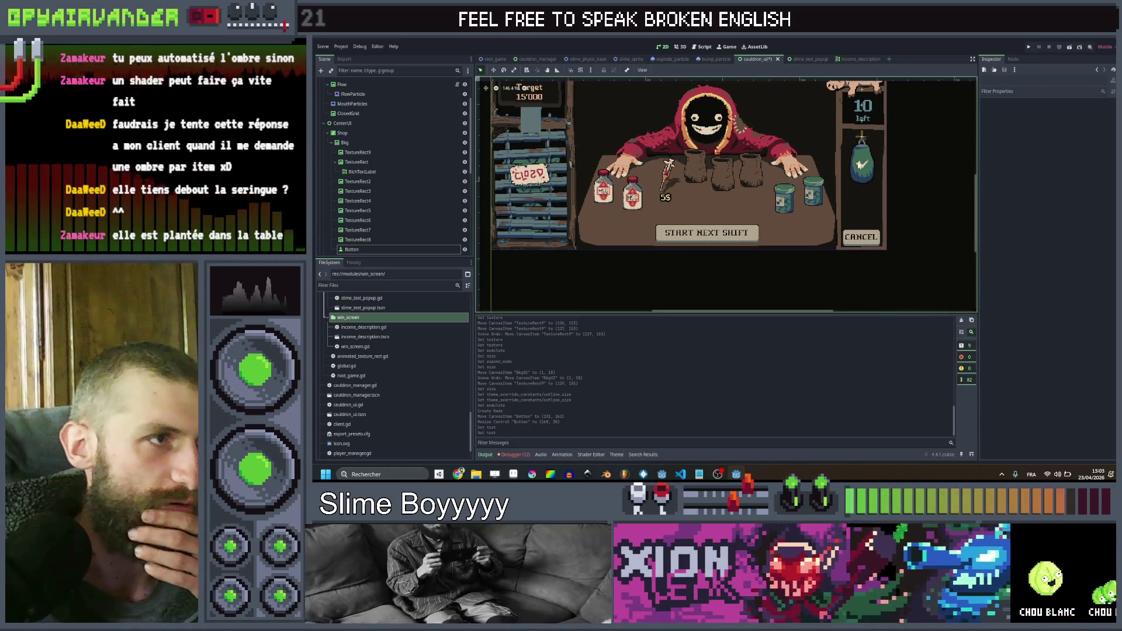
{"action": "scroll", "coordinate": [844, 198], "scroll_direction": "up", "scroll_amount": 2}
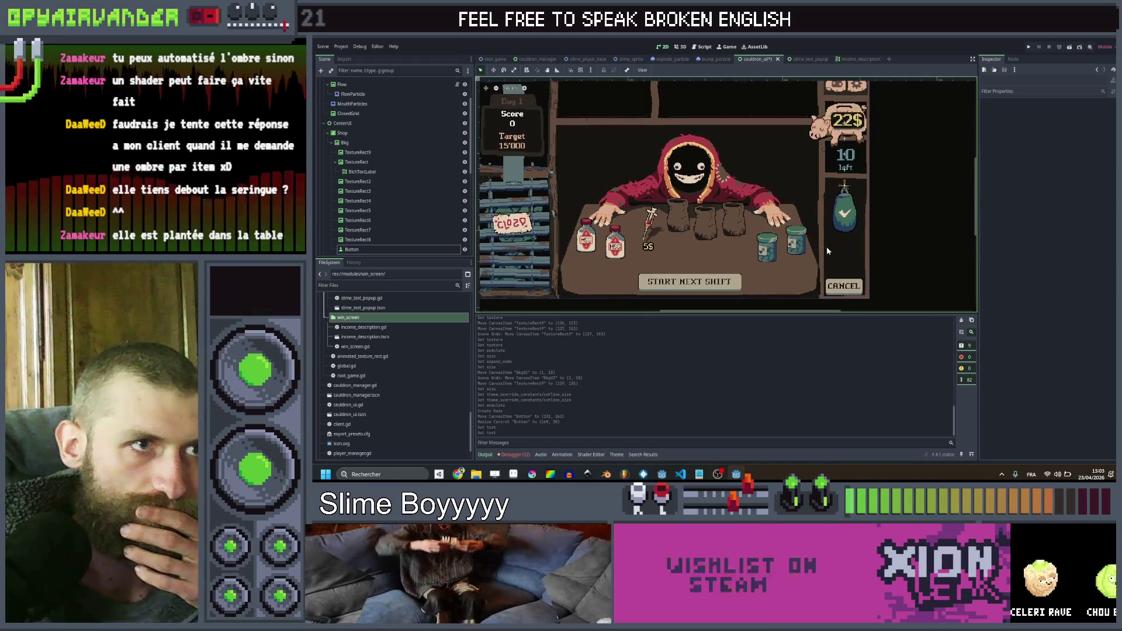
{"action": "scroll", "coordinate": [829, 149], "scroll_direction": "up", "scroll_amount": 5}
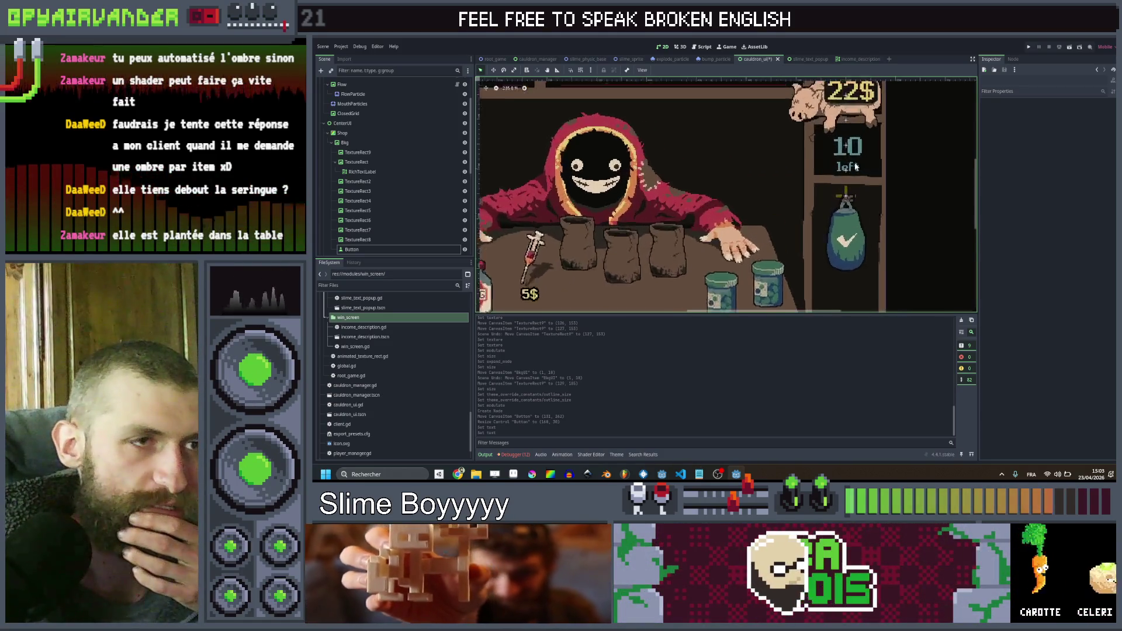
{"action": "left_click_drag", "start_coordinate": [876, 163], "coordinate": [790, 152]}
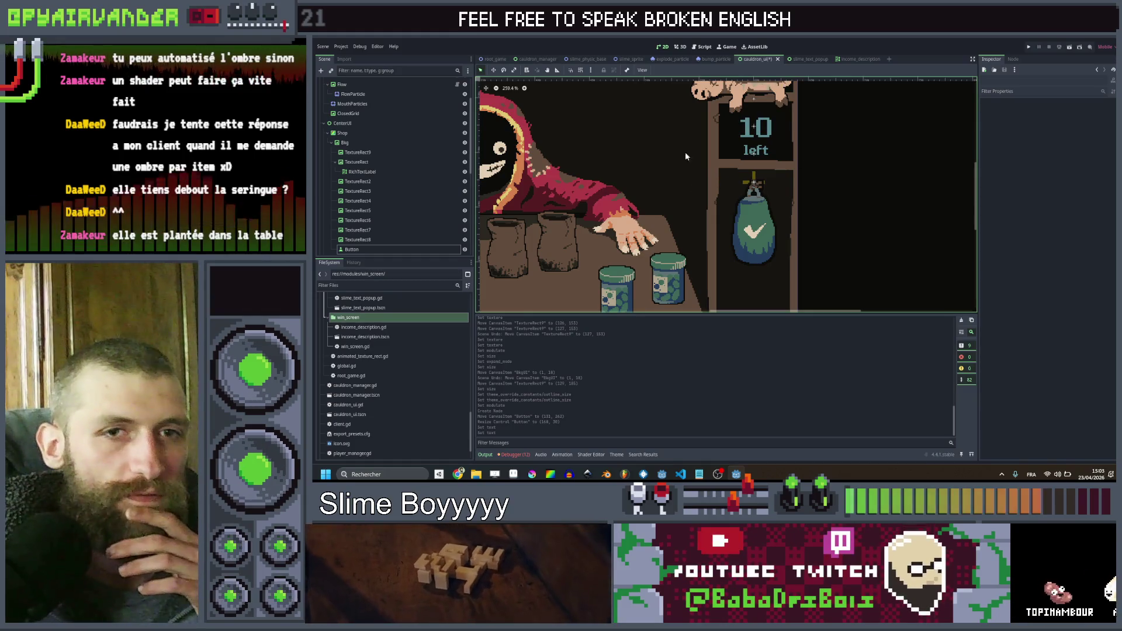
{"action": "scroll", "coordinate": [772, 167], "scroll_direction": "down", "scroll_amount": 2}
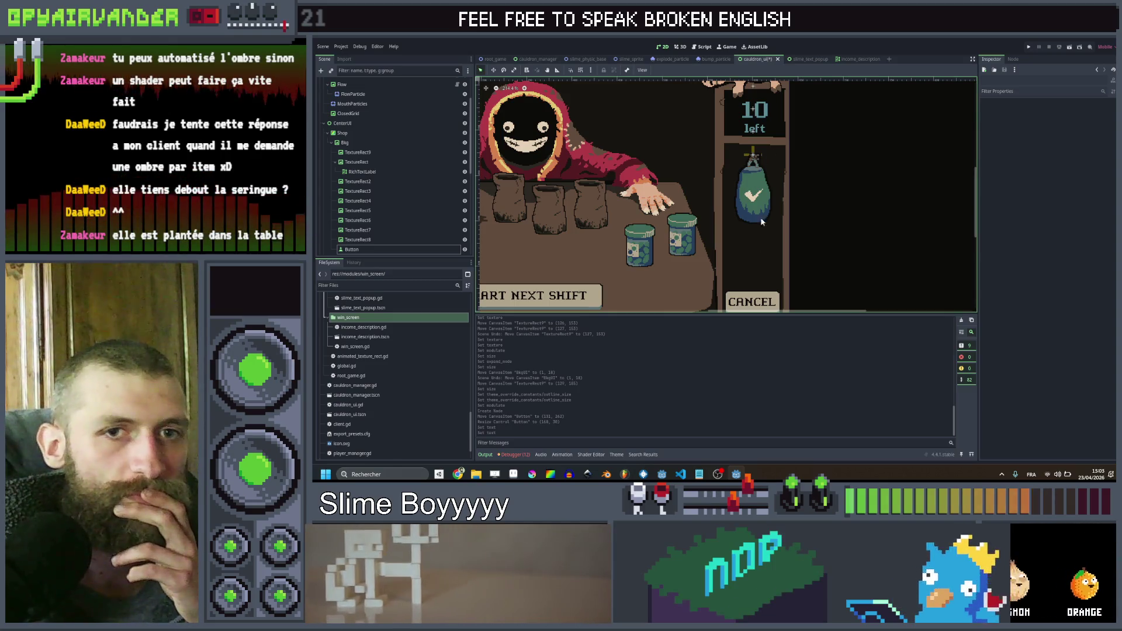
{"action": "scroll", "coordinate": [725, 210], "scroll_direction": "down", "scroll_amount": 5}
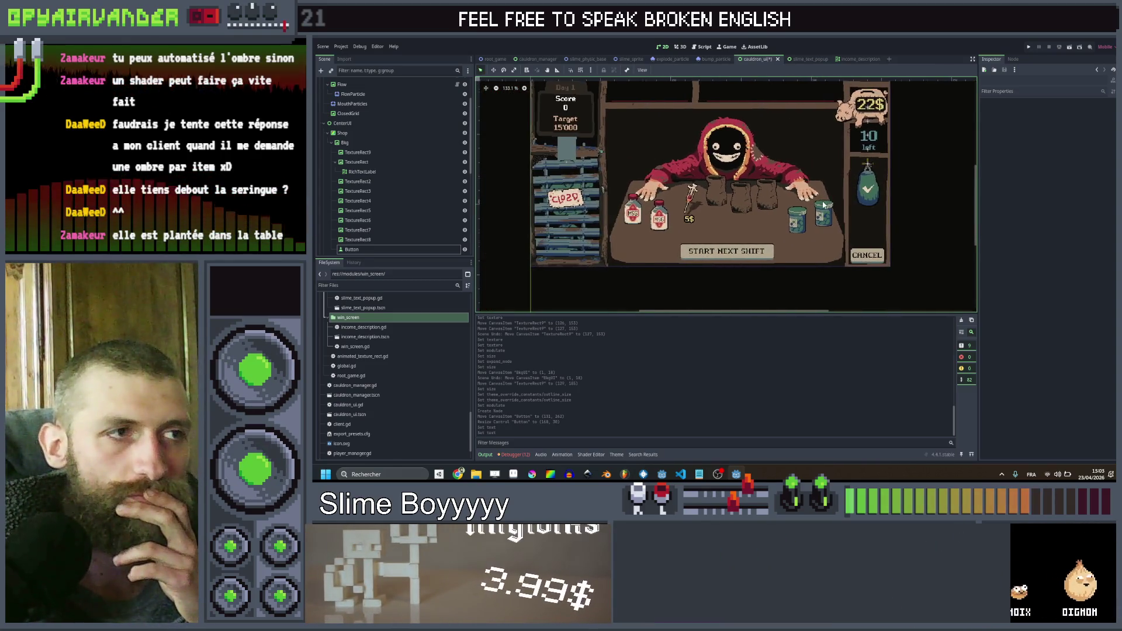
{"action": "scroll", "coordinate": [823, 205], "scroll_direction": "up", "scroll_amount": 1}
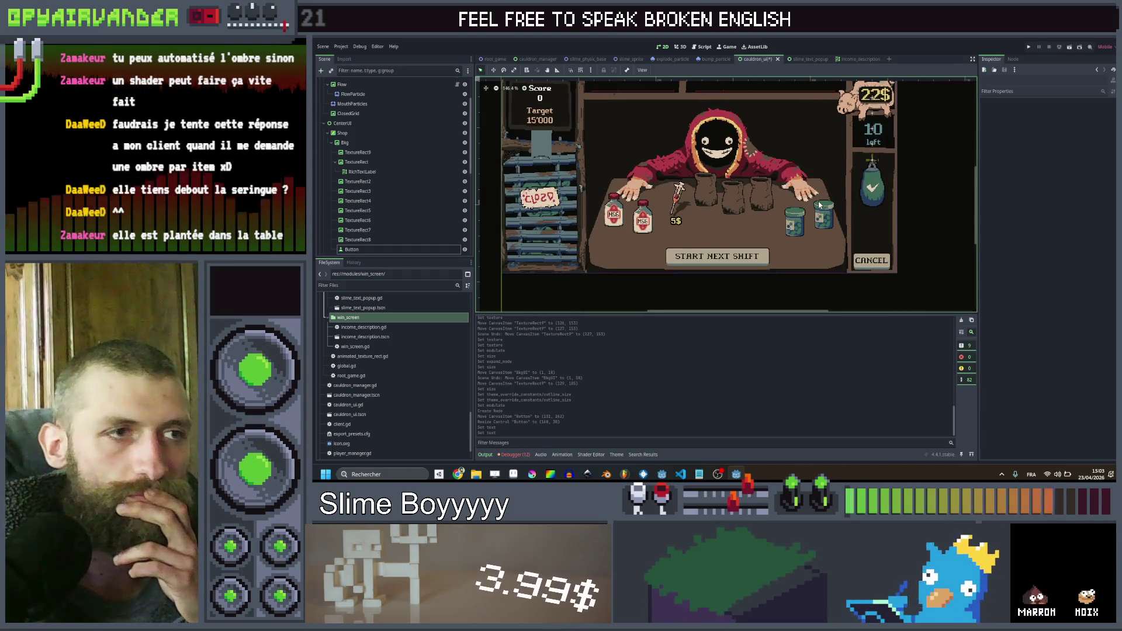
{"action": "scroll", "coordinate": [770, 218], "scroll_direction": "down", "scroll_amount": 2}
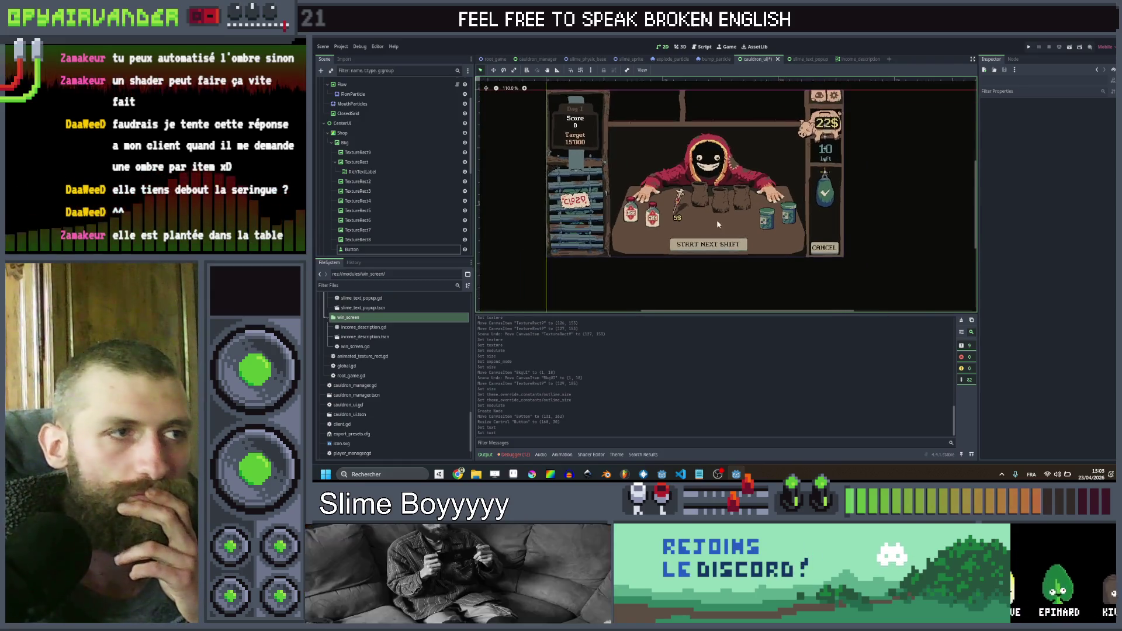
Step: Duplicate the START NEXT SHIFT button as Button2, undoing an accidental BkgUI move
{"action": "left_click", "coordinate": [357, 249]}
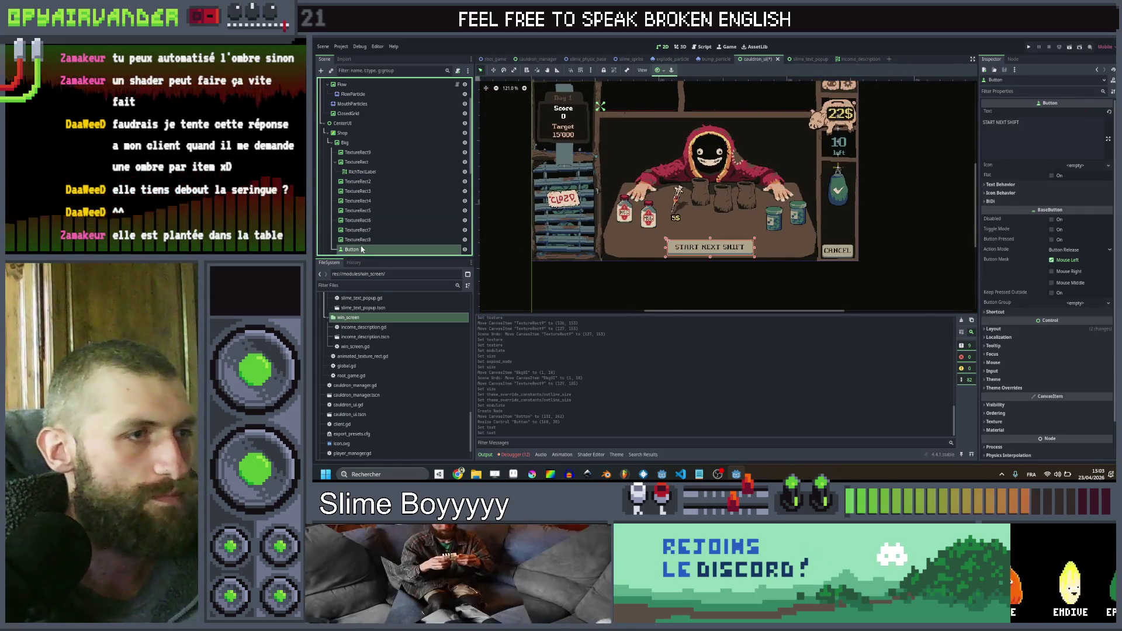
{"action": "left_click_drag", "start_coordinate": [666, 210], "coordinate": [649, 180]}
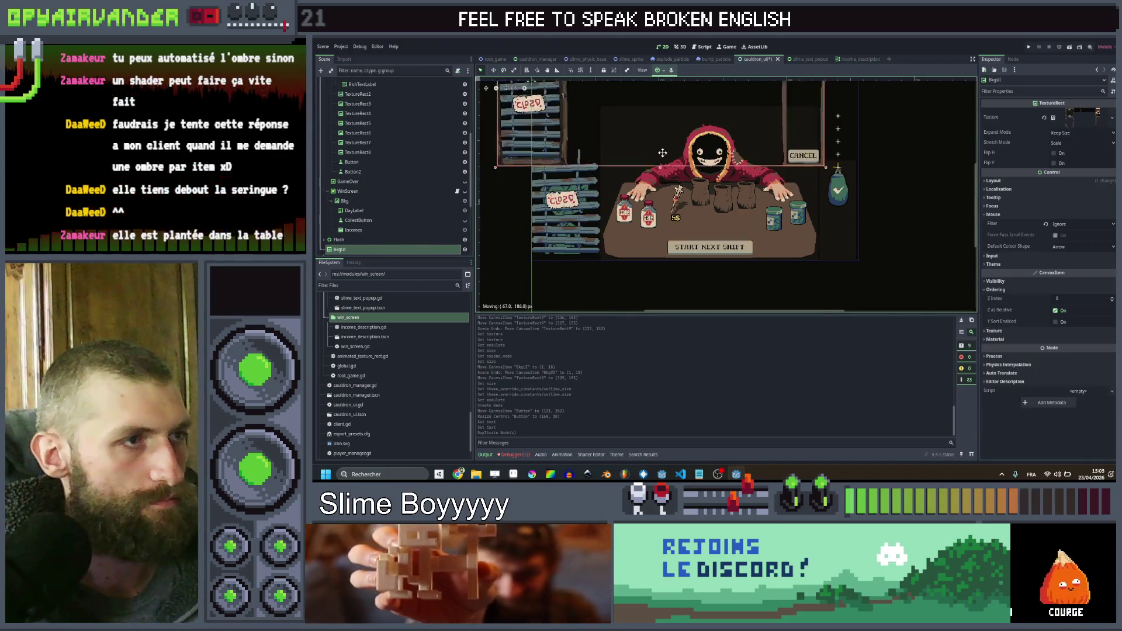
{"action": "key", "text": "ctrl+z"}
{"action": "scroll", "coordinate": [365, 237], "scroll_direction": "down", "scroll_amount": 3}
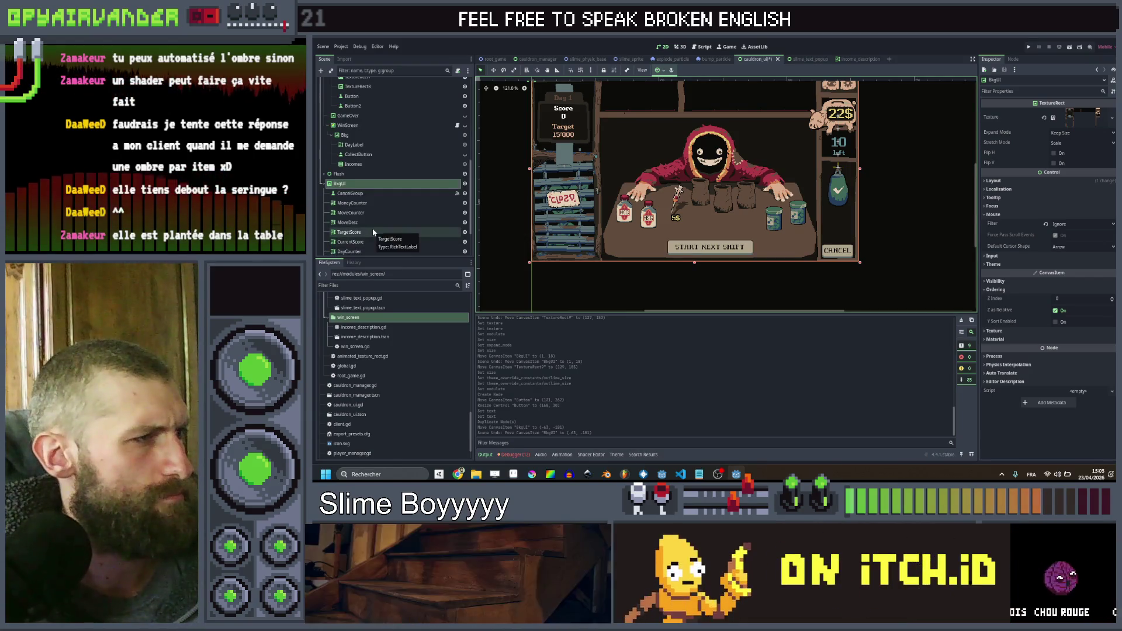
{"action": "scroll", "coordinate": [373, 231], "scroll_direction": "down", "scroll_amount": 2}
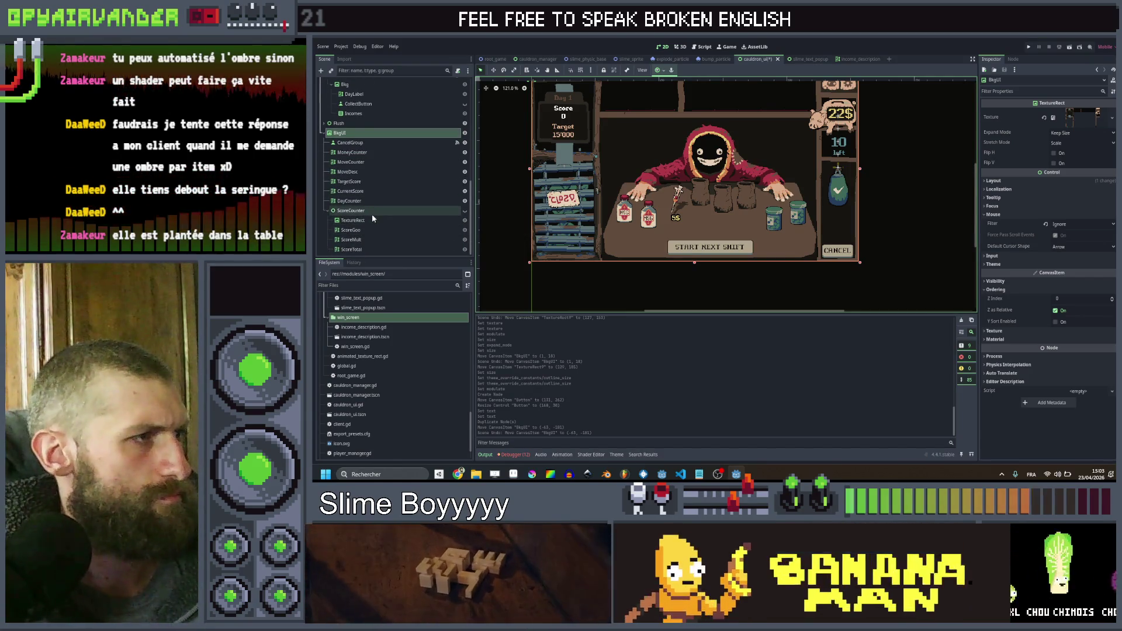
{"action": "scroll", "coordinate": [371, 214], "scroll_direction": "up", "scroll_amount": 5}
{"action": "left_click", "coordinate": [352, 165]}
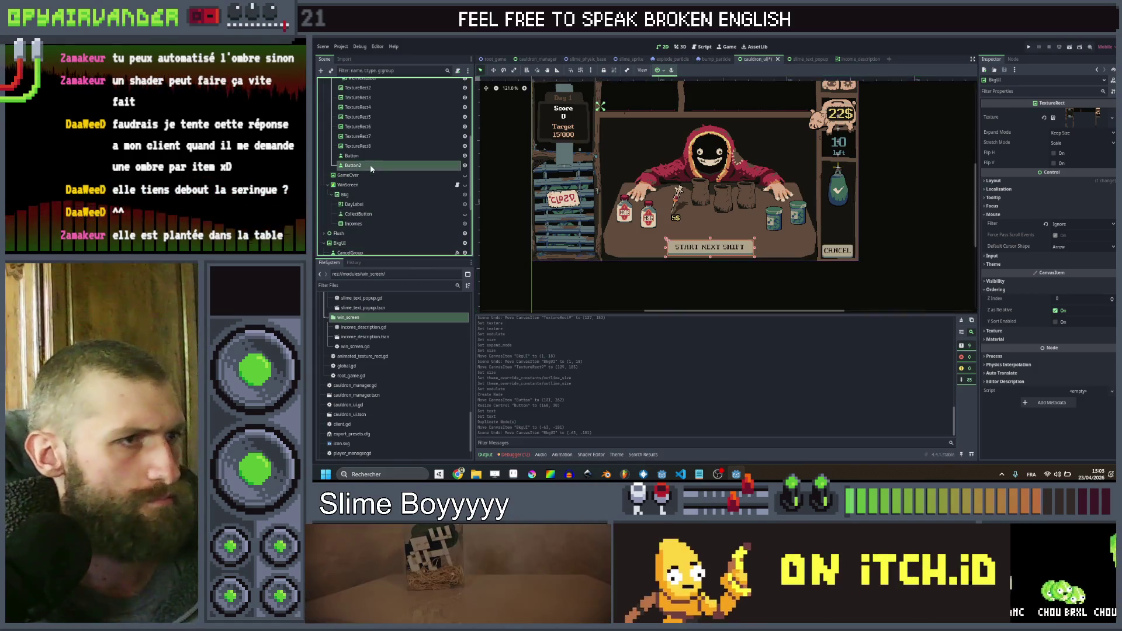
{"action": "scroll", "coordinate": [681, 222], "scroll_direction": "up", "scroll_amount": 2}
{"action": "left_click", "coordinate": [495, 70]}
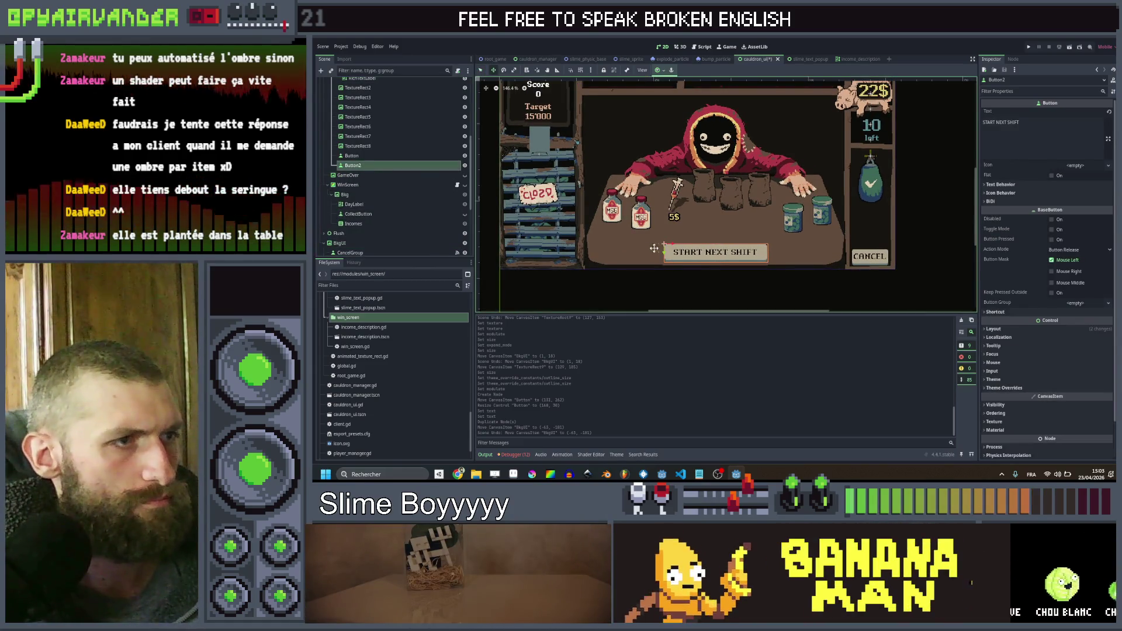
Step: Move Button2 up to the top-left, shrink it, and relabel it REROLL (5$)
{"action": "left_click_drag", "start_coordinate": [650, 249], "coordinate": [592, 107]}
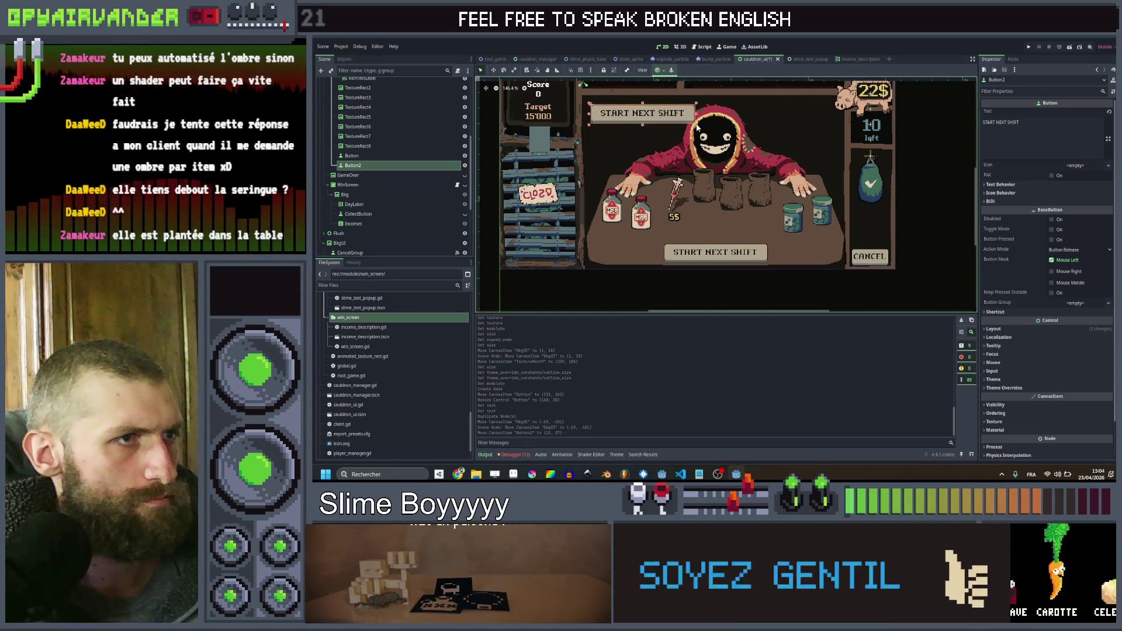
{"action": "left_click_drag", "start_coordinate": [697, 125], "coordinate": [665, 134]}
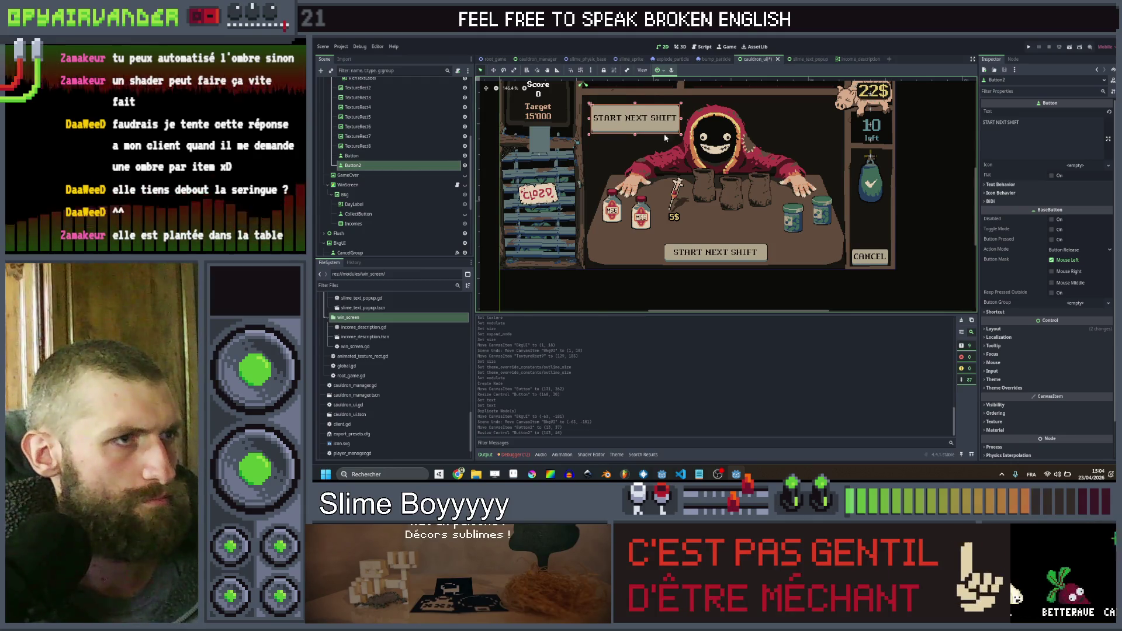
{"action": "left_click", "coordinate": [1051, 131]}
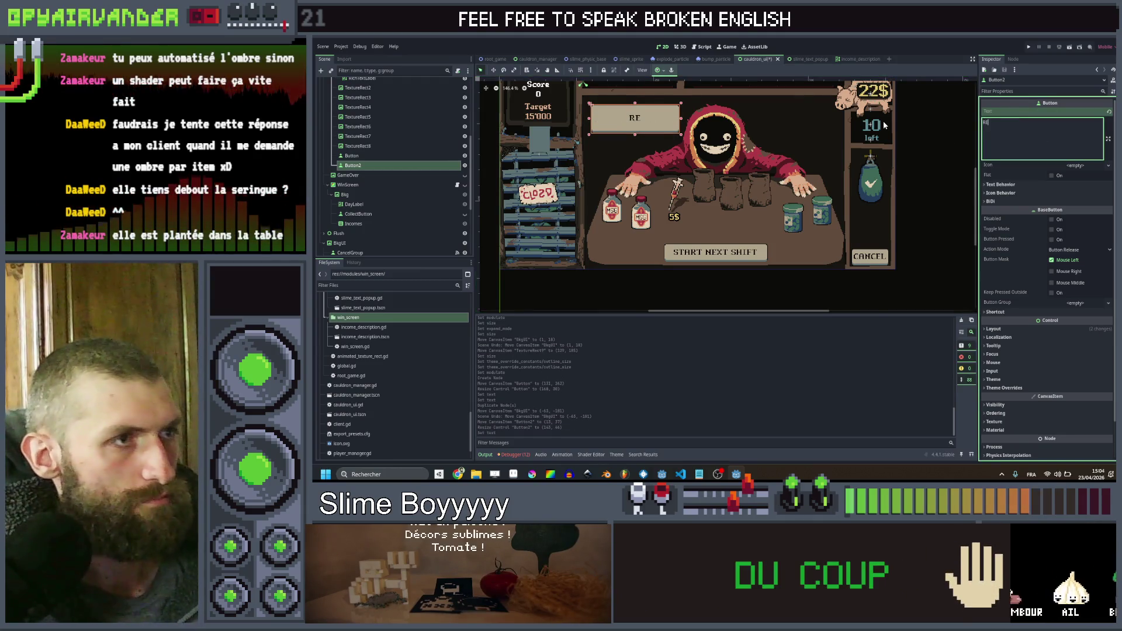
{"action": "type", "text": "ROLL"}
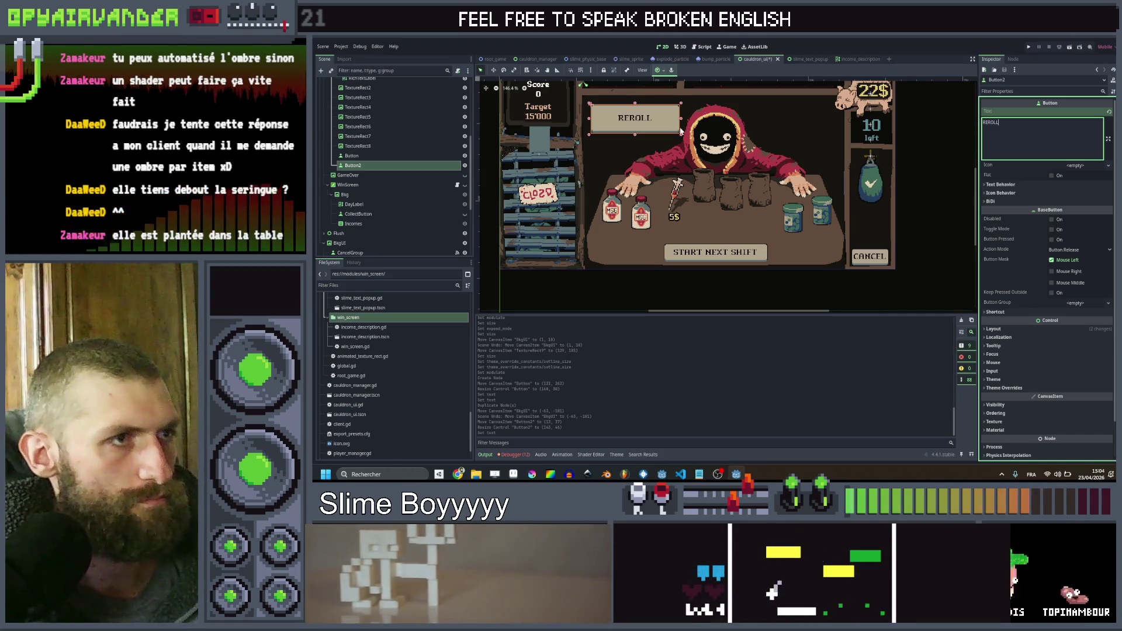
{"action": "left_click_drag", "start_coordinate": [681, 135], "coordinate": [647, 126]}
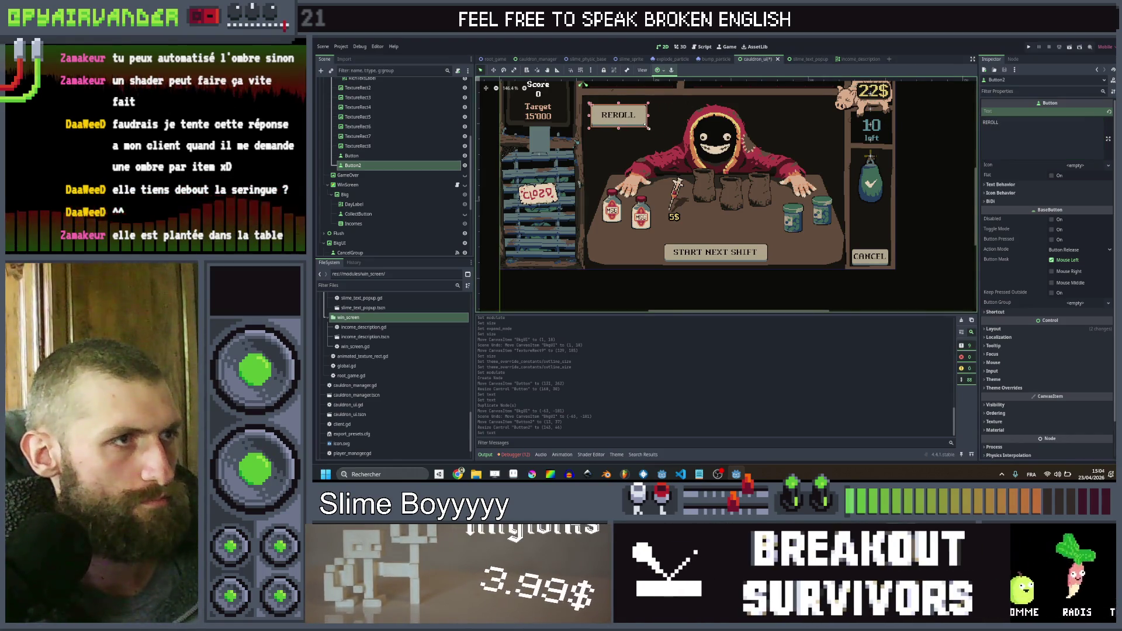
{"action": "left_click", "coordinate": [1047, 123]}
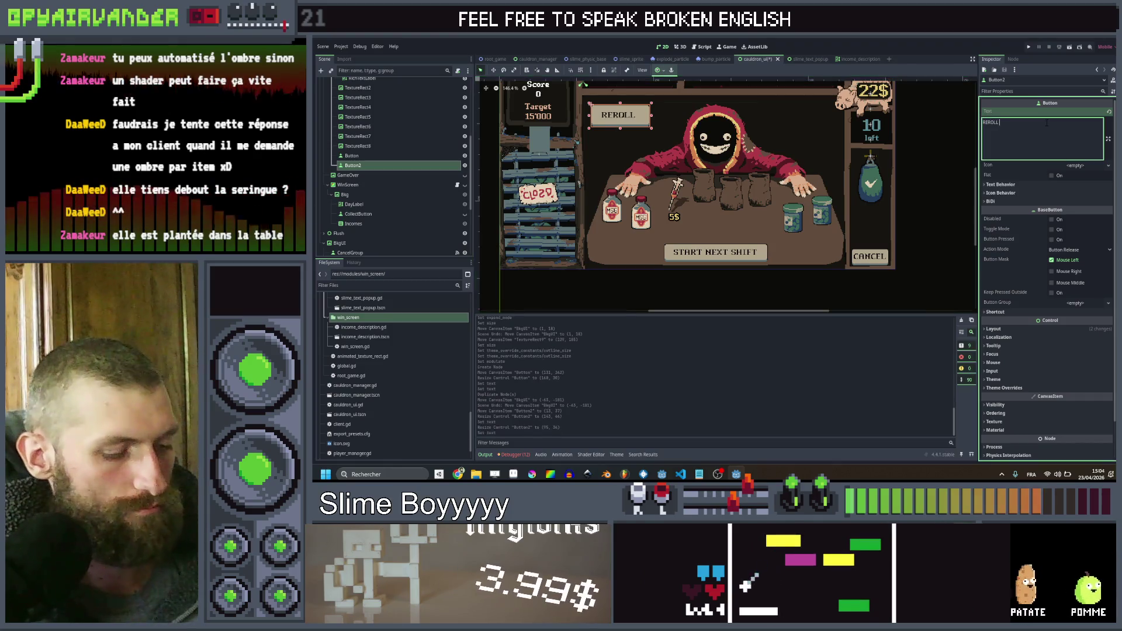
{"action": "type", "text": "5"}
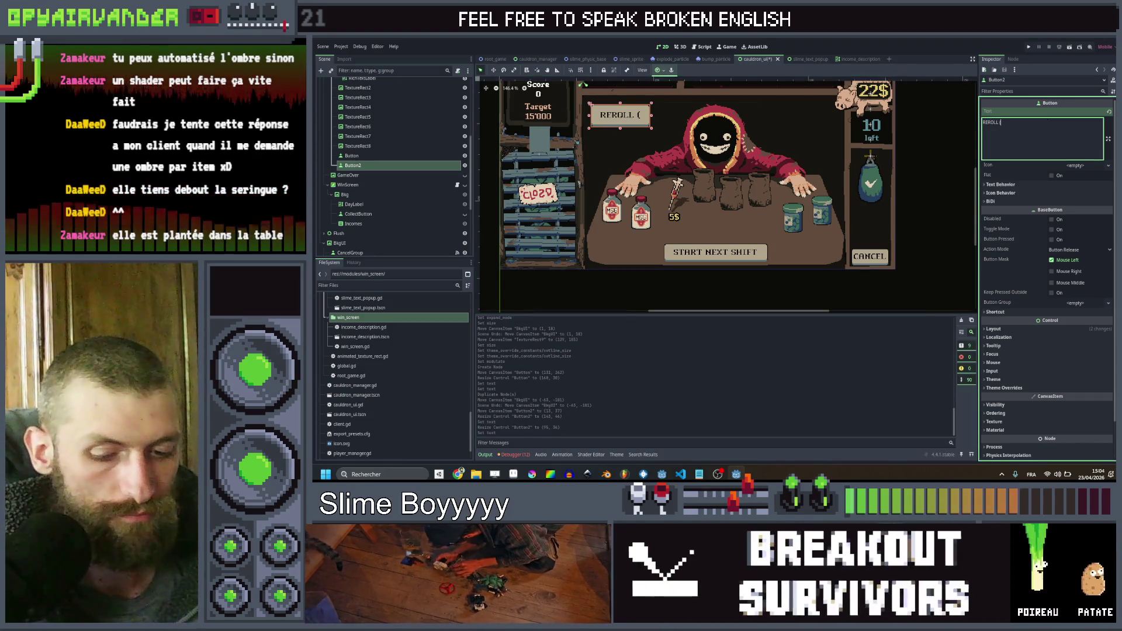
{"action": "type", "text": "$"}
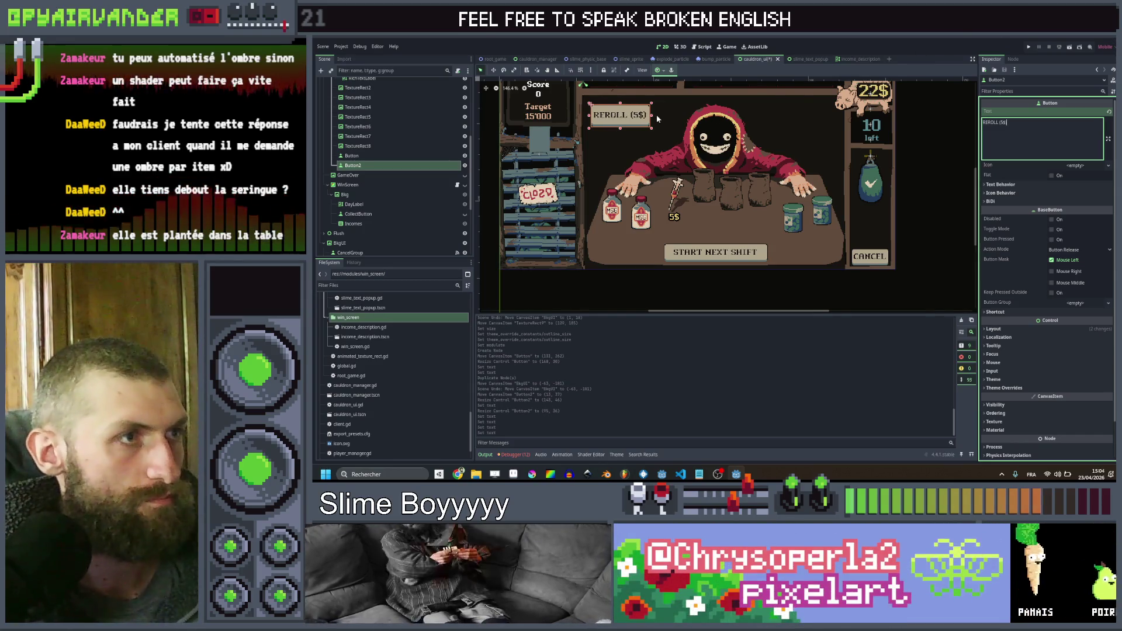
{"action": "scroll", "coordinate": [661, 119], "scroll_direction": "up", "scroll_amount": 2}
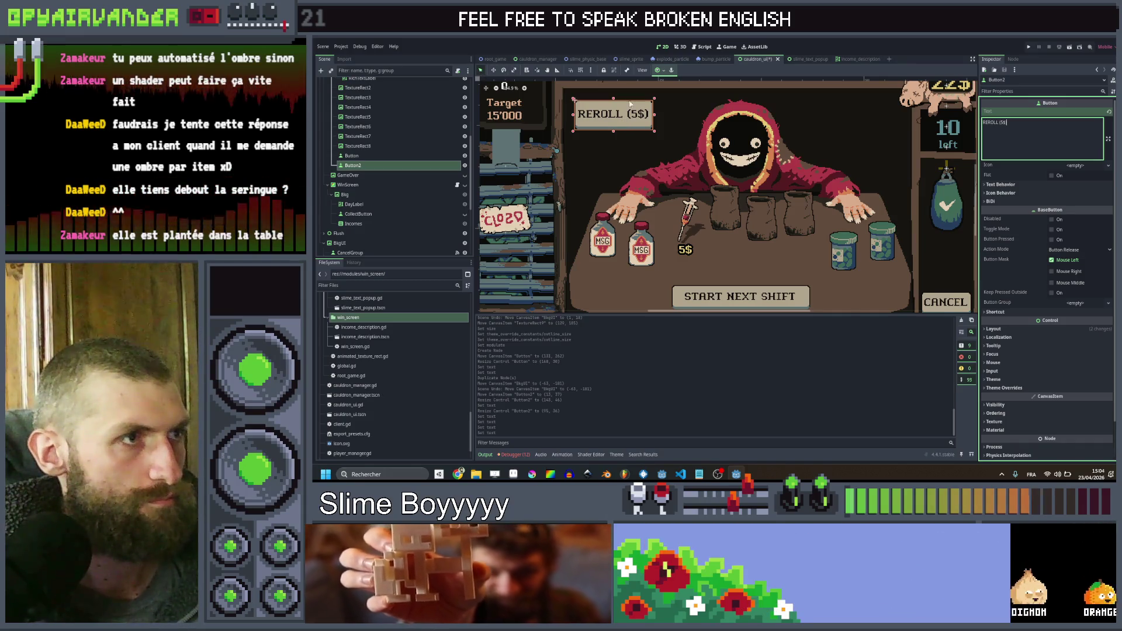
{"action": "left_click", "coordinate": [629, 122]}
Step: Undo the stray BkgUI move and nudge the REROLL button a few pixels down and right
{"action": "key", "text": "ctrl+z"}
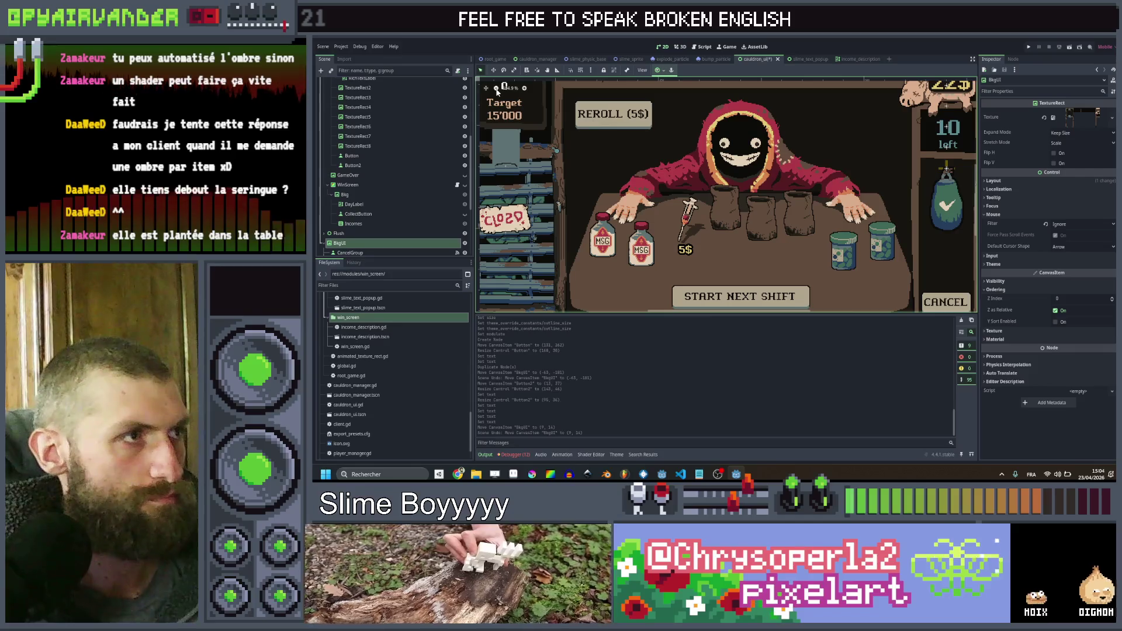
{"action": "scroll", "coordinate": [600, 114], "scroll_direction": "down", "scroll_amount": 2}
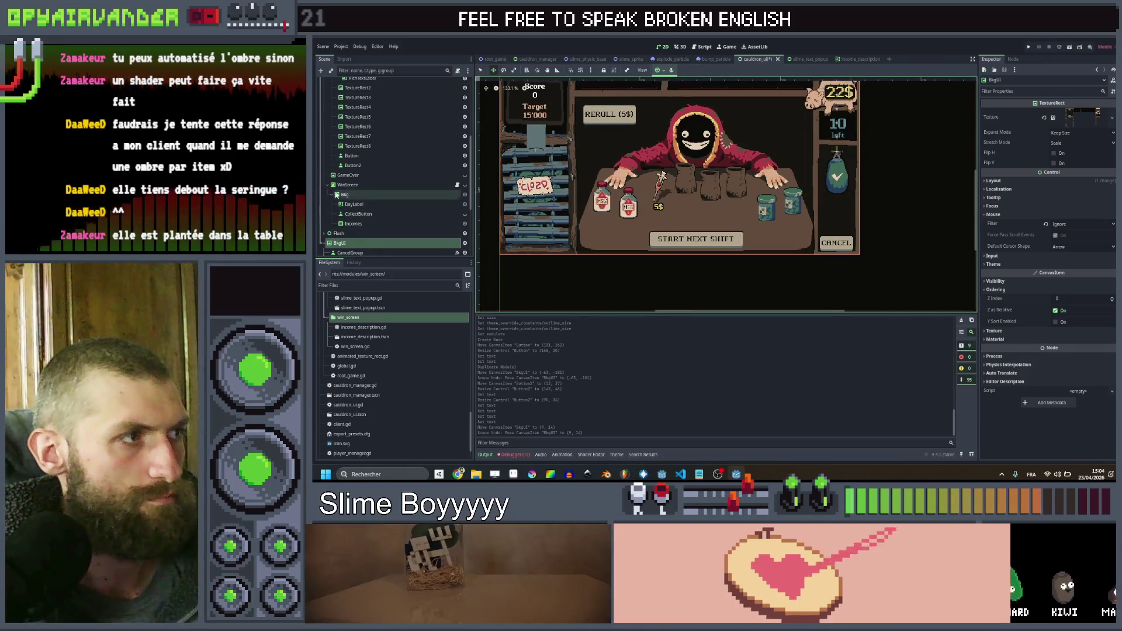
{"action": "left_click", "coordinate": [608, 115]}
{"action": "scroll", "coordinate": [603, 114], "scroll_direction": "up", "scroll_amount": 1}
{"action": "left_click_drag", "start_coordinate": [575, 107], "coordinate": [584, 116]}
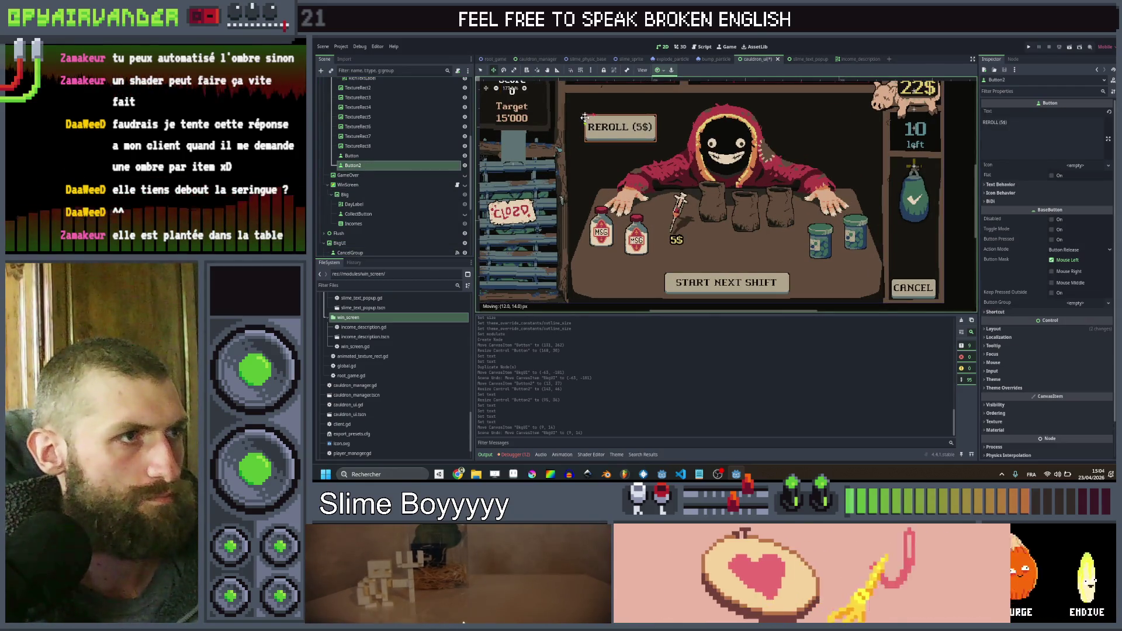
{"action": "left_click", "coordinate": [378, 147]}
Step: Look over the GameOver and MSG bottle nodes, then reselect the REROLL button's label text
{"action": "scroll", "coordinate": [636, 253], "scroll_direction": "down", "scroll_amount": 7}
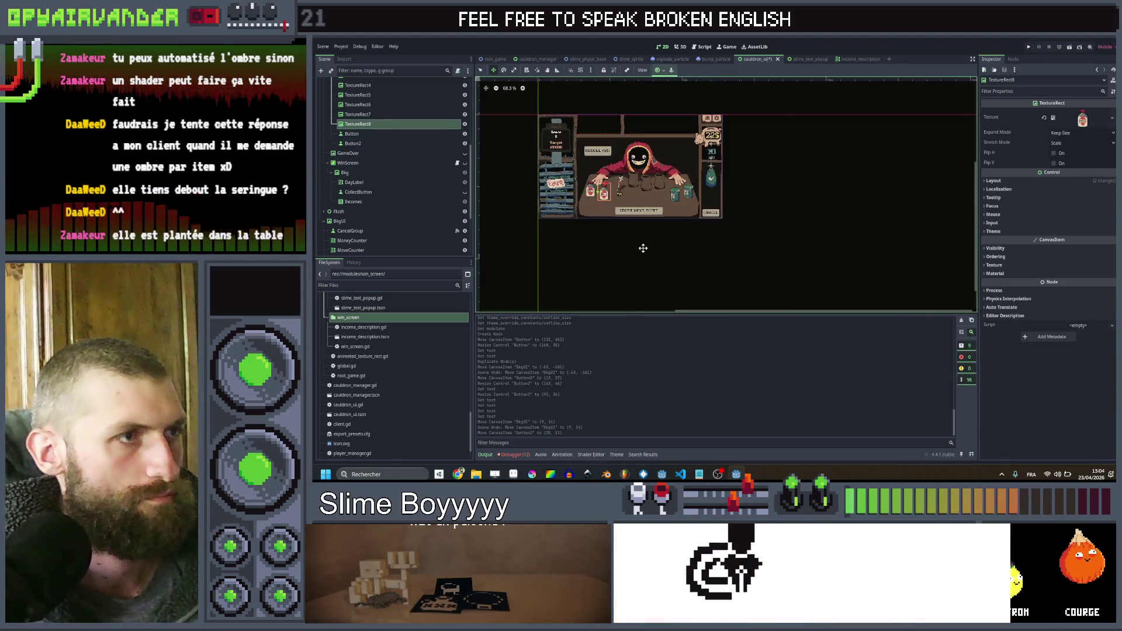
{"action": "scroll", "coordinate": [639, 260], "scroll_direction": "up", "scroll_amount": 3}
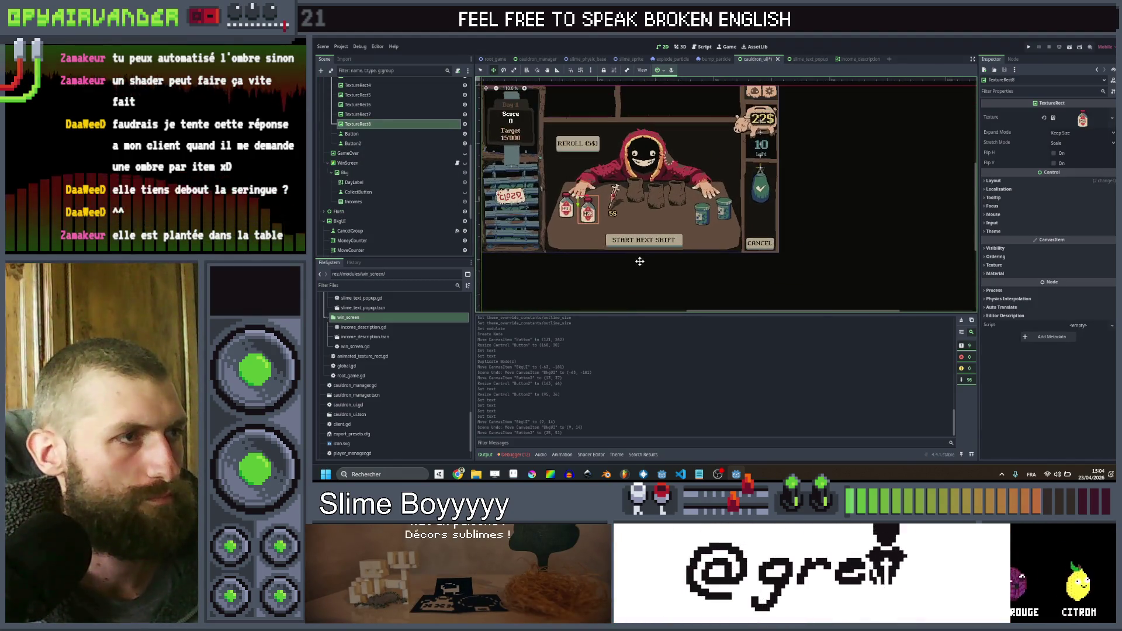
{"action": "scroll", "coordinate": [692, 265], "scroll_direction": "up", "scroll_amount": 2}
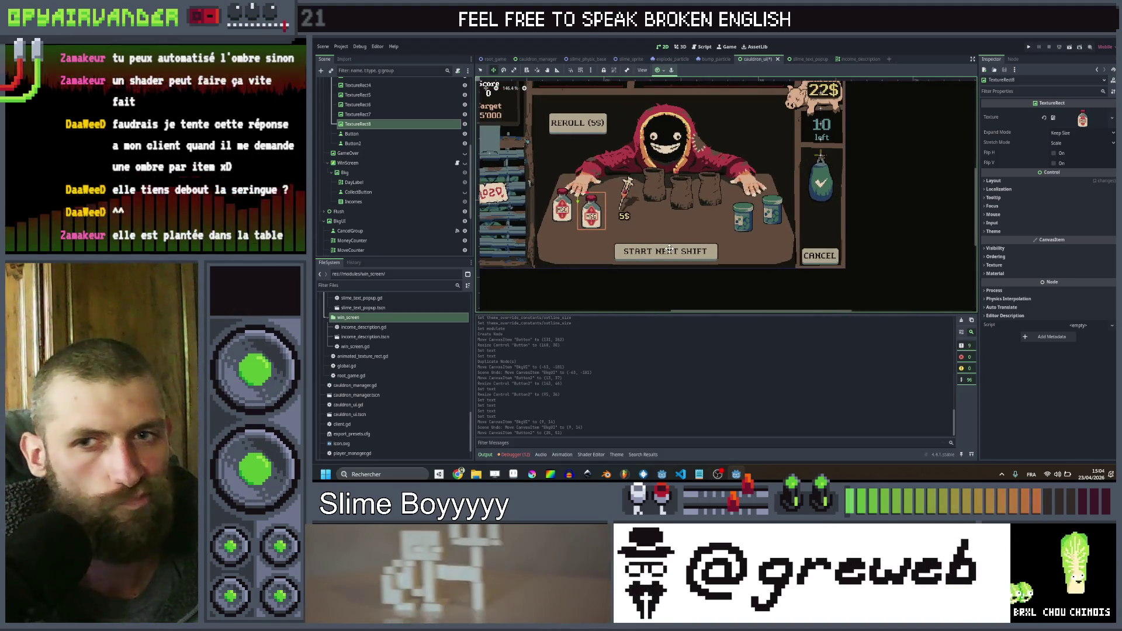
{"action": "scroll", "coordinate": [696, 234], "scroll_direction": "up", "scroll_amount": 2}
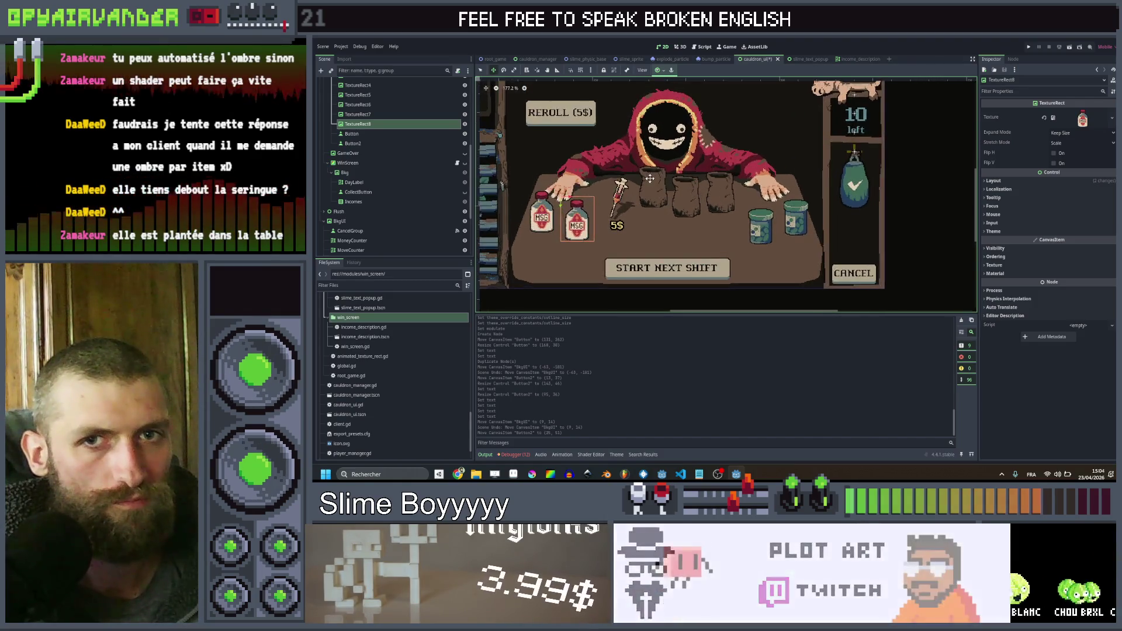
{"action": "scroll", "coordinate": [716, 216], "scroll_direction": "up", "scroll_amount": 1}
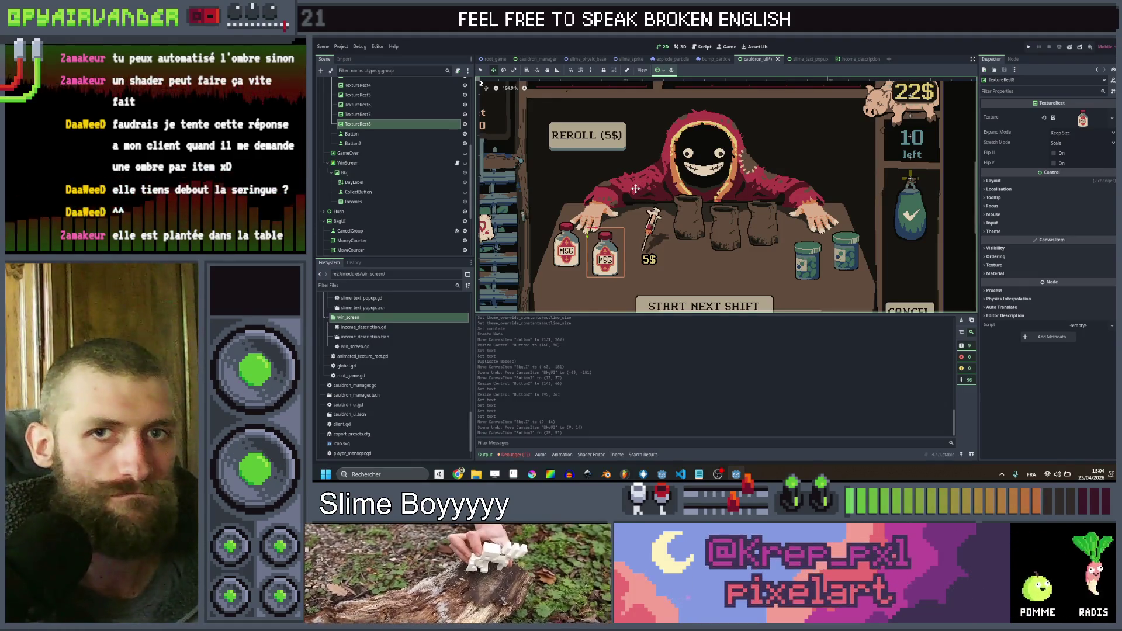
{"action": "left_click", "coordinate": [387, 154]}
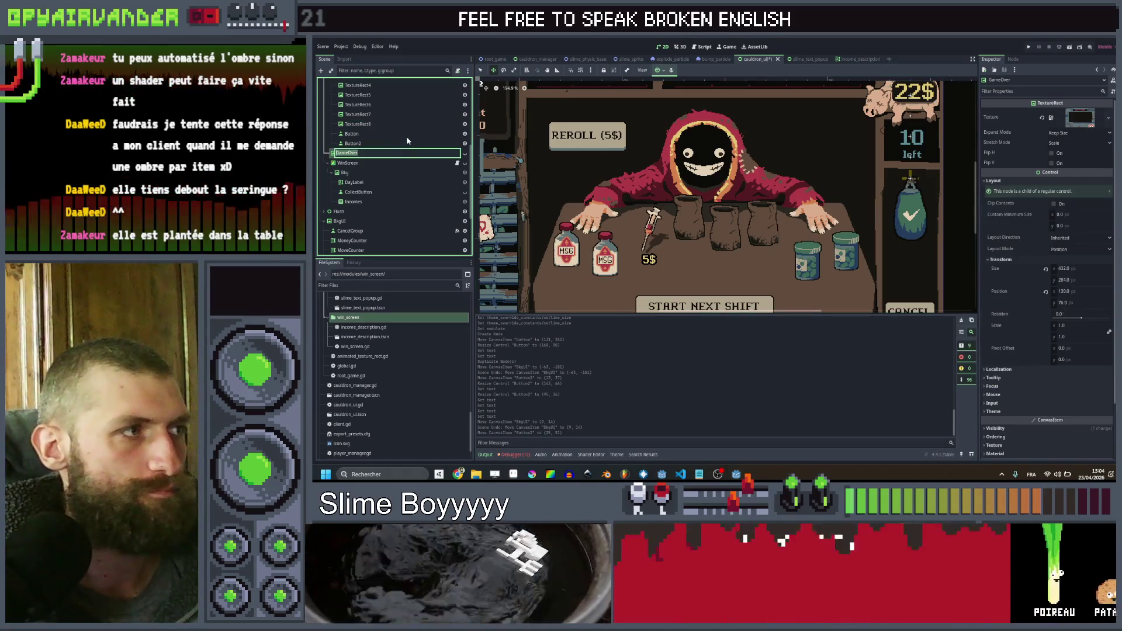
{"action": "left_click", "coordinate": [386, 115]}
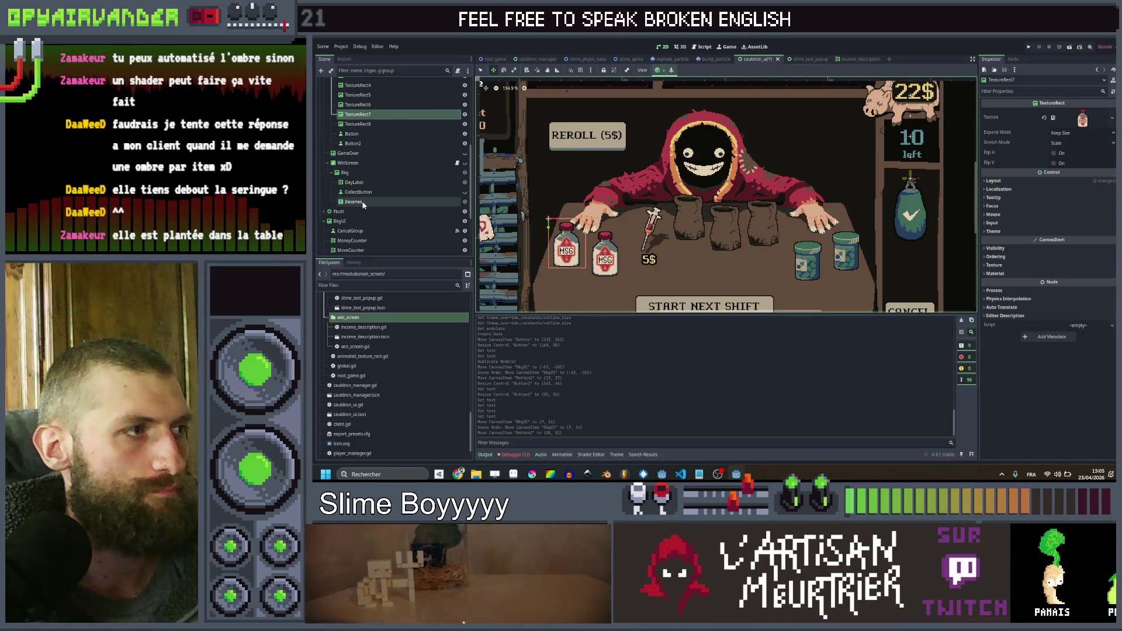
{"action": "left_click", "coordinate": [362, 143]}
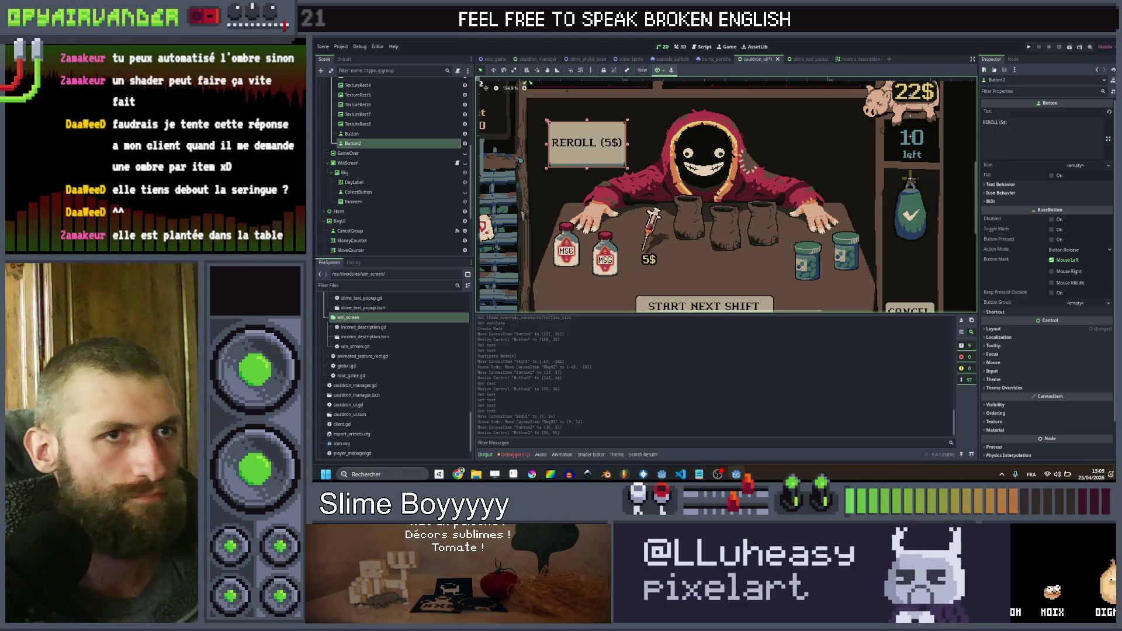
{"action": "left_click", "coordinate": [998, 122]}
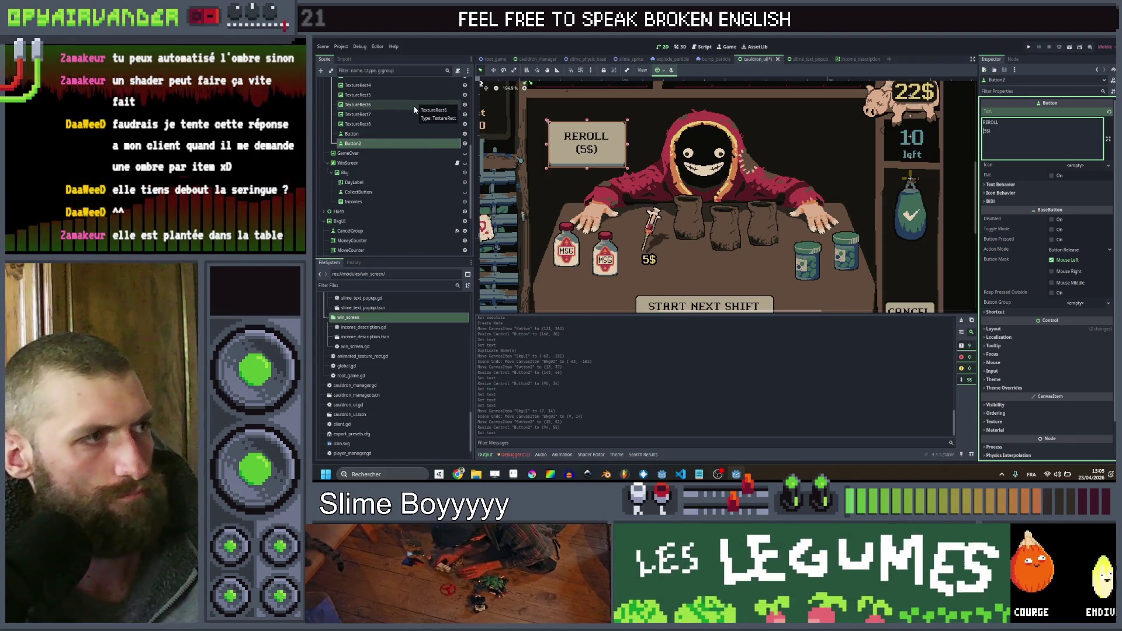
Step: Raise the two-line REROLL (5$) button slightly higher above the counter
{"action": "key", "text": "w"}
{"action": "left_click_drag", "start_coordinate": [566, 116], "coordinate": [551, 113]}
{"action": "left_click", "coordinate": [366, 166]}
{"action": "scroll", "coordinate": [738, 151], "scroll_direction": "down", "scroll_amount": 3}
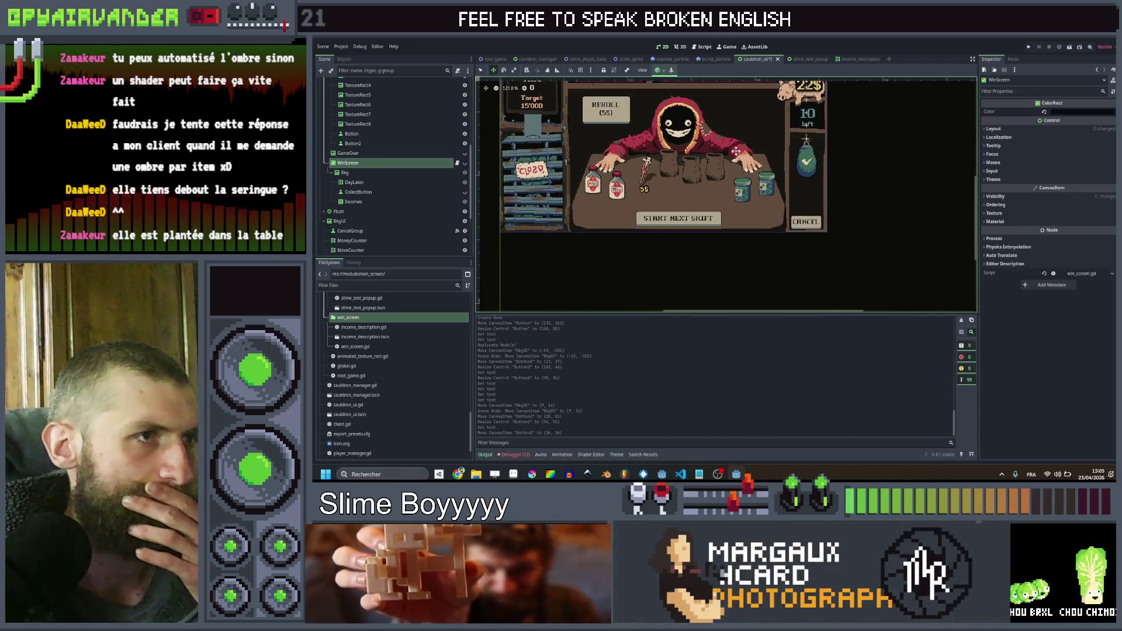
{"action": "scroll", "coordinate": [730, 176], "scroll_direction": "up", "scroll_amount": 1}
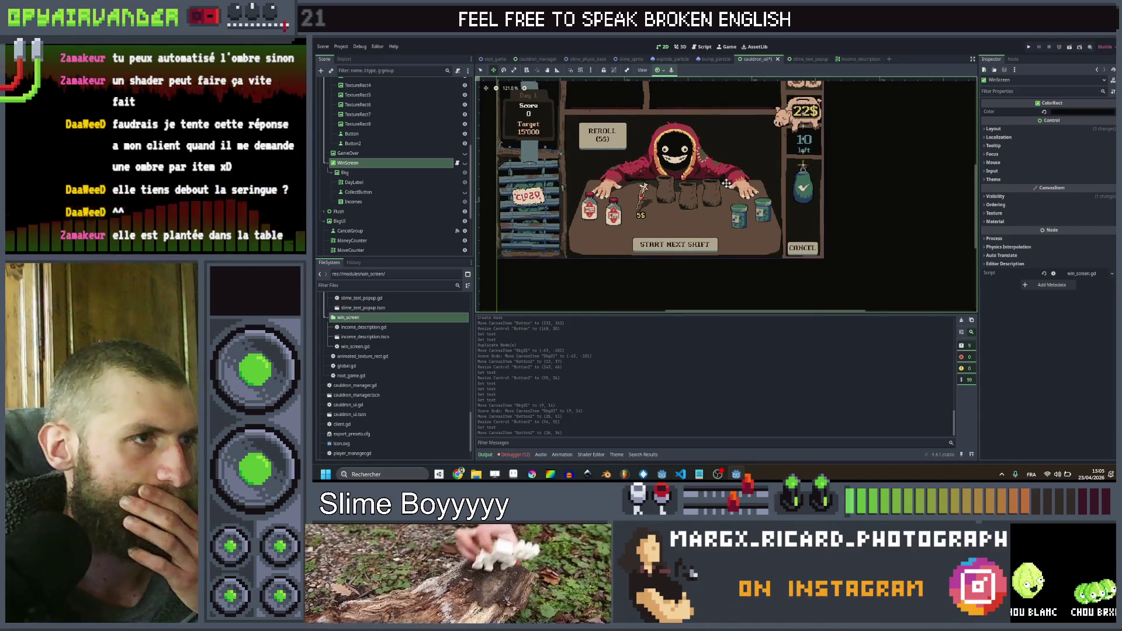
{"action": "scroll", "coordinate": [725, 193], "scroll_direction": "down", "scroll_amount": 3}
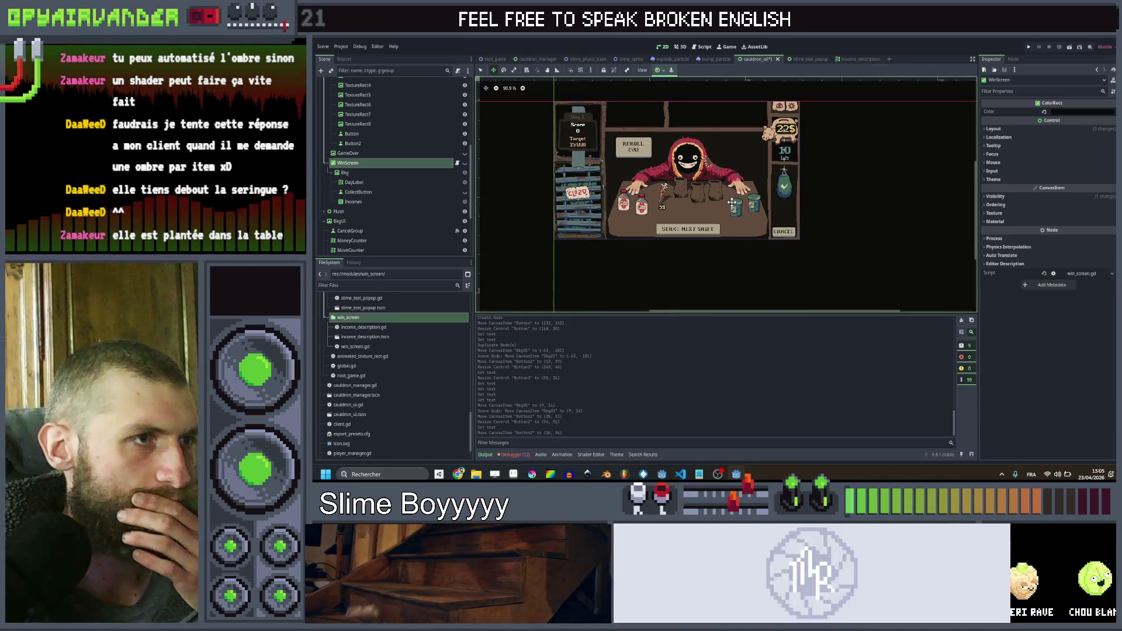
{"action": "scroll", "coordinate": [702, 193], "scroll_direction": "up", "scroll_amount": 4}
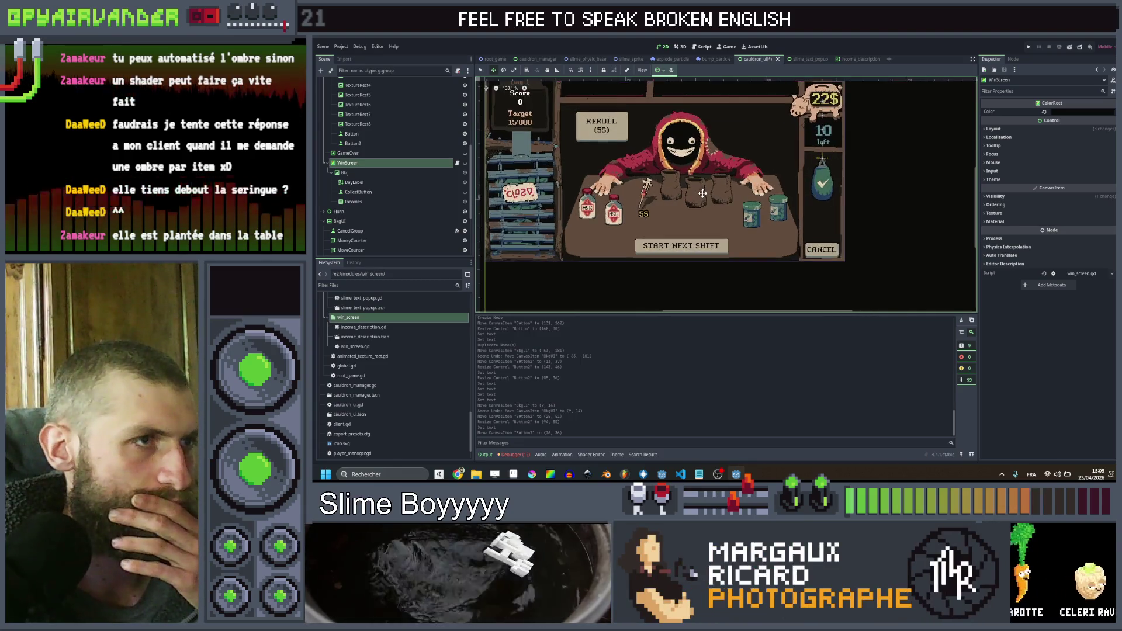
{"action": "scroll", "coordinate": [714, 207], "scroll_direction": "up", "scroll_amount": 2}
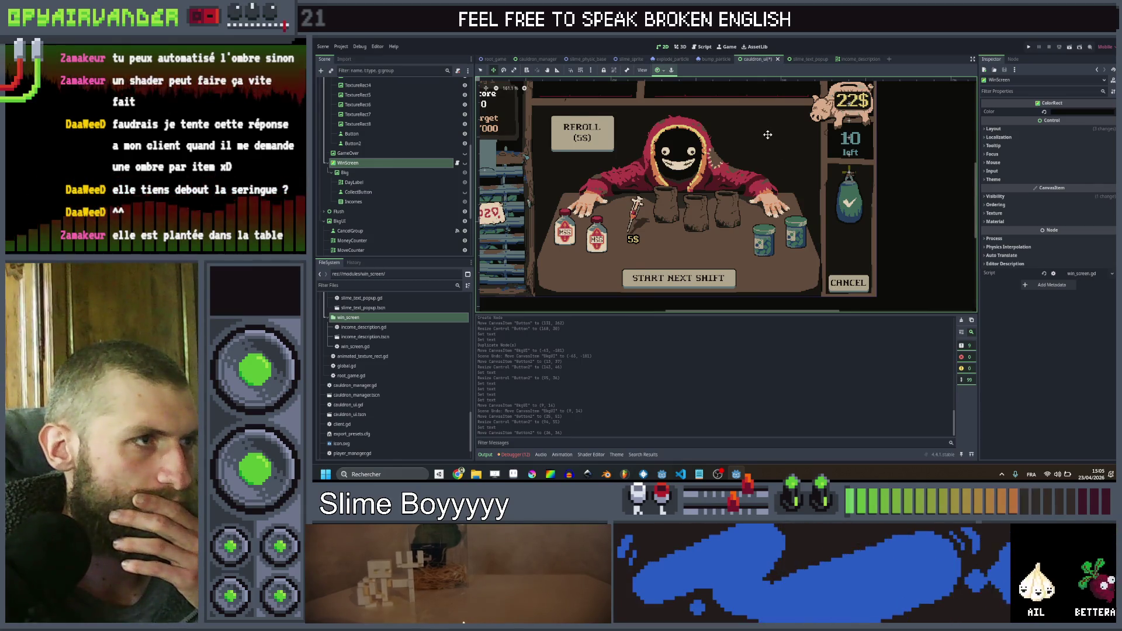
{"action": "scroll", "coordinate": [765, 125], "scroll_direction": "down", "scroll_amount": 3}
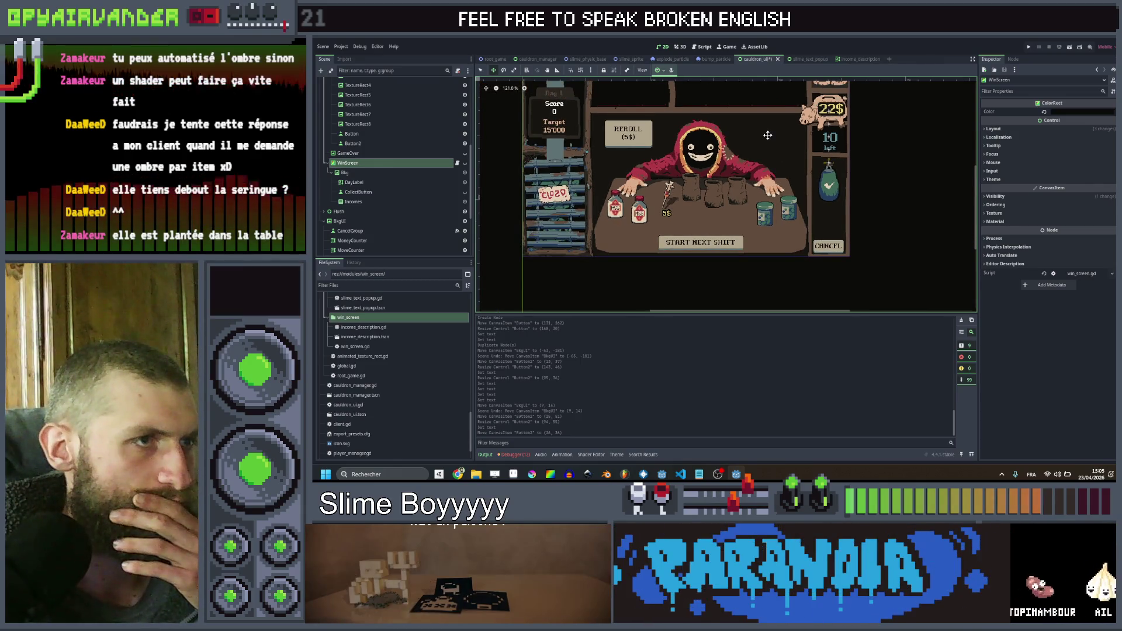
{"action": "scroll", "coordinate": [767, 135], "scroll_direction": "up", "scroll_amount": 4}
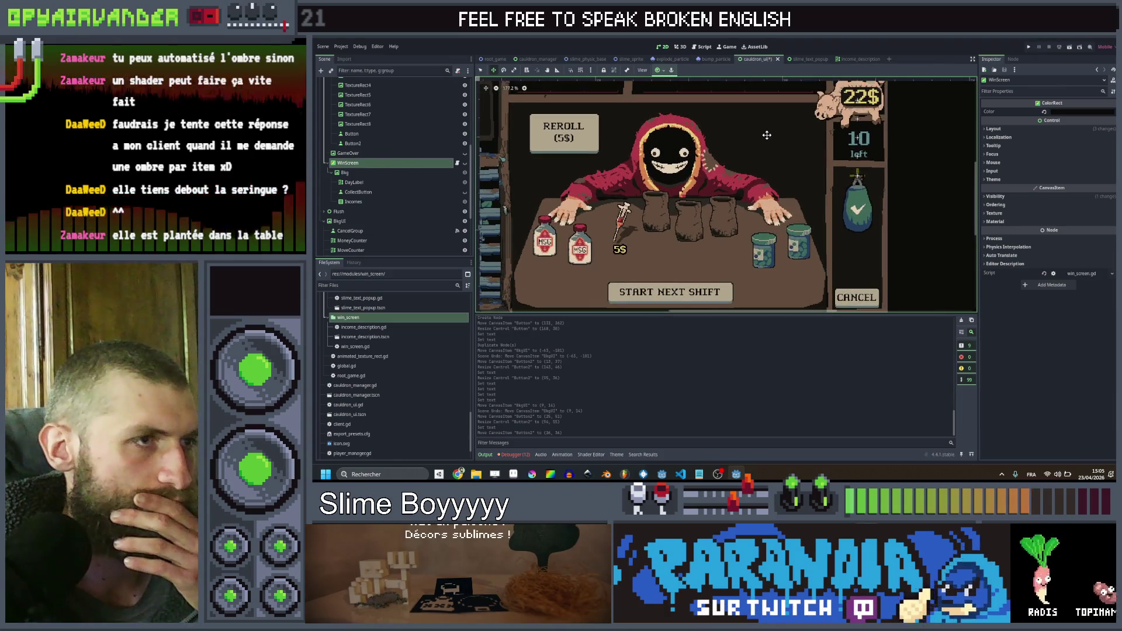
{"action": "scroll", "coordinate": [767, 135], "scroll_direction": "up", "scroll_amount": 2}
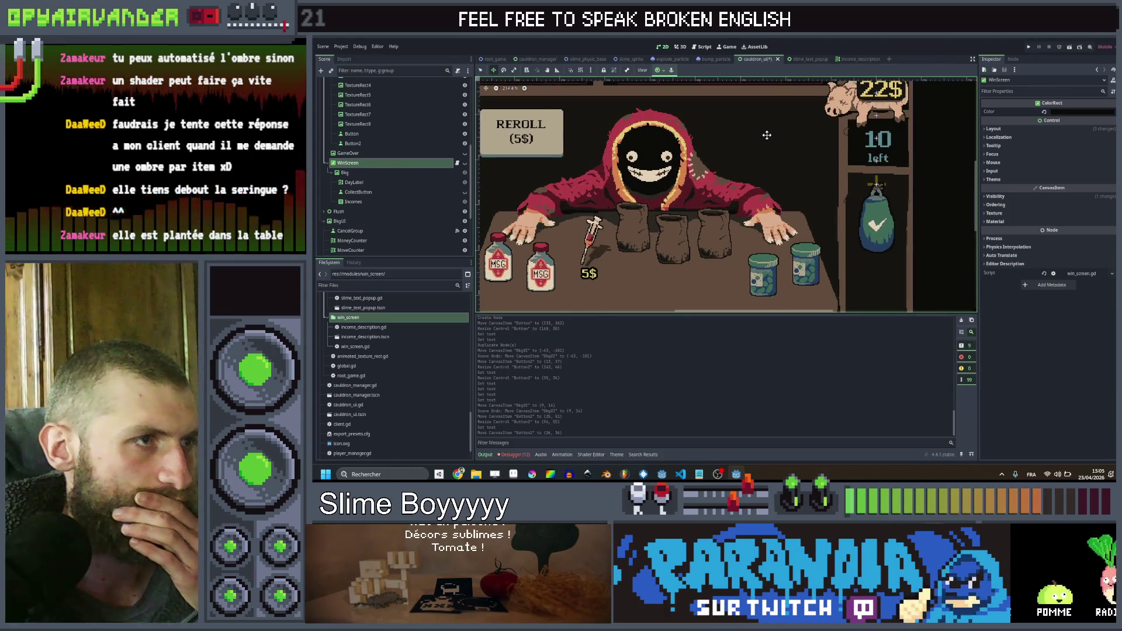
{"action": "scroll", "coordinate": [759, 146], "scroll_direction": "down", "scroll_amount": 3}
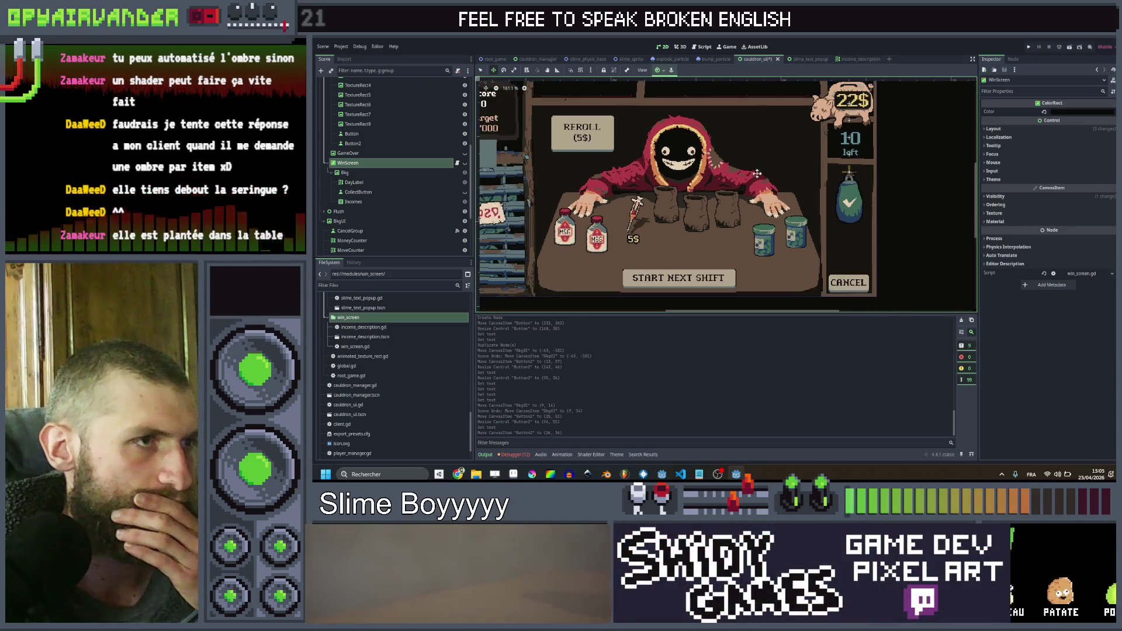
{"action": "scroll", "coordinate": [758, 169], "scroll_direction": "up", "scroll_amount": 2}
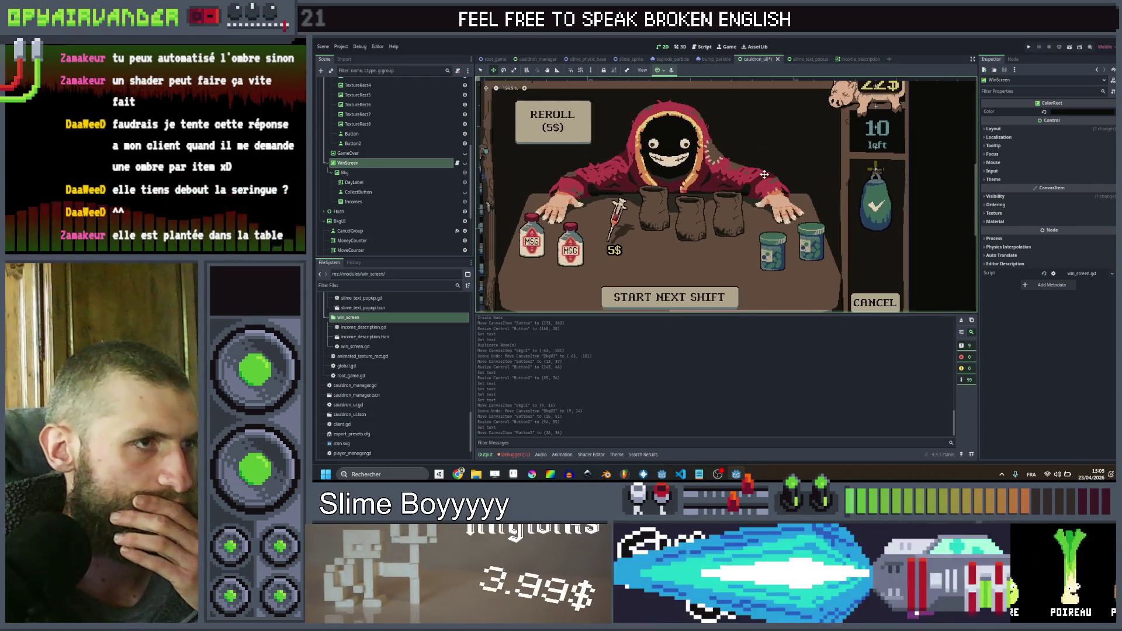
{"action": "scroll", "coordinate": [759, 181], "scroll_direction": "down", "scroll_amount": 2}
{"action": "scroll", "coordinate": [763, 176], "scroll_direction": "up", "scroll_amount": 2}
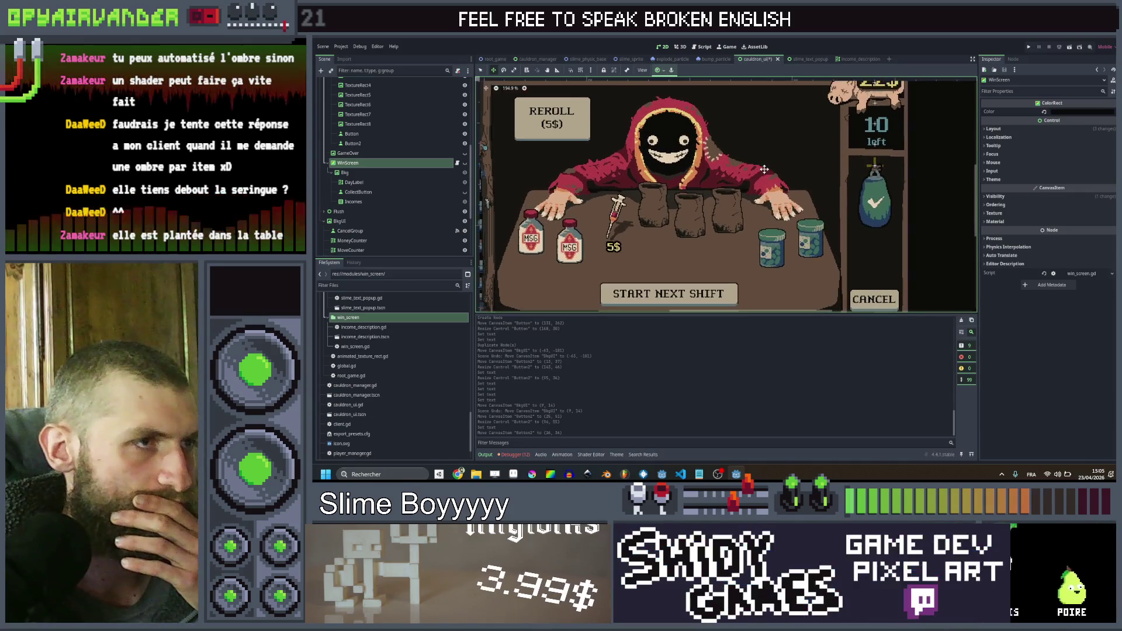
{"action": "scroll", "coordinate": [766, 173], "scroll_direction": "down", "scroll_amount": 1}
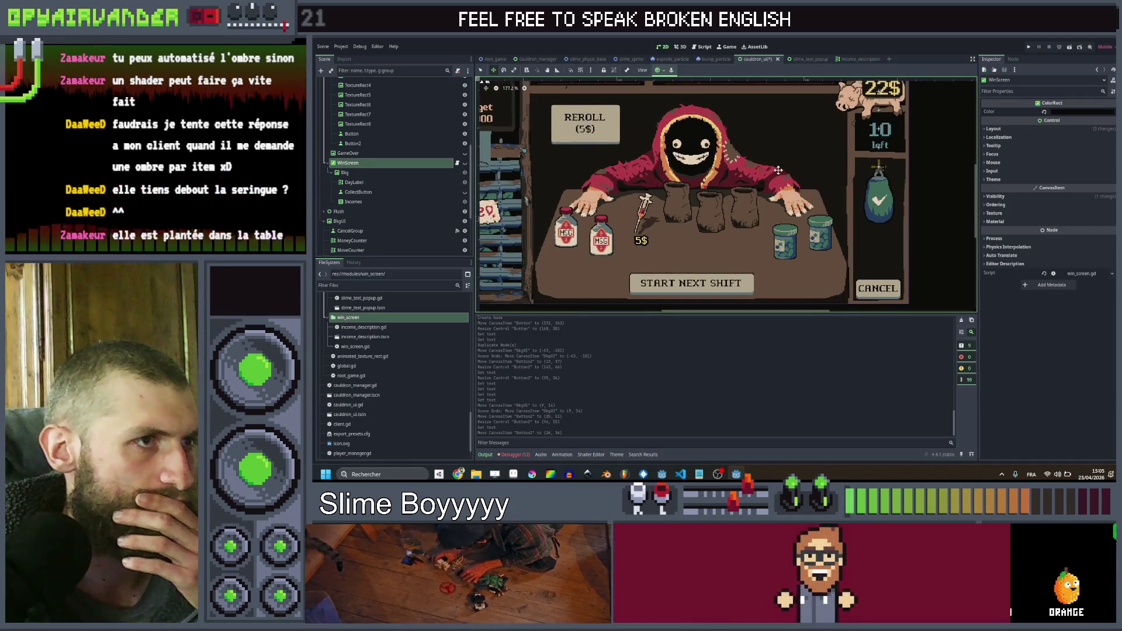
{"action": "scroll", "coordinate": [778, 170], "scroll_direction": "down", "scroll_amount": 1}
{"action": "scroll", "coordinate": [778, 170], "scroll_direction": "up", "scroll_amount": 2}
{"action": "scroll", "coordinate": [779, 170], "scroll_direction": "down", "scroll_amount": 1}
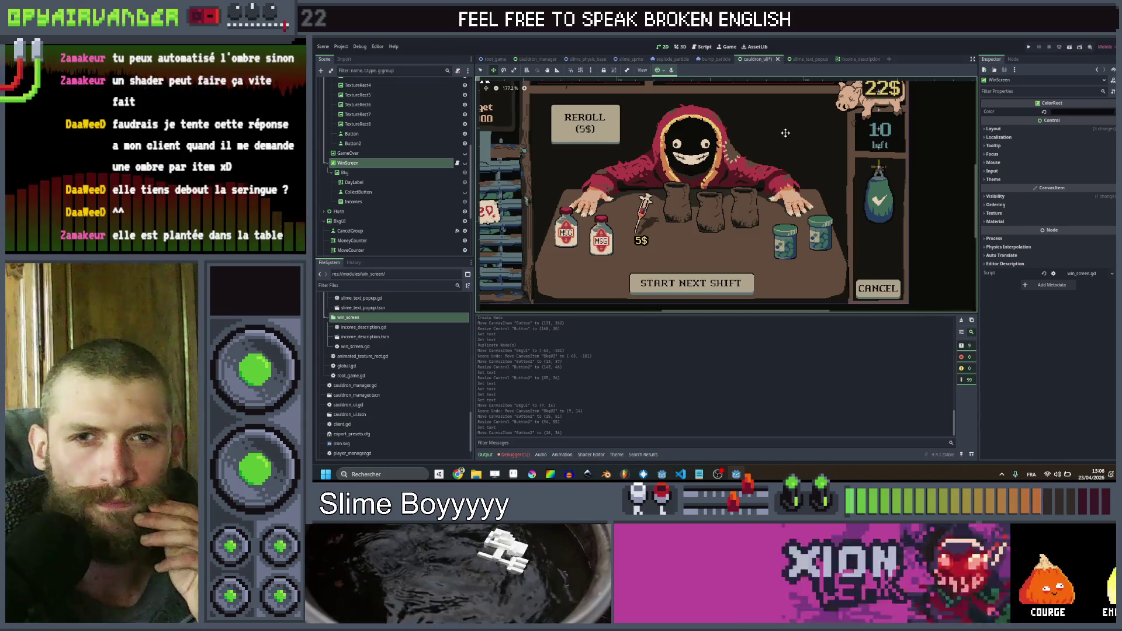
{"action": "scroll", "coordinate": [792, 126], "scroll_direction": "up", "scroll_amount": 2}
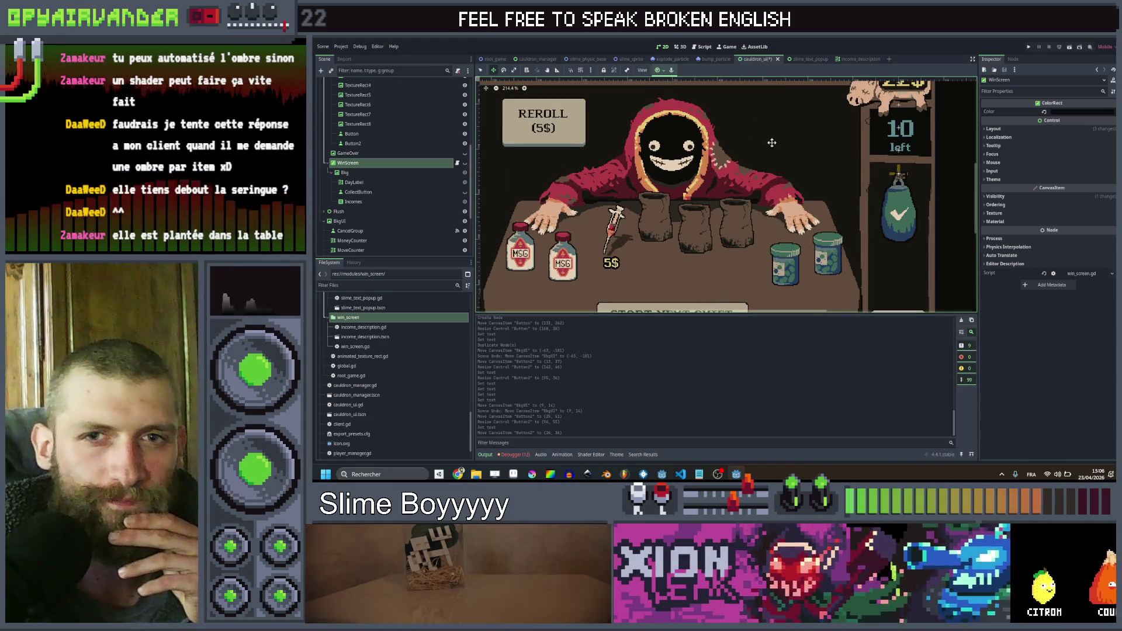
{"action": "scroll", "coordinate": [783, 123], "scroll_direction": "down", "scroll_amount": 2}
{"action": "scroll", "coordinate": [795, 134], "scroll_direction": "up", "scroll_amount": 1}
{"action": "scroll", "coordinate": [796, 135], "scroll_direction": "down", "scroll_amount": 1}
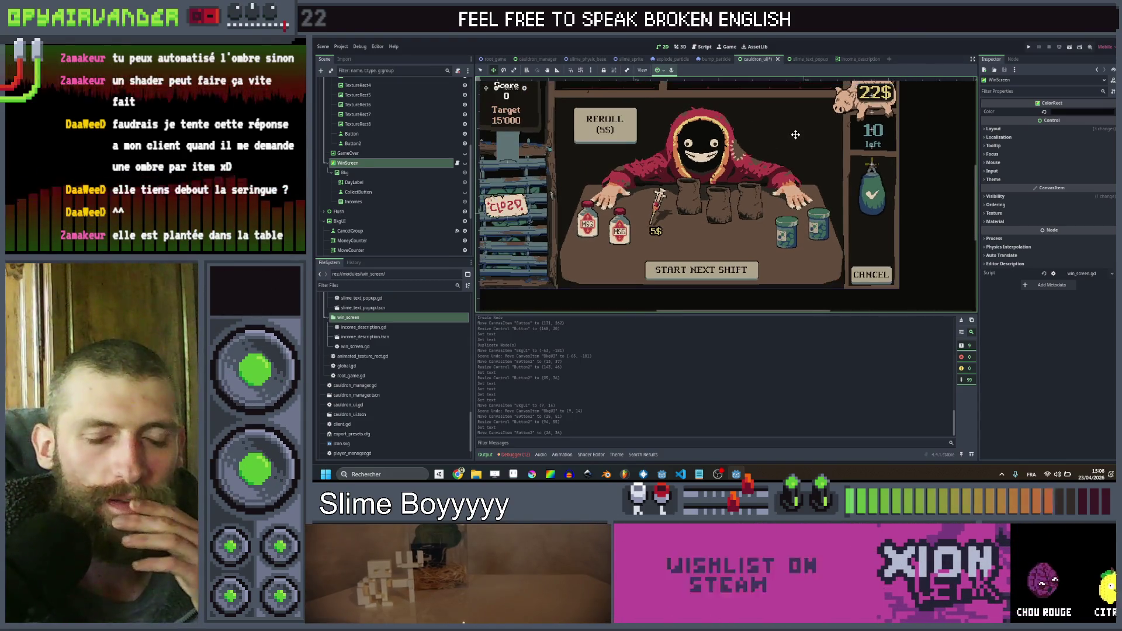
{"action": "scroll", "coordinate": [801, 129], "scroll_direction": "up", "scroll_amount": 1}
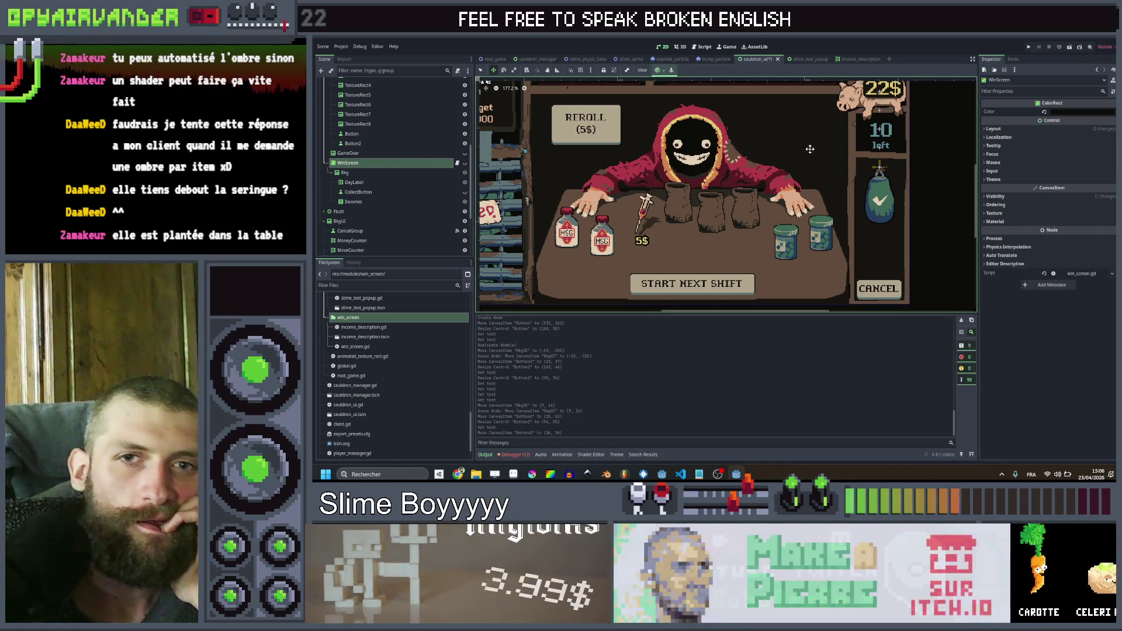
{"action": "left_click_drag", "start_coordinate": [808, 128], "coordinate": [811, 168]}
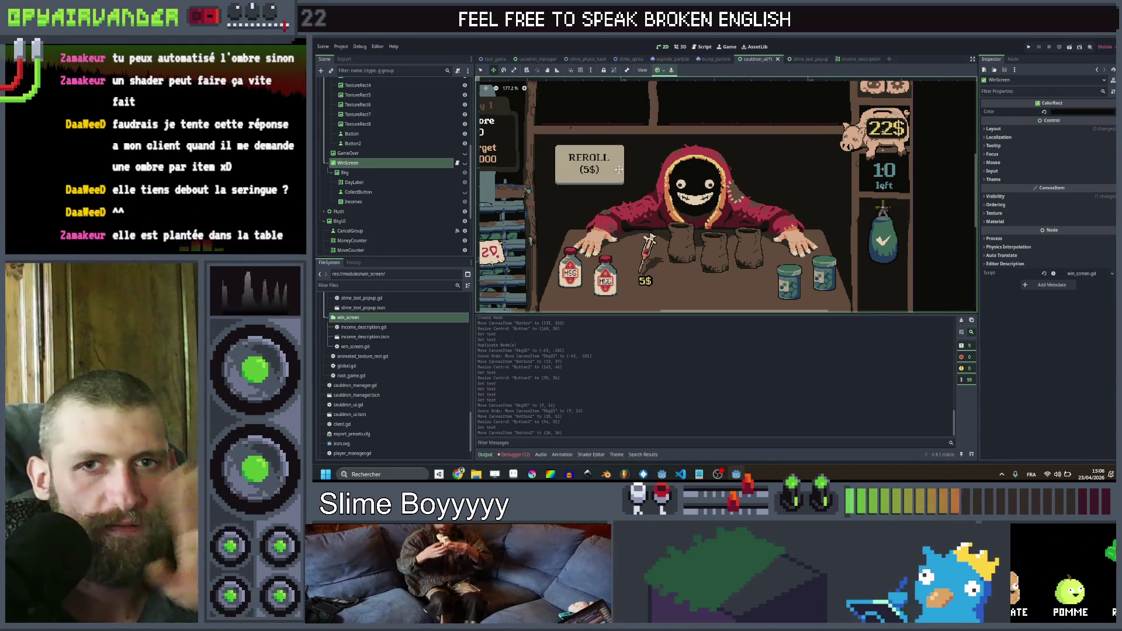
{"action": "scroll", "coordinate": [796, 179], "scroll_direction": "down", "scroll_amount": 6}
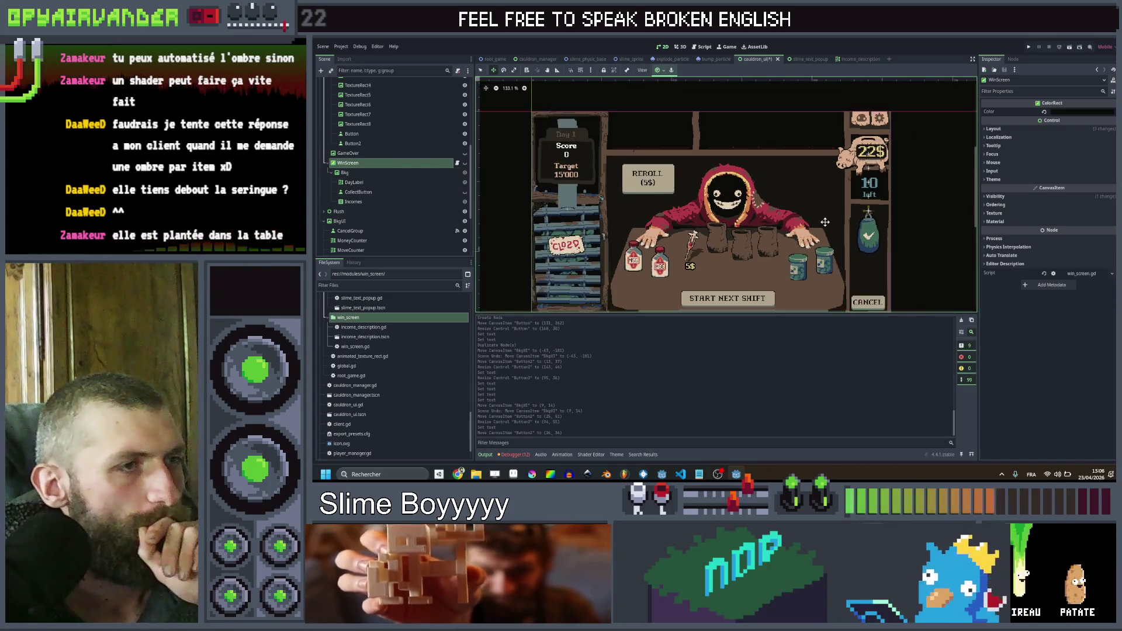
{"action": "scroll", "coordinate": [795, 180], "scroll_direction": "up", "scroll_amount": 7}
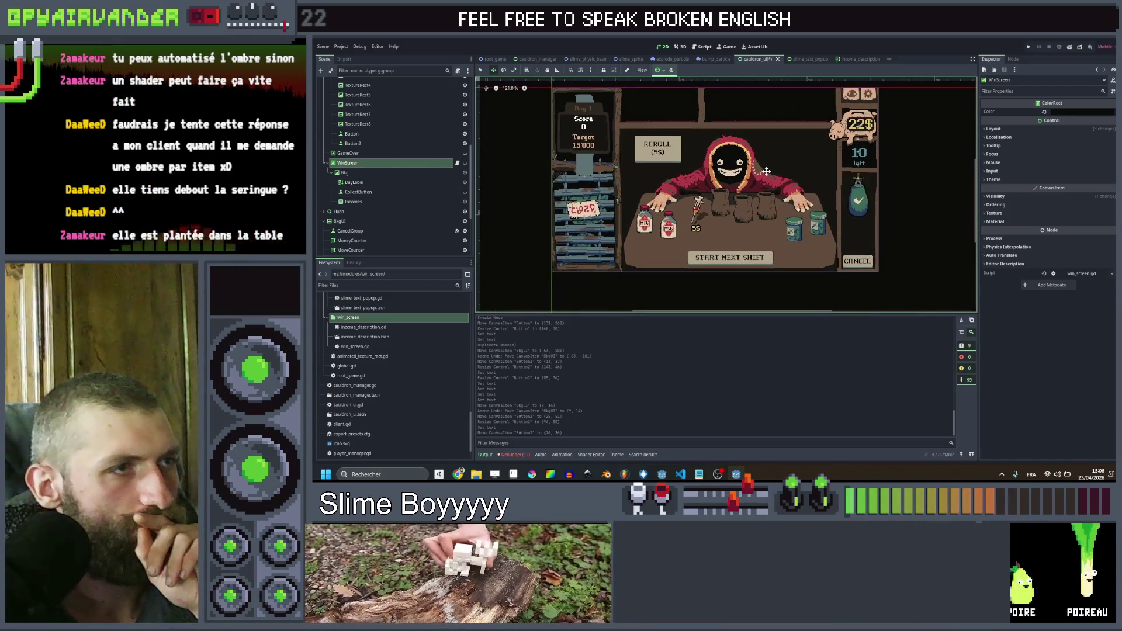
{"action": "scroll", "coordinate": [750, 185], "scroll_direction": "down", "scroll_amount": 5}
{"action": "scroll", "coordinate": [751, 184], "scroll_direction": "up", "scroll_amount": 3}
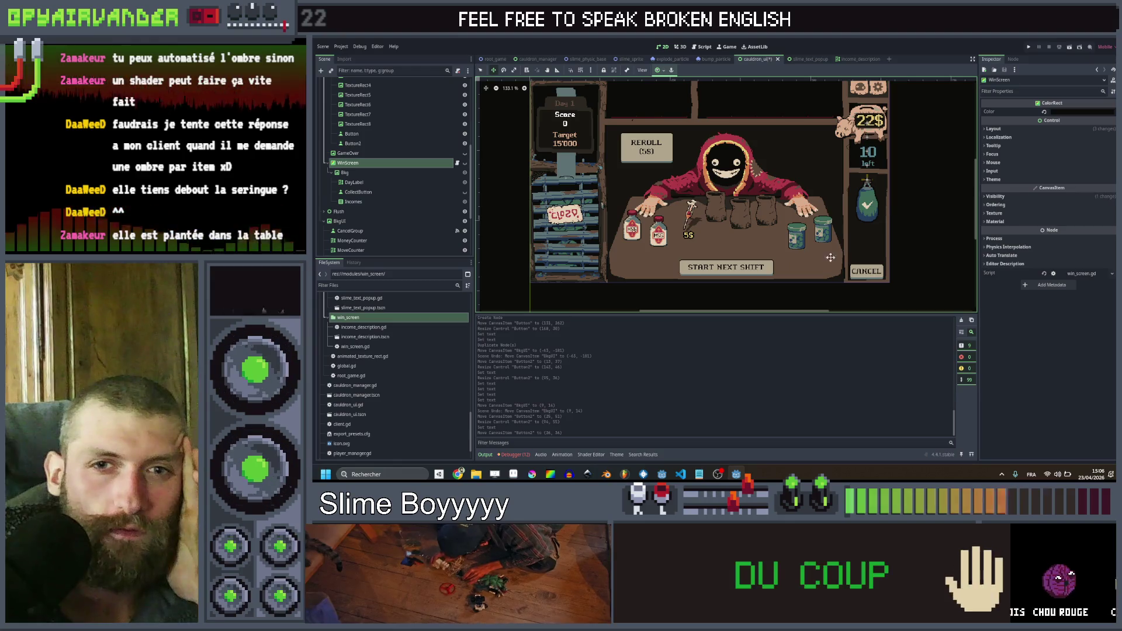
{"action": "scroll", "coordinate": [832, 251], "scroll_direction": "up", "scroll_amount": 2}
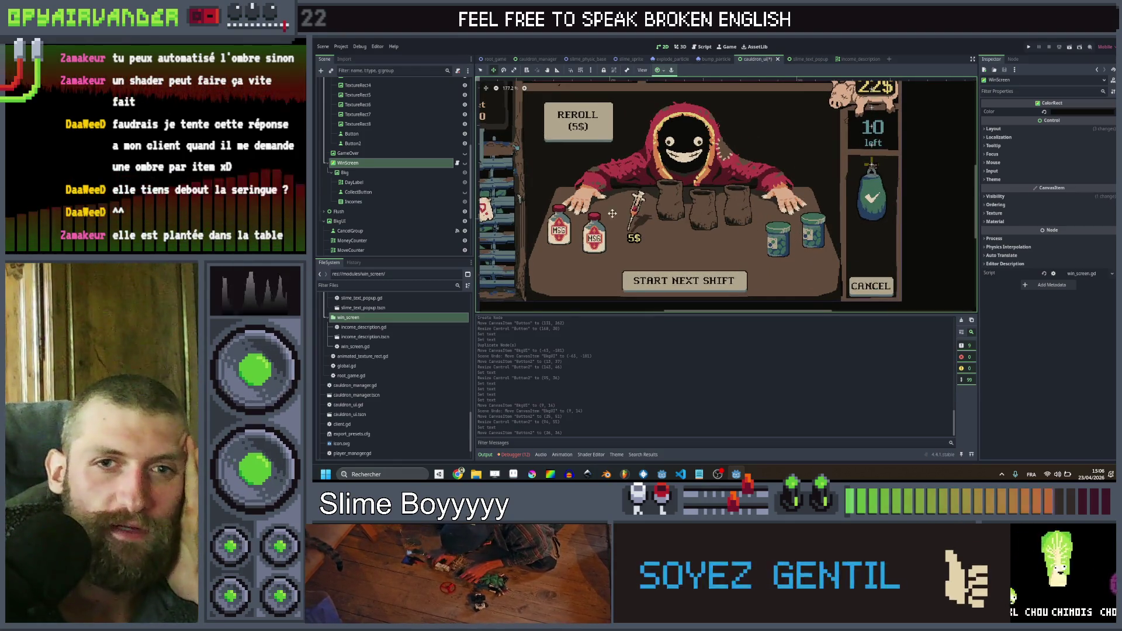
{"action": "scroll", "coordinate": [646, 176], "scroll_direction": "down", "scroll_amount": 4}
{"action": "scroll", "coordinate": [646, 176], "scroll_direction": "left", "scroll_amount": 3}
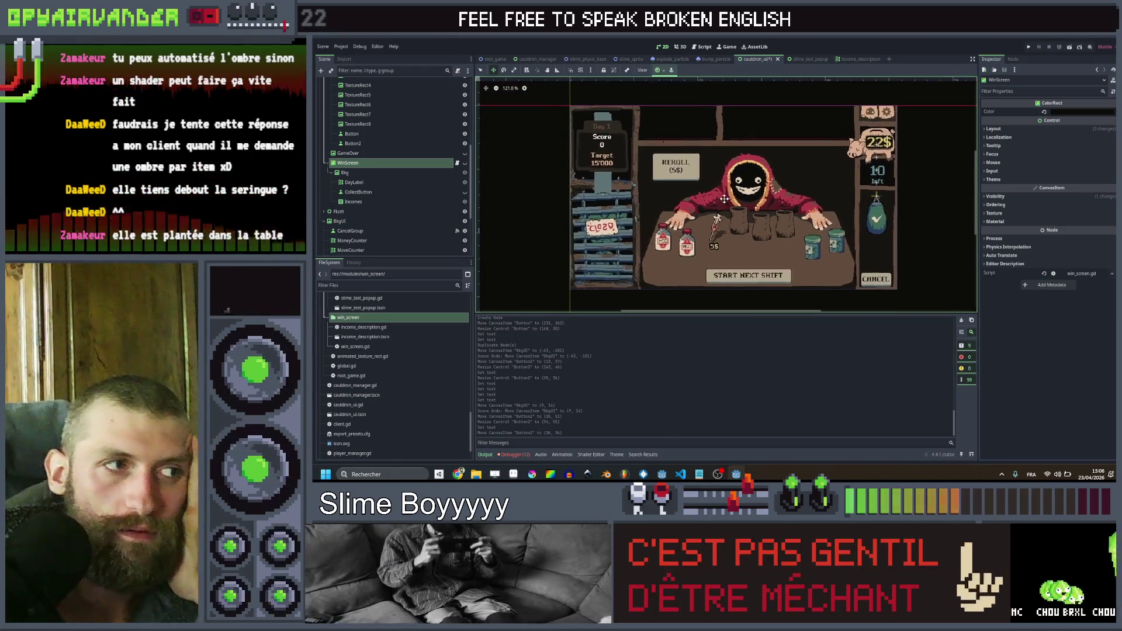
{"action": "scroll", "coordinate": [724, 234], "scroll_direction": "up", "scroll_amount": 2}
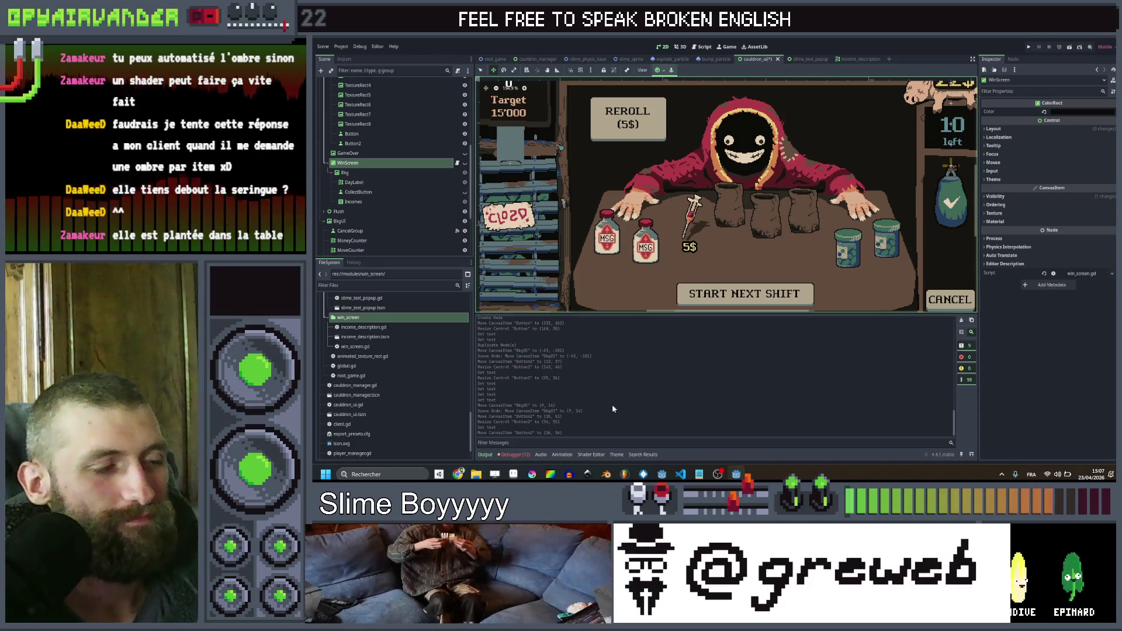
{"action": "scroll", "coordinate": [714, 228], "scroll_direction": "down", "scroll_amount": 5}
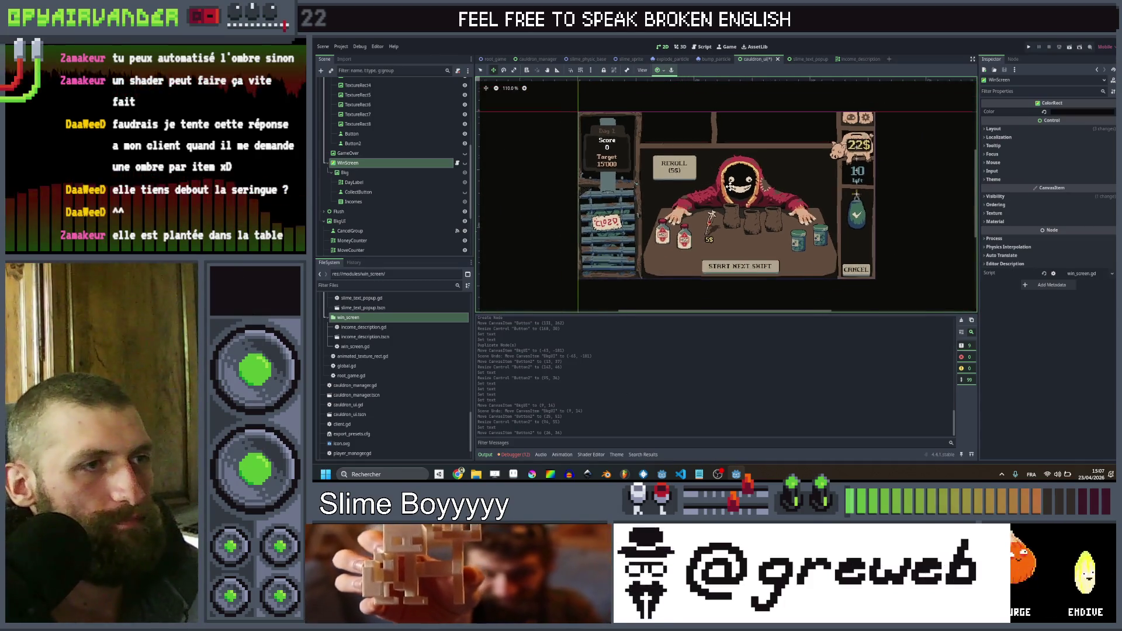
{"action": "scroll", "coordinate": [714, 193], "scroll_direction": "up", "scroll_amount": 3}
{"action": "scroll", "coordinate": [712, 197], "scroll_direction": "up", "scroll_amount": 2}
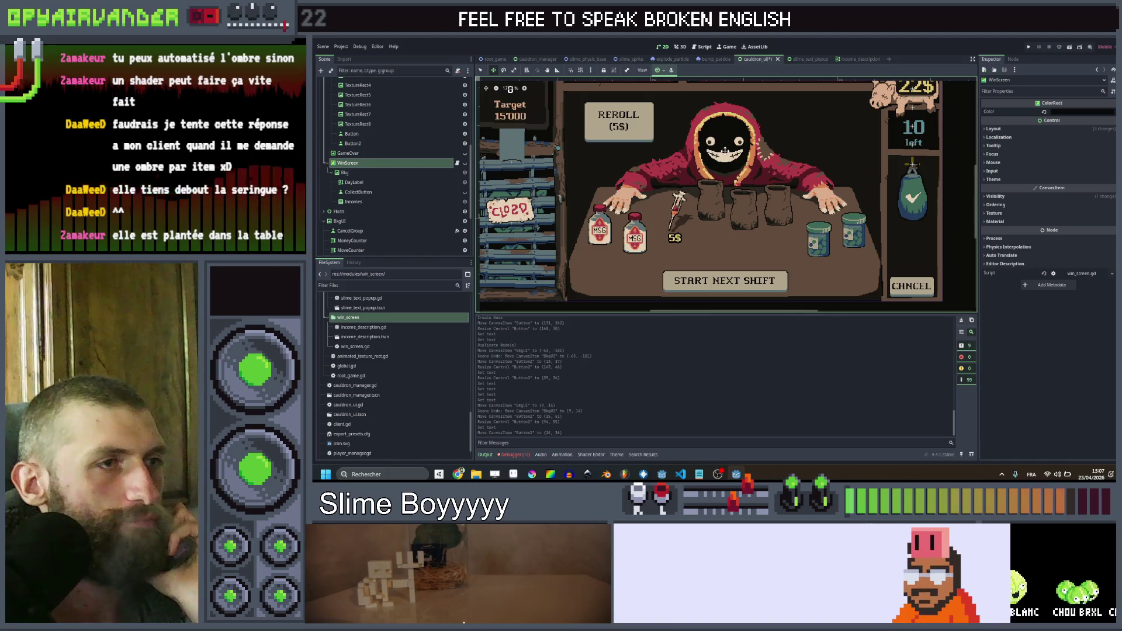
{"action": "scroll", "coordinate": [718, 143], "scroll_direction": "down", "scroll_amount": 3}
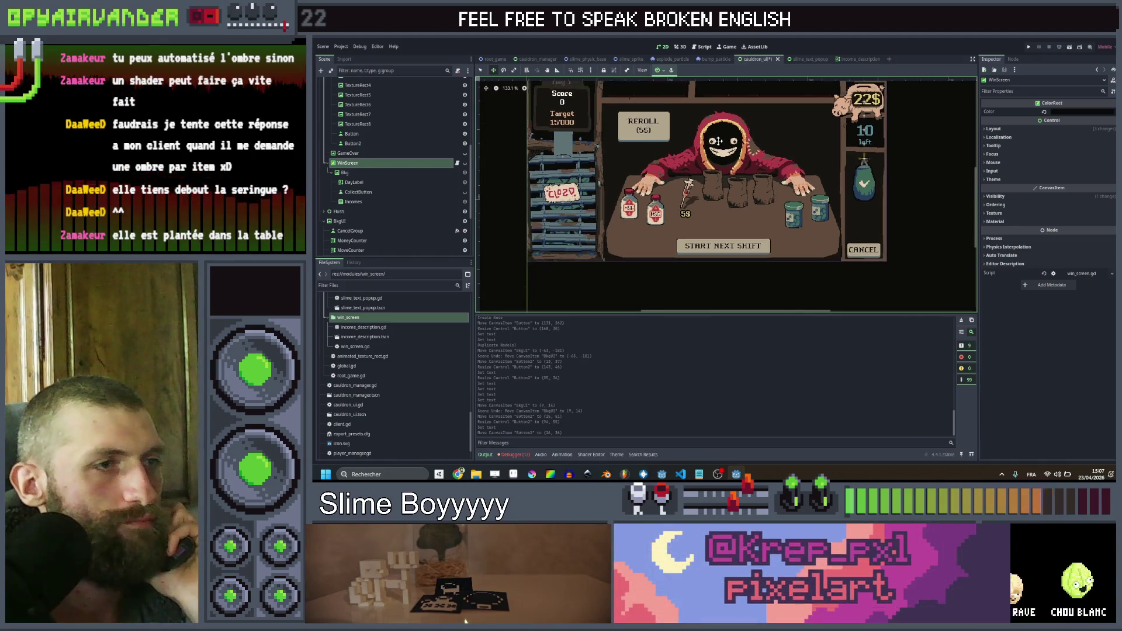
{"action": "scroll", "coordinate": [719, 142], "scroll_direction": "down", "scroll_amount": 1}
{"action": "scroll", "coordinate": [718, 143], "scroll_direction": "up", "scroll_amount": 2}
{"action": "scroll", "coordinate": [374, 169], "scroll_direction": "up", "scroll_amount": 2}
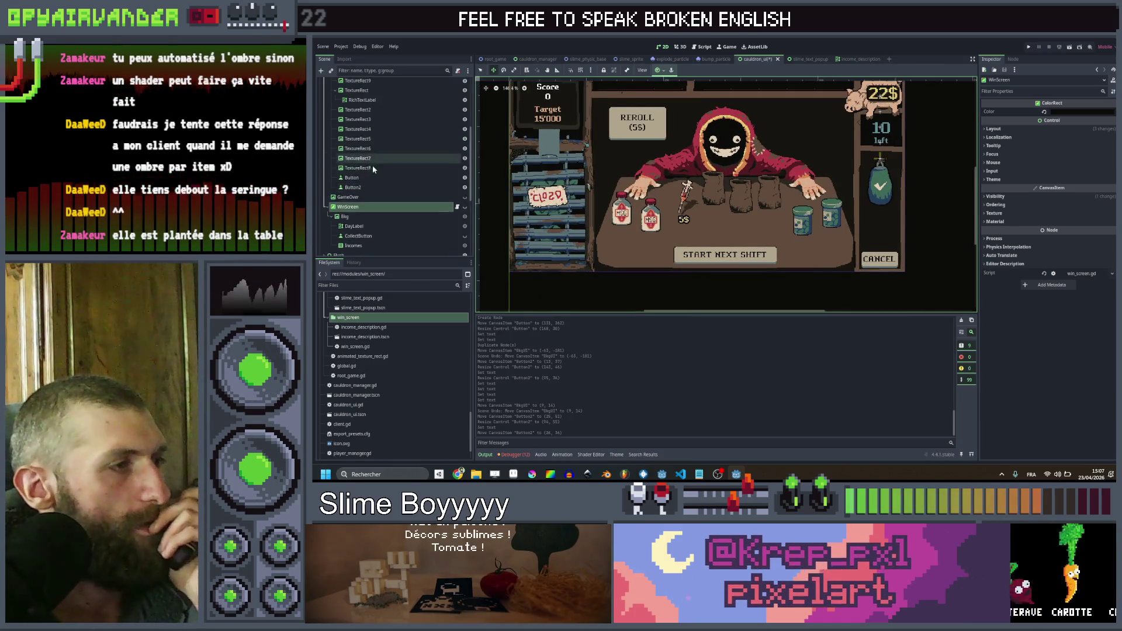
{"action": "scroll", "coordinate": [374, 168], "scroll_direction": "down", "scroll_amount": 1}
{"action": "scroll", "coordinate": [347, 335], "scroll_direction": "up", "scroll_amount": 5}
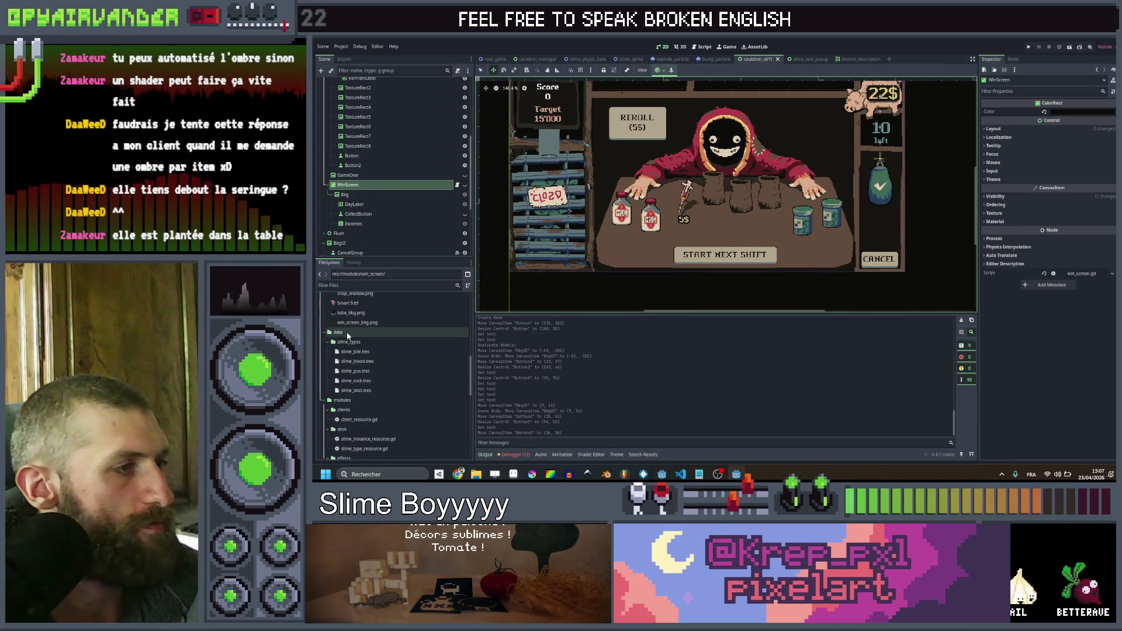
Step: Move the clients folder into the data folder
{"action": "left_click", "coordinate": [348, 333]}
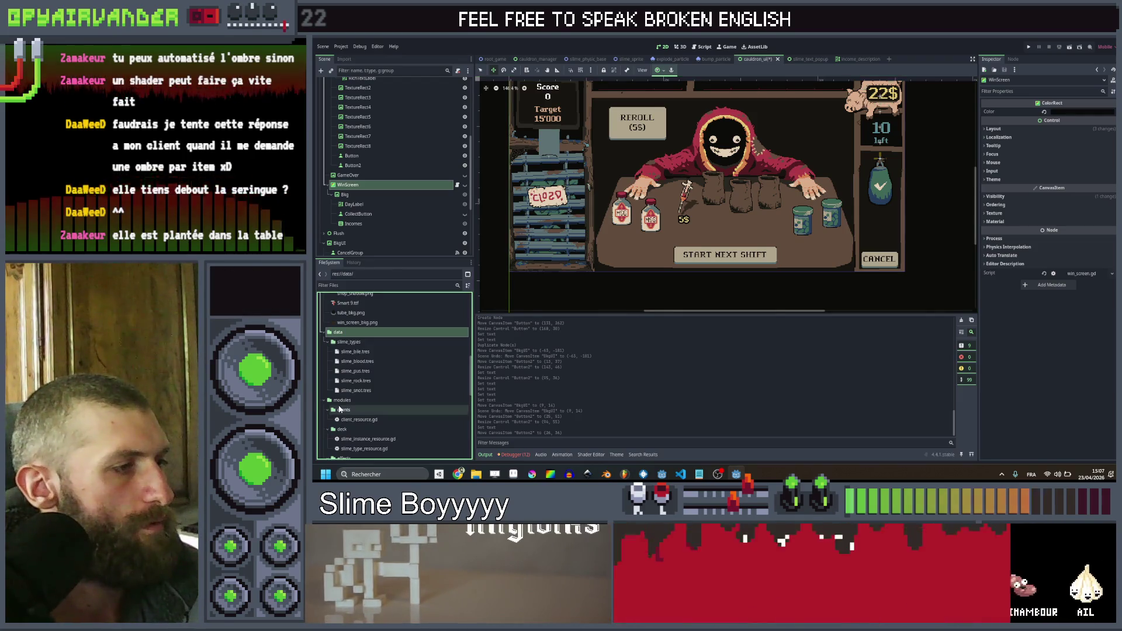
{"action": "left_click", "coordinate": [343, 410]}
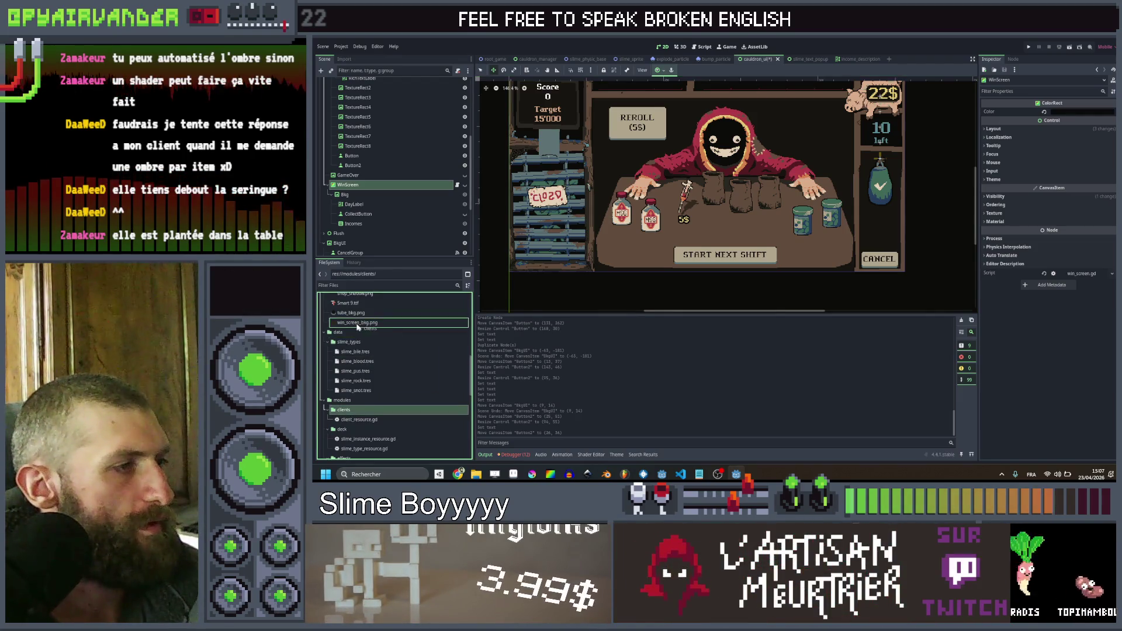
{"action": "left_click_drag", "start_coordinate": [354, 335], "coordinate": [354, 334]}
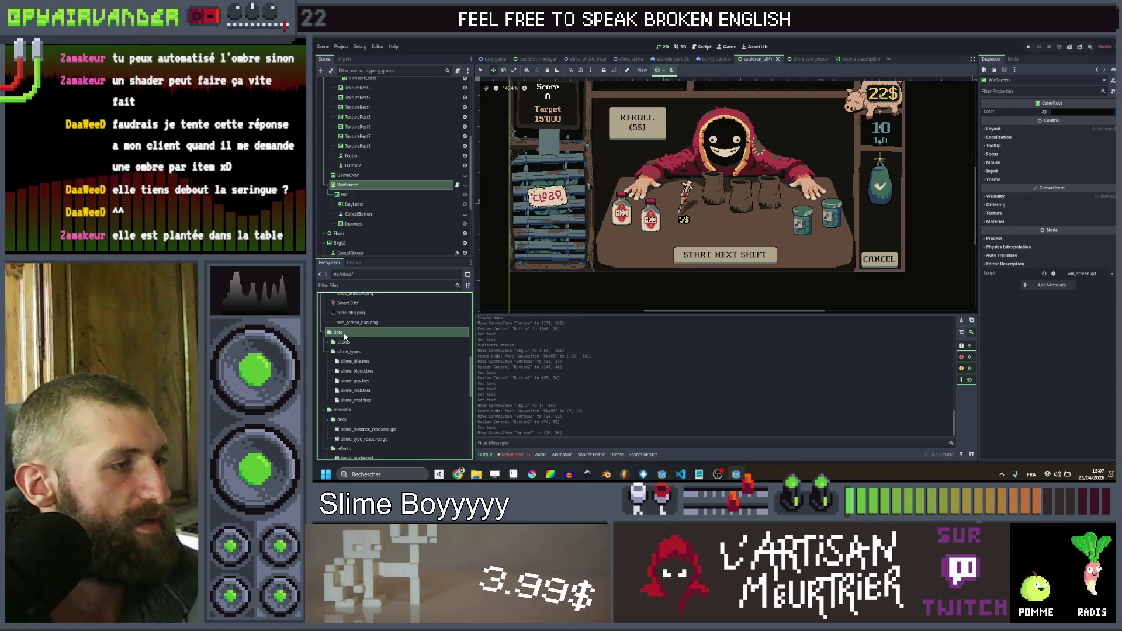
Step: Create the decorations and spices subfolders inside data
{"action": "right_click", "coordinate": [346, 335]}
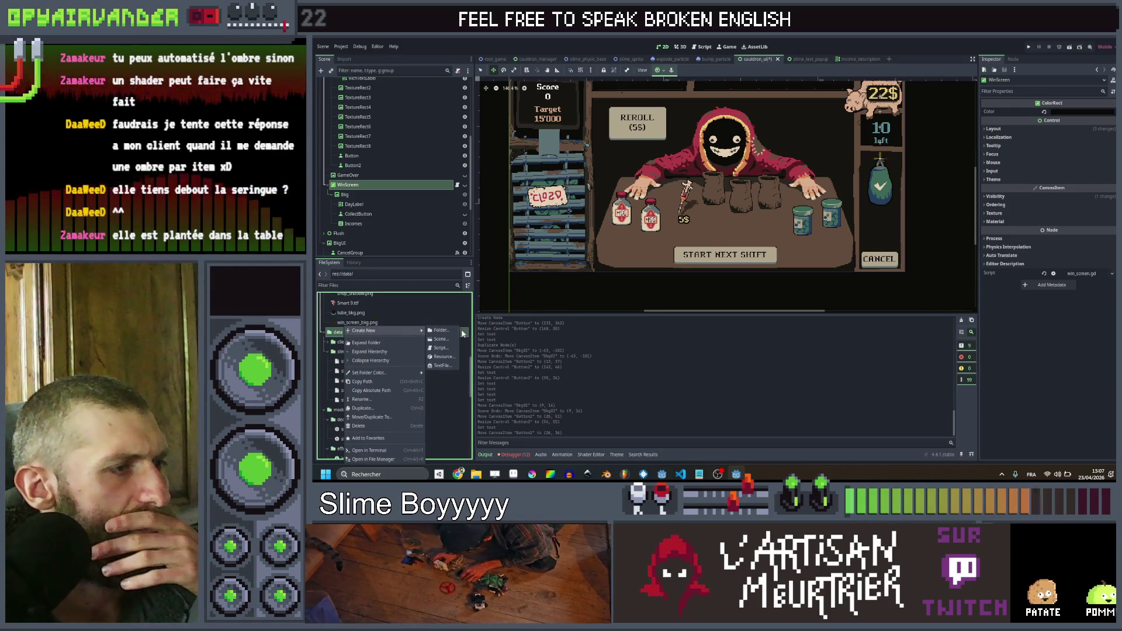
{"action": "left_click", "coordinate": [453, 331]}
{"action": "type", "text": "decoration"}
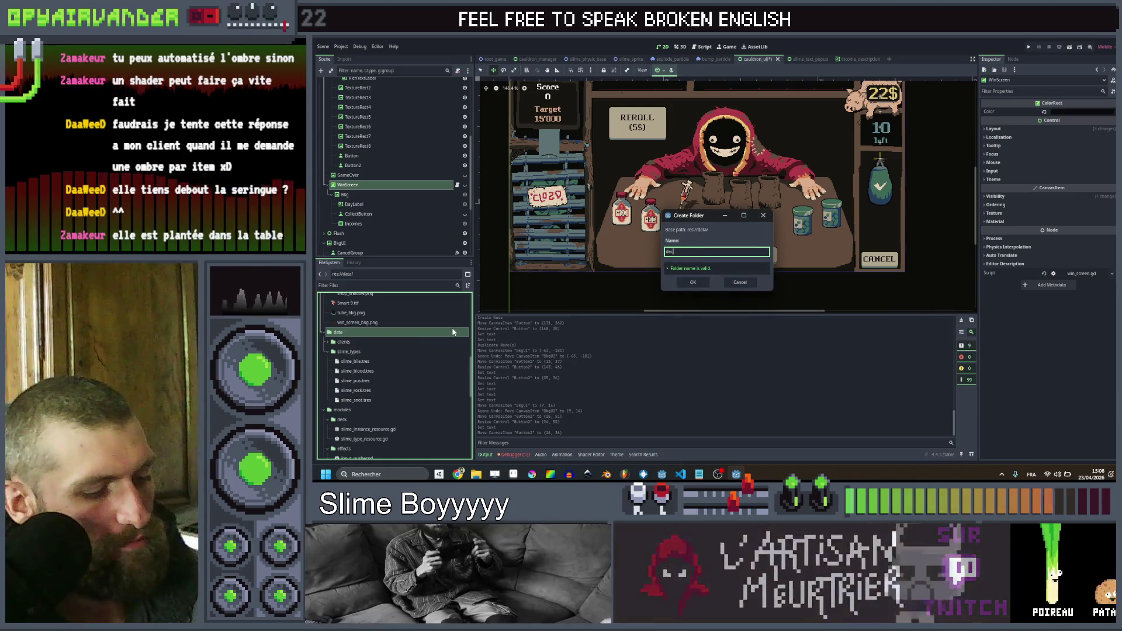
{"action": "type", "text": "s"}
{"action": "key", "text": "Return"}
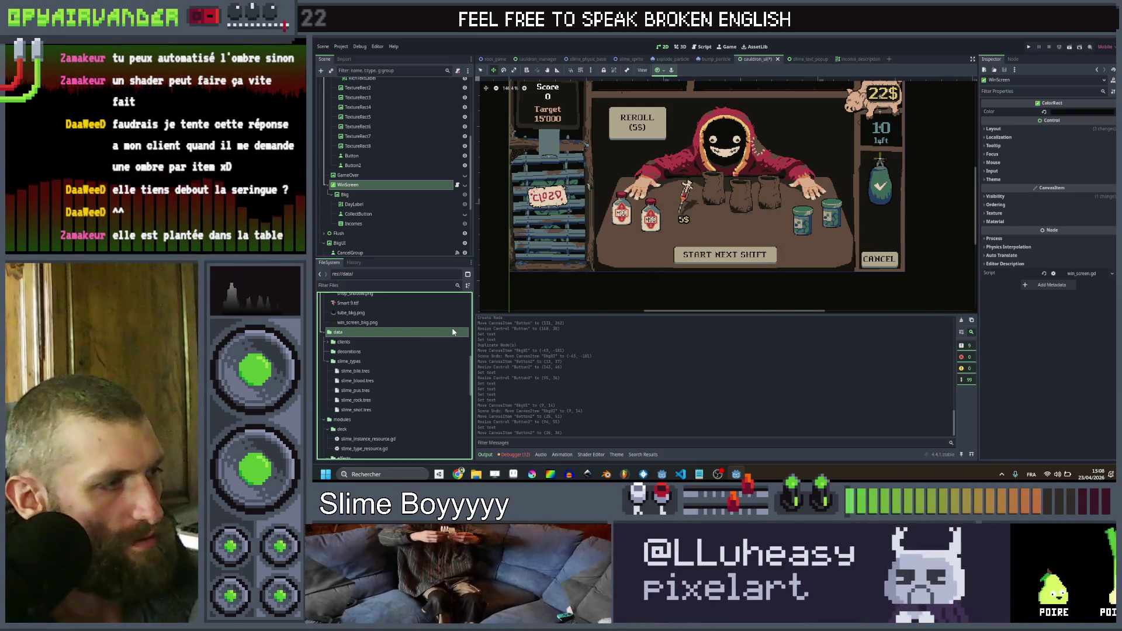
{"action": "right_click", "coordinate": [411, 329]}
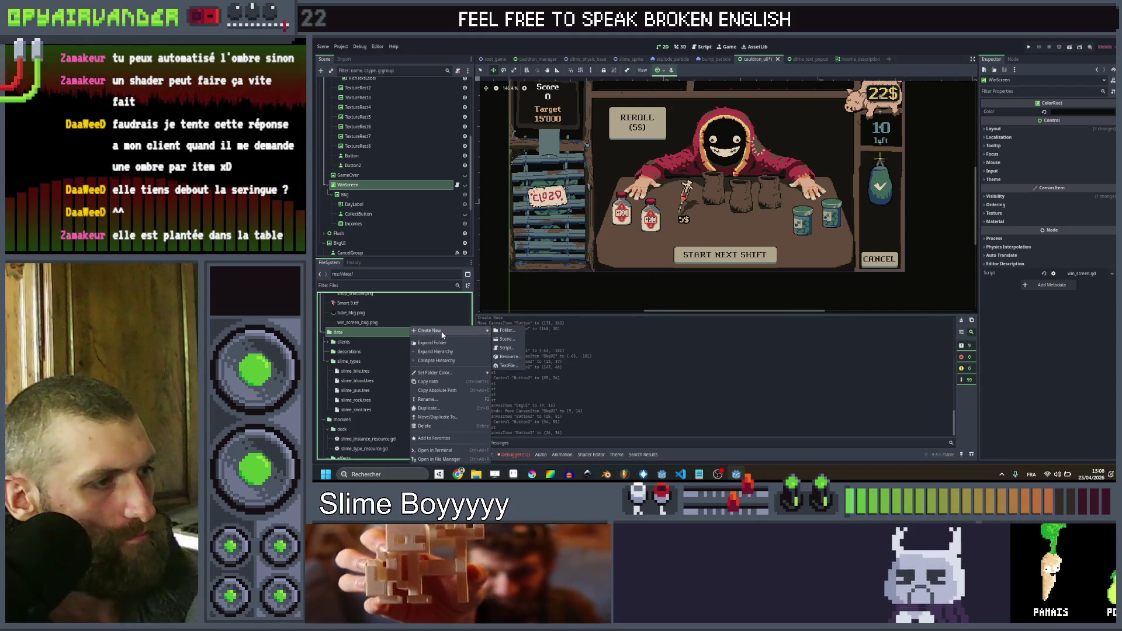
{"action": "left_click", "coordinate": [510, 330]}
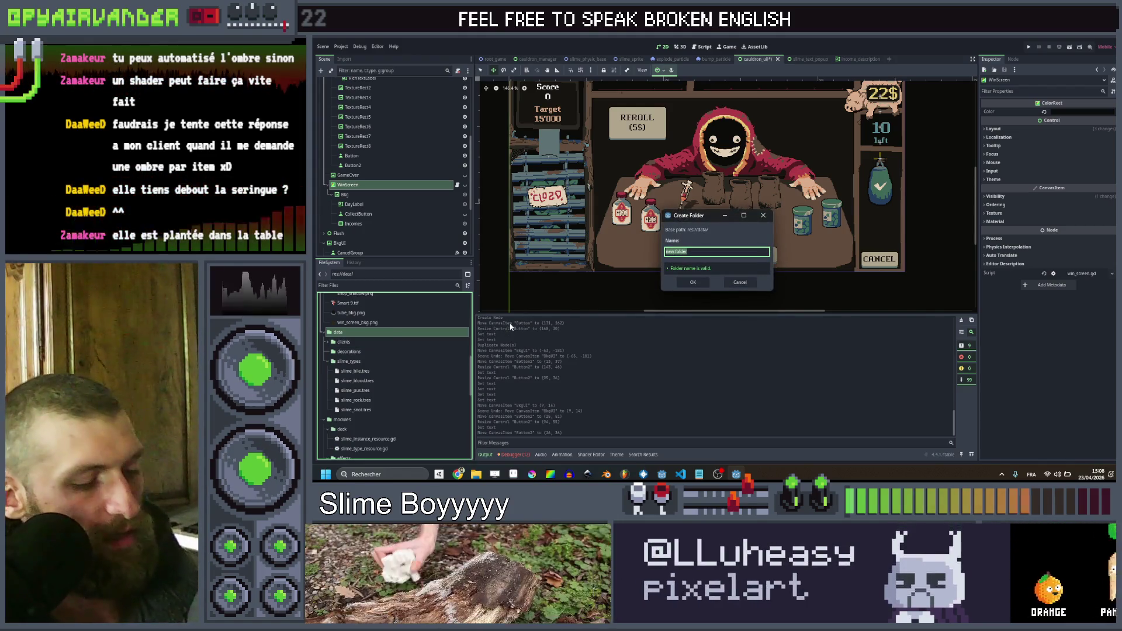
{"action": "type", "text": "spices"}
{"action": "key", "text": "Return"}
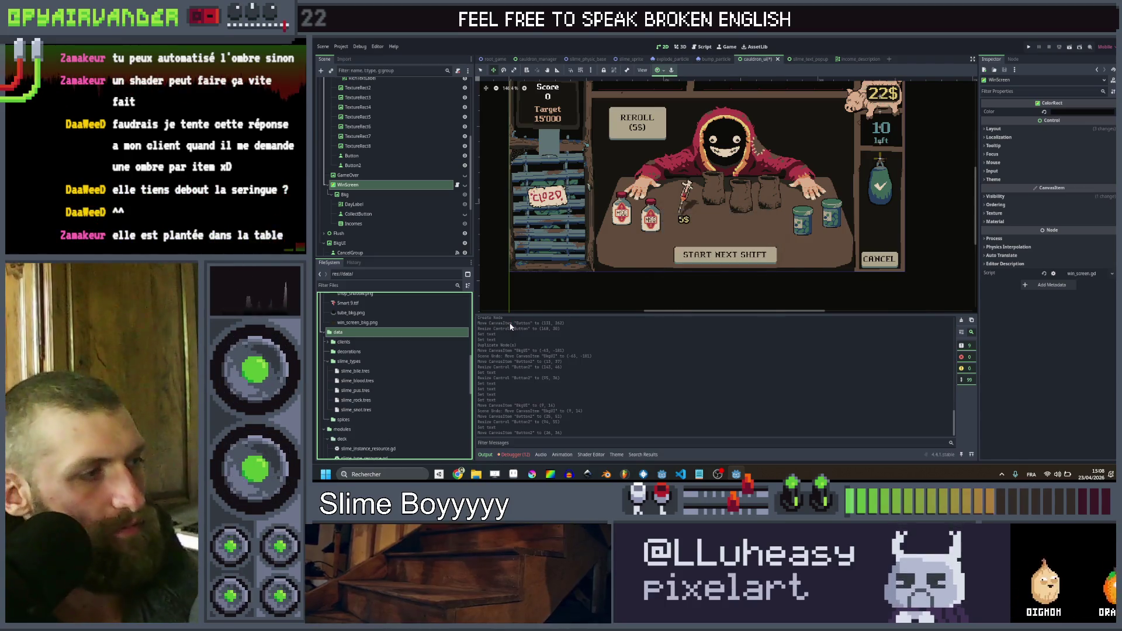
Step: Create a drugs subfolder inside data
{"action": "right_click", "coordinate": [397, 333]}
{"action": "mouse_move", "coordinate": [430, 333]}
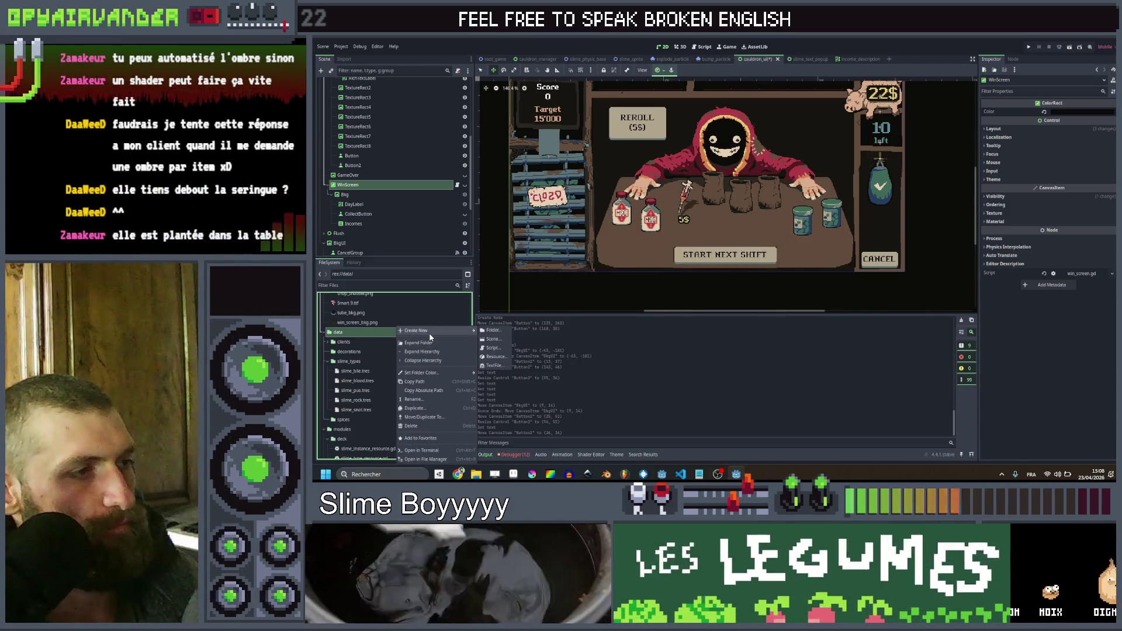
{"action": "left_click", "coordinate": [499, 334]}
{"action": "type", "text": "dru"}
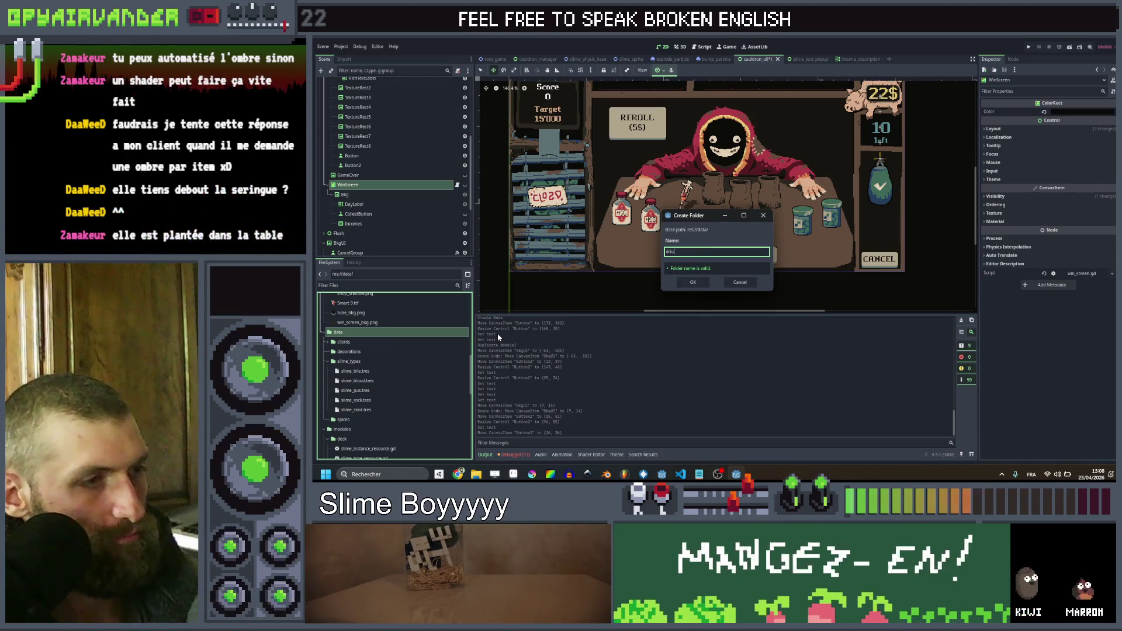
{"action": "key", "text": "BackSpace"}
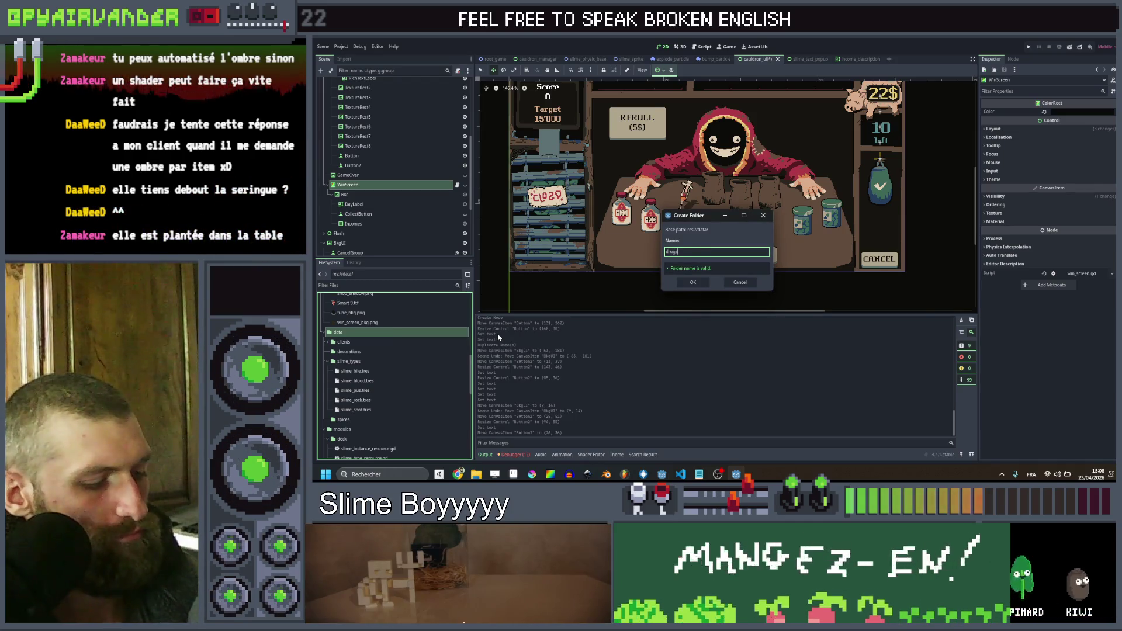
{"action": "key", "text": "Return"}
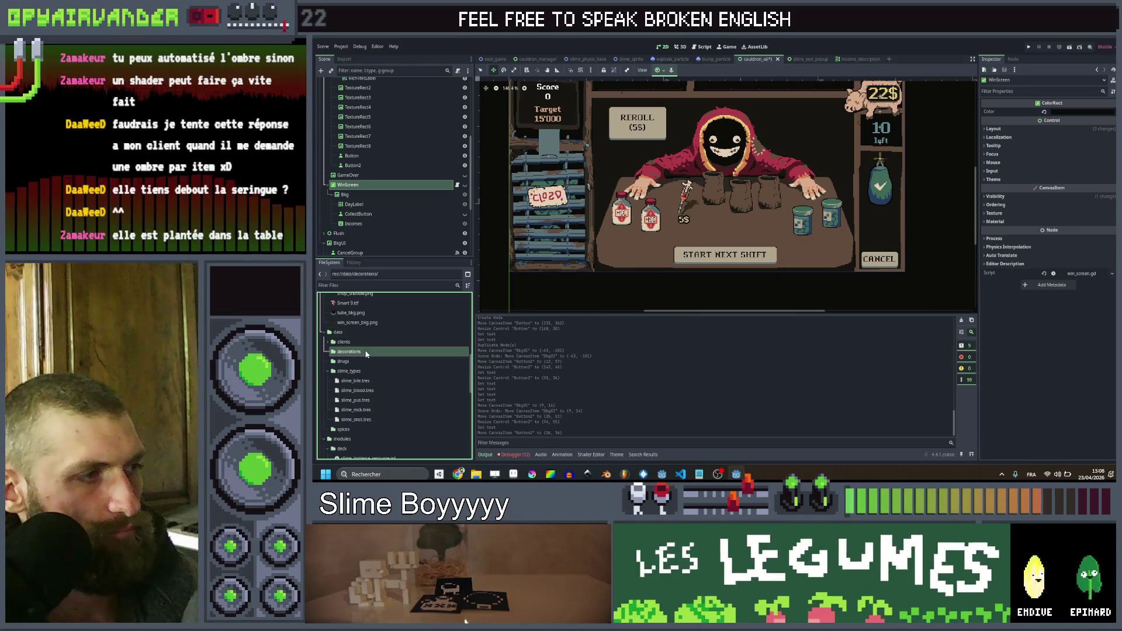
Step: Collapse slime_types and create a Resource-based *_resource.gd script in the decorations folder
{"action": "right_click", "coordinate": [368, 351]}
{"action": "mouse_move", "coordinate": [393, 331]}
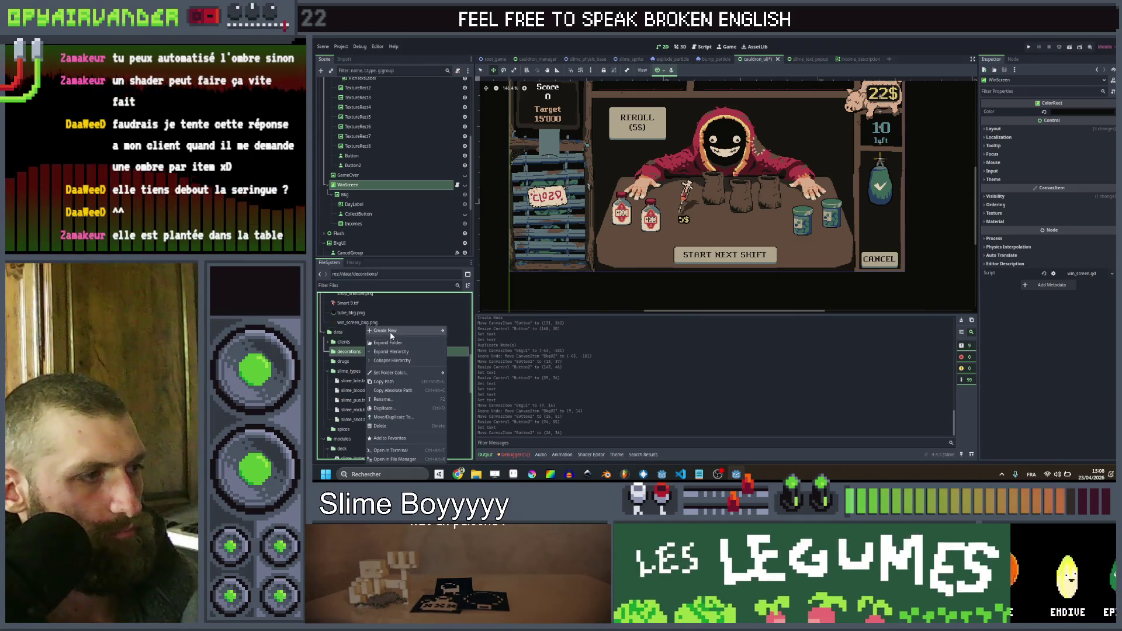
{"action": "left_click", "coordinate": [326, 371]}
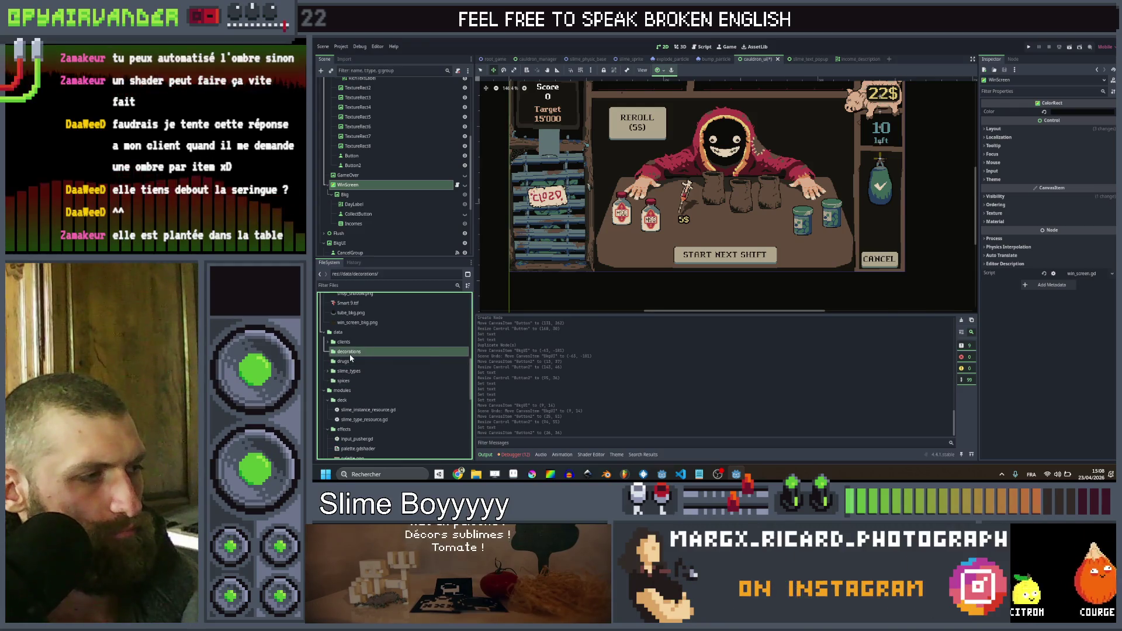
{"action": "right_click", "coordinate": [351, 355]}
{"action": "mouse_move", "coordinate": [394, 333]}
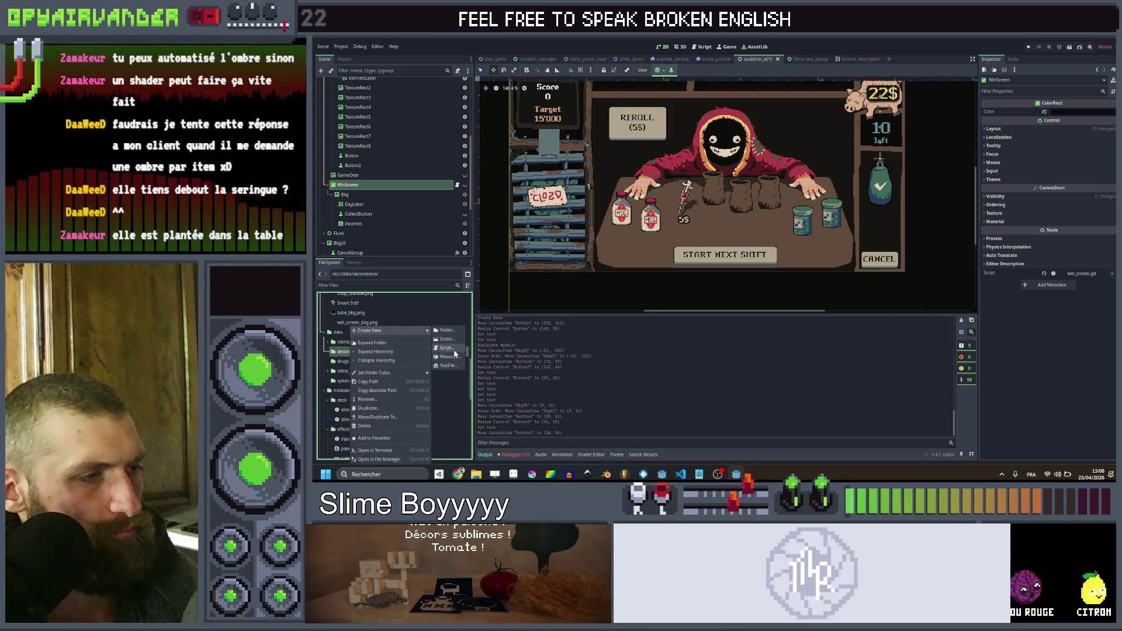
{"action": "left_click", "coordinate": [447, 348]}
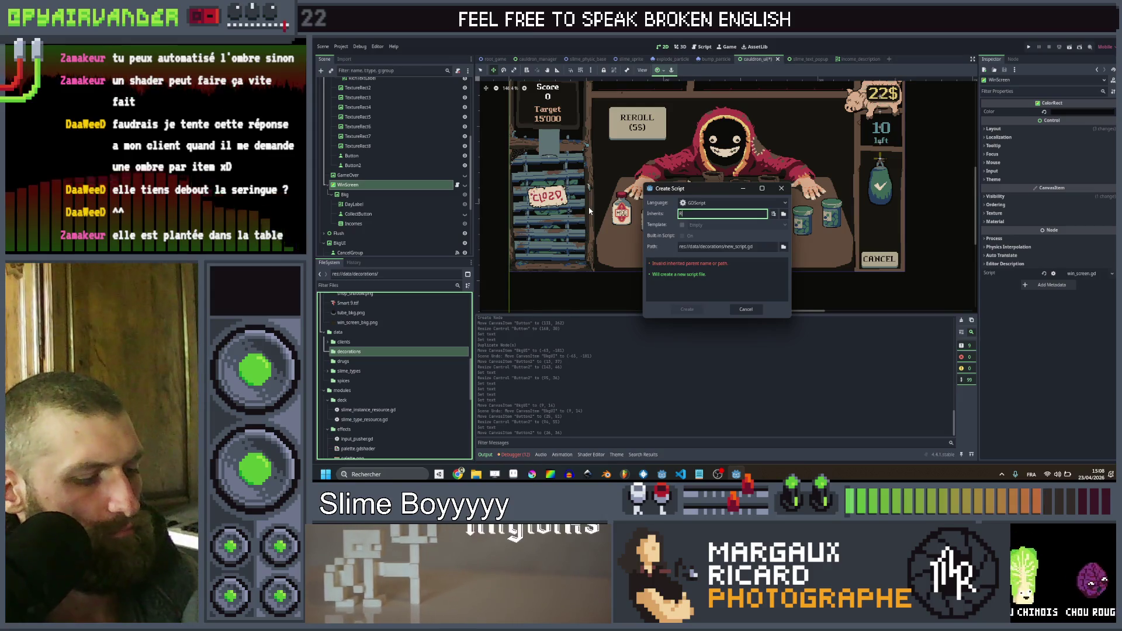
{"action": "type", "text": "esource"}
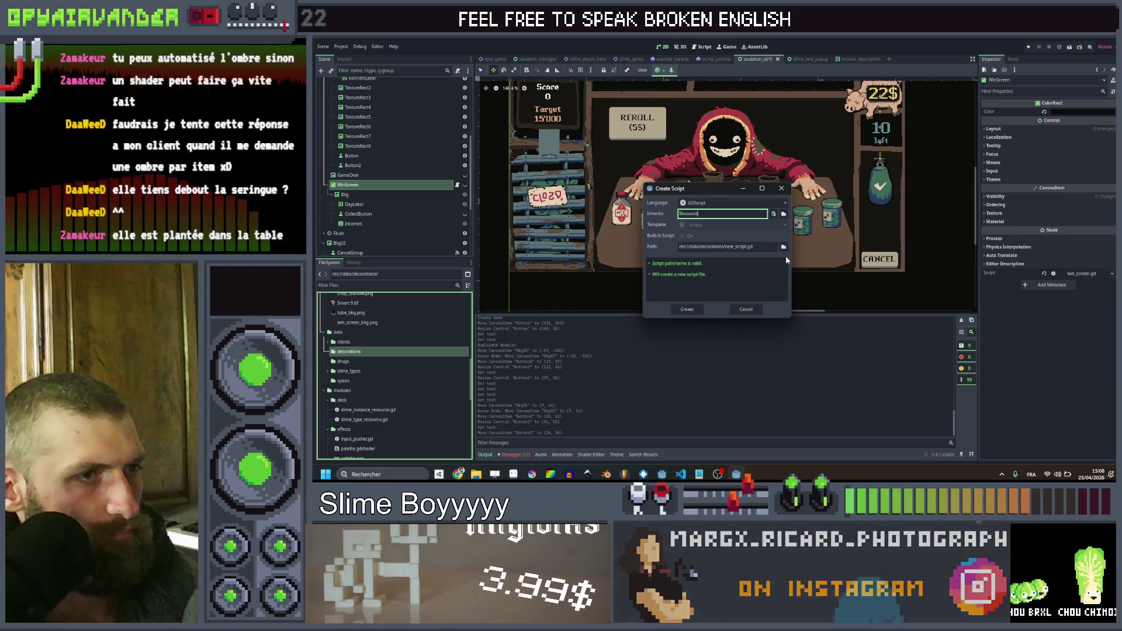
{"action": "left_click", "coordinate": [749, 246]}
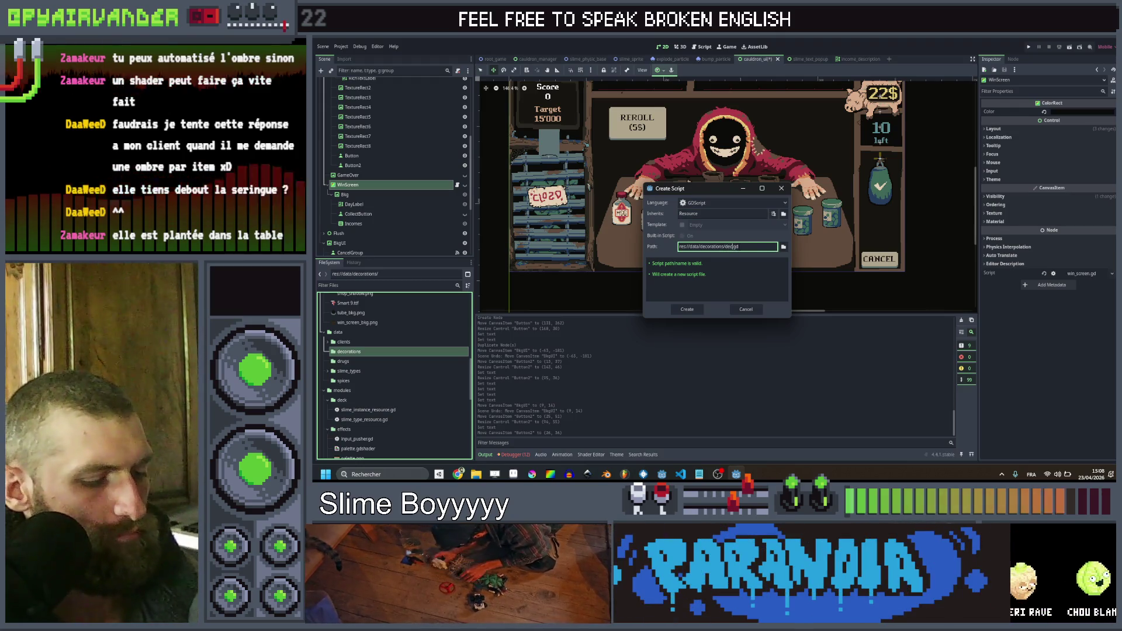
{"action": "type", "text": "esource"}
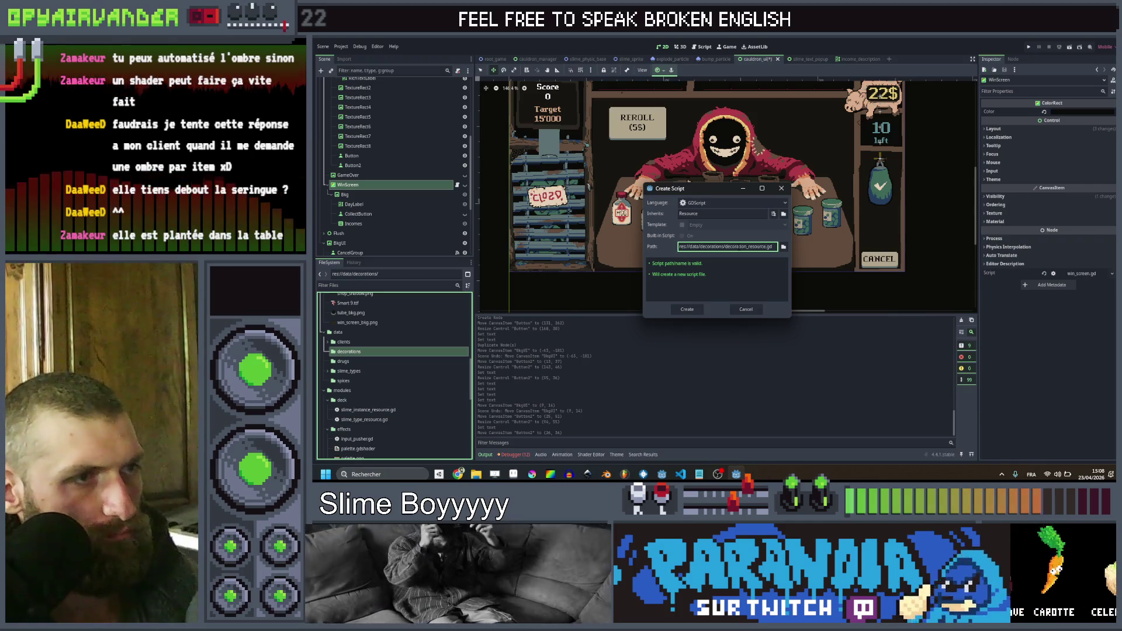
{"action": "key", "text": "Return"}
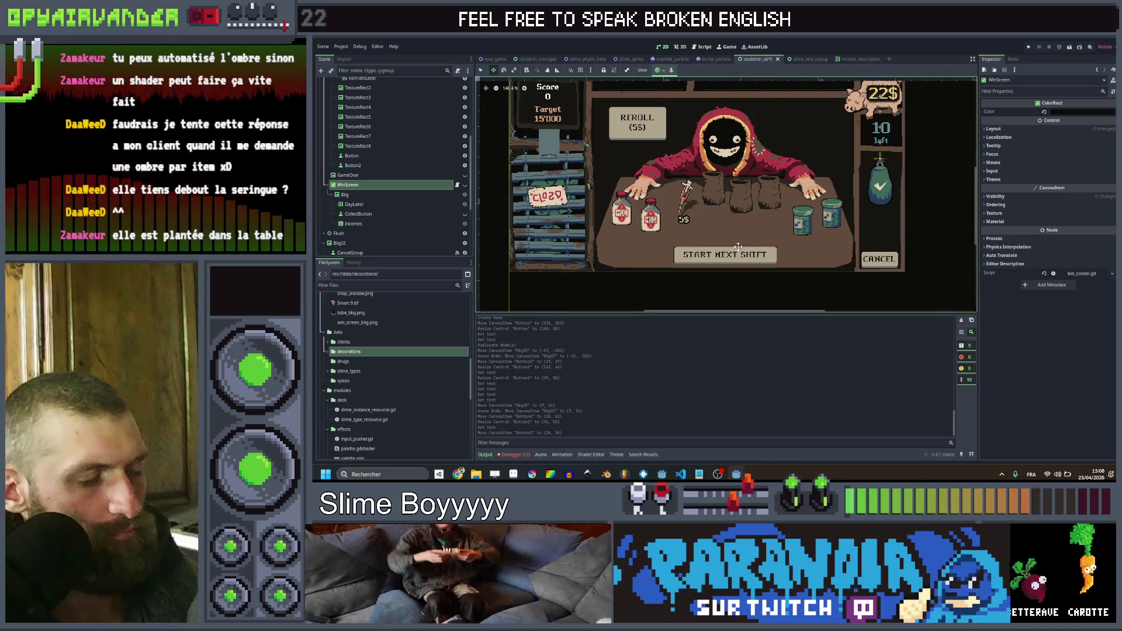
Step: Create a Resource-based *_resource.gd script in the drugs folder
{"action": "right_click", "coordinate": [370, 363]}
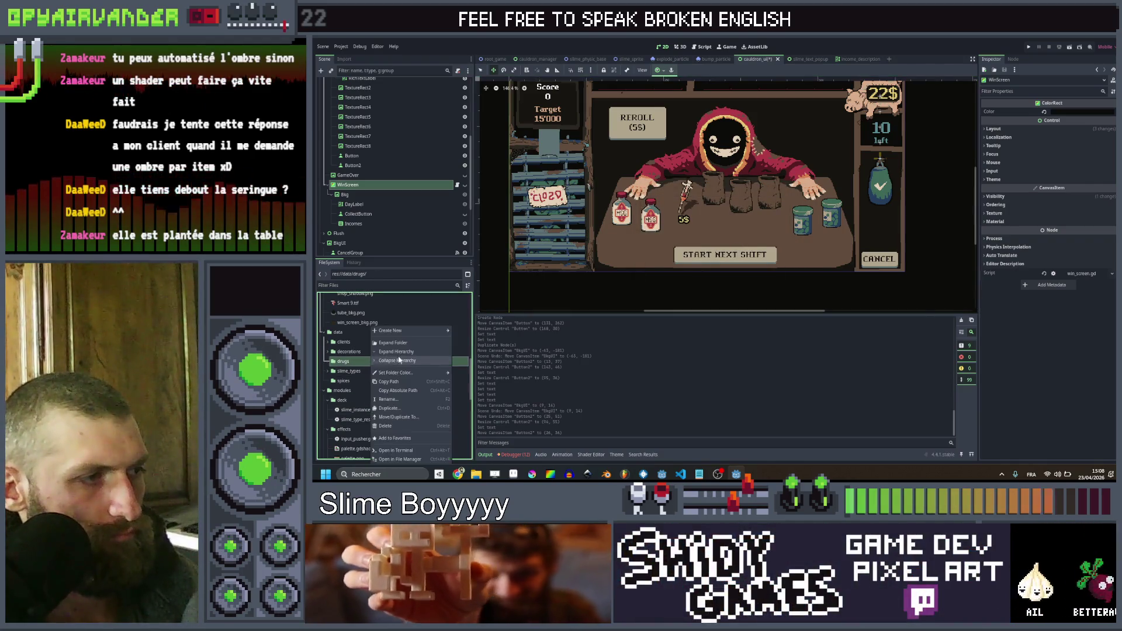
{"action": "mouse_move", "coordinate": [412, 332]}
{"action": "left_click", "coordinate": [468, 350]}
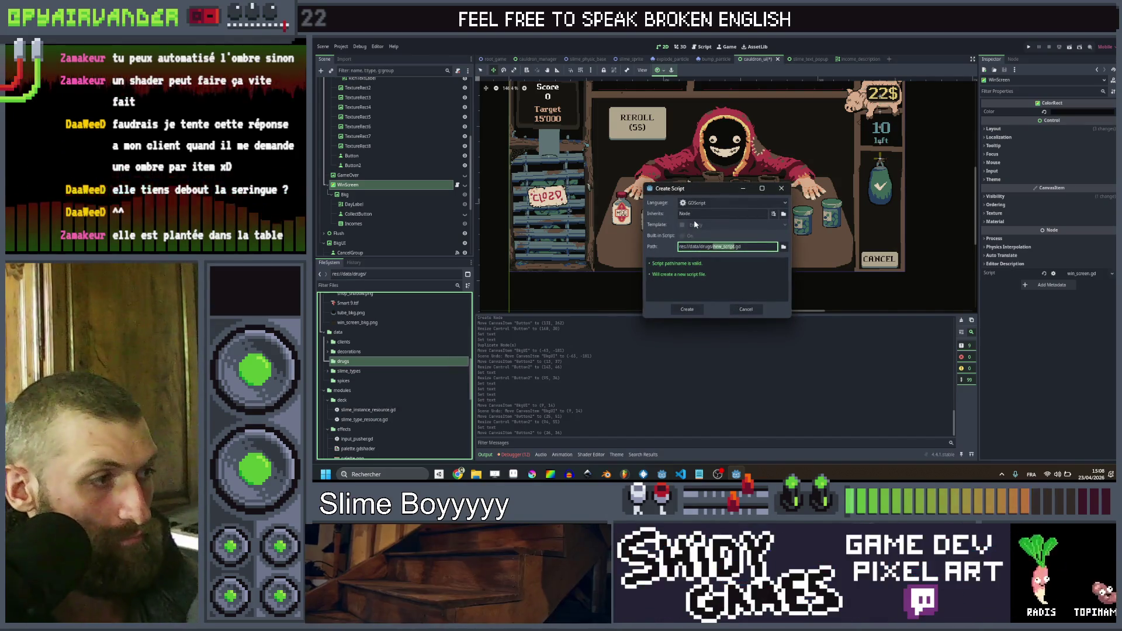
{"action": "type", "text": "drug"}
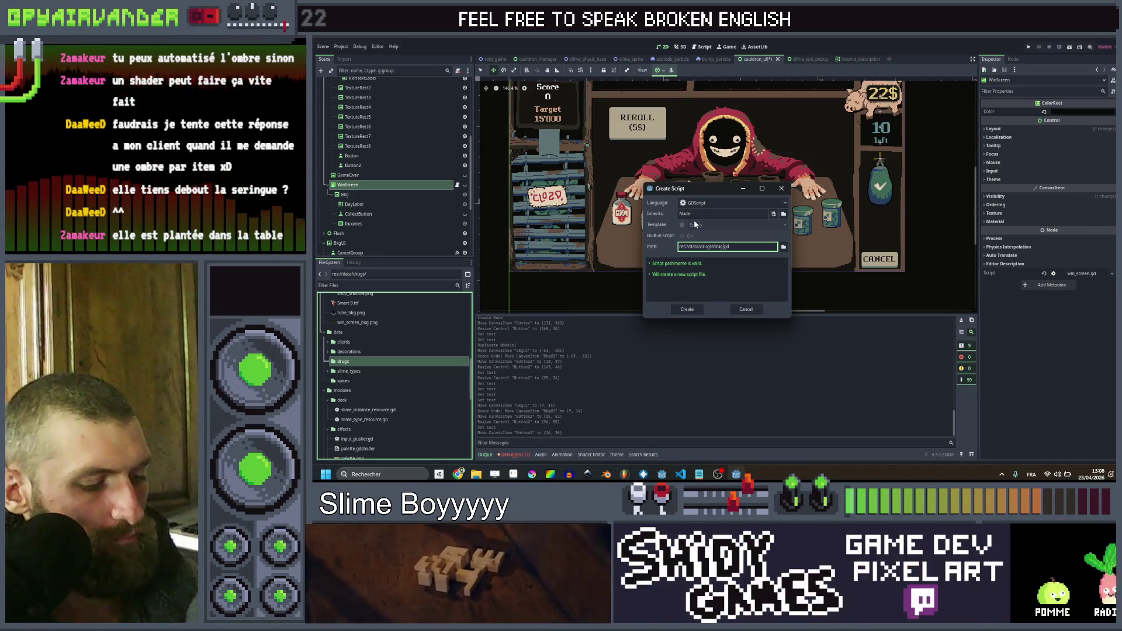
{"action": "type", "text": "_reso"}
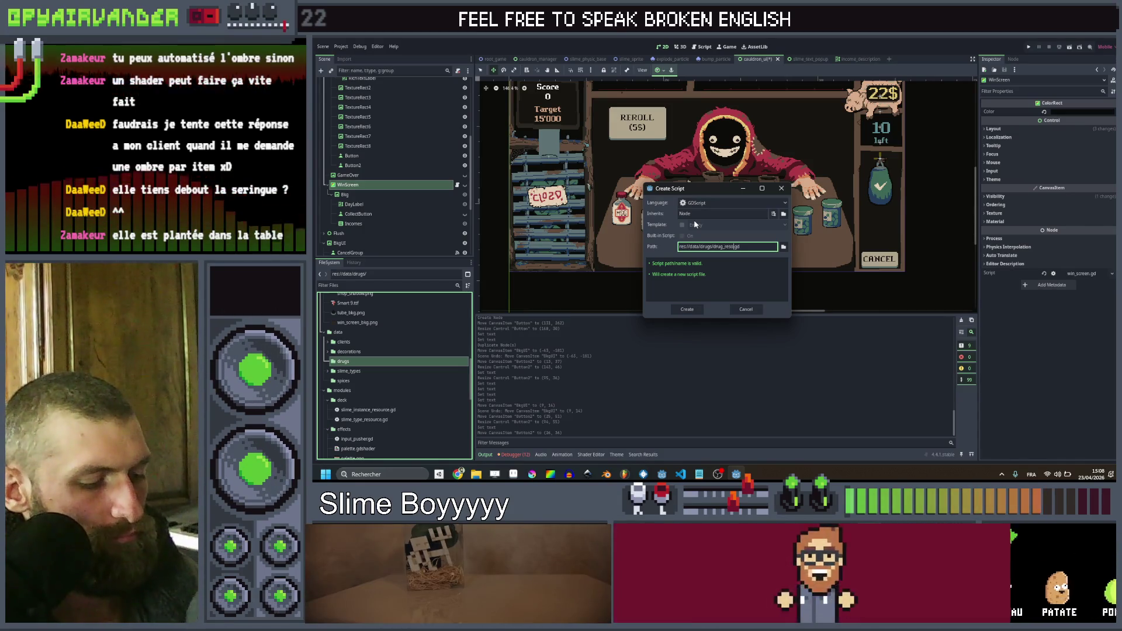
{"action": "type", "text": "rce"}
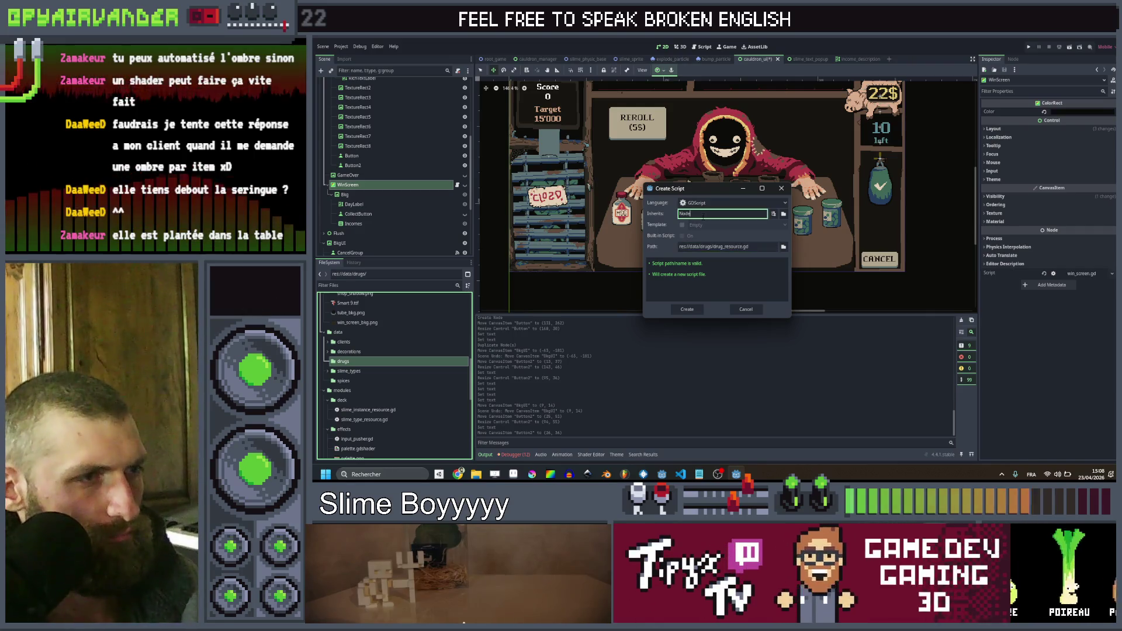
{"action": "type", "text": "ourc"}
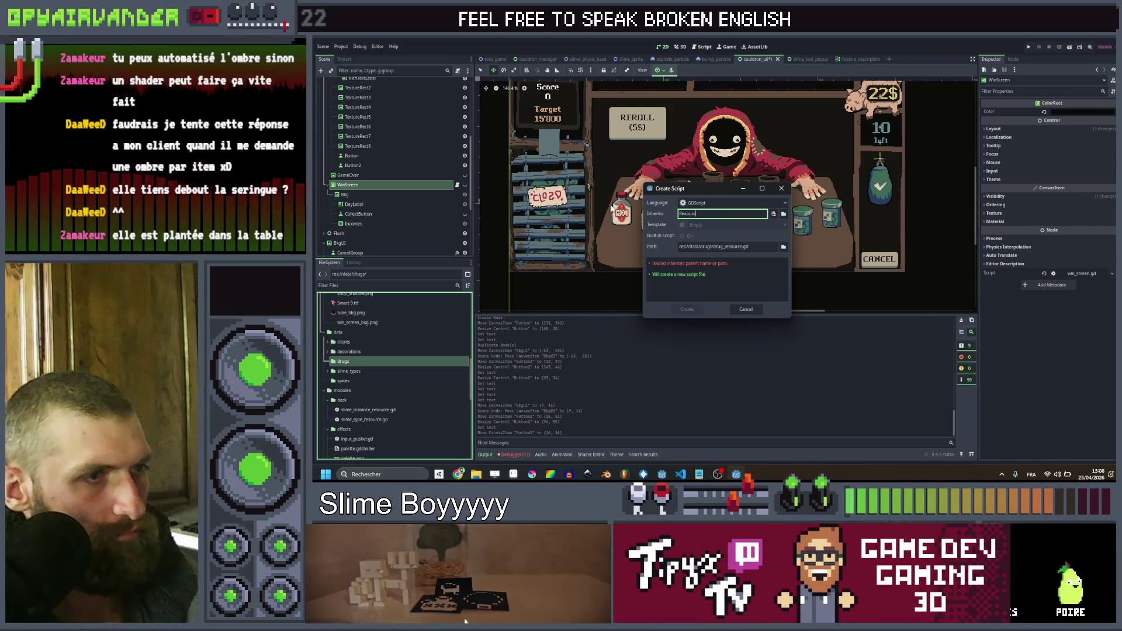
{"action": "key", "text": "Return"}
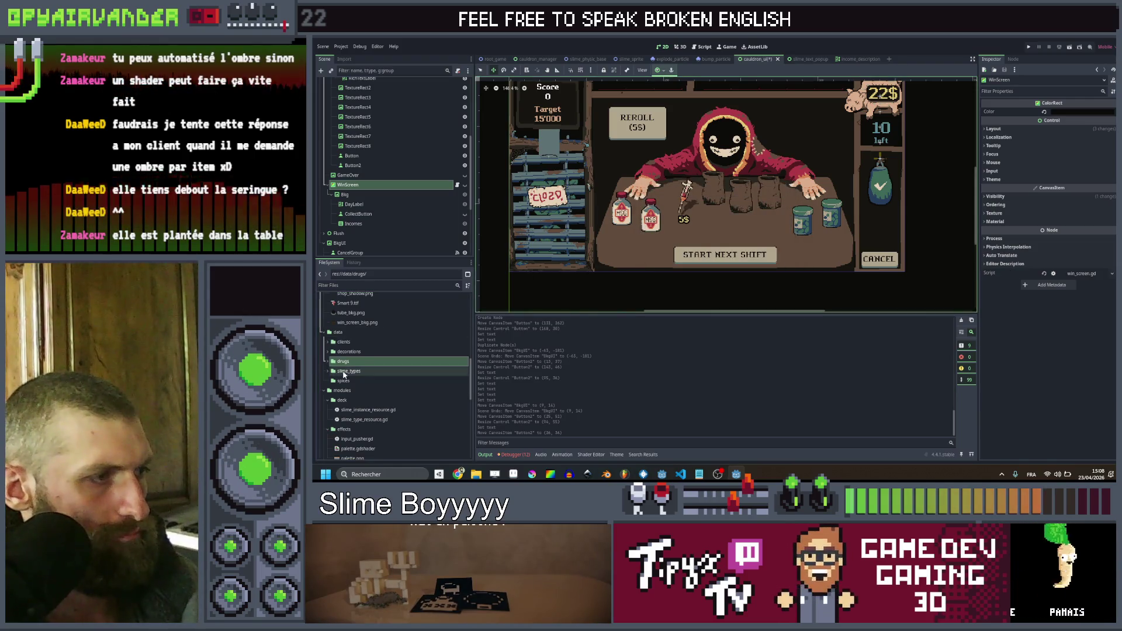
Step: Create res://data/spices/spice_resource.gd with Inherits set to Resource
{"action": "right_click", "coordinate": [344, 380]}
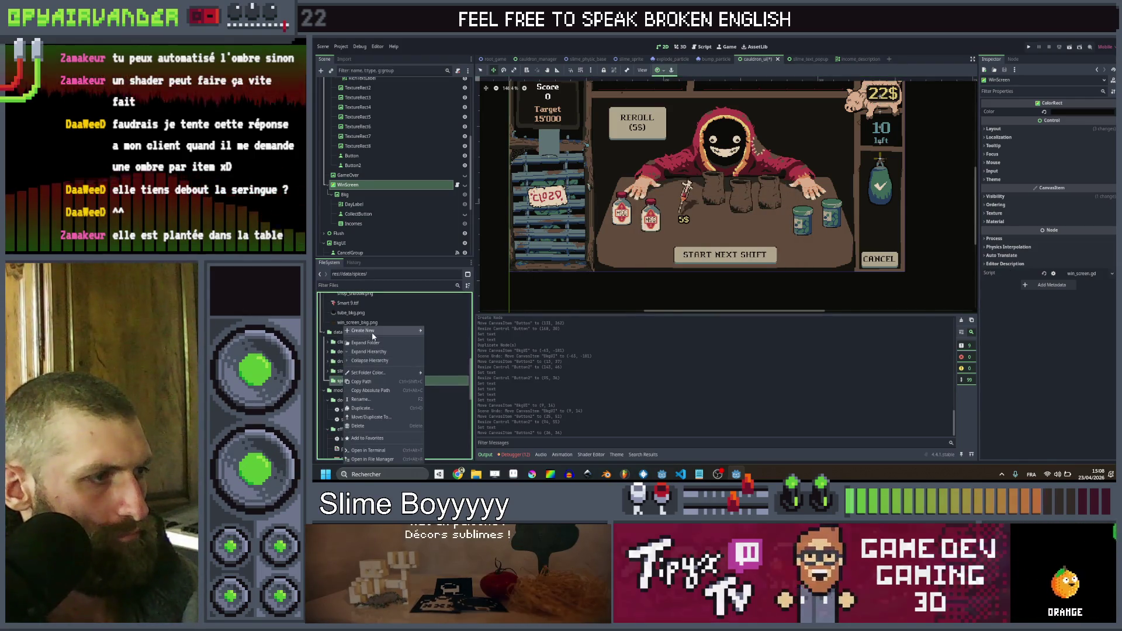
{"action": "mouse_move", "coordinate": [413, 328]}
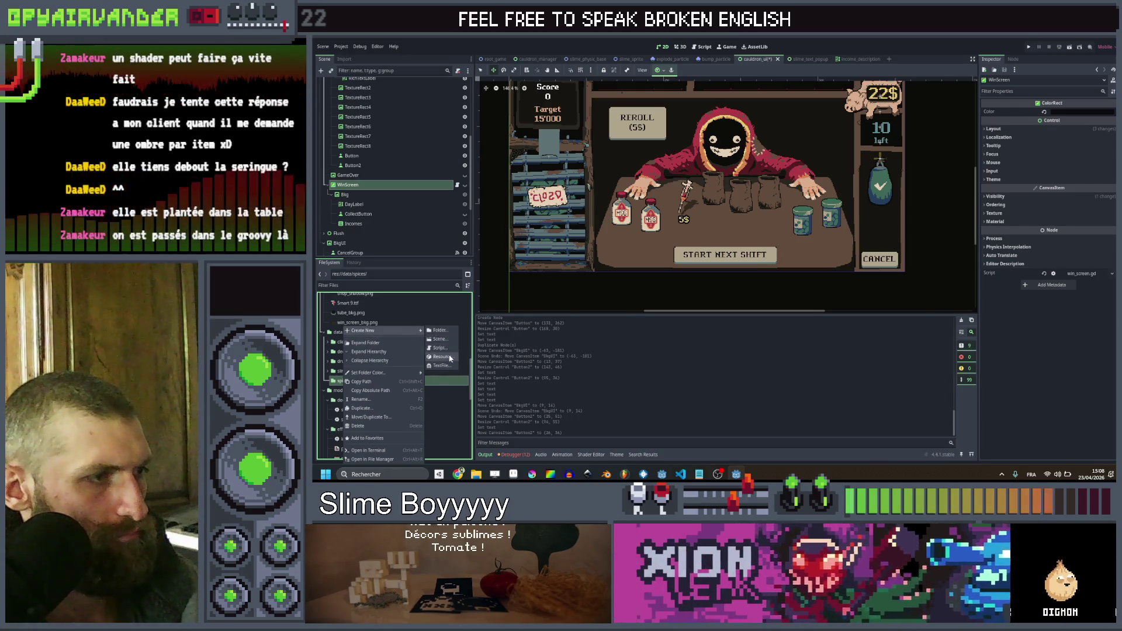
{"action": "left_click", "coordinate": [442, 357]}
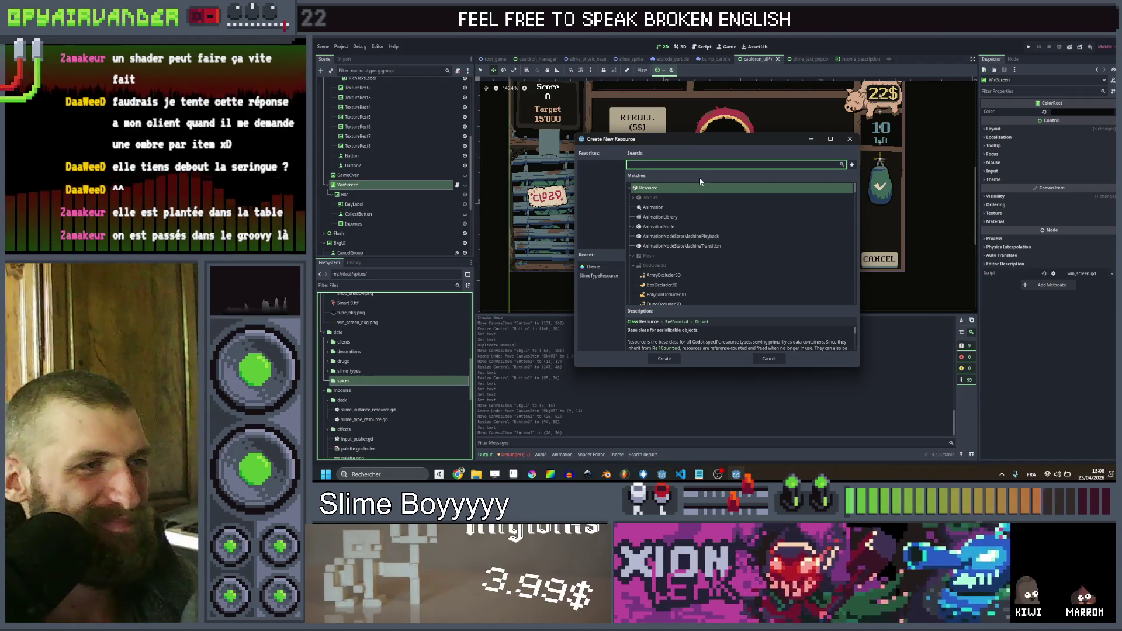
{"action": "key", "text": "Escape"}
{"action": "right_click", "coordinate": [423, 383]}
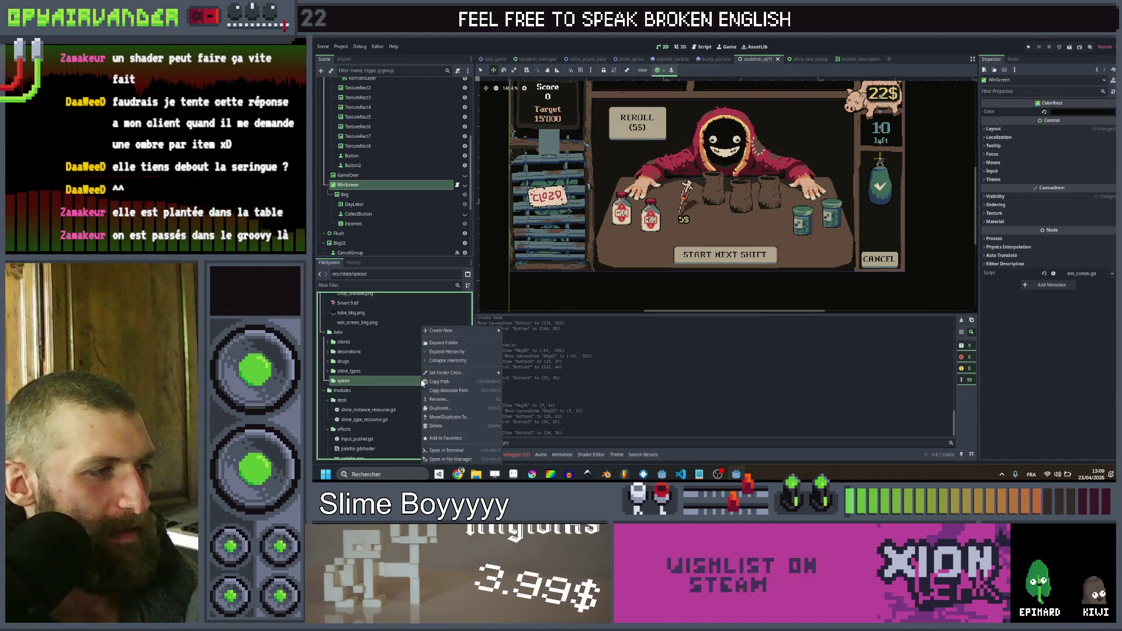
{"action": "mouse_move", "coordinate": [462, 331]}
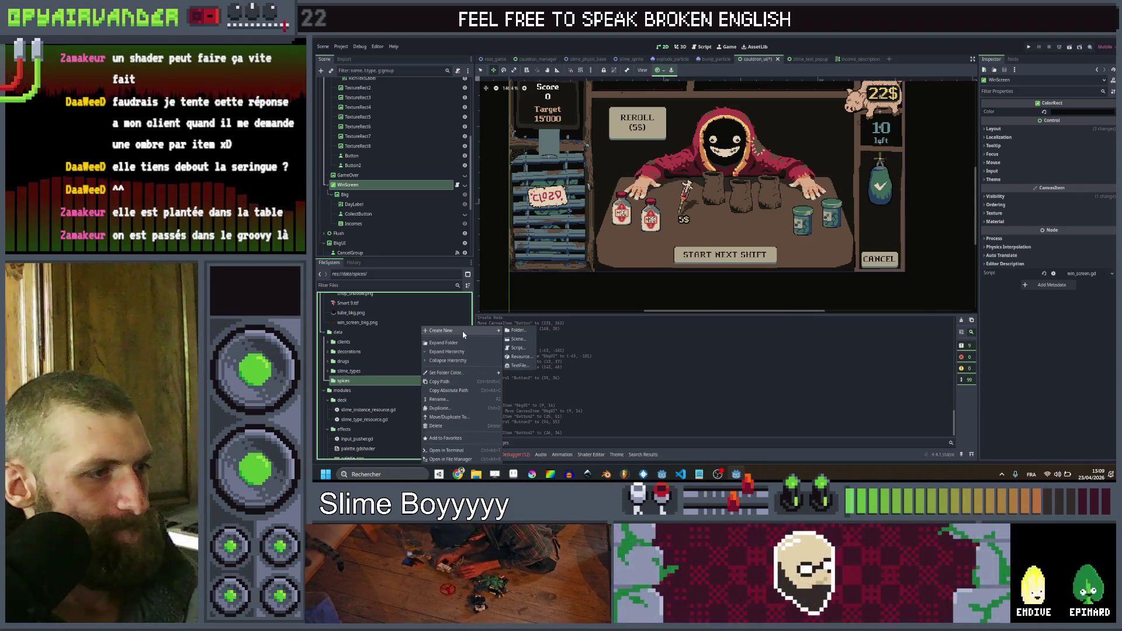
{"action": "left_click", "coordinate": [517, 348]}
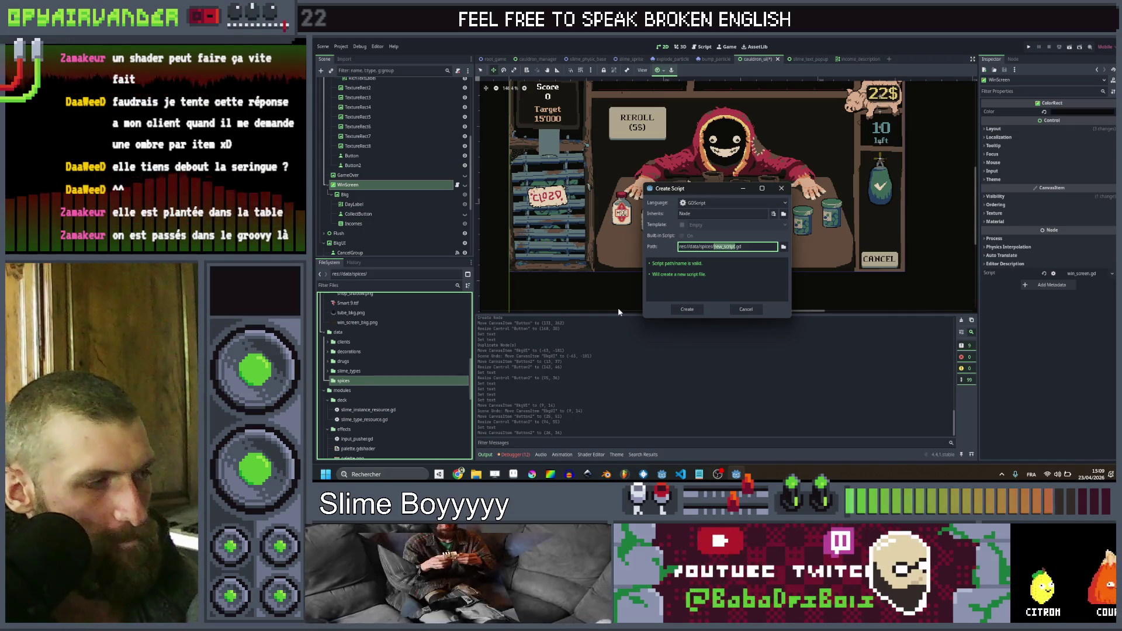
{"action": "type", "text": "spice"}
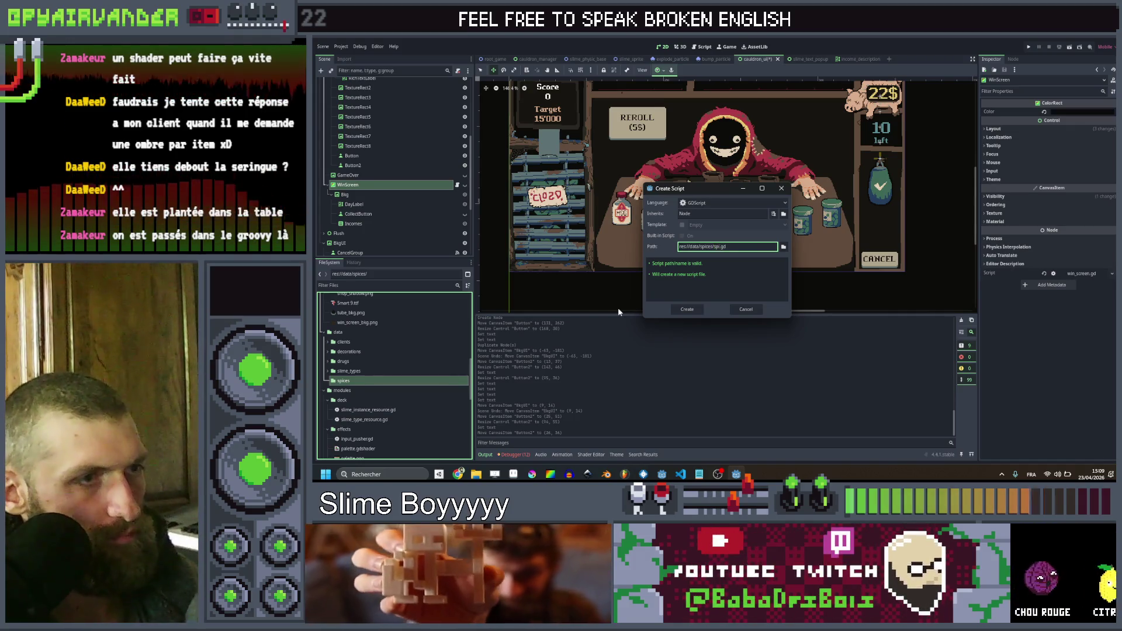
{"action": "type", "text": "_resource"}
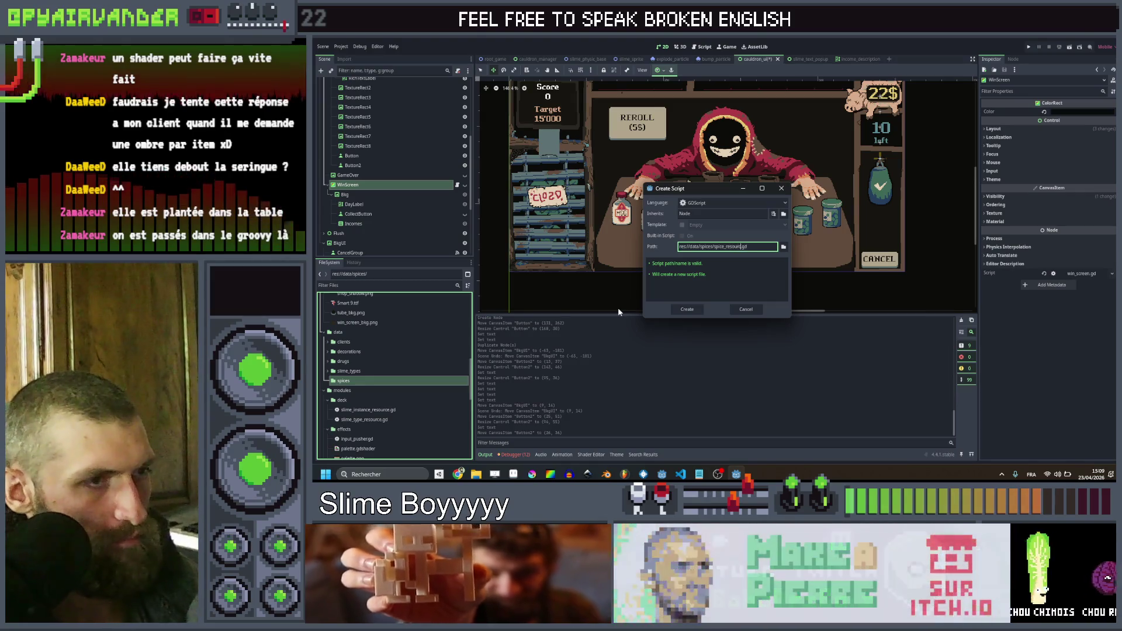
{"action": "double_click", "coordinate": [710, 213]}
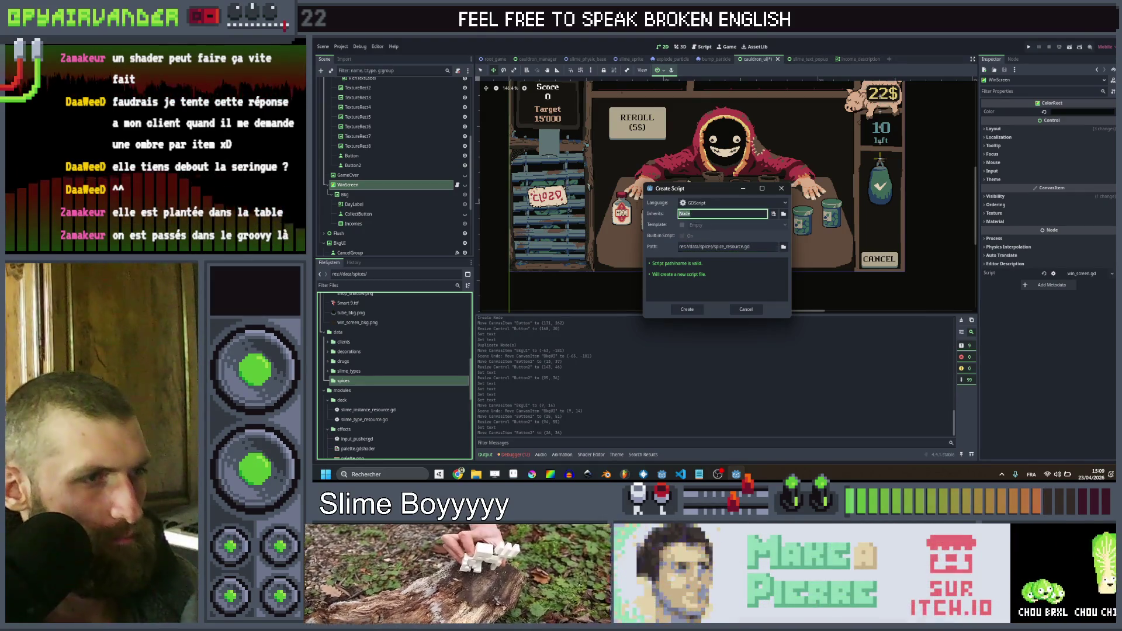
{"action": "type", "text": "Resource"}
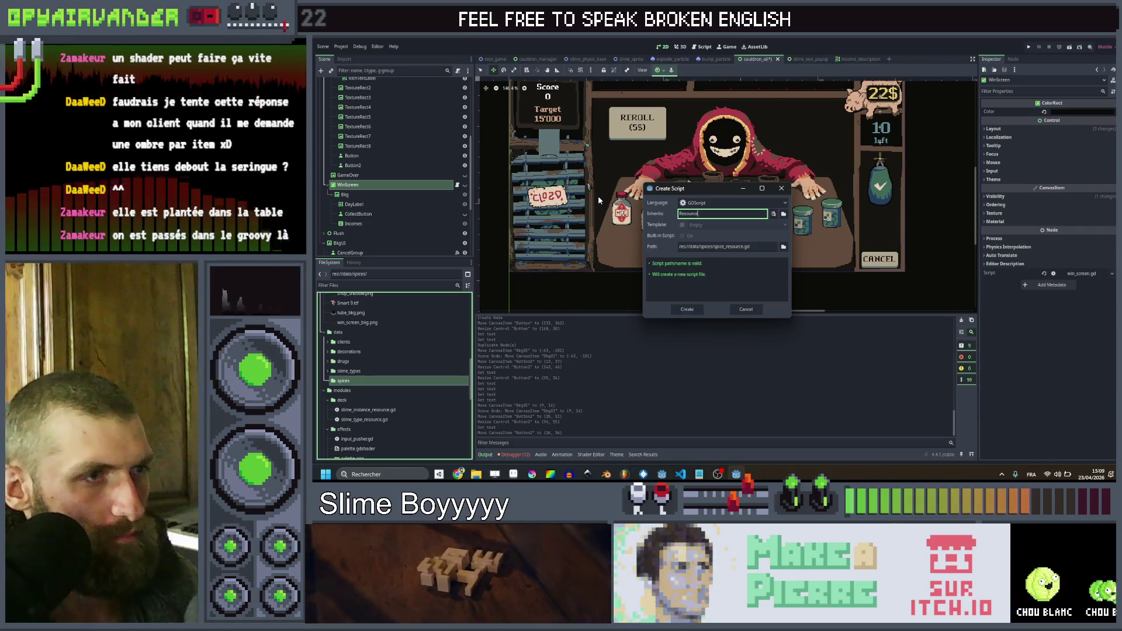
{"action": "key", "text": "Return"}
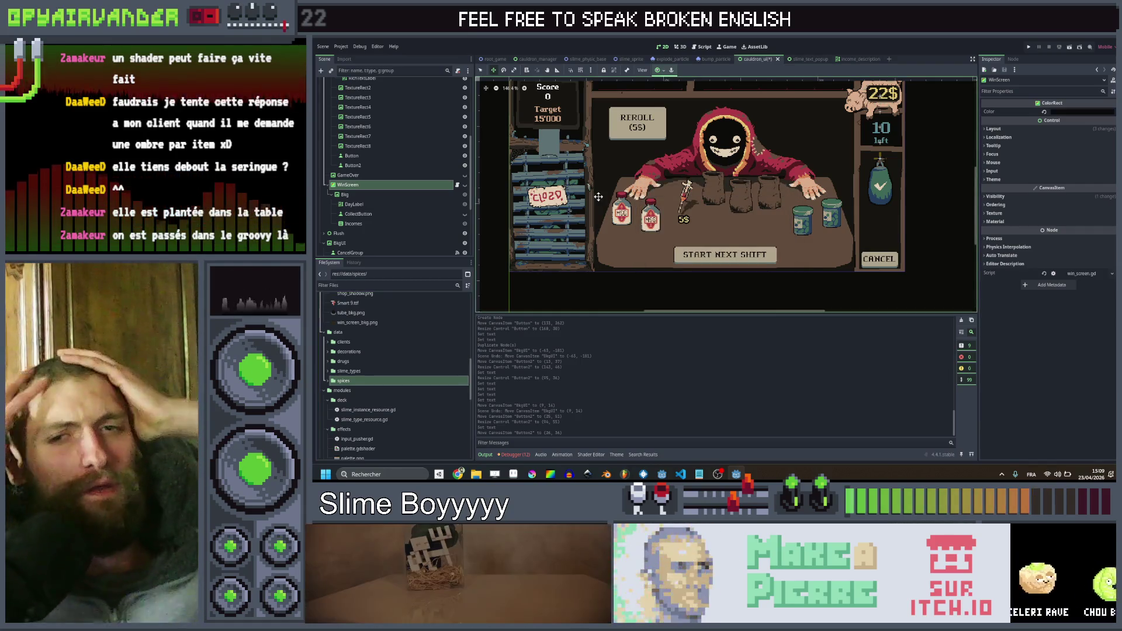
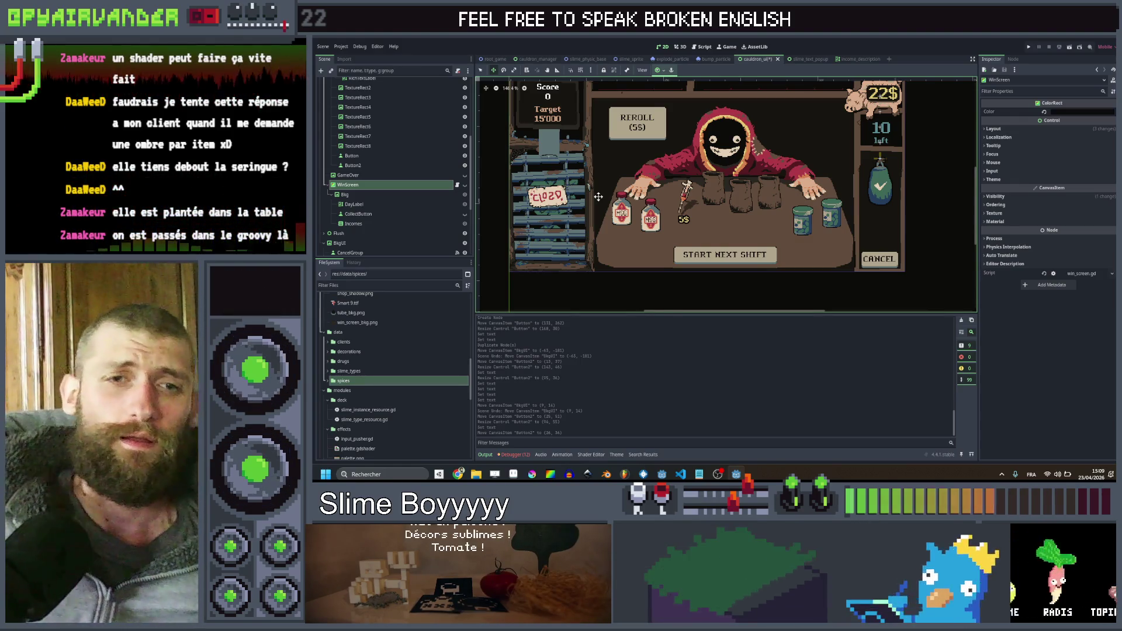
Step: Open decoration_resource.gd from the decorations folder in the Script editor
{"action": "left_click", "coordinate": [332, 352]}
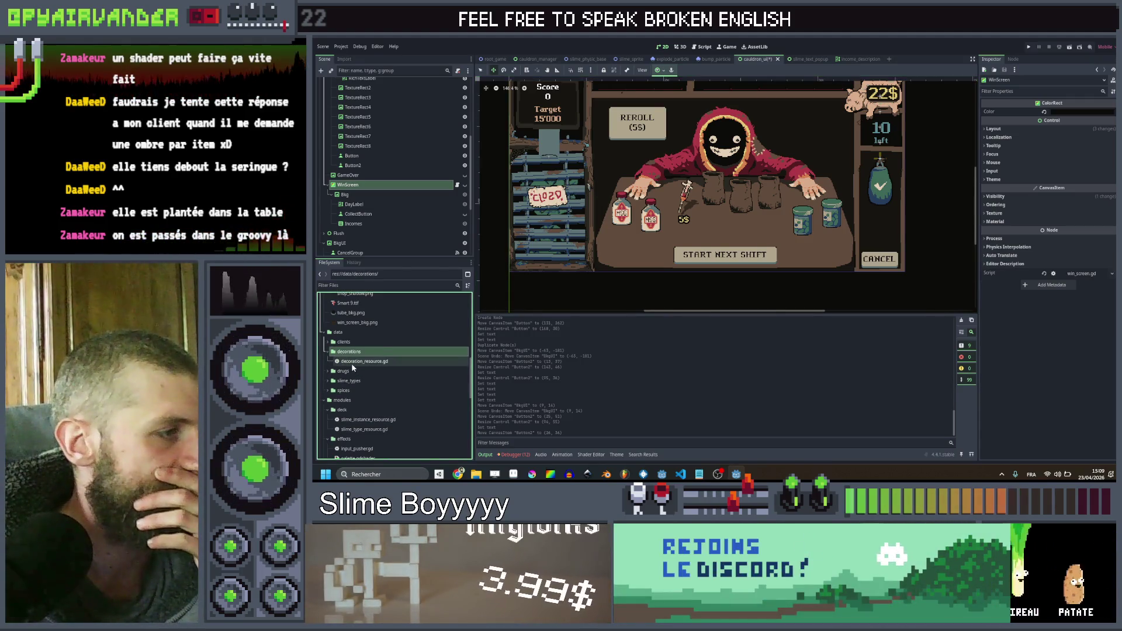
{"action": "double_click", "coordinate": [352, 362]}
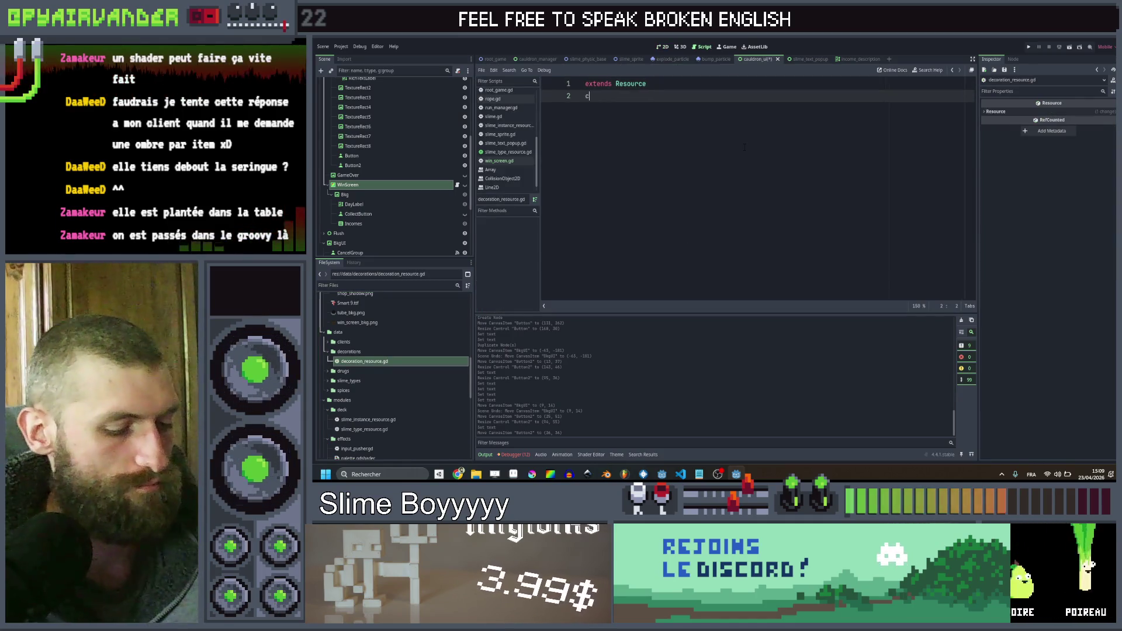
Step: Name the class DecorationResource and export id as String and rarity as int
{"action": "type", "text": "ame Decorat"}
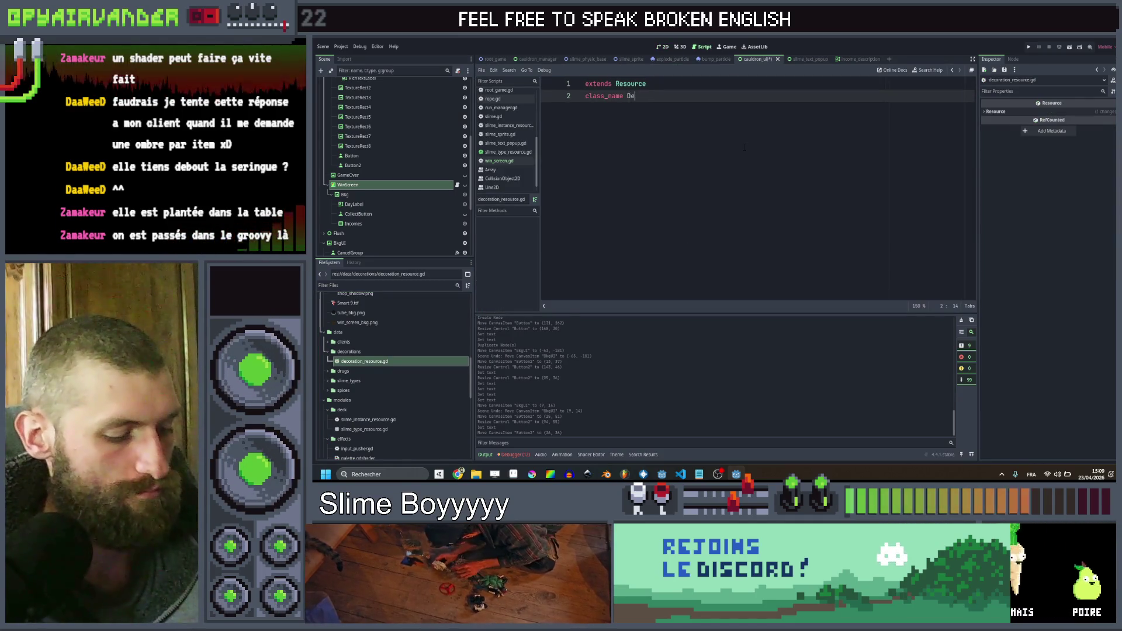
{"action": "type", "text": "ionRes"}
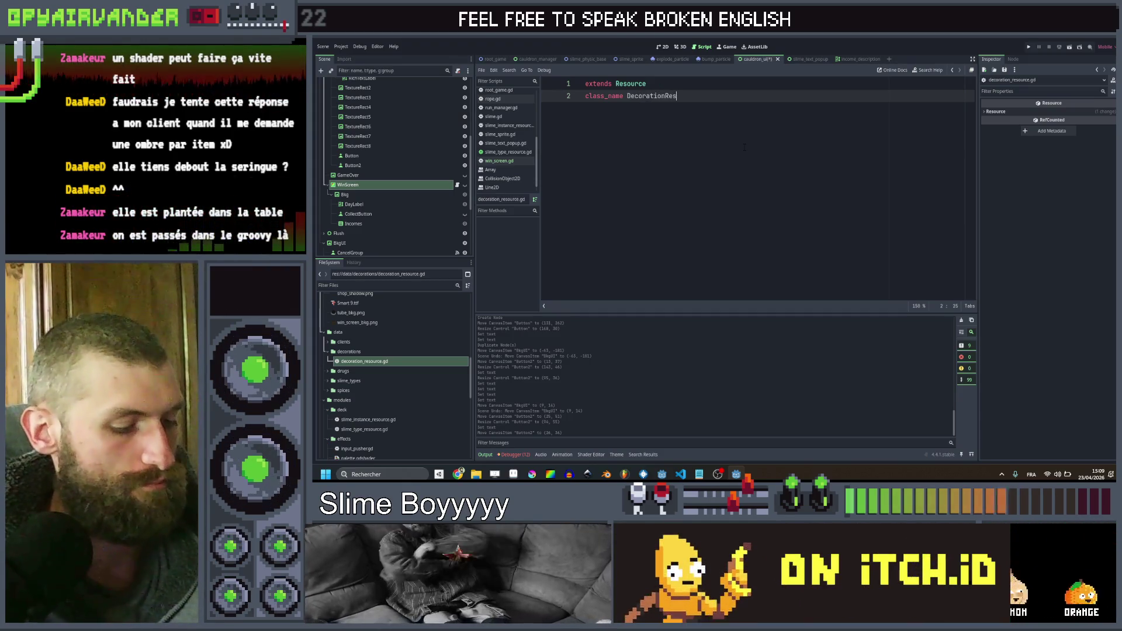
{"action": "type", "text": "ource"}
{"action": "key", "text": "Return"}
{"action": "key", "text": "Return"}
{"action": "type", "text": "@exp"}
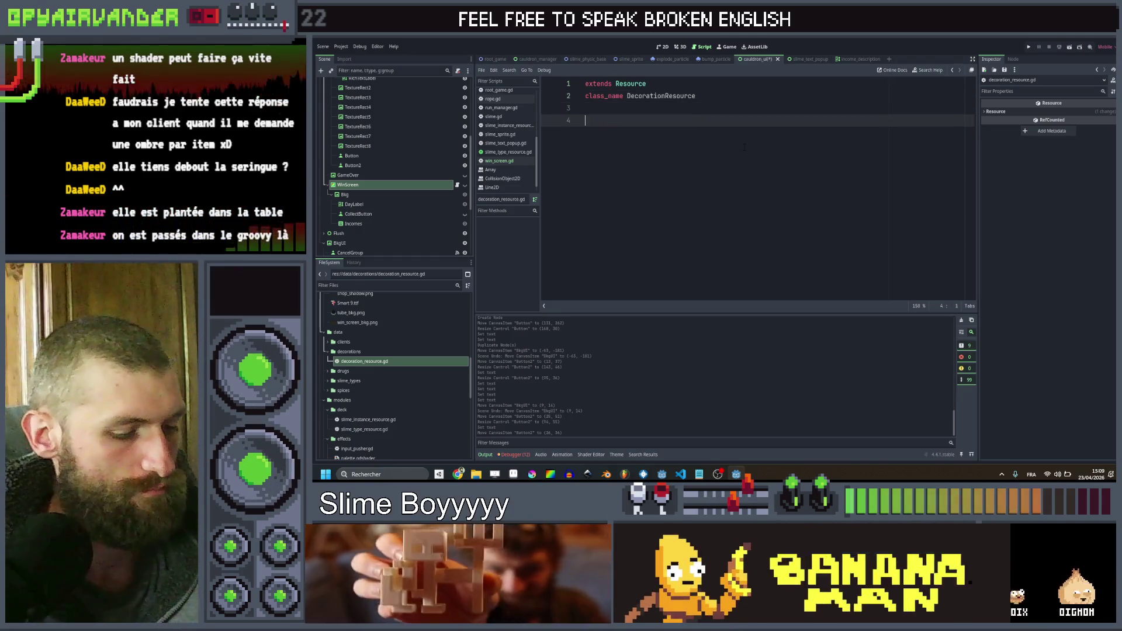
{"action": "type", "text": "ort "}
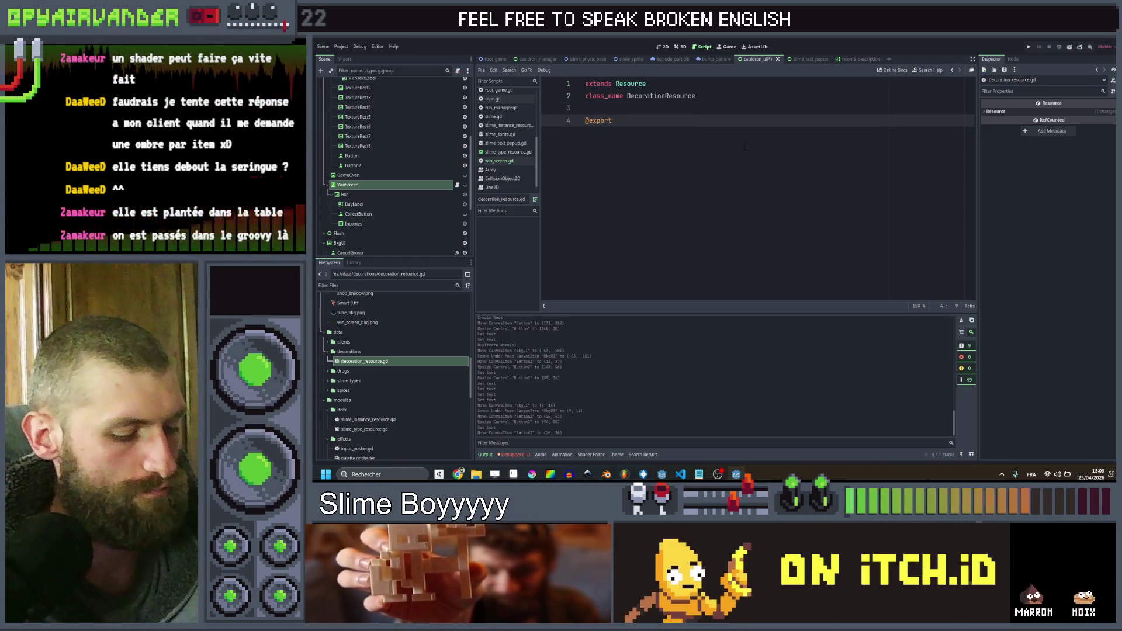
{"action": "type", "text": "var id : String"}
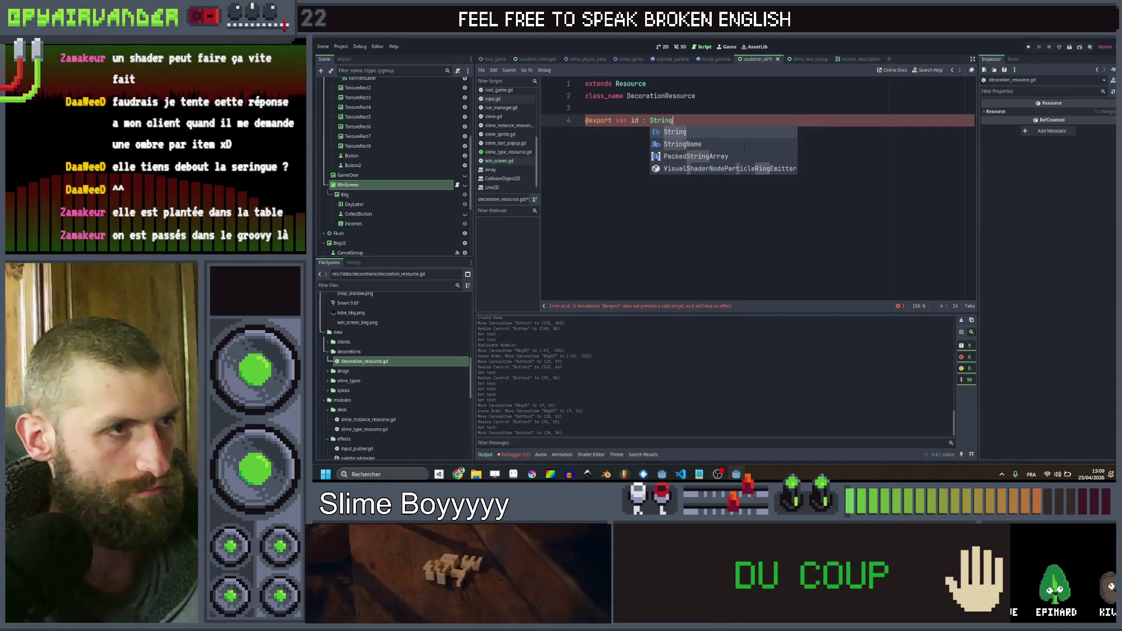
{"action": "key", "text": "Return"}
{"action": "key", "text": "Return"}
{"action": "type", "text": "@export va"}
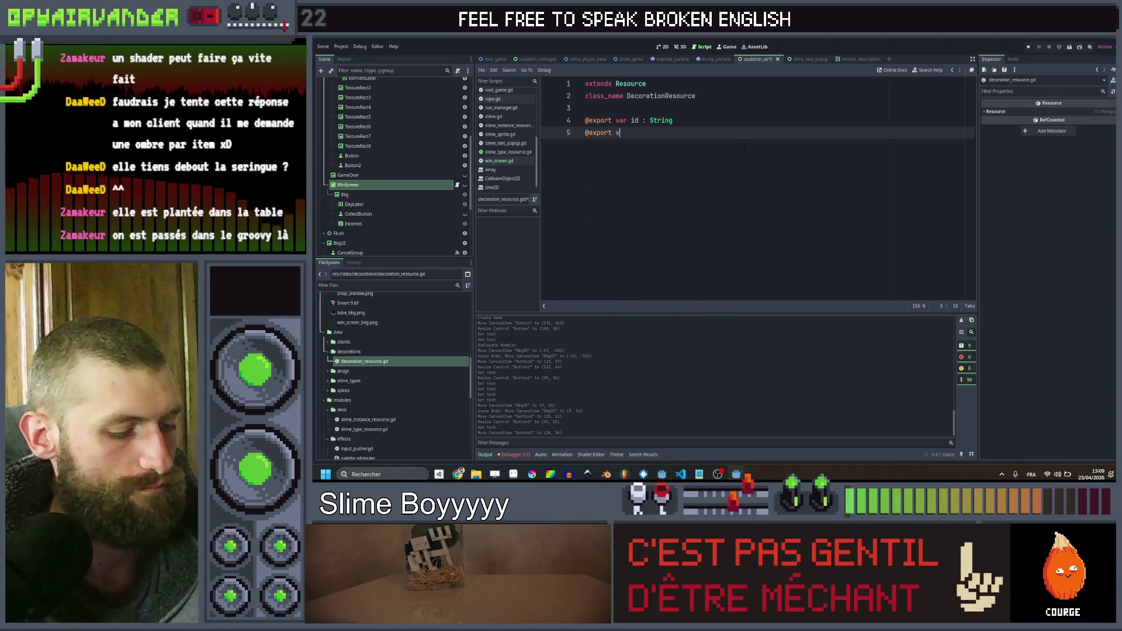
{"action": "type", "text": "r rarity "}
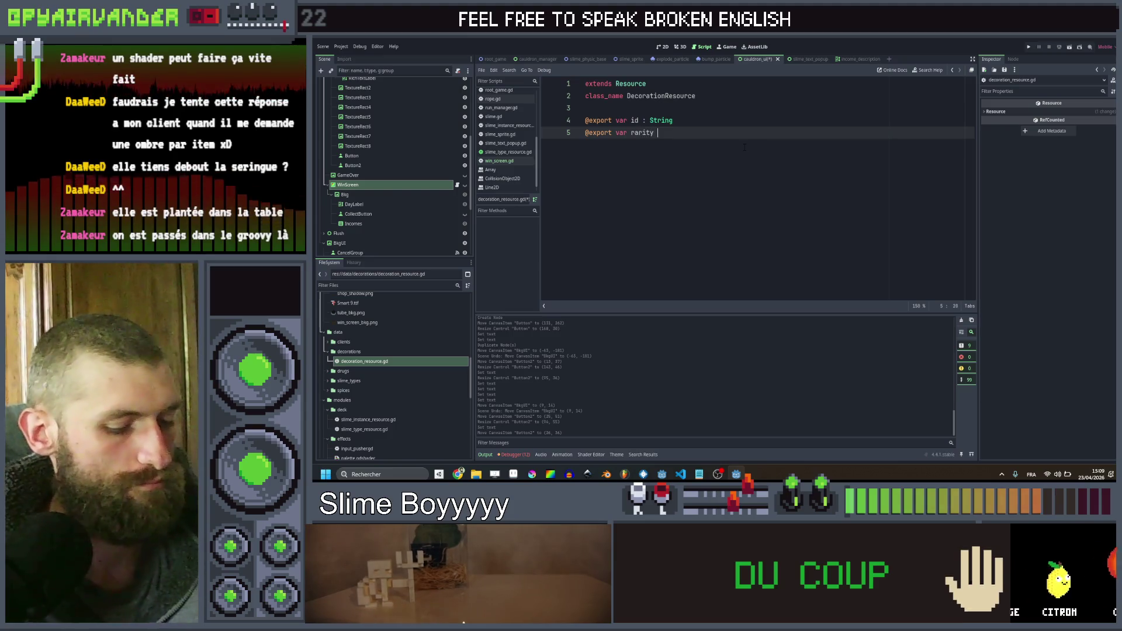
{"action": "type", "text": ": int = 0"}
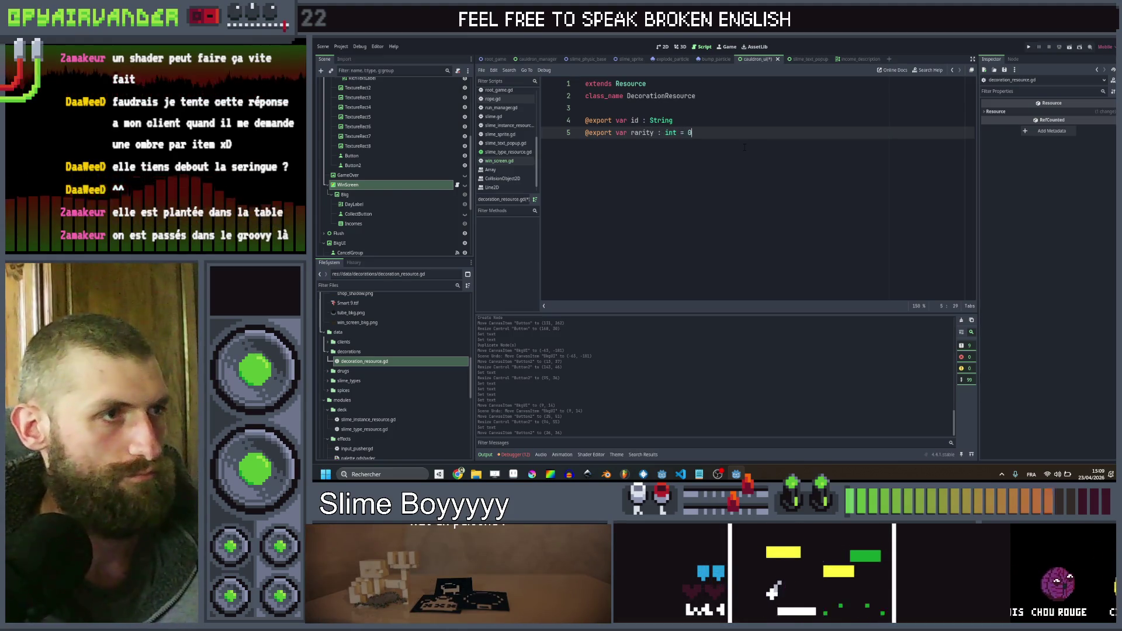
{"action": "key", "text": "BackSpace"}
{"action": "key", "text": "BackSpace"}
{"action": "key", "text": "BackSpace"}
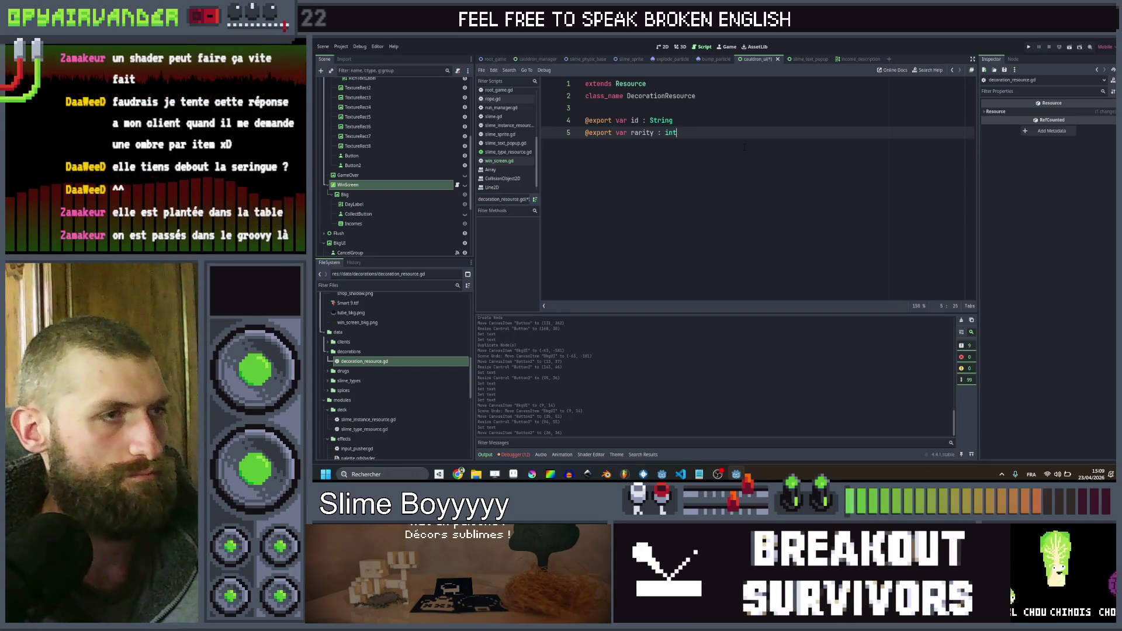
{"action": "key", "text": "Return"}
Step: Add exported String fields description and flavorText, then save the script
{"action": "type", "text": "export"}
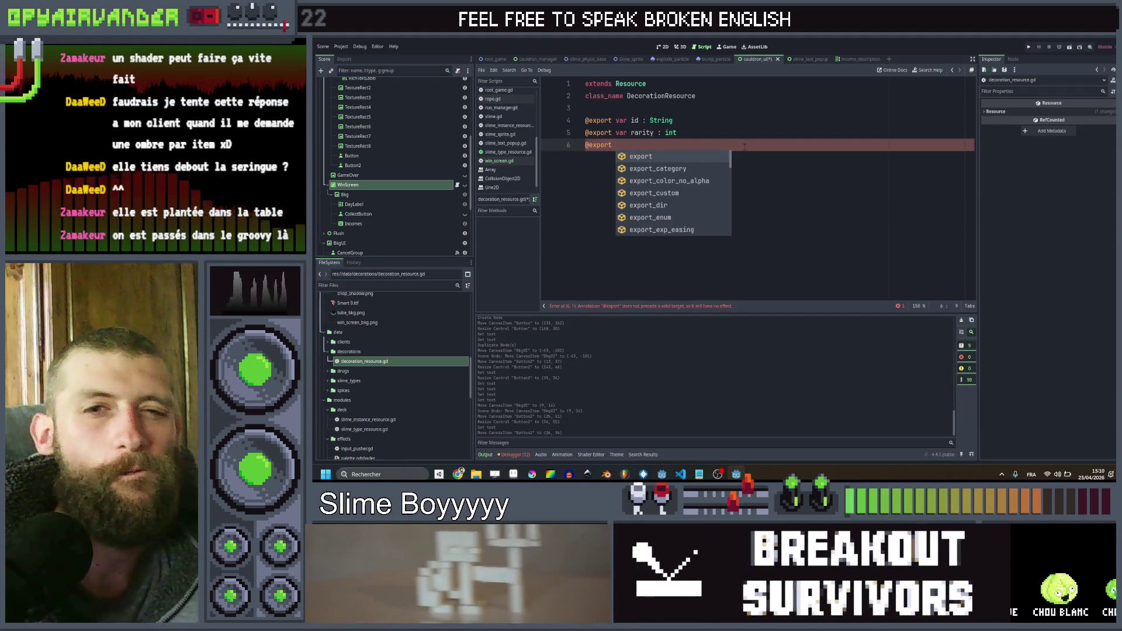
{"action": "type", "text": " var des"}
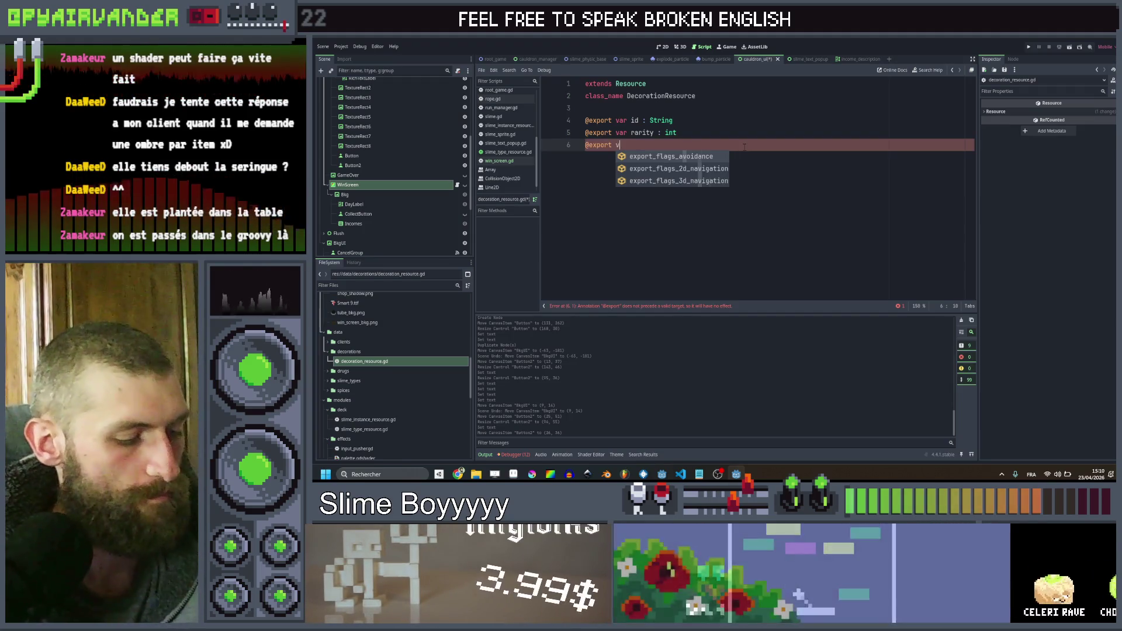
{"action": "type", "text": "cription"}
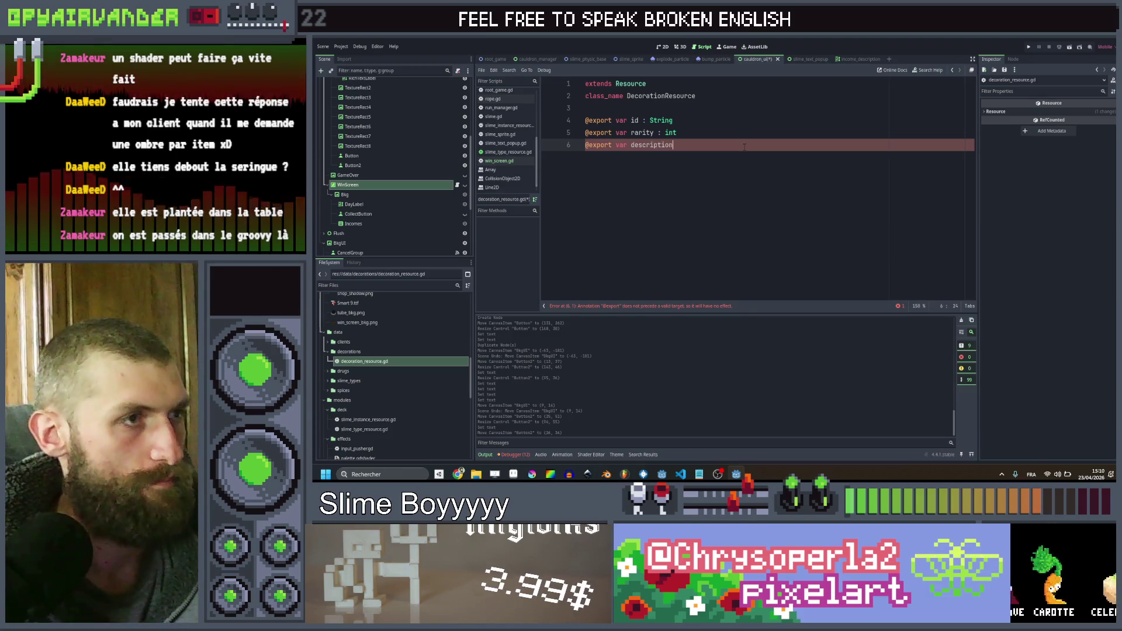
{"action": "type", "text": " : String"}
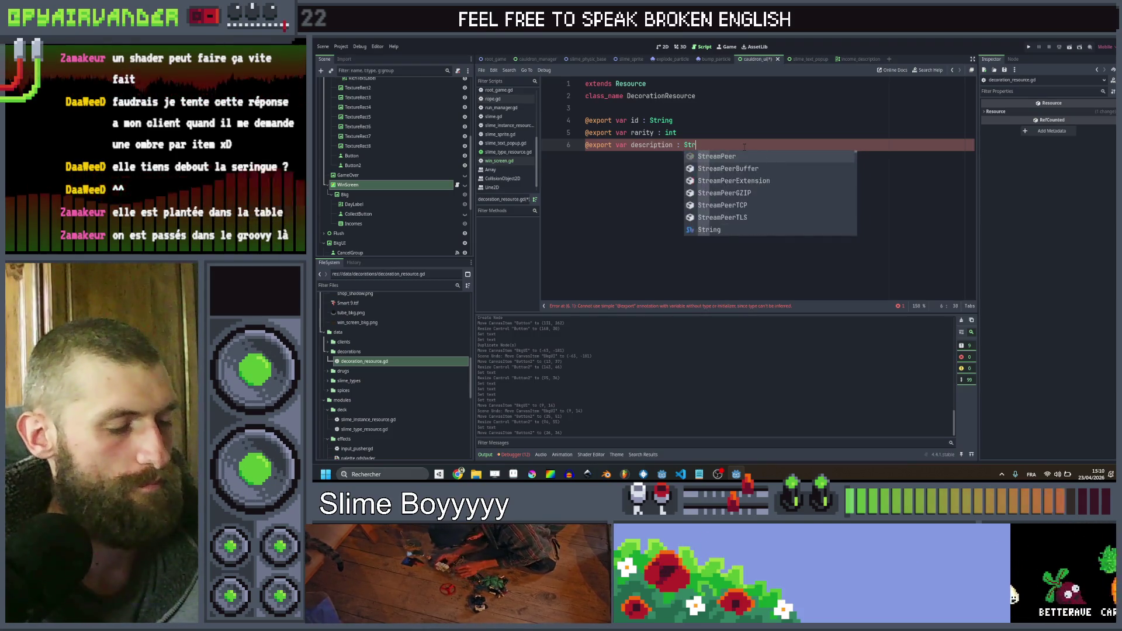
{"action": "key", "text": "ctrl+shift+d"}
{"action": "key", "text": "ctrl+Left"}
{"action": "key", "text": "ctrl+Left"}
{"action": "key", "text": "ctrl+Left"}
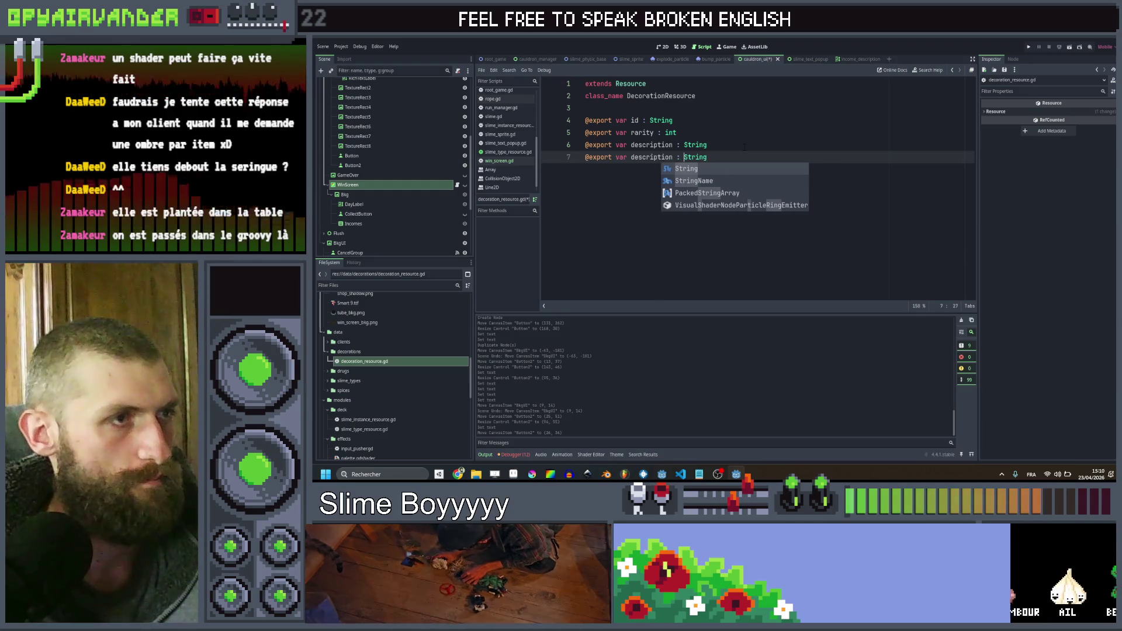
{"action": "key", "text": "ctrl+d"}
{"action": "type", "text": "flavor"}
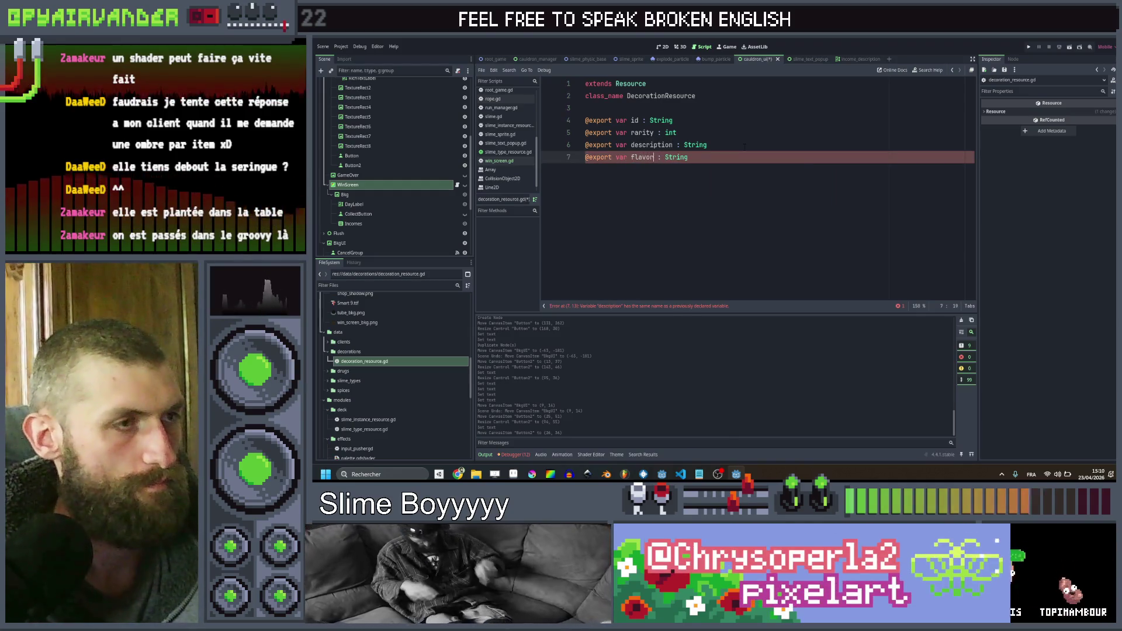
{"action": "key", "text": "Right"}
{"action": "key", "text": "Right"}
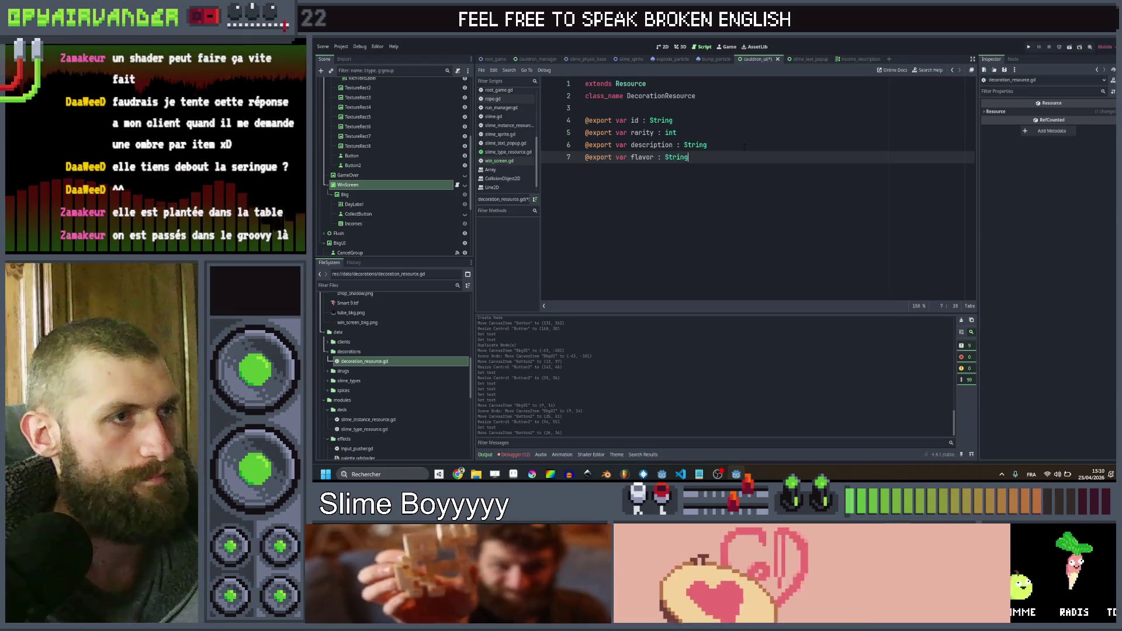
{"action": "type", "text": "Text"}
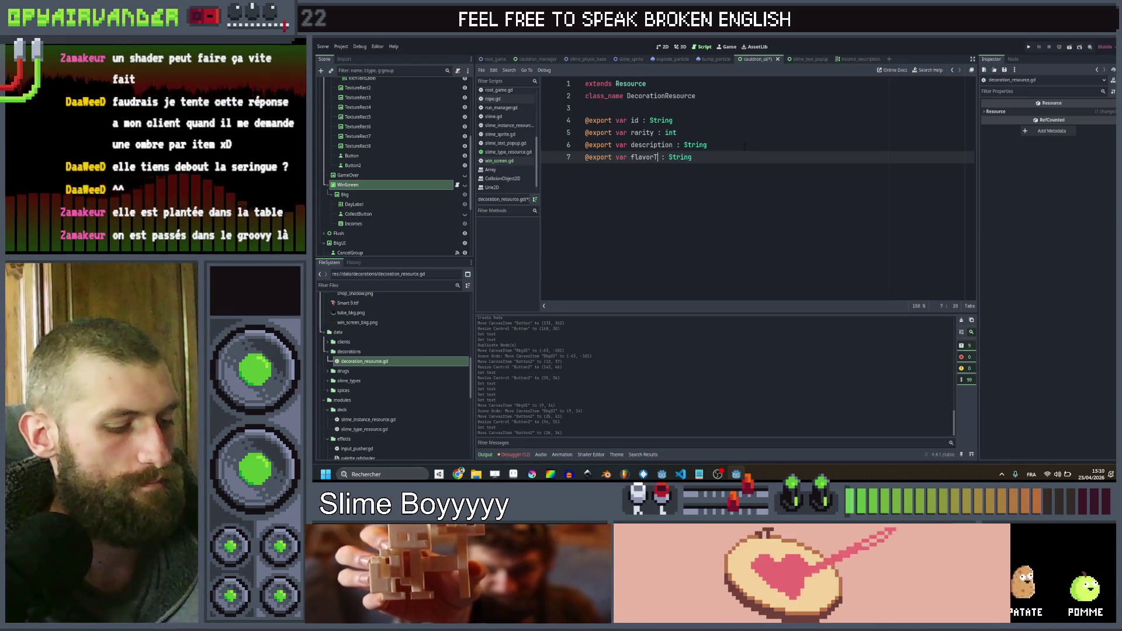
{"action": "key", "text": "ctrl+s"}
Step: Duplicate the rarity declaration line
{"action": "key", "text": "Down"}
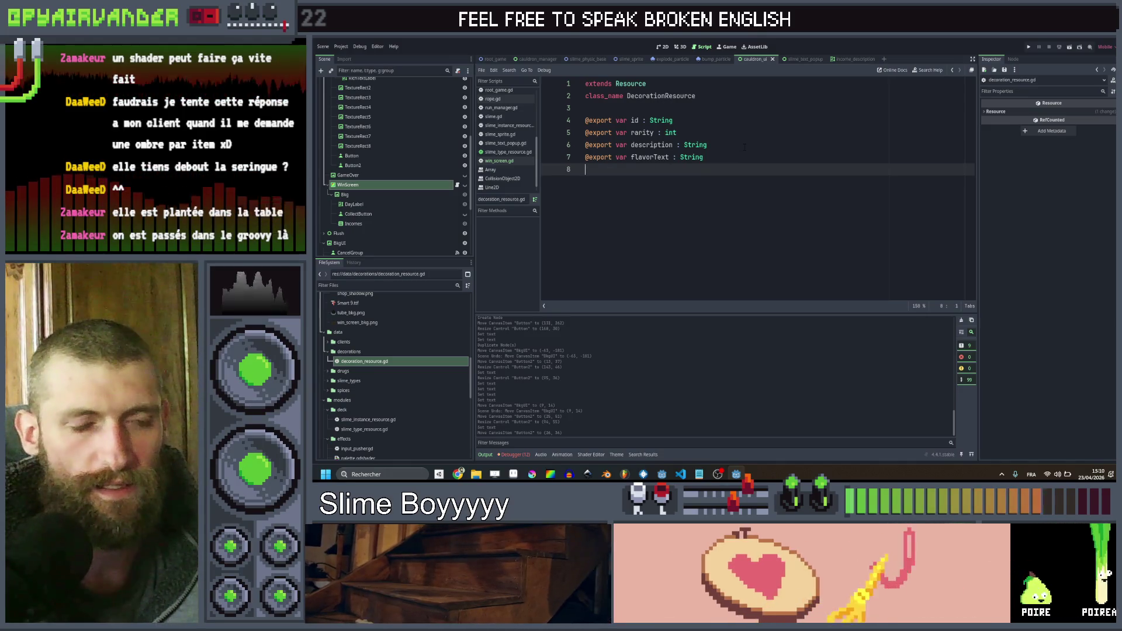
{"action": "key", "text": "Up"}
{"action": "key", "text": "Up"}
{"action": "key", "text": "Up"}
{"action": "key", "text": "Down"}
{"action": "key", "text": "ctrl+shift+d"}
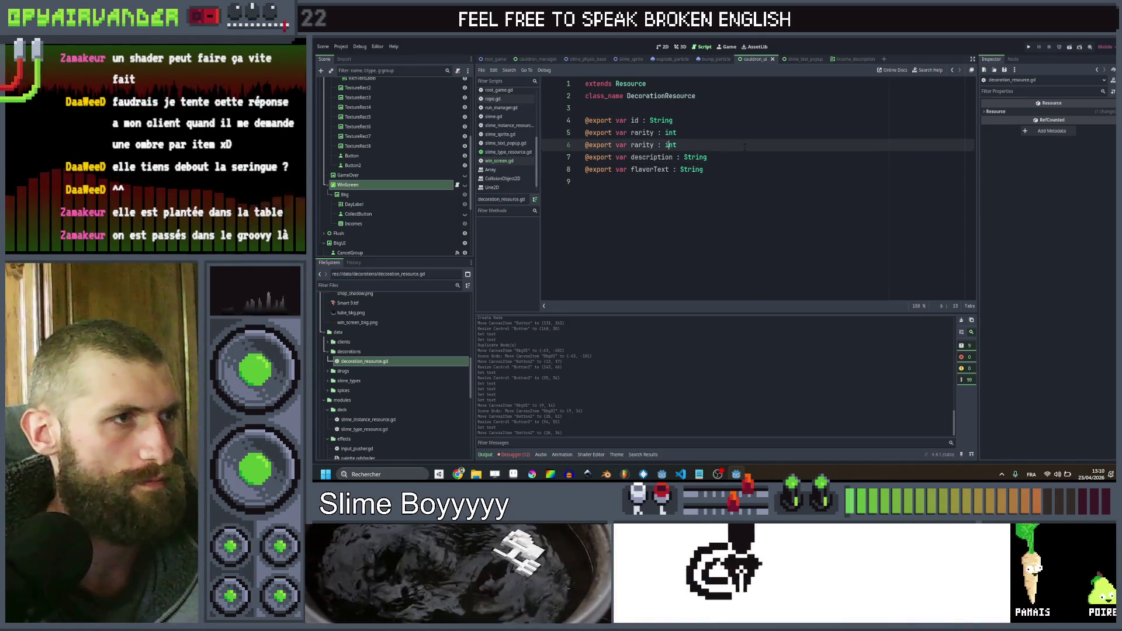
Step: Turn the duplicated line into an exported texture field of type Texture2D and save
{"action": "key", "text": "ctrl+shift+Right"}
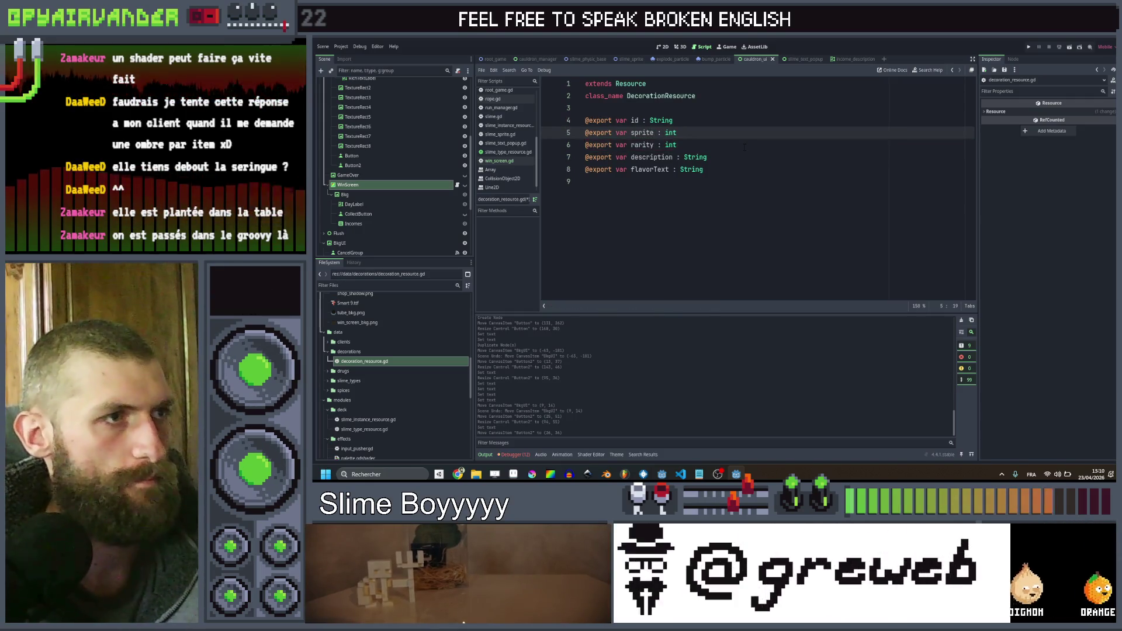
{"action": "key", "text": "ctrl+shift+Left"}
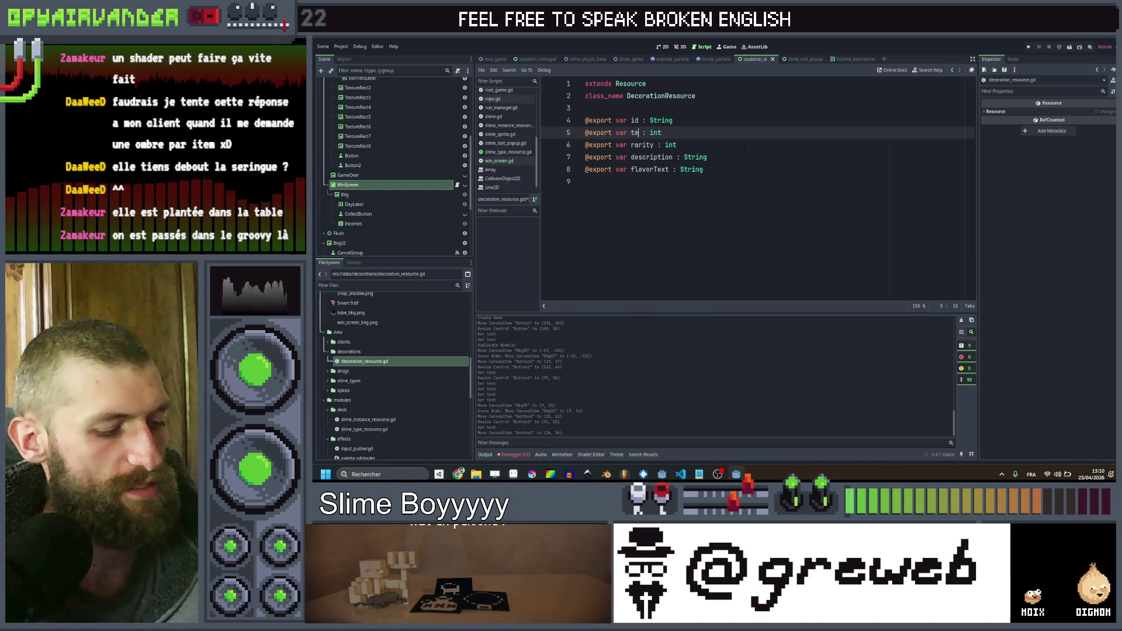
{"action": "type", "text": "xture"}
{"action": "key", "text": "End"}
{"action": "key", "text": "ctrl+shift+Left"}
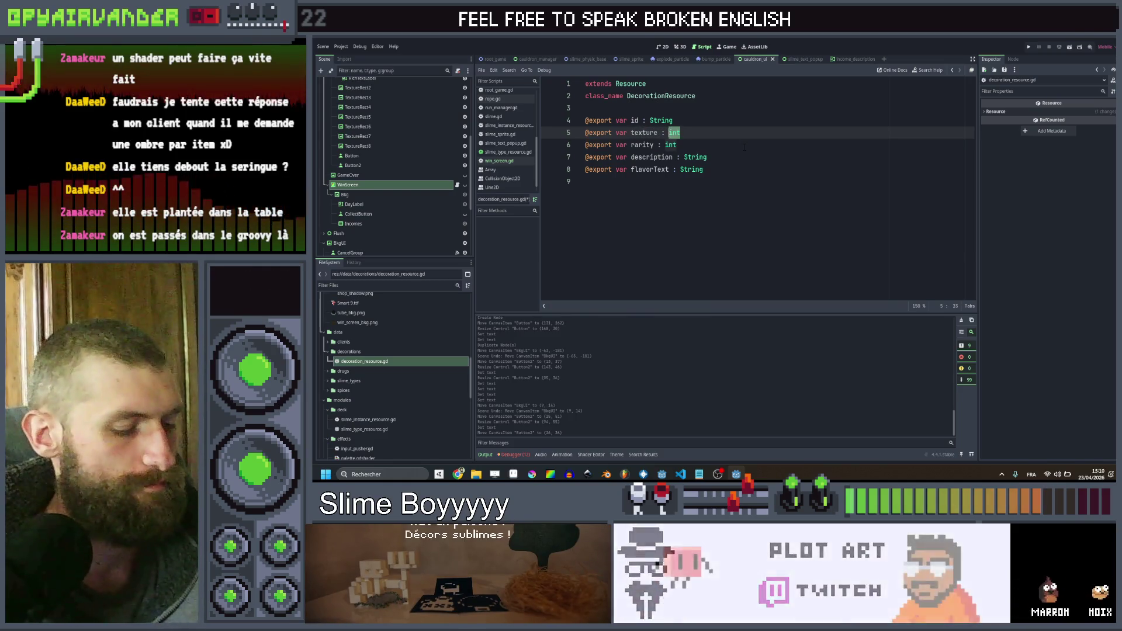
{"action": "type", "text": "Texture"}
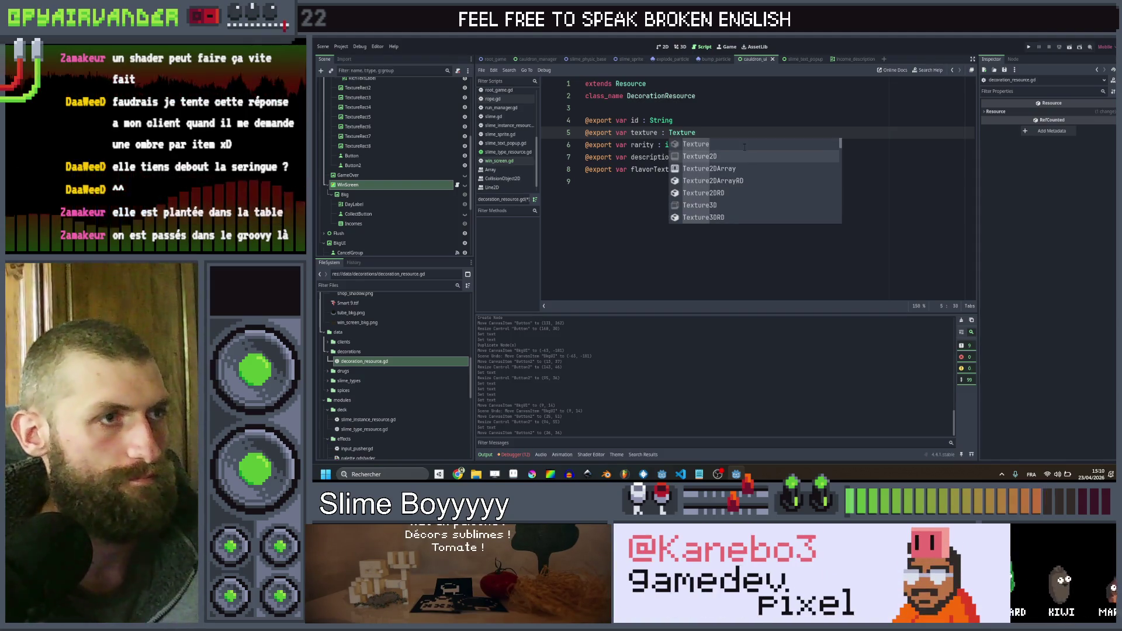
{"action": "key", "text": "Return"}
{"action": "key", "text": "ctrl+s"}
Step: Select the five export declarations for copying
{"action": "left_click", "coordinate": [741, 145]}
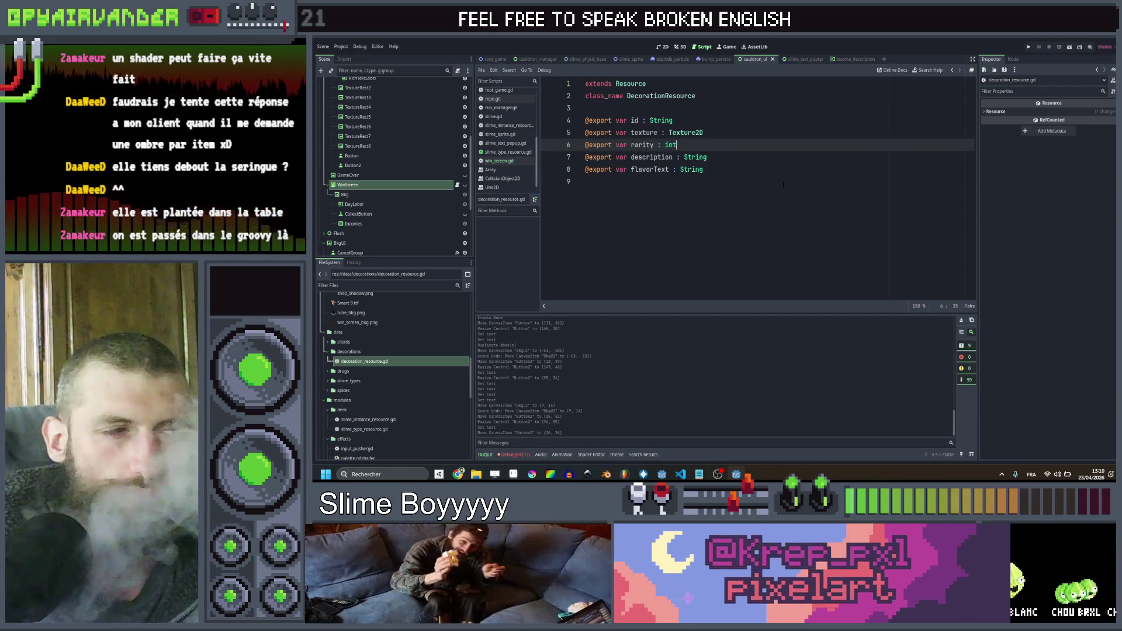
{"action": "key", "text": "Down"}
{"action": "key", "text": "Down"}
{"action": "key", "text": "End"}
{"action": "key", "text": "shift+Up"}
{"action": "key", "text": "shift+Up"}
{"action": "key", "text": "shift+Up"}
{"action": "key", "text": "shift+Up"}
{"action": "key", "text": "shift+Home"}
{"action": "key", "text": "ctrl+c"}
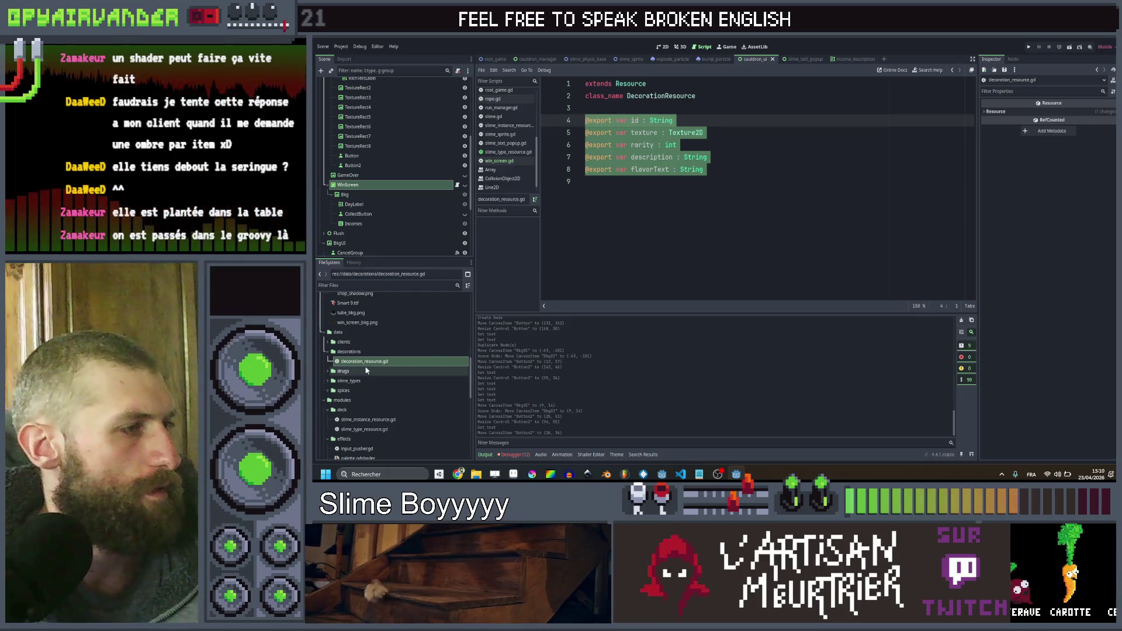
Step: Paste the five export declarations into drug_resource.gd below extends Resource
{"action": "left_click", "coordinate": [326, 370]}
{"action": "double_click", "coordinate": [344, 381]}
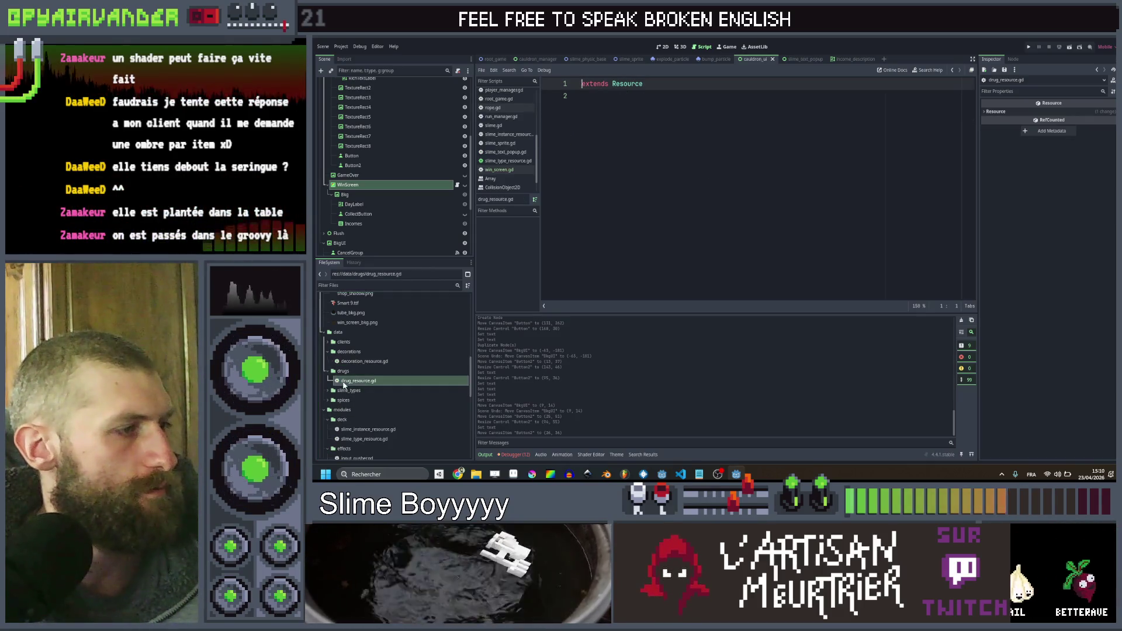
{"action": "left_click", "coordinate": [584, 95]}
{"action": "key", "text": "ctrl+v"}
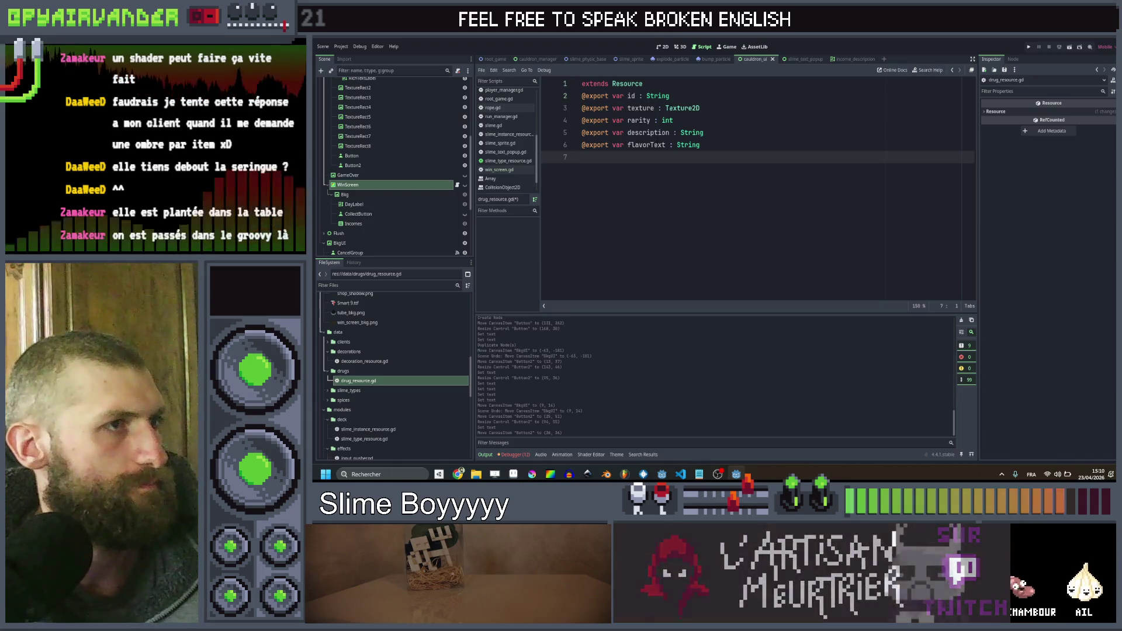
Step: Declare class_name DrugResource and save the drug script
{"action": "left_click", "coordinate": [661, 84]}
{"action": "key", "text": "Return"}
{"action": "key", "text": "Return"}
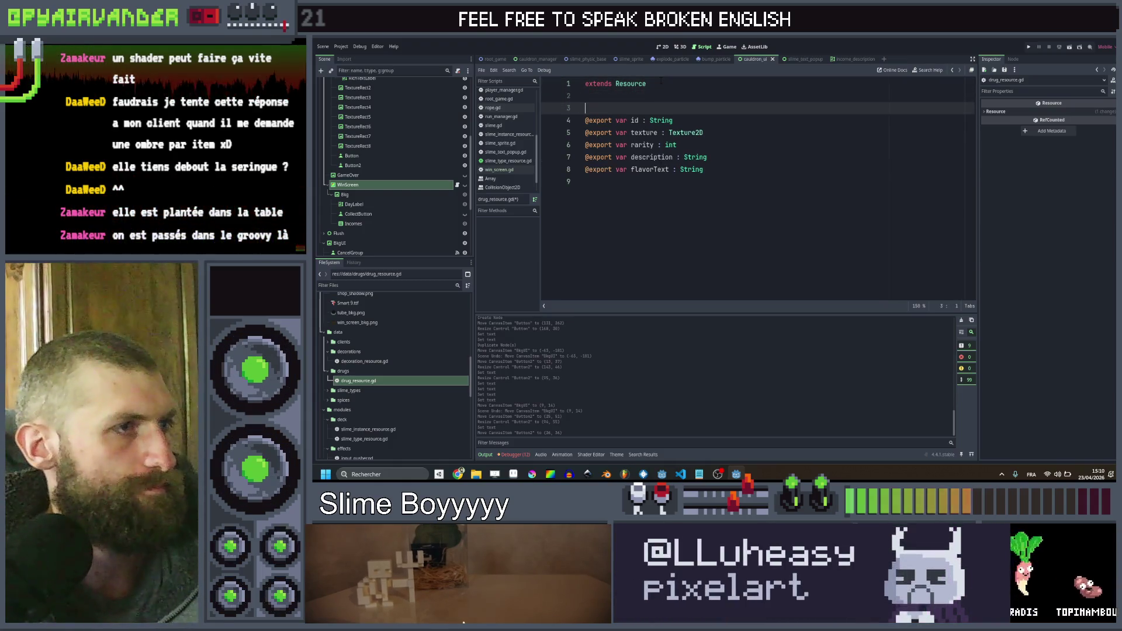
{"action": "key", "text": "Up"}
{"action": "type", "text": "s_name "}
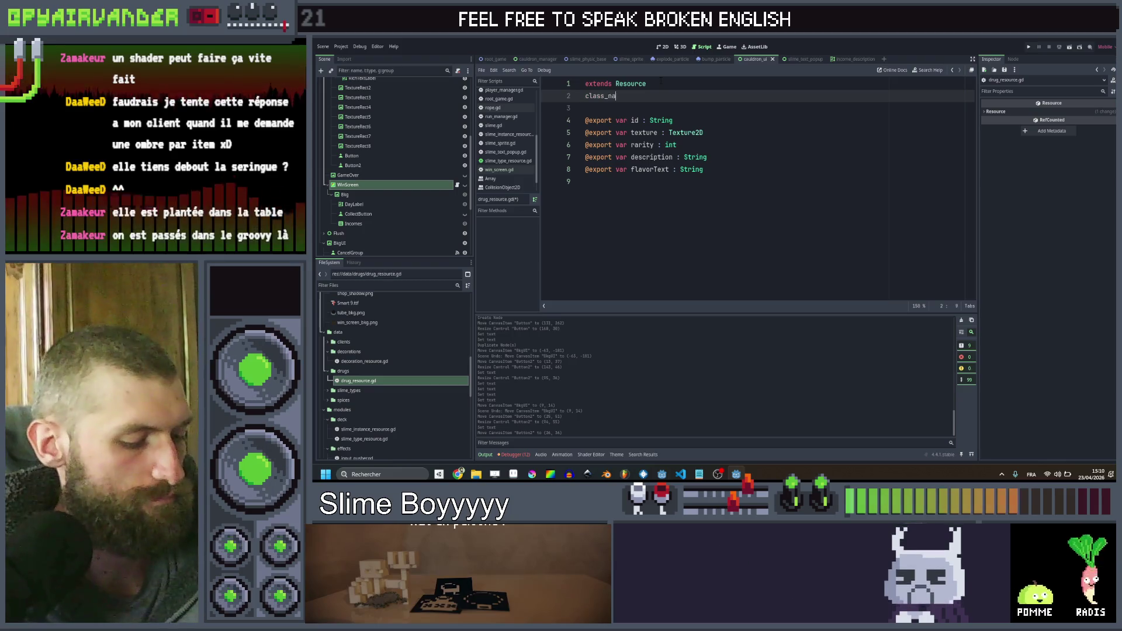
{"action": "type", "text": "DrugResourc"}
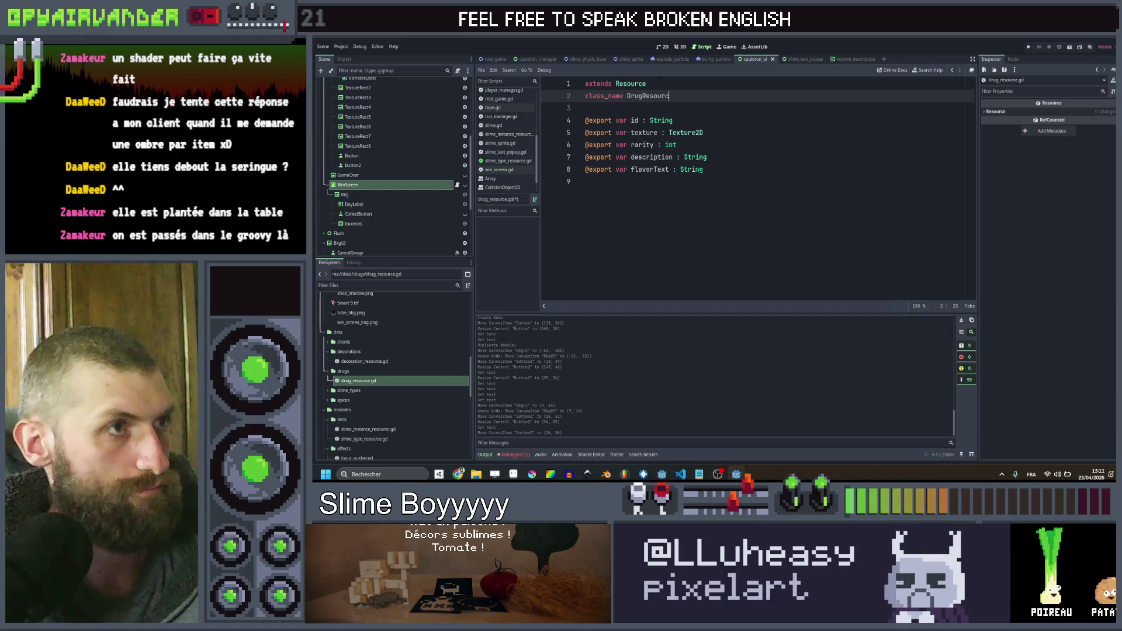
{"action": "type", "text": "e"}
{"action": "key", "text": "Down"}
{"action": "key", "text": "Down"}
{"action": "key", "text": "Down"}
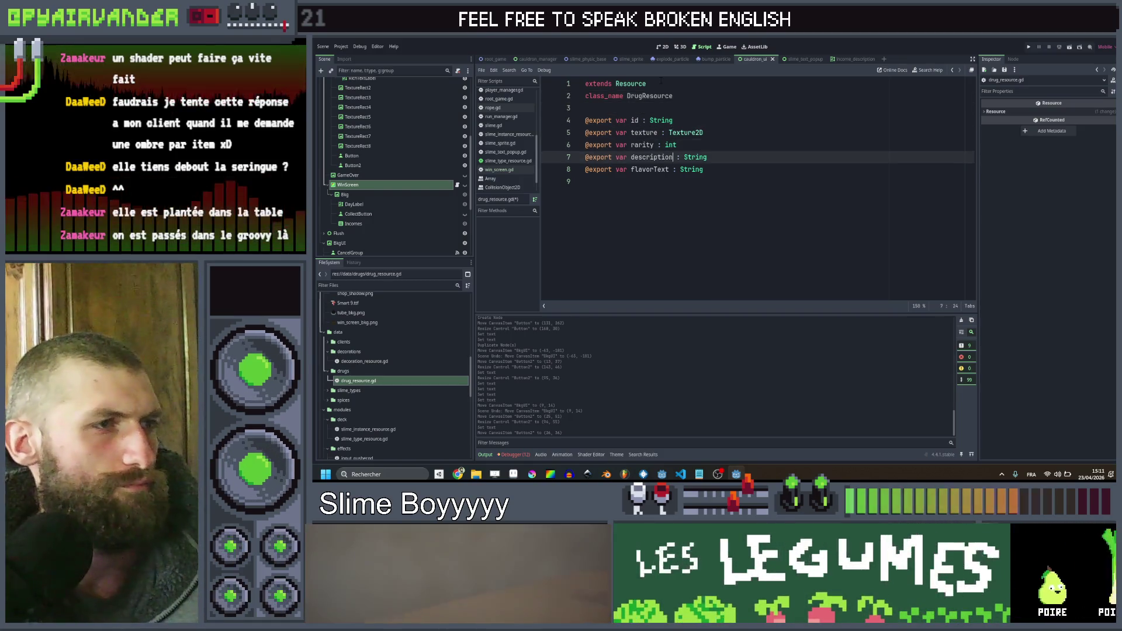
{"action": "key", "text": "ctrl+s"}
Step: Select the class name and export lines of the drug script for copying
{"action": "key", "text": "ctrl+a"}
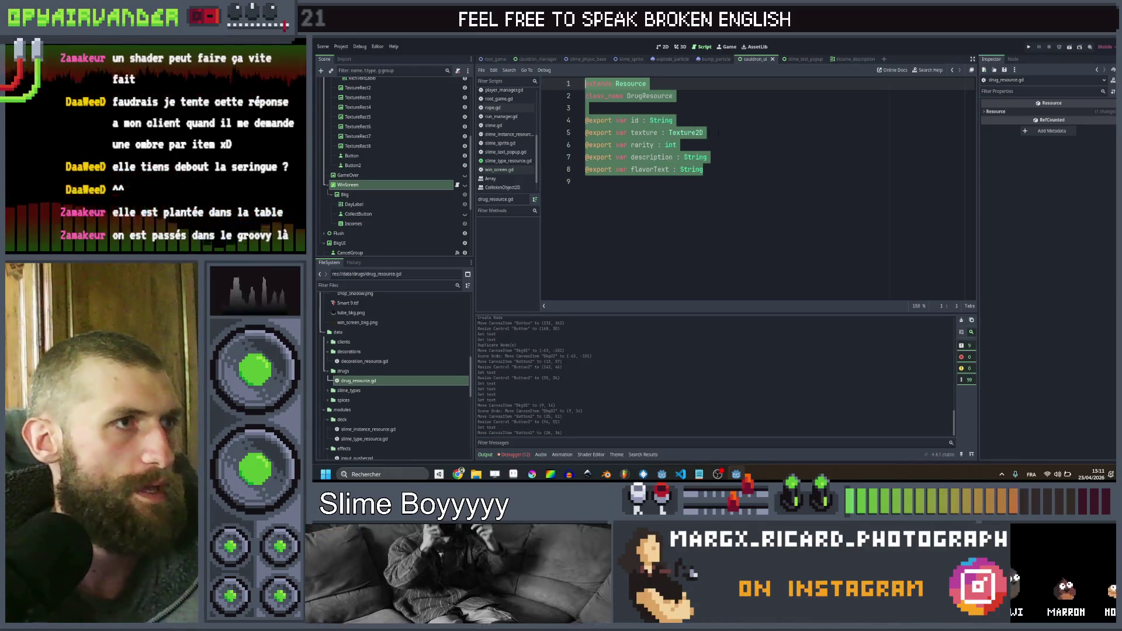
{"action": "left_click", "coordinate": [704, 133]}
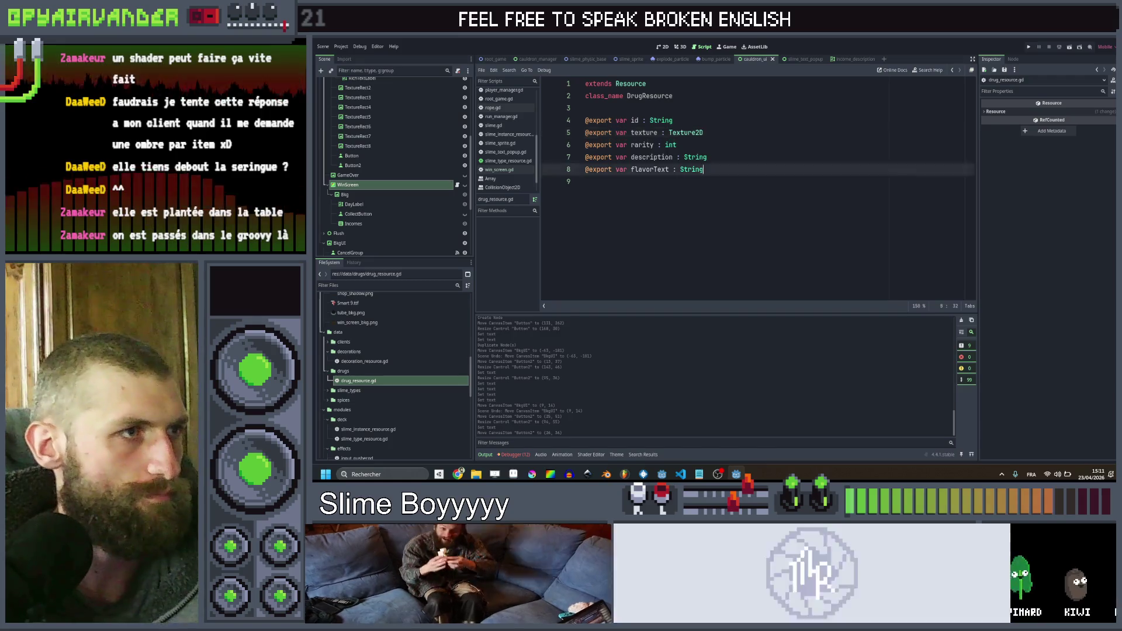
{"action": "left_click_drag", "start_coordinate": [714, 169], "coordinate": [585, 95]}
{"action": "key", "text": "ctrl+c"}
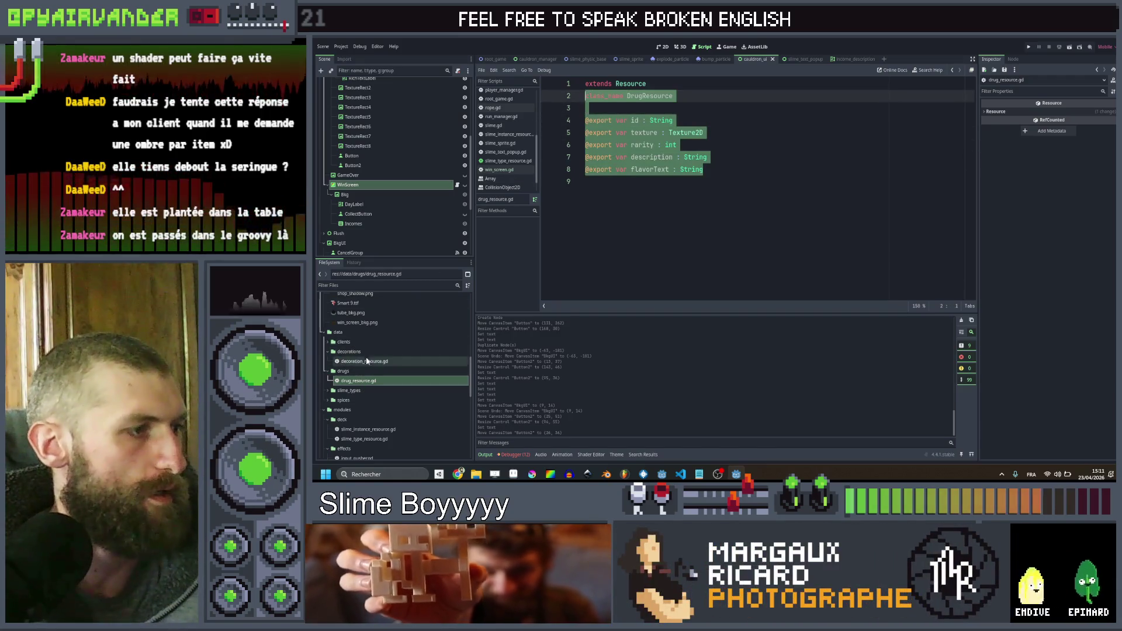
{"action": "scroll", "coordinate": [339, 363], "scroll_direction": "down", "scroll_amount": 2}
{"action": "left_click", "coordinate": [326, 359]}
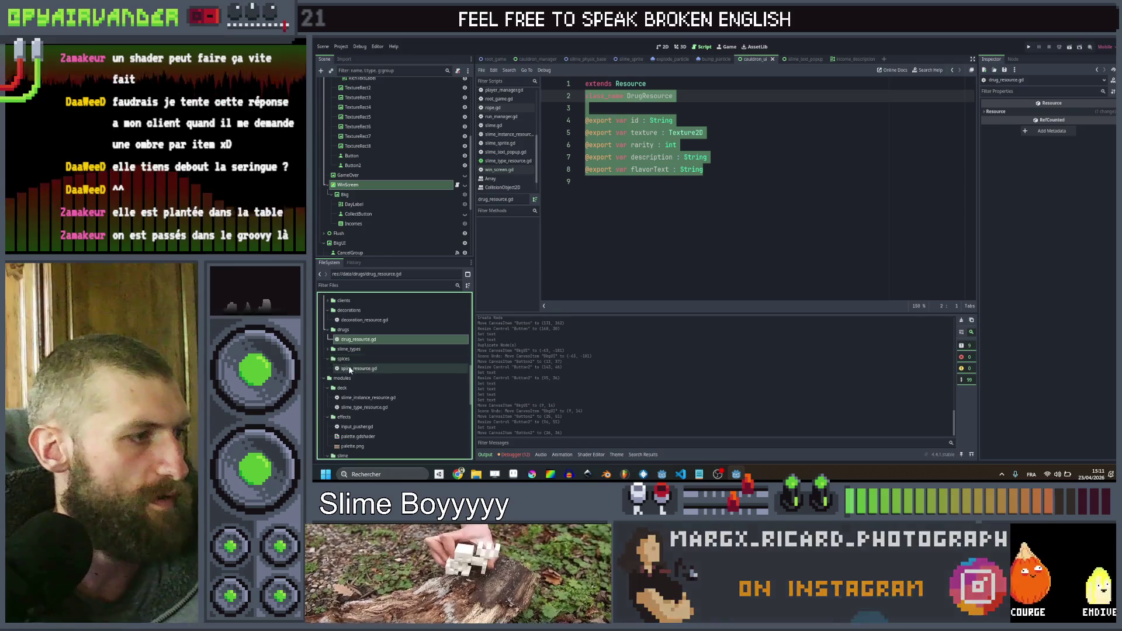
Step: Paste the lines into spice_resource.gd, rename the class SpiceResource, replace rarity with uses, and save
{"action": "double_click", "coordinate": [358, 368]}
{"action": "left_click", "coordinate": [637, 96]}
{"action": "key", "text": "ctrl+v"}
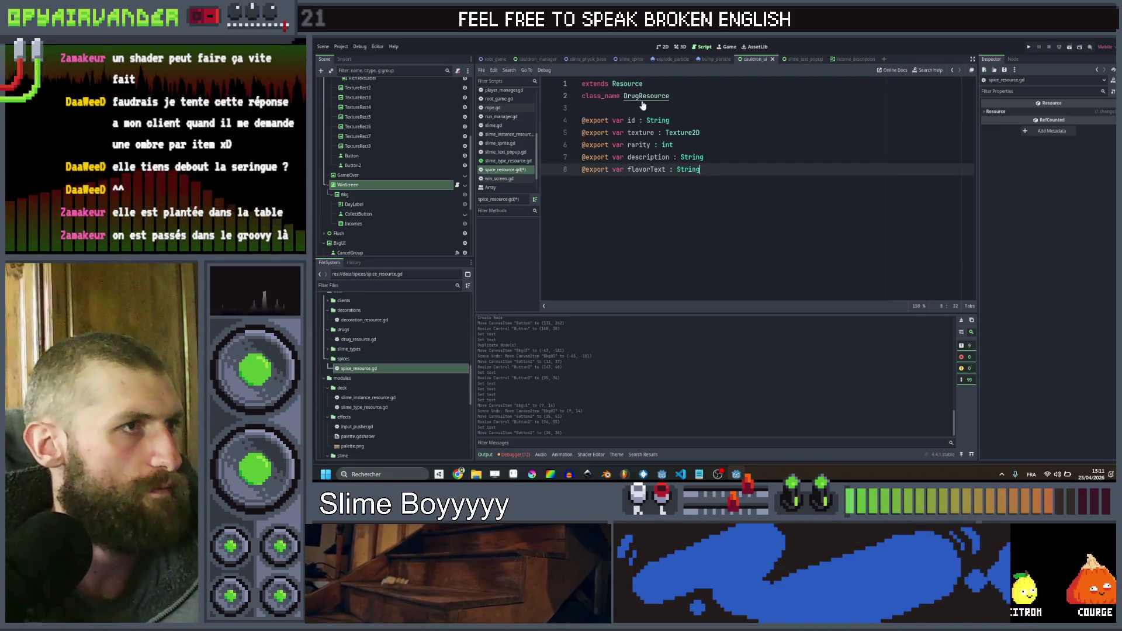
{"action": "left_click", "coordinate": [627, 96]}
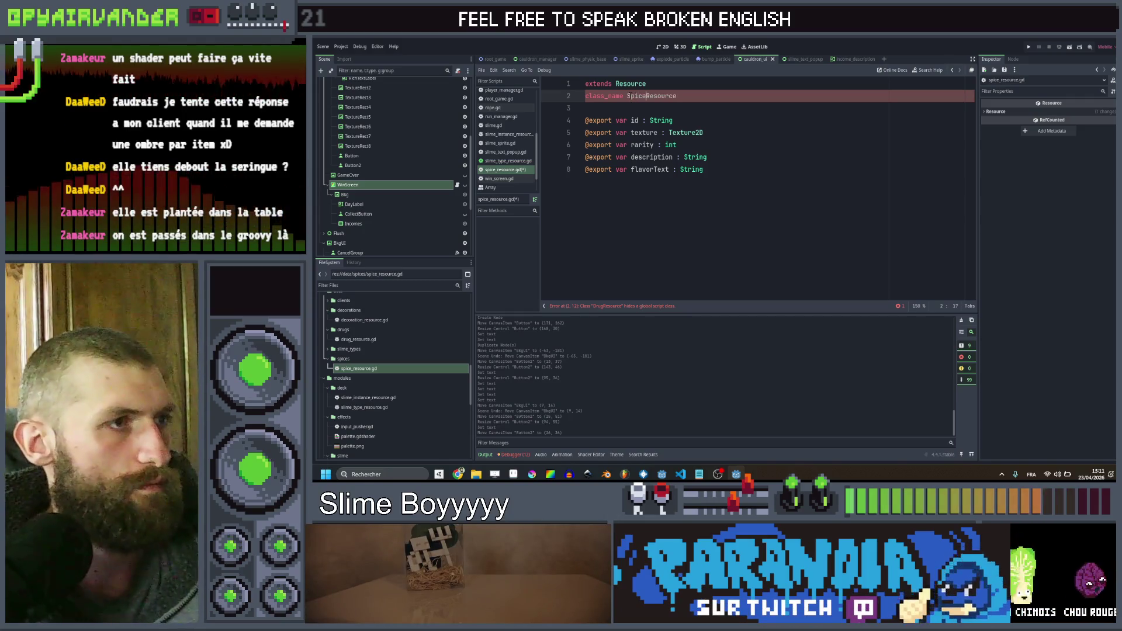
{"action": "key", "text": "Down"}
{"action": "key", "text": "Down"}
{"action": "key", "text": "Down"}
{"action": "key", "text": "Up"}
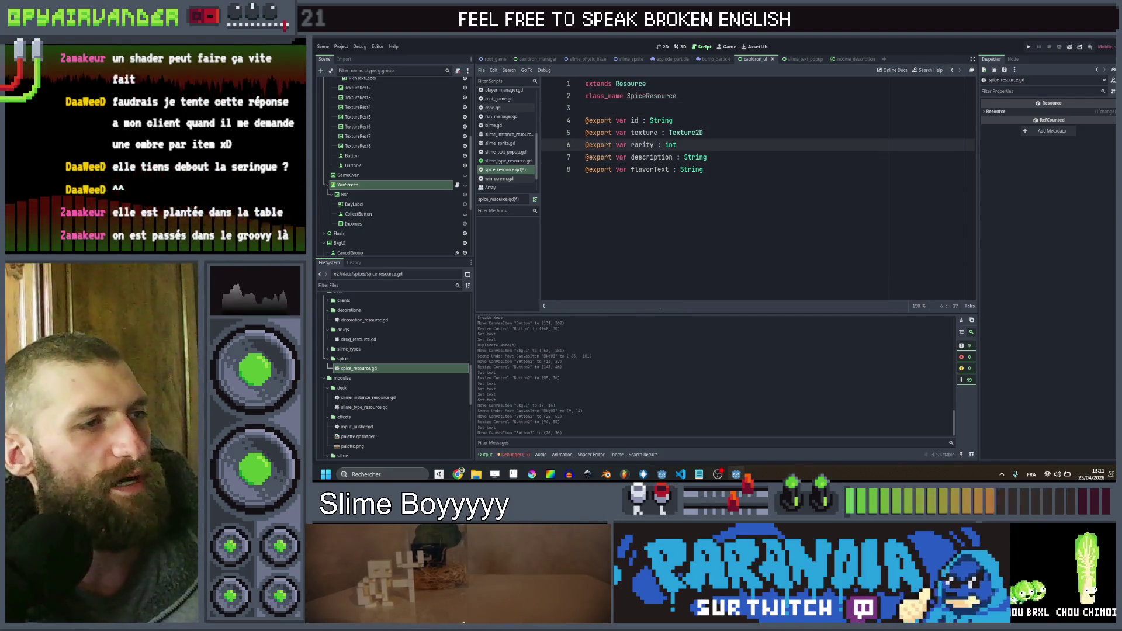
{"action": "type", "text": "uses"}
{"action": "key", "text": "ctrl+s"}
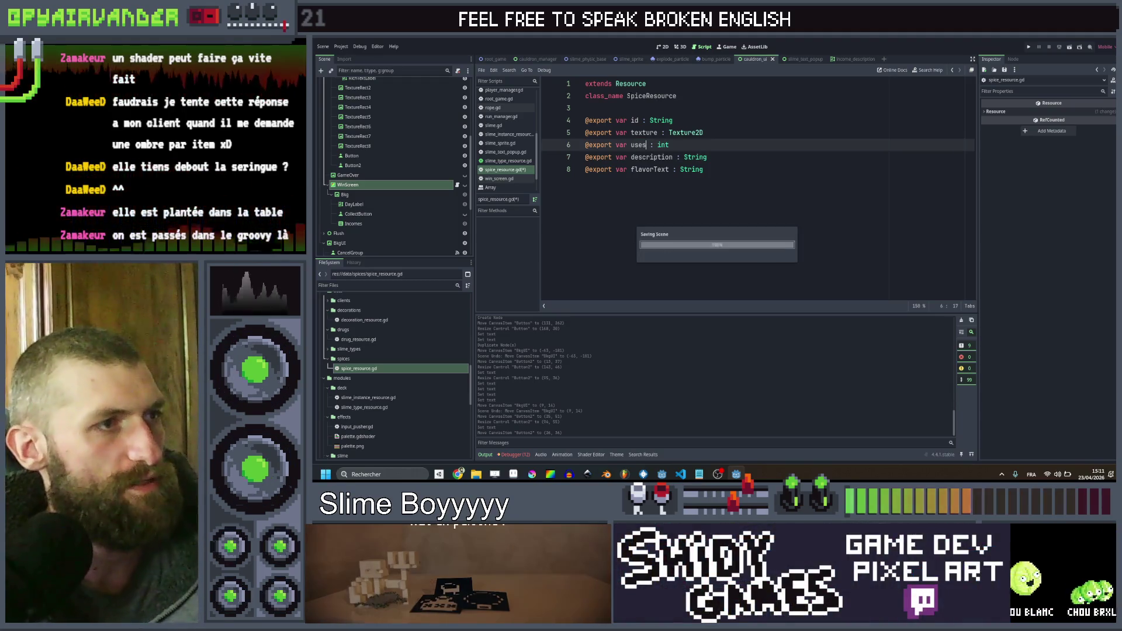
Step: Delete the empty trailing line in the spice script and save again
{"action": "left_click", "coordinate": [760, 146]}
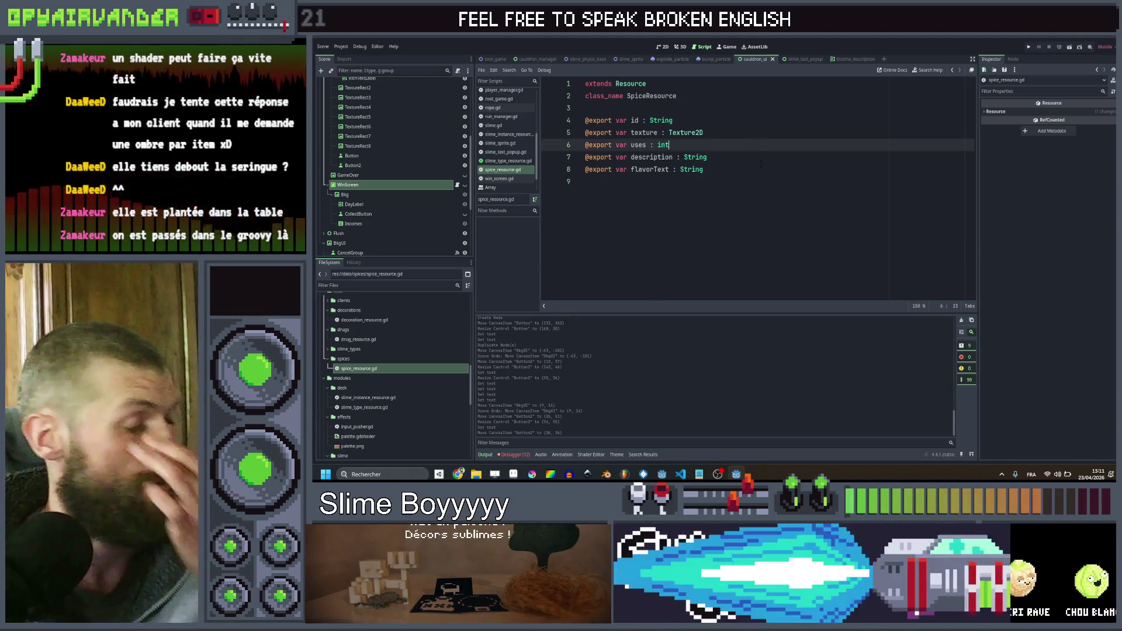
{"action": "left_click", "coordinate": [751, 170]}
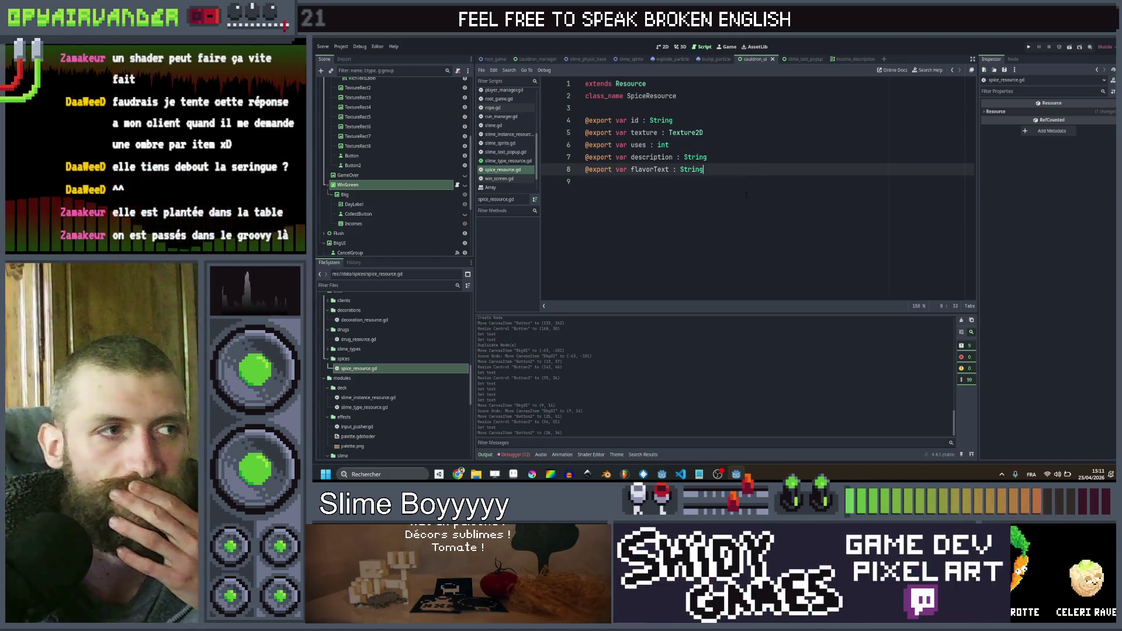
{"action": "left_click", "coordinate": [673, 254]}
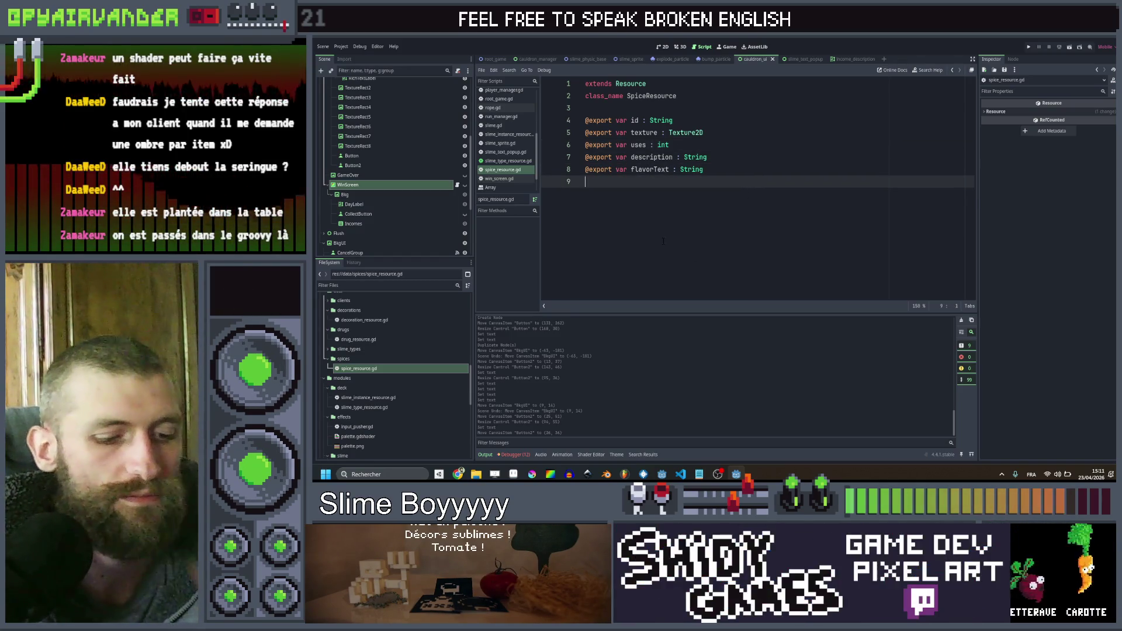
{"action": "key", "text": "BackSpace"}
{"action": "left_click", "coordinate": [777, 157]}
{"action": "key", "text": "ctrl+s"}
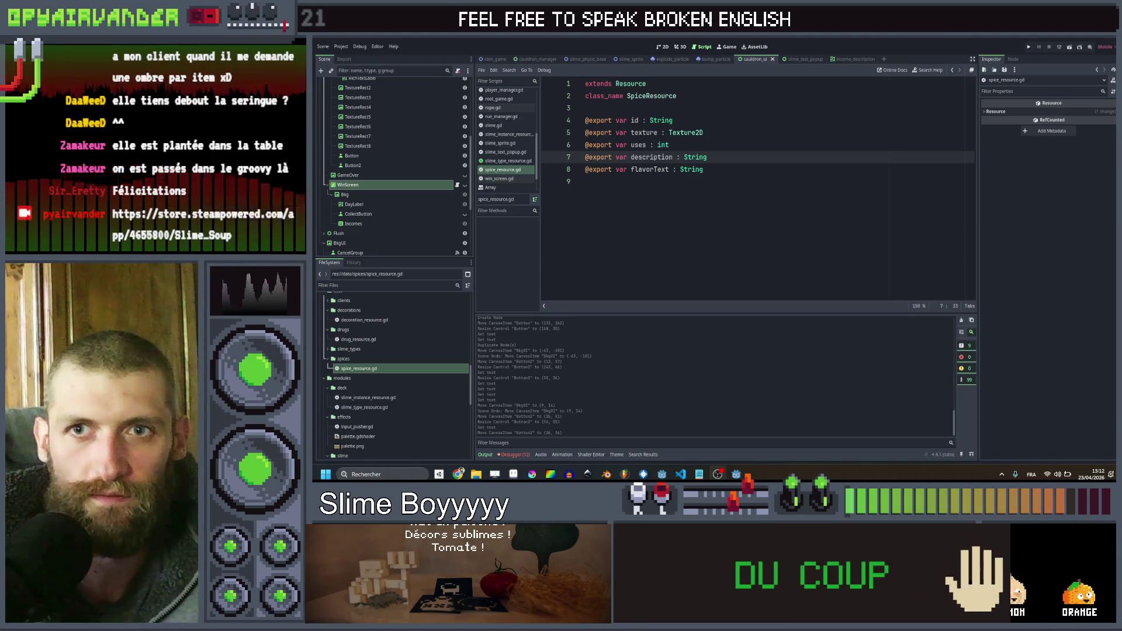
Step: Minimize all windows with Win+D to show the Windows desktop
{"action": "key", "text": "super+d"}
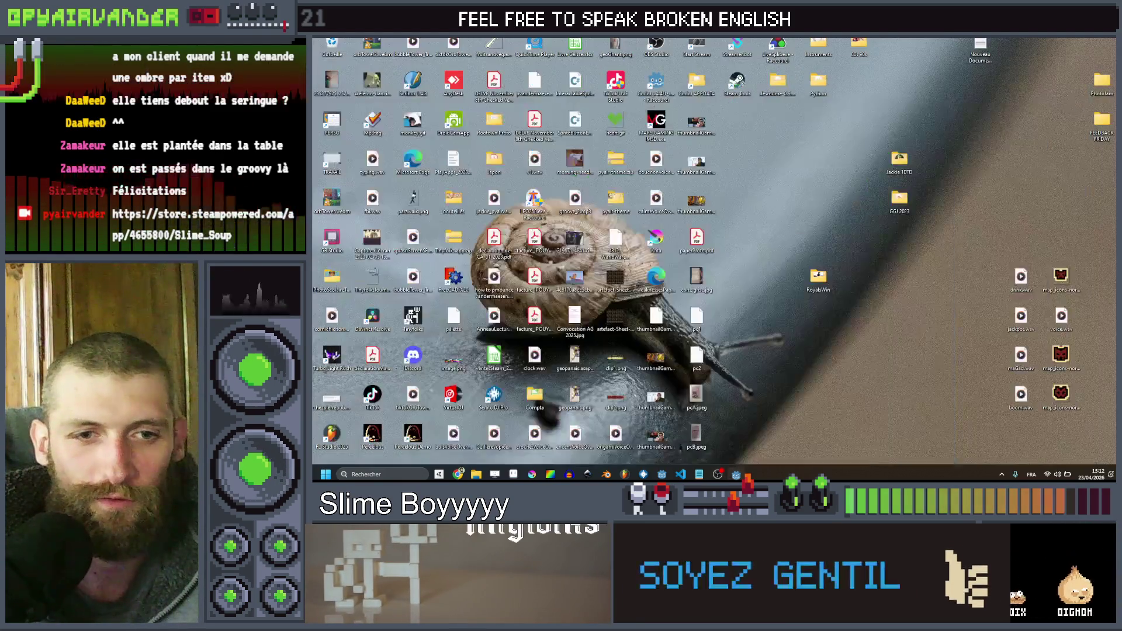
Step: Switch back to the Godot editor showing spice_resource.gd
{"action": "key", "text": "super+d"}
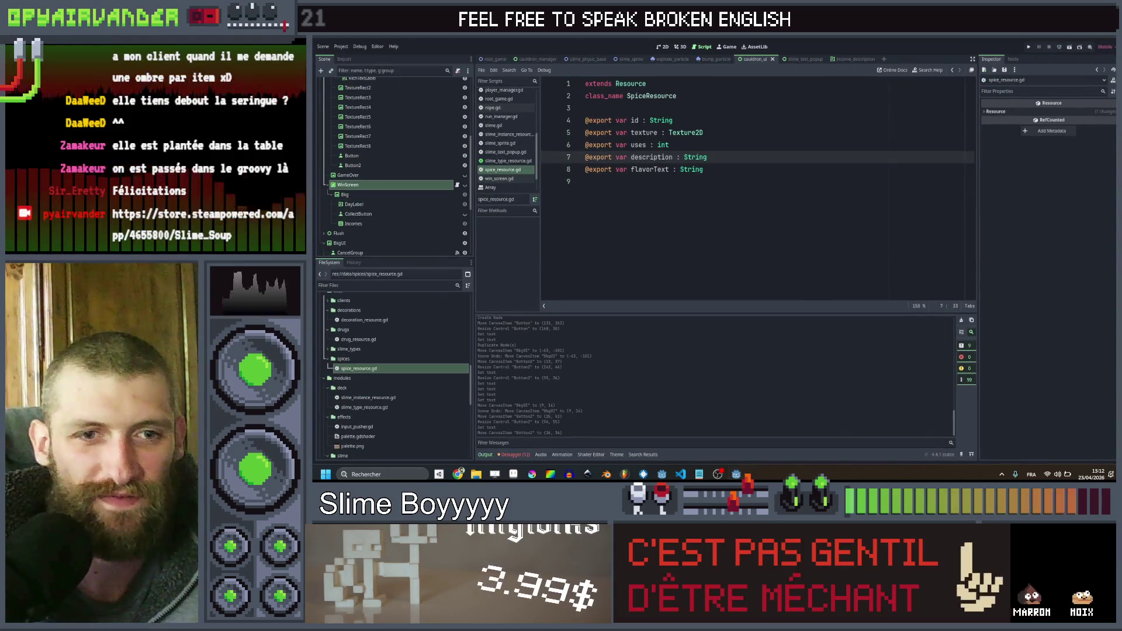
{"action": "key", "text": "alt+Tab"}
{"action": "key", "text": "super+d"}
{"action": "key", "text": "super+d"}
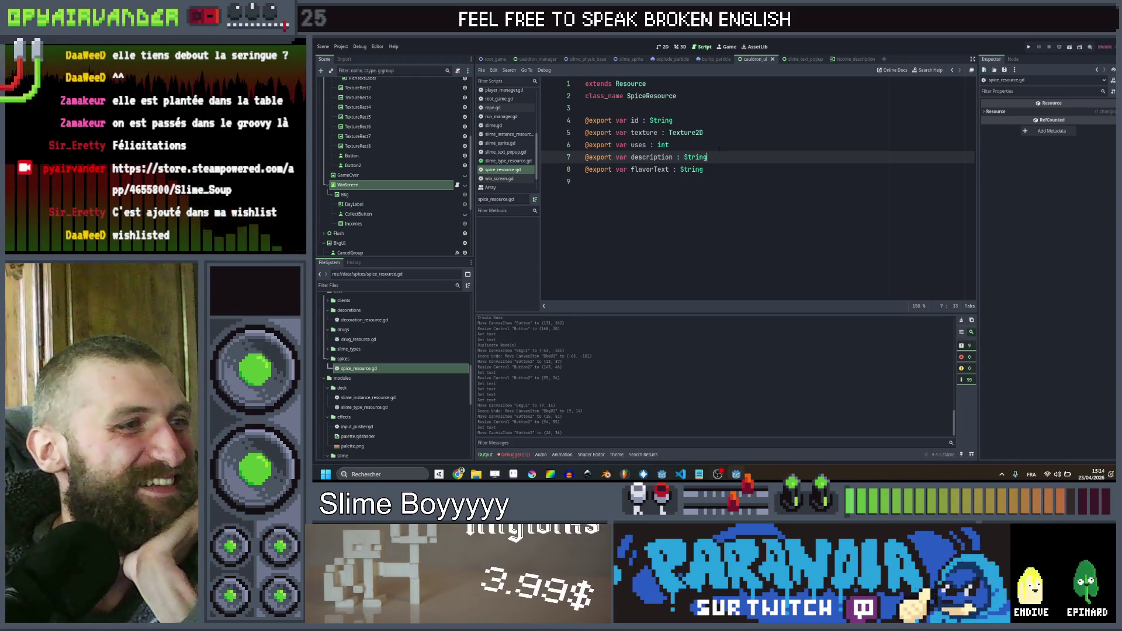
{"action": "left_click_drag", "start_coordinate": [704, 170], "coordinate": [584, 120]}
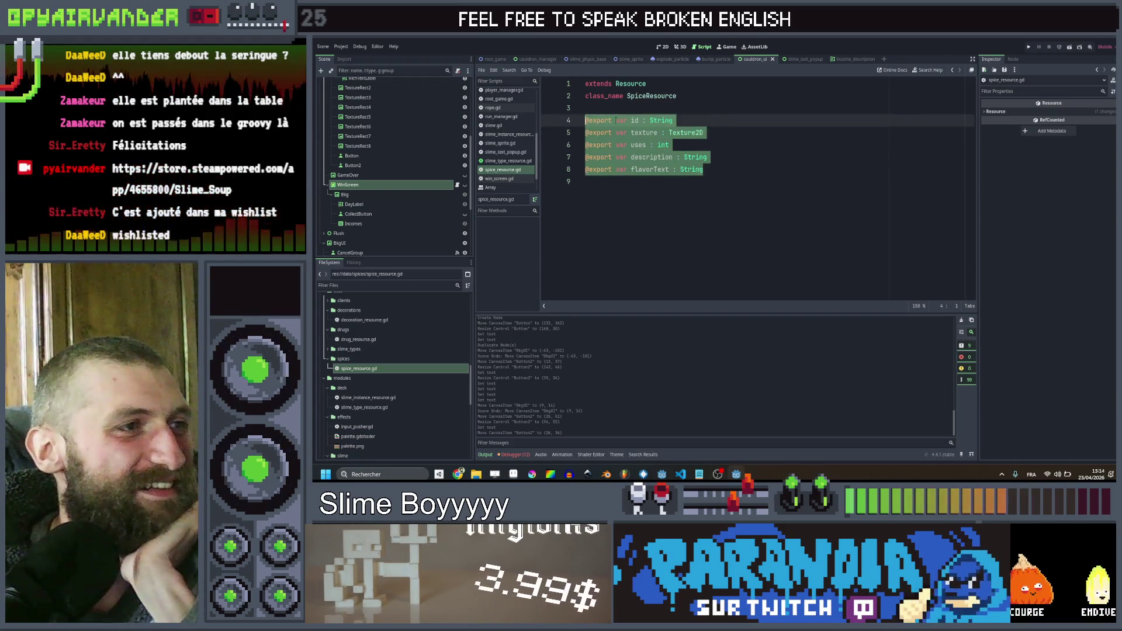
{"action": "left_click", "coordinate": [848, 168]}
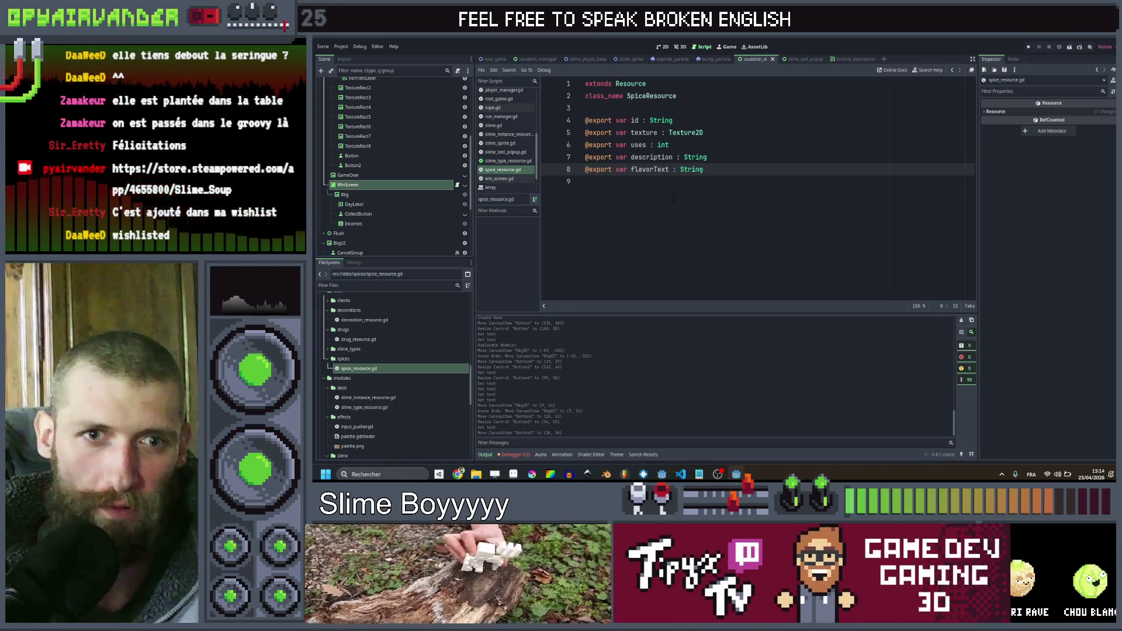
{"action": "mouse_move", "coordinate": [716, 169]}
{"action": "left_mouse_down"}
{"action": "mouse_move", "coordinate": [672, 170]}
{"action": "mouse_move", "coordinate": [586, 121]}
{"action": "left_mouse_up"}
{"action": "left_click", "coordinate": [734, 170]}
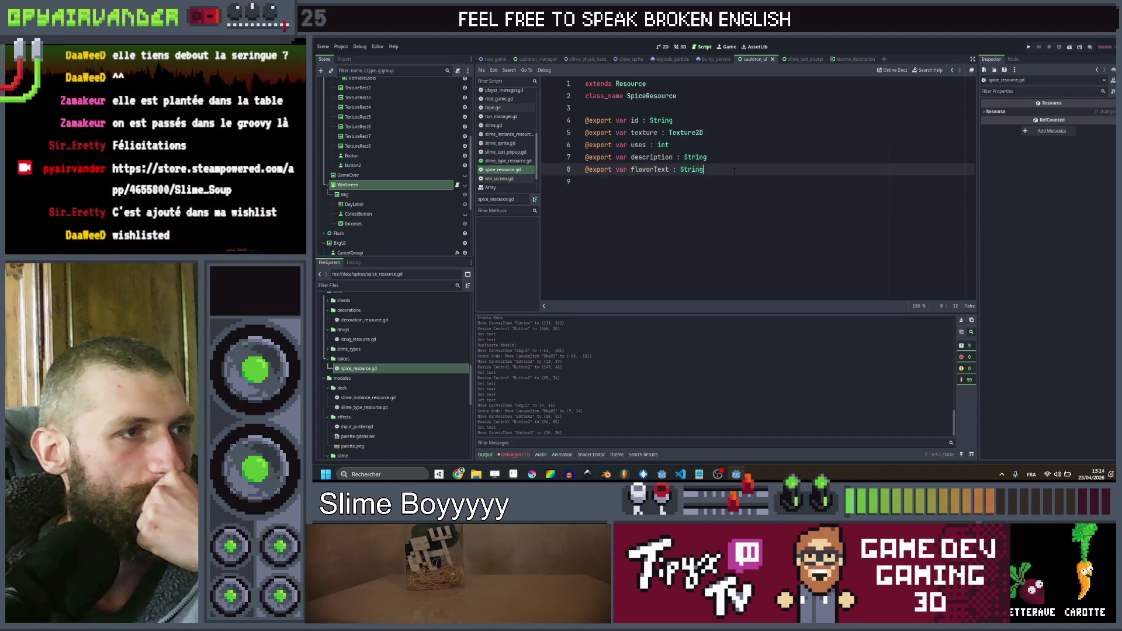
{"action": "left_click", "coordinate": [717, 182]}
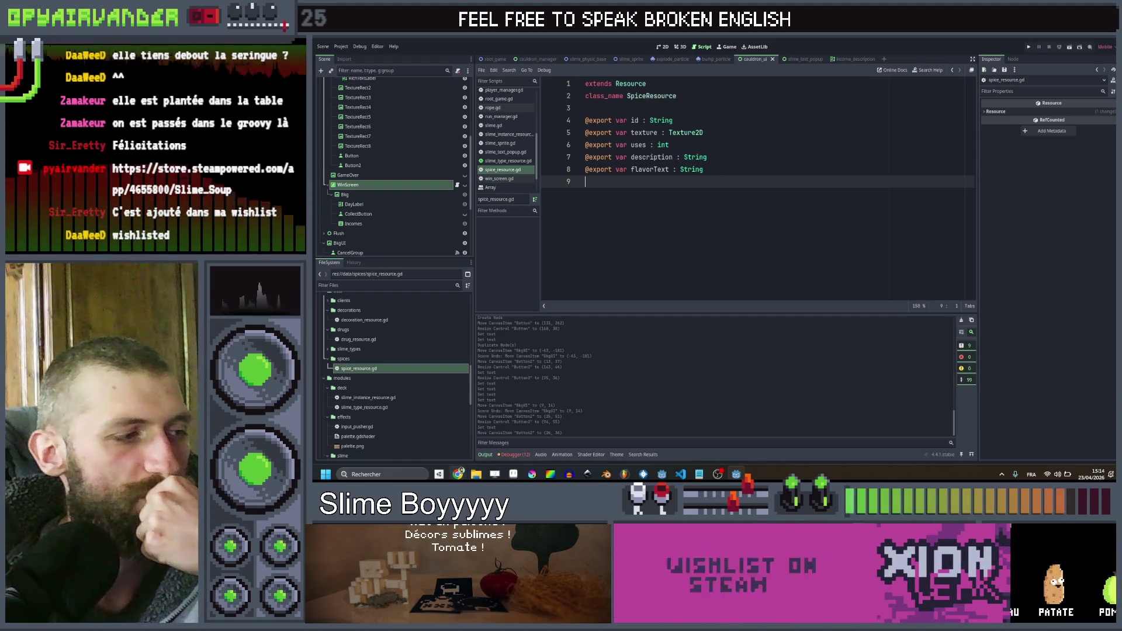
{"action": "mouse_move", "coordinate": [458, 474]}
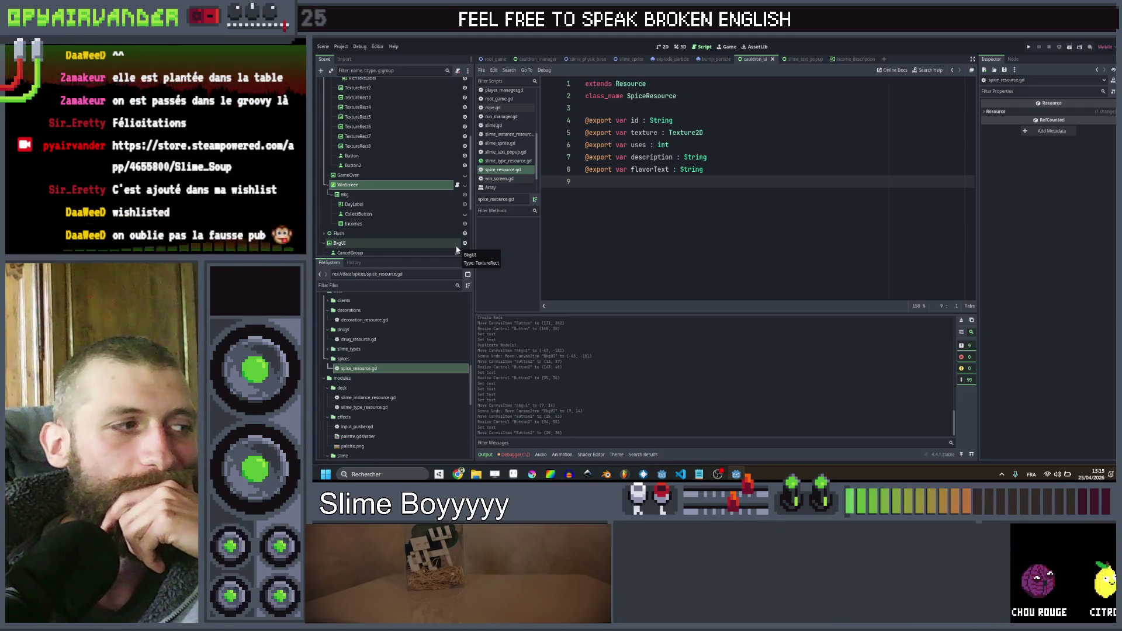
Step: Briefly check the Aseprite sprite window, then return to Godot
{"action": "right_click", "coordinate": [361, 312]}
{"action": "mouse_move", "coordinate": [432, 315]}
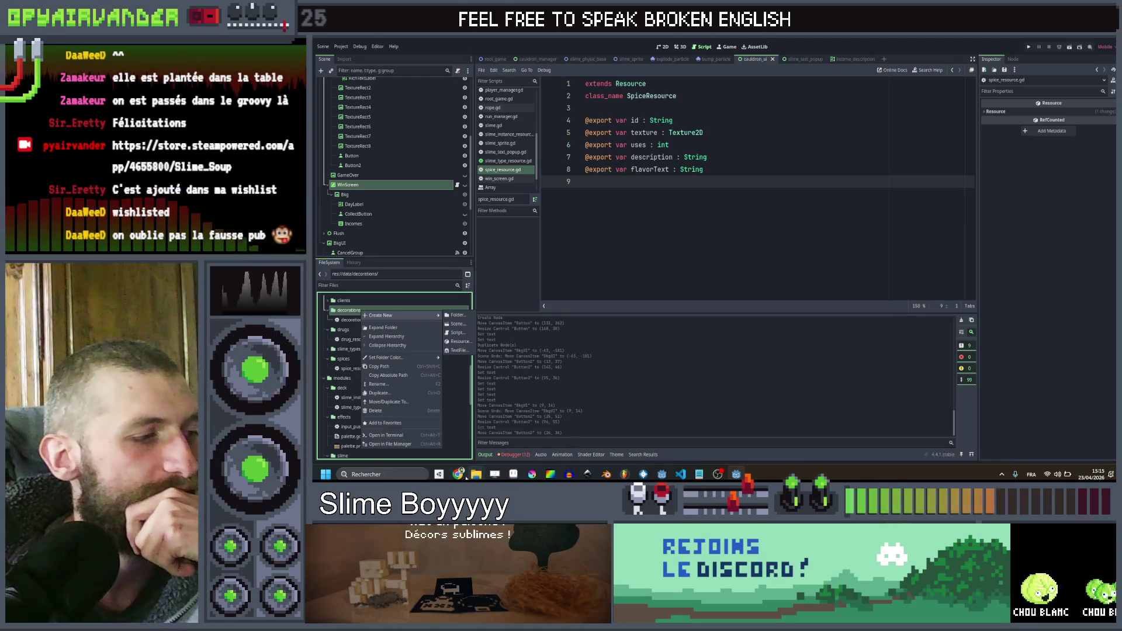
{"action": "mouse_move", "coordinate": [460, 476]}
{"action": "left_click", "coordinate": [513, 475]}
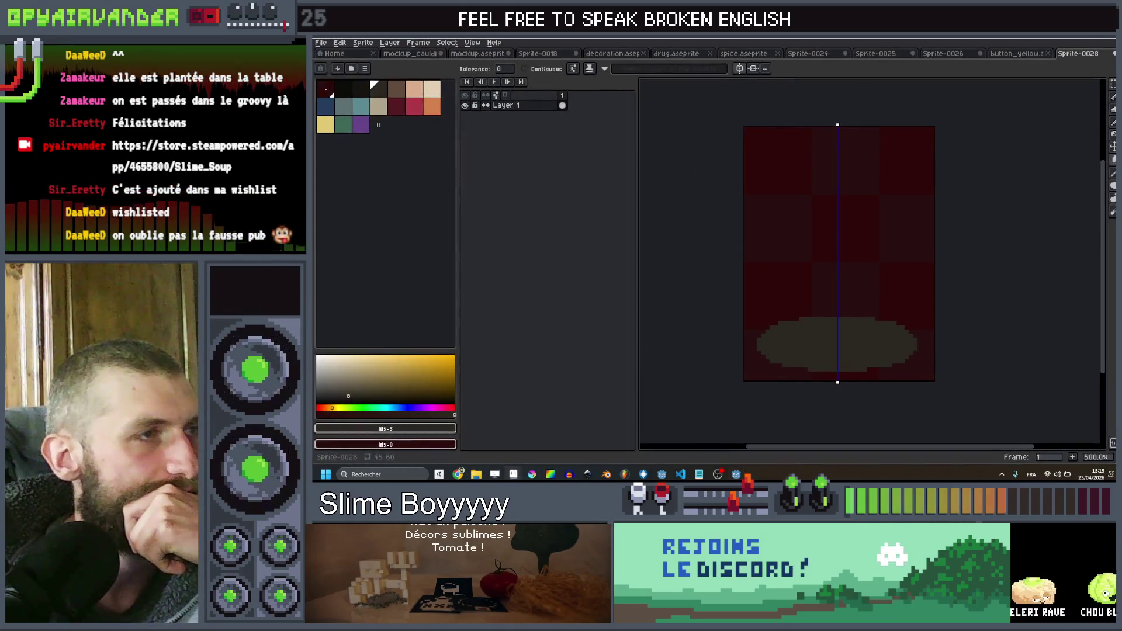
{"action": "key", "text": "alt+Tab"}
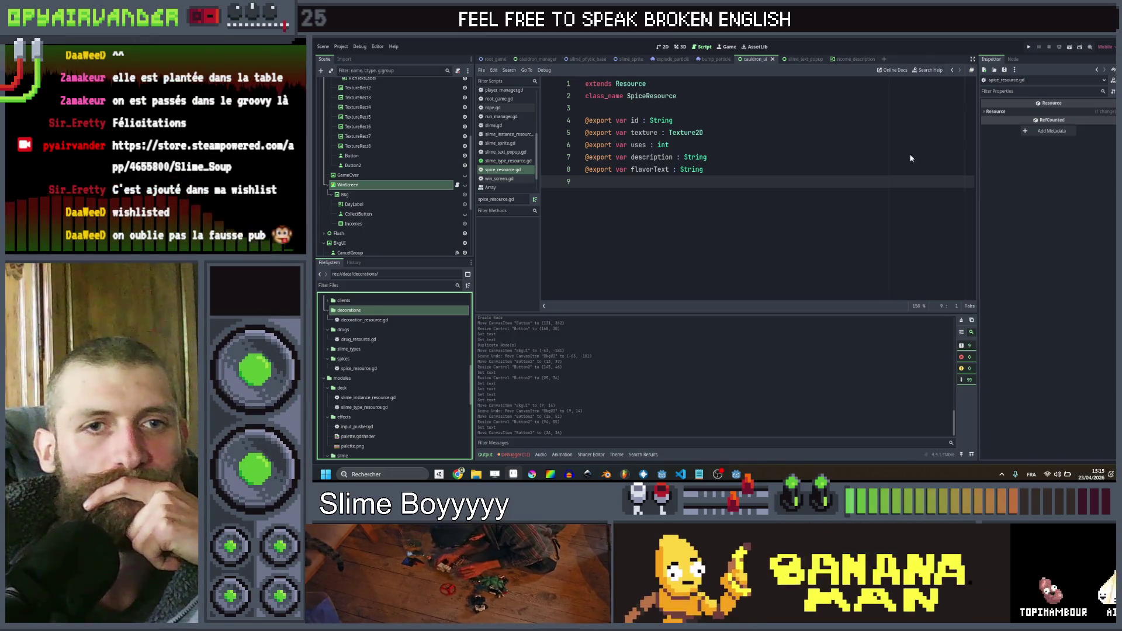
Step: Create a new DecorationResource in decorations saved as deco_cash_sock.tres
{"action": "right_click", "coordinate": [345, 315]}
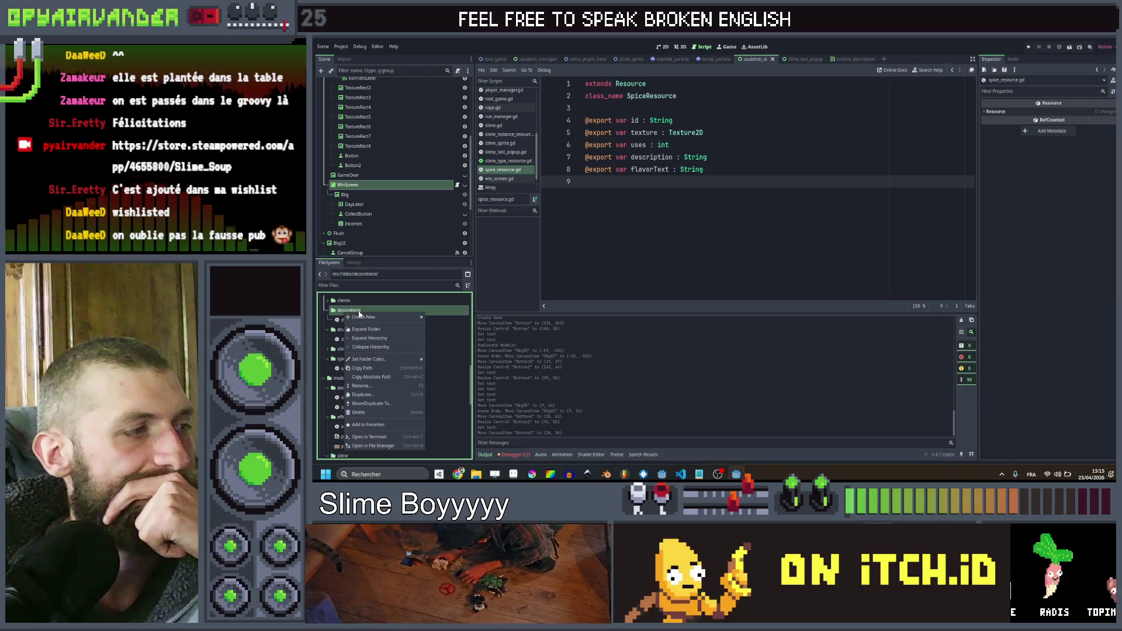
{"action": "mouse_move", "coordinate": [386, 317]}
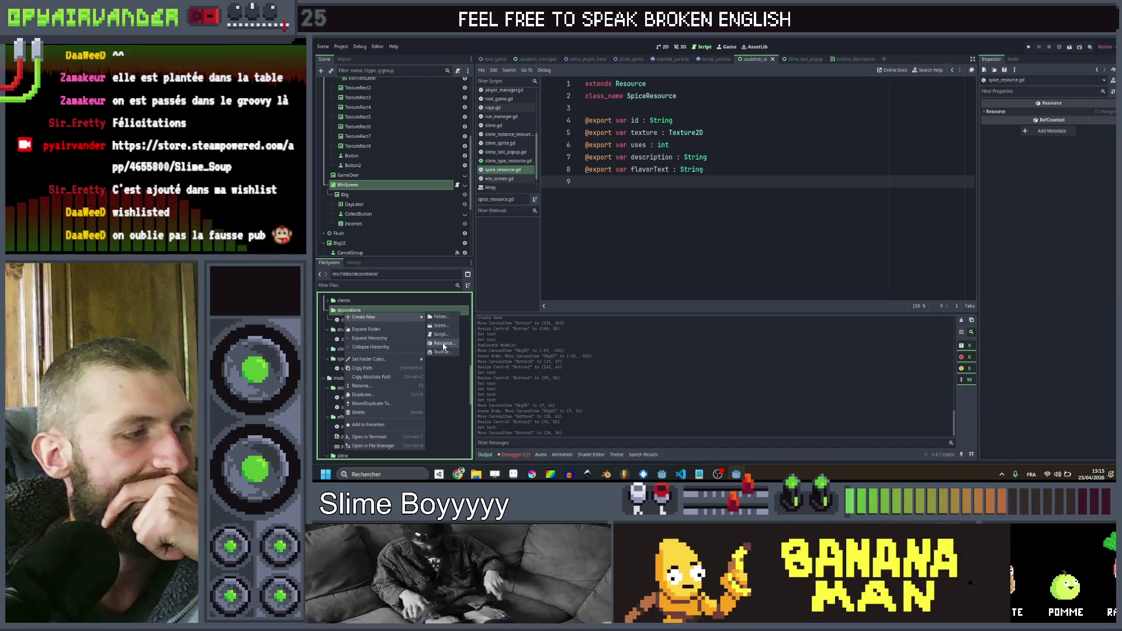
{"action": "left_click", "coordinate": [443, 344]}
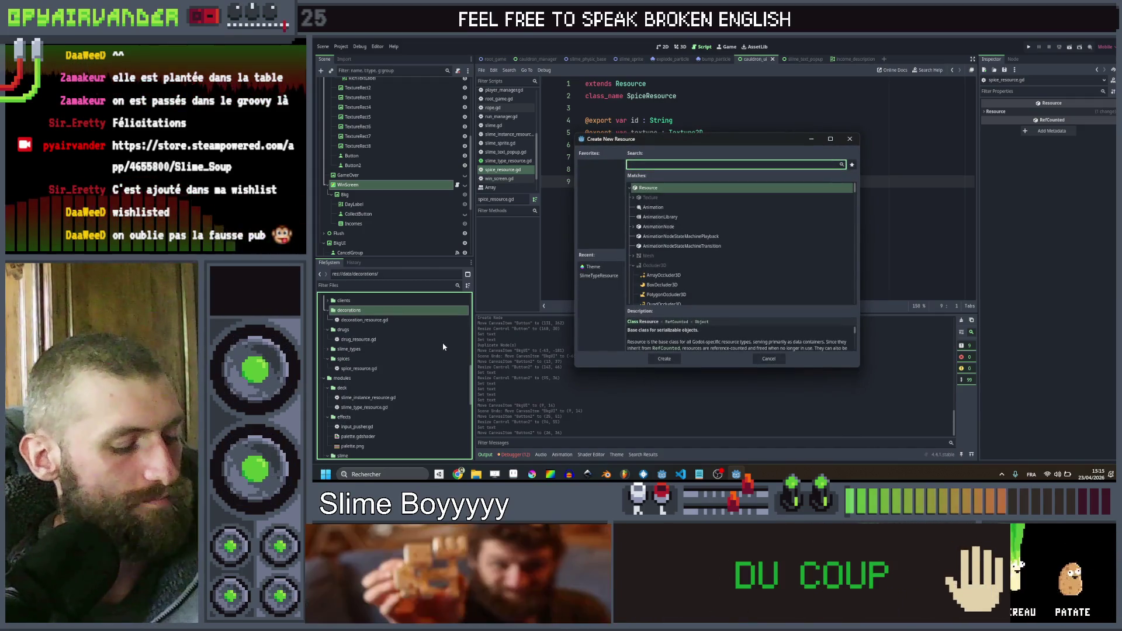
{"action": "type", "text": "dec"}
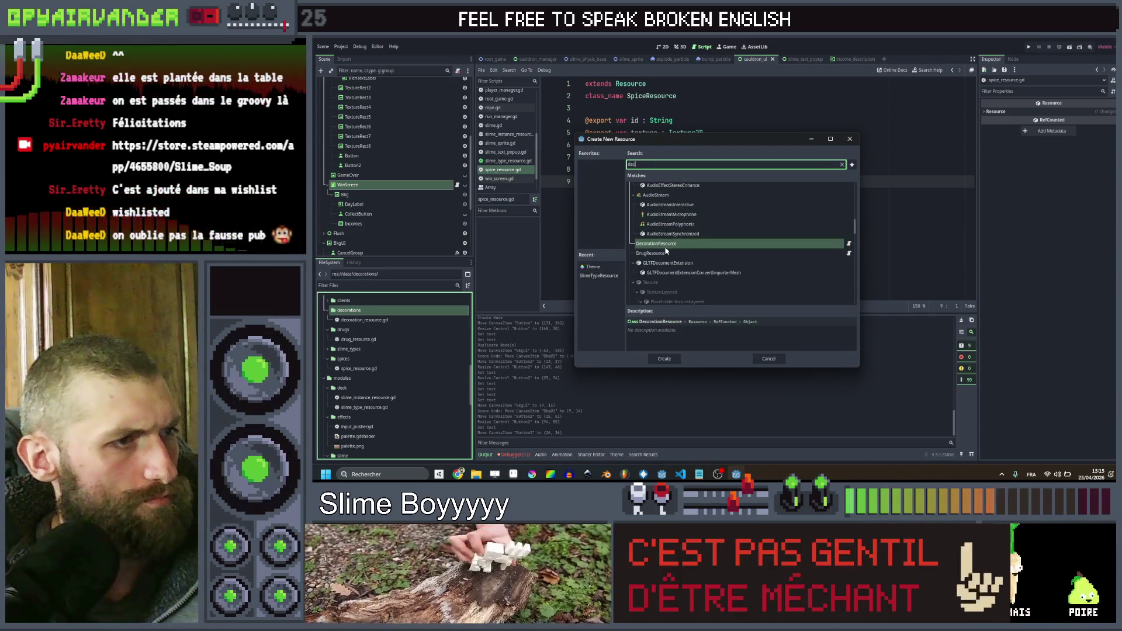
{"action": "double_click", "coordinate": [662, 243]}
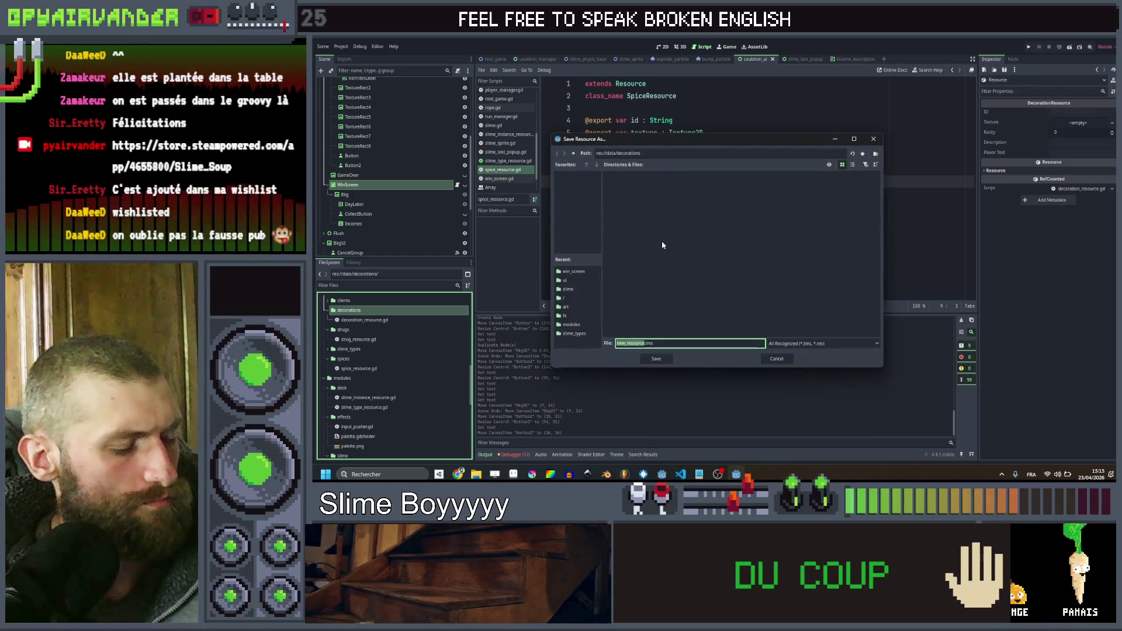
{"action": "type", "text": "cash_"}
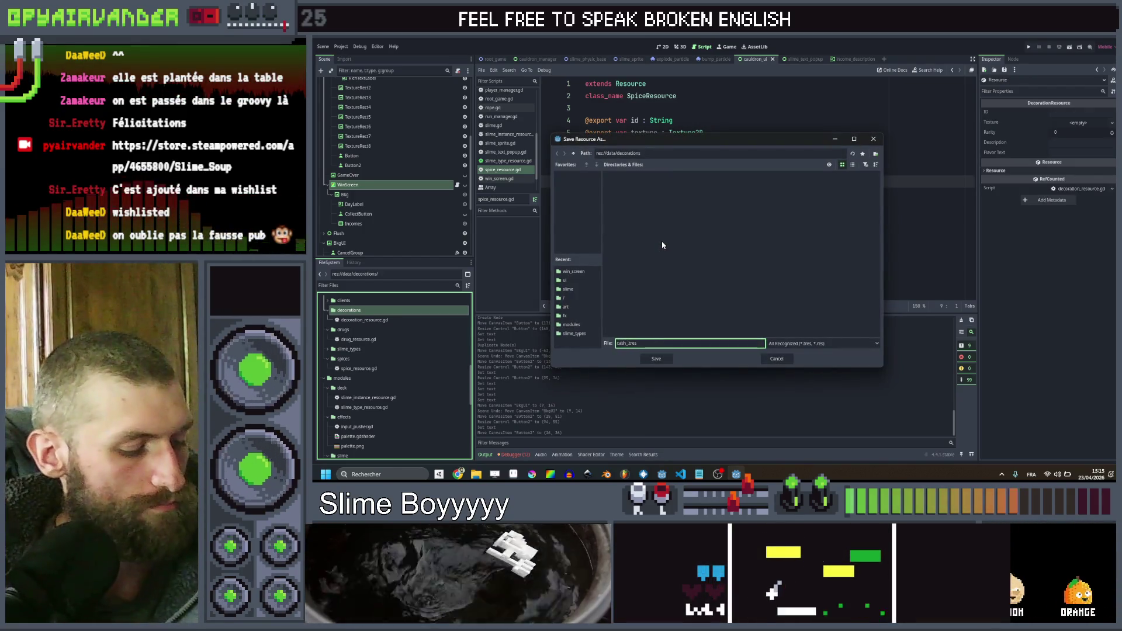
{"action": "type", "text": "soc"}
{"action": "key", "text": "Home"}
{"action": "type", "text": "deco_"}
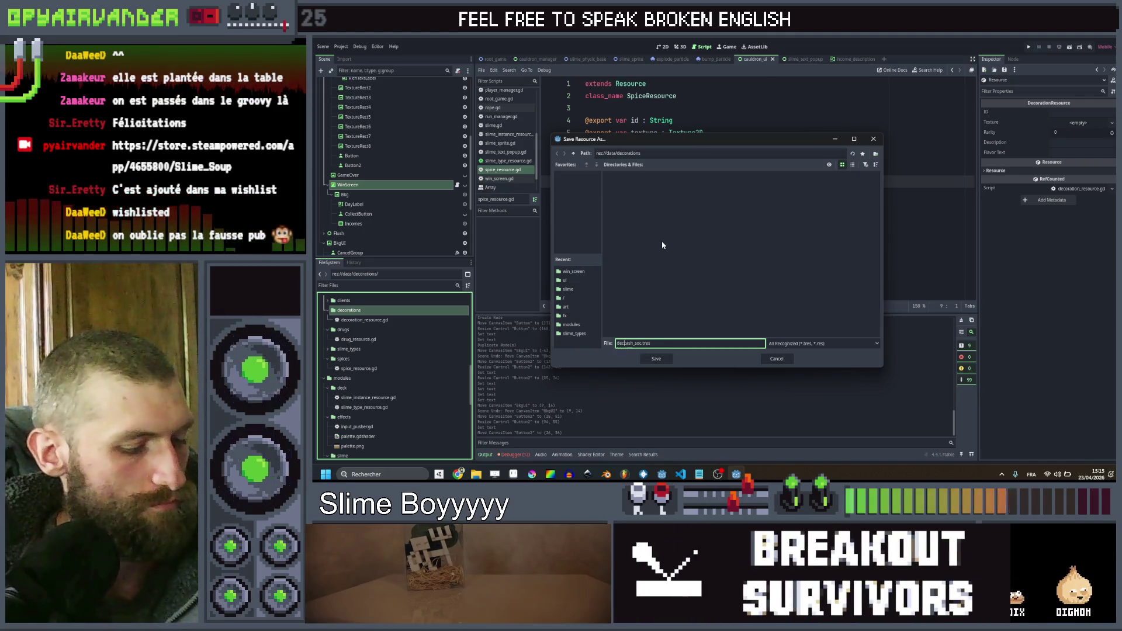
{"action": "type", "text": "i"}
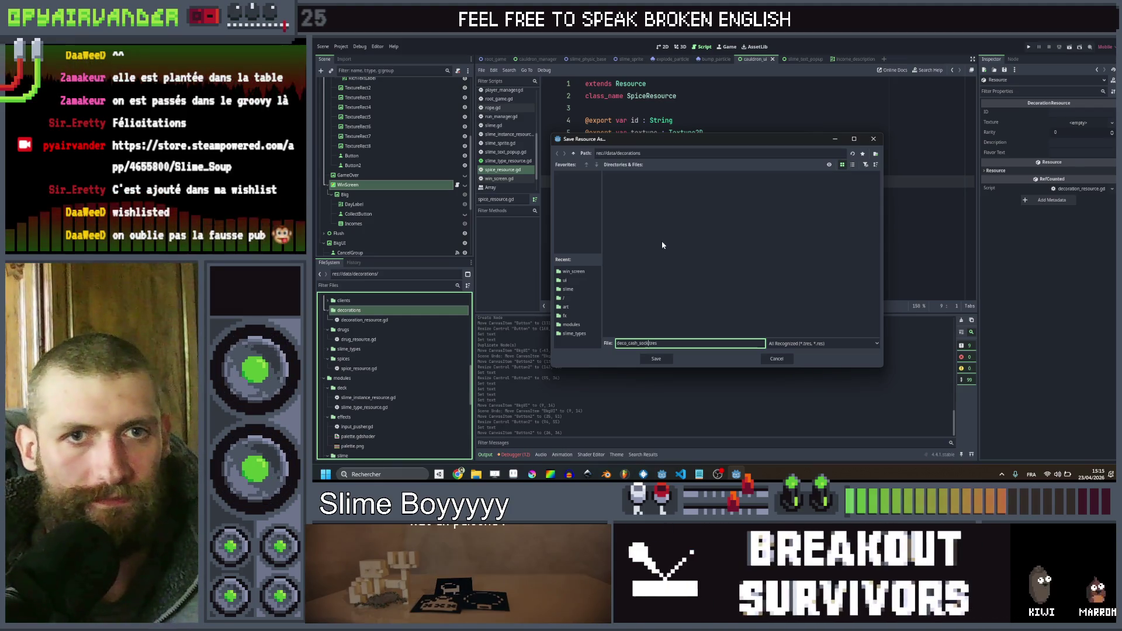
{"action": "key", "text": "Return"}
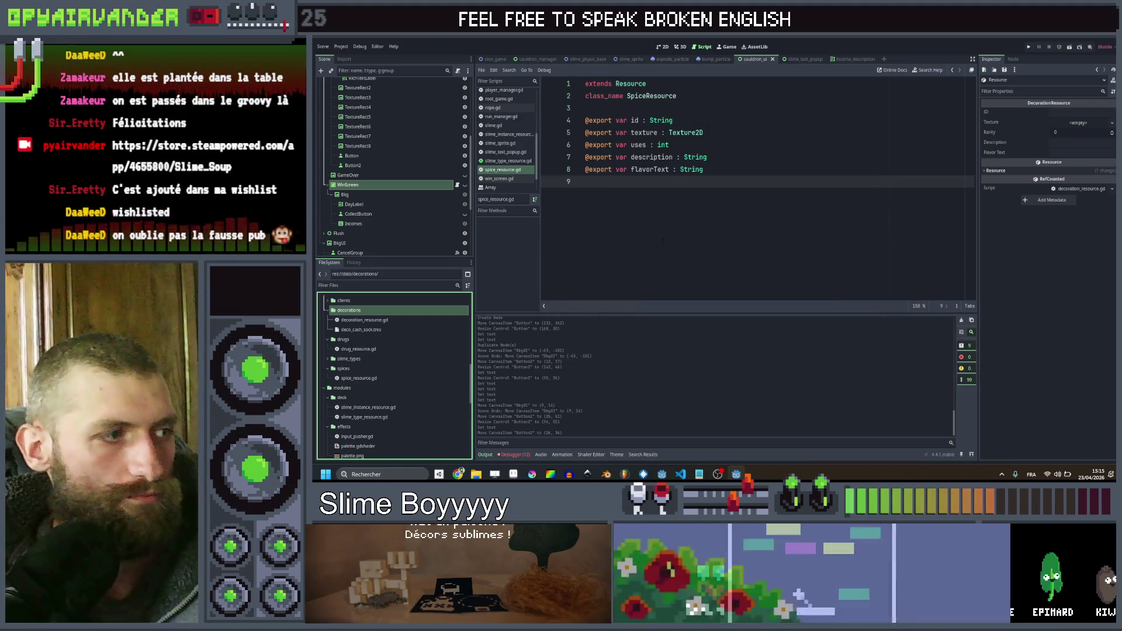
Step: Set deco_cash_sock.tres ID to cash_sock and quick-load the sock image as its texture
{"action": "left_click", "coordinate": [357, 329]}
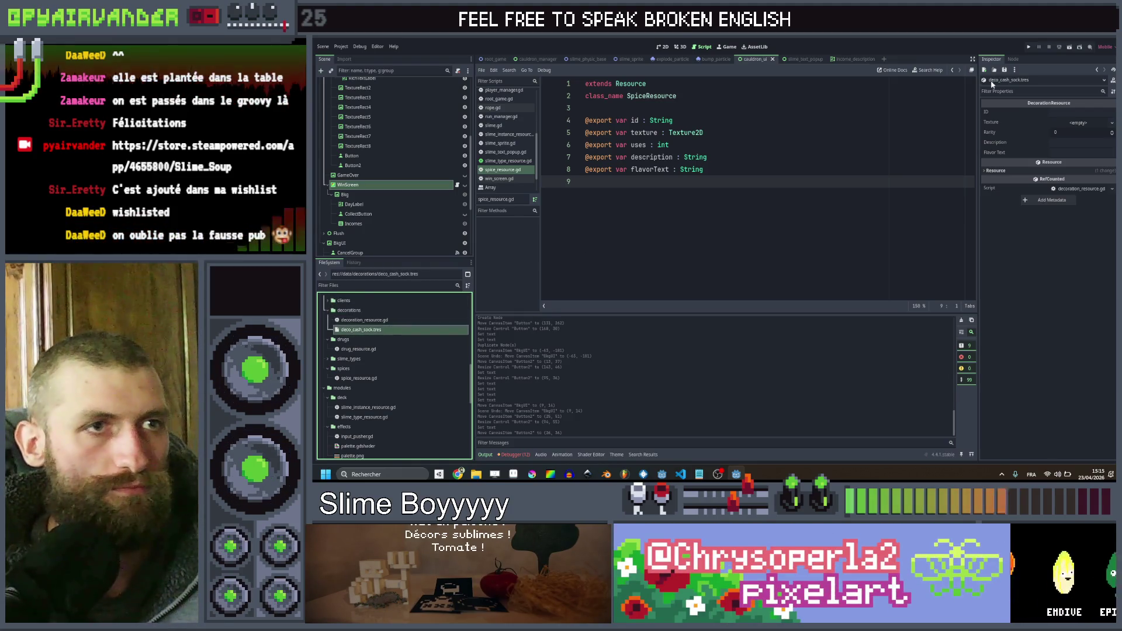
{"action": "left_click", "coordinate": [1065, 112]}
{"action": "type", "text": "cash_sock"}
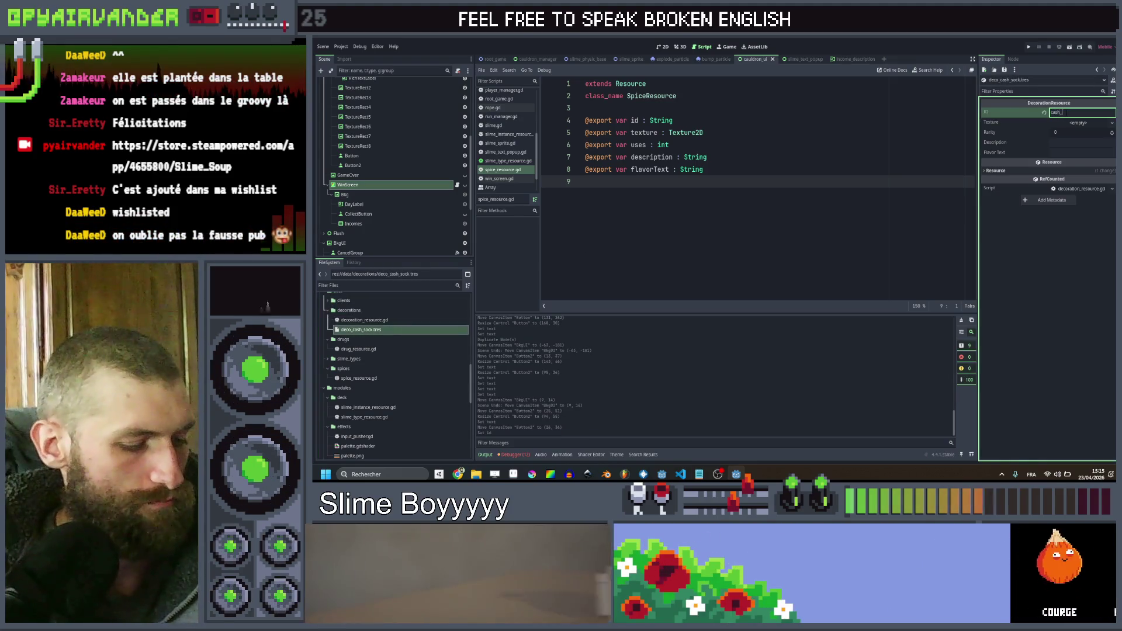
{"action": "left_click", "coordinate": [1080, 124]}
{"action": "left_click", "coordinate": [1058, 281]}
{"action": "type", "text": "ca"}
{"action": "double_click", "coordinate": [727, 191]}
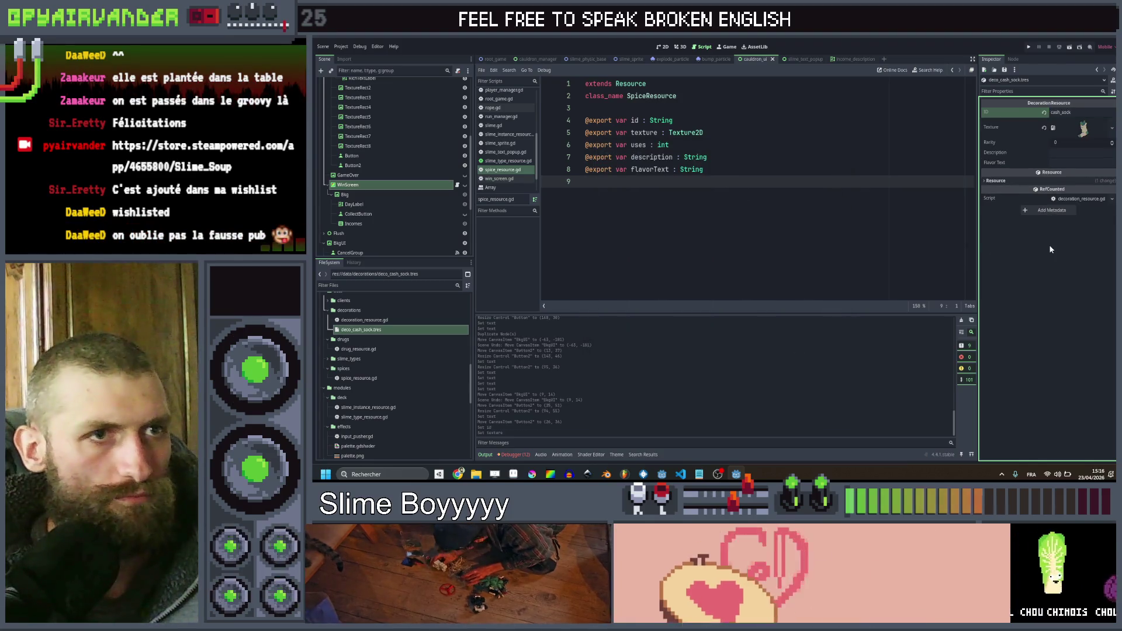
Step: Enter the description '+ muliper 3$ in your piggy bank'
{"action": "left_click", "coordinate": [1081, 153]}
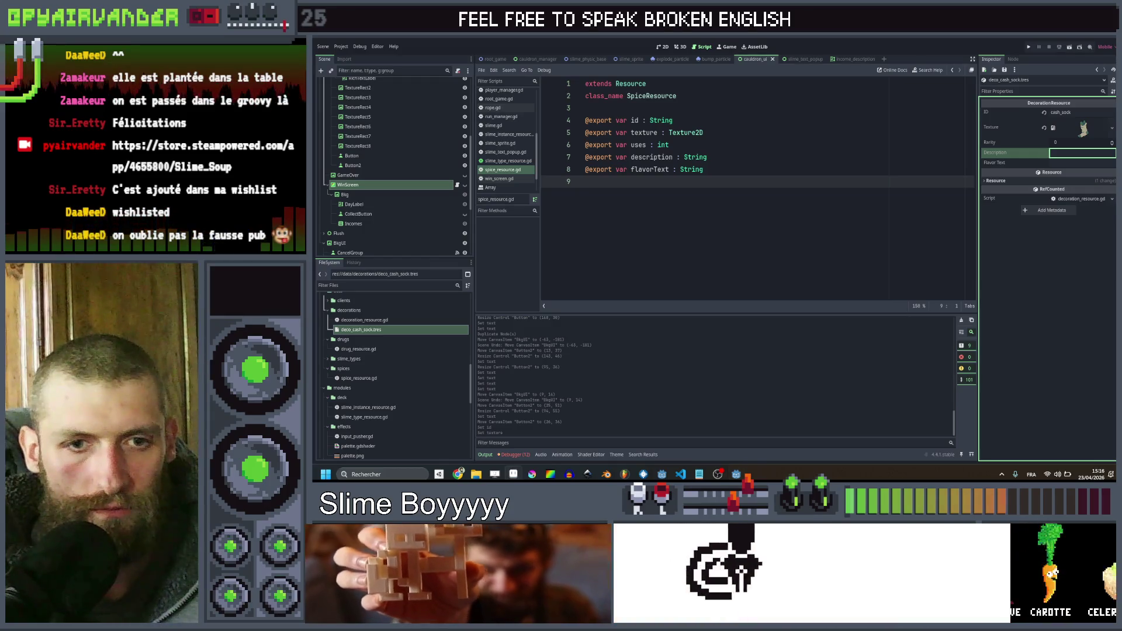
{"action": "key", "text": "super+d"}
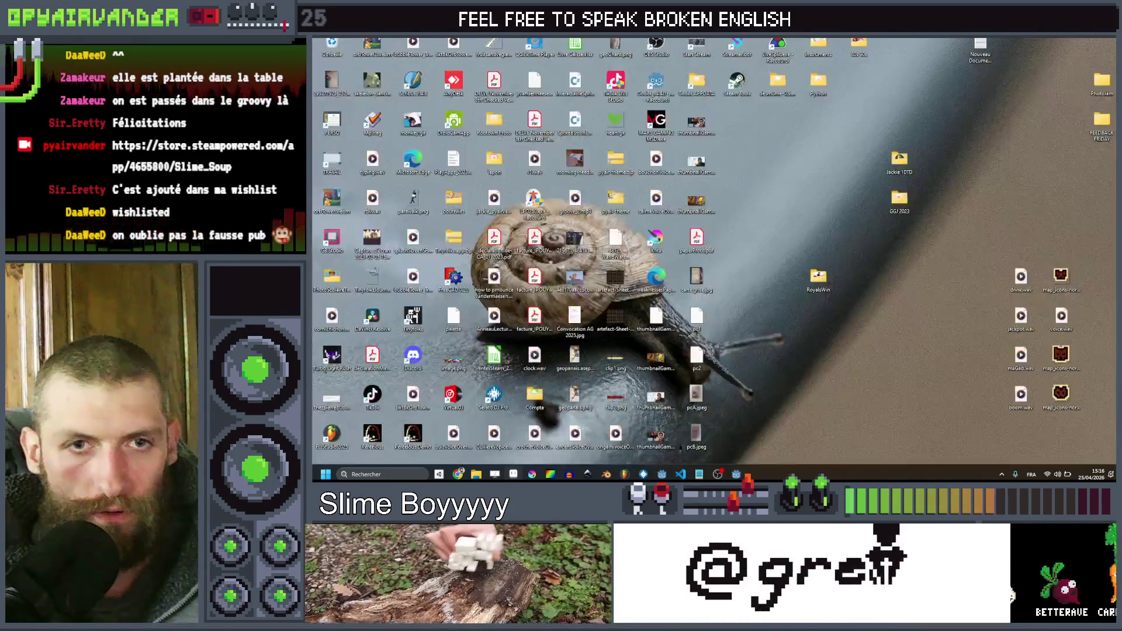
{"action": "key", "text": "super+d"}
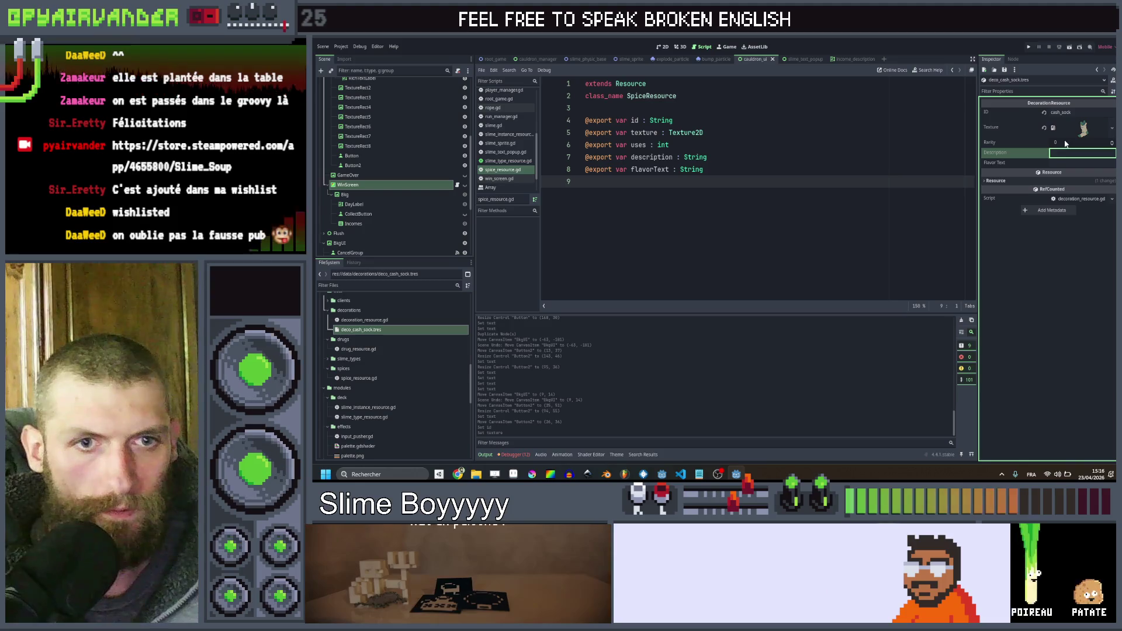
{"action": "type", "text": "+1 m"}
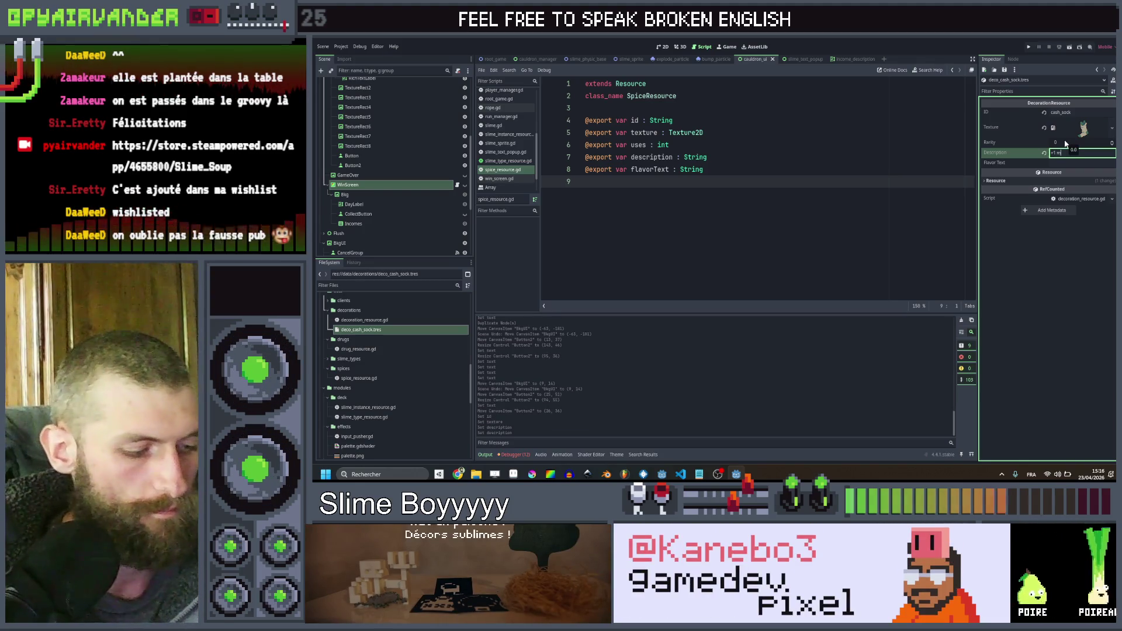
{"action": "type", "text": "ult"}
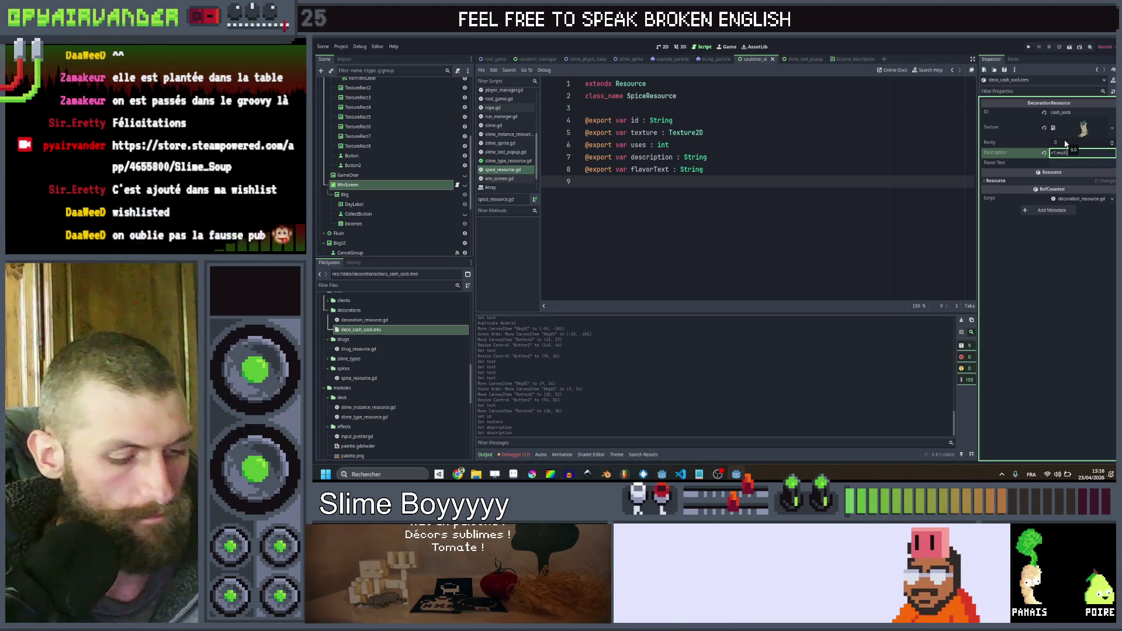
{"action": "type", "text": "ip"}
{"action": "type", "text": "er 3$"}
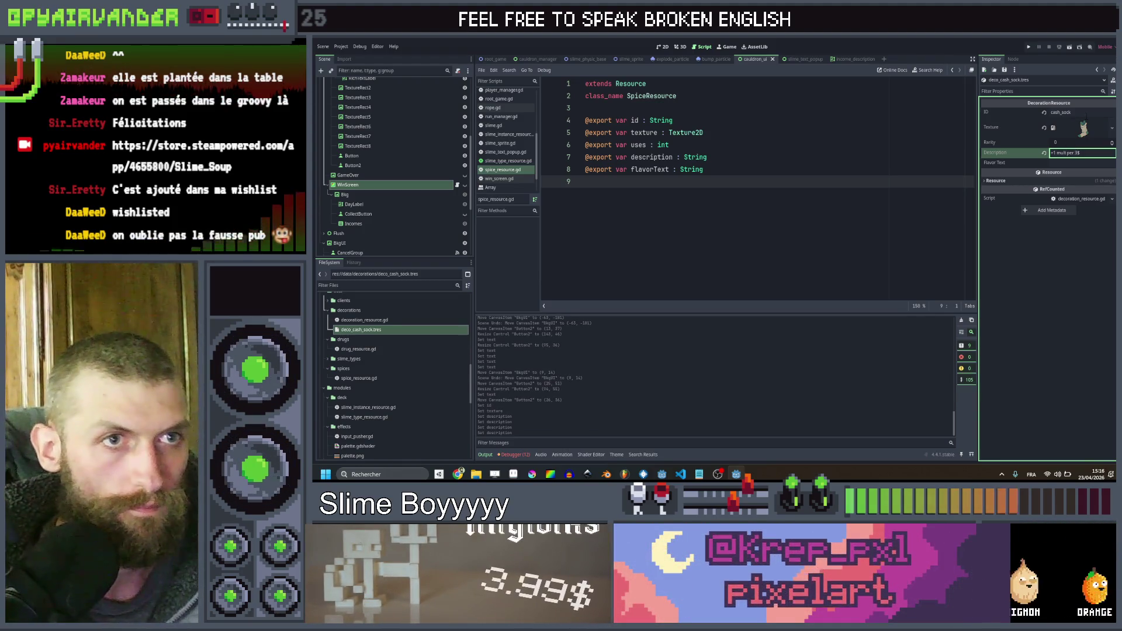
{"action": "type", "text": " in your"}
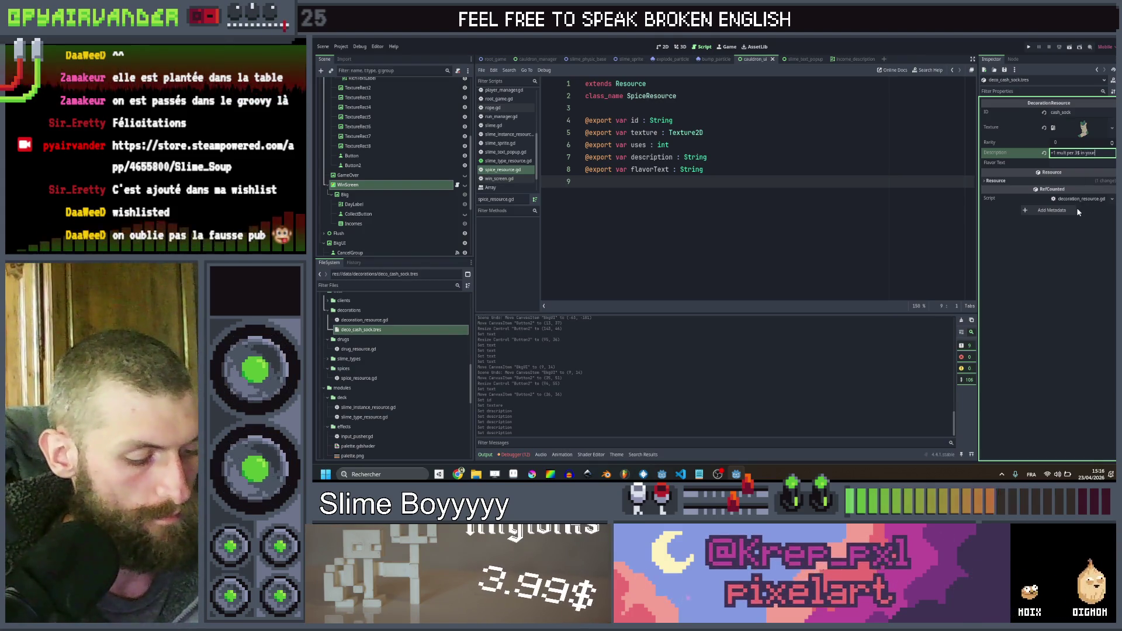
{"action": "type", "text": " piggy ba"}
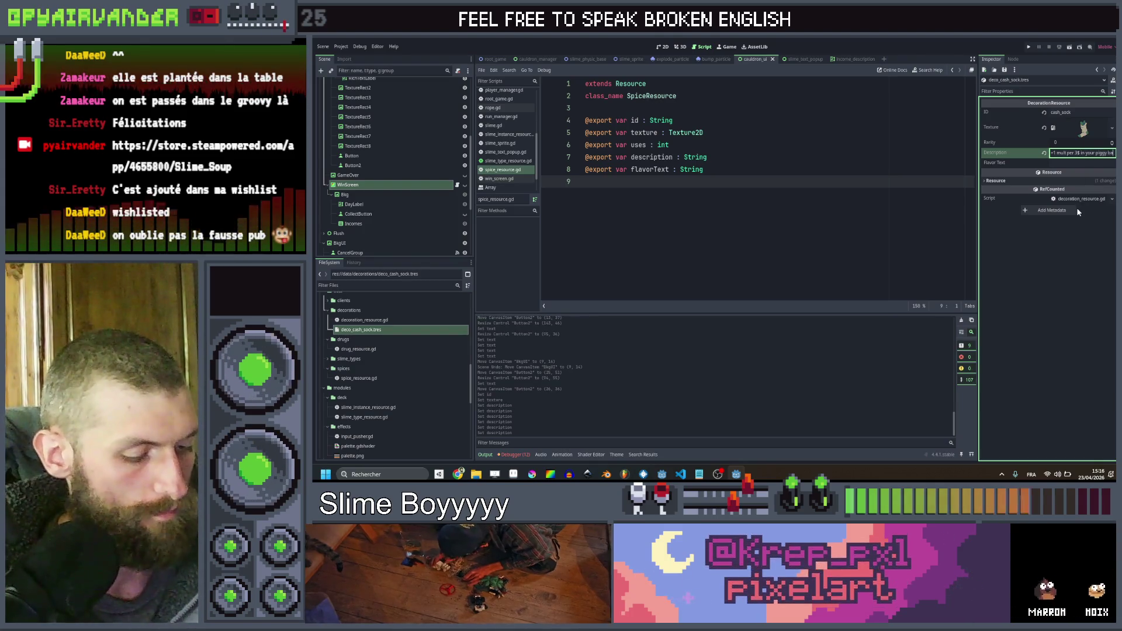
{"action": "type", "text": "nk"}
{"action": "key", "text": "Return"}
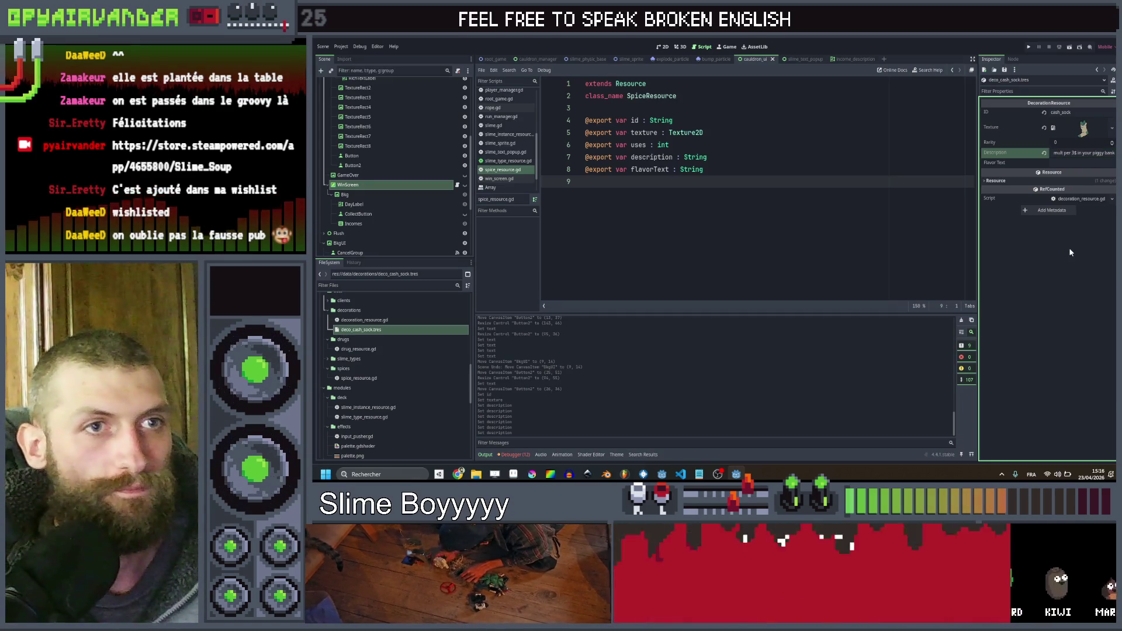
{"action": "left_click", "coordinate": [1078, 163]}
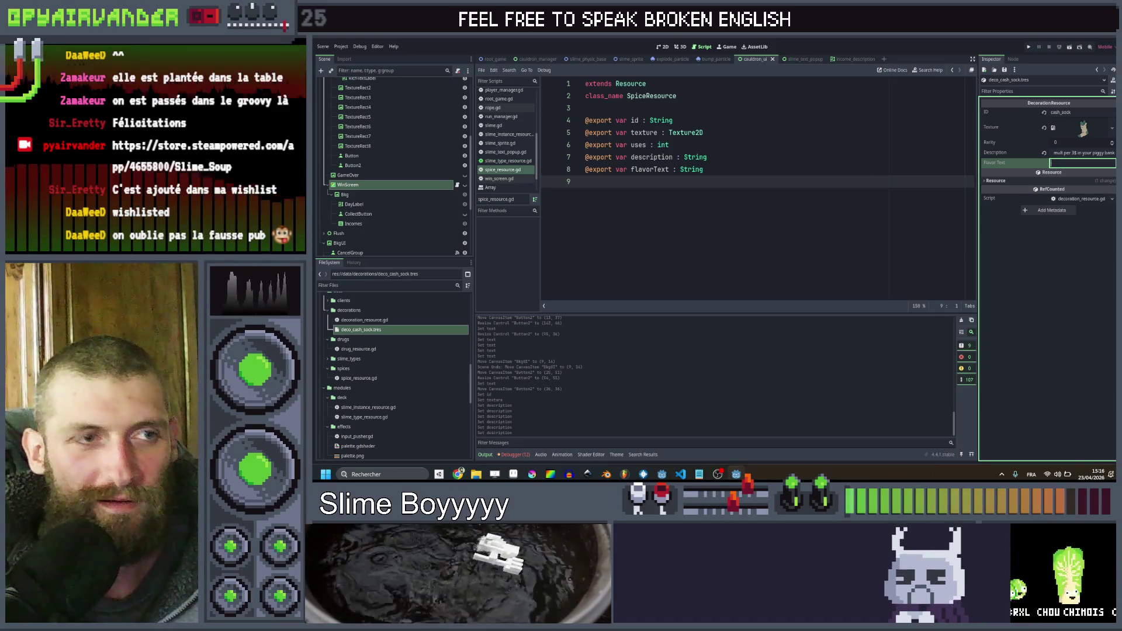
{"action": "left_click", "coordinate": [611, 156]}
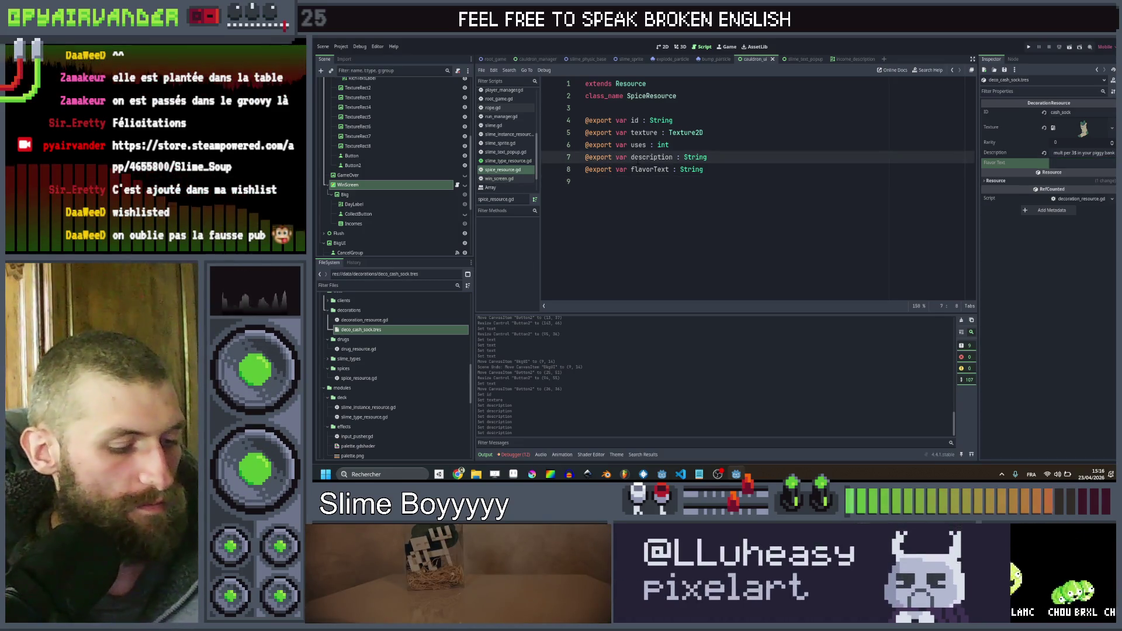
{"action": "type", "text": "t_text"}
{"action": "left_click", "coordinate": [627, 169]}
{"action": "left_click", "coordinate": [589, 157]}
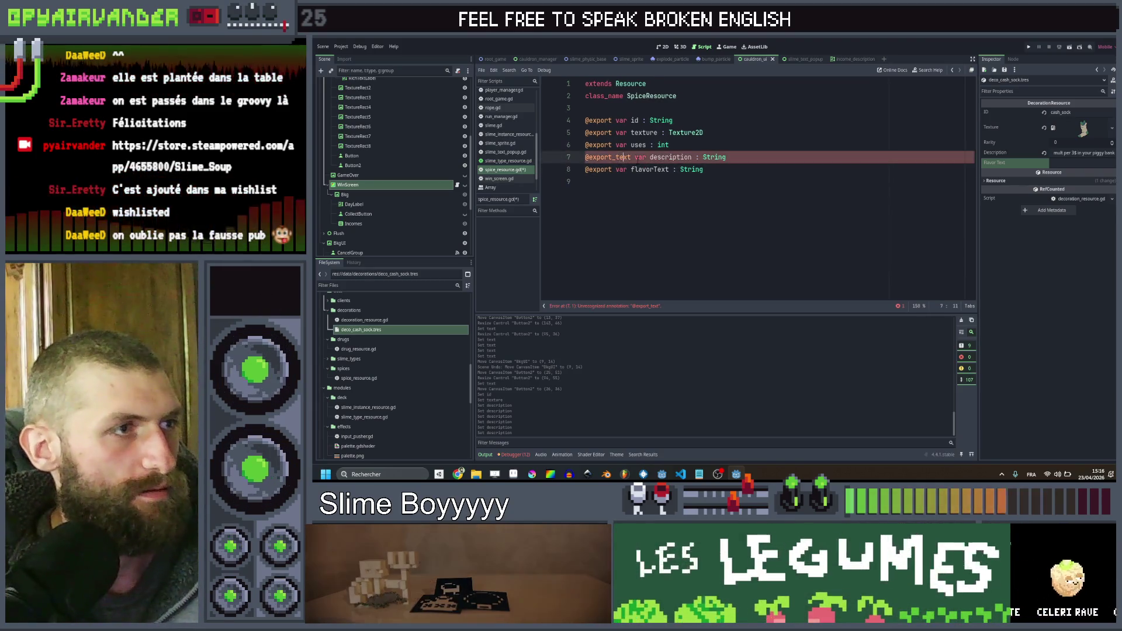
{"action": "key", "text": "ctrl+c"}
{"action": "double_click", "coordinate": [608, 169]}
{"action": "key", "text": "ctrl+v"}
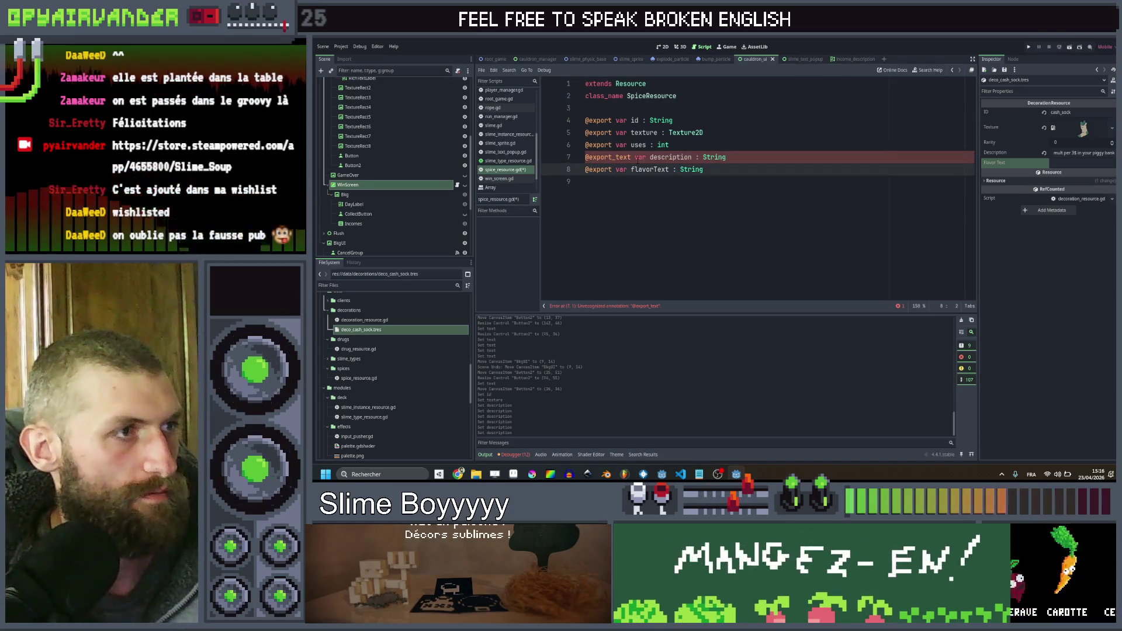
{"action": "key", "text": "ctrl+s"}
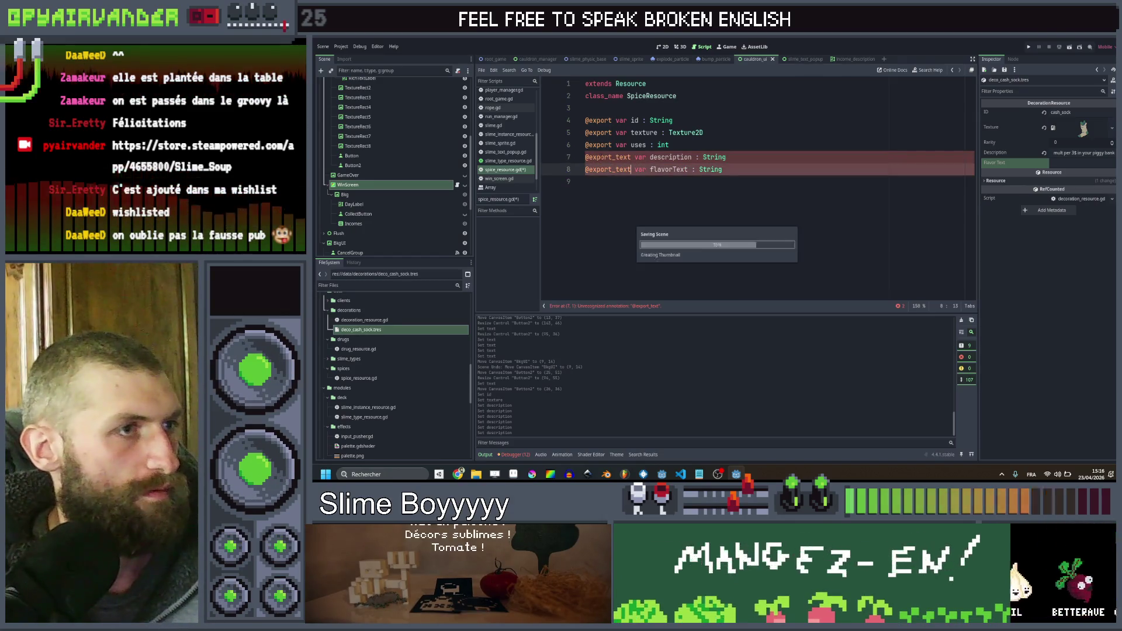
{"action": "left_click", "coordinate": [616, 156]}
{"action": "key", "text": "Delete"}
{"action": "key", "text": "Delete"}
{"action": "key", "text": "Delete"}
{"action": "key", "text": "BackSpace"}
{"action": "key", "text": "BackSpace"}
{"action": "key", "text": "BackSpace"}
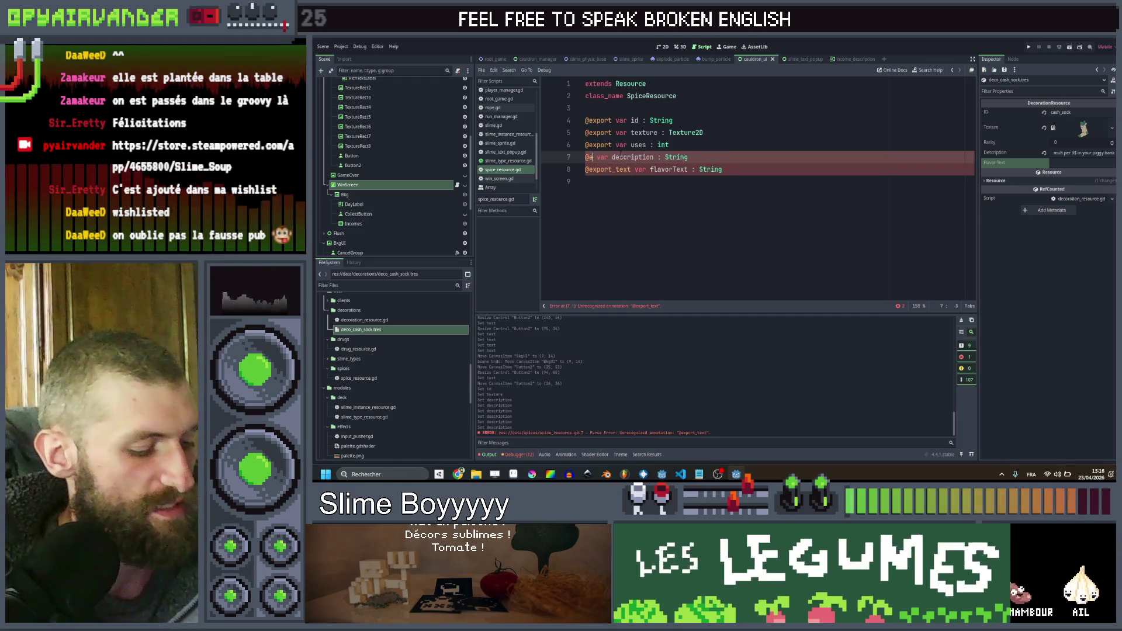
{"action": "key", "text": "Down"}
{"action": "key", "text": "Down"}
{"action": "key", "text": "Down"}
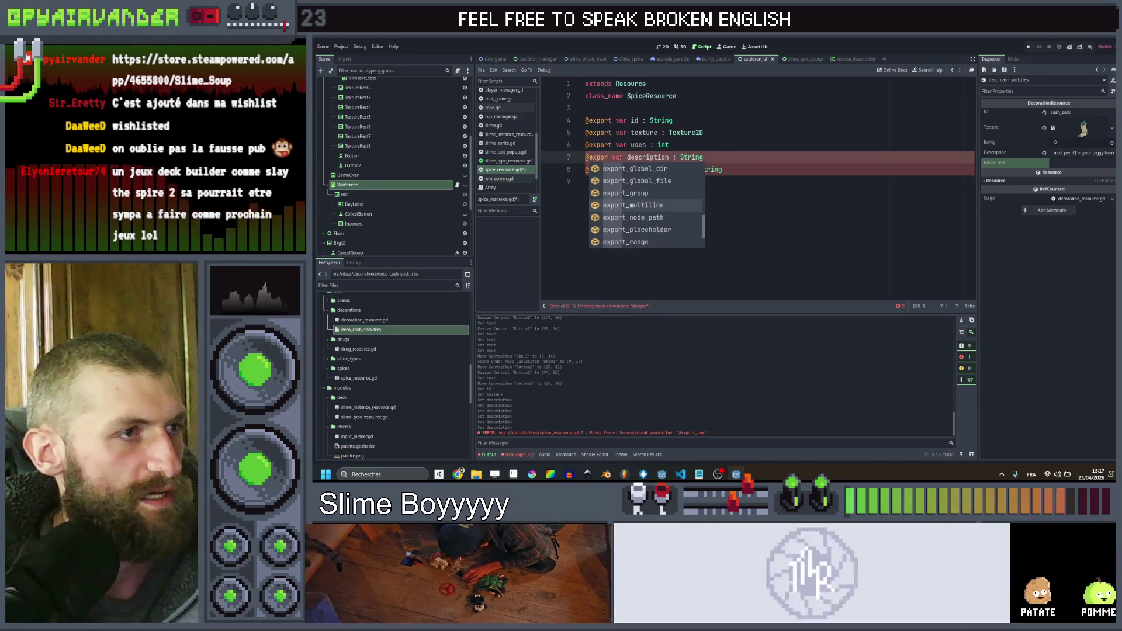
{"action": "key", "text": "Up"}
{"action": "key", "text": "Up"}
{"action": "key", "text": "Return"}
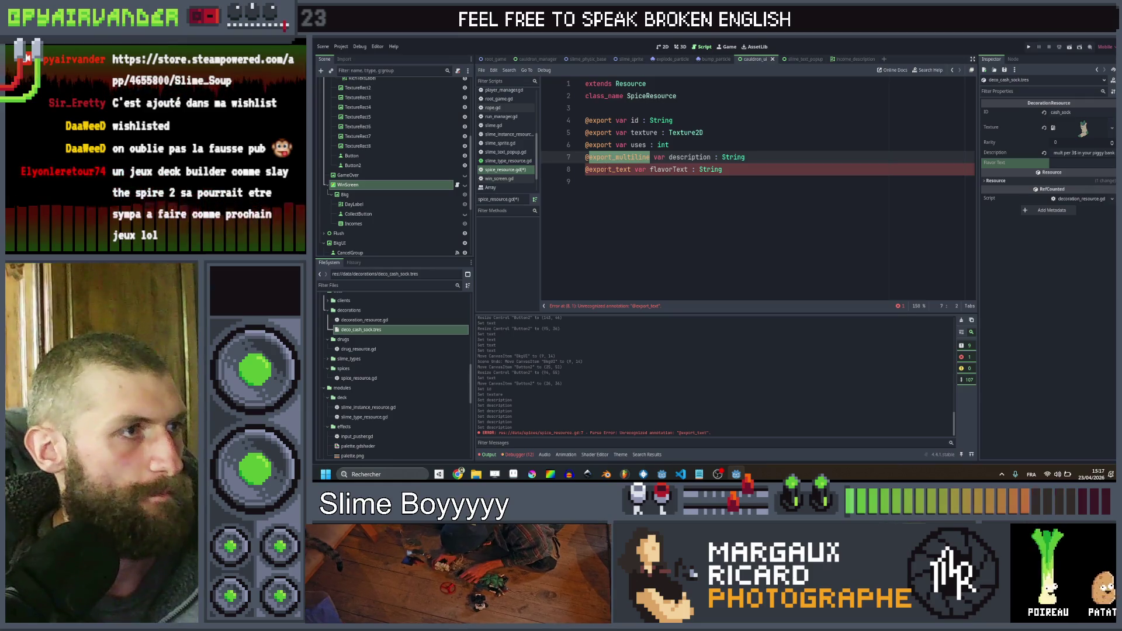
{"action": "key", "text": "ctrl+c"}
{"action": "key", "text": "Down"}
{"action": "key", "text": "ctrl+shift+Right"}
{"action": "key", "text": "ctrl+v"}
{"action": "key", "text": "Down"}
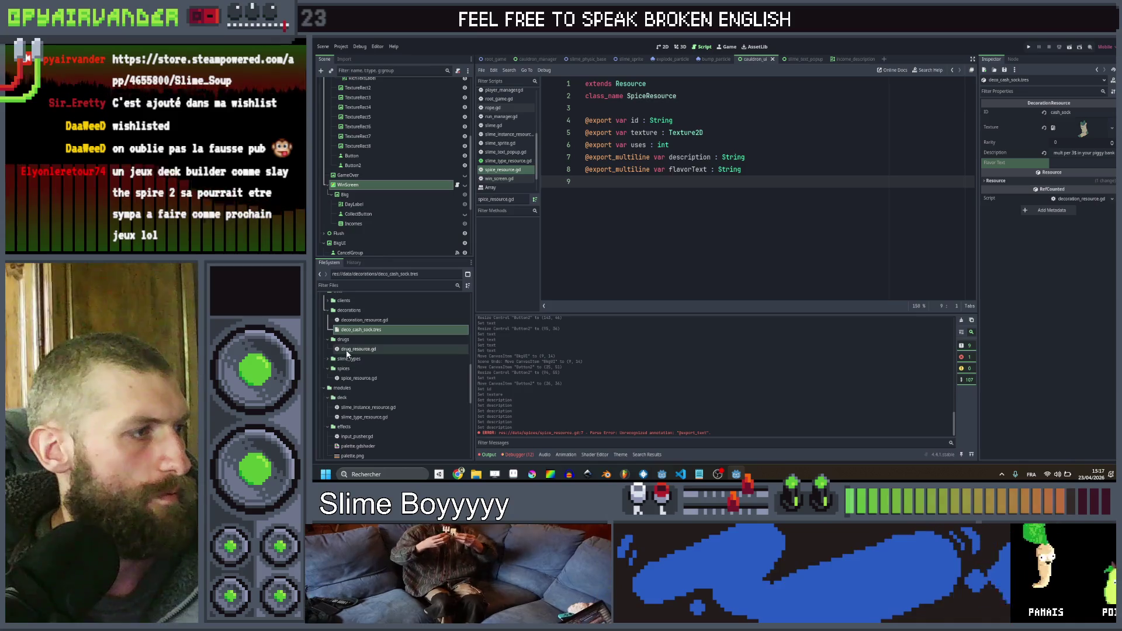
{"action": "double_click", "coordinate": [347, 350]}
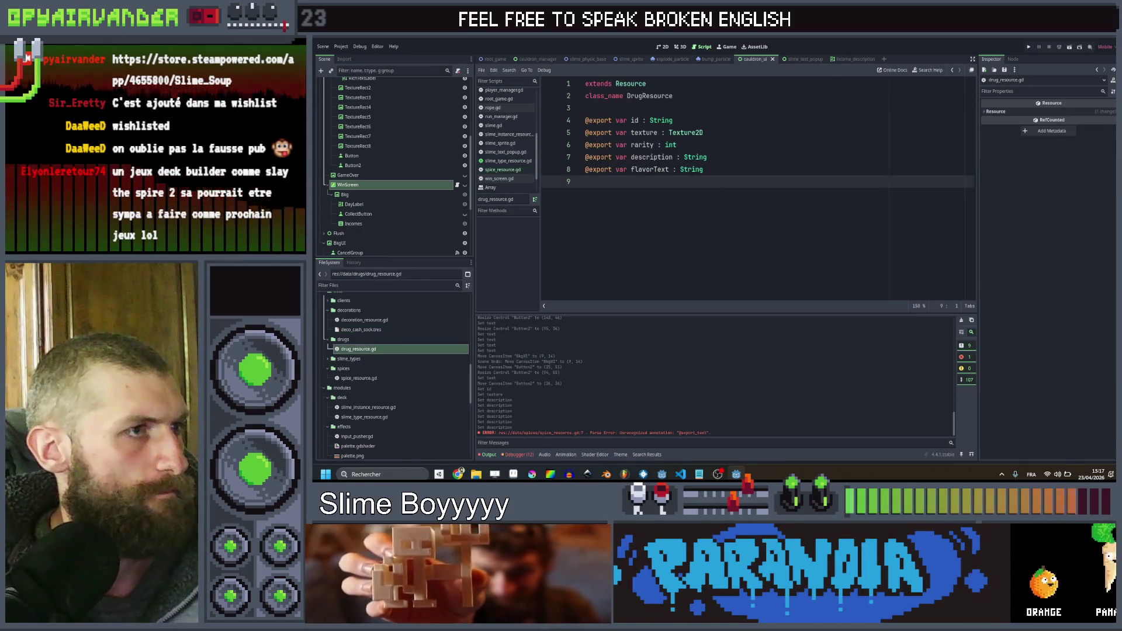
{"action": "key", "text": "Up"}
{"action": "key", "text": "Up"}
{"action": "key", "text": "ctrl+shift+Right"}
{"action": "key", "text": "ctrl+v"}
{"action": "key", "text": "Down"}
{"action": "key", "text": "Home"}
{"action": "key", "text": "ctrl+shift+Right"}
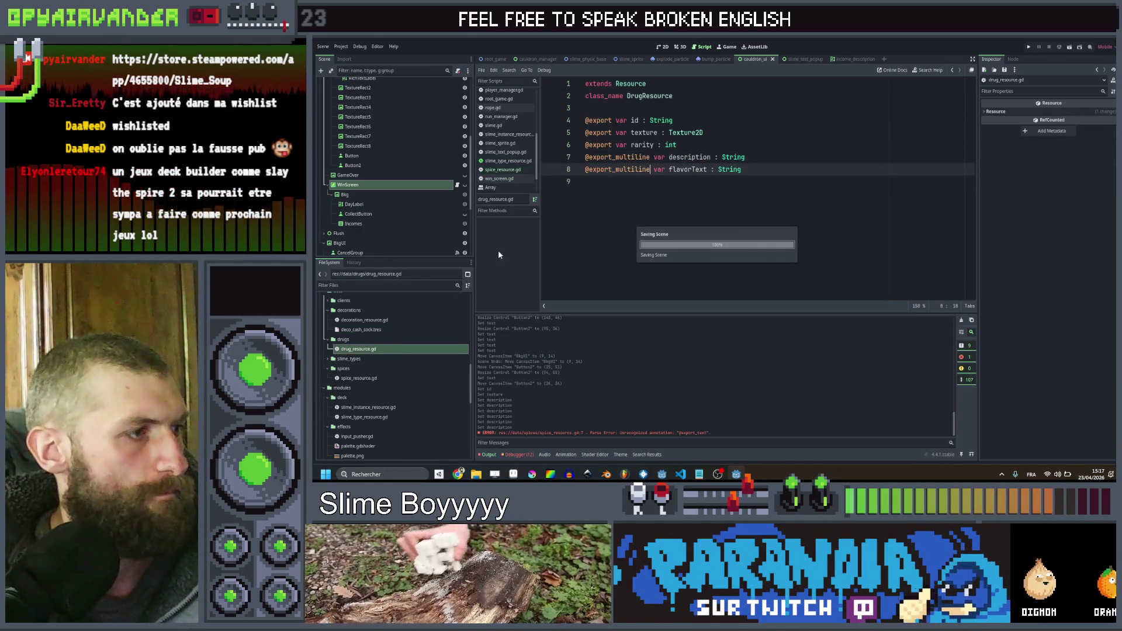
{"action": "double_click", "coordinate": [364, 320]}
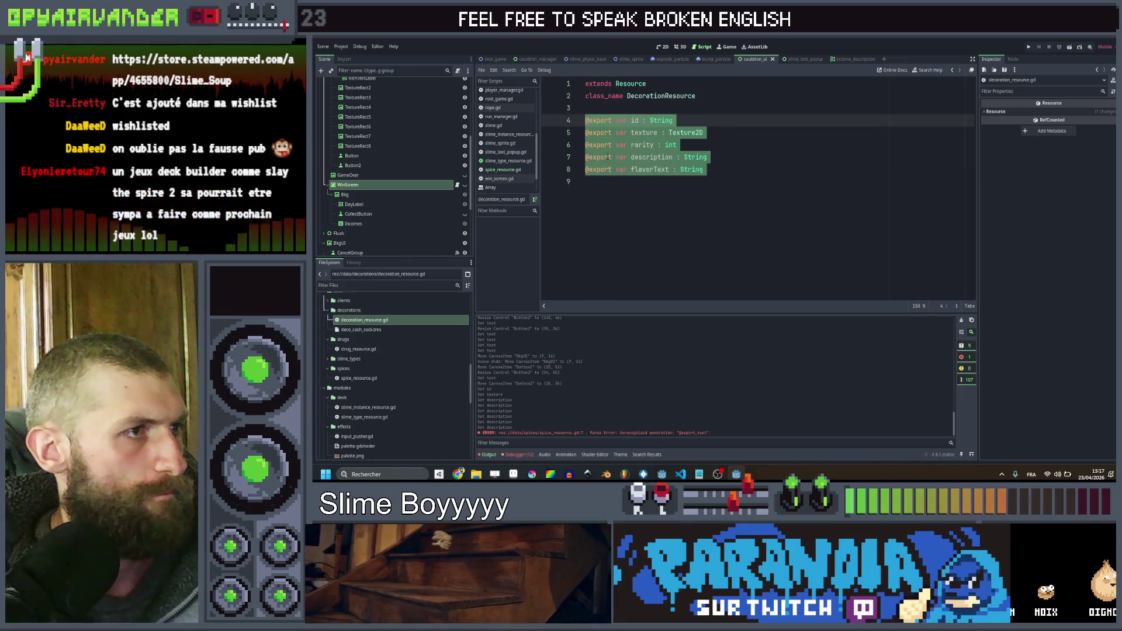
{"action": "key", "text": "Down"}
{"action": "key", "text": "Down"}
{"action": "key", "text": "Down"}
{"action": "key", "text": "ctrl+shift+Right"}
{"action": "key", "text": "ctrl+v"}
{"action": "key", "text": "Down"}
{"action": "key", "text": "Home"}
{"action": "key", "text": "ctrl+shift+Right"}
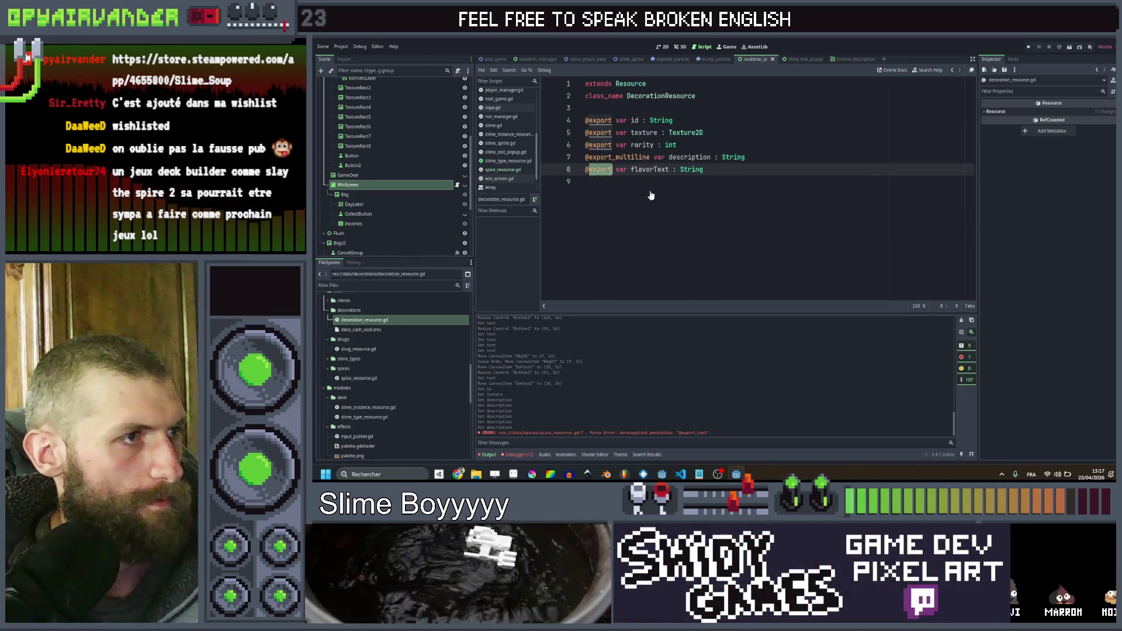
{"action": "key", "text": "ctrl+v"}
{"action": "key", "text": "Down"}
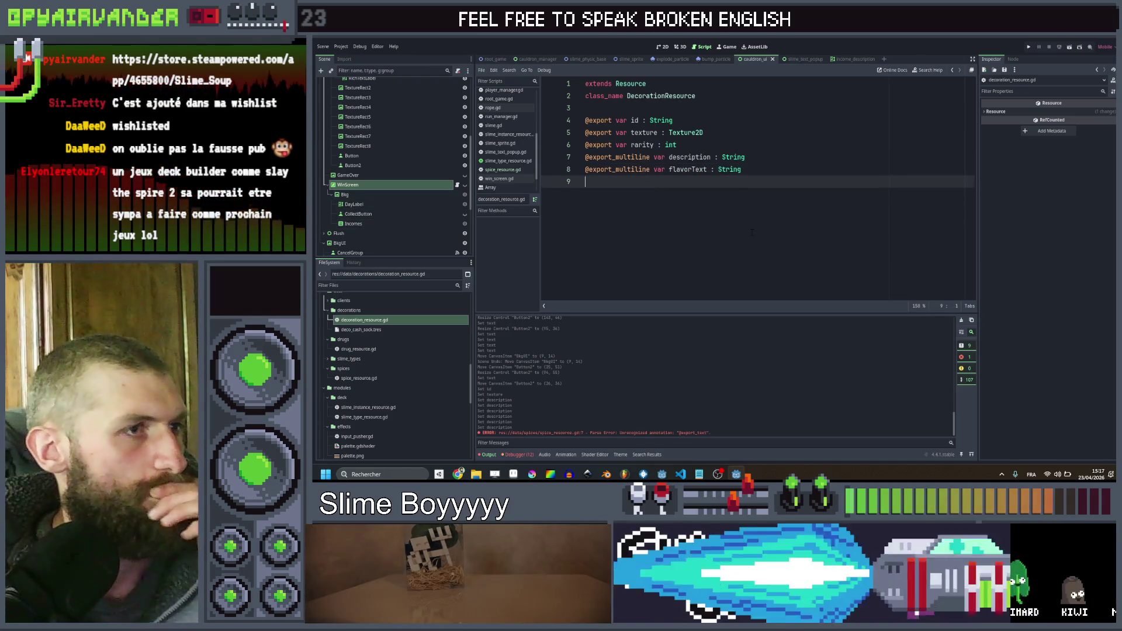
{"action": "left_click", "coordinate": [775, 166]}
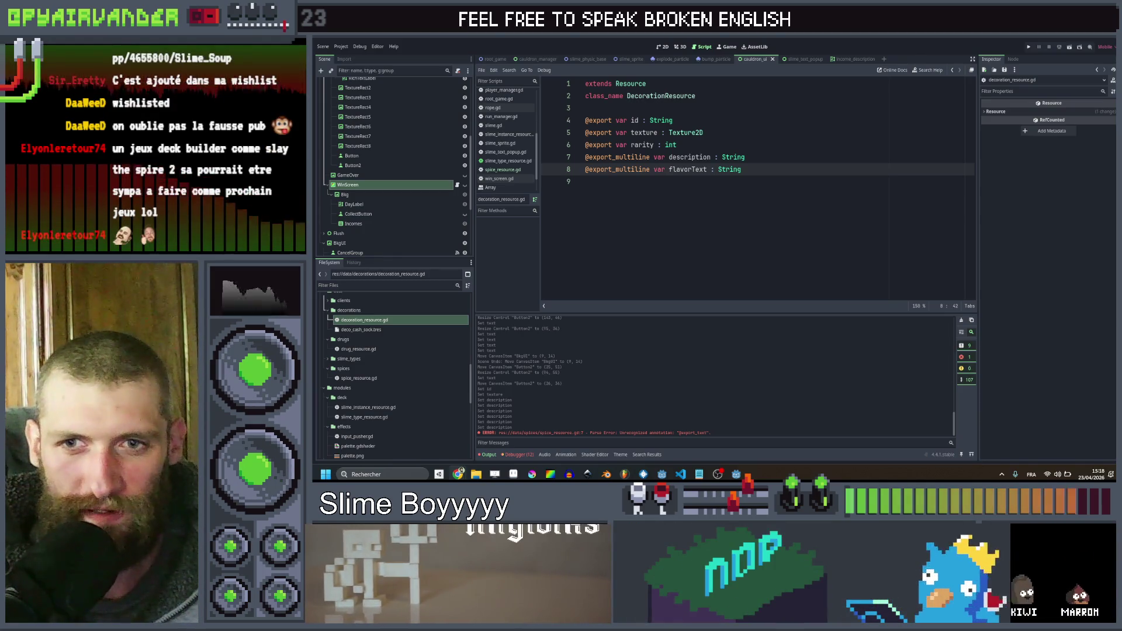
{"action": "left_click", "coordinate": [1010, 221]}
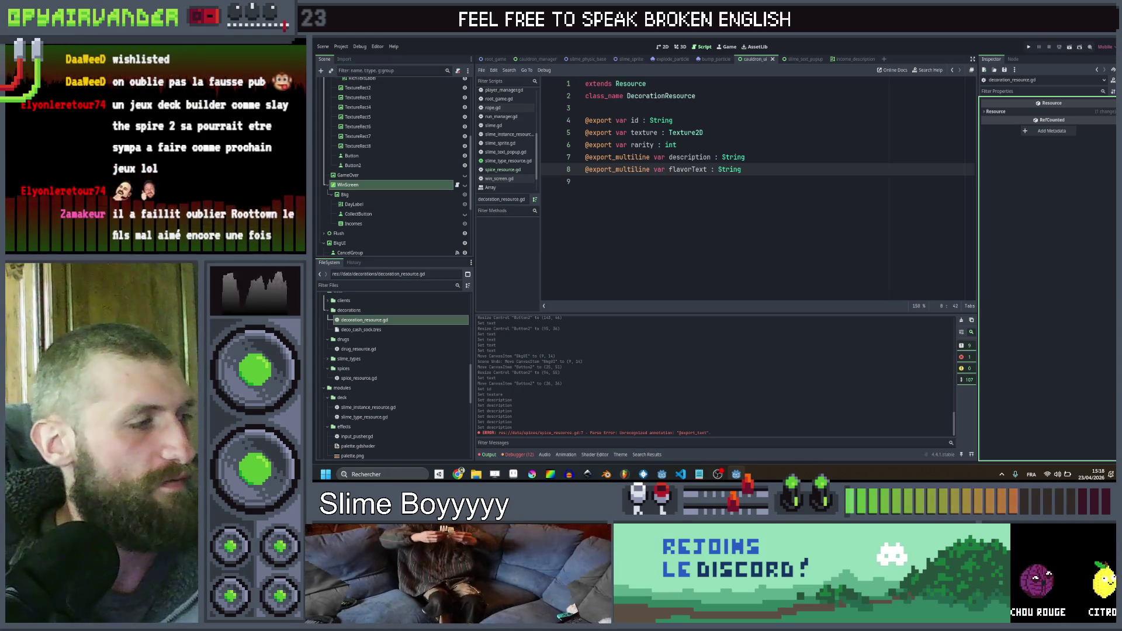
{"action": "left_click", "coordinate": [360, 331]}
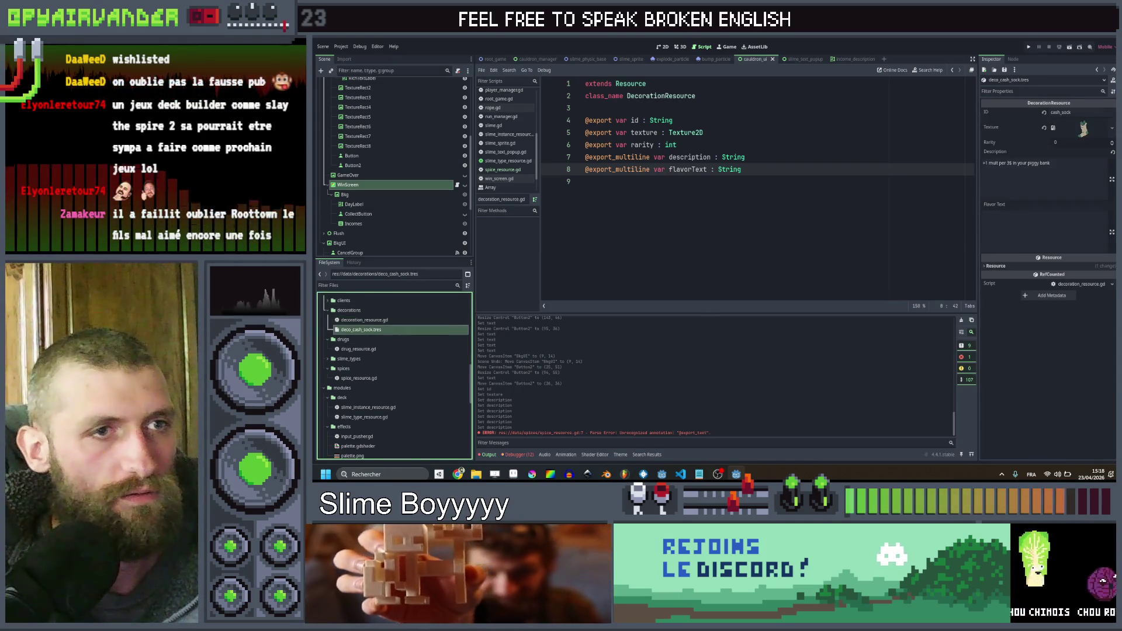
Step: Enter 'Here lives the flavor text' as deco_cash_sock.tres's Flavor Text
{"action": "left_click", "coordinate": [1024, 223]}
{"action": "type", "text": "Here lives the fl"}
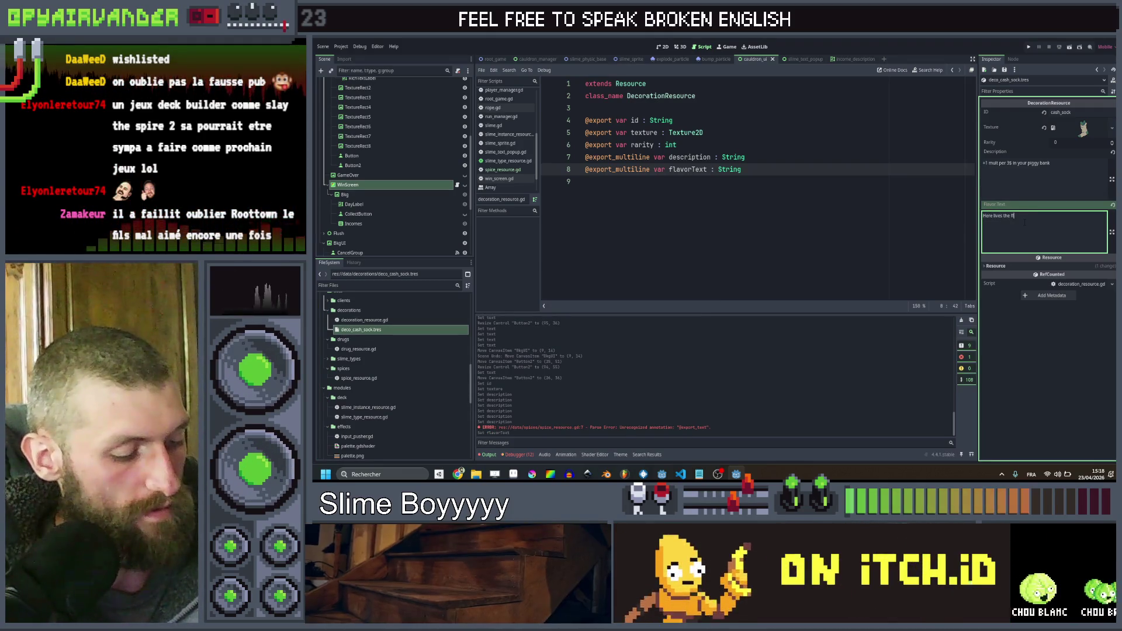
{"action": "type", "text": "avor text"}
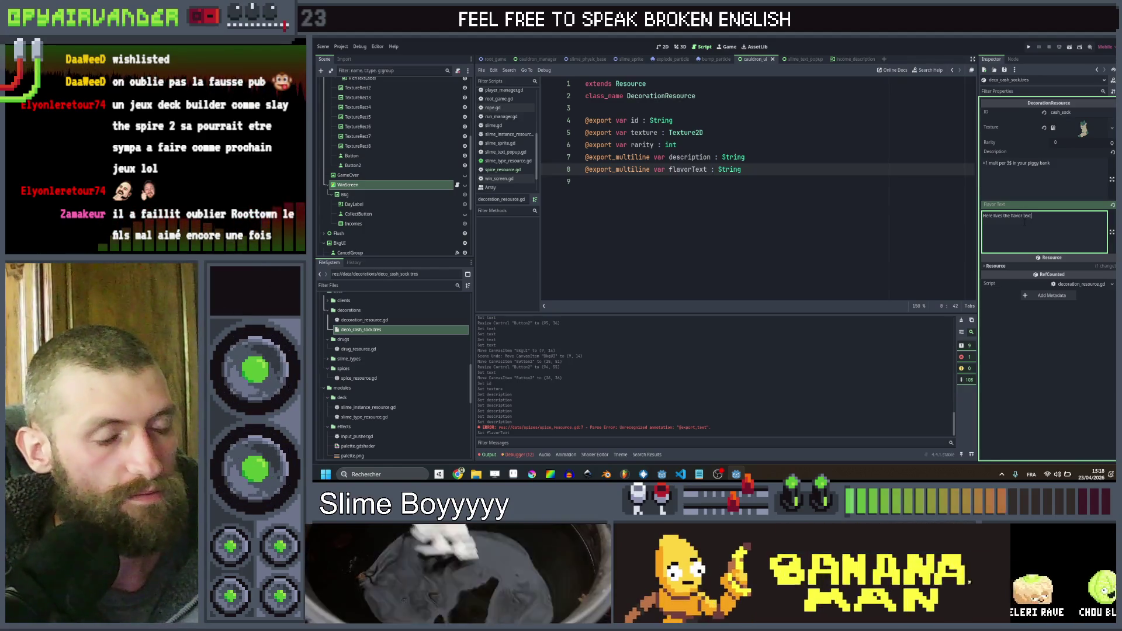
{"action": "left_click", "coordinate": [1030, 339]}
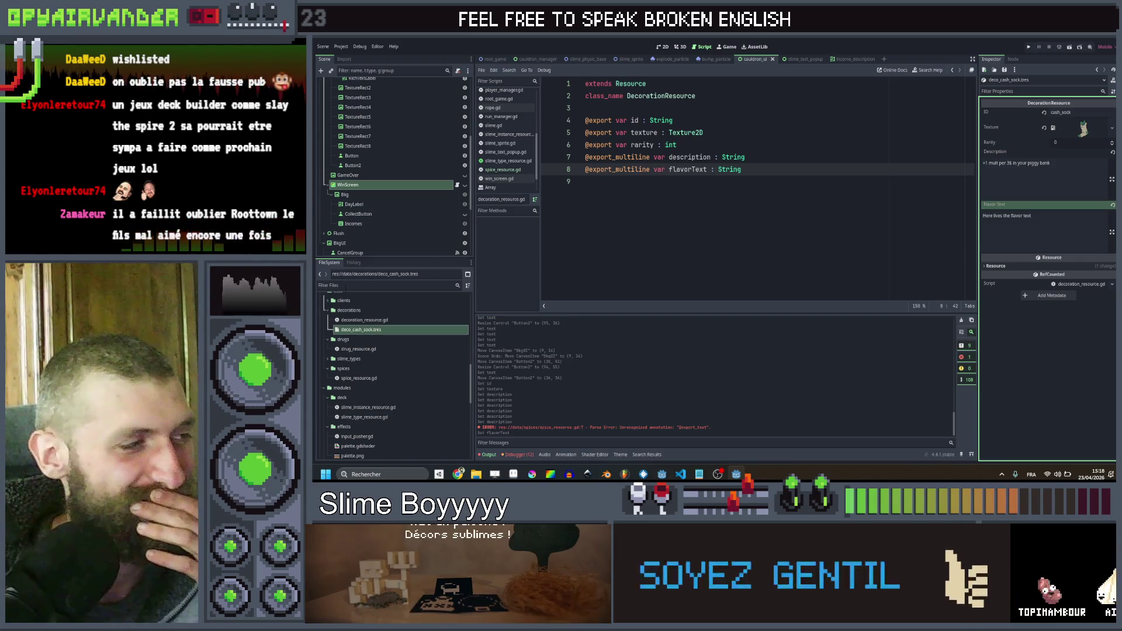
{"action": "left_click", "coordinate": [356, 327]}
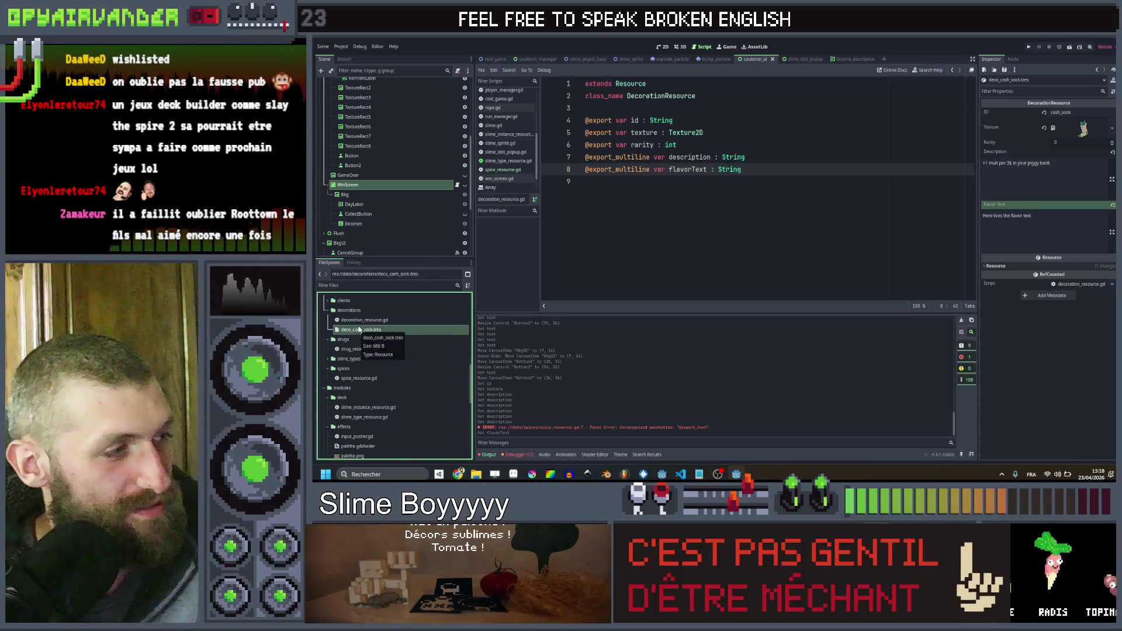
Step: Duplicate deco_cash_sock.tres as deco_twine_ball.tres
{"action": "key", "text": "ctrl+d"}
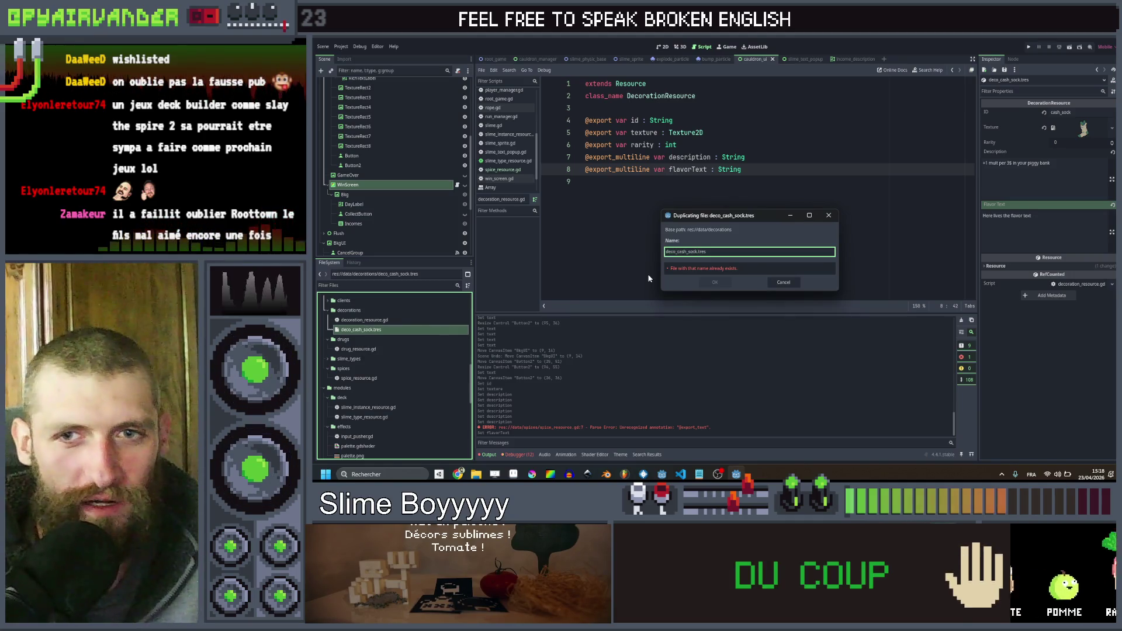
{"action": "key", "text": "BackSpace"}
{"action": "key", "text": "BackSpace"}
{"action": "key", "text": "BackSpace"}
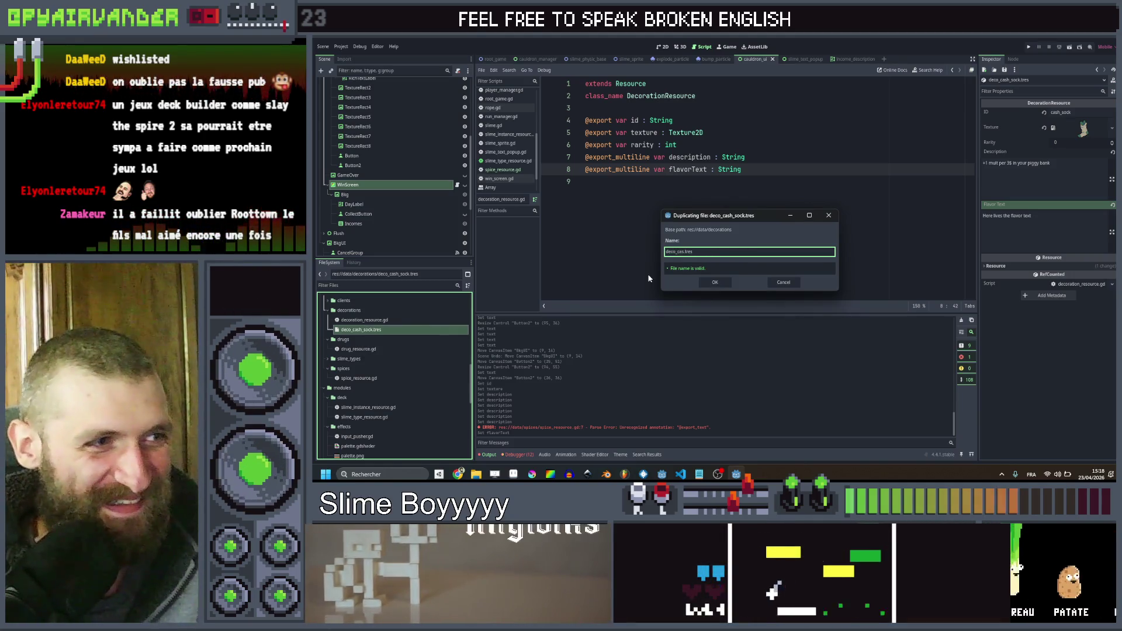
{"action": "left_click", "coordinate": [514, 475]}
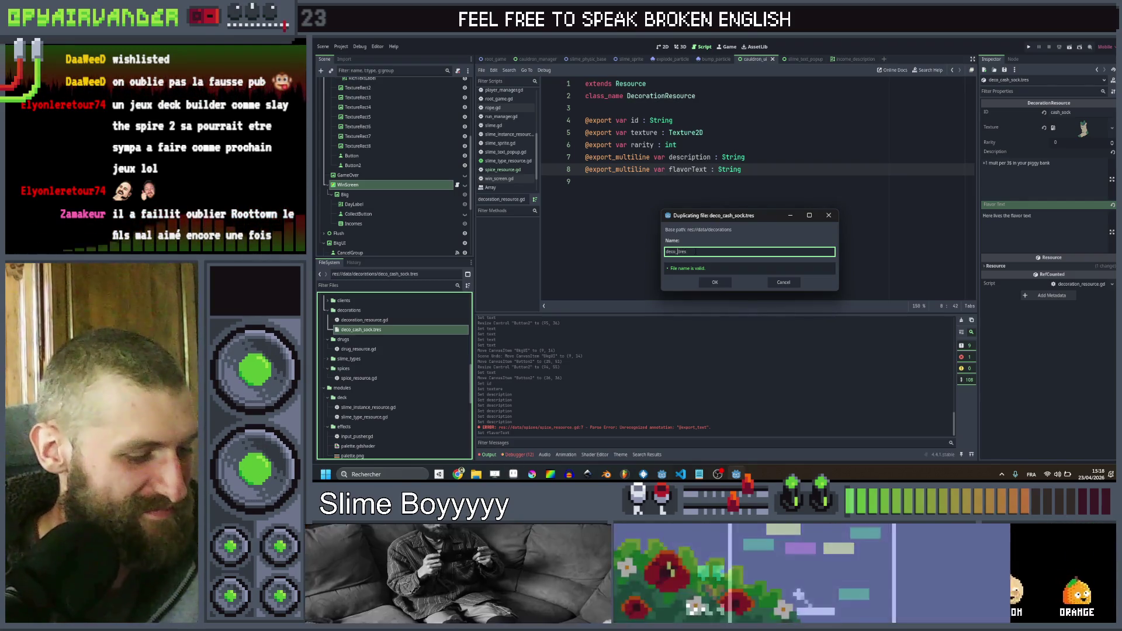
{"action": "type", "text": "e_b"}
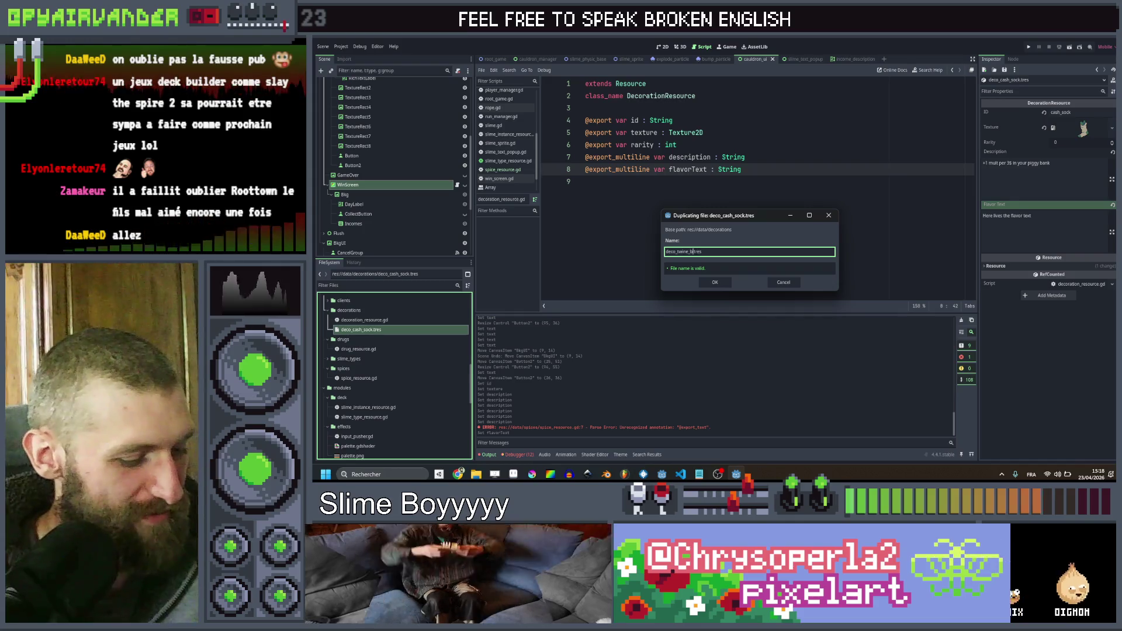
{"action": "type", "text": "all"}
{"action": "key", "text": "Return"}
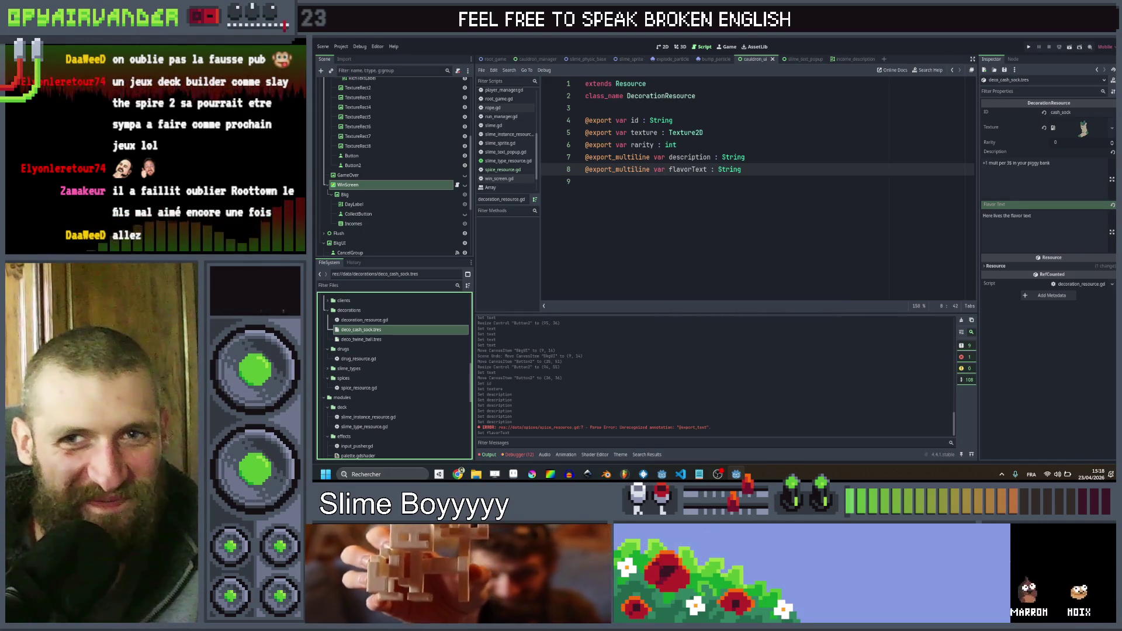
{"action": "key", "text": "alt+Tab"}
{"action": "left_click_drag", "start_coordinate": [900, 119], "coordinate": [1105, 72]}
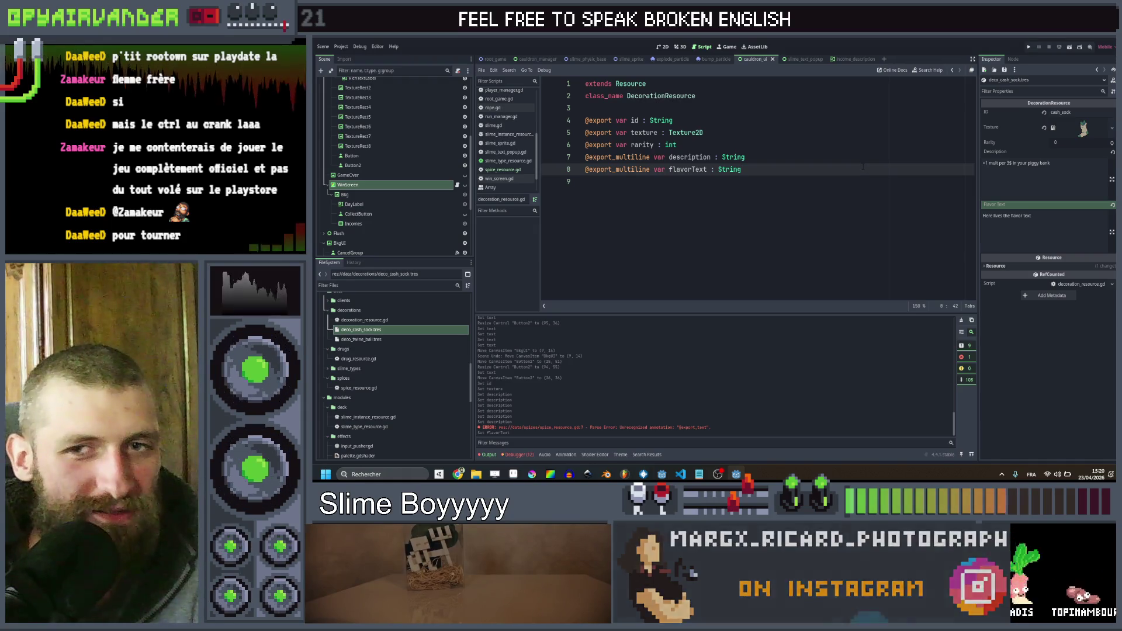
Step: Give deco_twine_ball.tres the ID twine_ball and Quick Load the twine ball texture
{"action": "left_click", "coordinate": [1047, 334]}
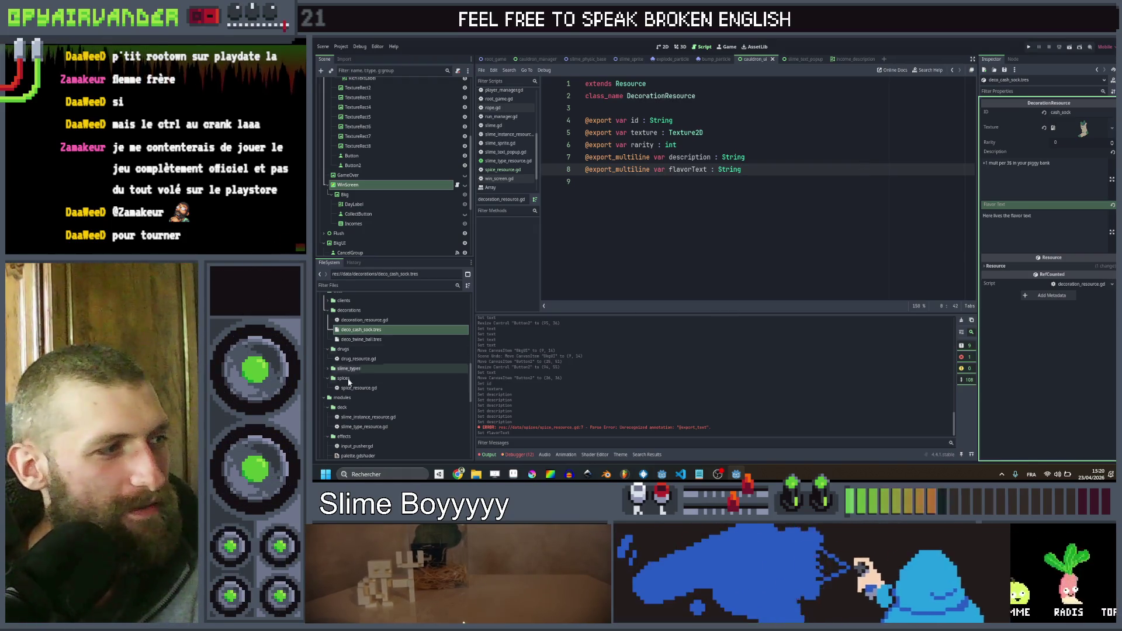
{"action": "left_click", "coordinate": [366, 340]}
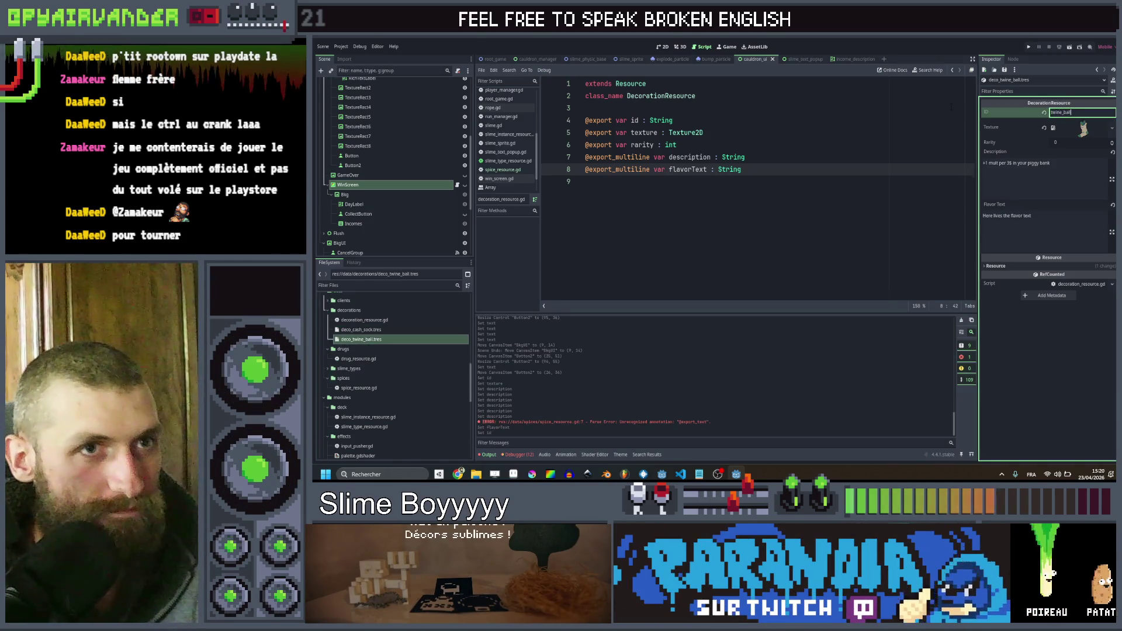
{"action": "right_click", "coordinate": [1091, 134]}
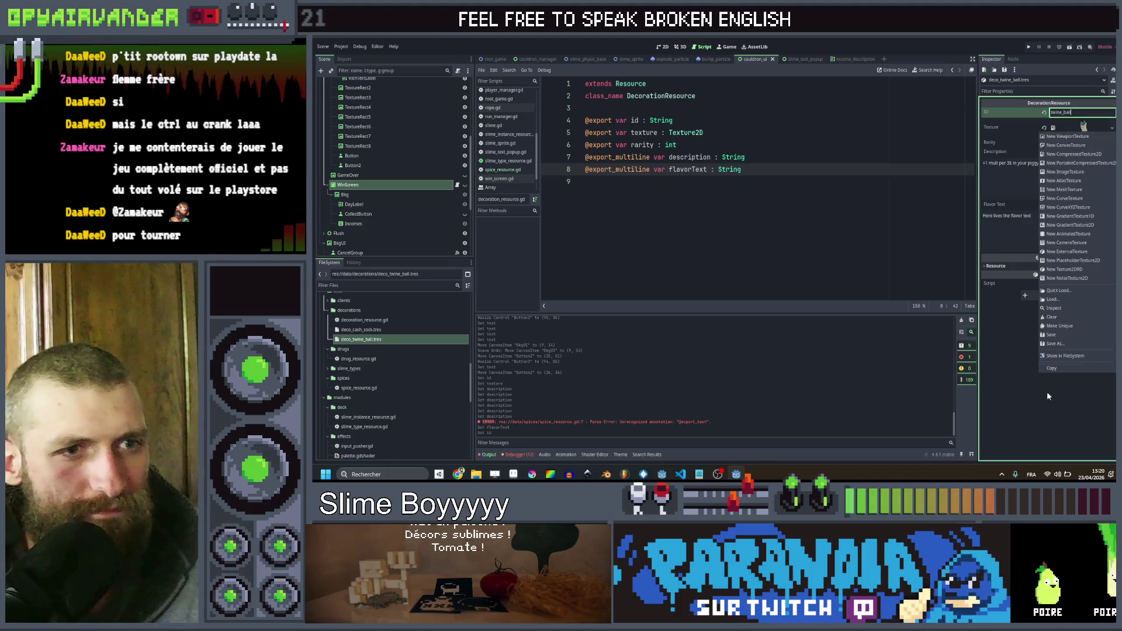
{"action": "left_click", "coordinate": [1059, 291]}
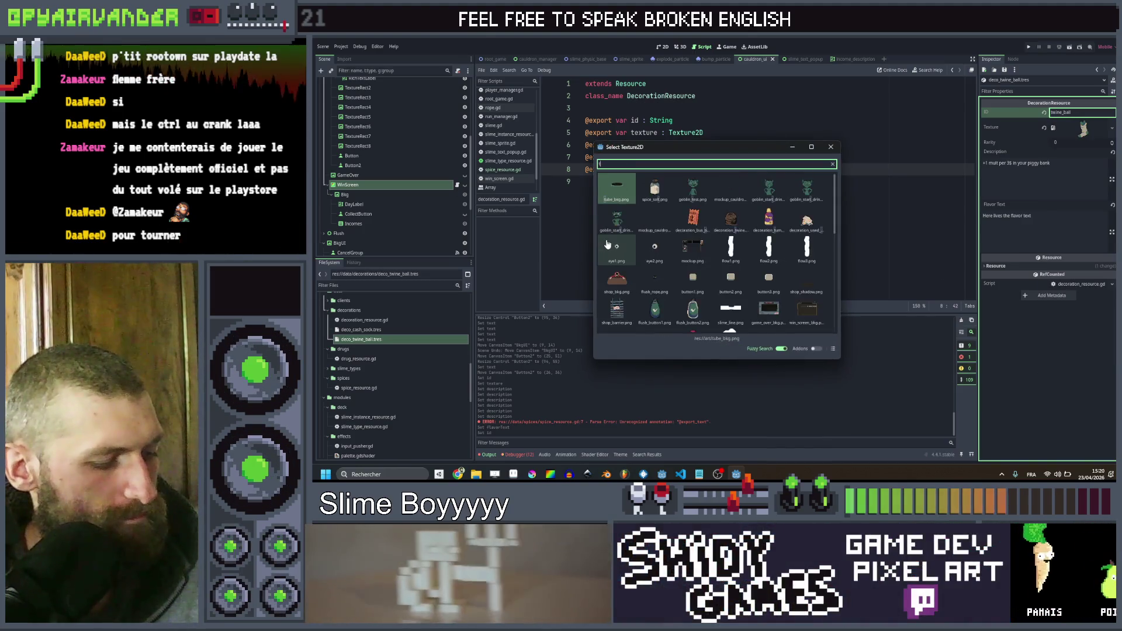
{"action": "type", "text": "tw"}
{"action": "key", "text": "Return"}
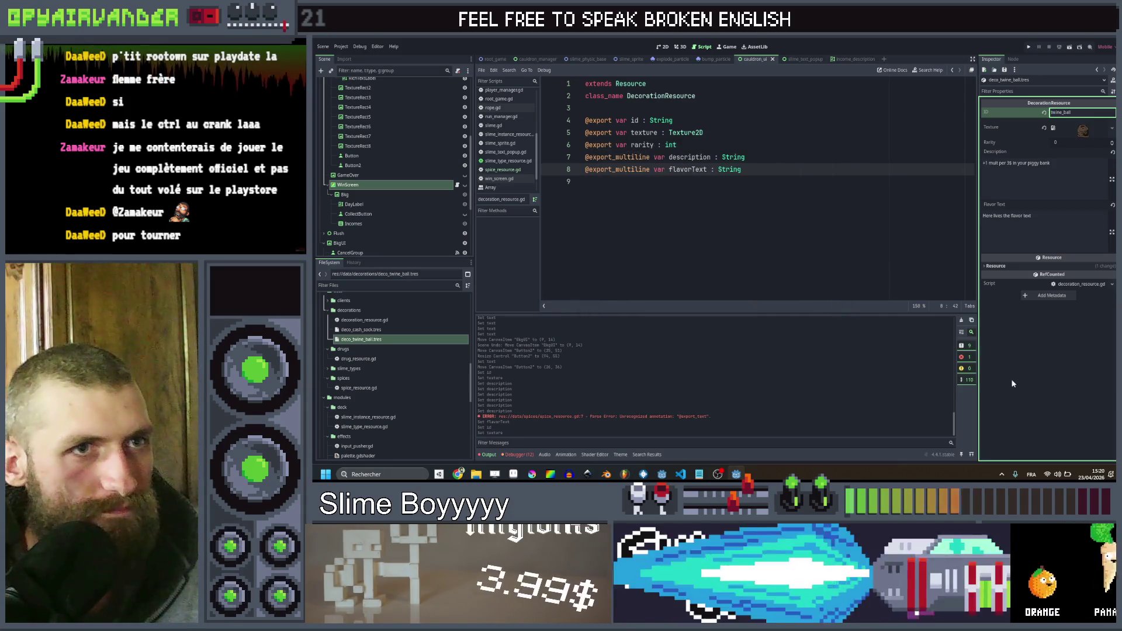
Step: Duplicate deco_twine_ball.tres, naming the copy deco_fork
{"action": "left_click", "coordinate": [375, 340]}
{"action": "key", "text": "Up"}
{"action": "key", "text": "Down"}
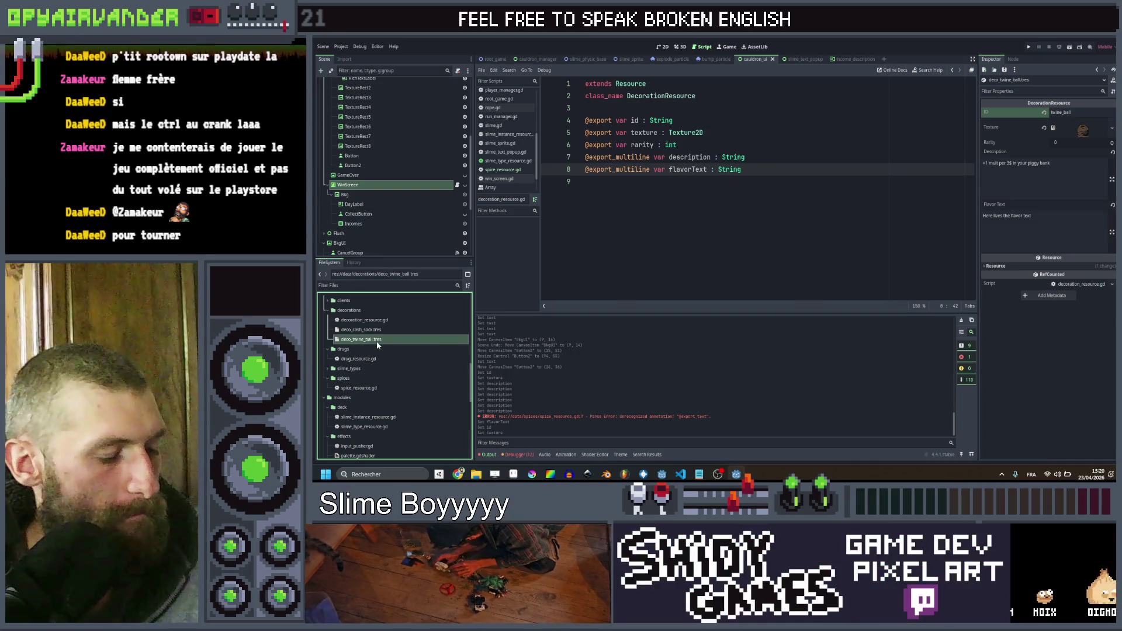
{"action": "key", "text": "ctrl+d"}
{"action": "type", "text": "deco_twine_ball.tres"}
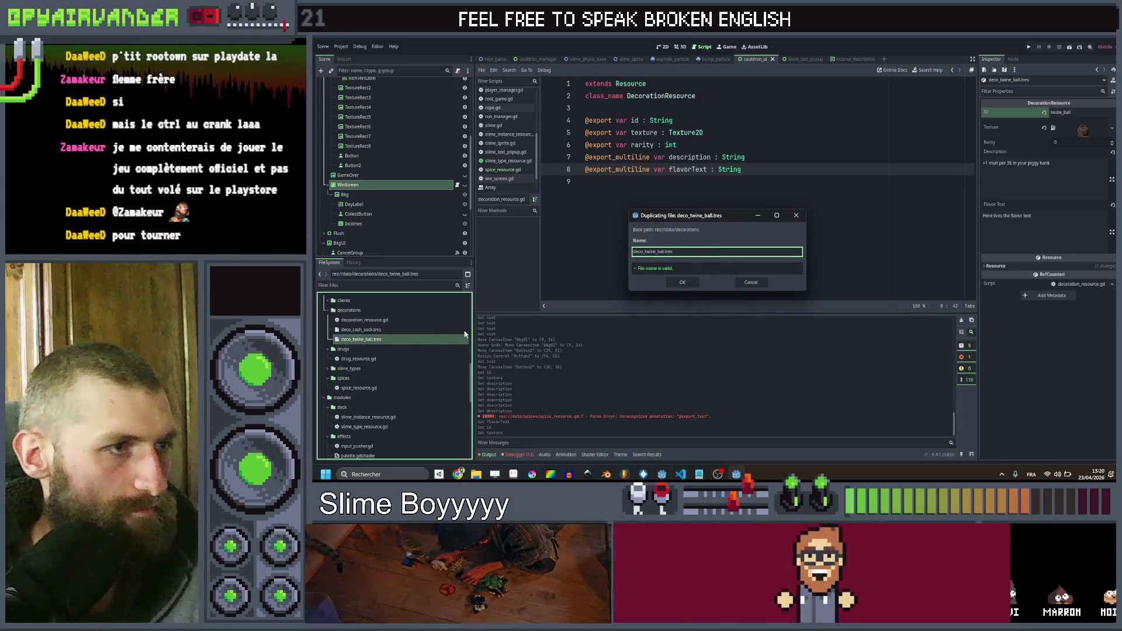
{"action": "type", "text": "fork"}
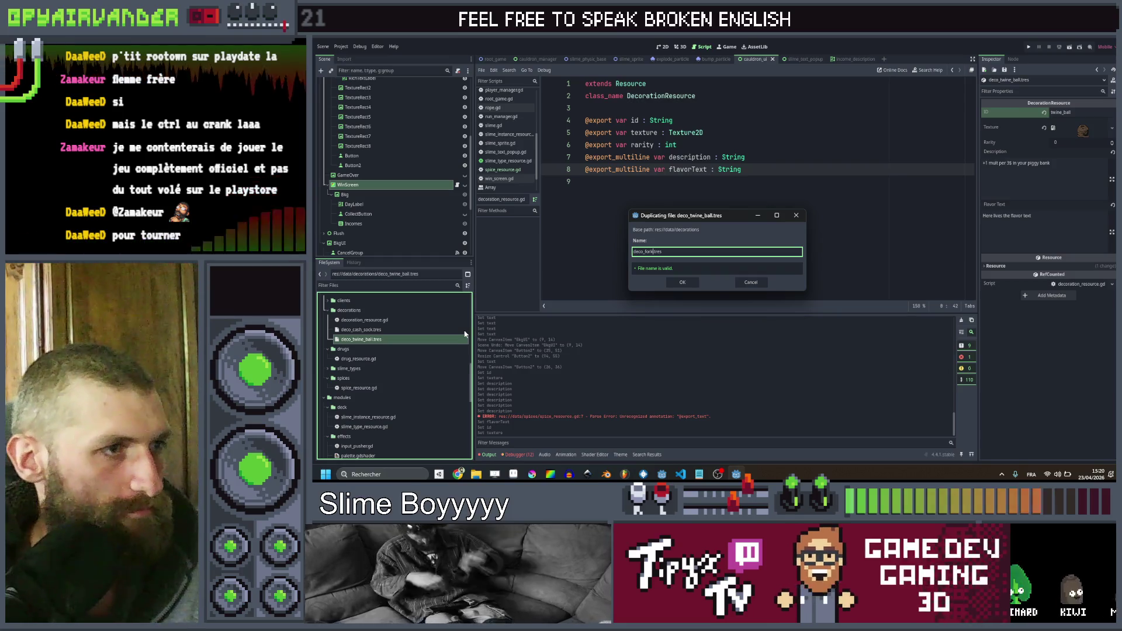
Step: Create deco_fork.tres and set its ID to fork
{"action": "key", "text": "Return"}
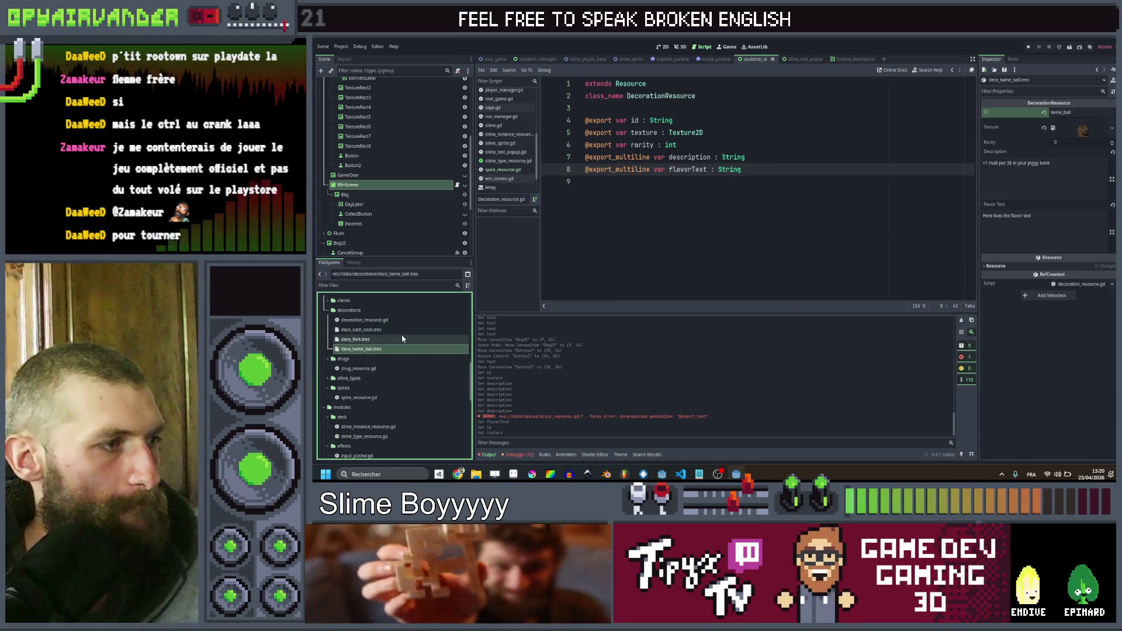
{"action": "left_click", "coordinate": [356, 339]}
{"action": "left_click", "coordinate": [1066, 112]}
{"action": "key", "text": "ctrl+a"}
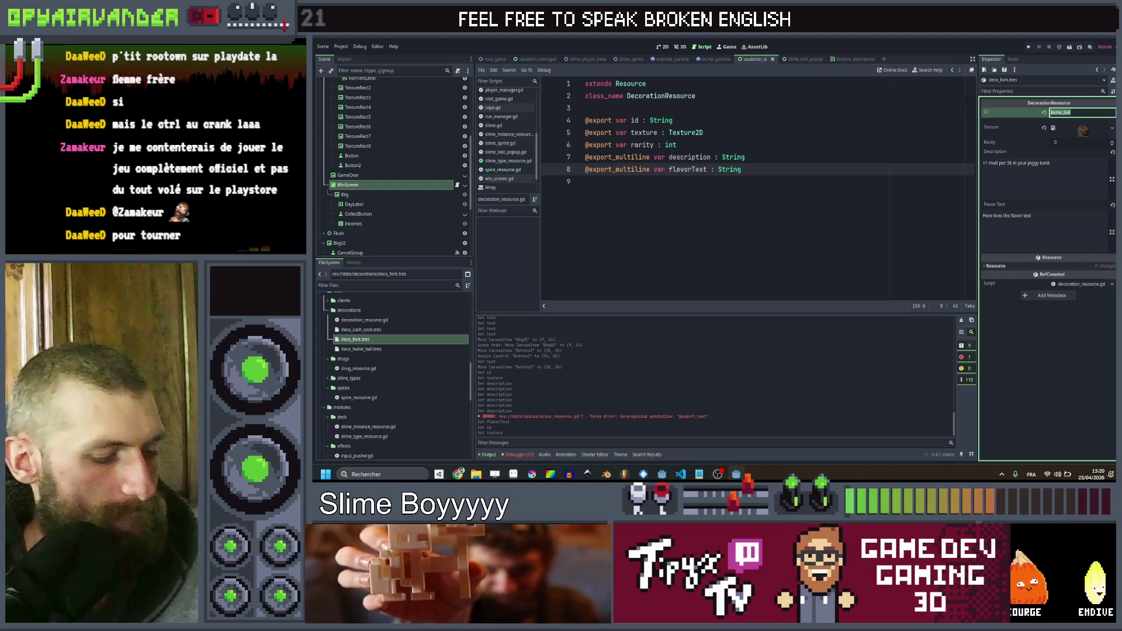
{"action": "type", "text": "rk"}
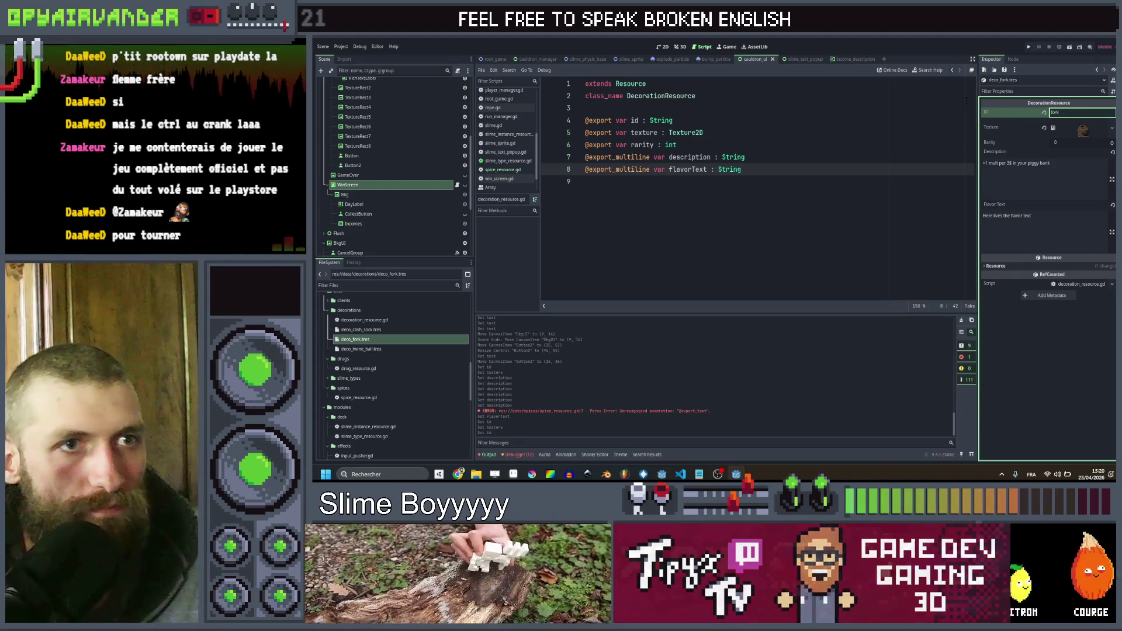
Step: Quick Load the fork texture for deco_fork.tres, then duplicate the file
{"action": "left_click", "coordinate": [1111, 127]}
{"action": "left_click", "coordinate": [1071, 290]}
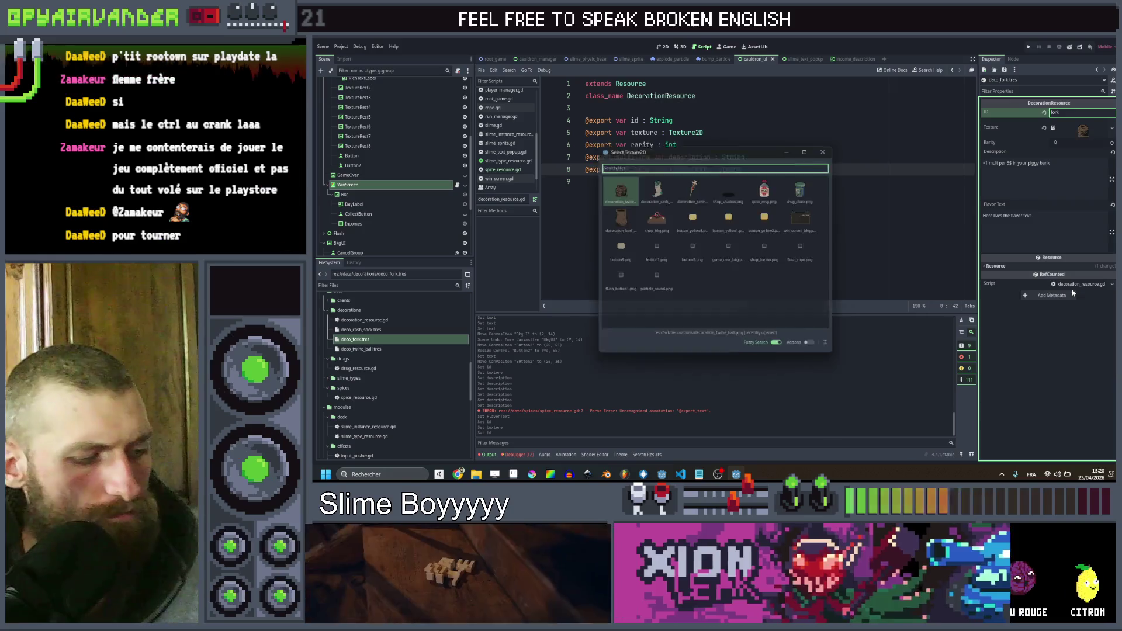
{"action": "type", "text": "fork"}
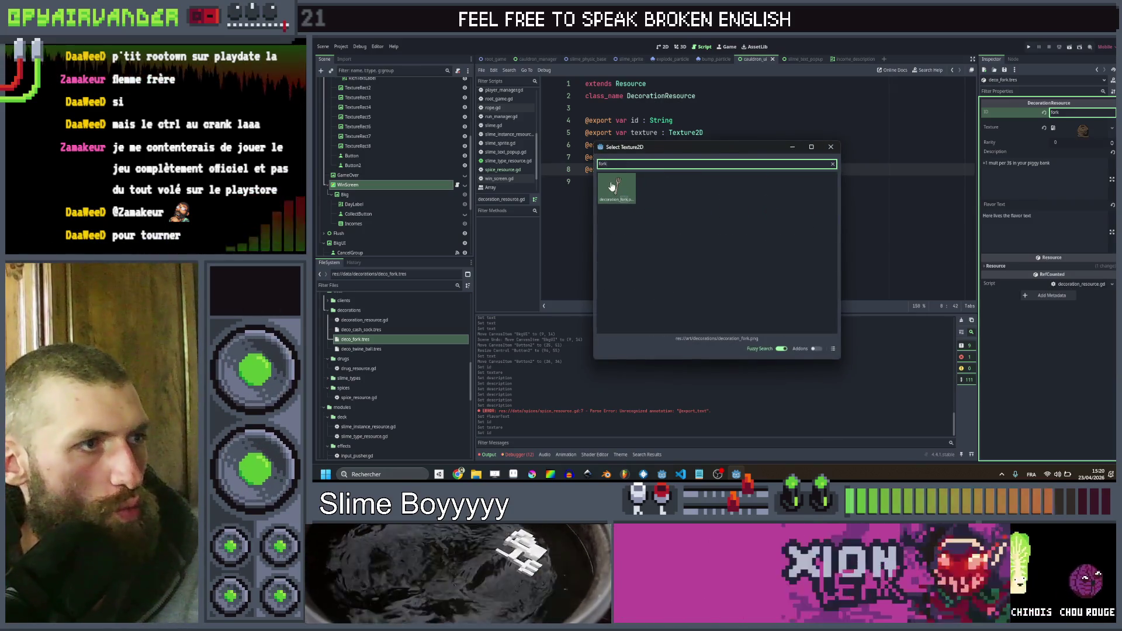
{"action": "left_click", "coordinate": [617, 187]}
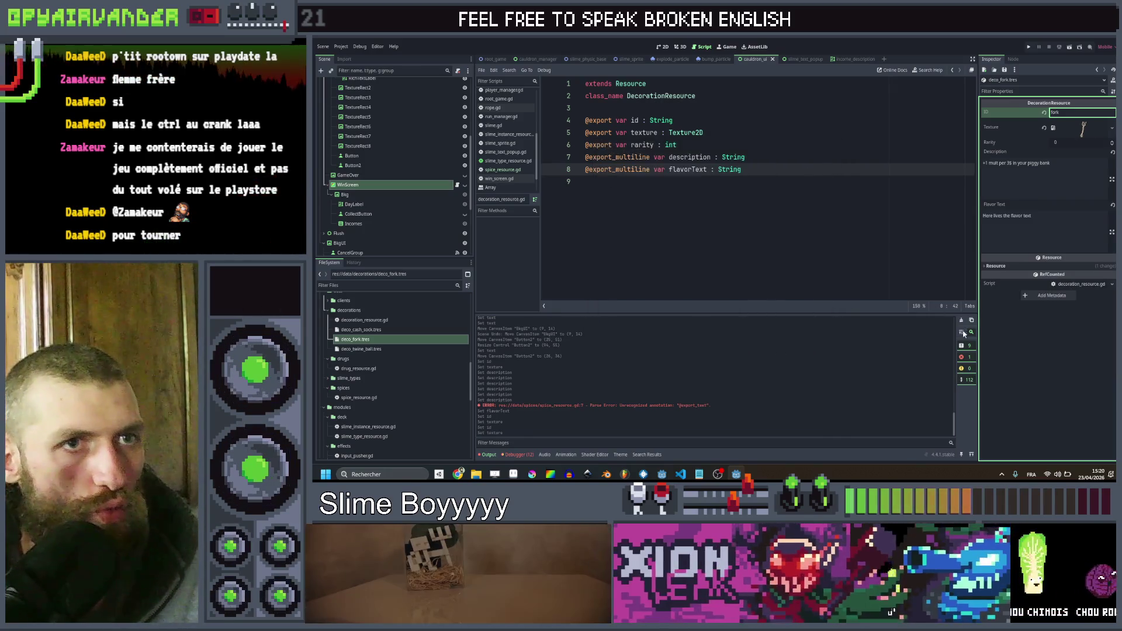
{"action": "left_click", "coordinate": [364, 341]}
{"action": "key", "text": "ctrl+d"}
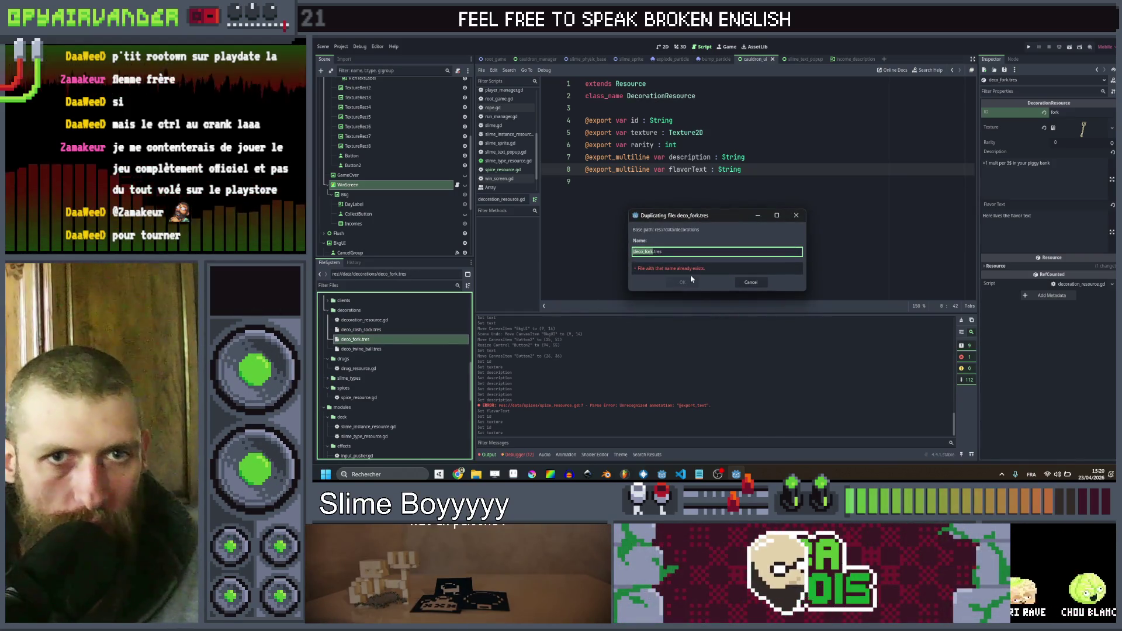
Step: Name the fork copy deco_bus_ticket.tres
{"action": "type", "text": "bus_ticket"}
{"action": "key", "text": "Return"}
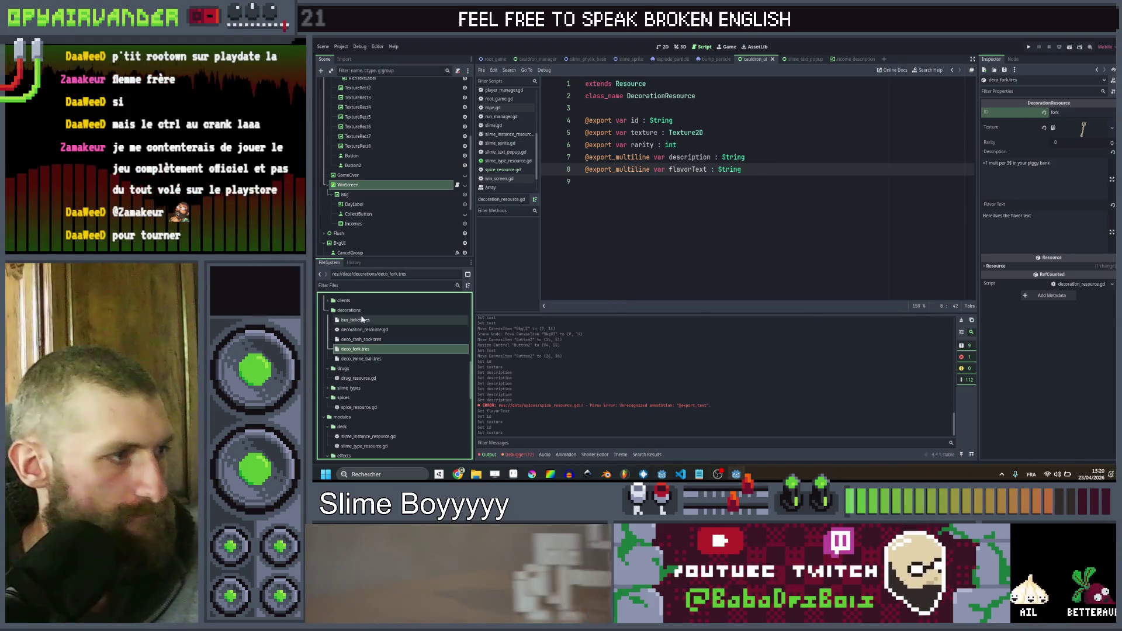
{"action": "left_click", "coordinate": [380, 322]}
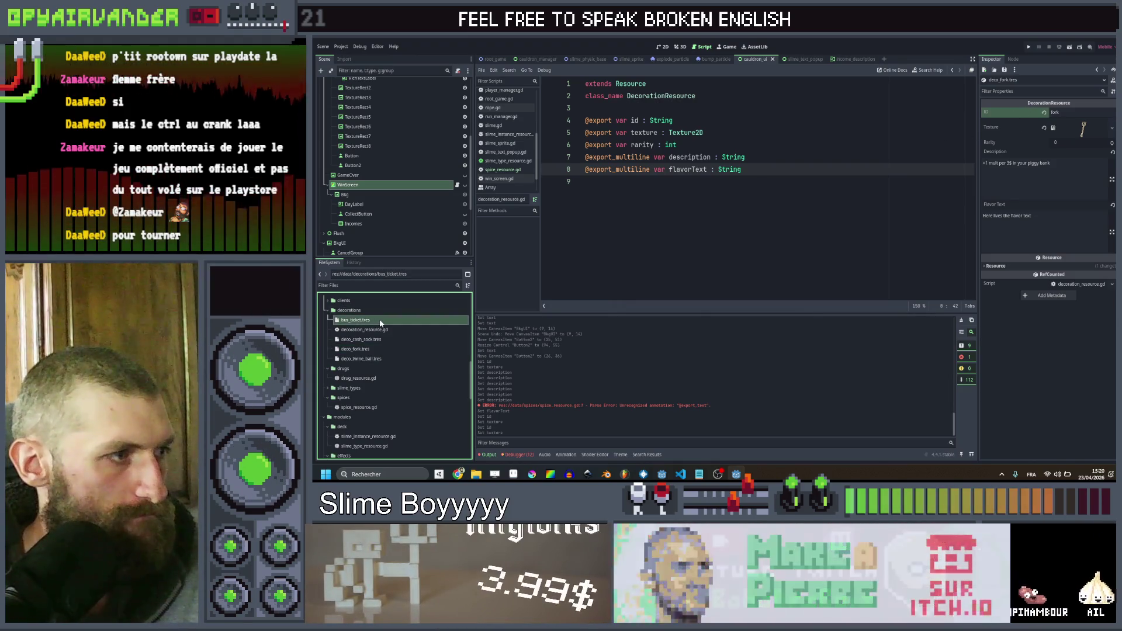
{"action": "key", "text": "F2"}
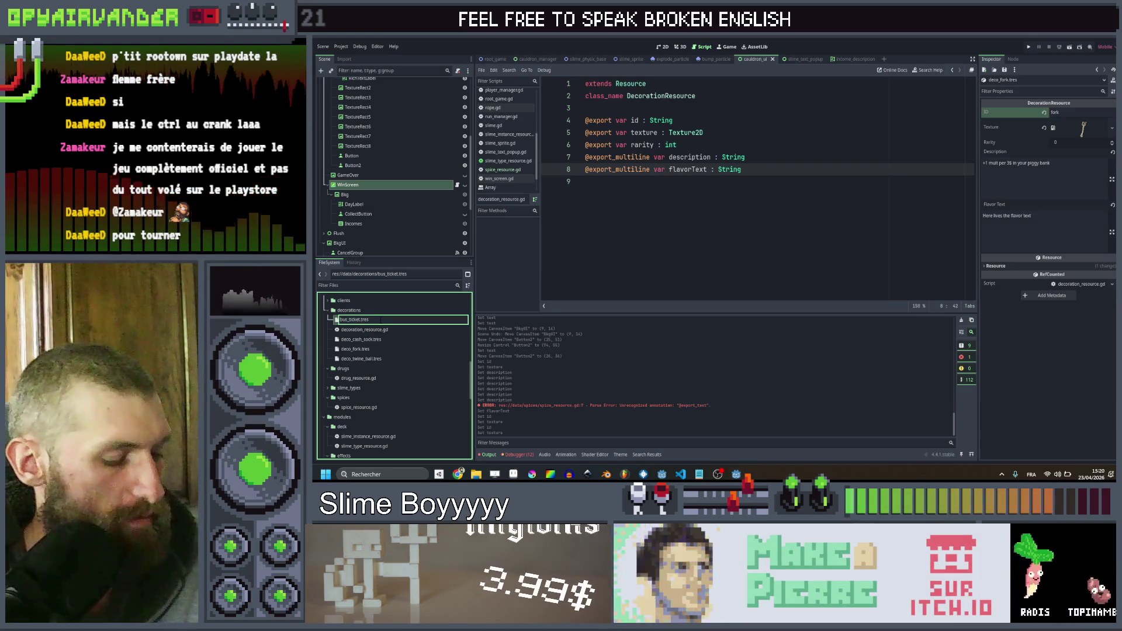
{"action": "key", "text": "Return"}
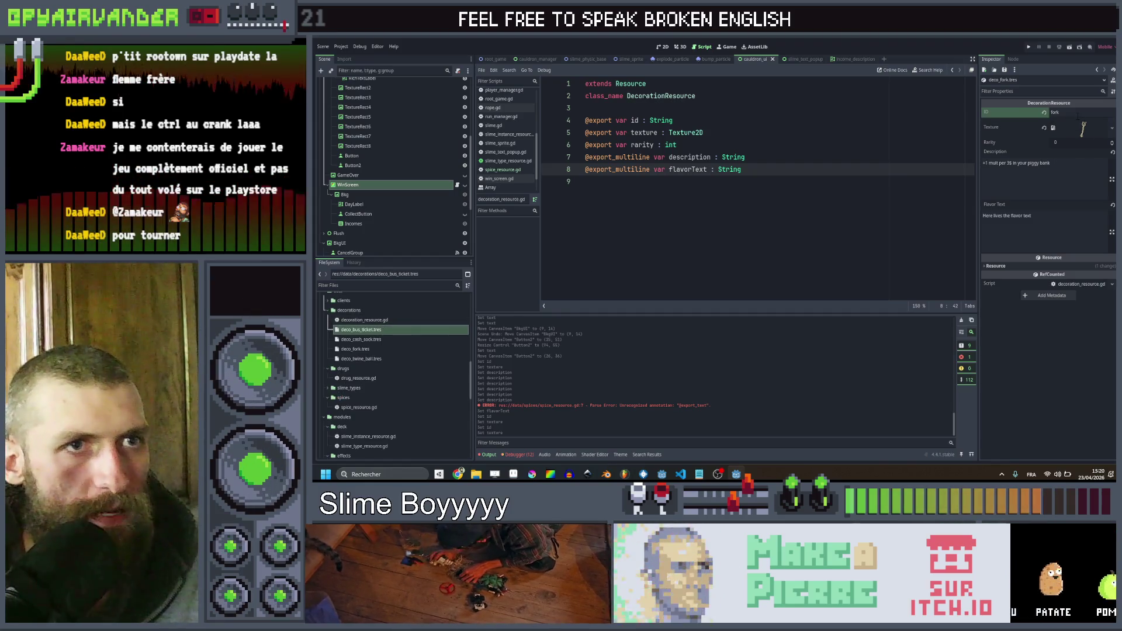
Step: Set deco_bus_ticket.tres's ID to bus_ticket and assign the bus ticket texture
{"action": "left_click", "coordinate": [361, 330]}
{"action": "left_click", "coordinate": [1058, 112]}
{"action": "type", "text": "bus_"}
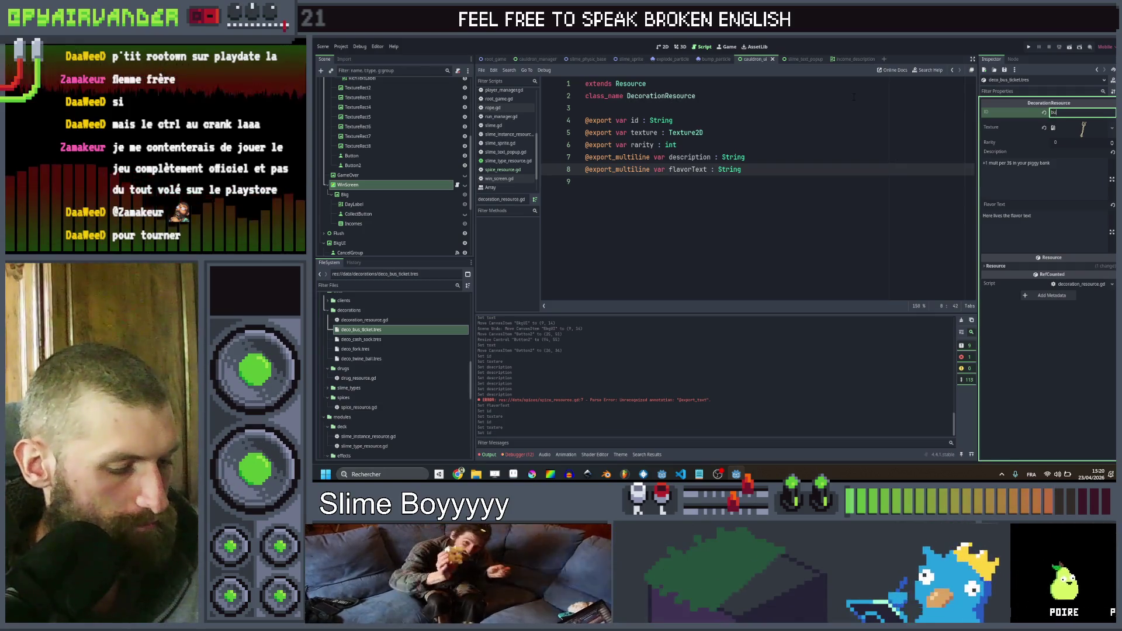
{"action": "type", "text": "ticket"}
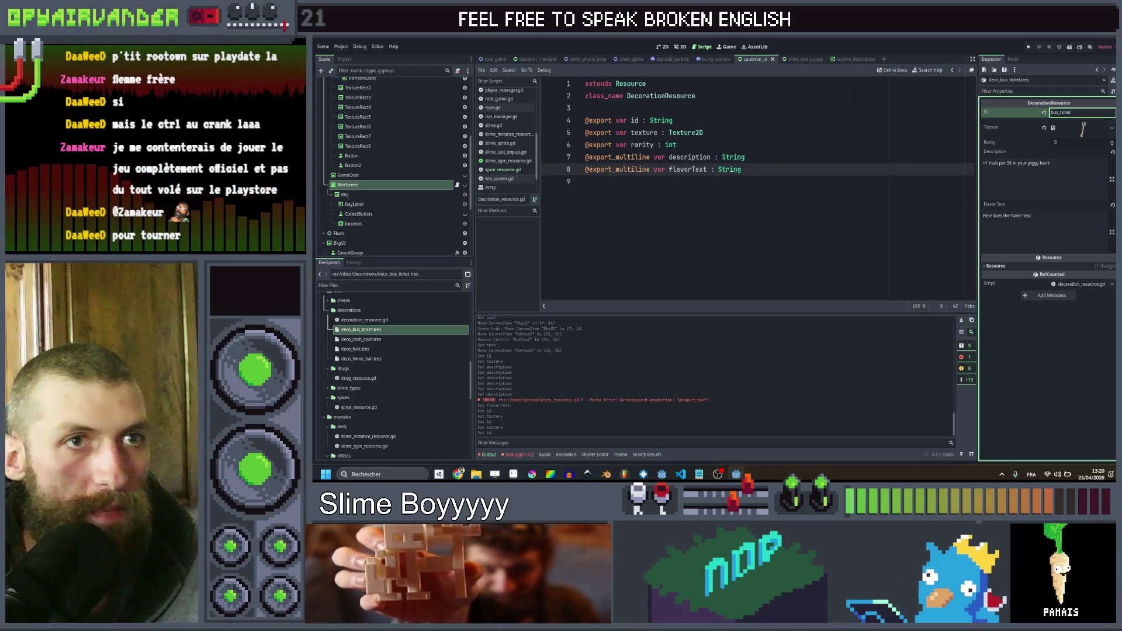
{"action": "left_click", "coordinate": [1109, 126]}
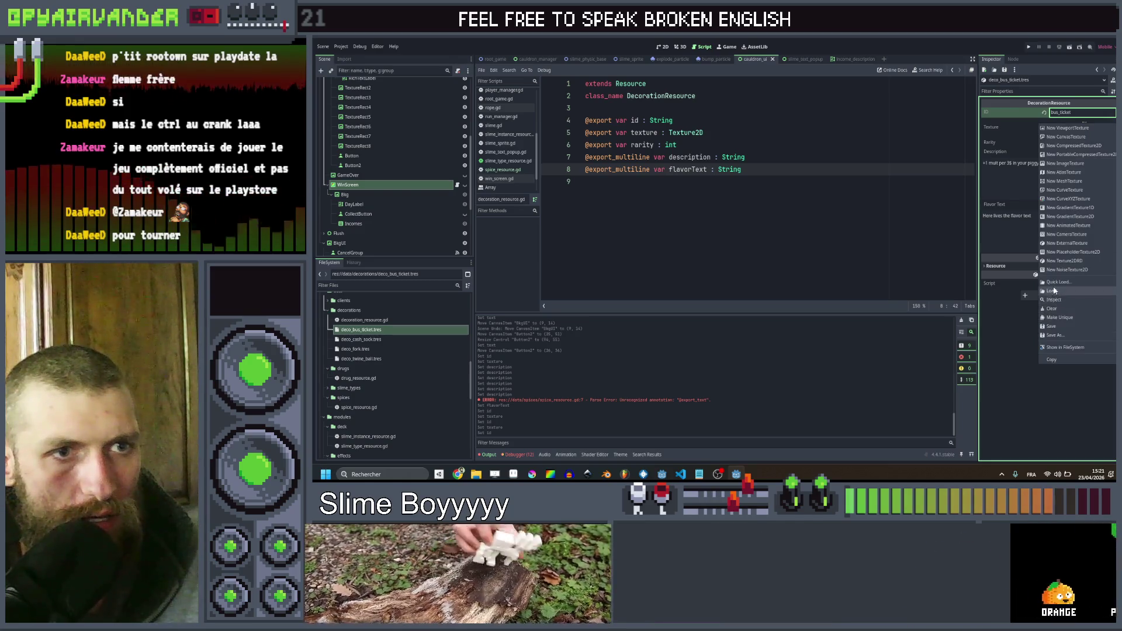
{"action": "left_click", "coordinate": [1058, 281]}
{"action": "type", "text": "bu"}
{"action": "double_click", "coordinate": [693, 218]}
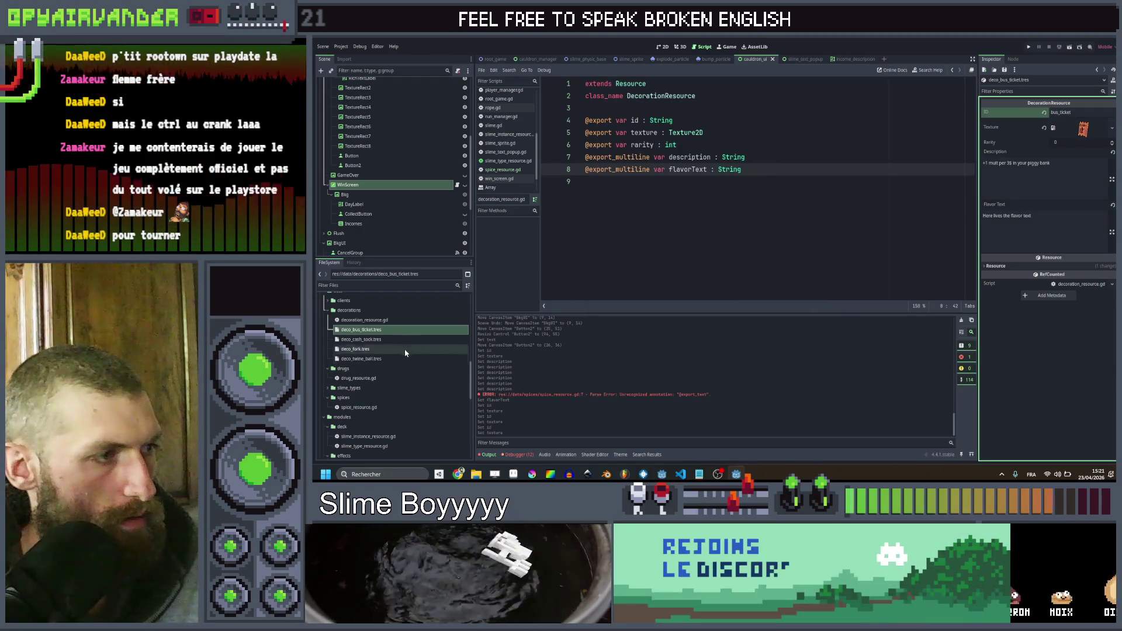
{"action": "left_click", "coordinate": [398, 338]}
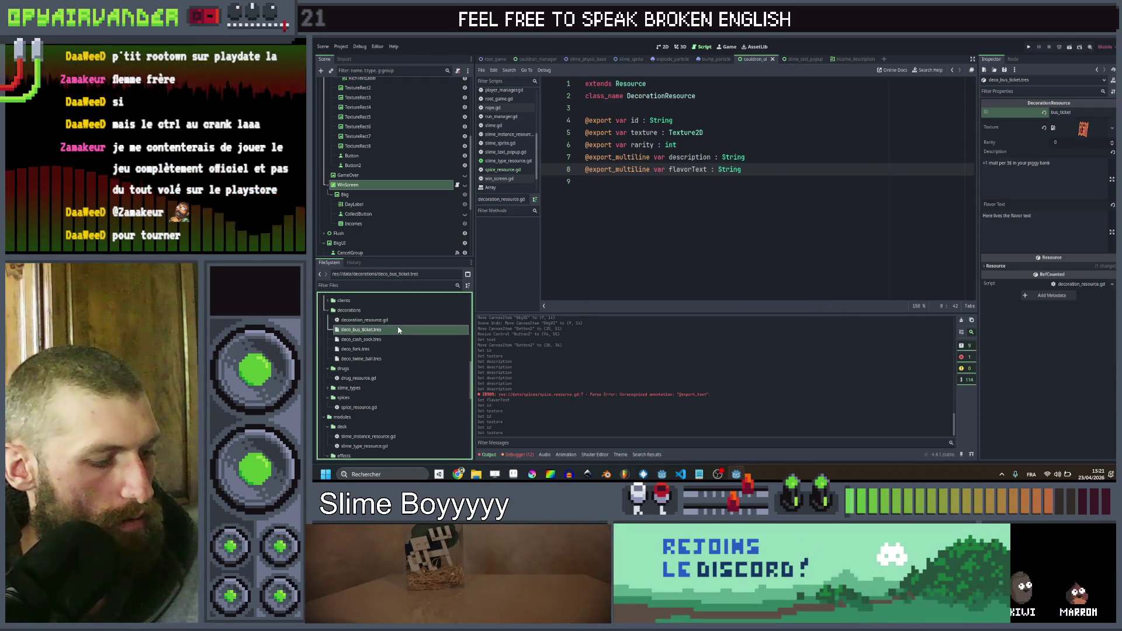
Step: Duplicate deco_bus_ticket.tres as deco_bandaid.tres
{"action": "key", "text": "ctrl+d"}
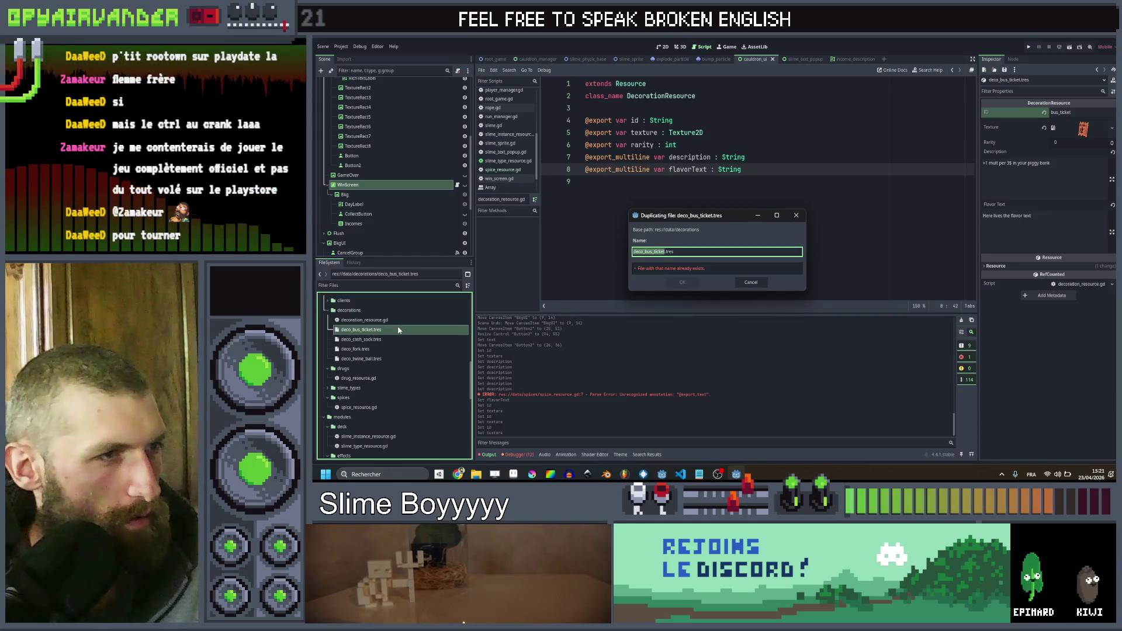
{"action": "key", "text": "Right"}
{"action": "key", "text": "BackSpace"}
{"action": "key", "text": "BackSpace"}
{"action": "key", "text": "BackSpace"}
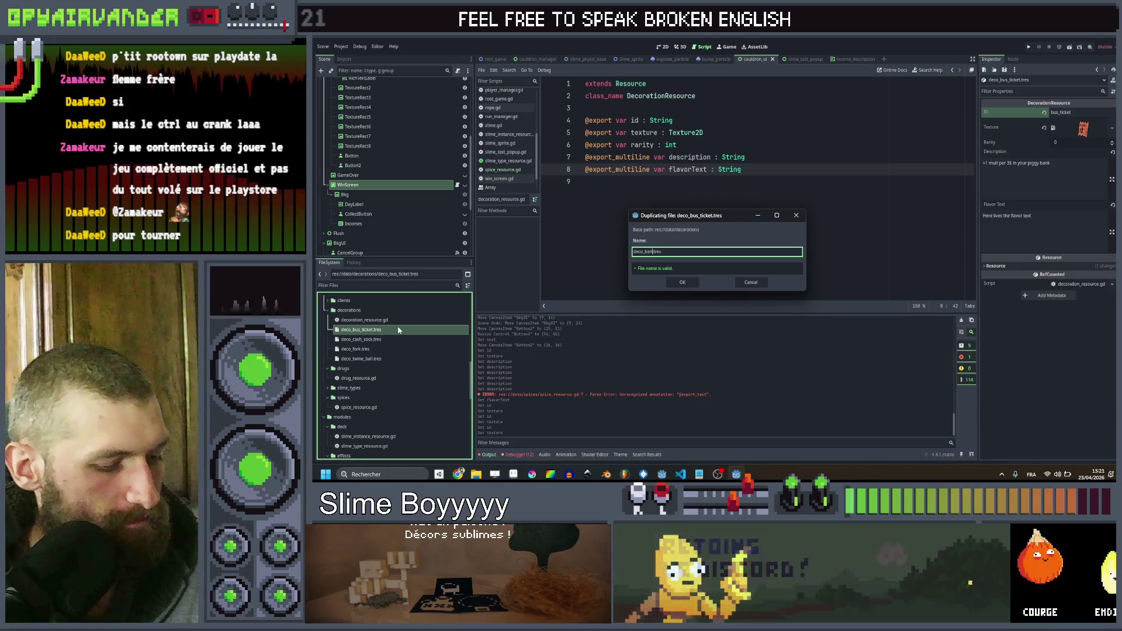
{"action": "key", "text": "Return"}
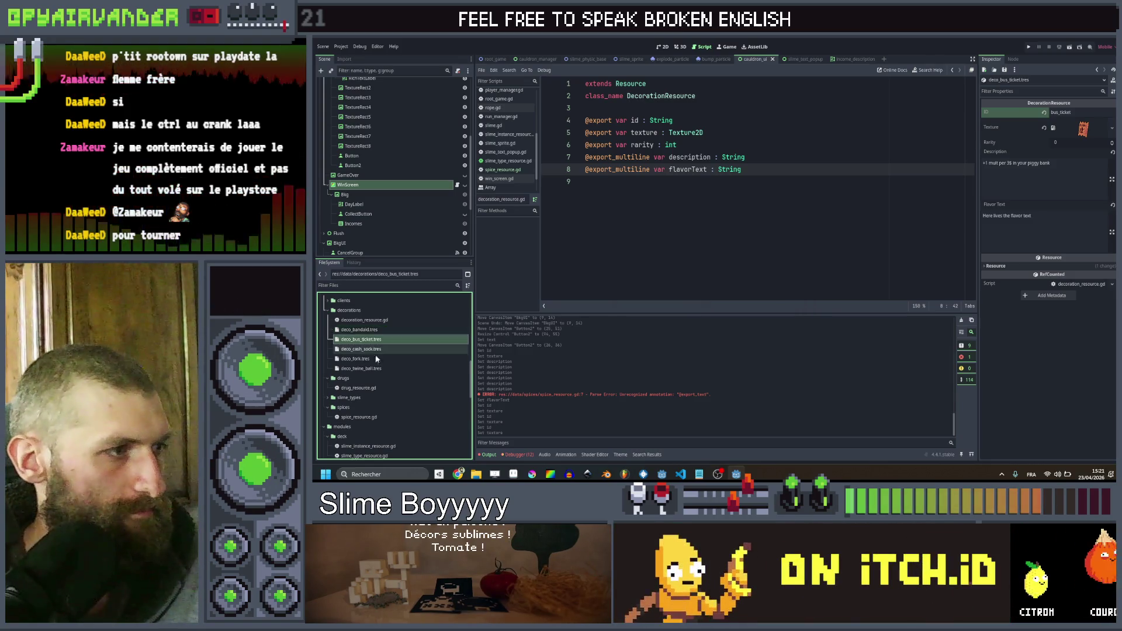
Step: Set deco_bandaid.tres's ID to bandaid, assign the bandaid texture, and save
{"action": "left_click", "coordinate": [360, 330]}
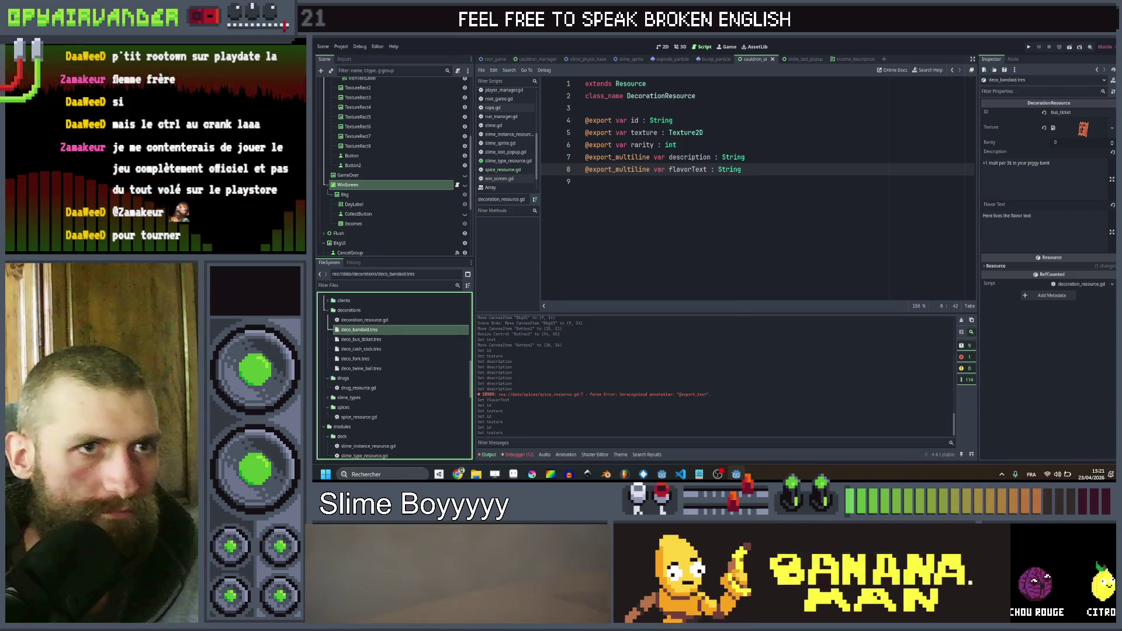
{"action": "left_click", "coordinate": [1081, 112]}
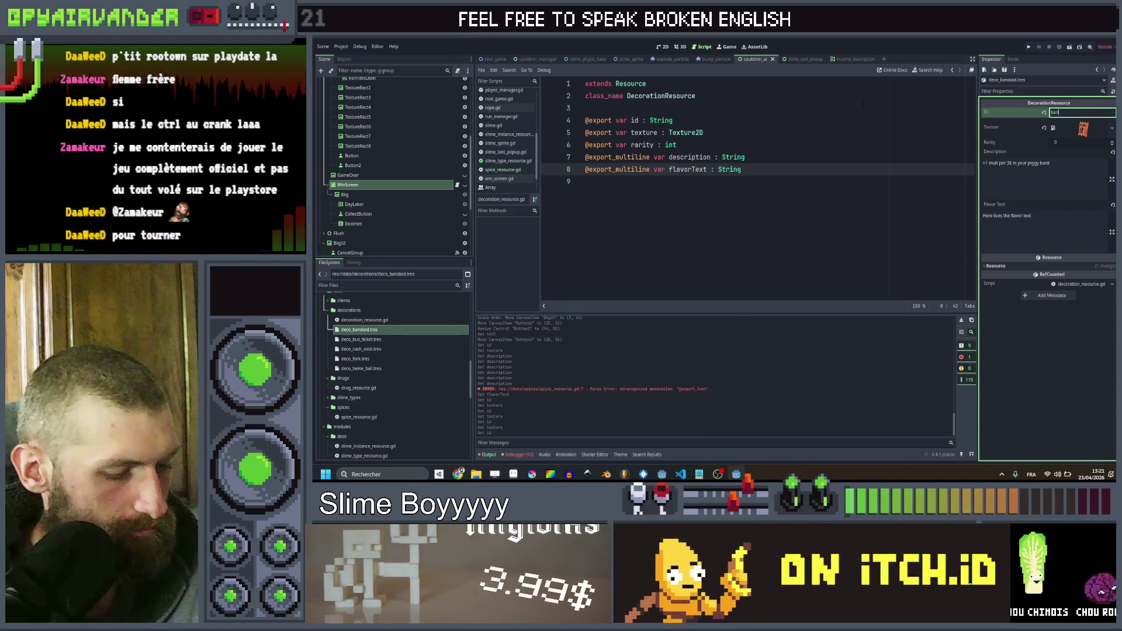
{"action": "type", "text": "daid"}
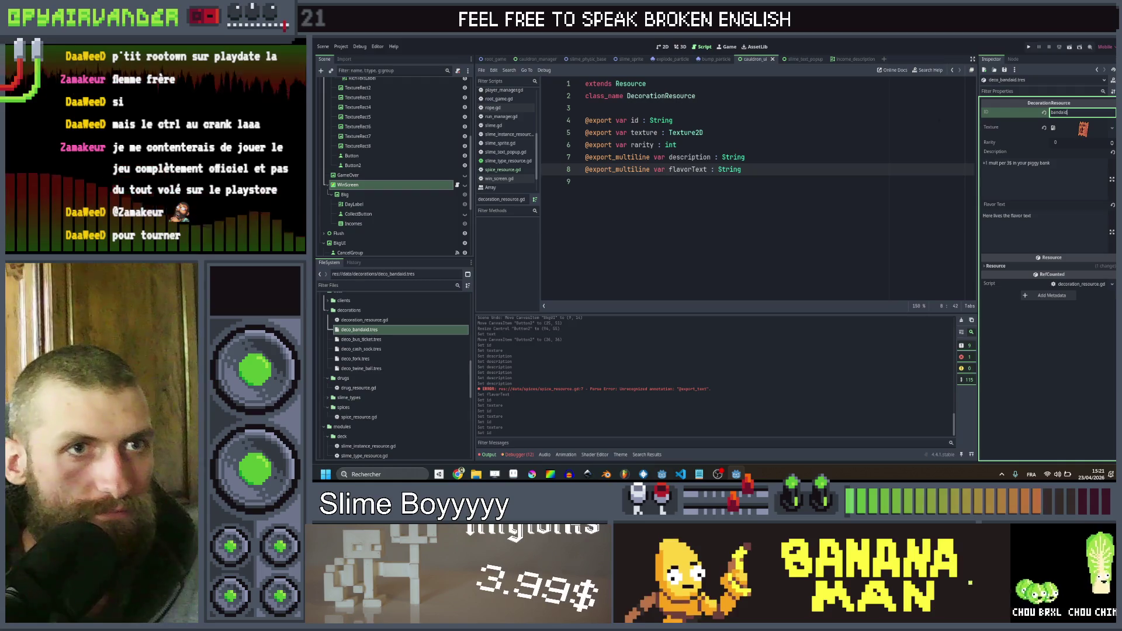
{"action": "left_click", "coordinate": [1111, 128]}
{"action": "left_click", "coordinate": [1069, 274]}
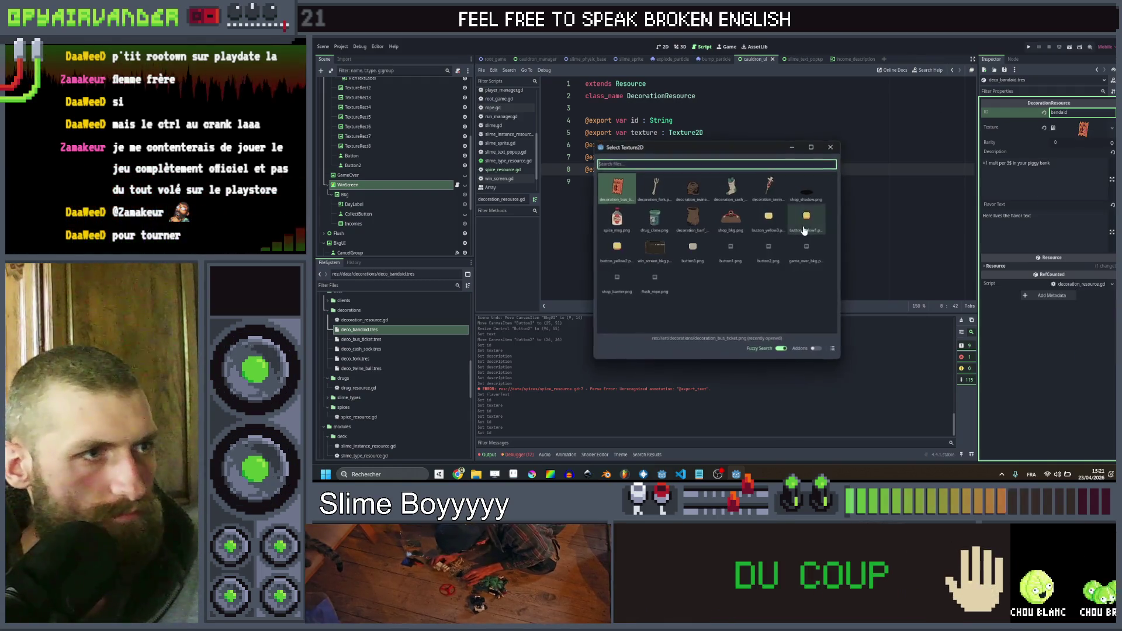
{"action": "type", "text": "band"}
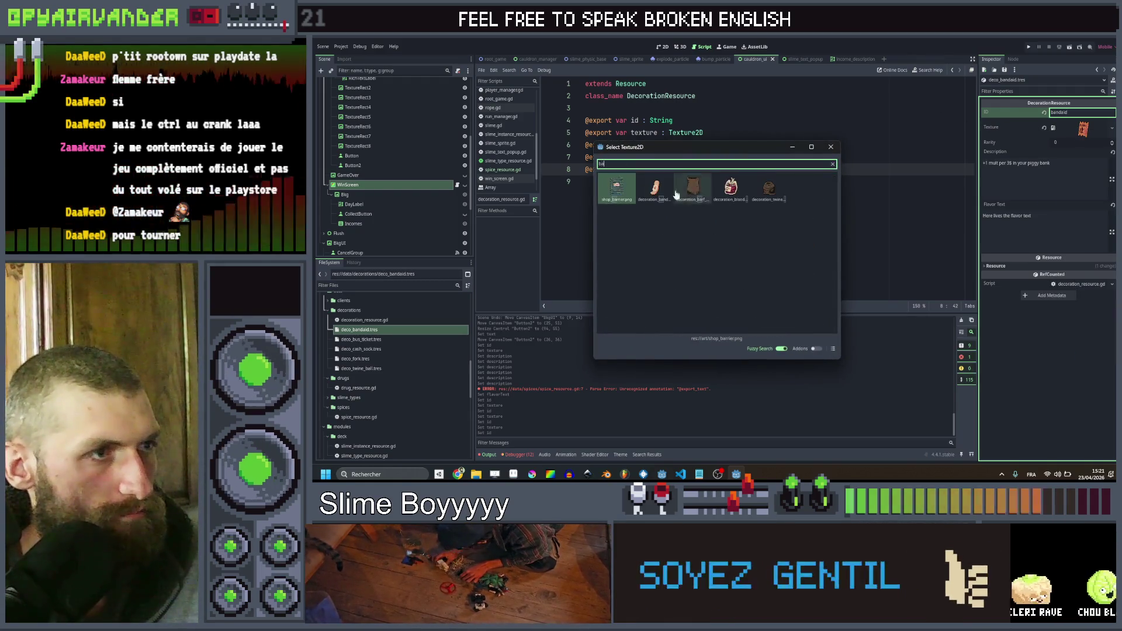
{"action": "key", "text": "Return"}
{"action": "key", "text": "ctrl+s"}
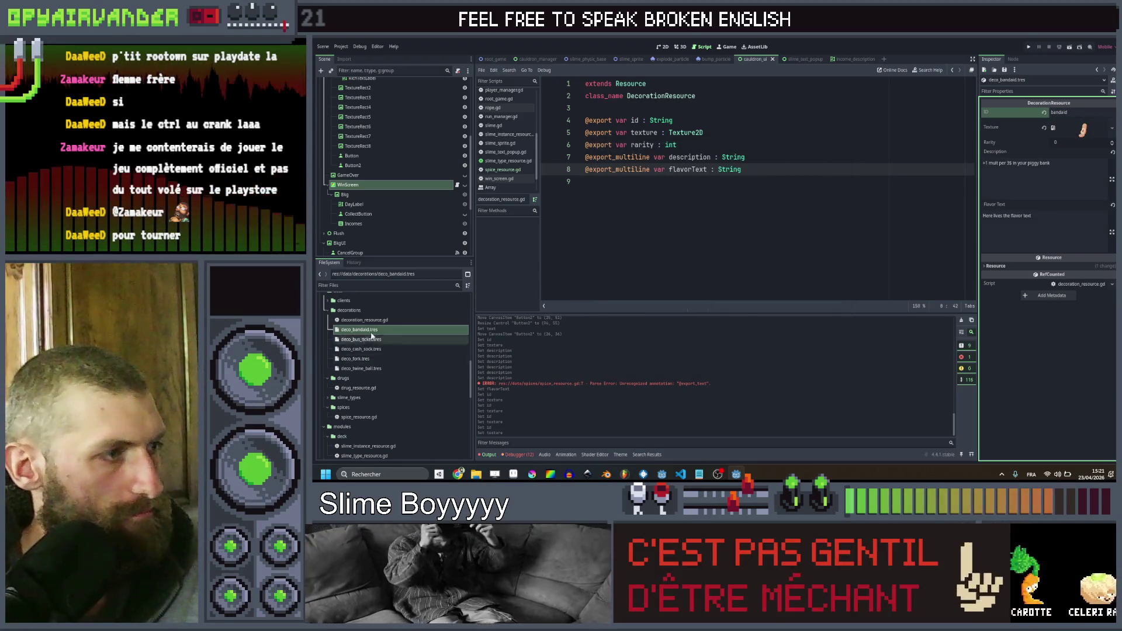
{"action": "left_click", "coordinate": [377, 332]}
Step: Duplicate deco_bandaid.tres as deco_blood_bag.tres
{"action": "key", "text": "ctrl+d"}
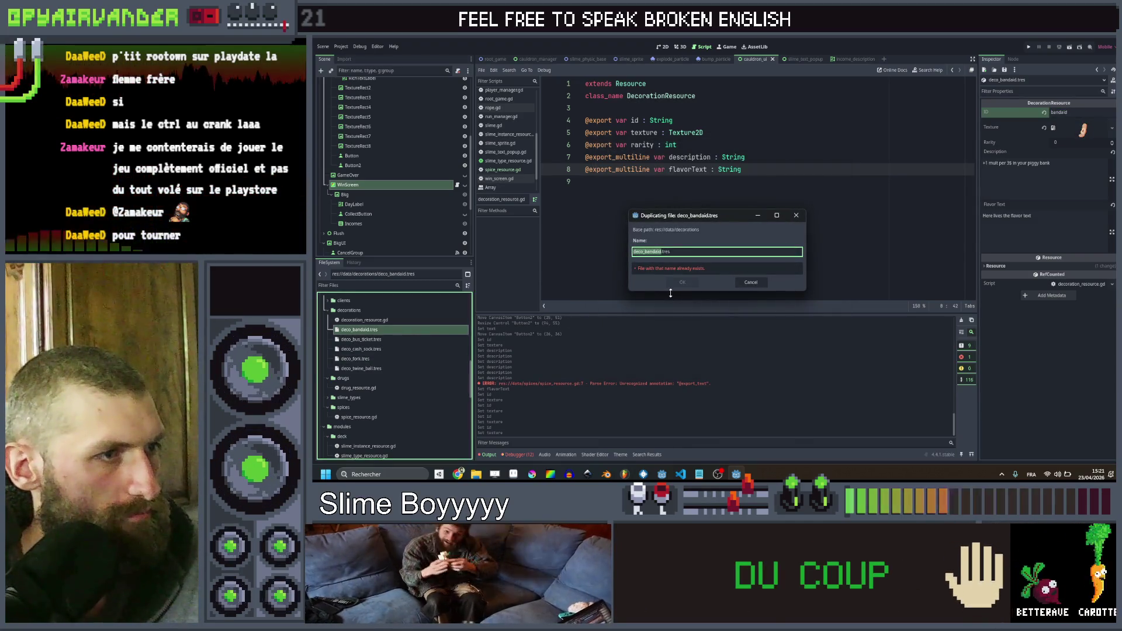
{"action": "type", "text": "deco_band"}
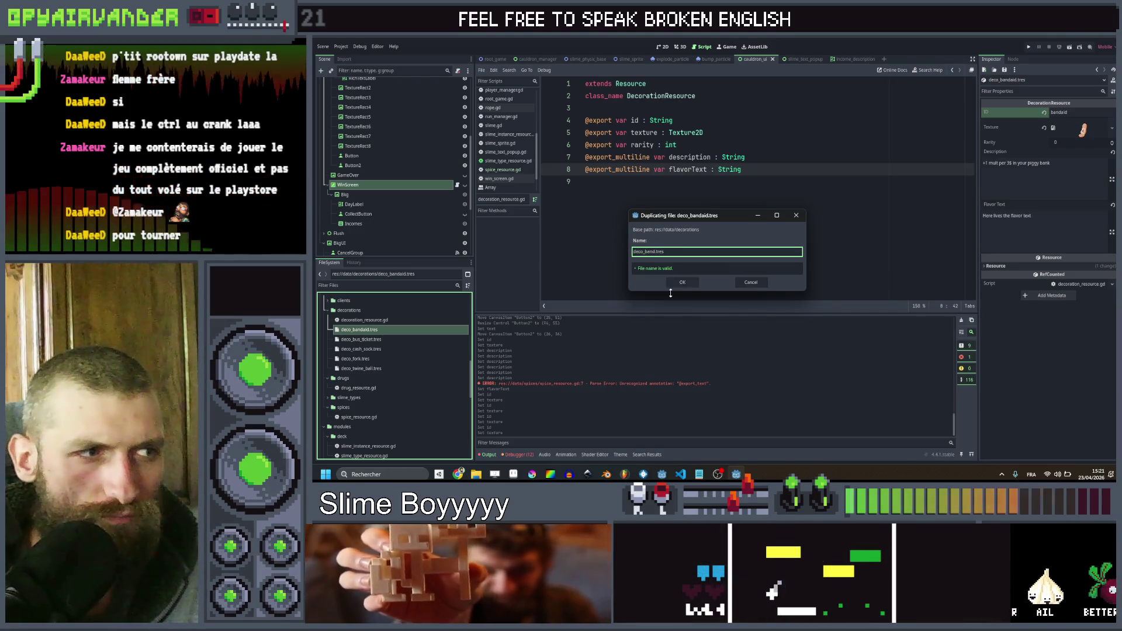
{"action": "key", "text": "BackSpace"}
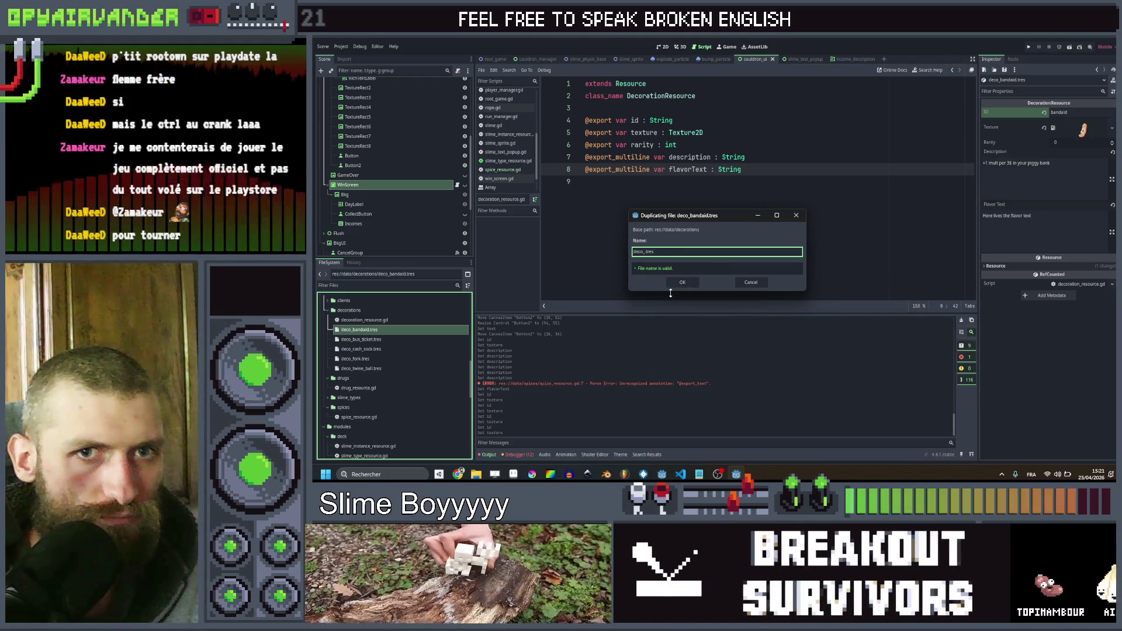
{"action": "type", "text": "blood_bag"}
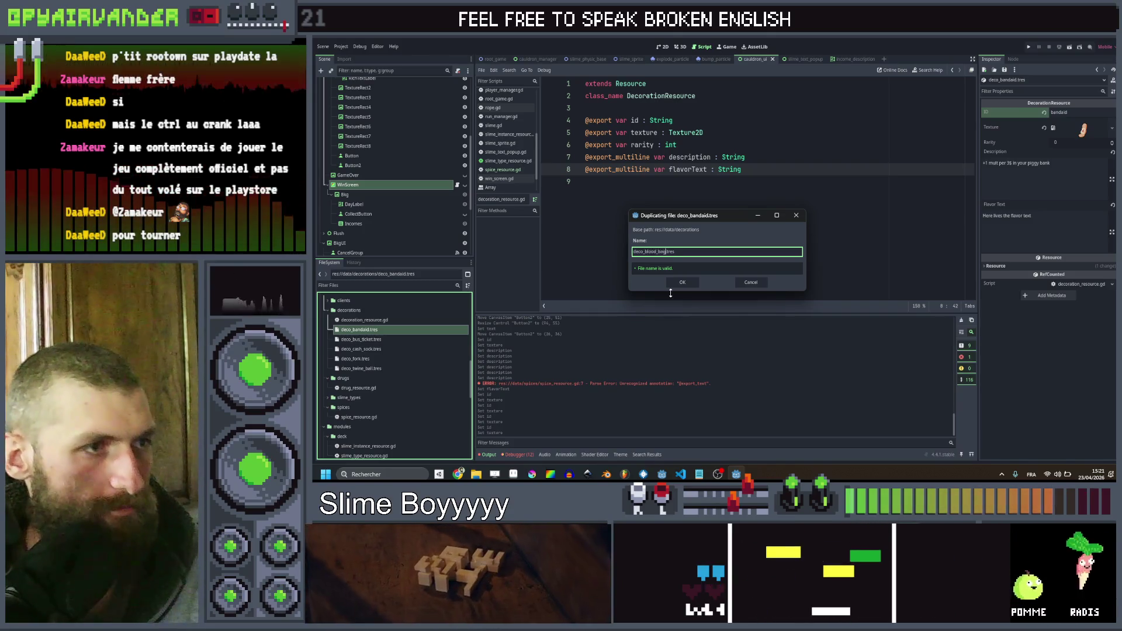
{"action": "key", "text": "Return"}
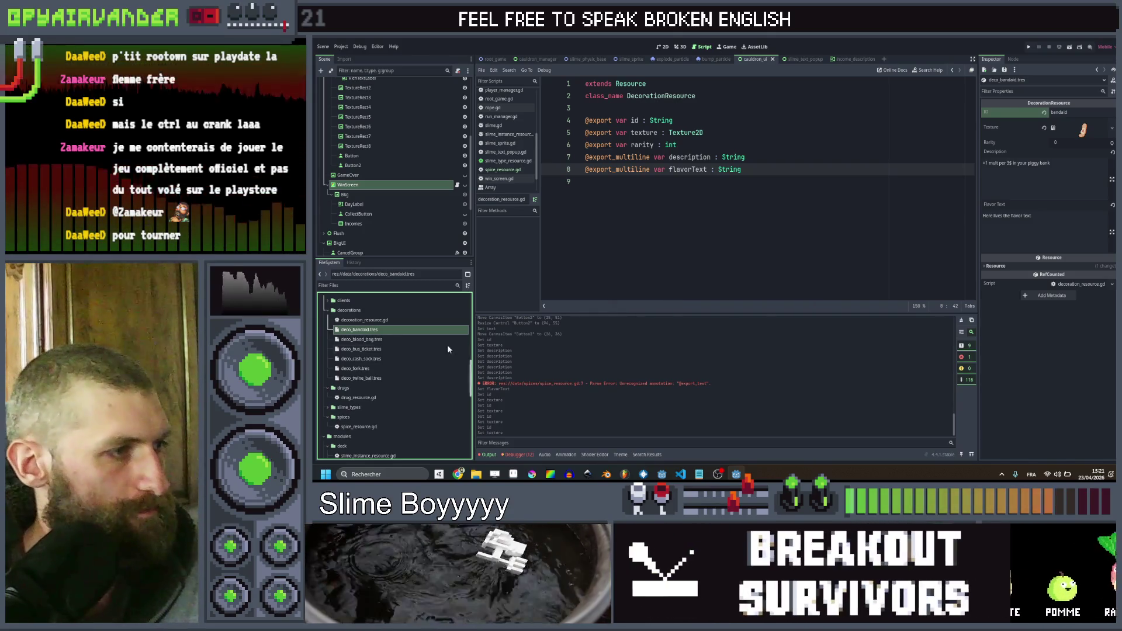
Step: Set deco_blood_bag.tres's ID to blood_bag and assign the blood bag texture
{"action": "left_click", "coordinate": [412, 345]}
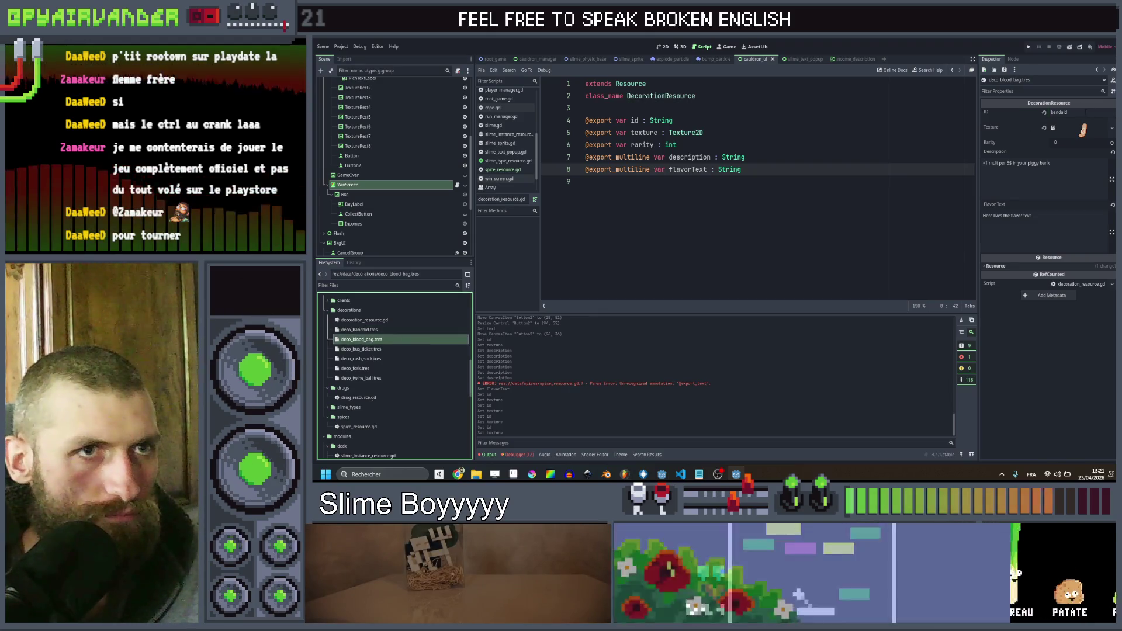
{"action": "left_click", "coordinate": [1081, 112]}
{"action": "type", "text": "lood_"}
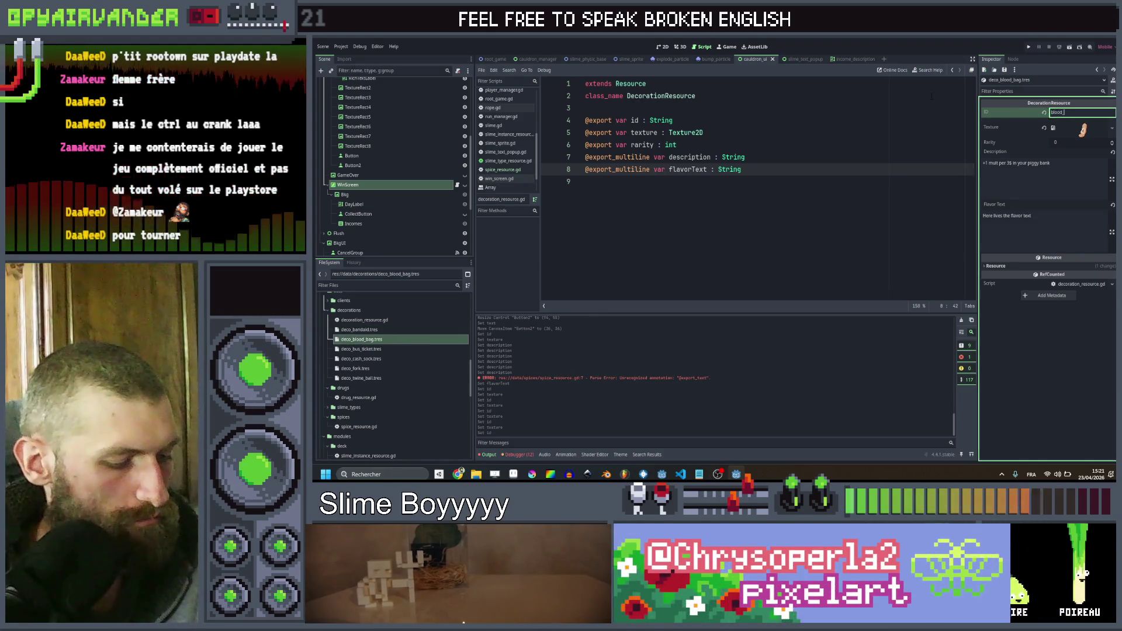
{"action": "type", "text": "g"}
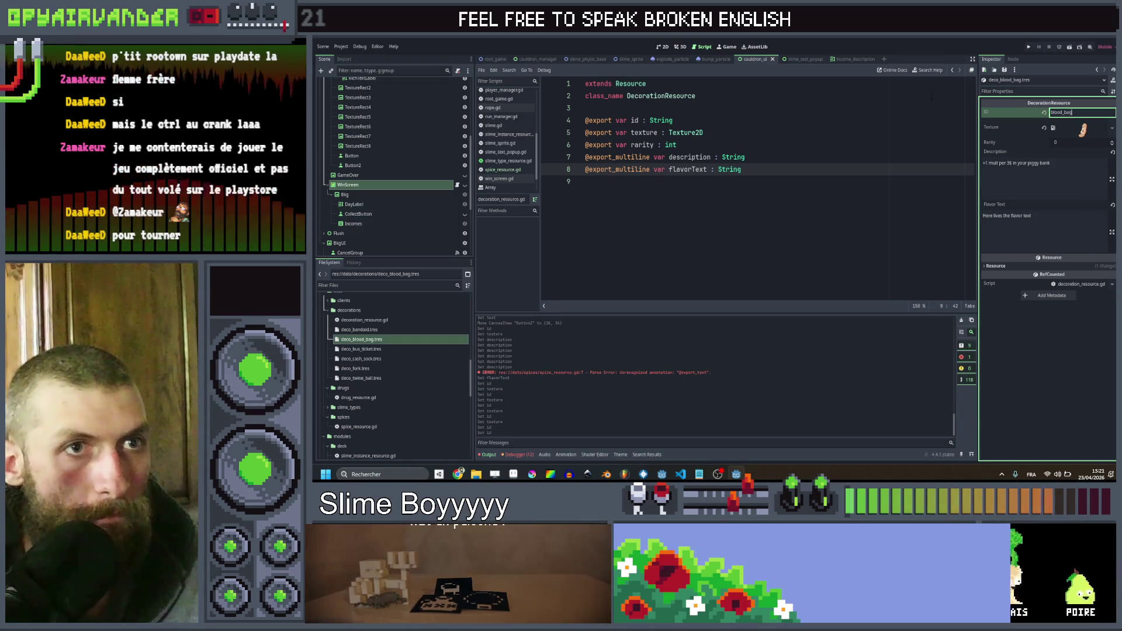
{"action": "left_click", "coordinate": [1086, 129]}
{"action": "left_click", "coordinate": [1058, 291]}
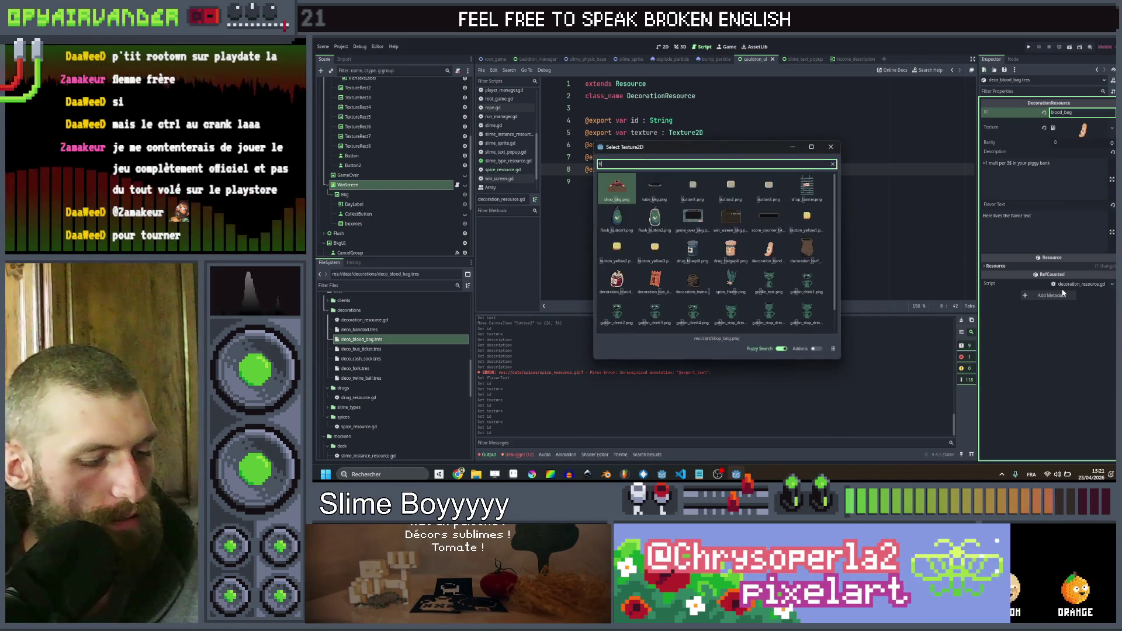
{"action": "type", "text": "bloo"}
{"action": "key", "text": "Return"}
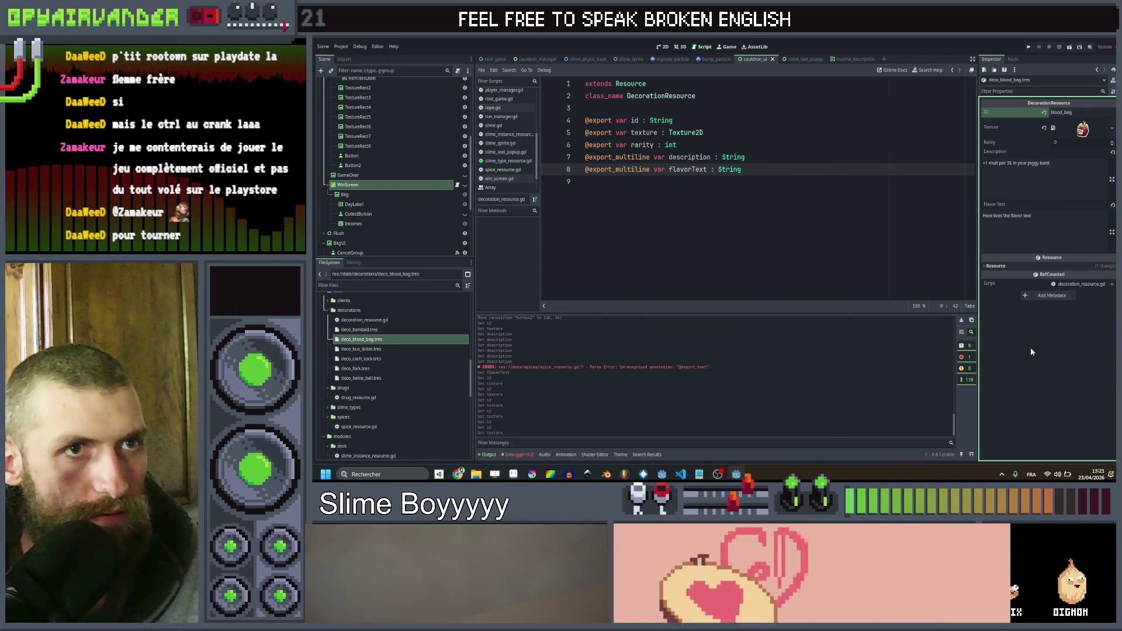
Step: Duplicate deco_blood_bag.tres as deco_barf_bag.tres
{"action": "left_click", "coordinate": [378, 342]}
{"action": "key", "text": "ctrl+d"}
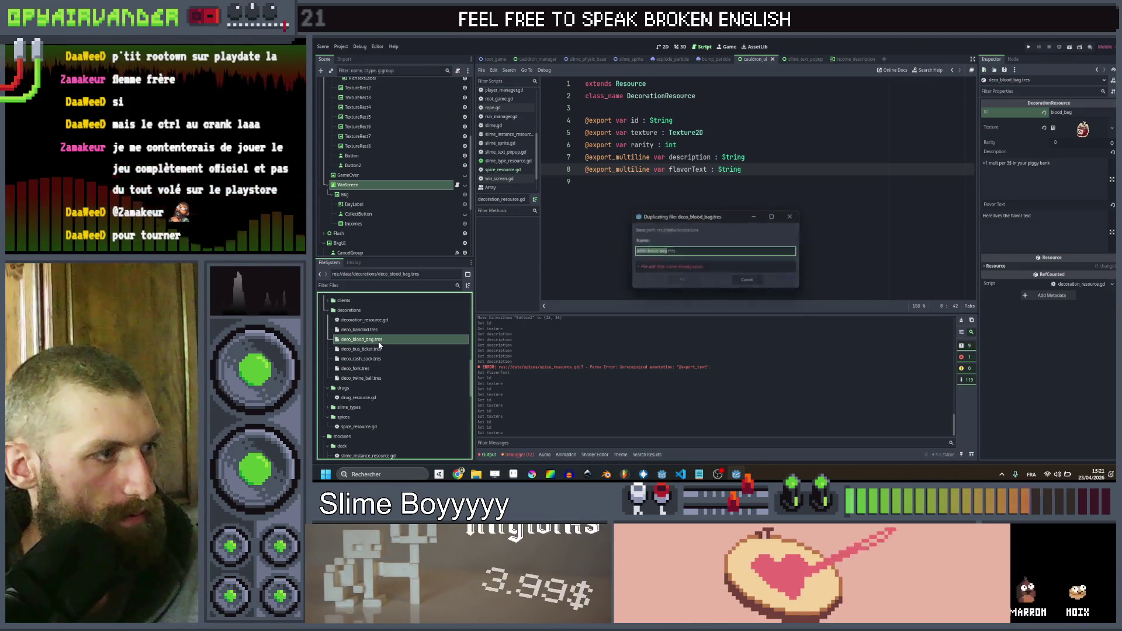
{"action": "key", "text": "Right"}
{"action": "key", "text": "BackSpace"}
{"action": "key", "text": "BackSpace"}
{"action": "key", "text": "BackSpace"}
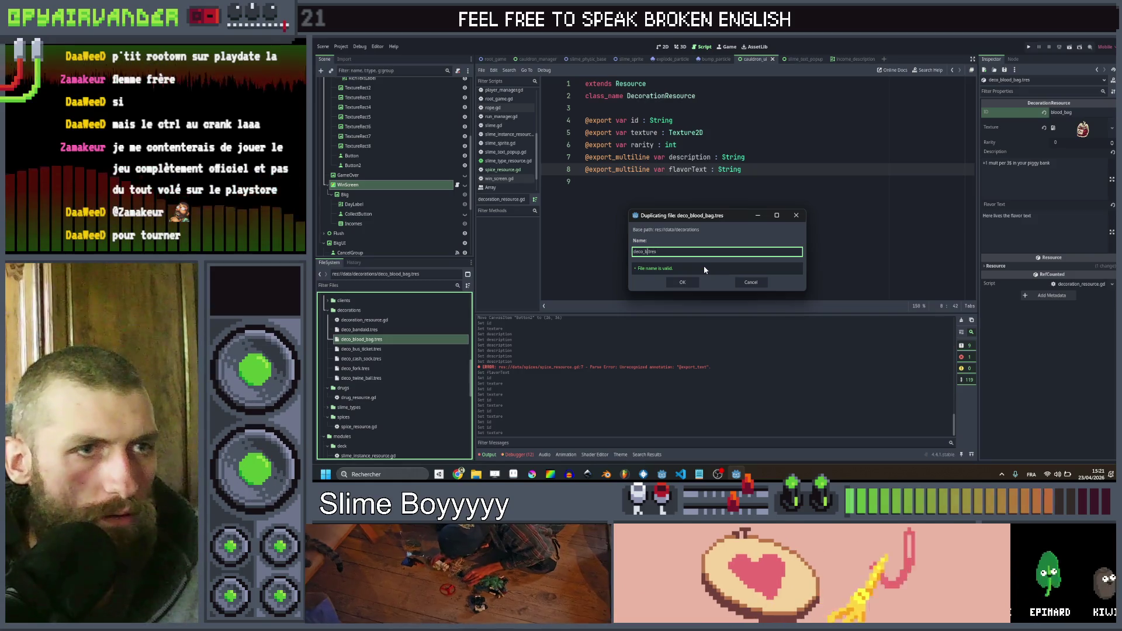
{"action": "key", "text": "BackSpace"}
{"action": "key", "text": "BackSpace"}
{"action": "key", "text": "BackSpace"}
{"action": "type", "text": "barf"}
{"action": "key", "text": "Return"}
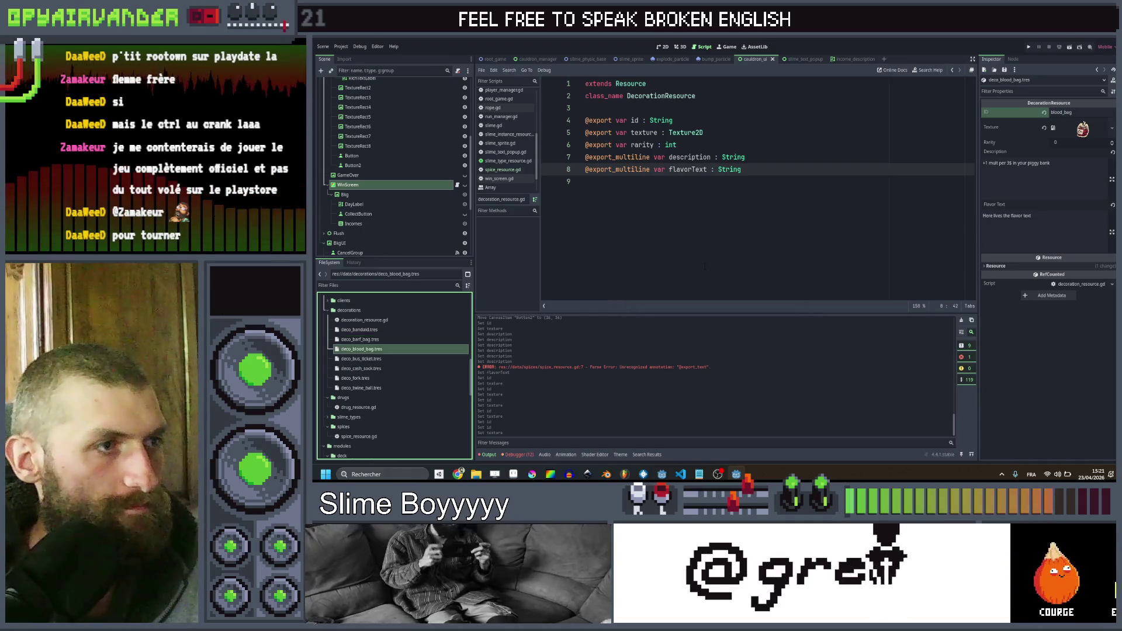
Step: Set deco_barf_bag.tres's ID to barf_bag, assign the barf bag texture, then duplicate it
{"action": "left_click", "coordinate": [362, 339]}
{"action": "left_click", "coordinate": [1075, 112]}
{"action": "type", "text": "barf_bag"}
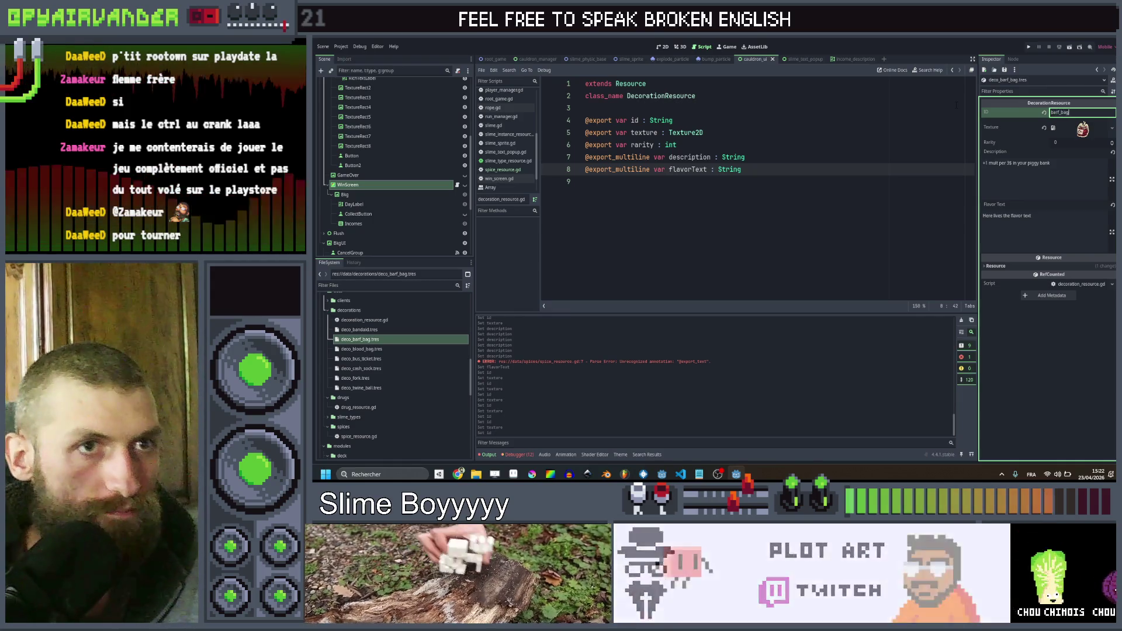
{"action": "left_click", "coordinate": [1112, 128]}
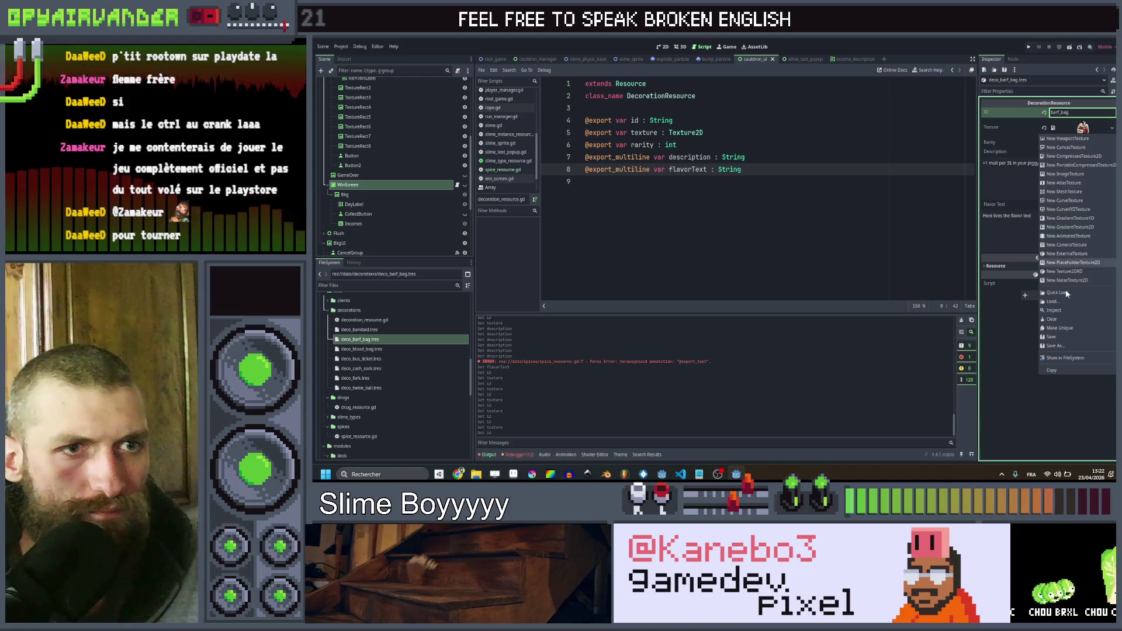
{"action": "left_click", "coordinate": [1064, 294]}
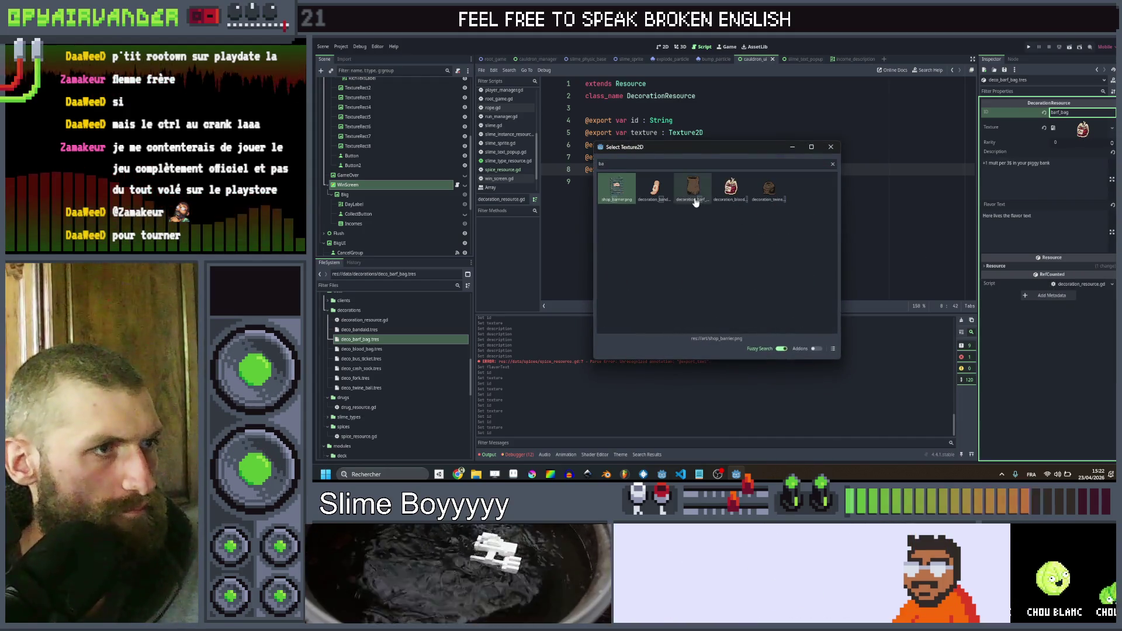
{"action": "double_click", "coordinate": [695, 201]}
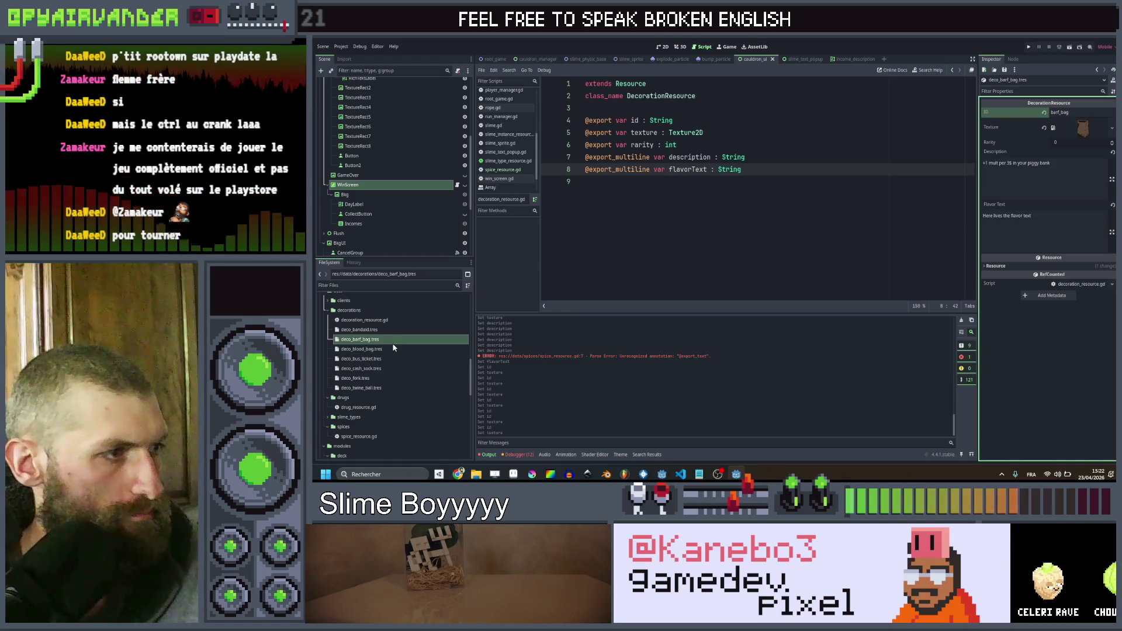
{"action": "left_click", "coordinate": [393, 339]}
{"action": "key", "text": "ctrl+d"}
Step: Name the barf bag copy deco_used_tissue.tres
{"action": "type", "text": "deco_"}
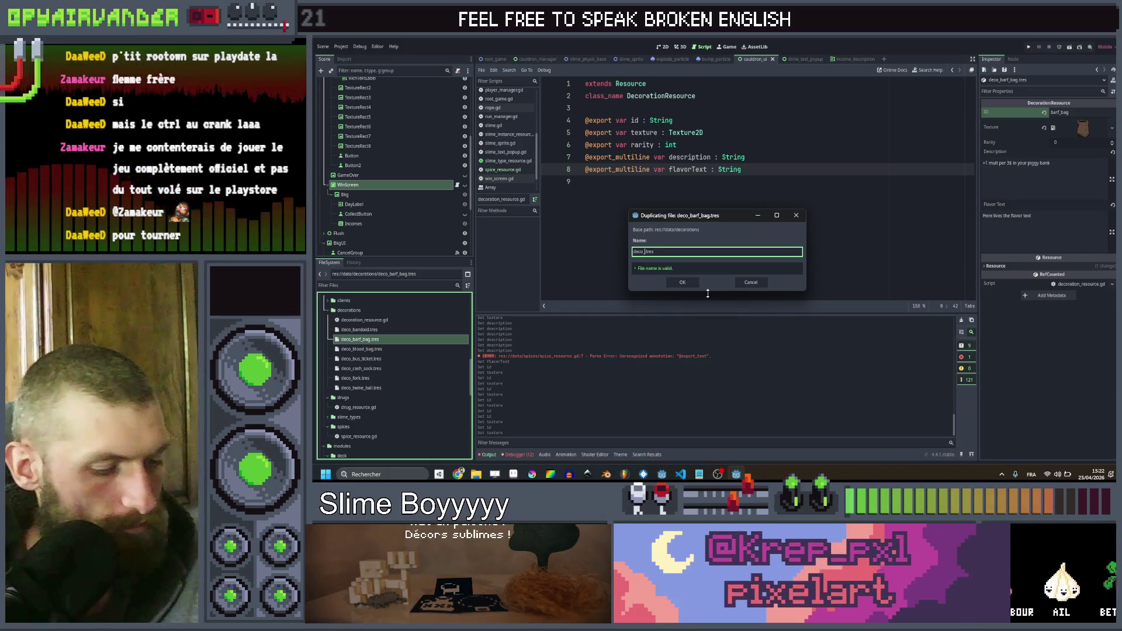
{"action": "type", "text": "used_t"}
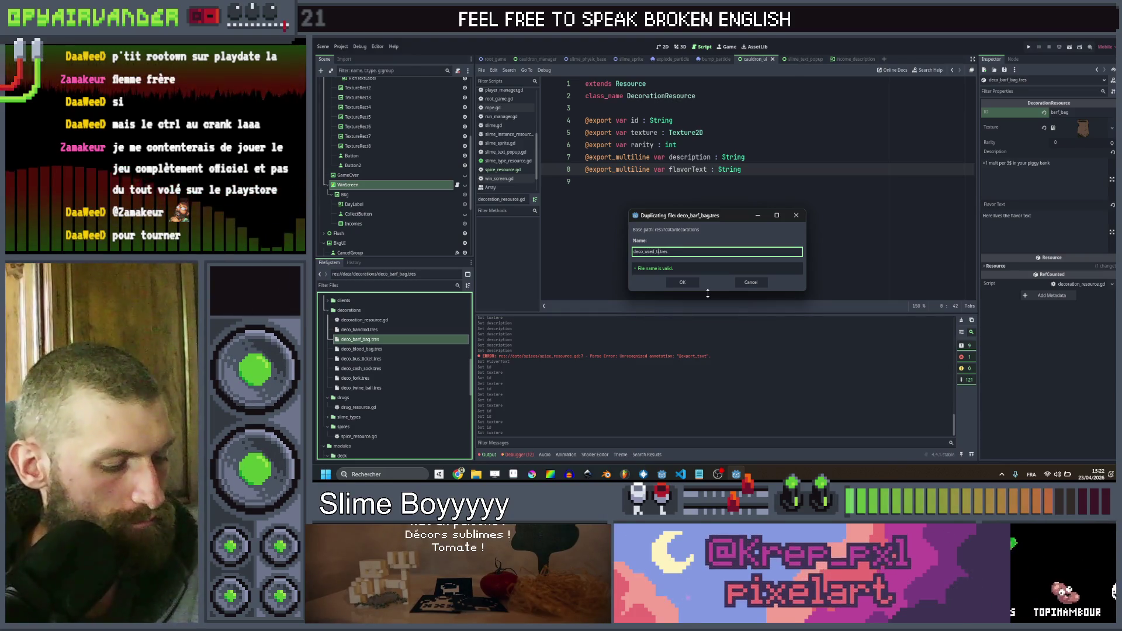
{"action": "type", "text": "issue"}
{"action": "key", "text": "Return"}
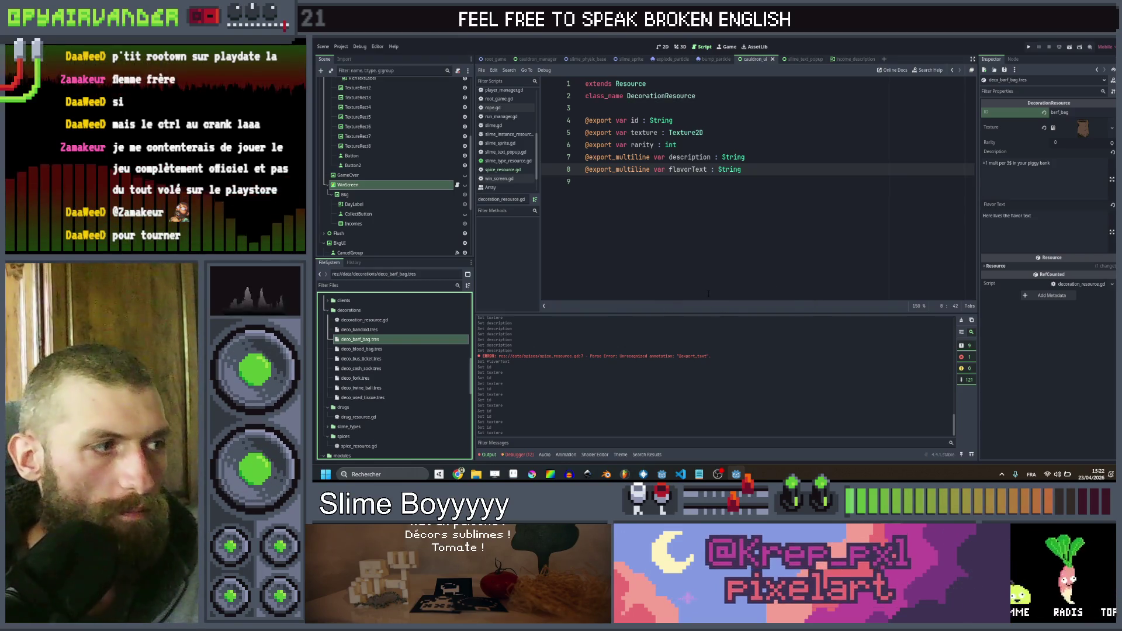
{"action": "left_click", "coordinate": [383, 399]}
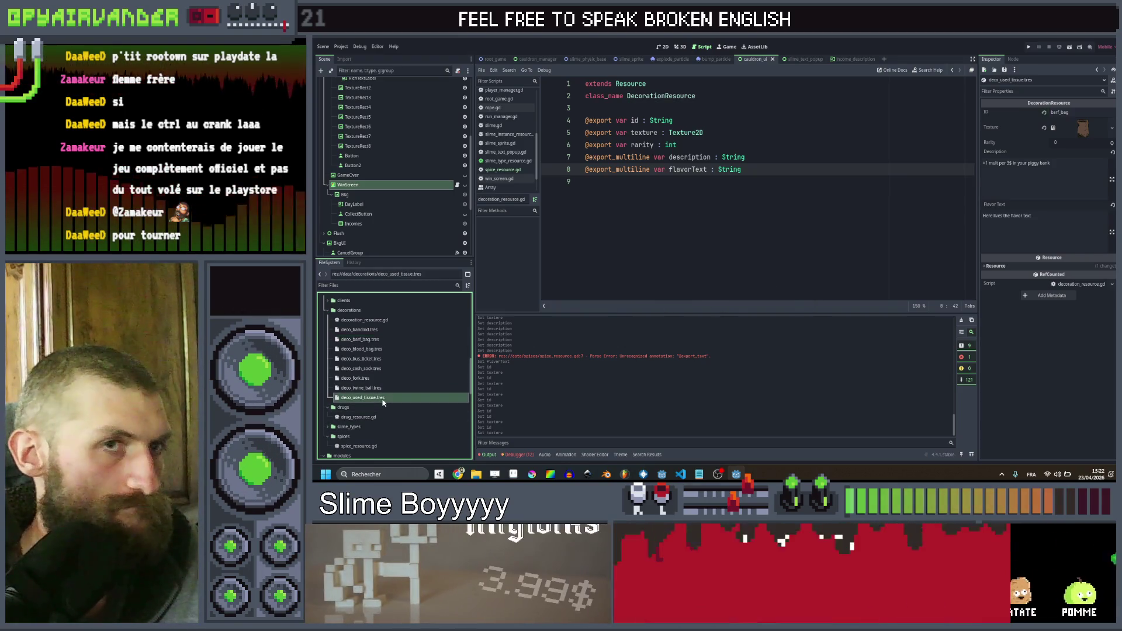
Step: Set deco_used_tissue.tres's ID to used_tissue and assign the used tissue texture
{"action": "left_click", "coordinate": [1072, 112]}
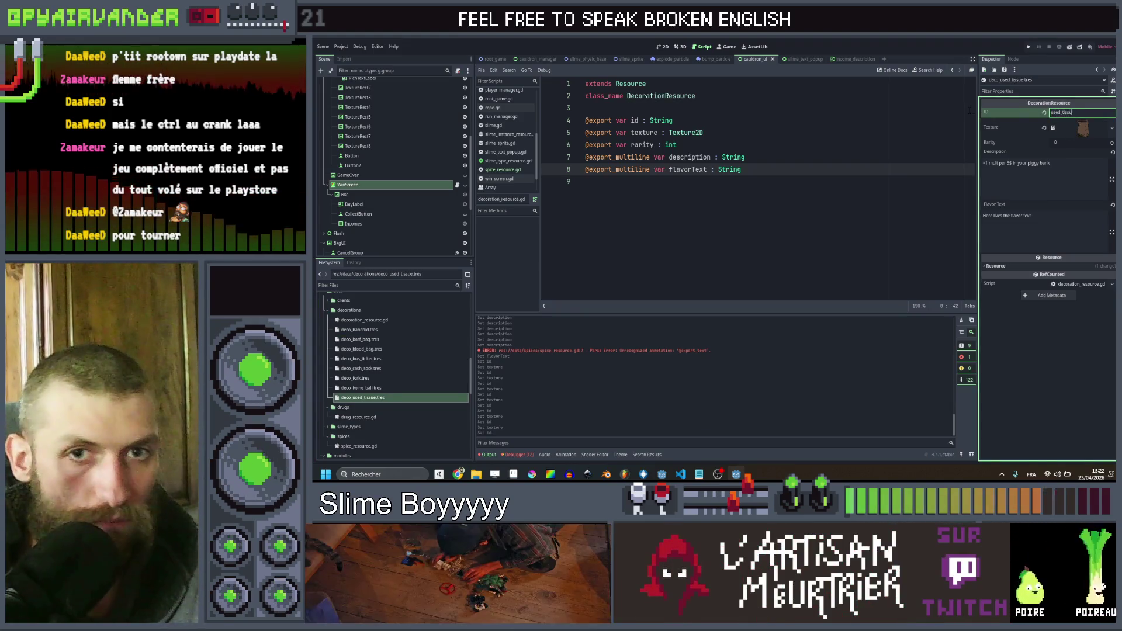
{"action": "type", "text": "e"}
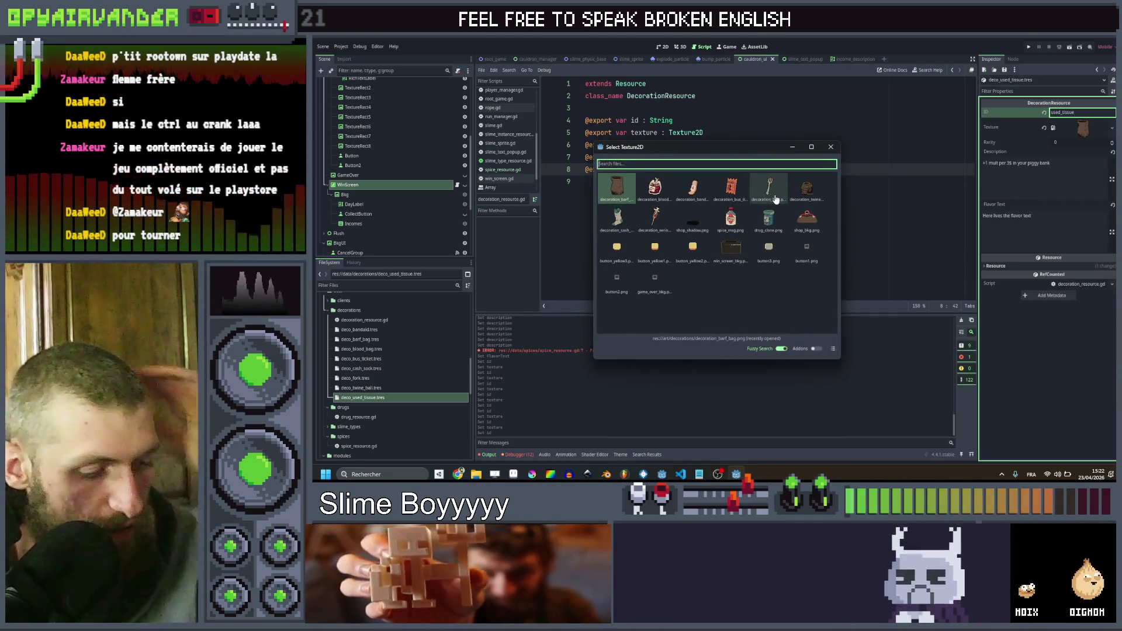
{"action": "type", "text": "used"}
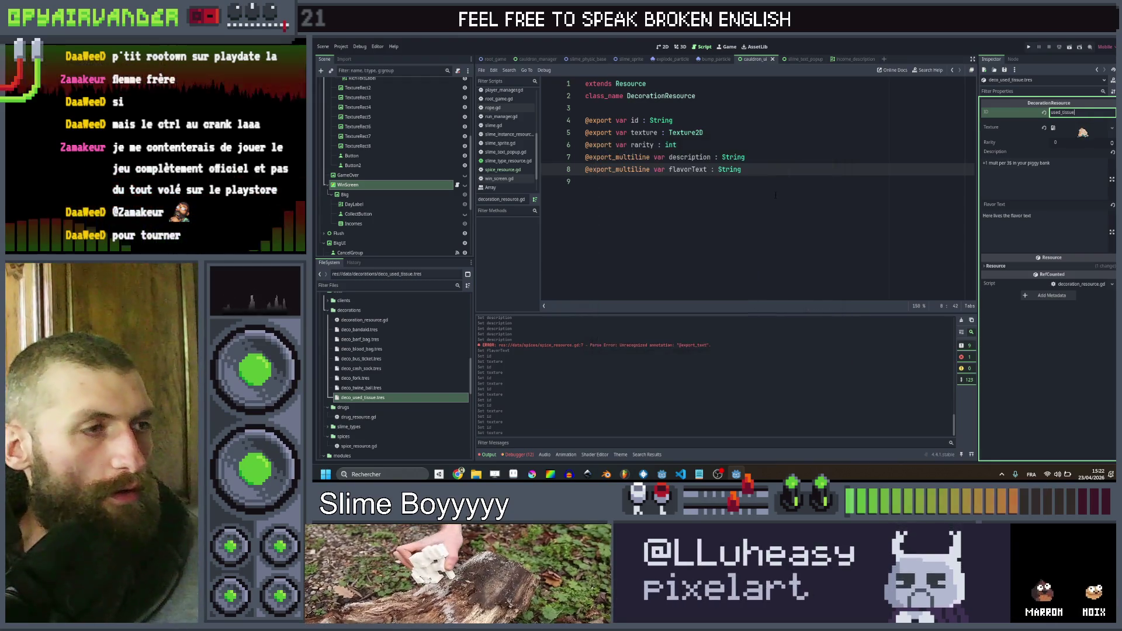
{"action": "key", "text": "Return"}
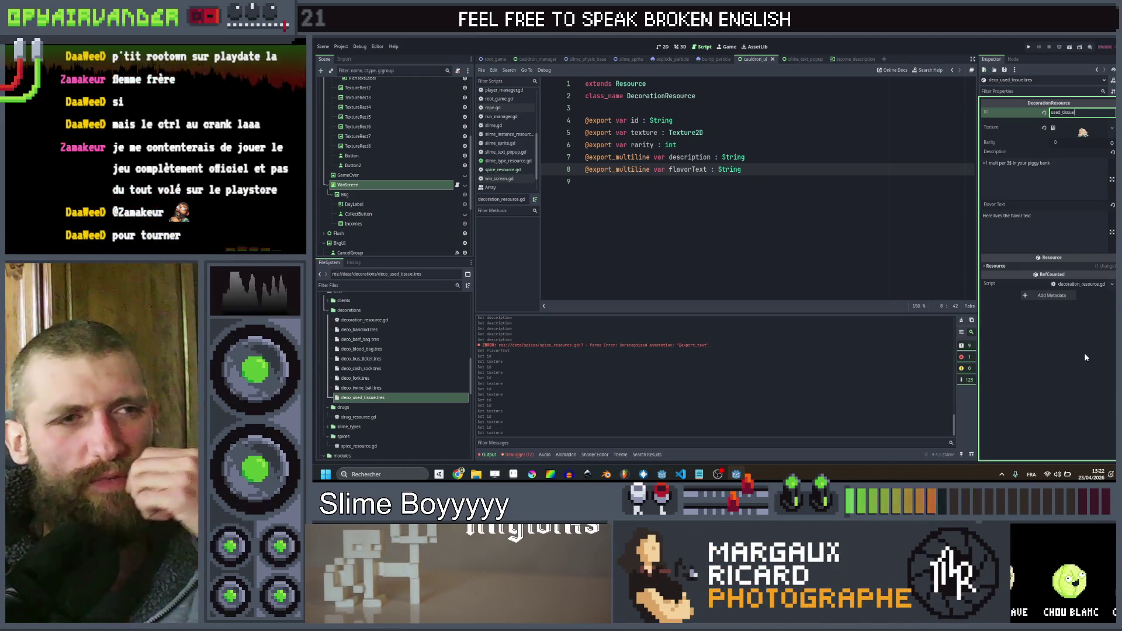
{"action": "left_click", "coordinate": [1083, 342]}
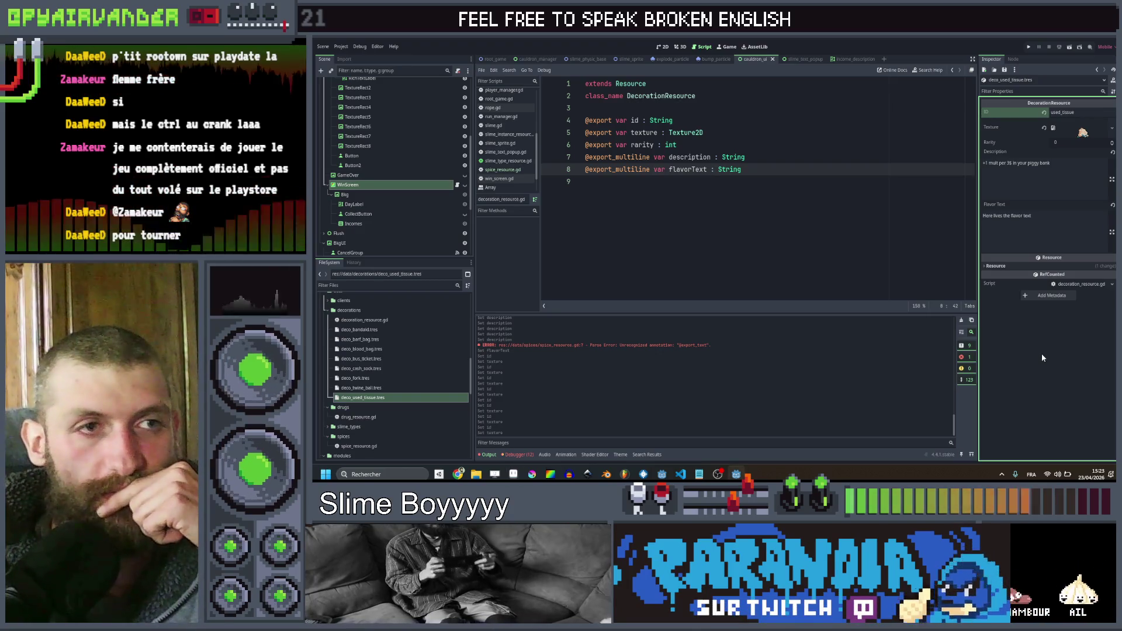
{"action": "left_click", "coordinate": [363, 399]}
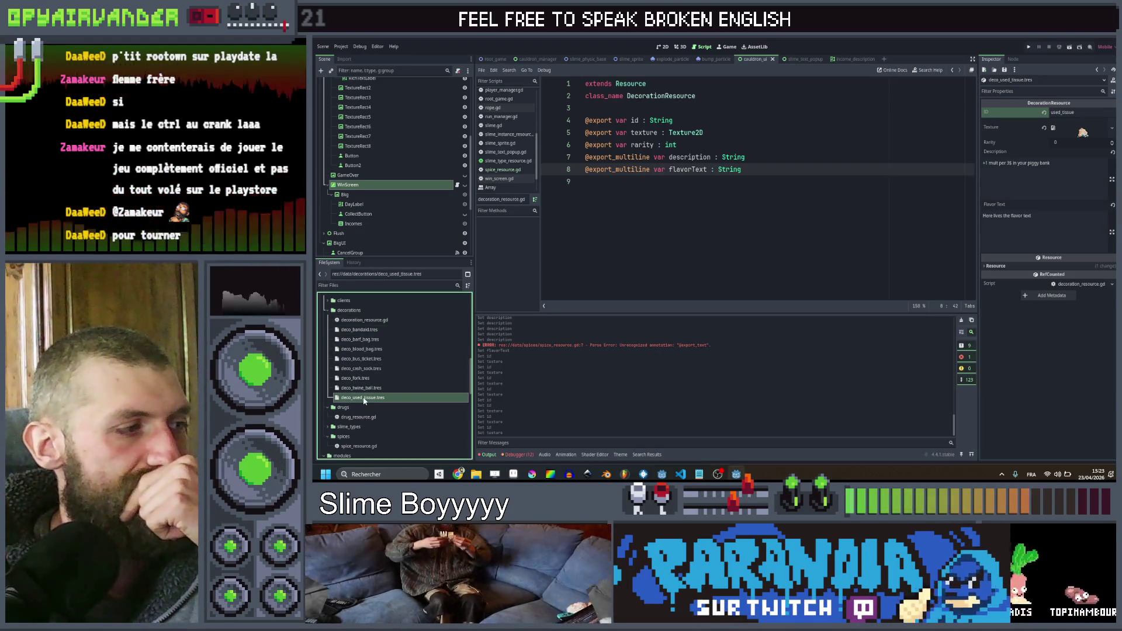
Step: Duplicate deco_used_tissue.tres as deco_acne_cream.tres
{"action": "key", "text": "ctrl+d"}
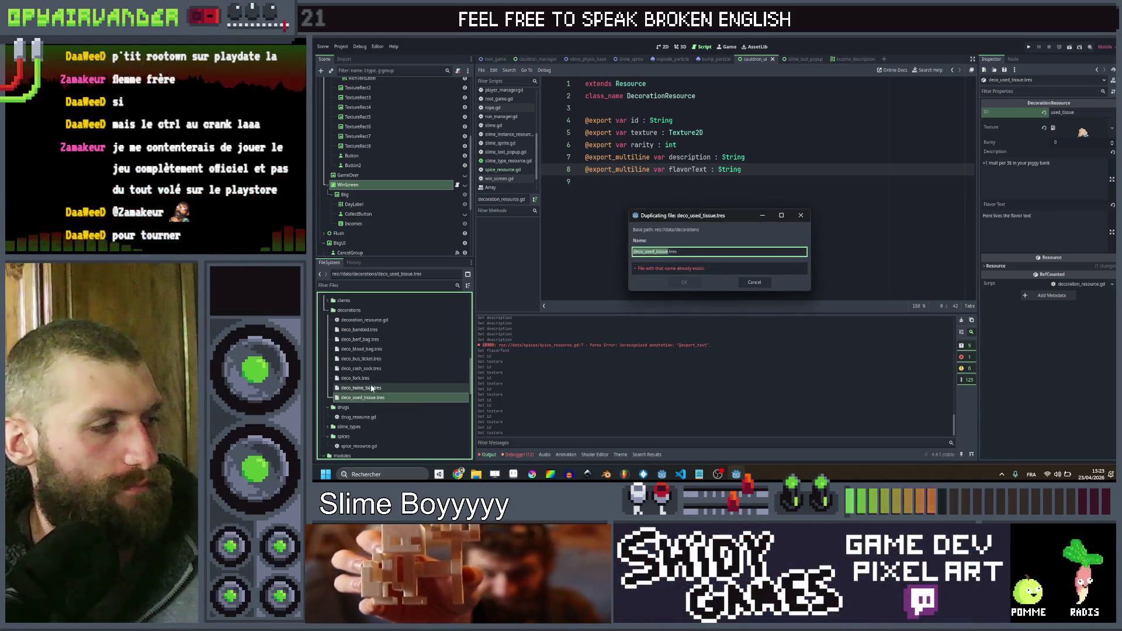
{"action": "key", "text": "Right"}
{"action": "key", "text": "BackSpace"}
{"action": "key", "text": "BackSpace"}
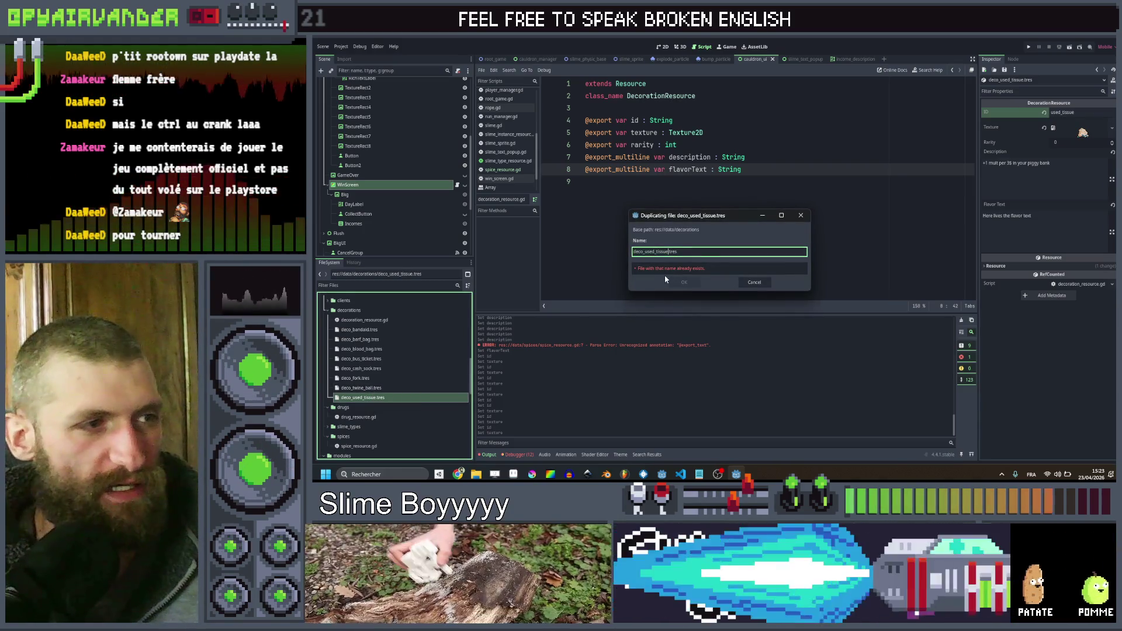
{"action": "key", "text": "BackSpace"}
{"action": "key", "text": "BackSpace"}
{"action": "key", "text": "BackSpace"}
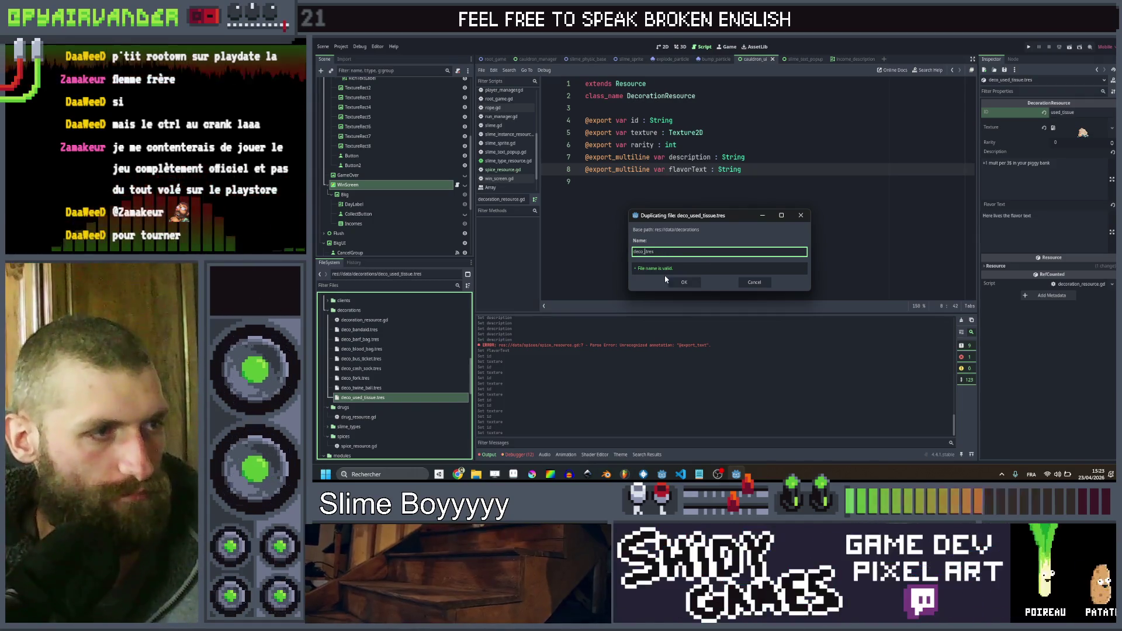
{"action": "type", "text": "acne_cream"}
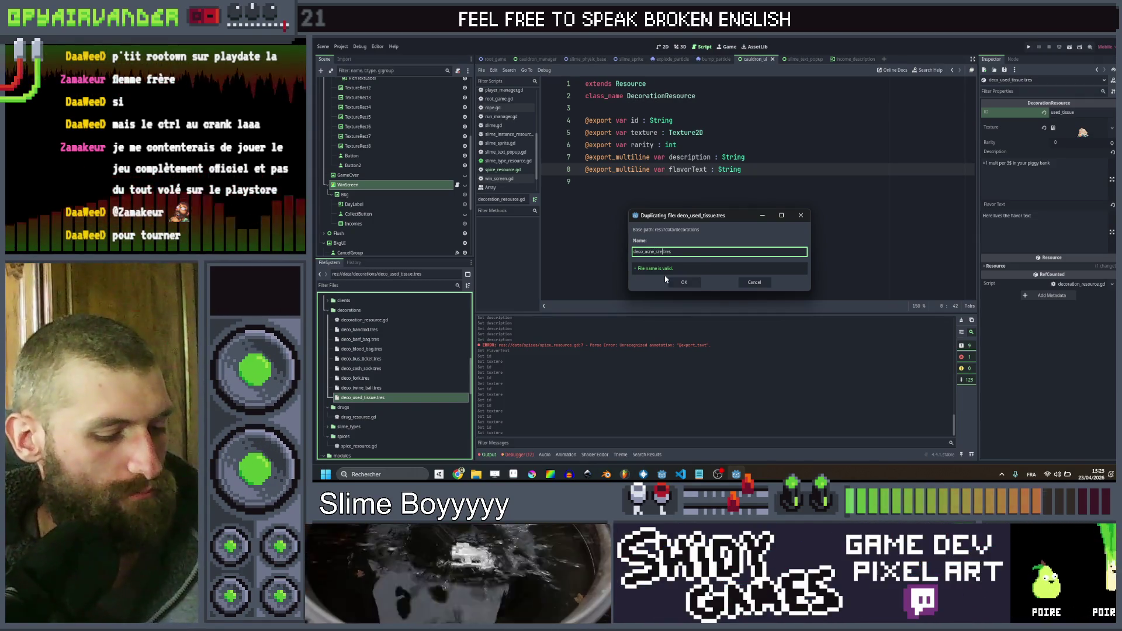
{"action": "left_click", "coordinate": [671, 281]}
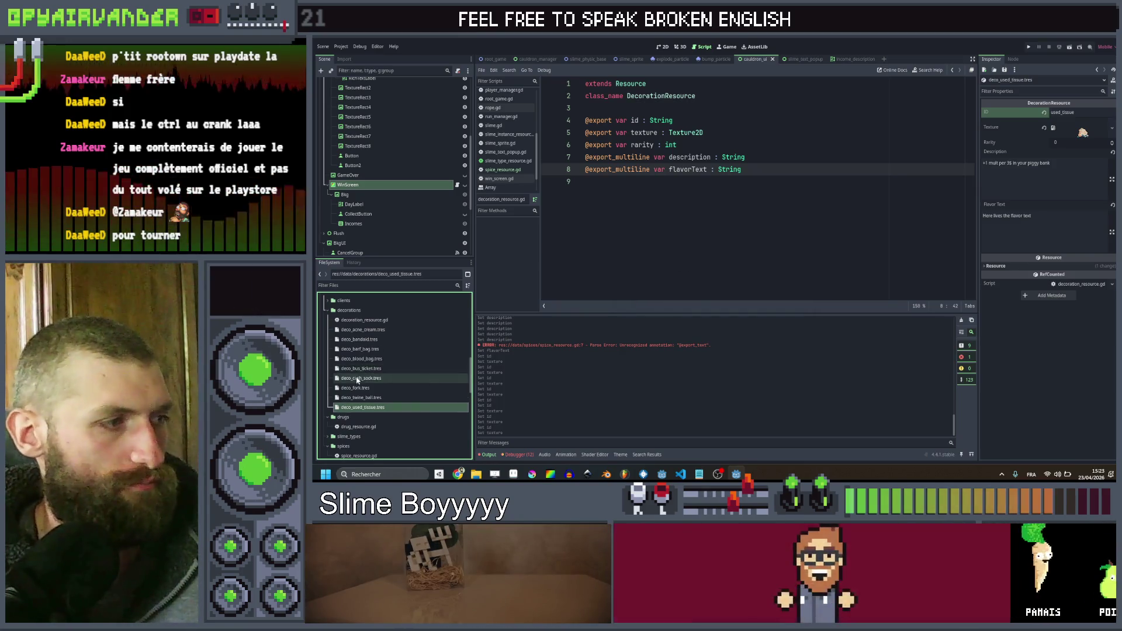
Step: Set the copy's ID to acne_cream and assign the acne-cream texture
{"action": "left_click", "coordinate": [371, 331]}
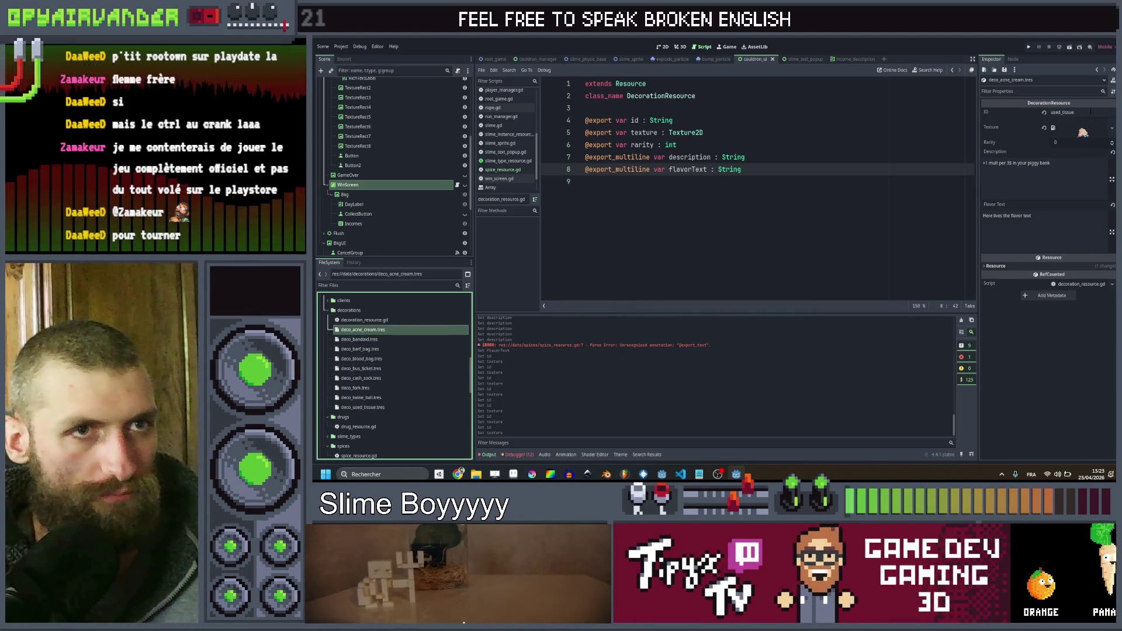
{"action": "type", "text": "acne_"}
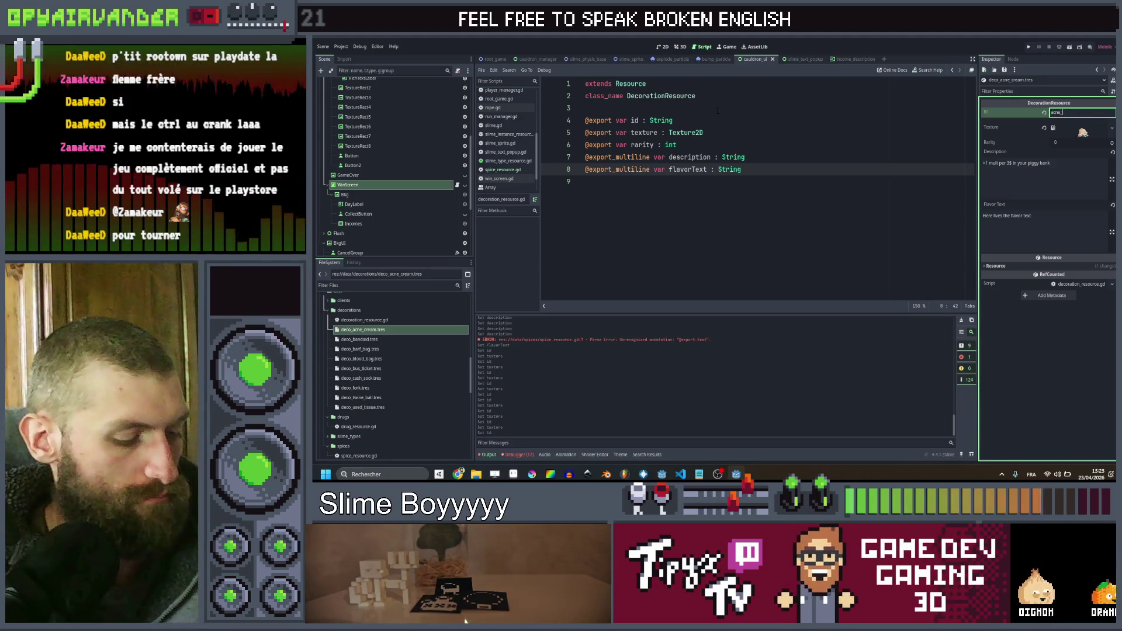
{"action": "type", "text": "cream"}
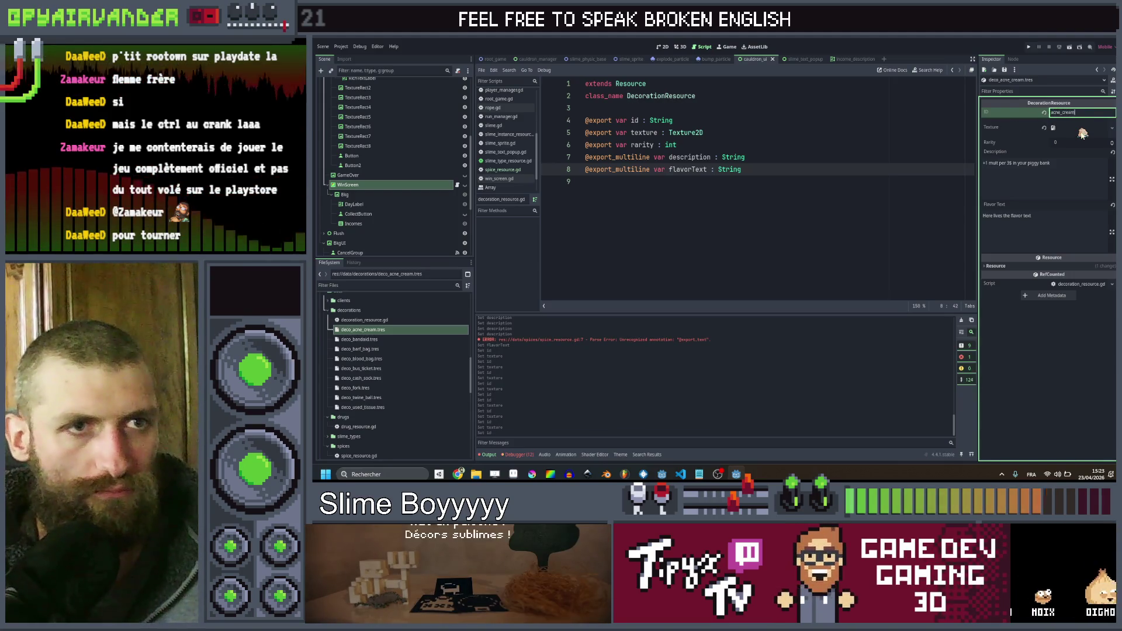
{"action": "left_click", "coordinate": [1082, 134]}
{"action": "left_click", "coordinate": [1078, 294]}
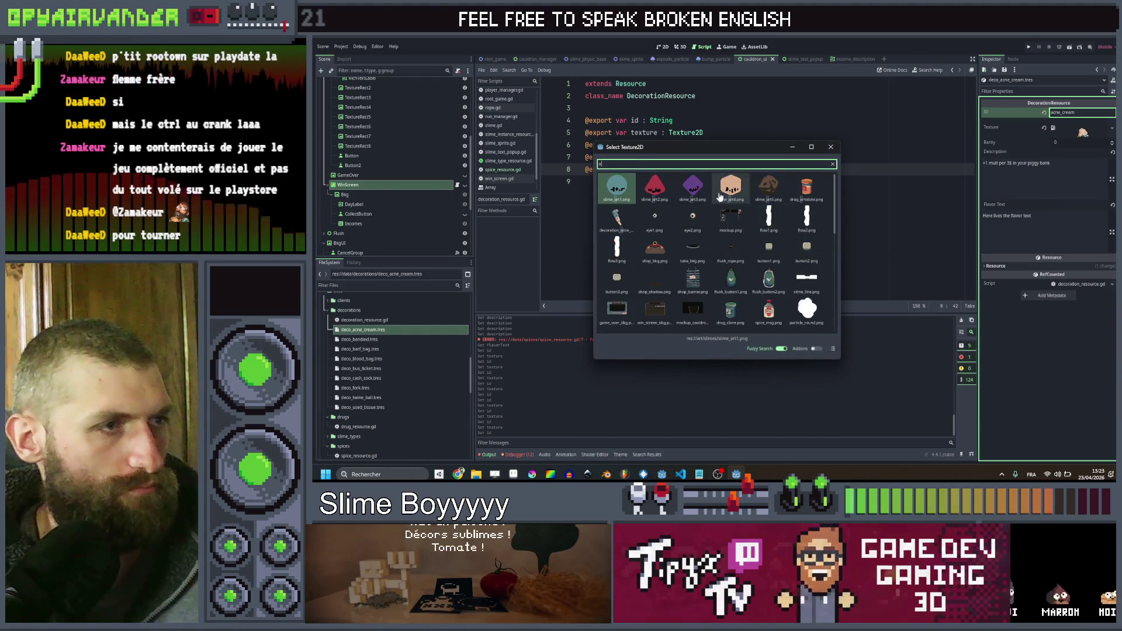
{"action": "double_click", "coordinate": [616, 219]}
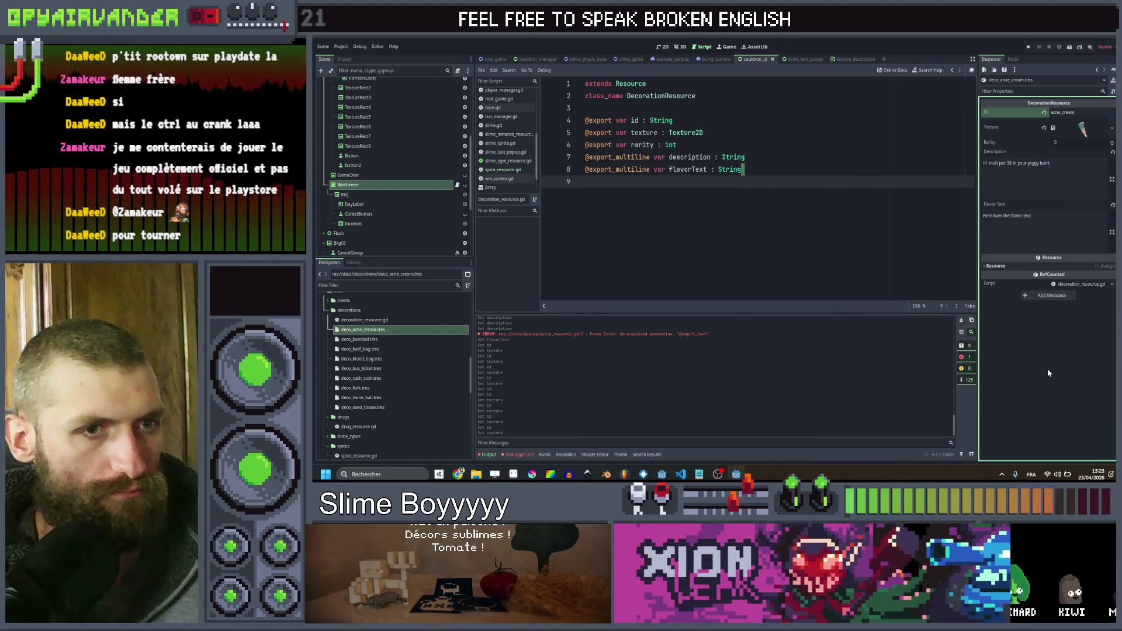
{"action": "left_click", "coordinate": [387, 330]}
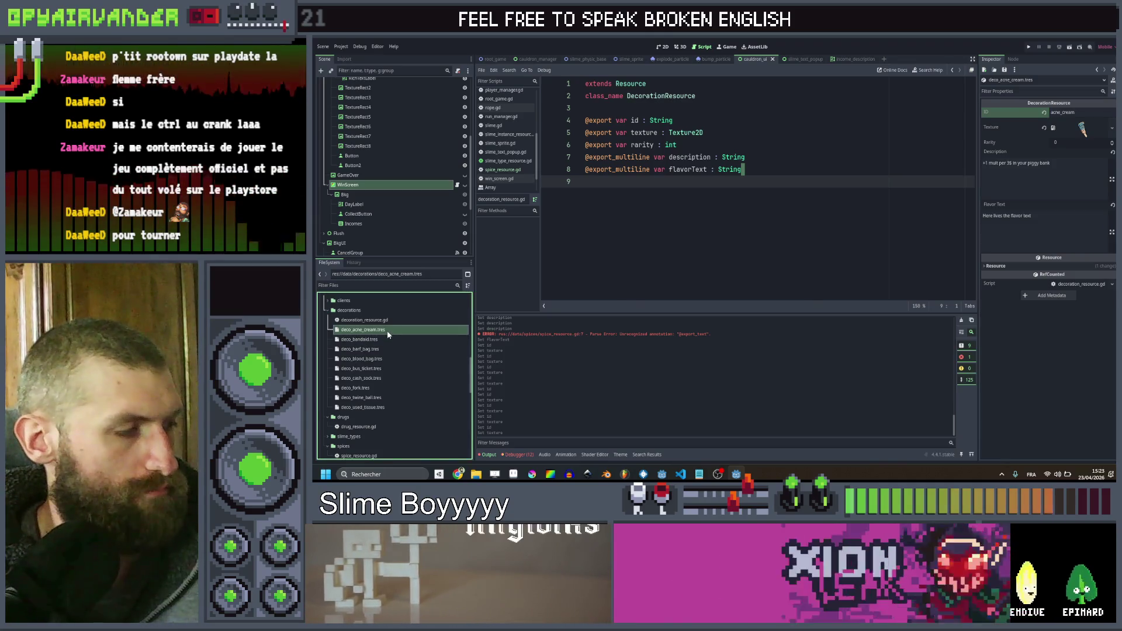
Step: Duplicate deco_acne_cream.tres as deco_seringe.tres and select it
{"action": "key", "text": "ctrl+d"}
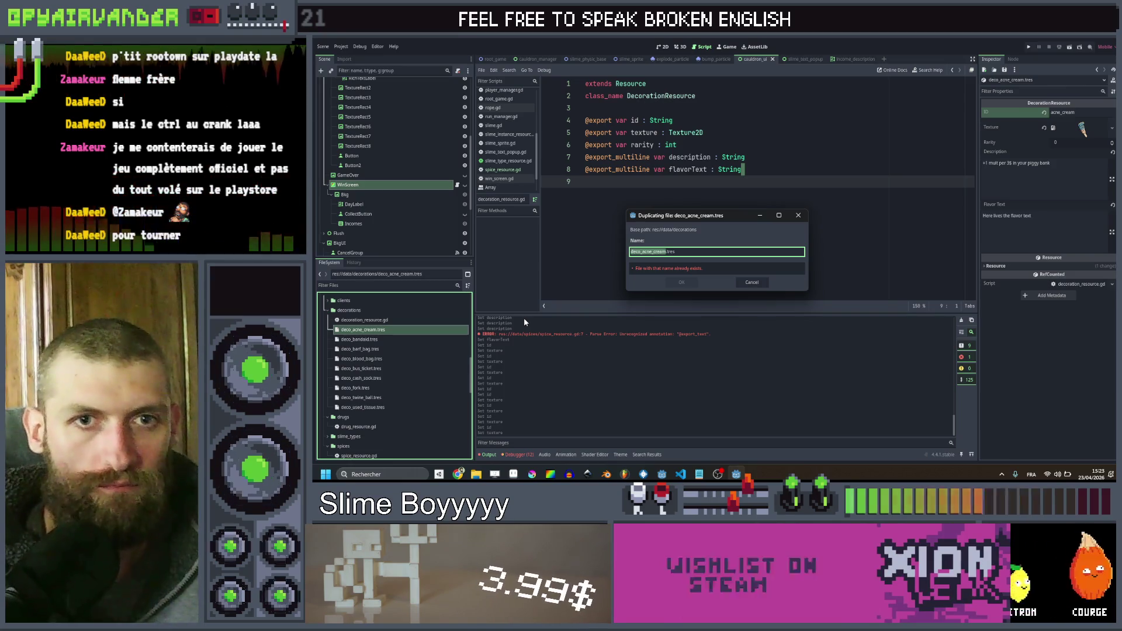
{"action": "type", "text": "seringe"}
{"action": "type", "text": "deco_"}
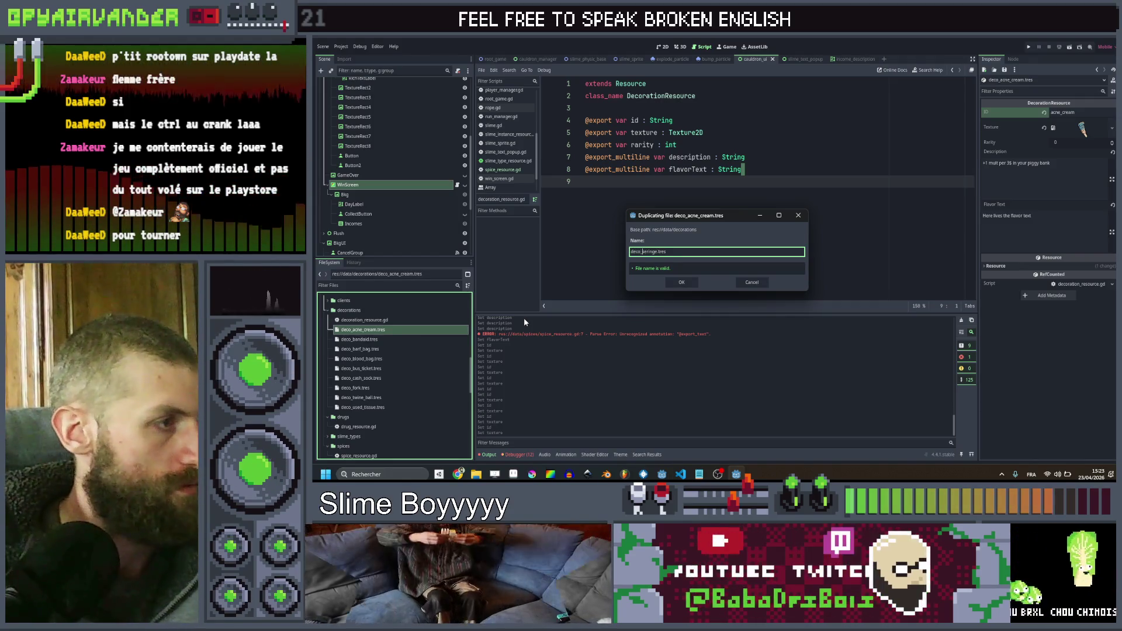
{"action": "key", "text": "Return"}
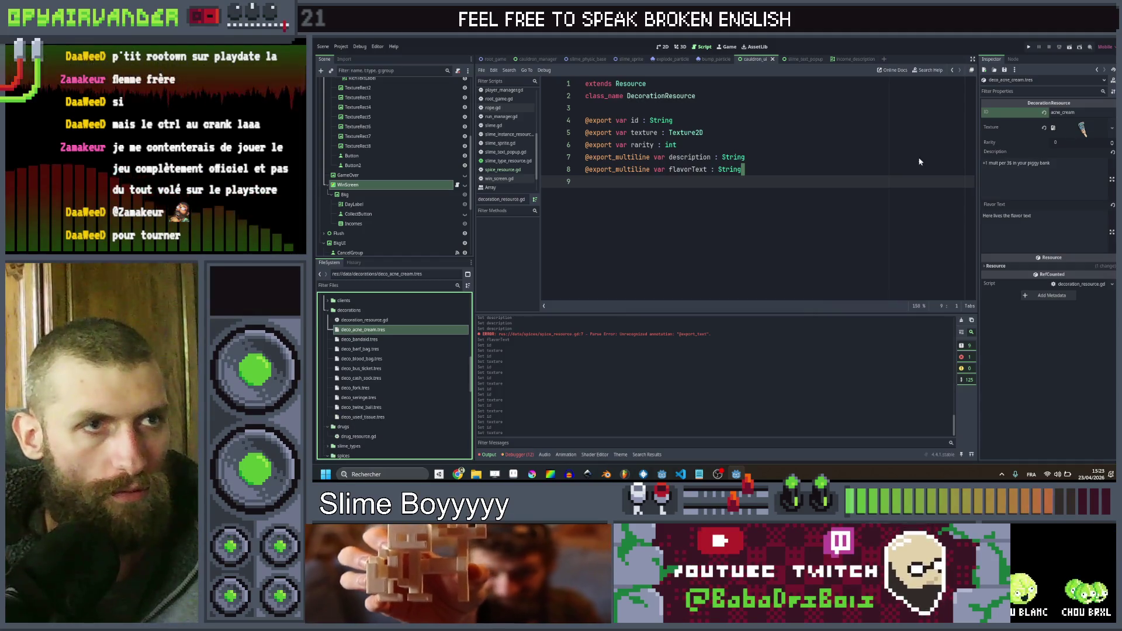
{"action": "left_click", "coordinate": [358, 397]}
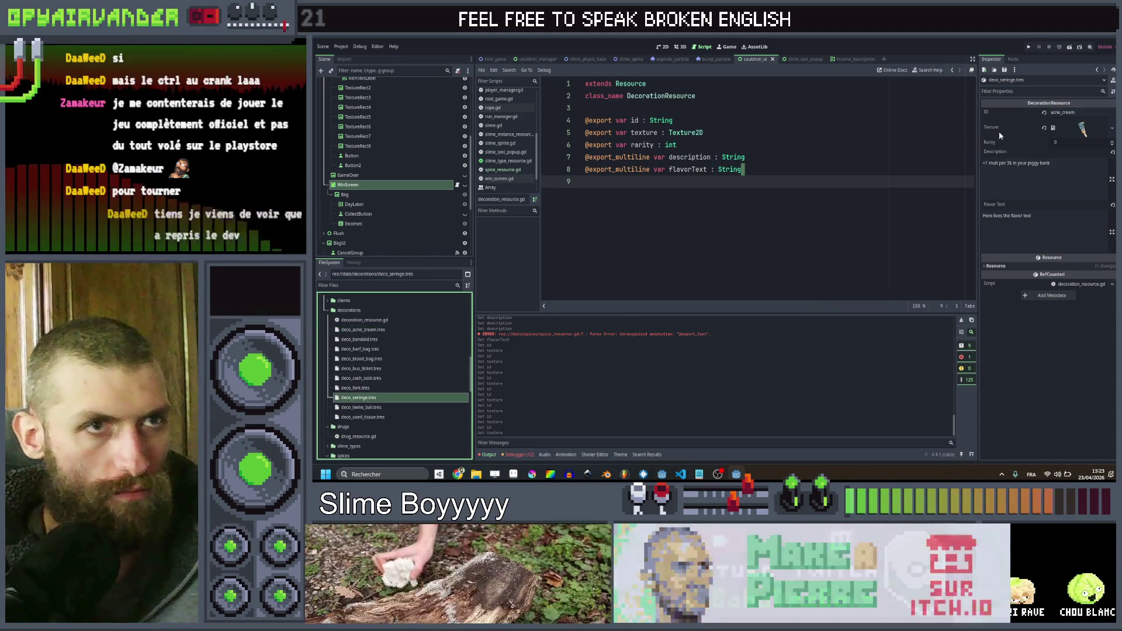
Step: Set the ID to seringe and assign the syringe texture
{"action": "left_click", "coordinate": [1062, 112]}
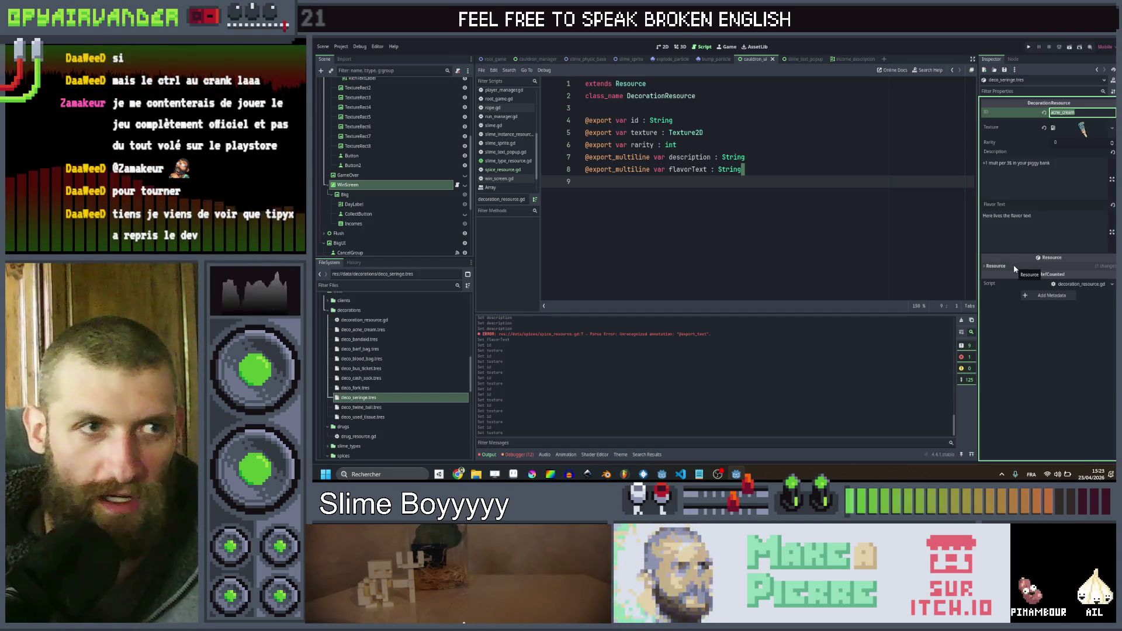
{"action": "type", "text": "dec"}
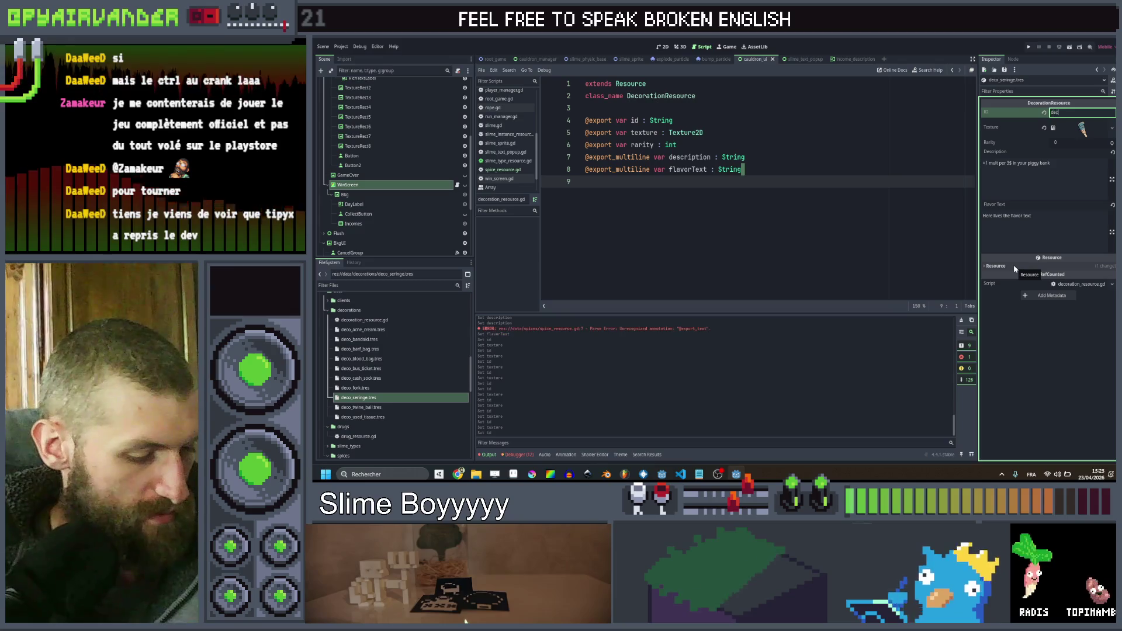
{"action": "key", "text": "BackSpace"}
{"action": "key", "text": "BackSpace"}
{"action": "key", "text": "BackSpace"}
{"action": "type", "text": "eringe"}
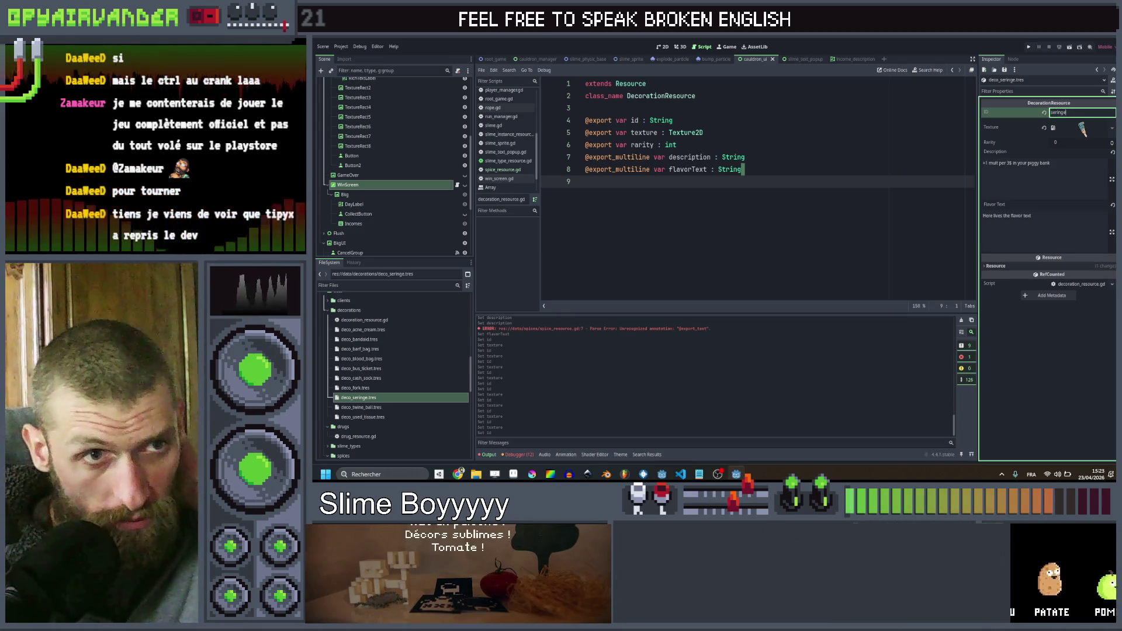
{"action": "left_click", "coordinate": [1112, 128]}
{"action": "left_click", "coordinate": [1052, 290]}
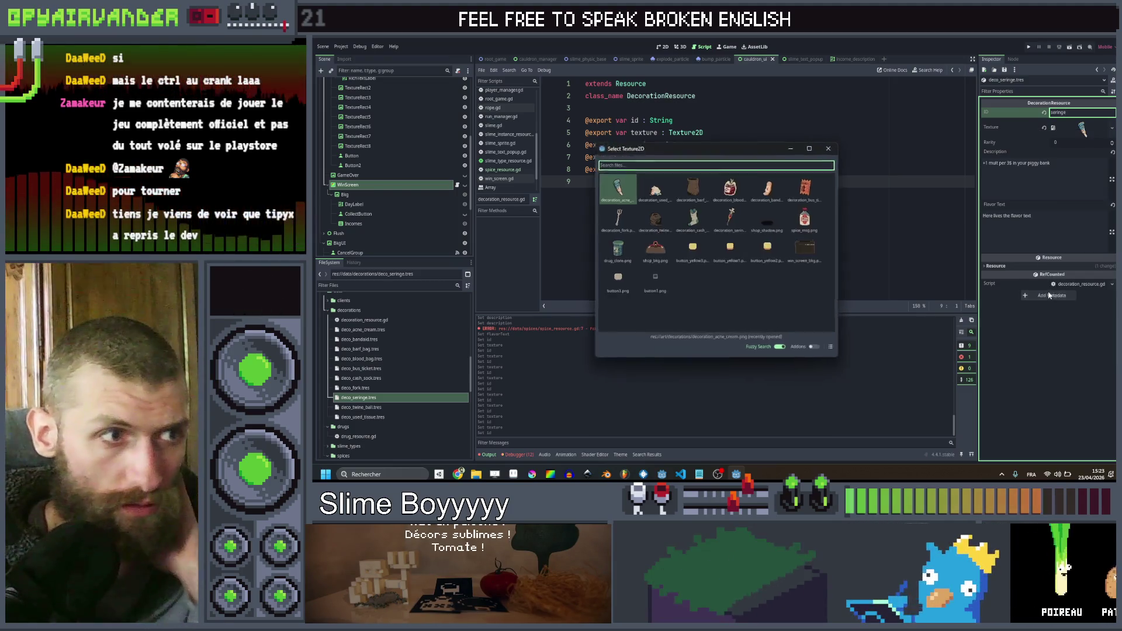
{"action": "double_click", "coordinate": [732, 220]}
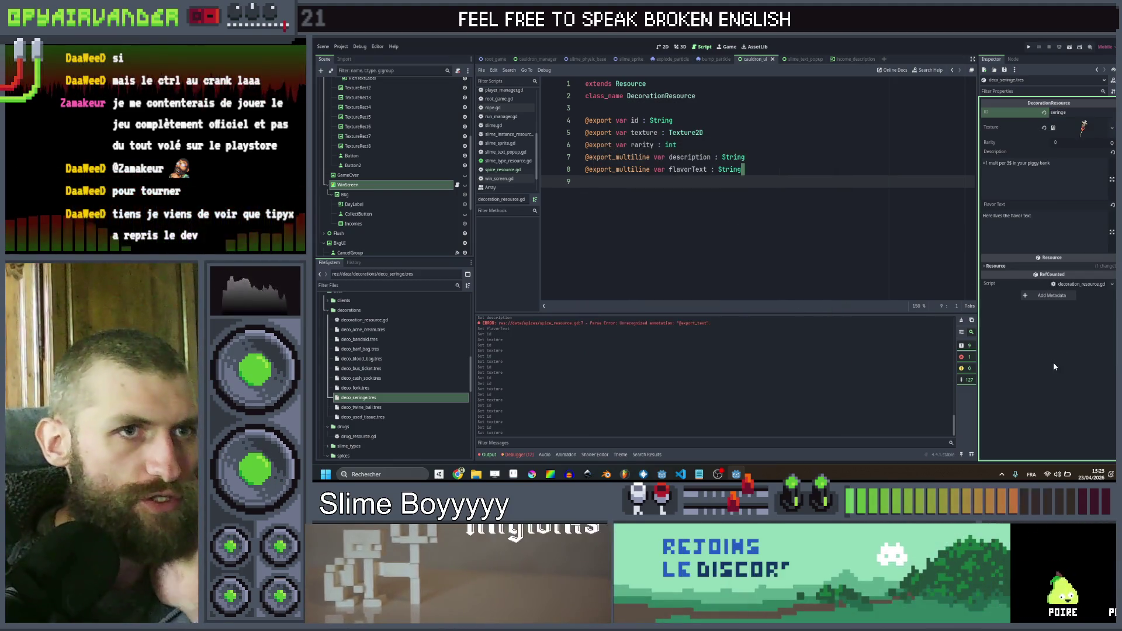
{"action": "left_click", "coordinate": [370, 401]}
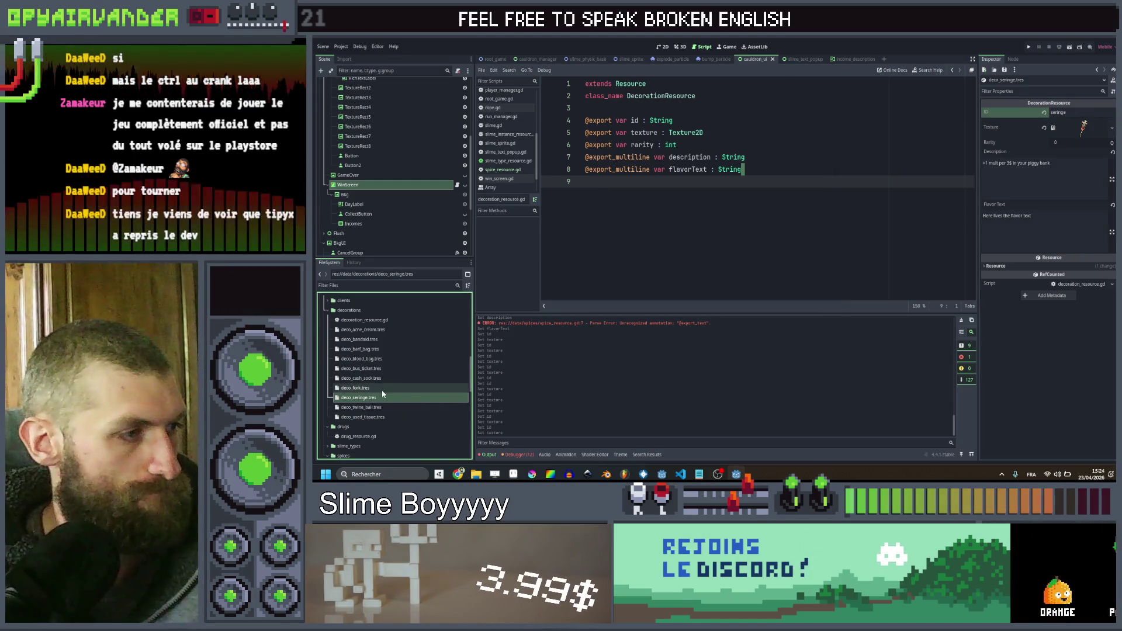
Step: Duplicate deco_seringe.tres as deco_tummy_juice.tres and open it
{"action": "key", "text": "ctrl+d"}
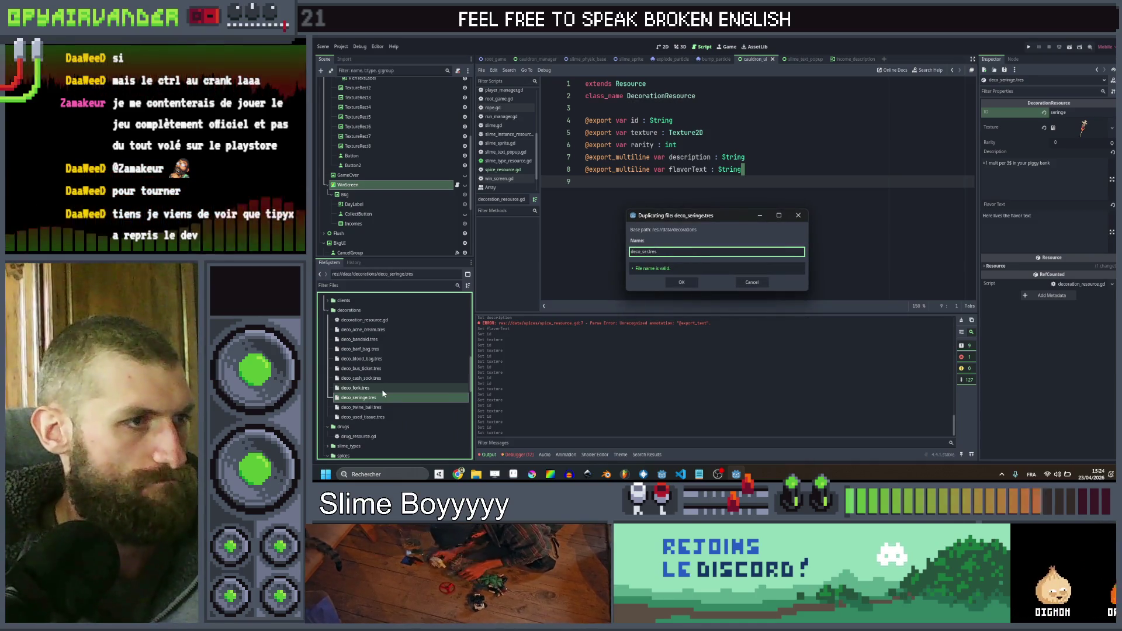
{"action": "type", "text": "my_juice"}
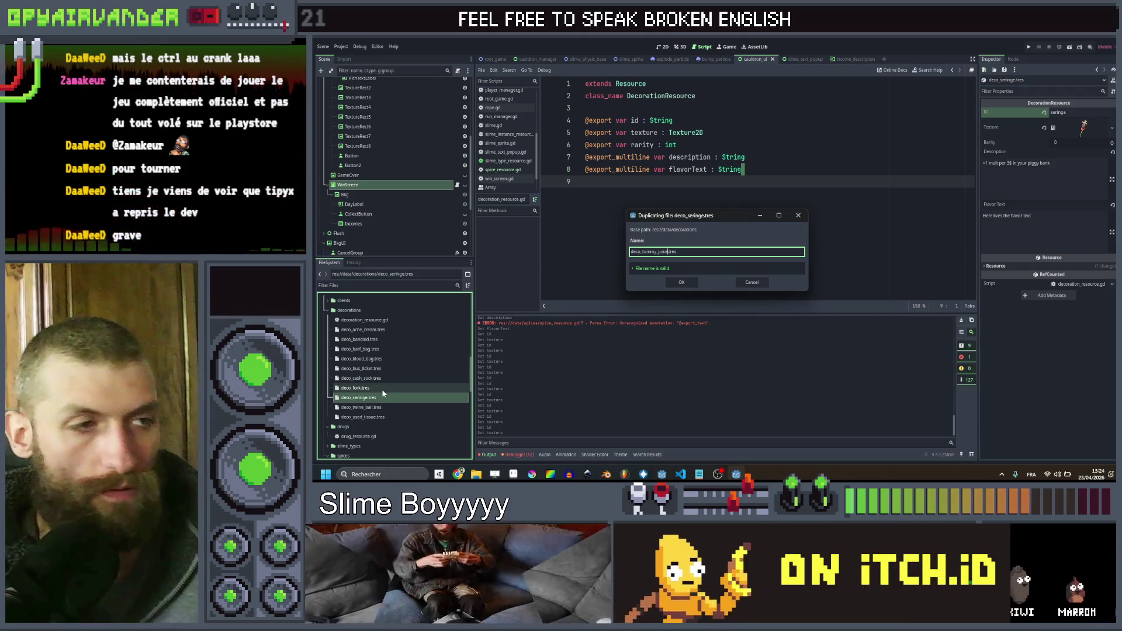
{"action": "key", "text": "Return"}
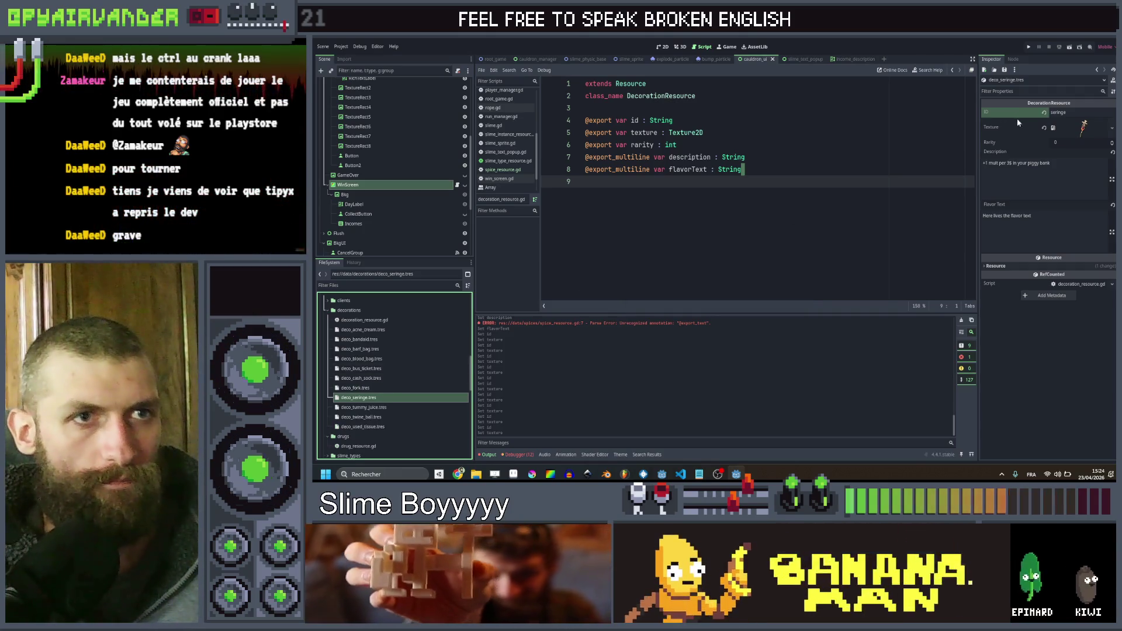
{"action": "left_click", "coordinate": [364, 407]}
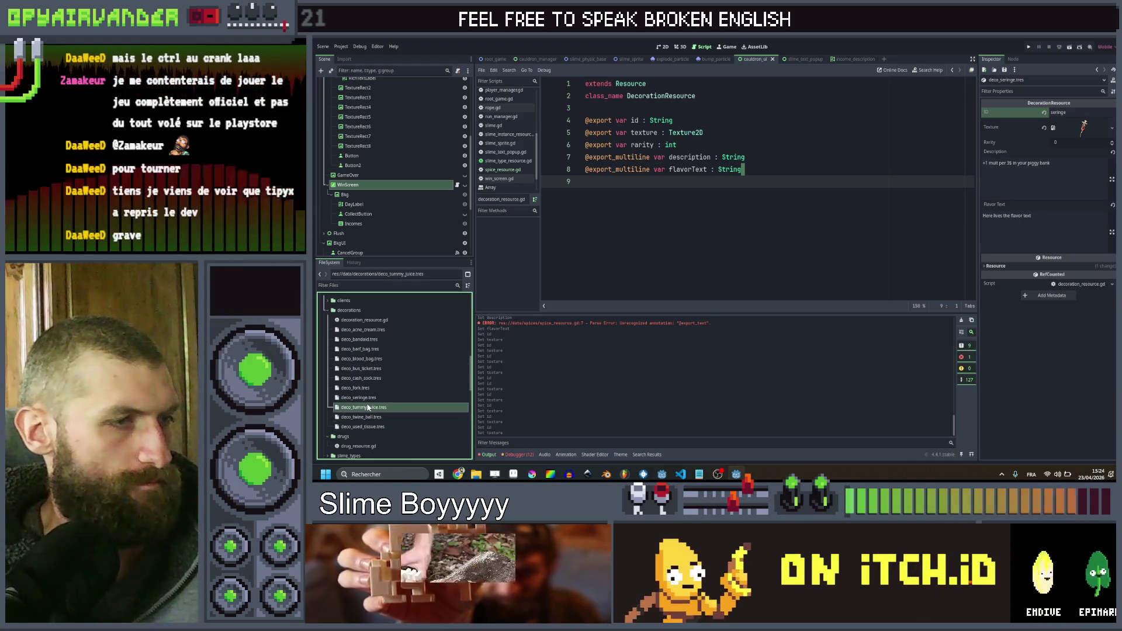
Step: Set the ID to tummy_juice, assign the tummy juice texture, and save
{"action": "double_click", "coordinate": [1059, 112]}
{"action": "type", "text": "tummy_"}
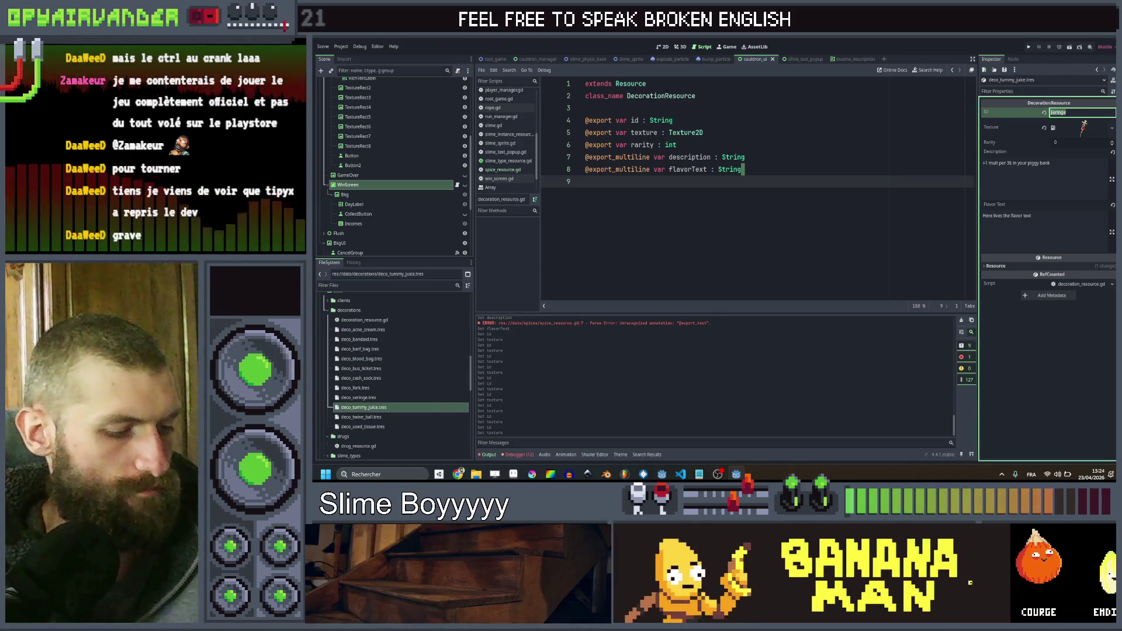
{"action": "type", "text": "juice"}
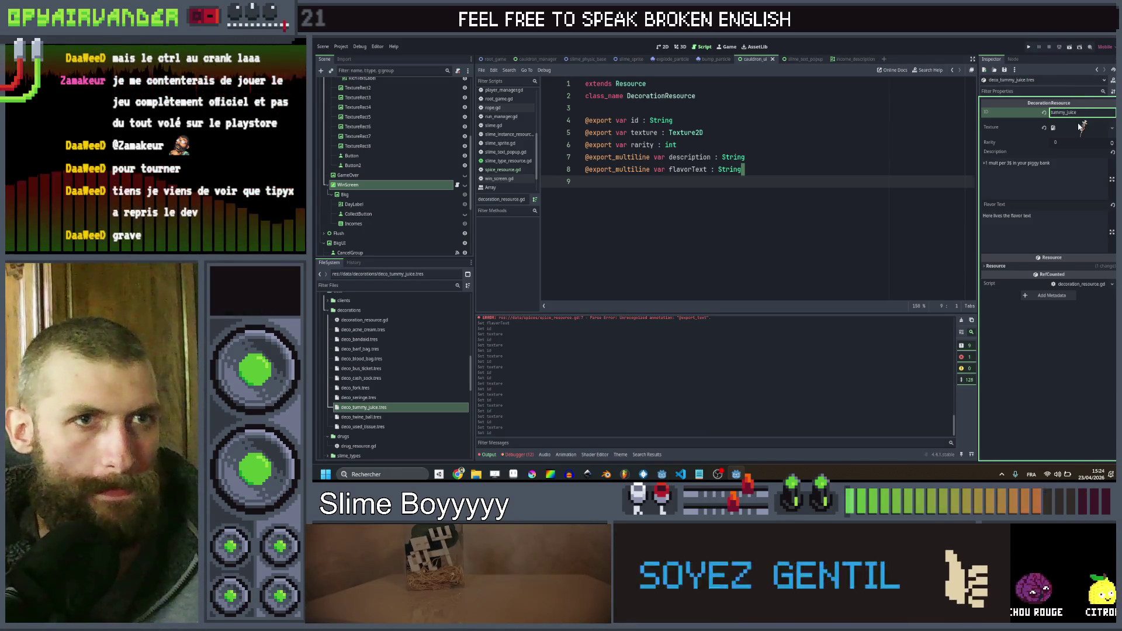
{"action": "left_click", "coordinate": [1083, 124]}
{"action": "left_click", "coordinate": [1098, 291]}
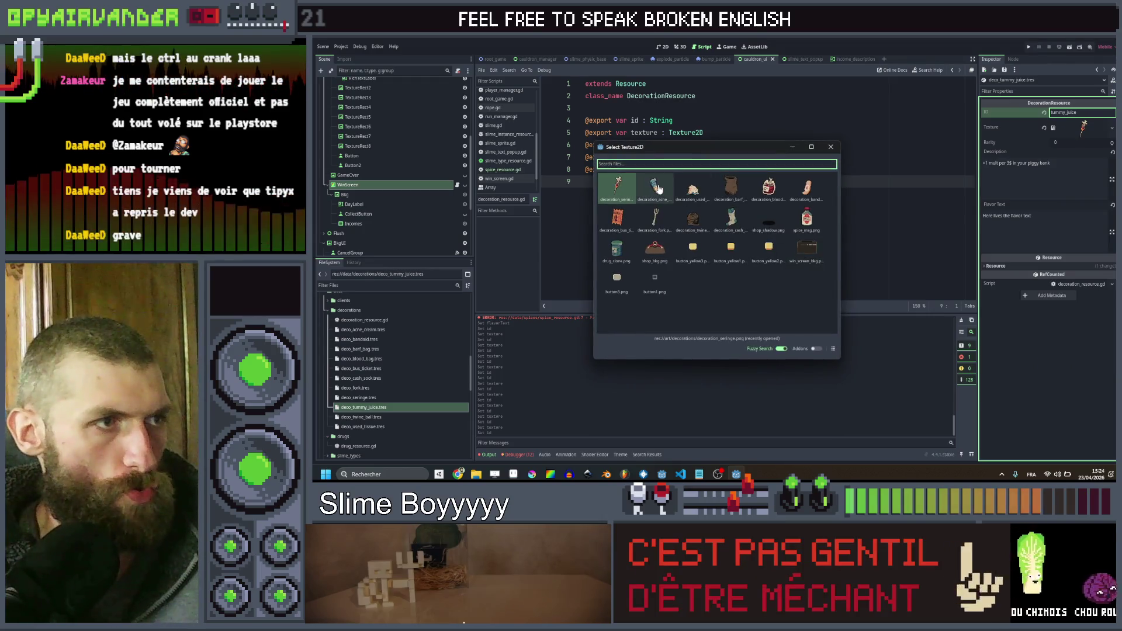
{"action": "type", "text": "tummy"}
{"action": "key", "text": "Return"}
{"action": "key", "text": "ctrl+s"}
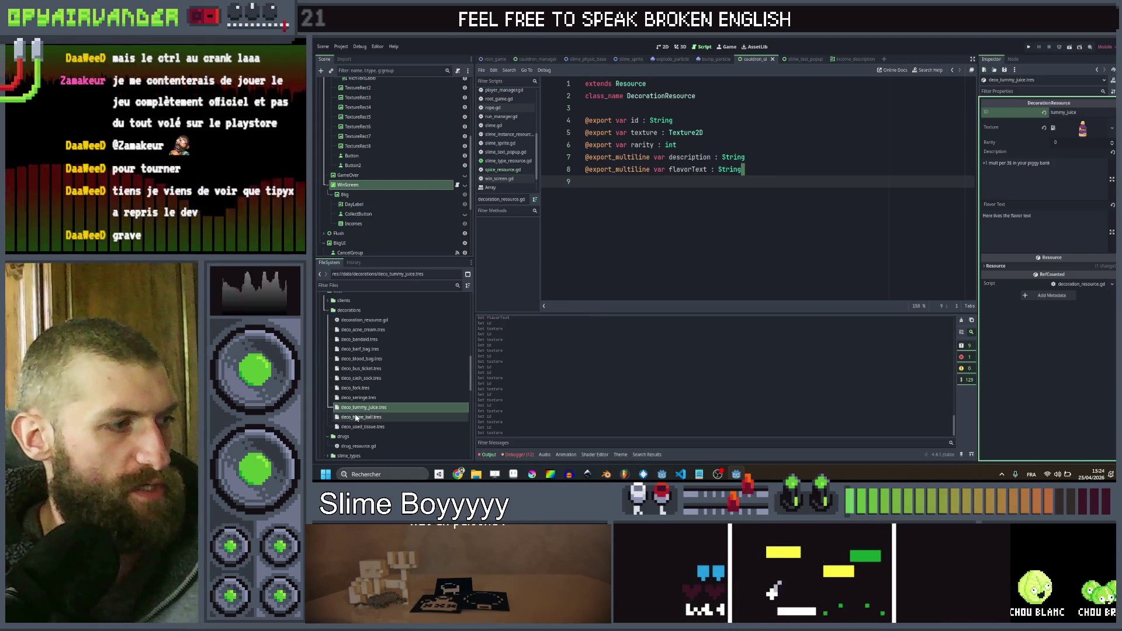
{"action": "key", "text": "ctrl+d"}
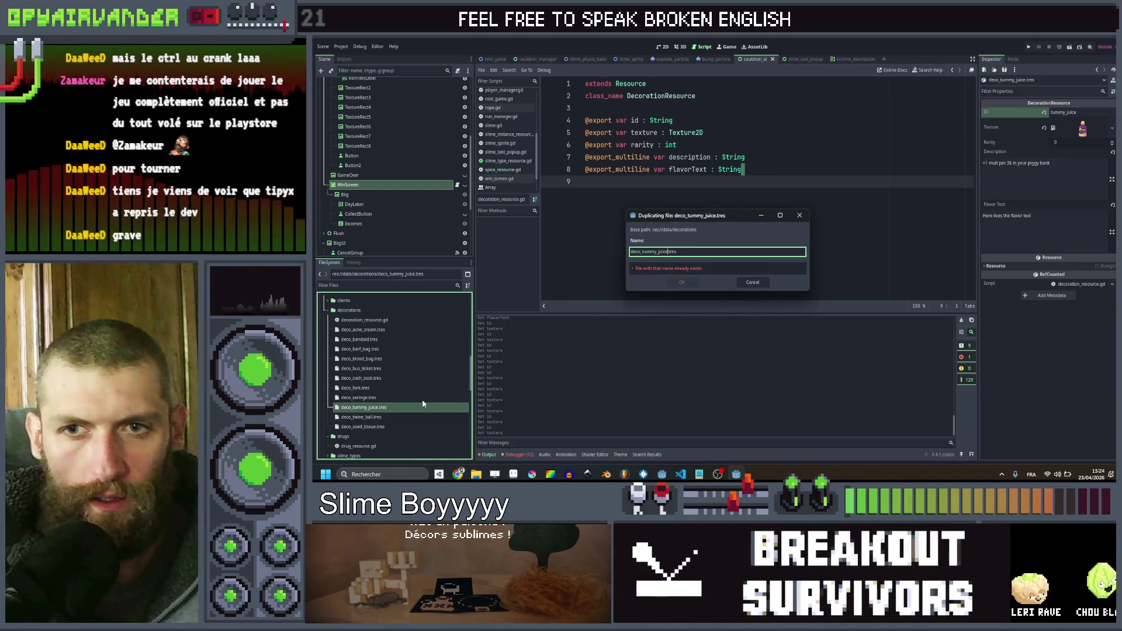
Step: Name the new copy deco_nasal_spray.tres
{"action": "key", "text": "BackSpace"}
{"action": "key", "text": "BackSpace"}
{"action": "key", "text": "BackSpace"}
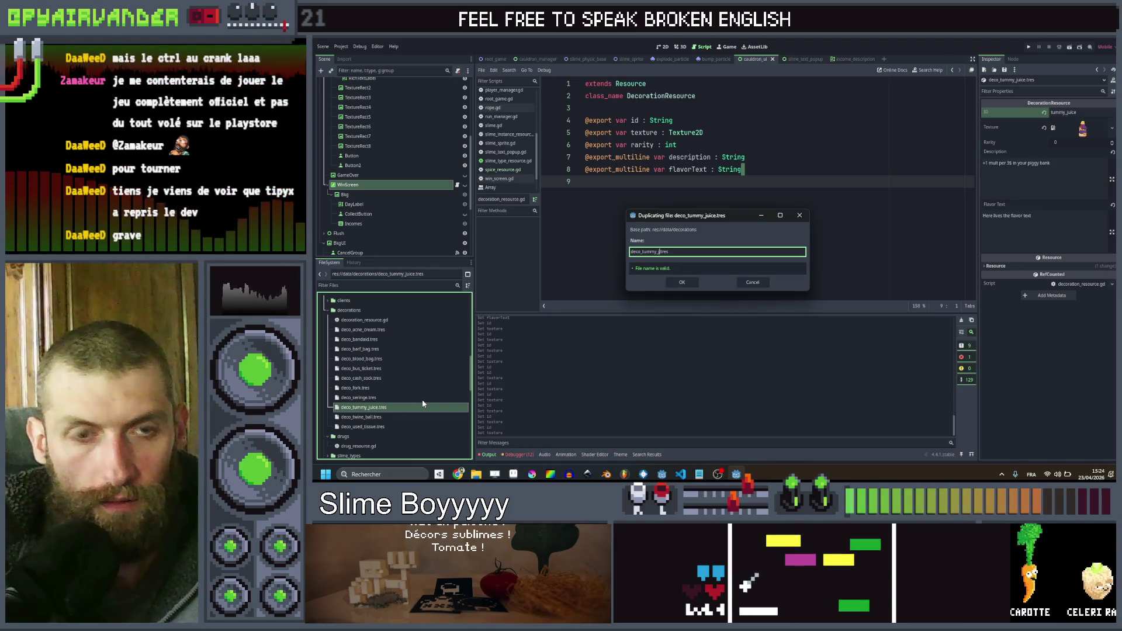
{"action": "key", "text": "BackSpace"}
{"action": "key", "text": "BackSpace"}
{"action": "key", "text": "BackSpace"}
{"action": "type", "text": "nasal_"}
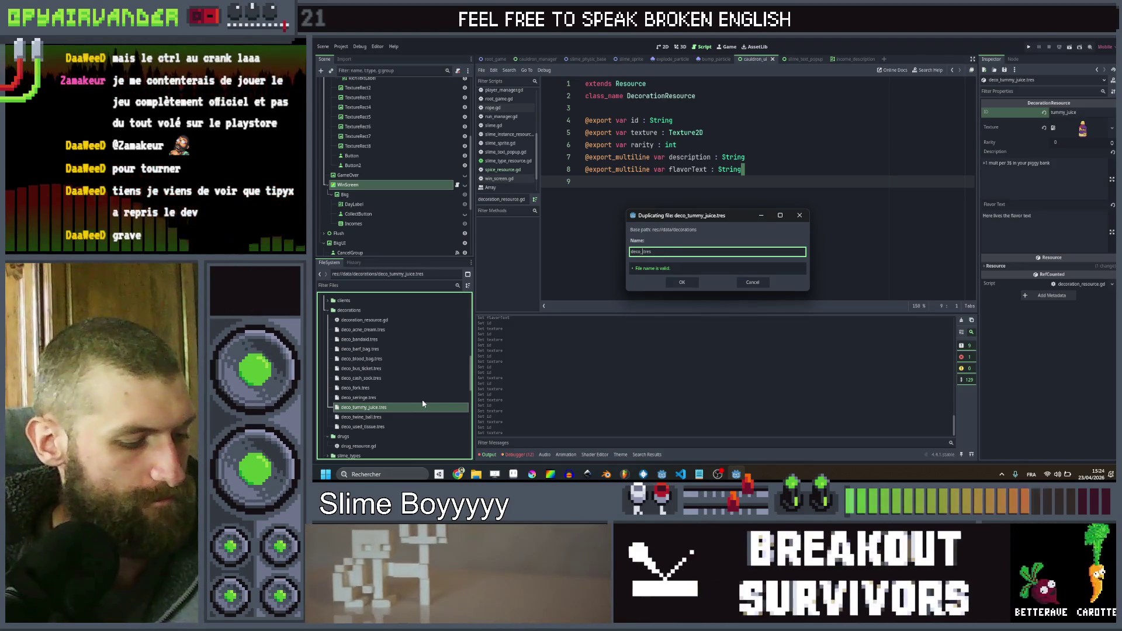
{"action": "type", "text": "spray"}
{"action": "key", "text": "Return"}
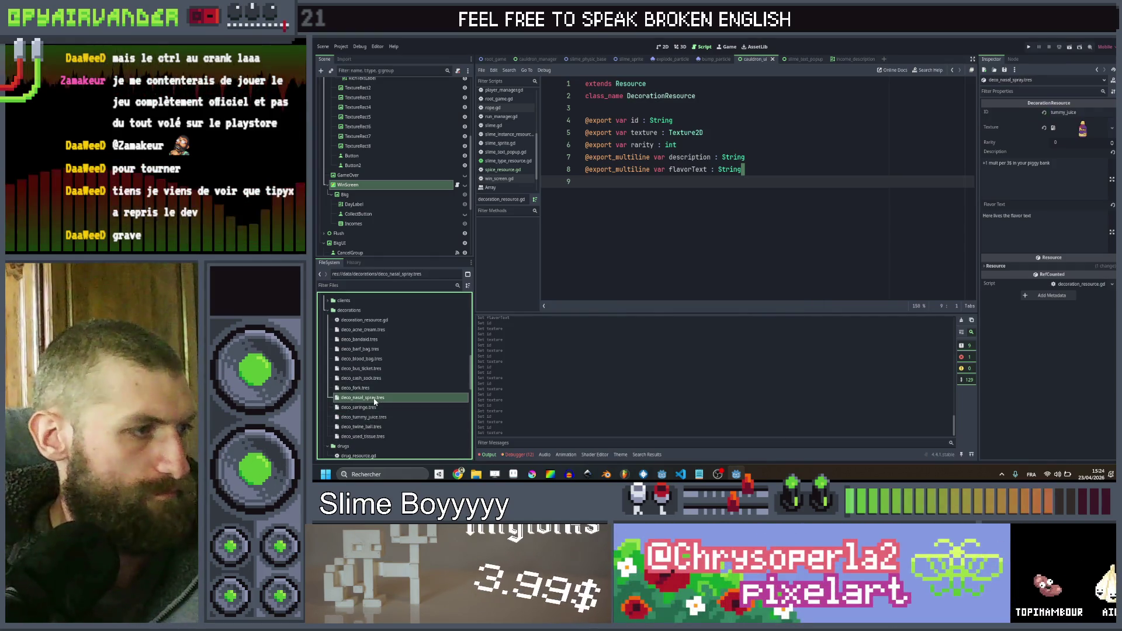
Step: Set its ID to nasal_spray and assign the nasal spray texture
{"action": "left_click", "coordinate": [1072, 111]}
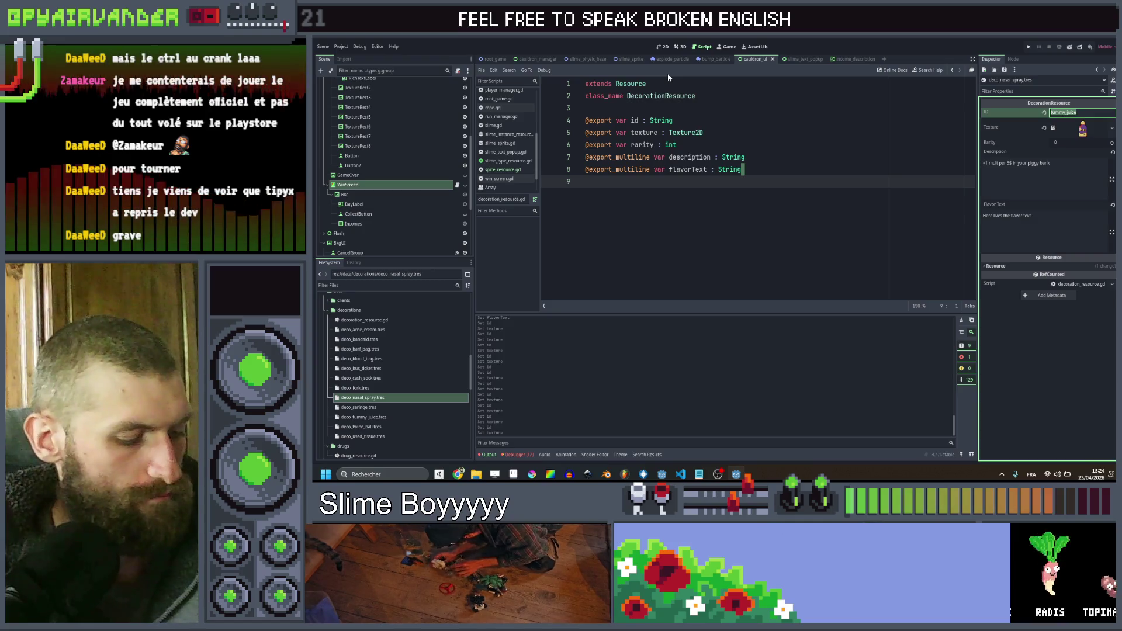
{"action": "type", "text": "nasal_spray"}
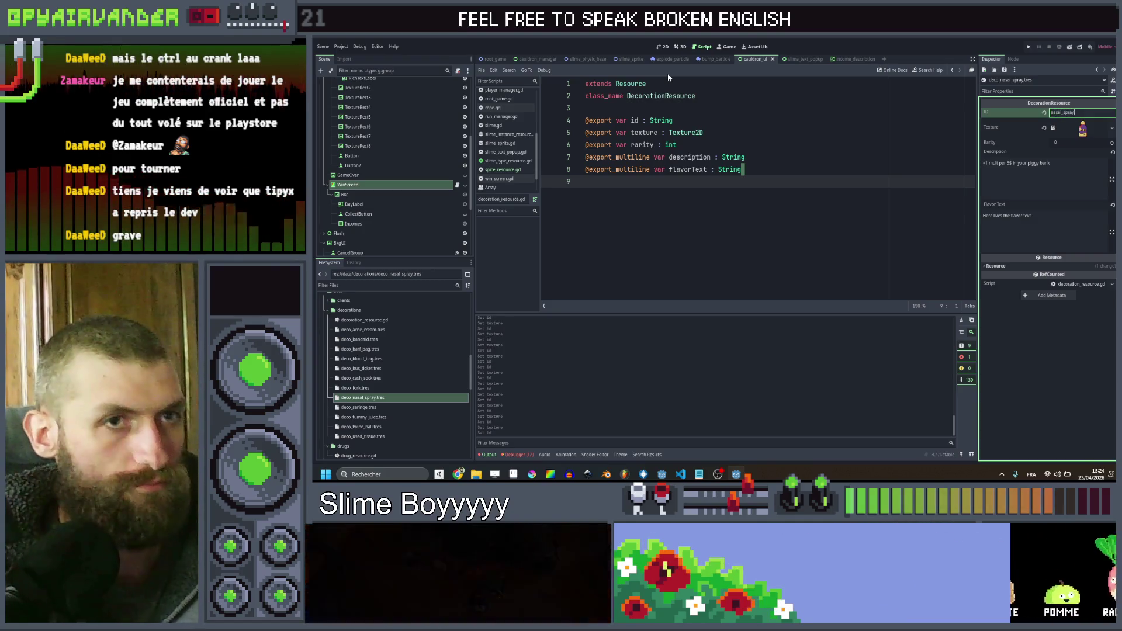
{"action": "left_click", "coordinate": [1112, 127]}
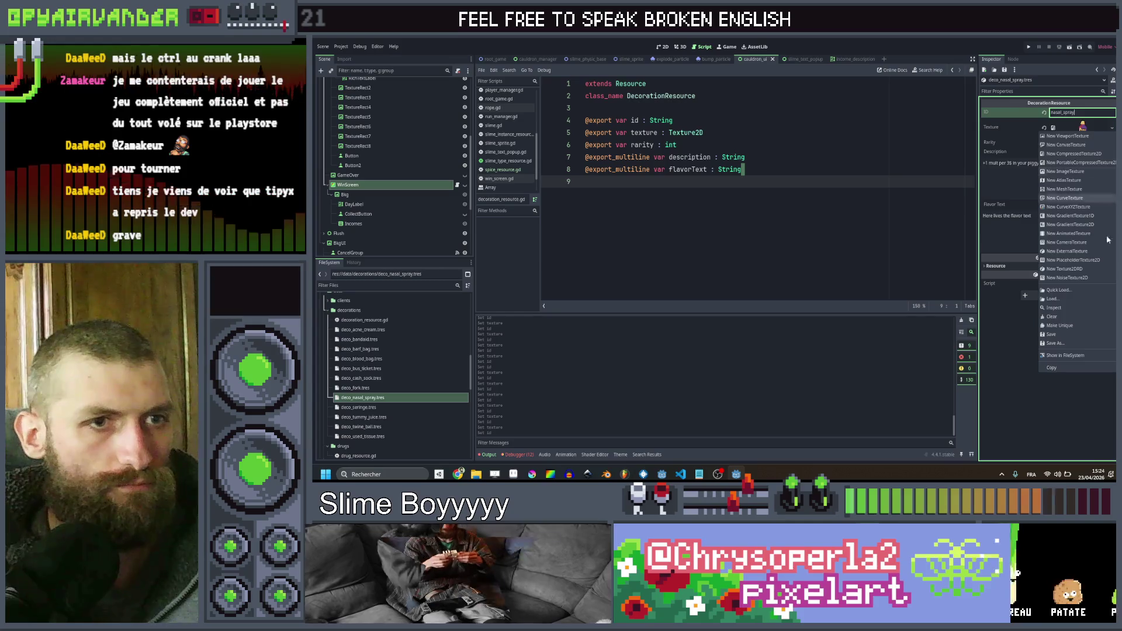
{"action": "left_click", "coordinate": [1081, 286]}
{"action": "type", "text": "na"}
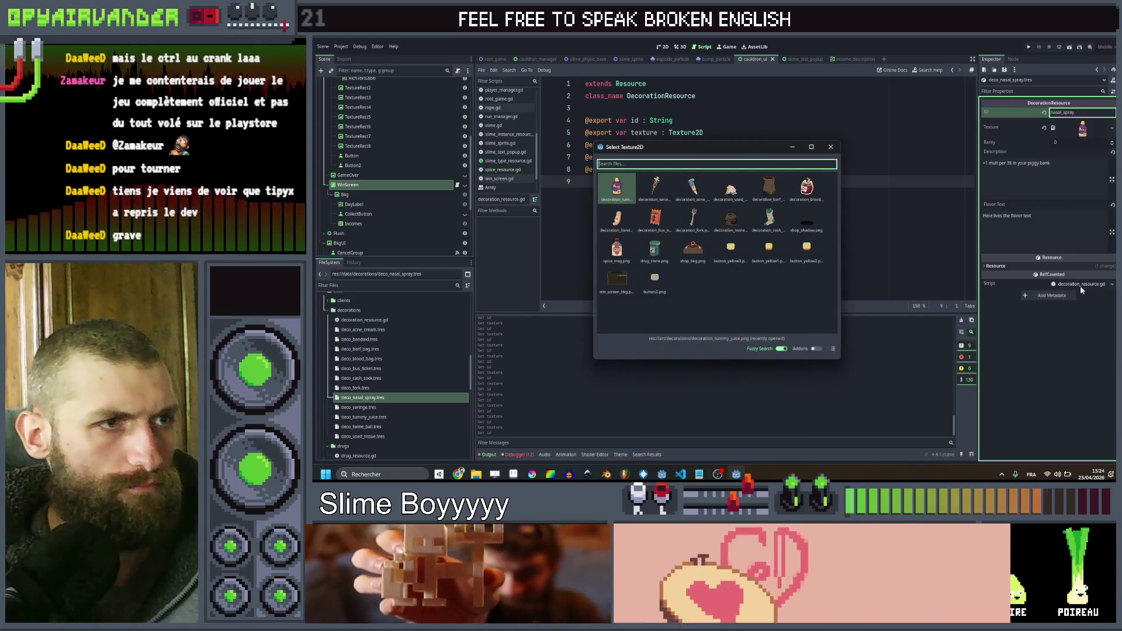
{"action": "type", "text": "sal"}
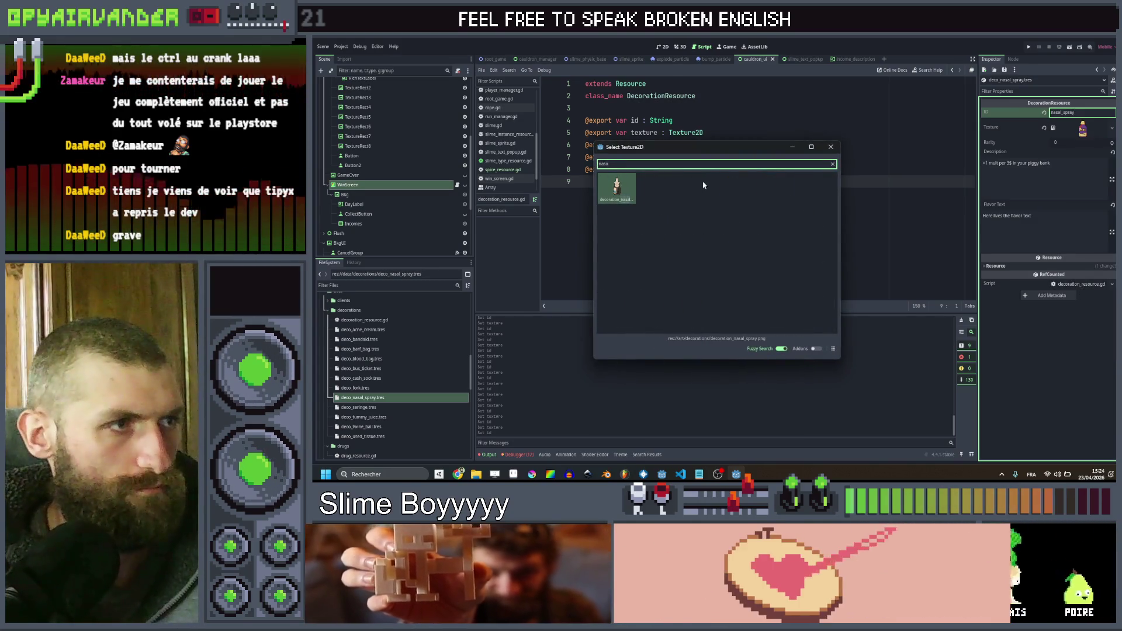
{"action": "key", "text": "Return"}
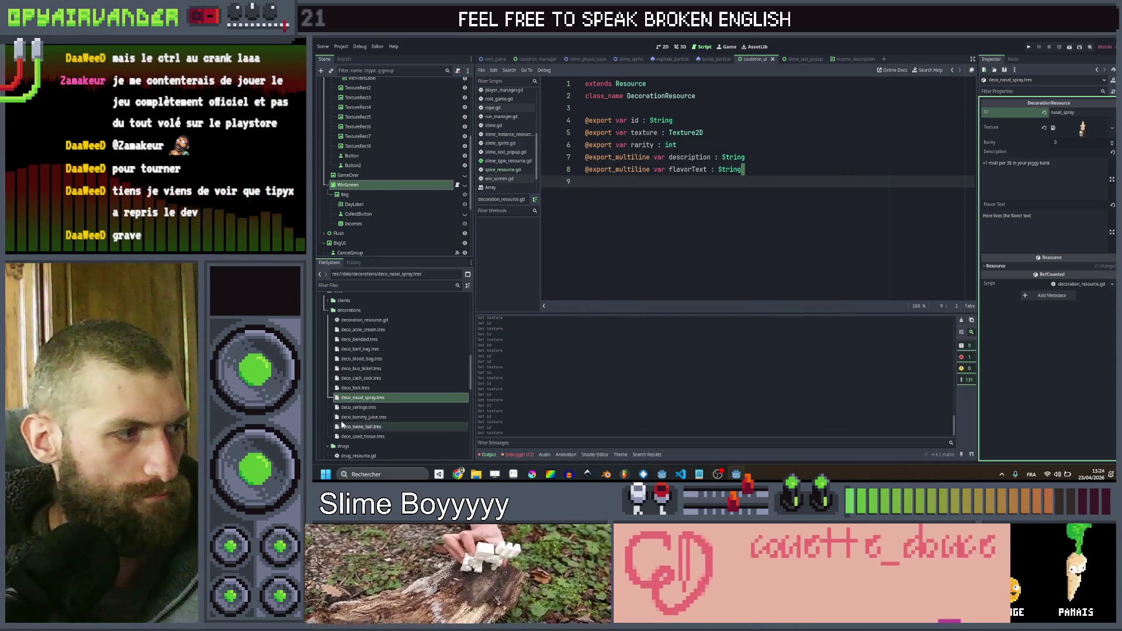
Step: Duplicate deco_nasal_spray.tres, naming the copy deco_energy_drink
{"action": "left_click", "coordinate": [363, 389]}
{"action": "left_click", "coordinate": [366, 397]}
{"action": "key", "text": "ctrl+d"}
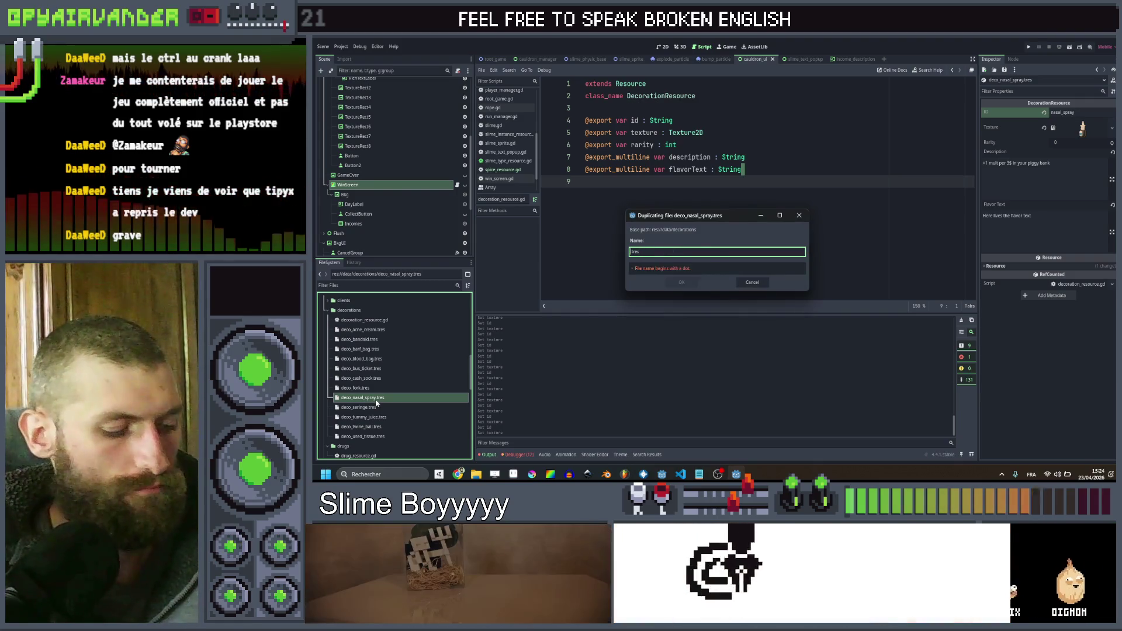
{"action": "type", "text": "co_energy"}
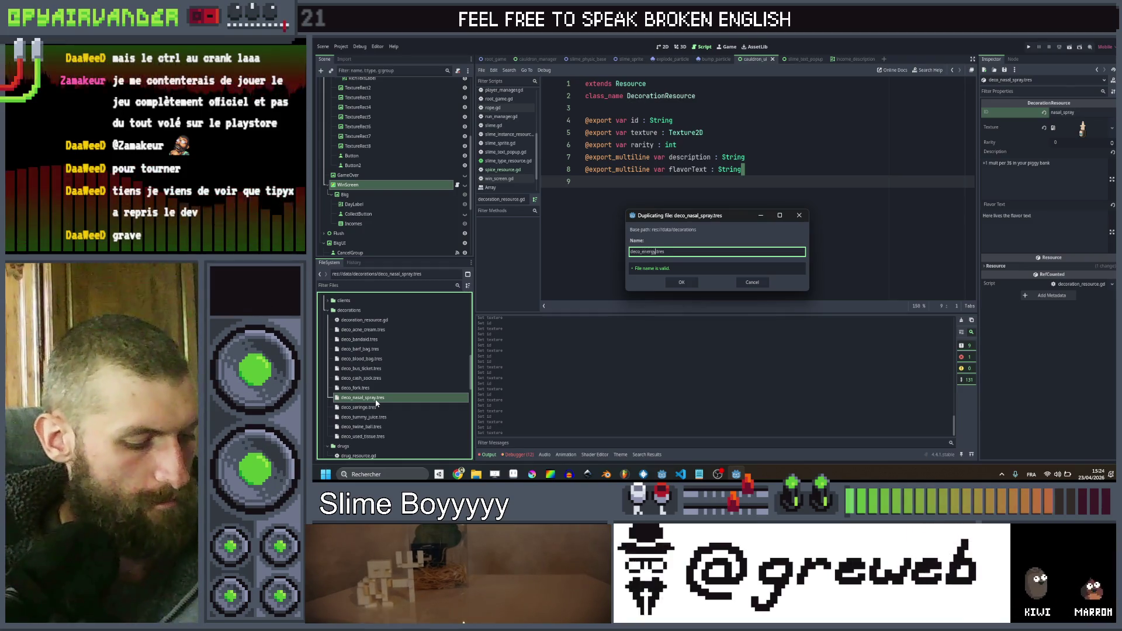
{"action": "type", "text": "_drink"}
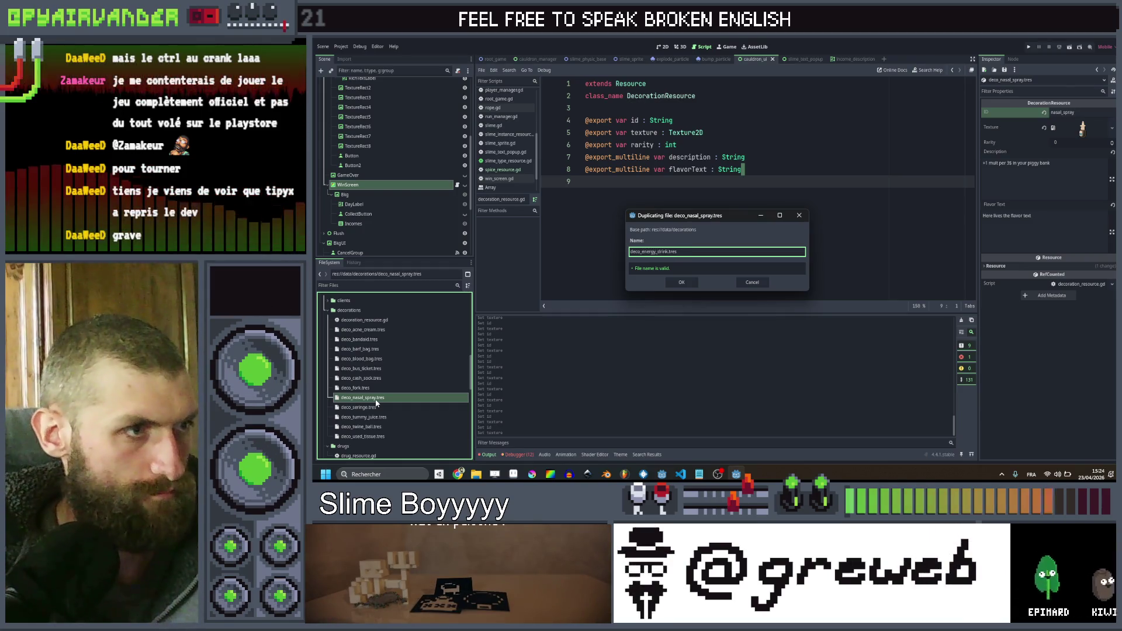
Step: Confirm deco_energy_drink.tres, set ID to energy_drink, and assign the energy drink can texture
{"action": "key", "text": "Return"}
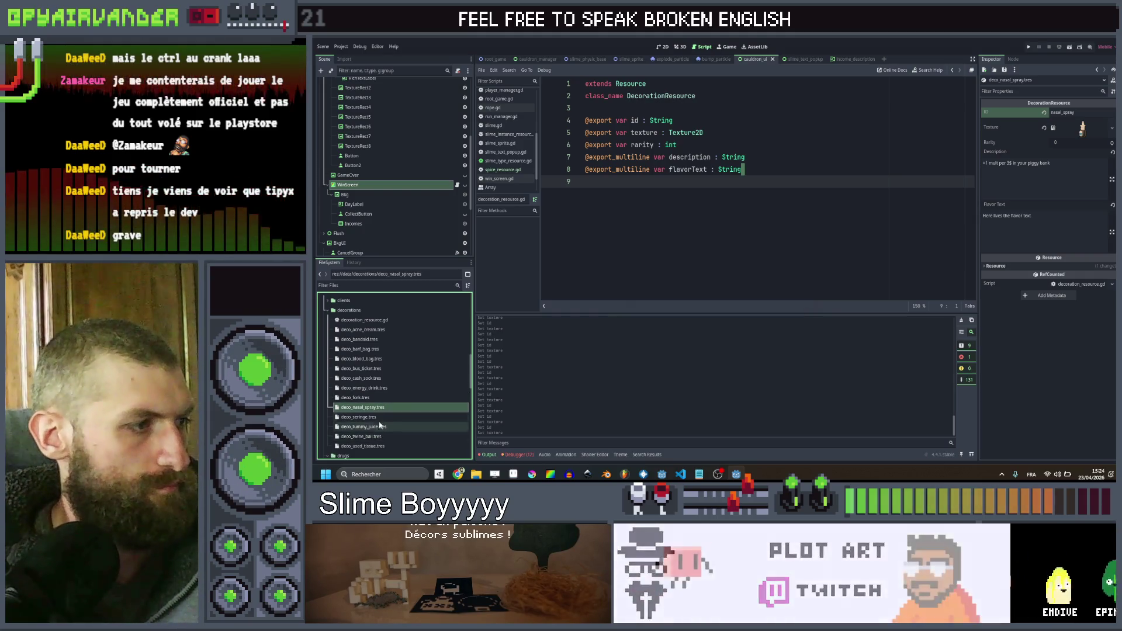
{"action": "left_click", "coordinate": [370, 388]}
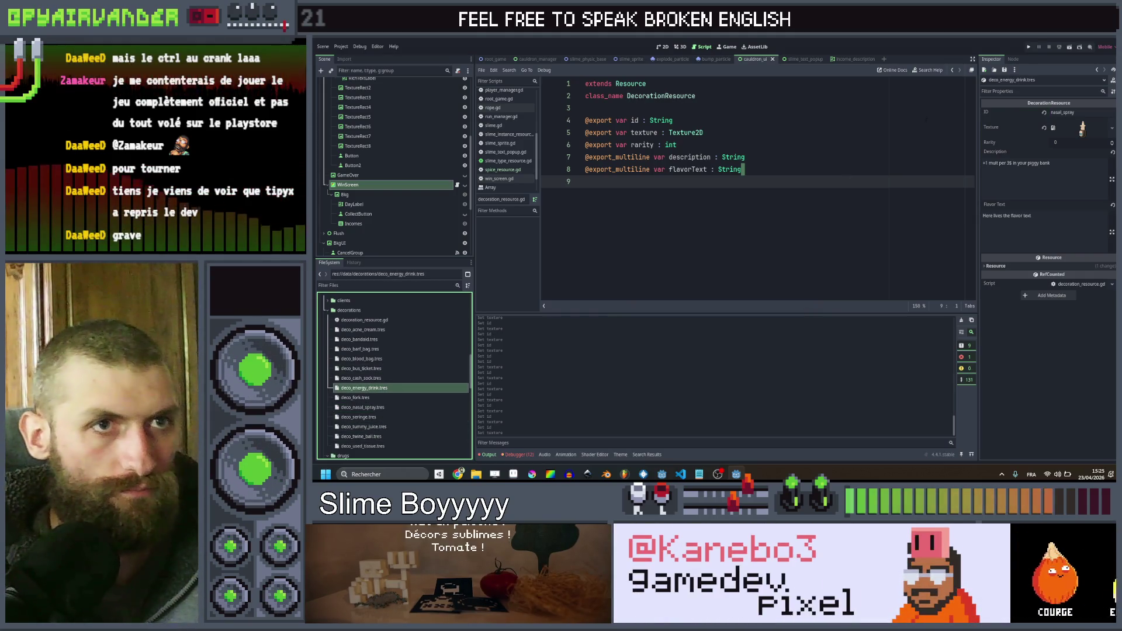
{"action": "left_click", "coordinate": [1081, 112]}
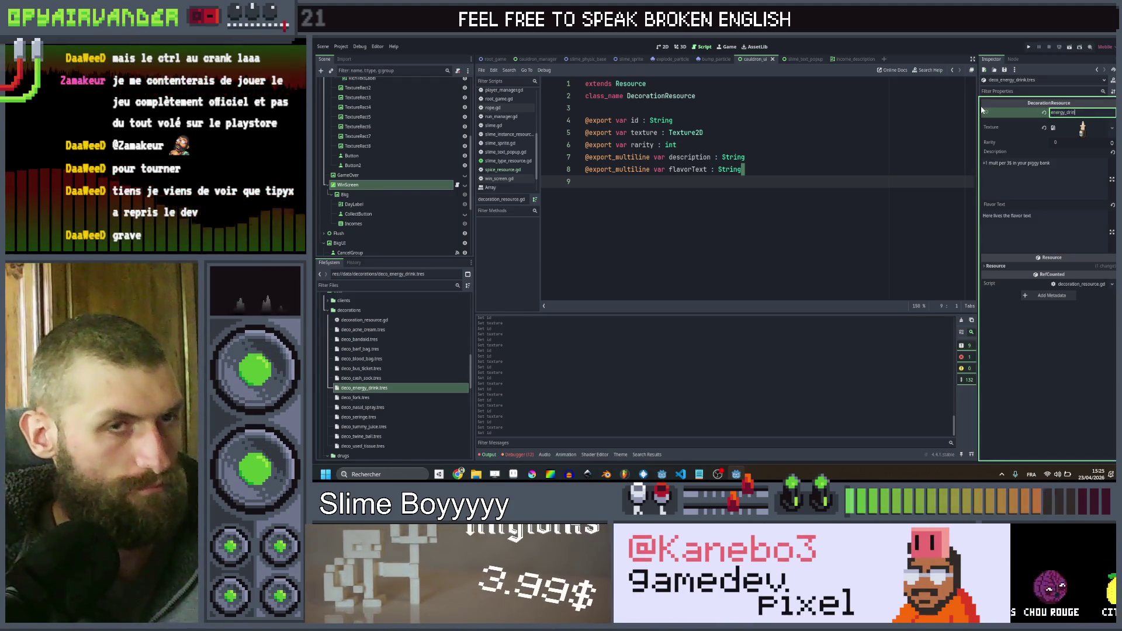
{"action": "left_click", "coordinate": [1110, 128]}
{"action": "left_click", "coordinate": [1093, 286]}
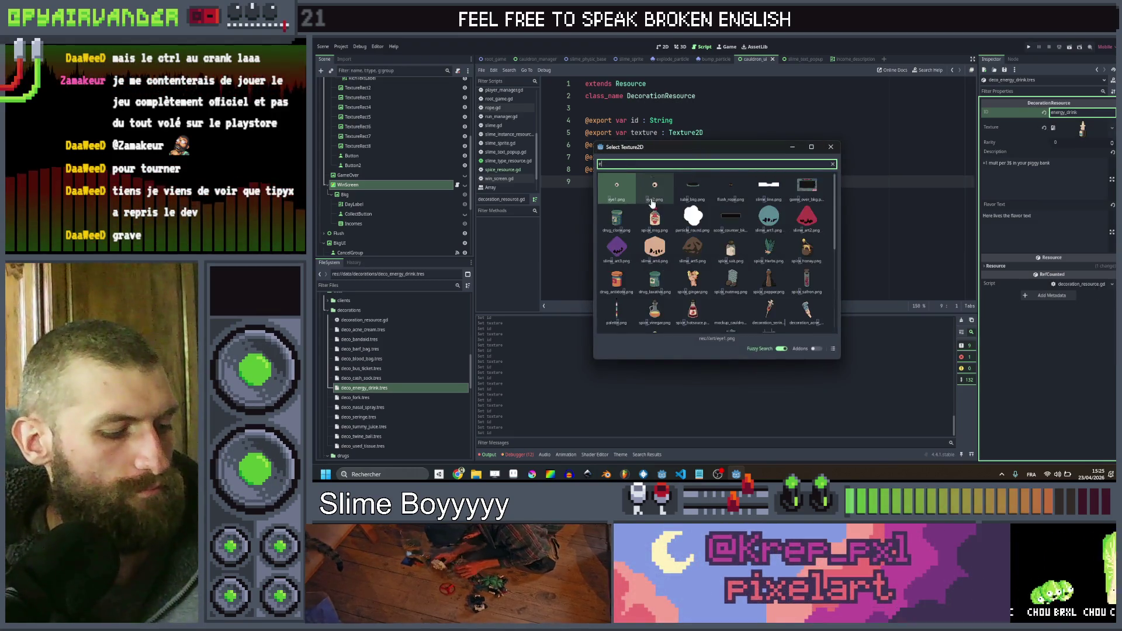
{"action": "type", "text": "energy"}
{"action": "key", "text": "Return"}
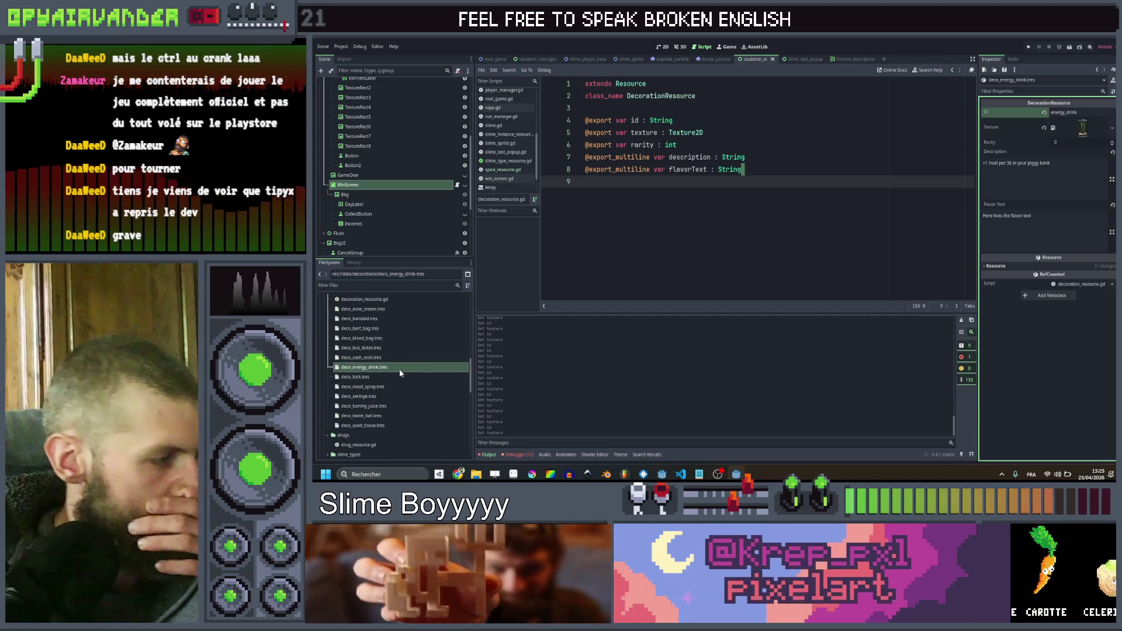
{"action": "scroll", "coordinate": [402, 375], "scroll_direction": "down", "scroll_amount": 3}
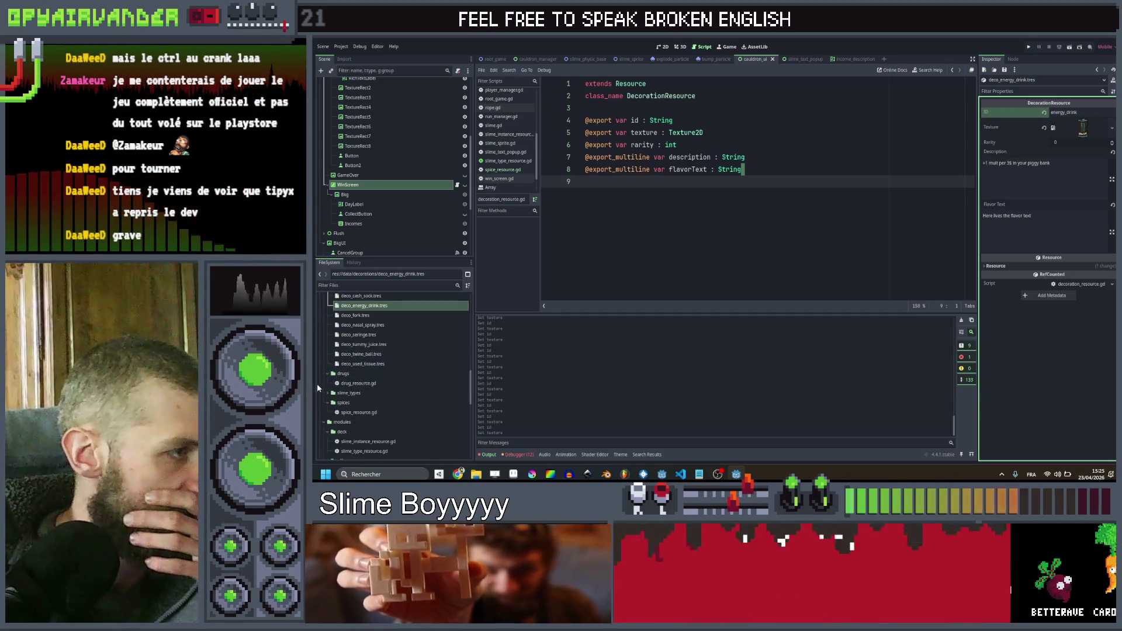
Step: Create a new DrugResource in the drugs folder
{"action": "right_click", "coordinate": [349, 373]}
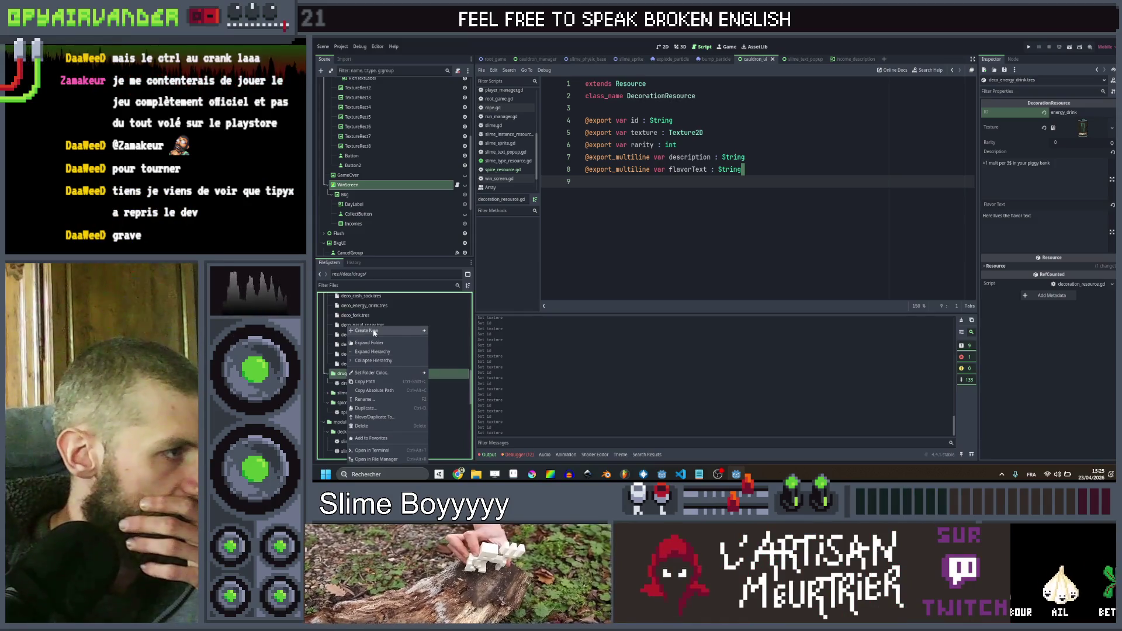
{"action": "mouse_move", "coordinate": [409, 330]}
{"action": "left_click", "coordinate": [441, 357]}
{"action": "type", "text": "dec"}
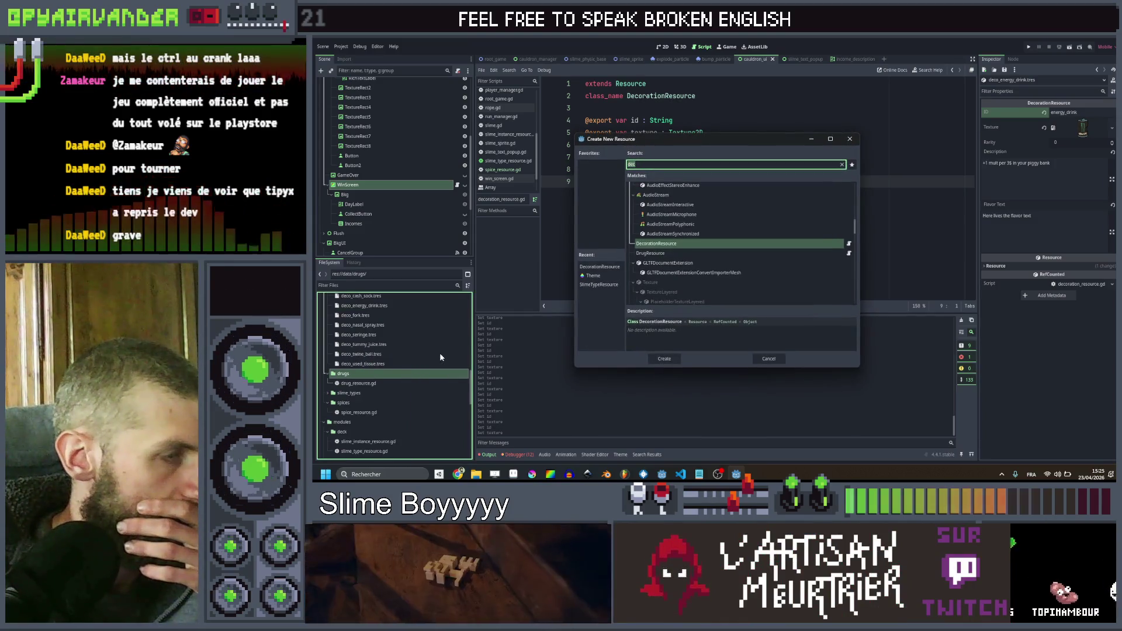
{"action": "double_click", "coordinate": [655, 255]}
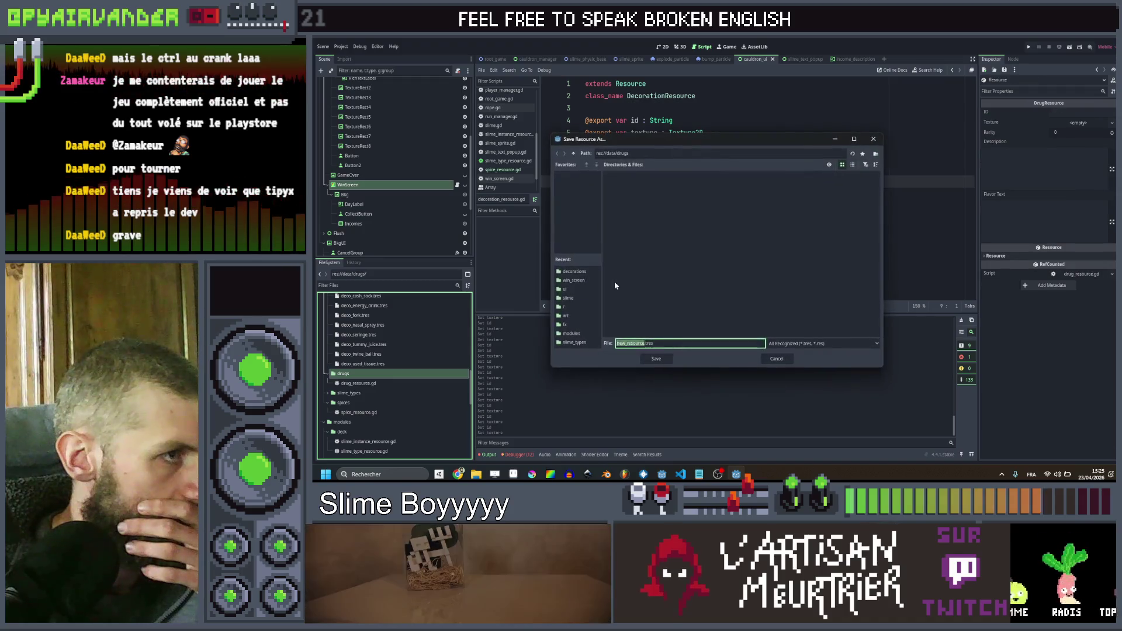
Step: Save the new resource as drug_laxative.tres
{"action": "type", "text": "drugs"}
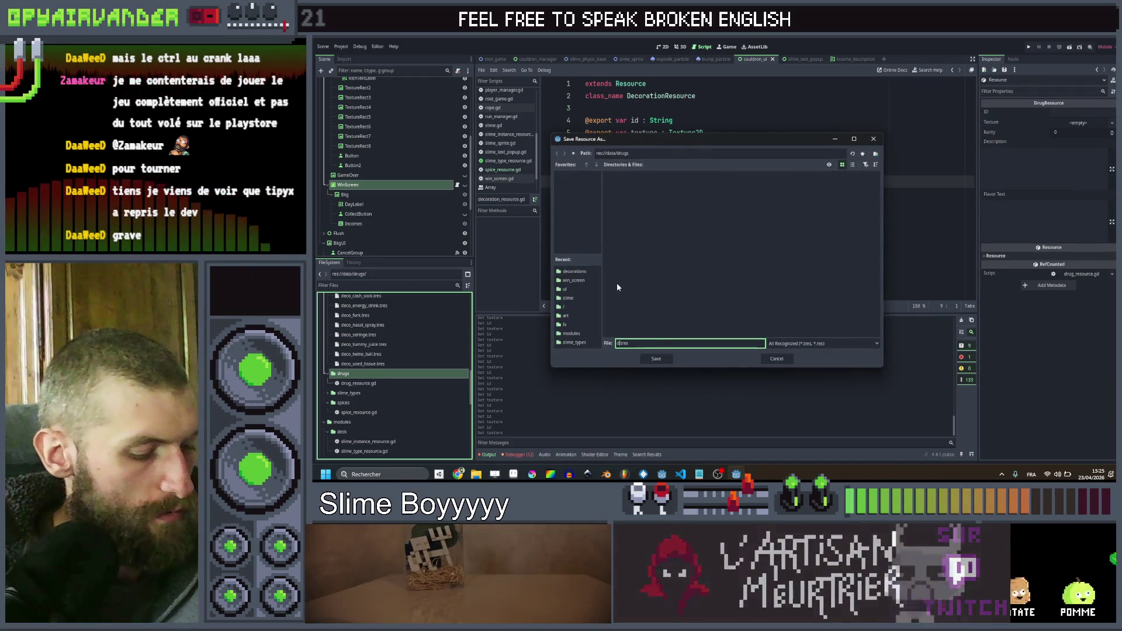
{"action": "type", "text": "_"}
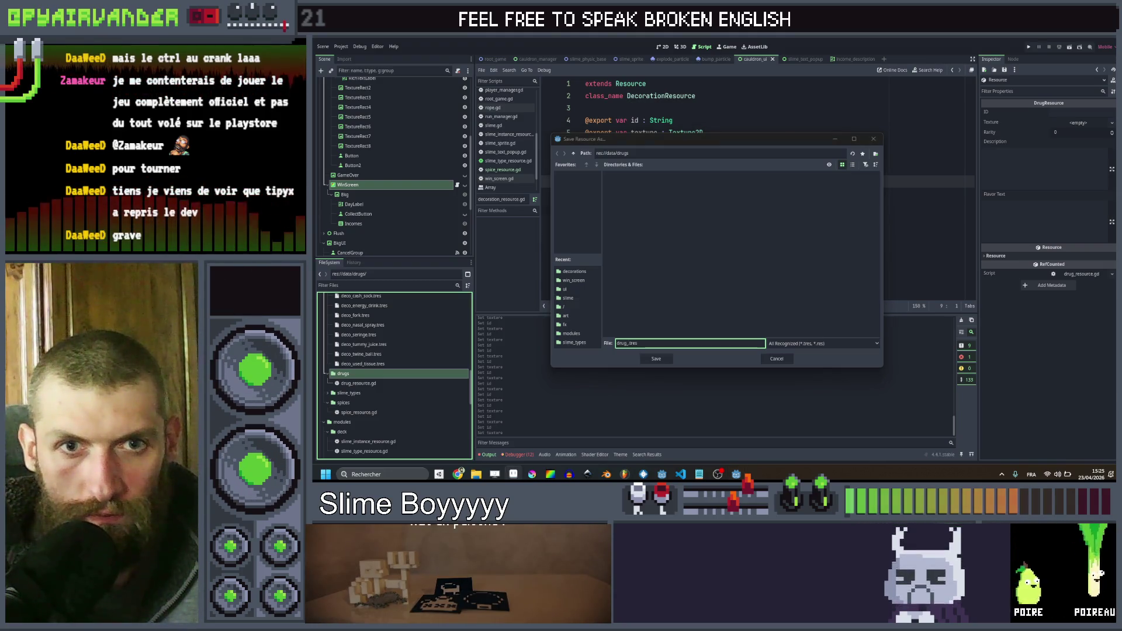
{"action": "left_click", "coordinate": [685, 303]}
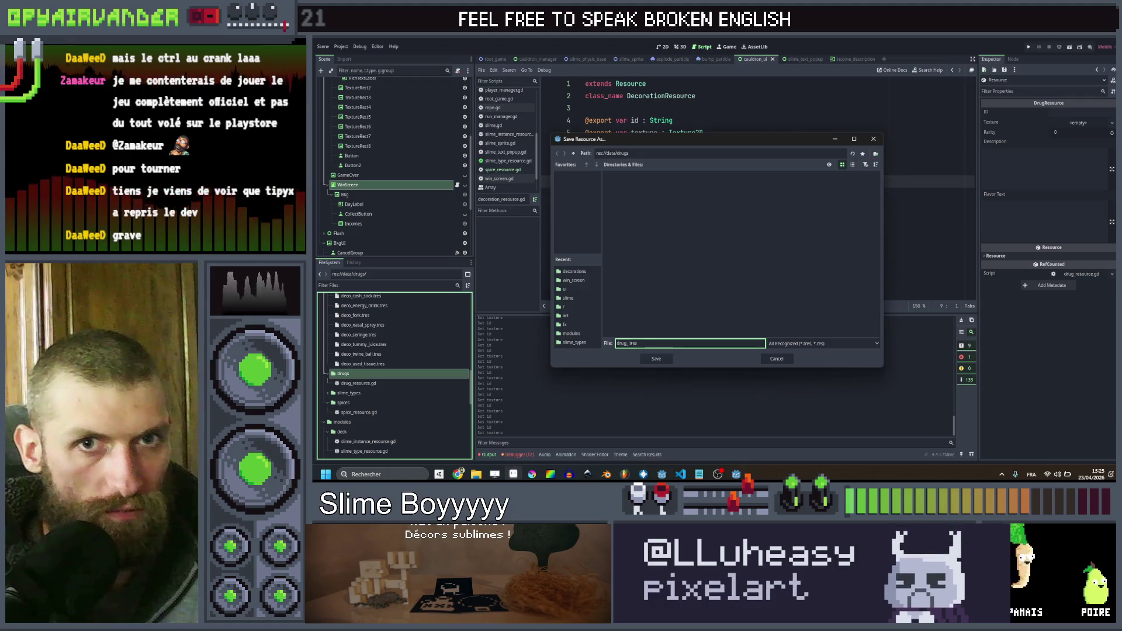
{"action": "type", "text": "laxati"}
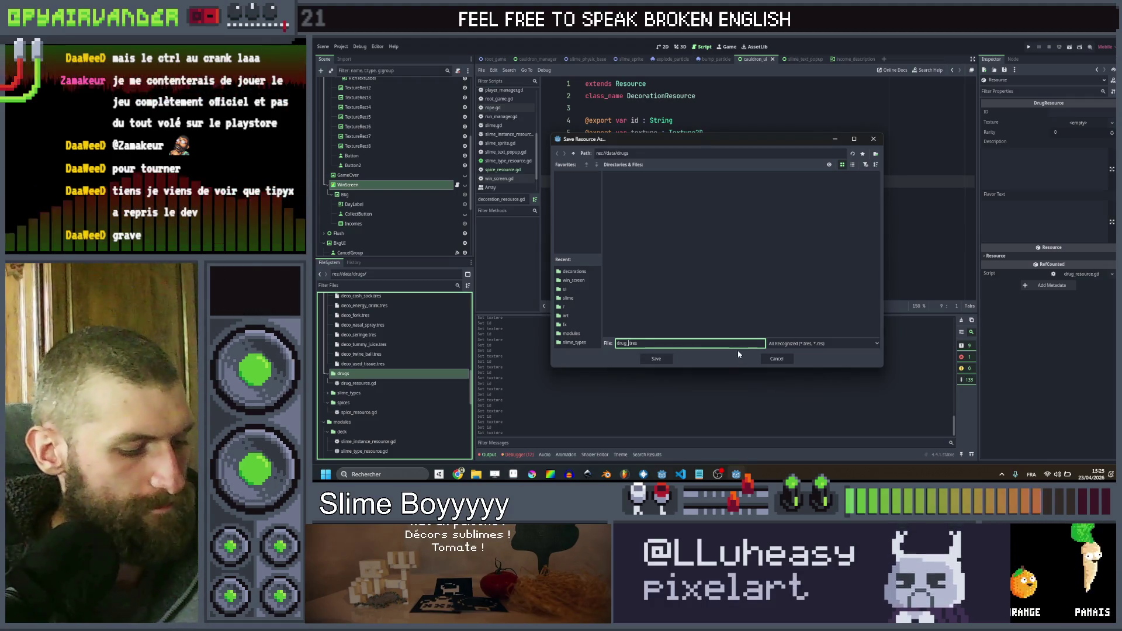
{"action": "type", "text": "f"}
{"action": "key", "text": "Return"}
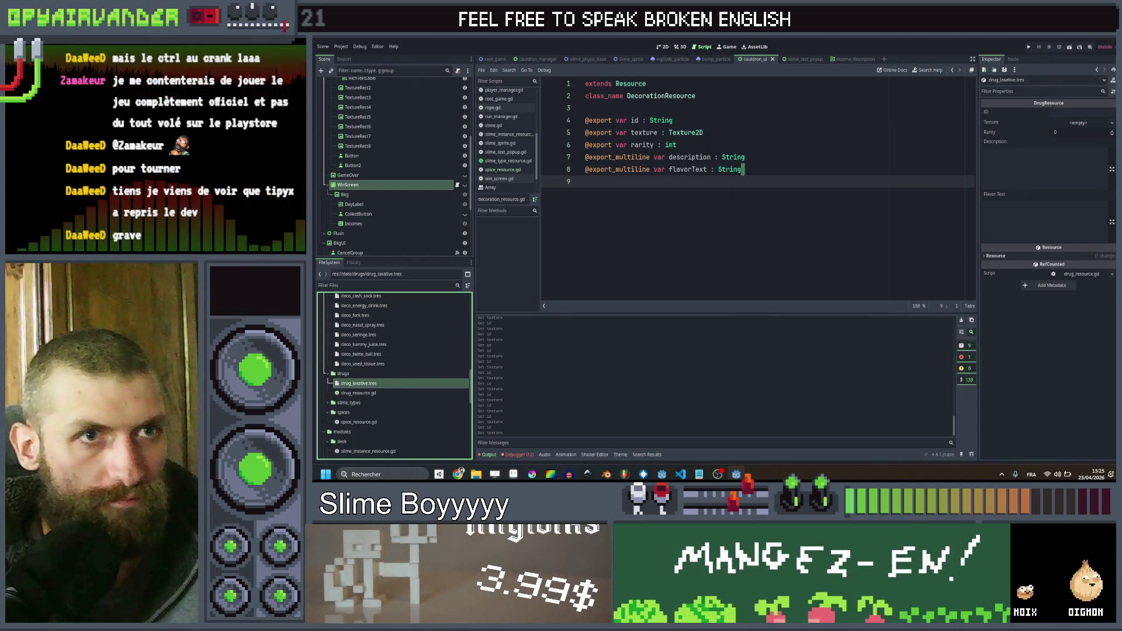
Step: Set drug_laxative.tres's ID to laxative and assign the drug_laxative texture
{"action": "left_click", "coordinate": [363, 383]}
{"action": "type", "text": "laxative"}
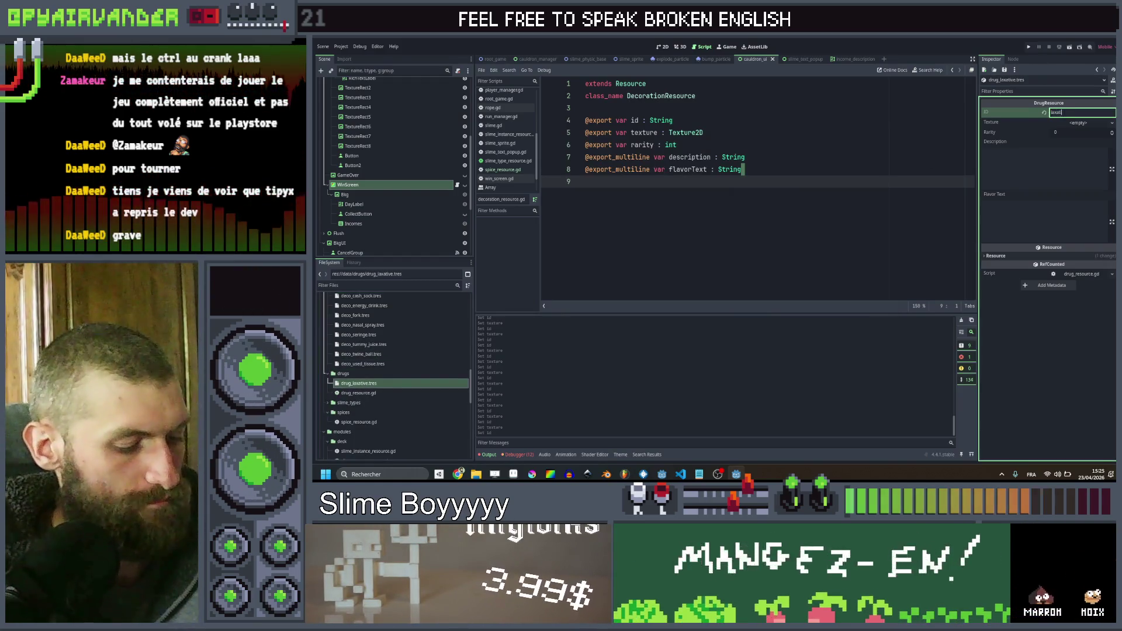
{"action": "left_click", "coordinate": [1078, 122]}
{"action": "left_click", "coordinate": [1060, 277]}
{"action": "type", "text": "la"}
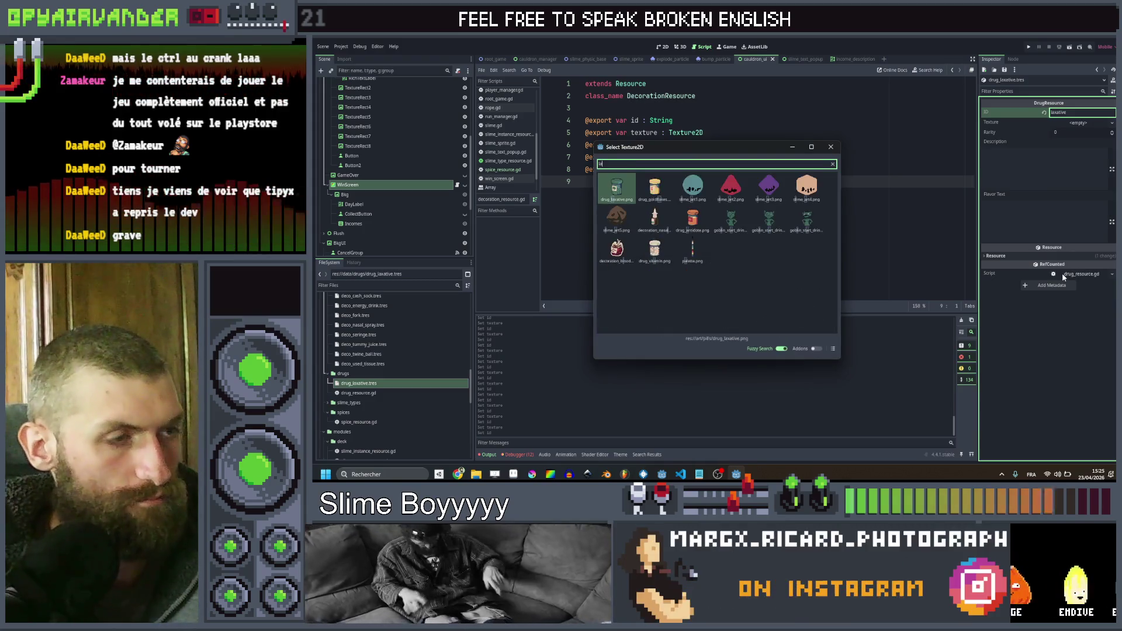
{"action": "double_click", "coordinate": [617, 188]}
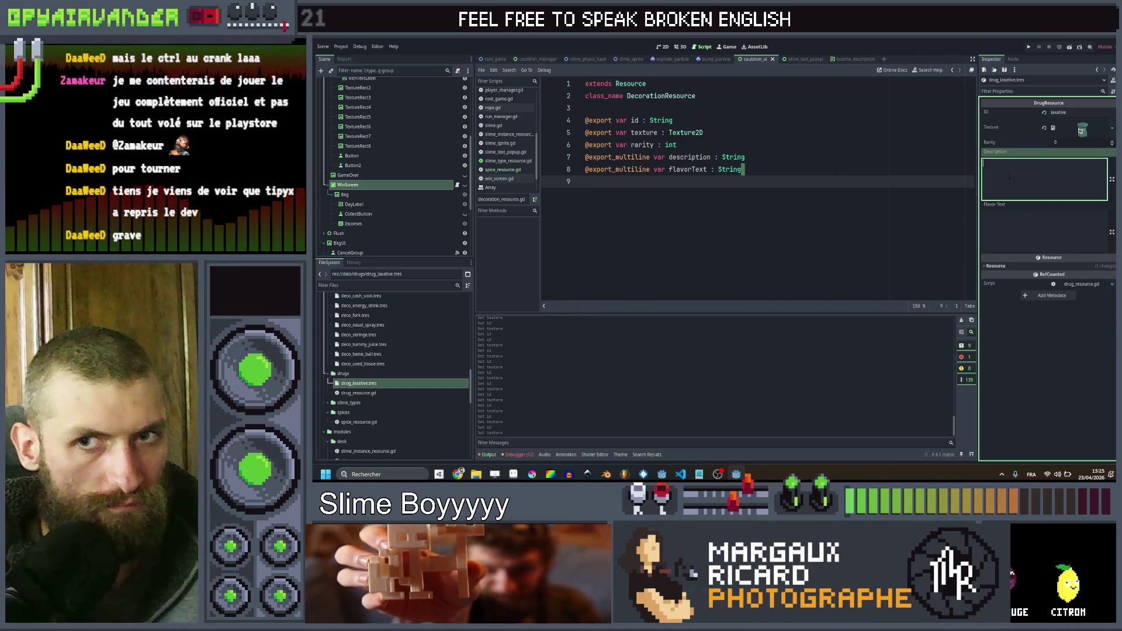
Step: Enter the description 'Make you poop your pants' and a matching poopy-pants flavor text
{"action": "type", "text": "Make you poop"}
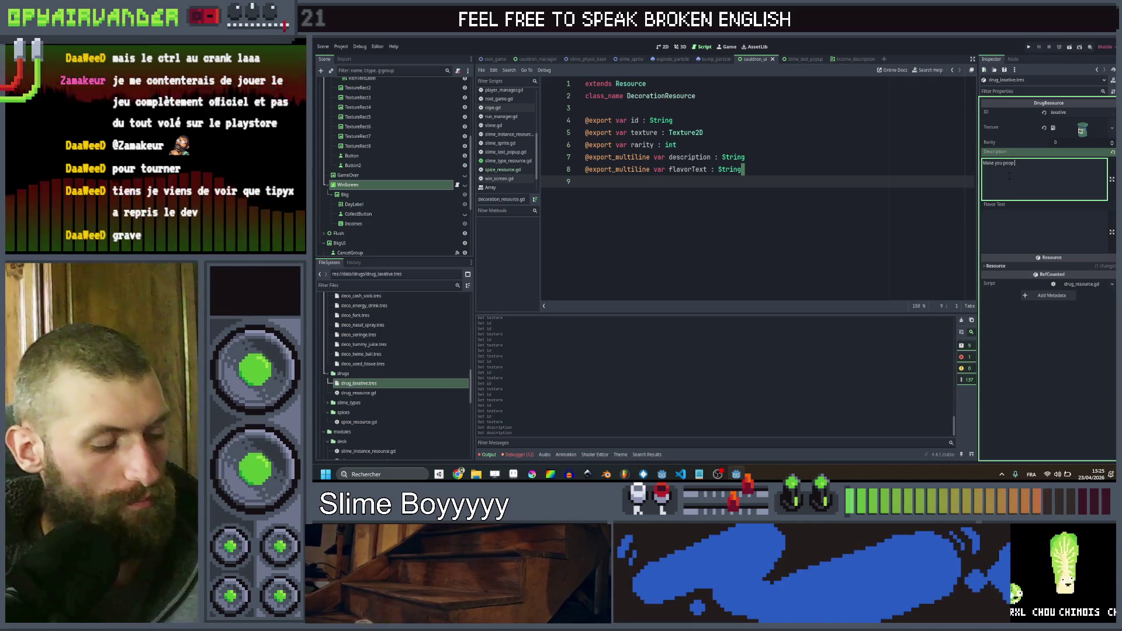
{"action": "type", "text": " your pants"}
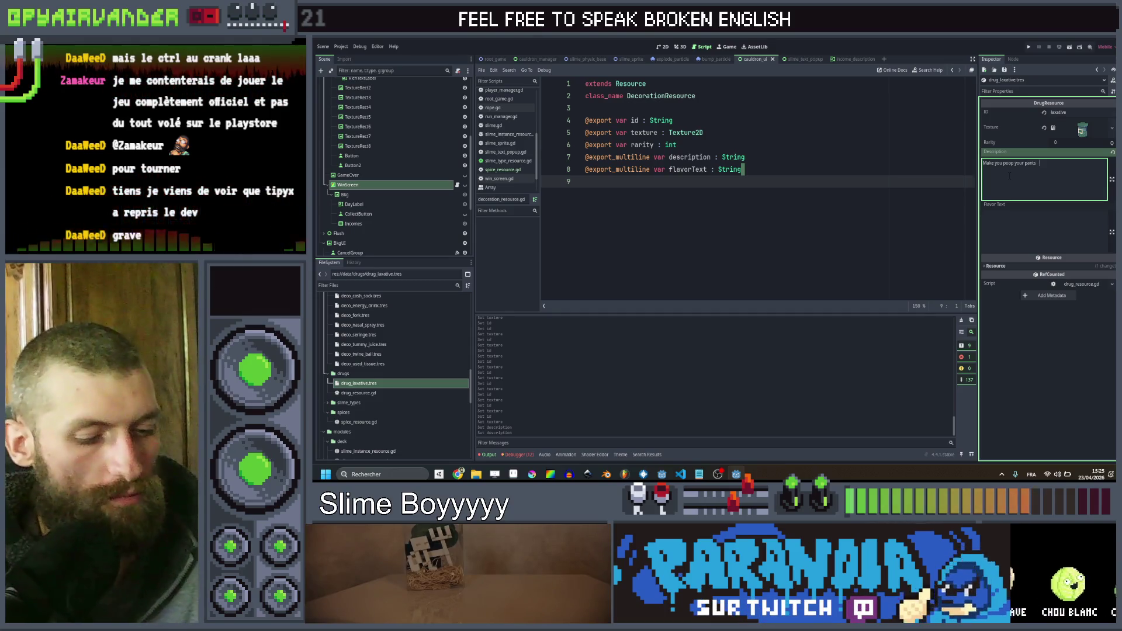
{"action": "left_click", "coordinate": [1033, 221]}
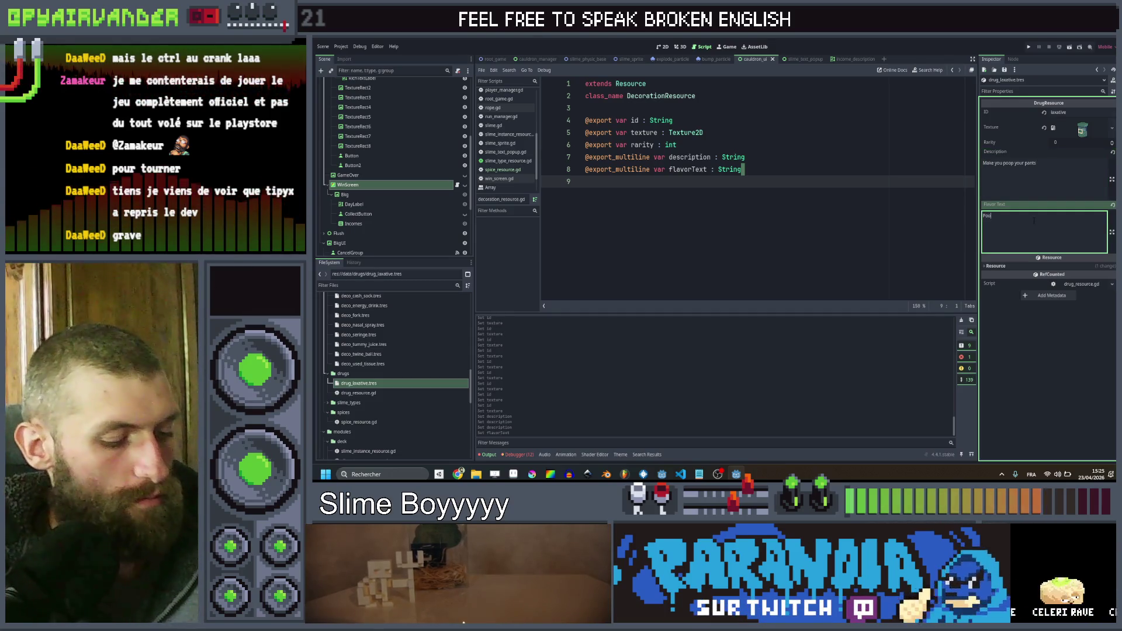
{"action": "type", "text": "py pants"}
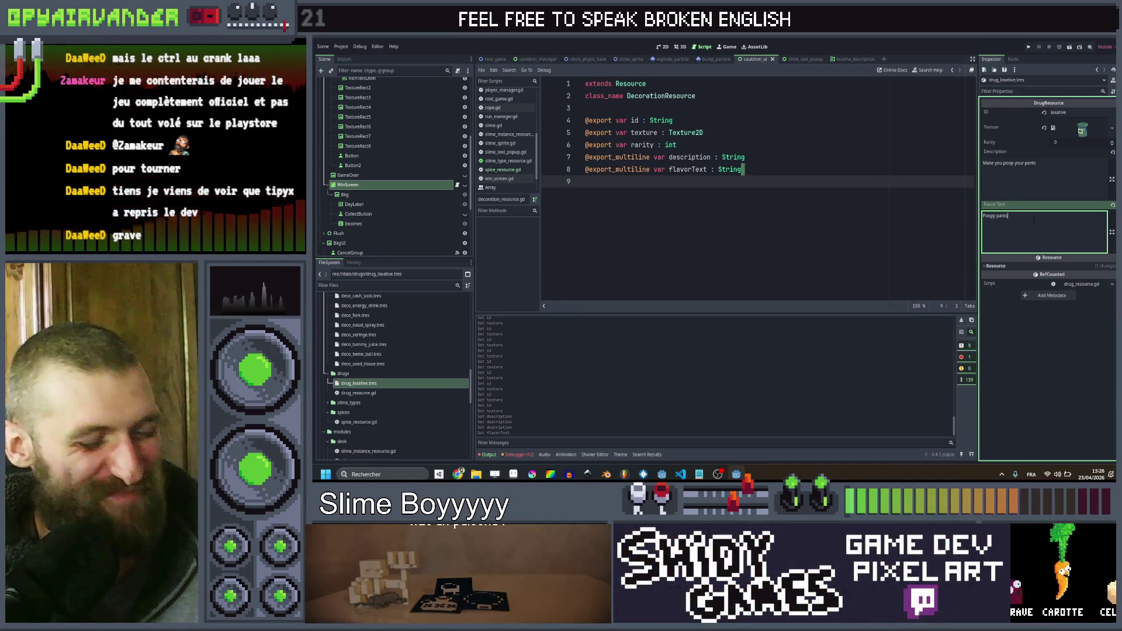
{"action": "type", "text": " for a poopy m"}
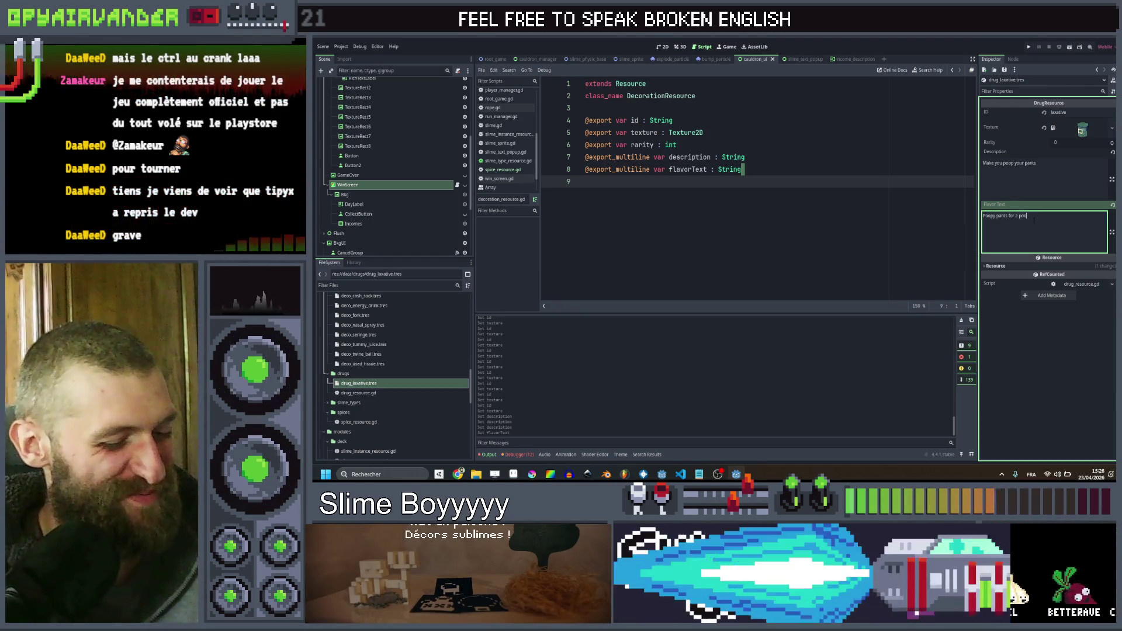
{"action": "type", "text": "ode"}
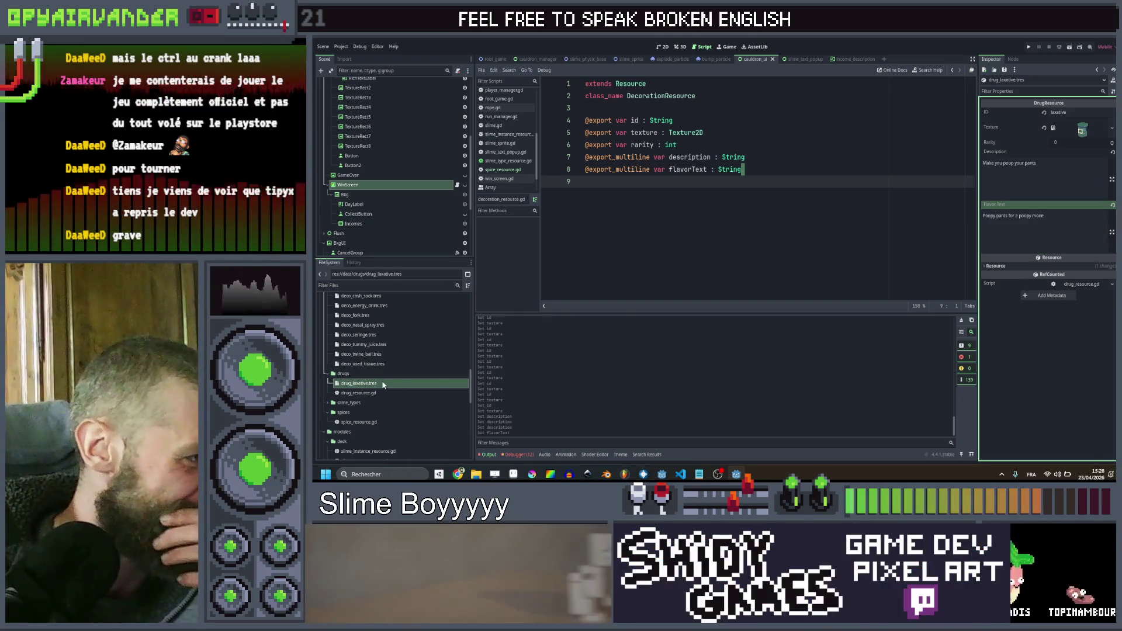
{"action": "left_click", "coordinate": [374, 384]}
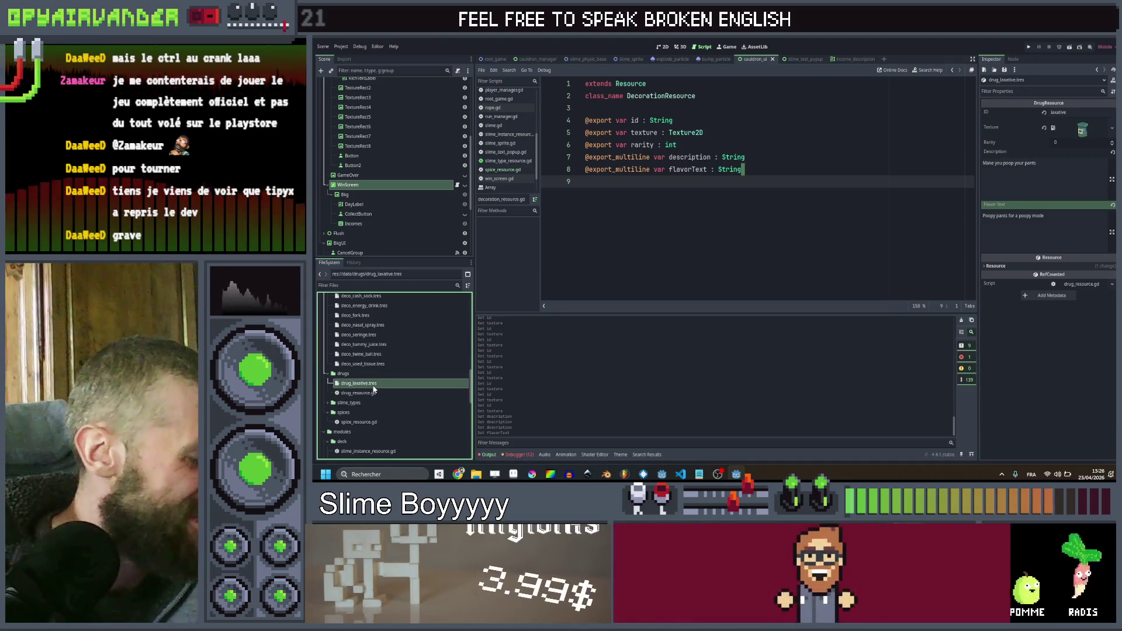
Step: Duplicate drug_laxative.tres as drug_glitter.tres
{"action": "key", "text": "ctrl+d"}
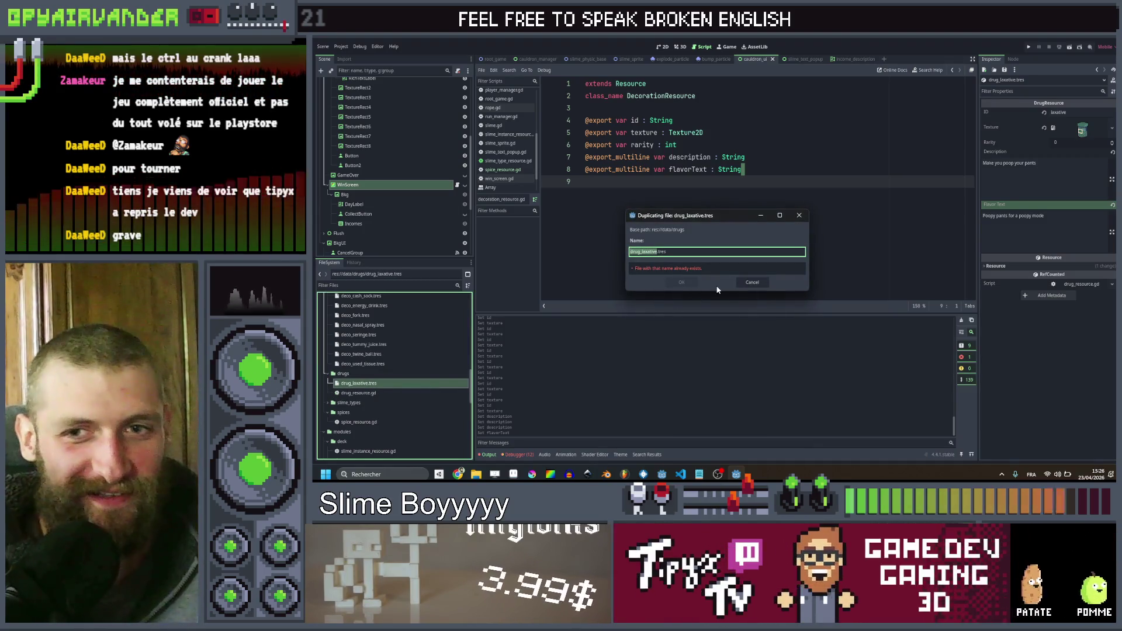
{"action": "key", "text": "Right"}
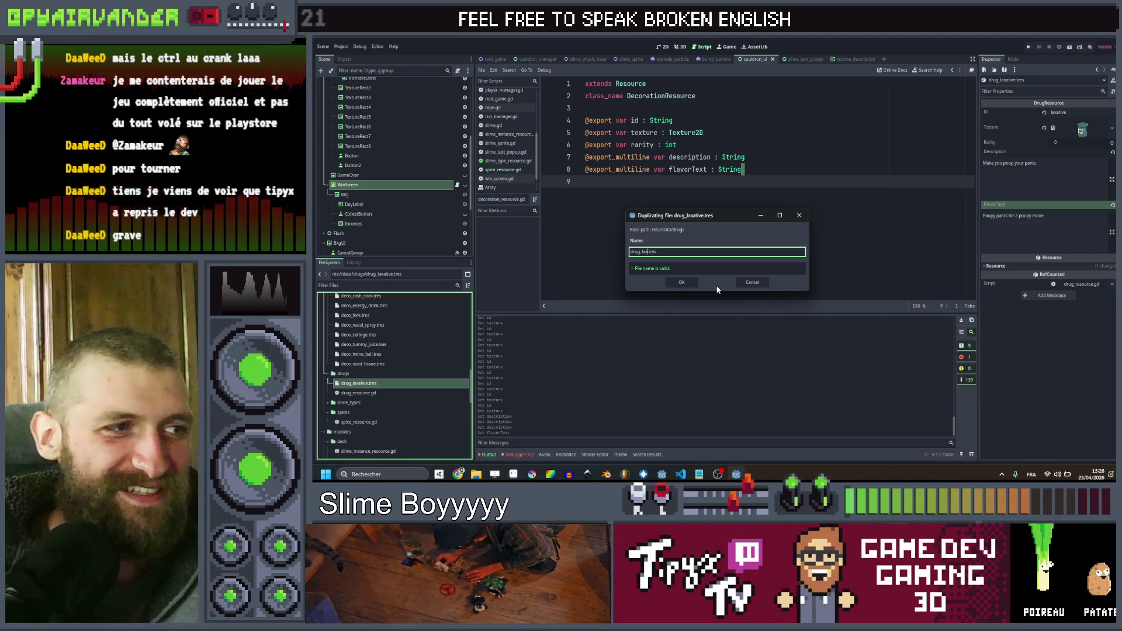
{"action": "key", "text": "BackSpace"}
{"action": "key", "text": "BackSpace"}
{"action": "key", "text": "BackSpace"}
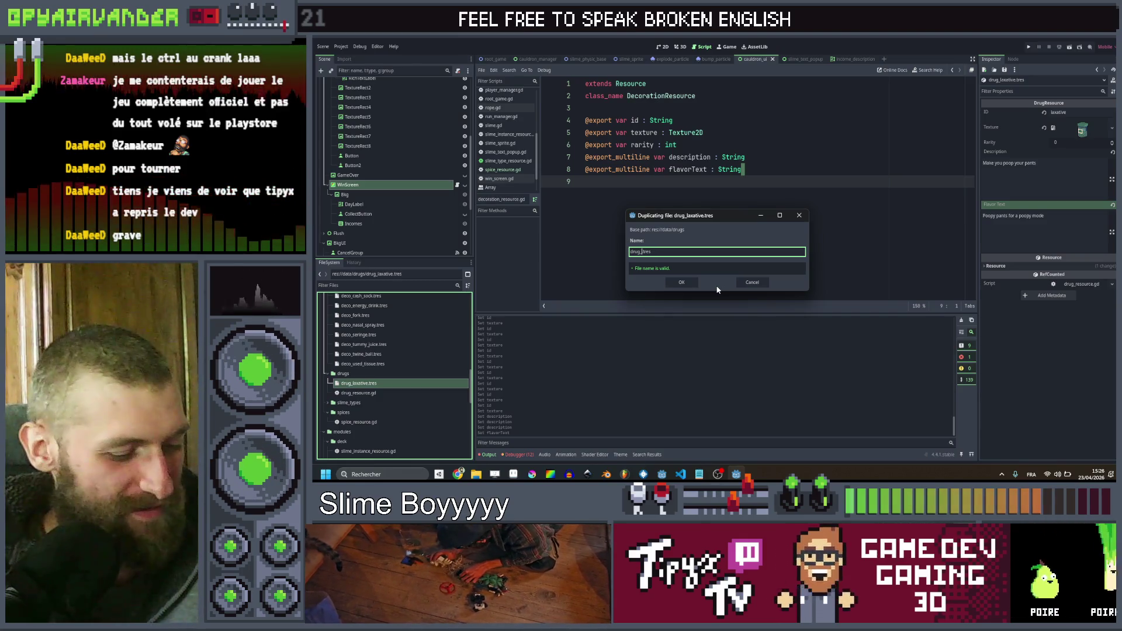
{"action": "type", "text": "g"}
{"action": "key", "text": "Return"}
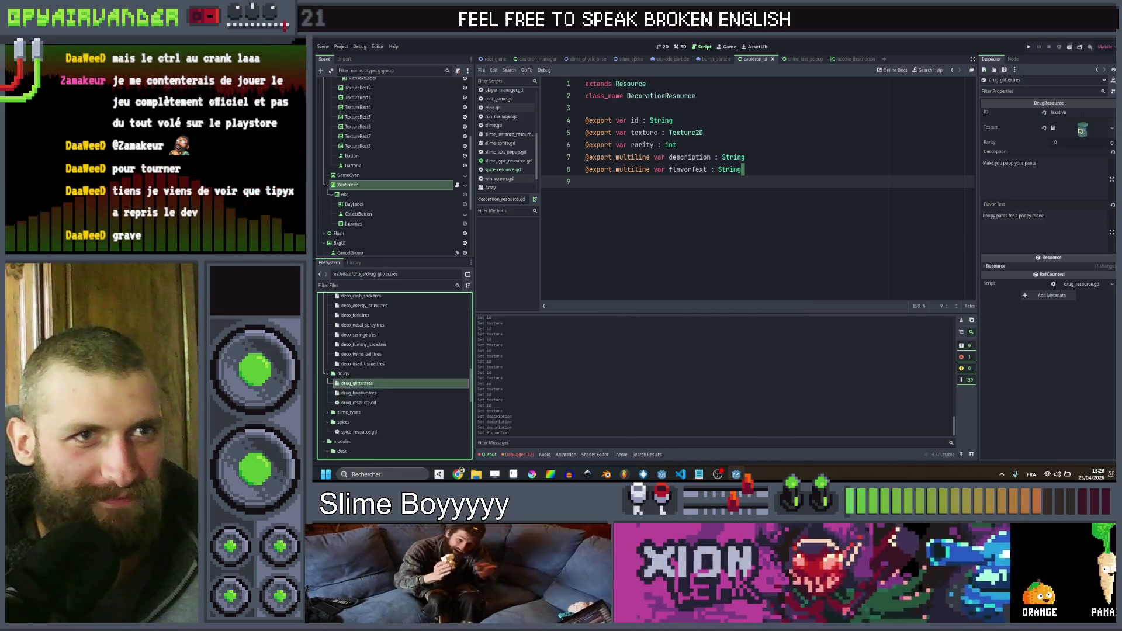
Step: Set the ID to glitter, assign the glitter texture, and save
{"action": "left_click", "coordinate": [1081, 112]}
{"action": "type", "text": "itter"}
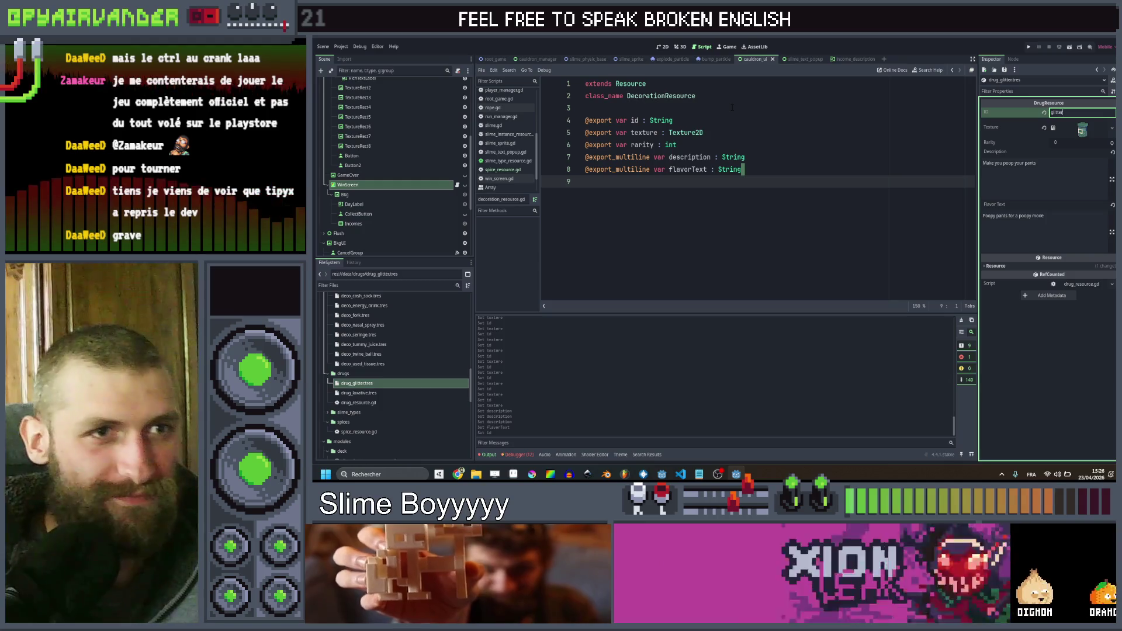
{"action": "left_click", "coordinate": [1081, 128]}
{"action": "left_click", "coordinate": [1052, 288]}
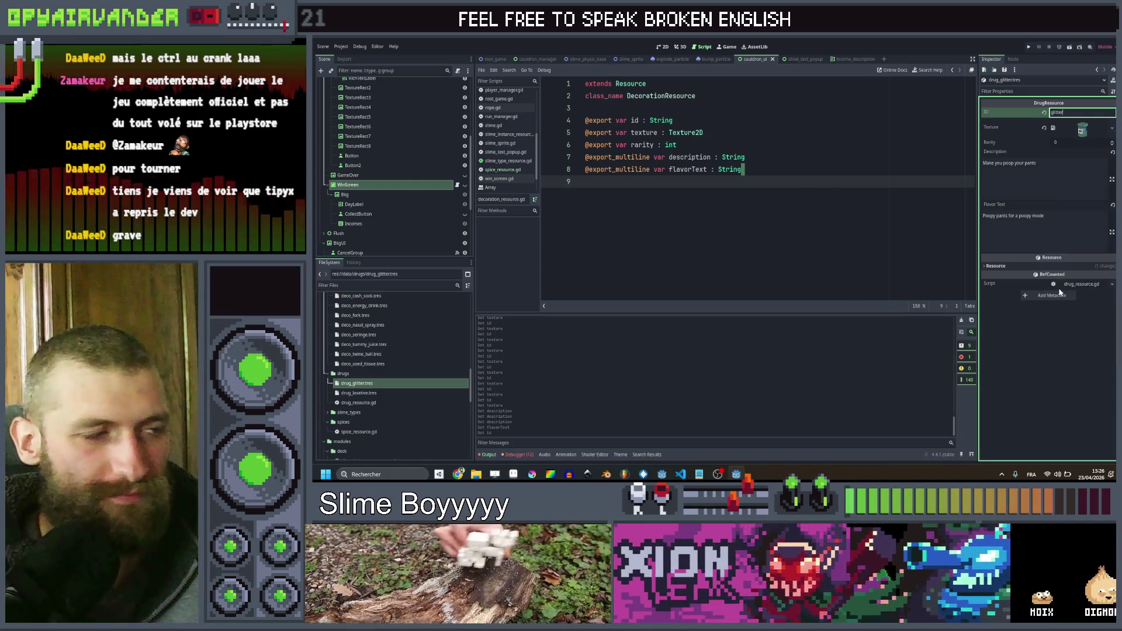
{"action": "type", "text": "gli"}
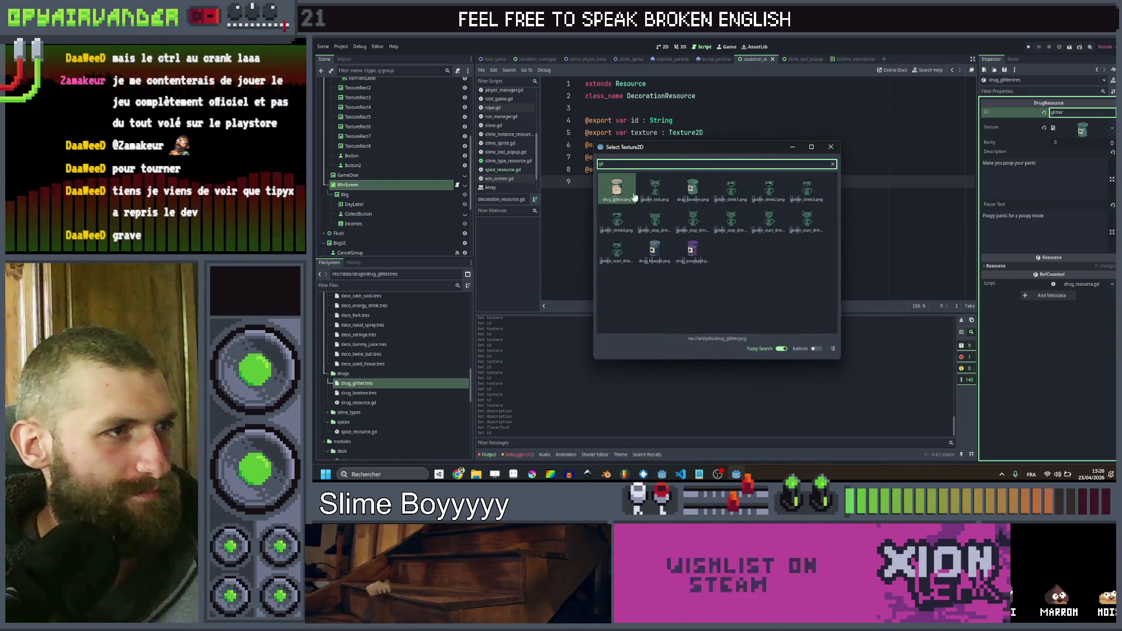
{"action": "double_click", "coordinate": [617, 190]}
{"action": "key", "text": "ctrl+s"}
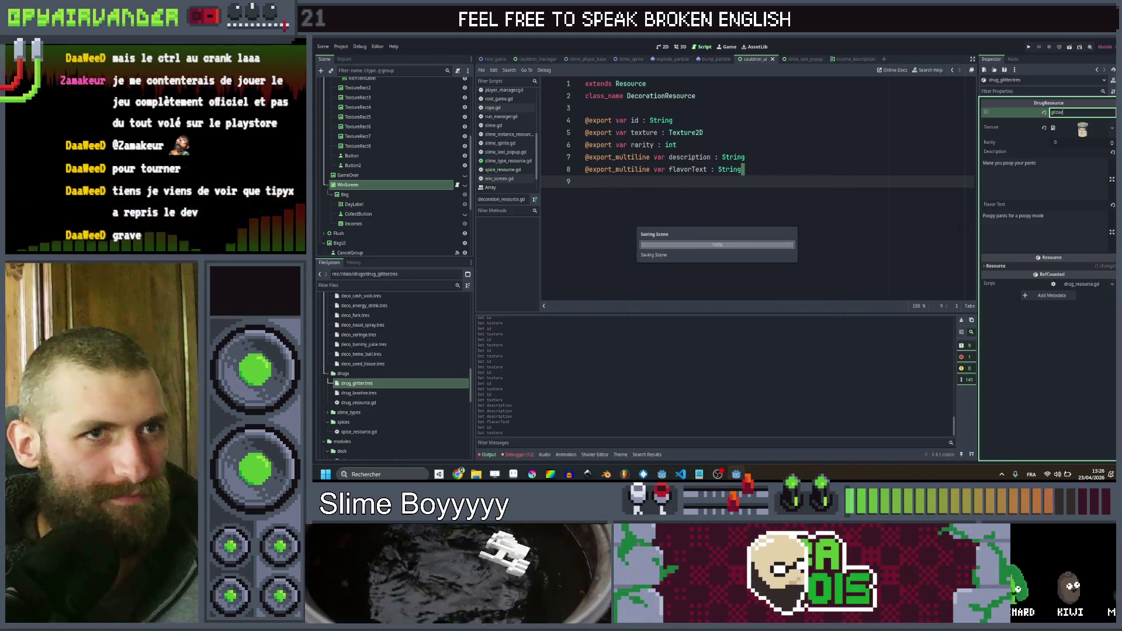
{"action": "left_click", "coordinate": [373, 385]}
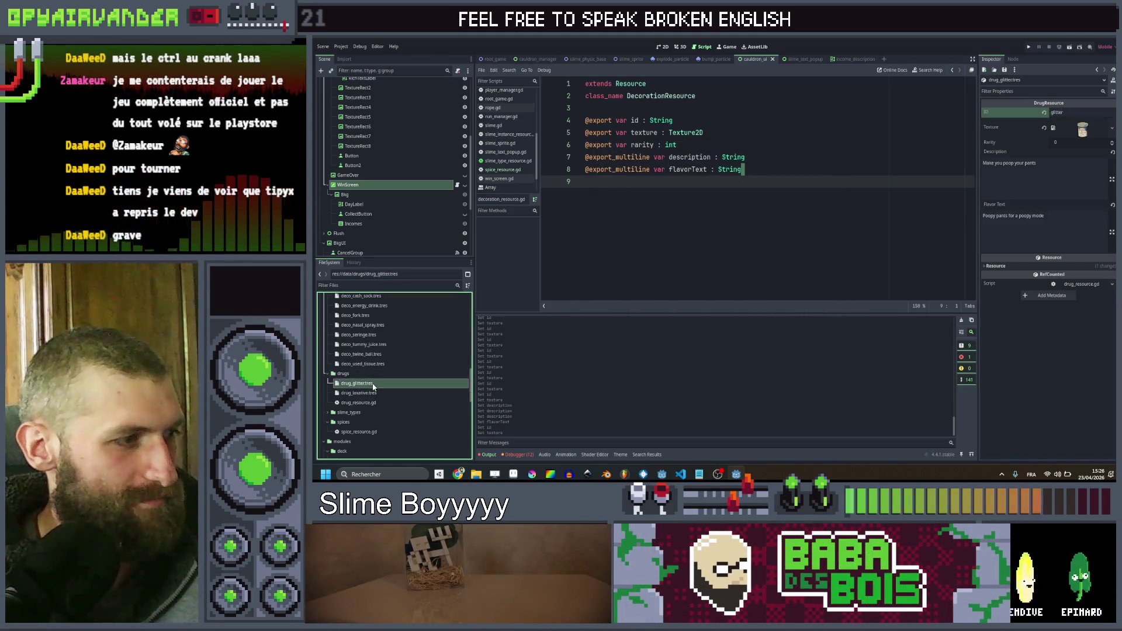
Step: Duplicate drug_glitter.tres as drug_goldflakes.tres and set its ID to goldflakes
{"action": "key", "text": "ctrl+d"}
{"action": "type", "text": "drug_g"}
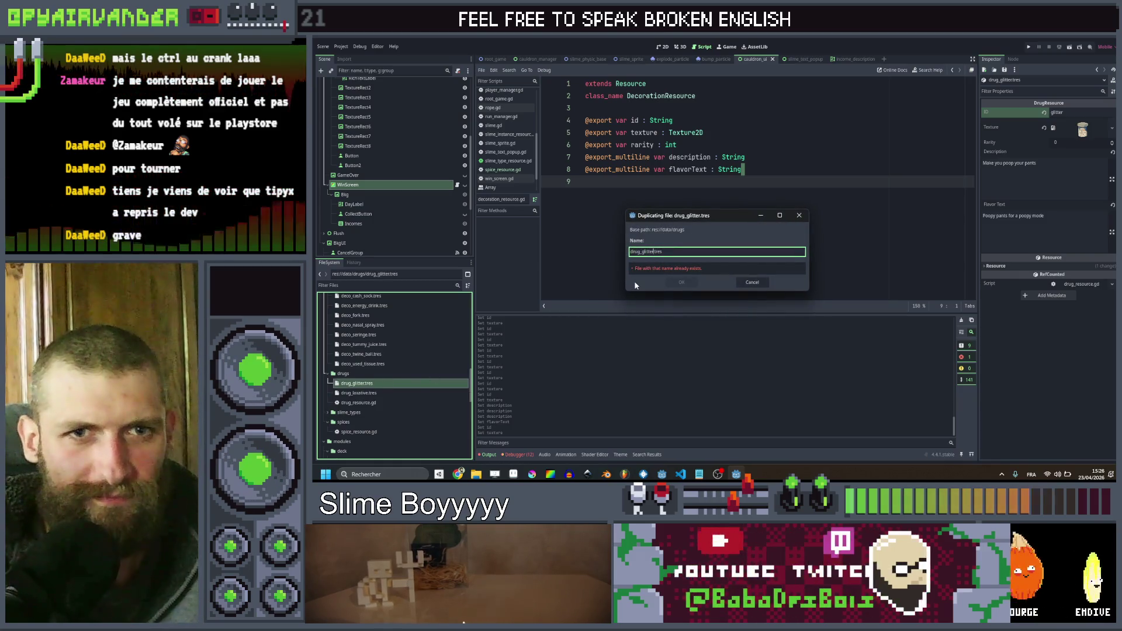
{"action": "type", "text": "oldf"}
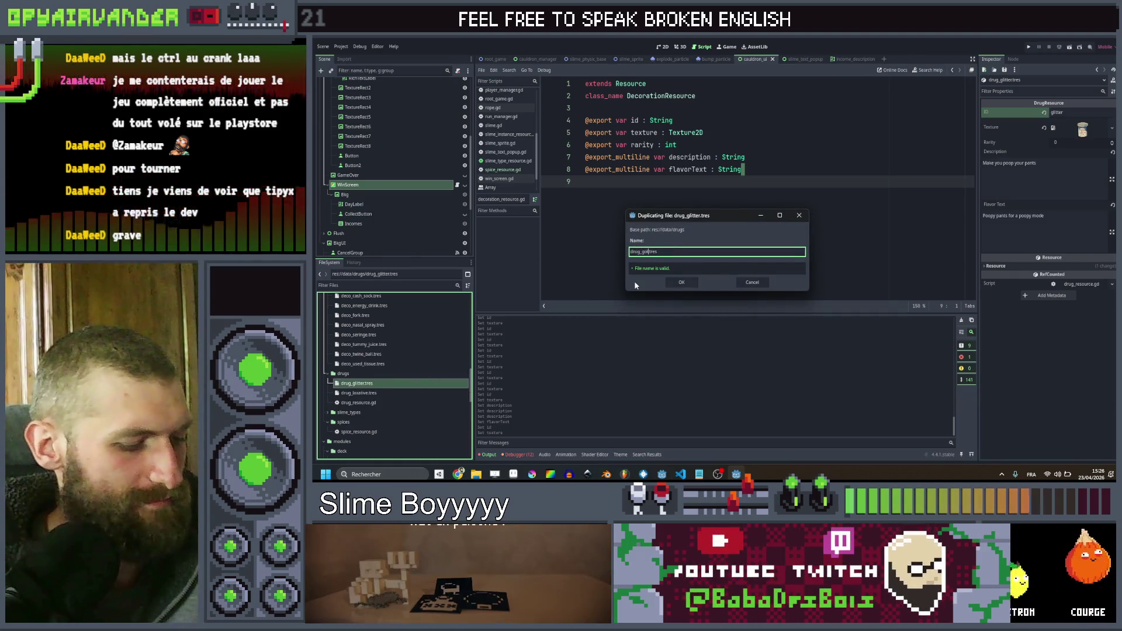
{"action": "type", "text": "lakes"}
{"action": "key", "text": "Return"}
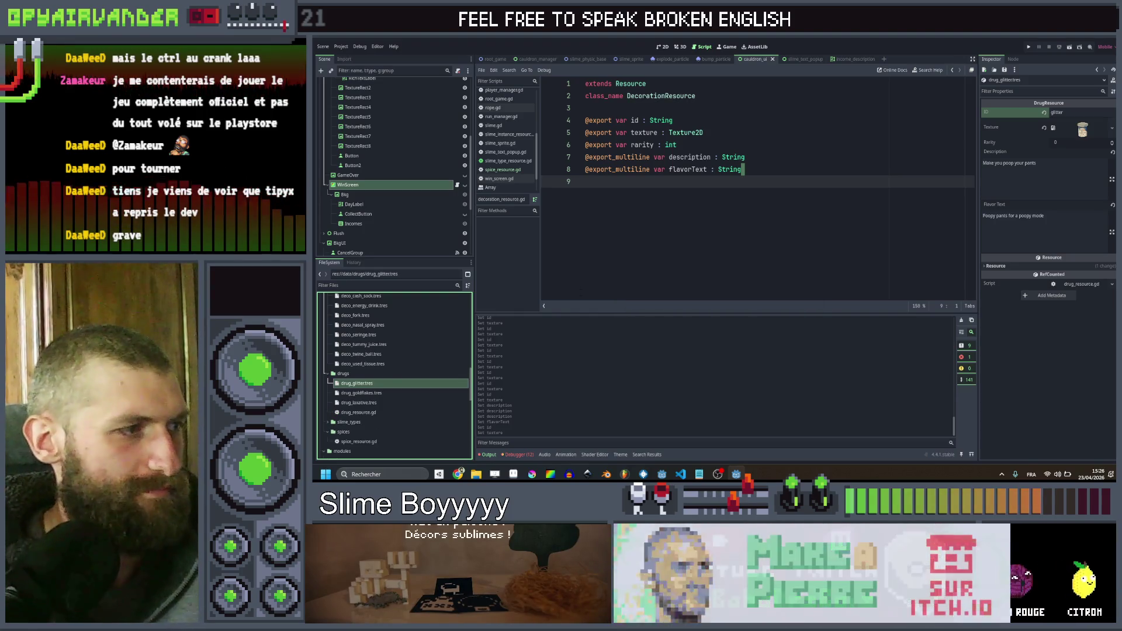
{"action": "left_click", "coordinate": [386, 393]}
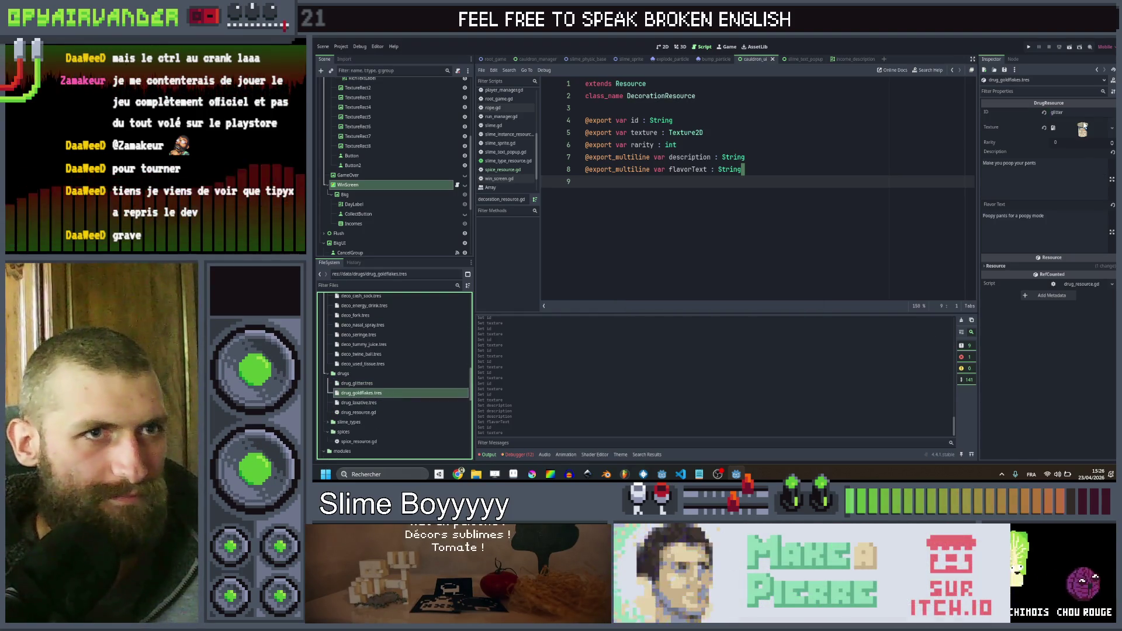
{"action": "type", "text": "ldflakes"}
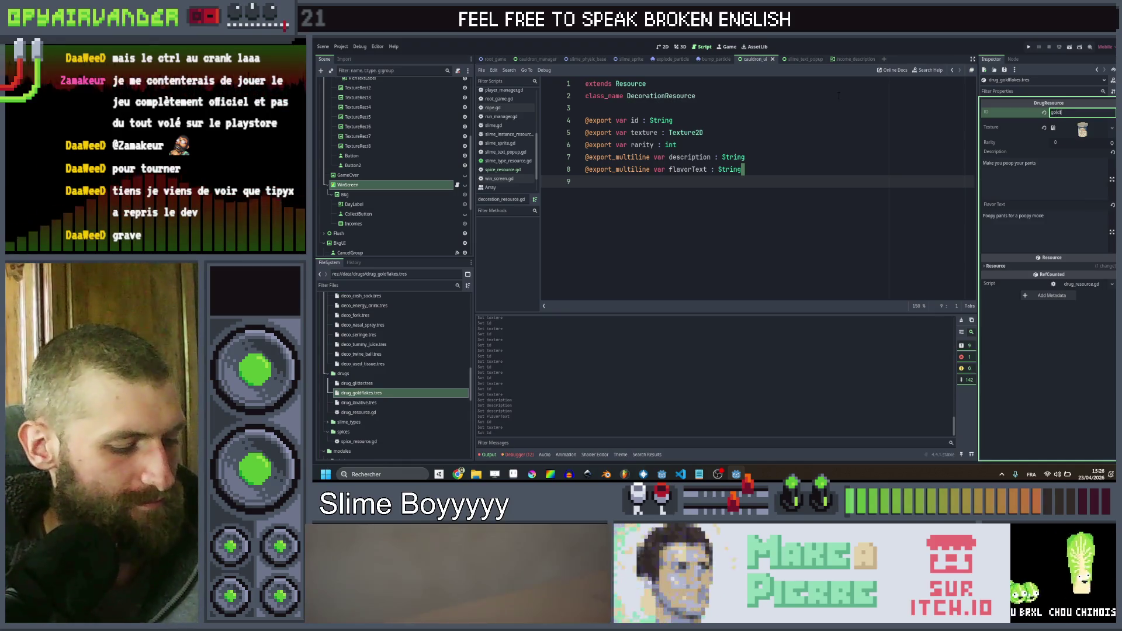